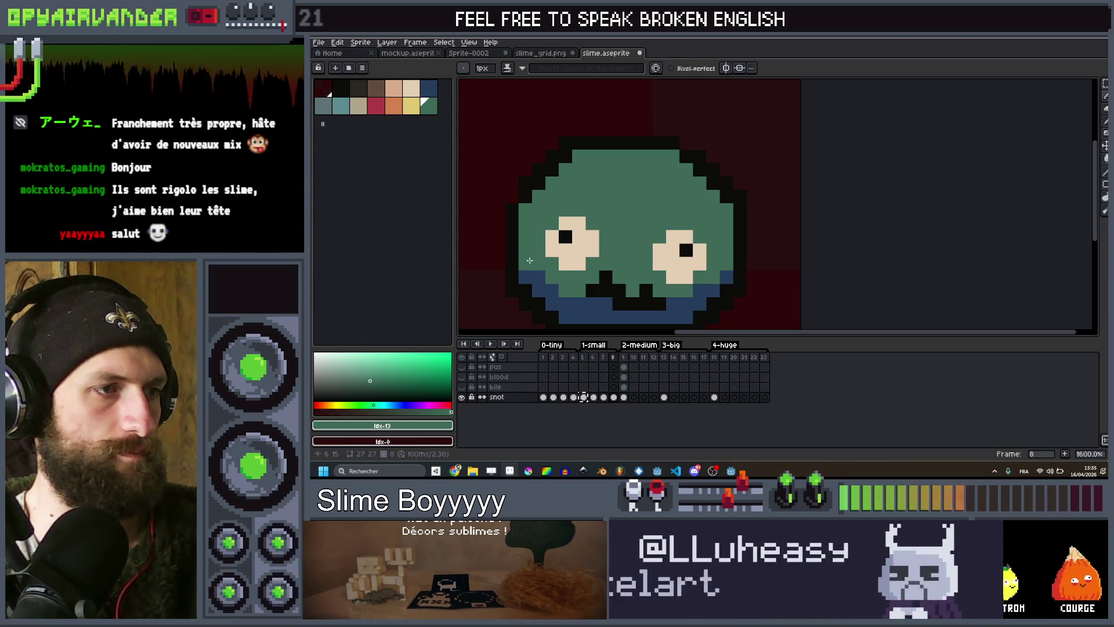
Step to the next frame, start the slime animation, and pick near-black as the drawing colour.
{"action": "scroll", "coordinate": [543, 278], "scroll_direction": "down", "scroll_amount": 2}
{"action": "scroll", "coordinate": [547, 293], "scroll_direction": "up", "scroll_amount": 1}
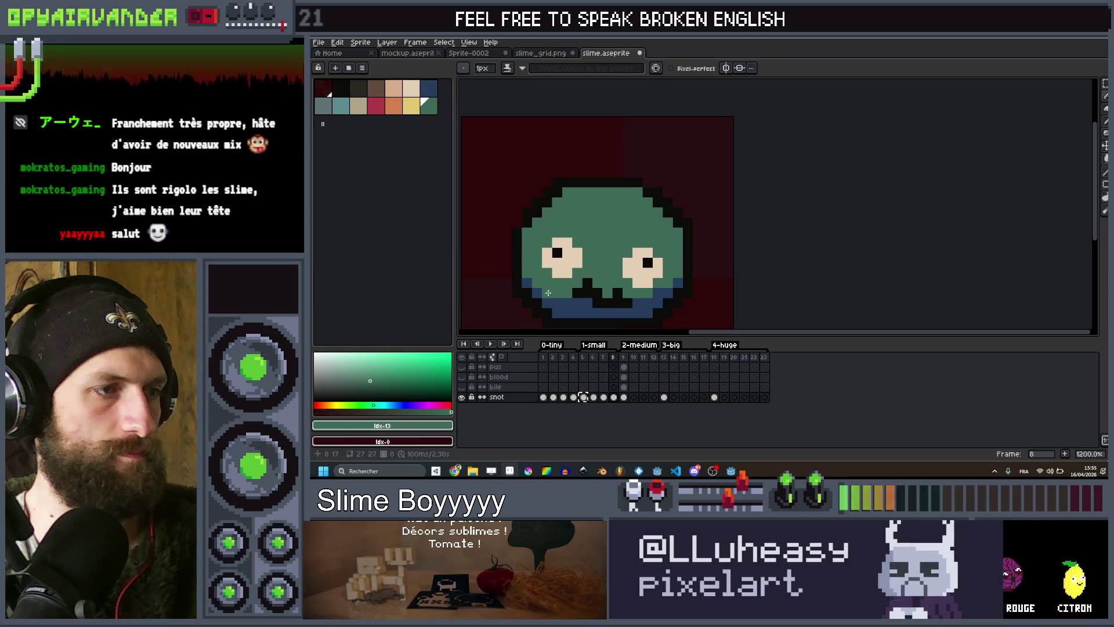
{"action": "key", "text": "Right"}
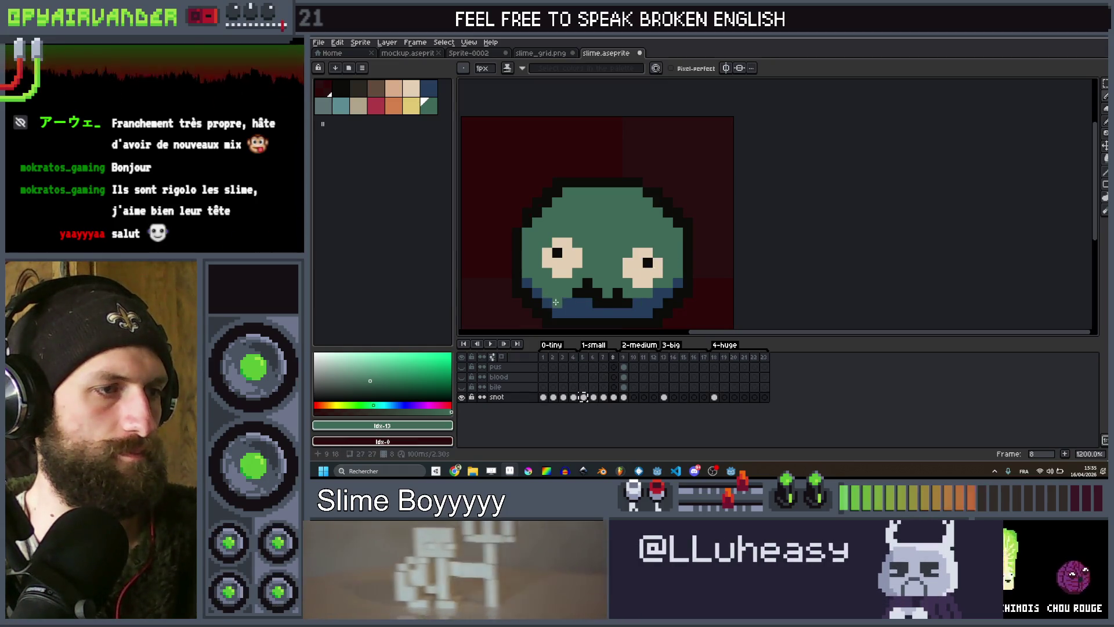
{"action": "left_click", "coordinate": [498, 344]}
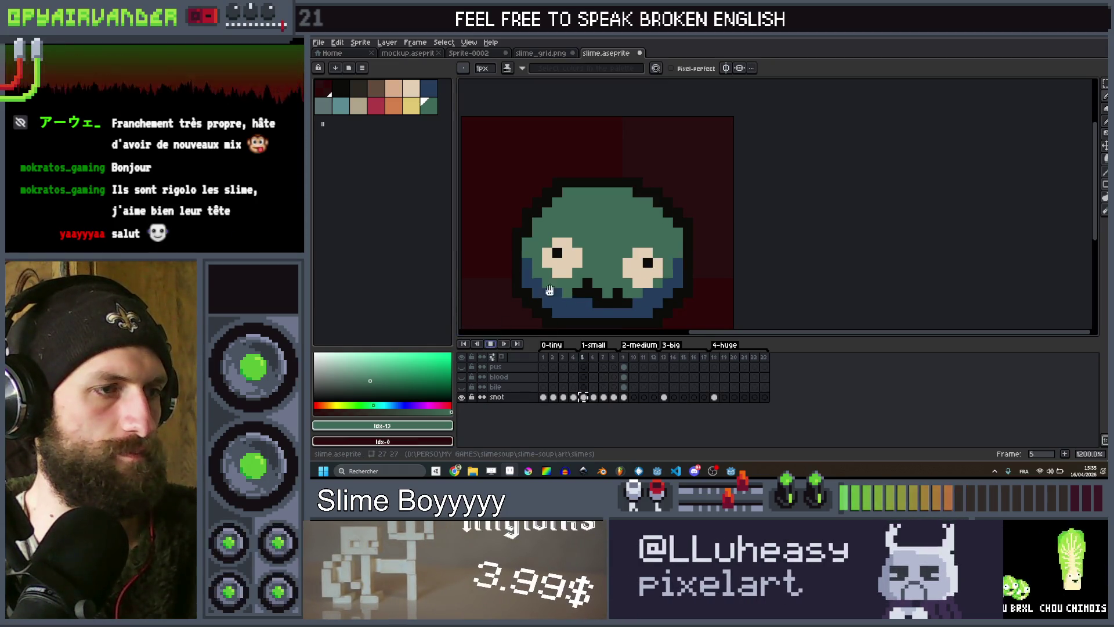
{"action": "scroll", "coordinate": [666, 236], "scroll_direction": "down", "scroll_amount": 4}
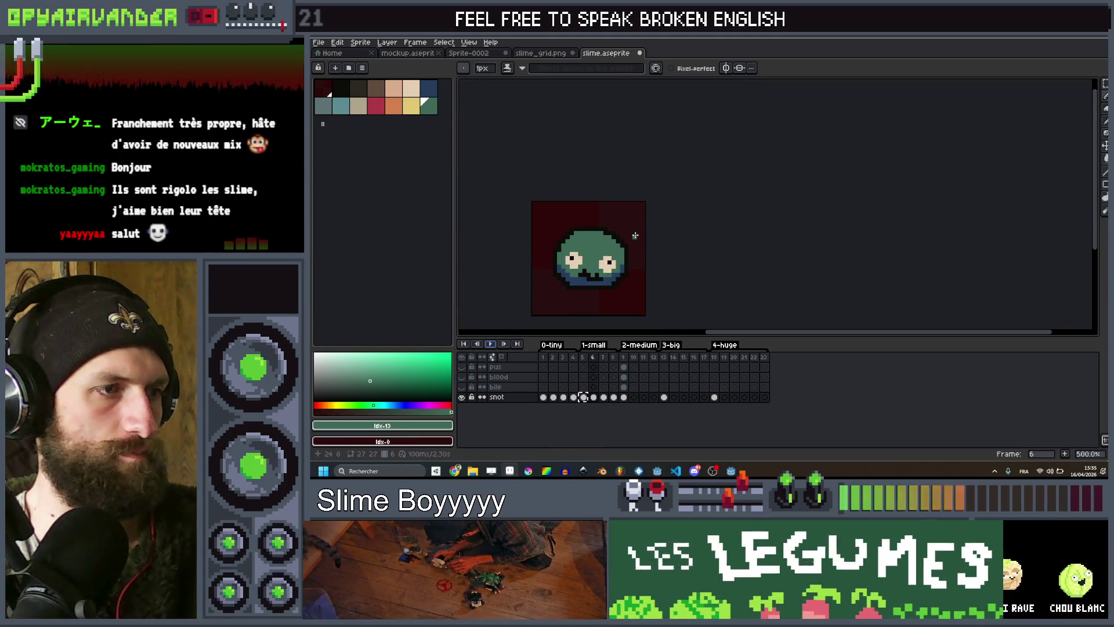
{"action": "scroll", "coordinate": [635, 235], "scroll_direction": "up", "scroll_amount": 4}
{"action": "left_click", "coordinate": [347, 91]}
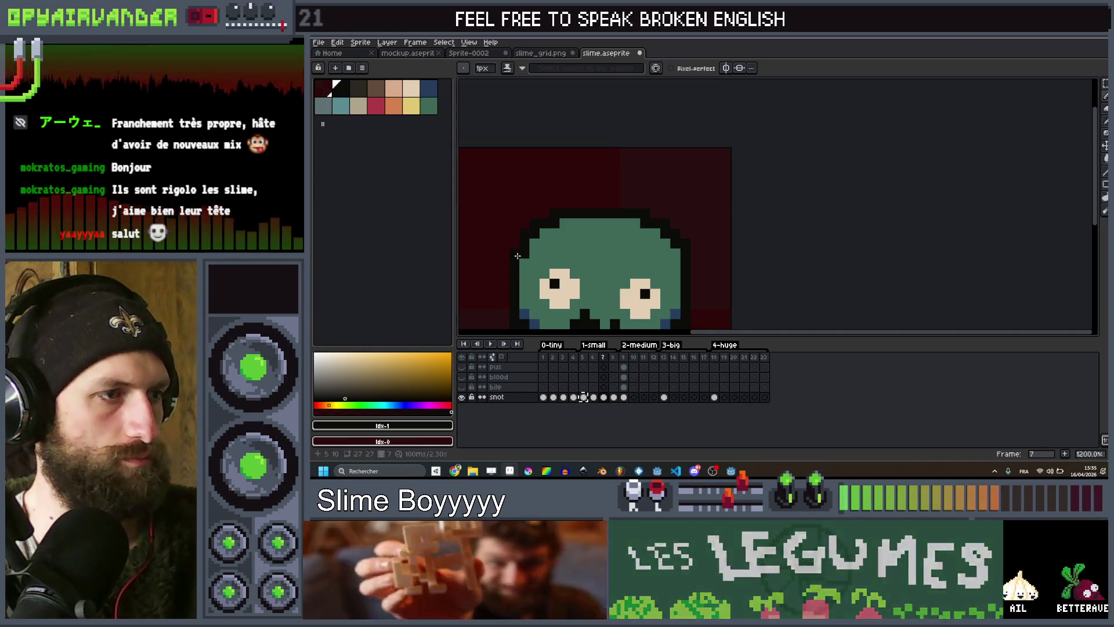
Play the slime animation again to preview it, then stop playback.
{"action": "scroll", "coordinate": [525, 235], "scroll_direction": "down", "scroll_amount": 3}
{"action": "scroll", "coordinate": [540, 244], "scroll_direction": "up", "scroll_amount": 4}
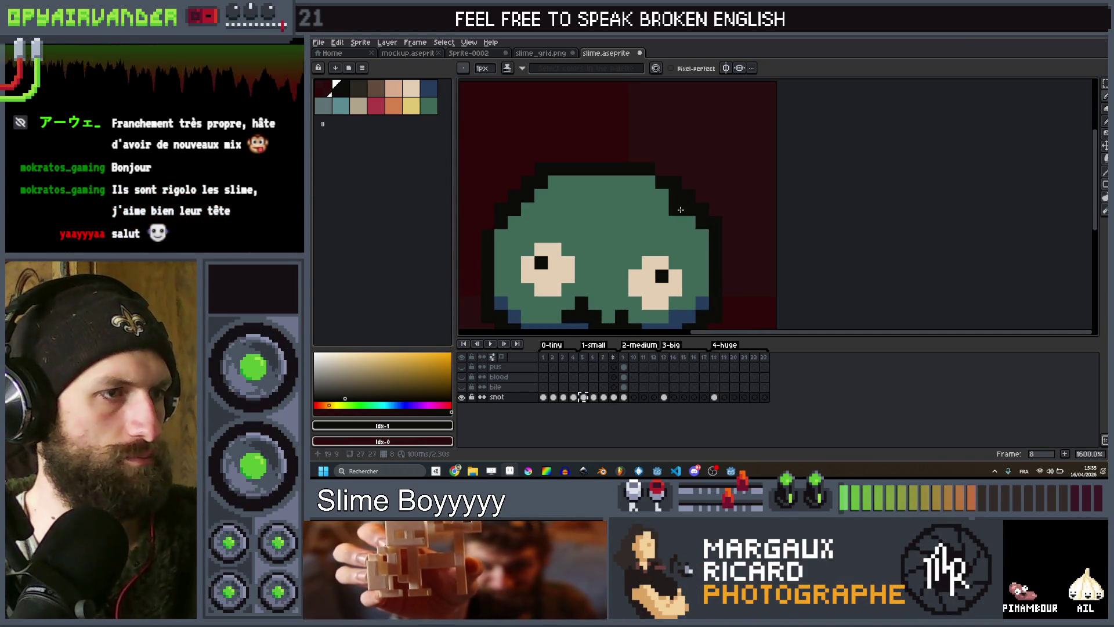
{"action": "scroll", "coordinate": [484, 223], "scroll_direction": "down", "scroll_amount": 4}
{"action": "scroll", "coordinate": [580, 220], "scroll_direction": "up", "scroll_amount": 3}
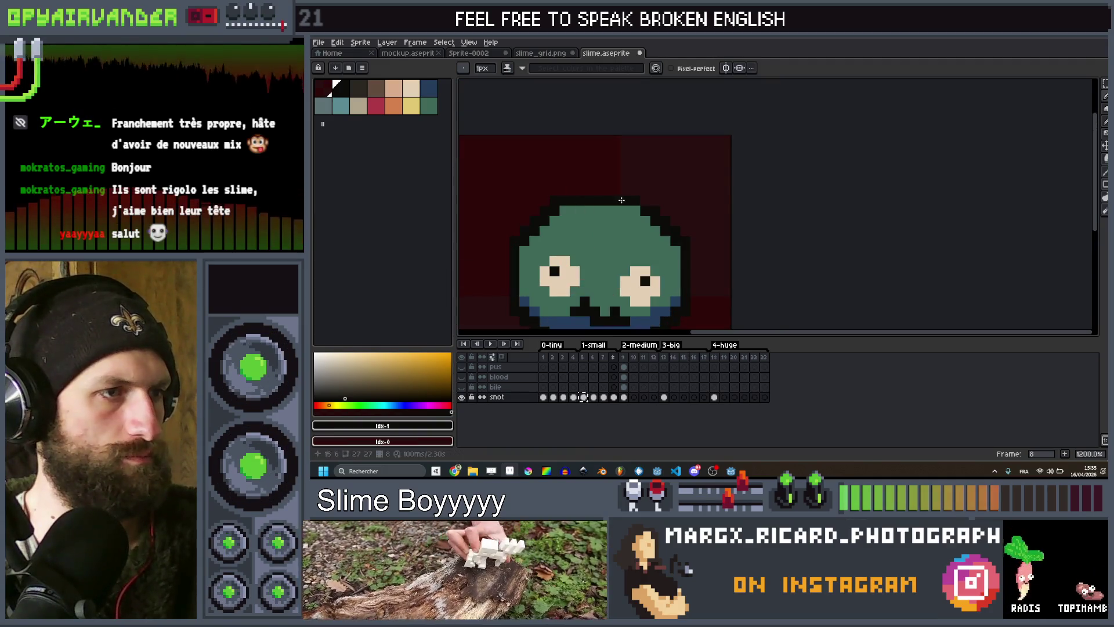
{"action": "scroll", "coordinate": [672, 216], "scroll_direction": "down", "scroll_amount": 4}
{"action": "left_click", "coordinate": [490, 345]}
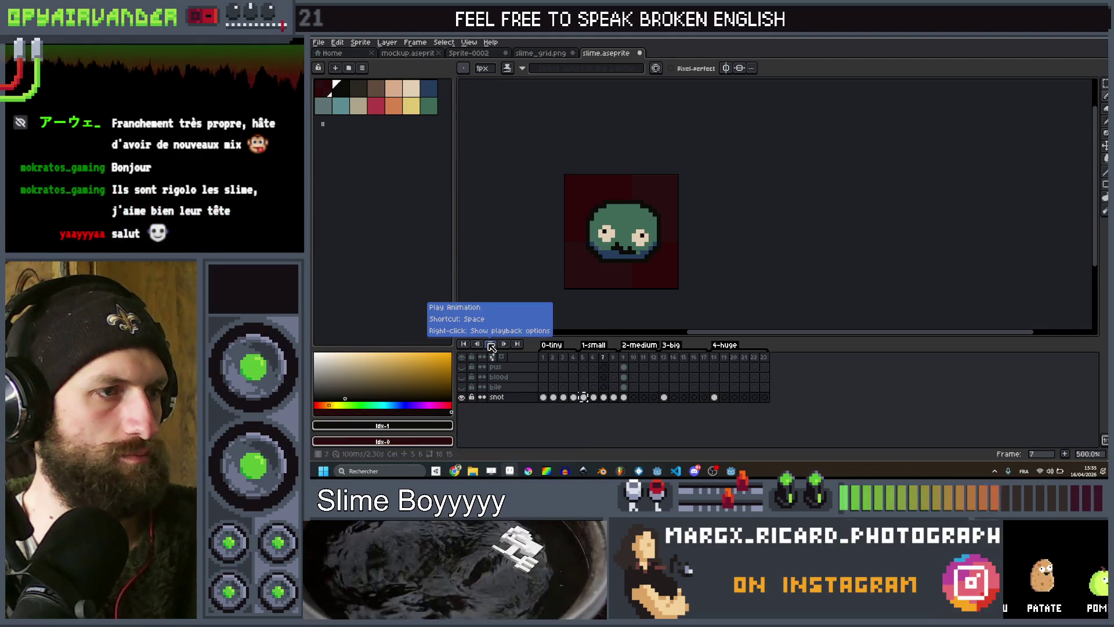
{"action": "left_click", "coordinate": [491, 344]}
{"action": "scroll", "coordinate": [659, 250], "scroll_direction": "up", "scroll_amount": 4}
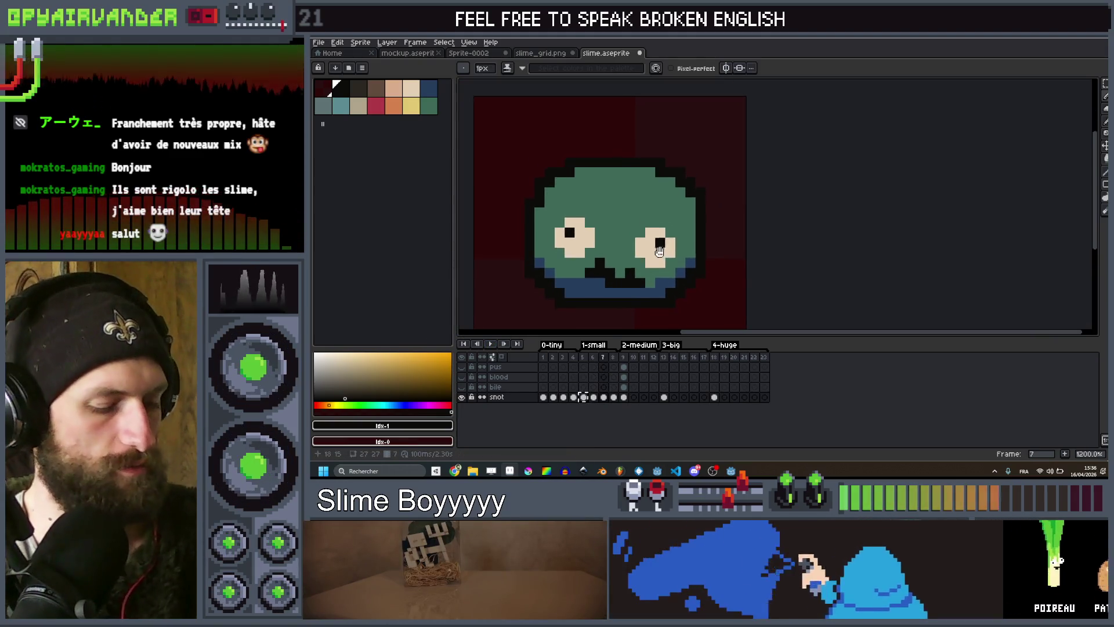
{"action": "scroll", "coordinate": [659, 251], "scroll_direction": "up", "scroll_amount": 1}
Shift the slime's eyes one pixel outward on frames 7 and 8.
{"action": "mouse_move", "coordinate": [627, 223]}
{"action": "left_mouse_down"}
{"action": "mouse_move", "coordinate": [683, 279]}
{"action": "mouse_move", "coordinate": [670, 251]}
{"action": "left_mouse_up"}
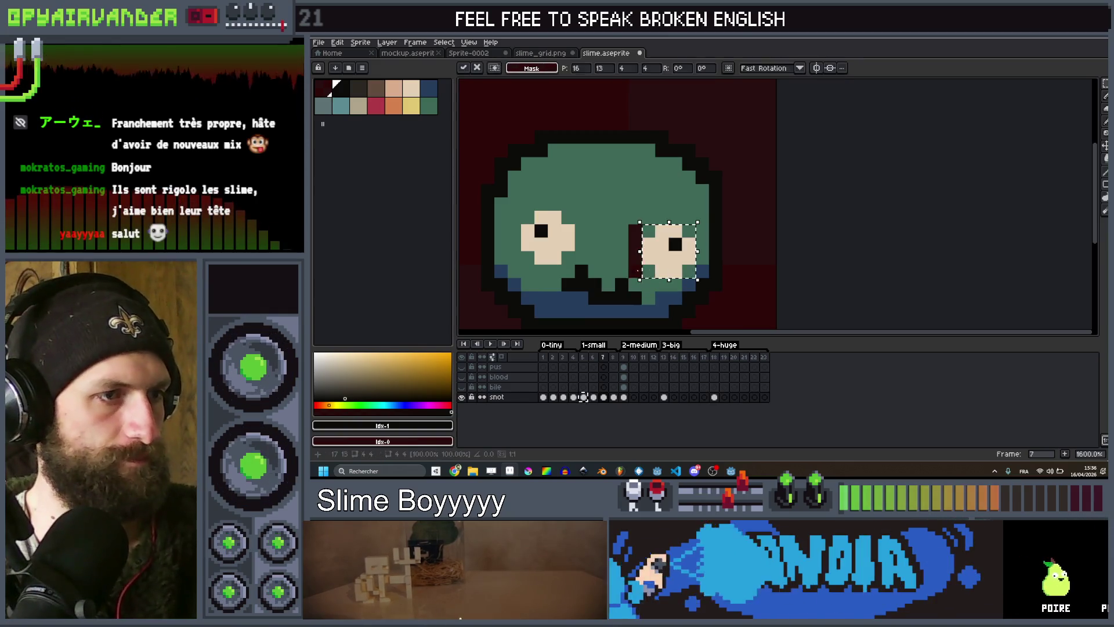
{"action": "left_click_drag", "start_coordinate": [576, 210], "coordinate": [520, 265]}
{"action": "key", "text": "Left"}
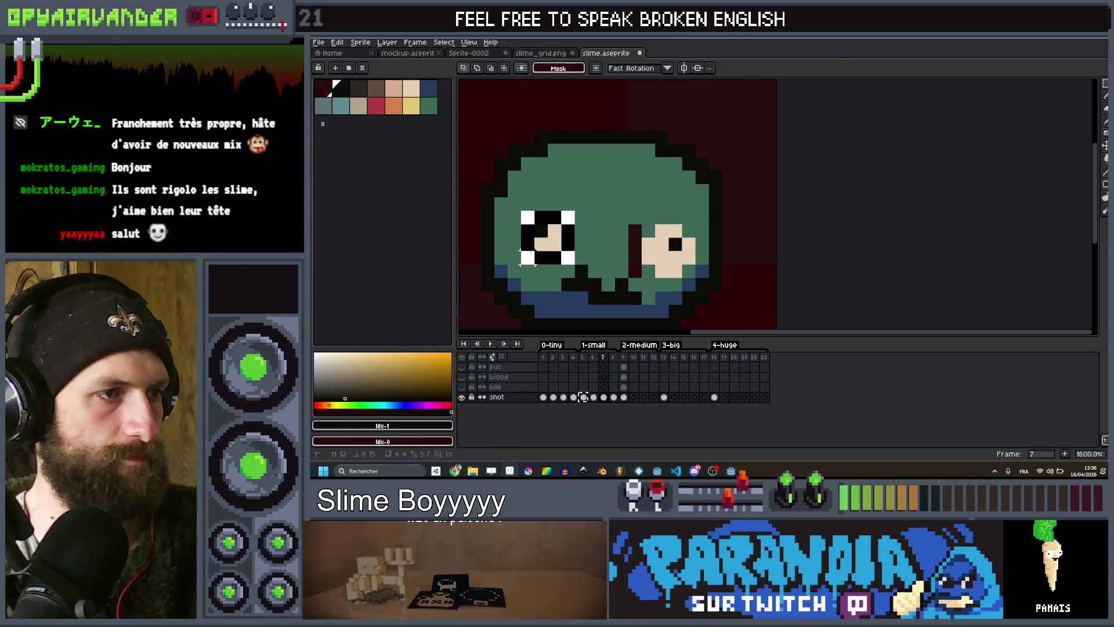
{"action": "key", "text": "period"}
{"action": "left_click_drag", "start_coordinate": [682, 224], "coordinate": [630, 273]}
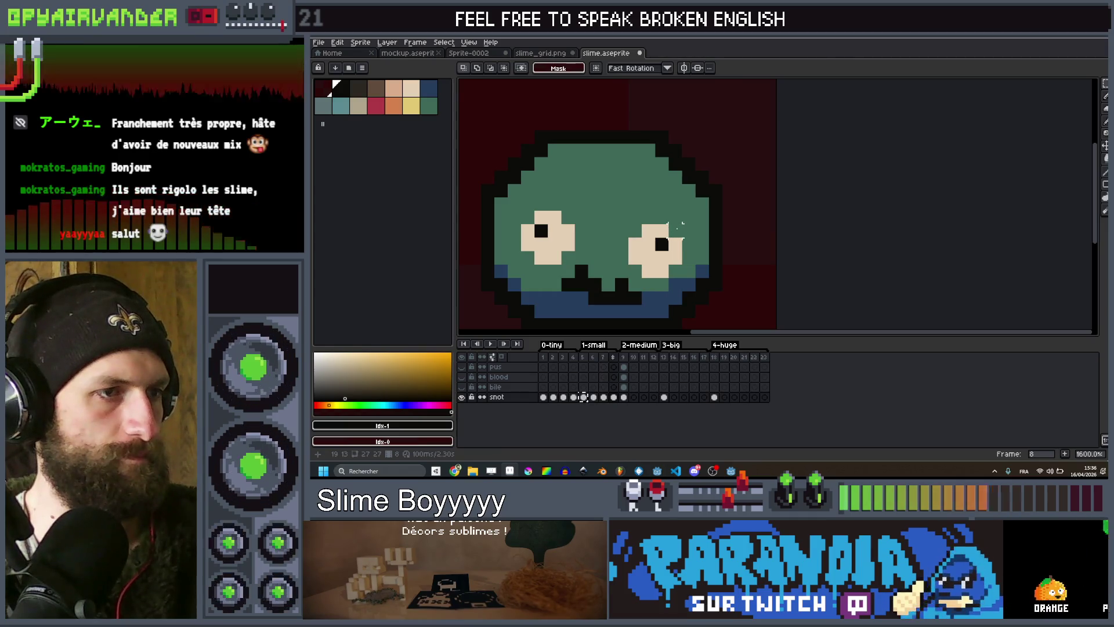
{"action": "left_click_drag", "start_coordinate": [576, 210], "coordinate": [520, 266]}
{"action": "key", "text": "Left"}
{"action": "key", "text": "Return"}
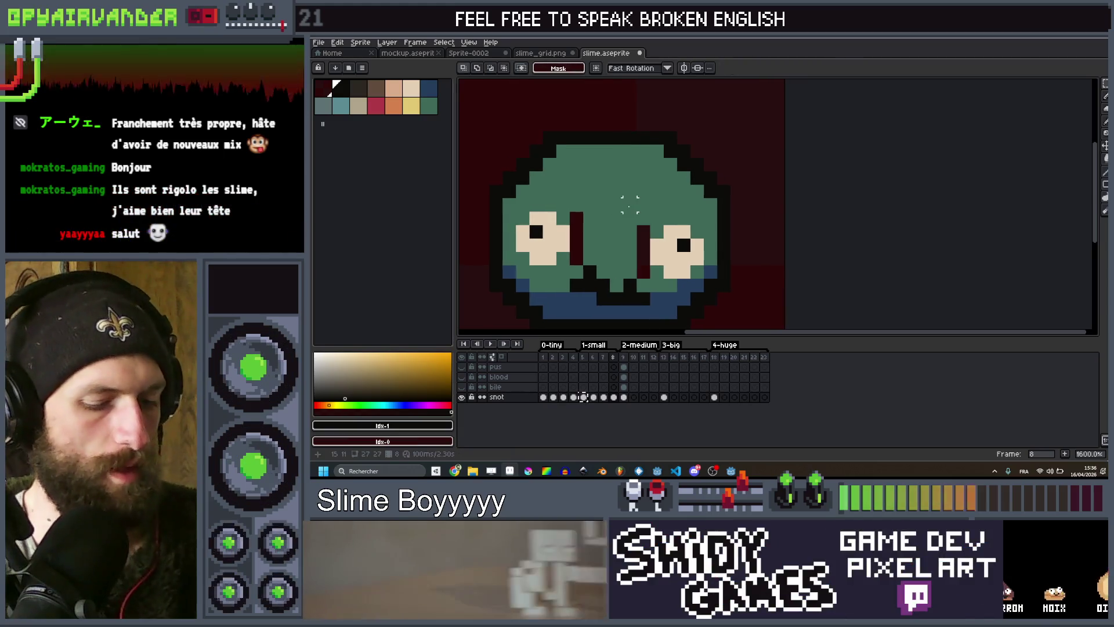
Sample the body green and paint over the dark gaps beside both eyes.
{"action": "key", "text": "i"}
{"action": "left_click", "coordinate": [633, 214]}
{"action": "key", "text": "b"}
{"action": "left_click_drag", "start_coordinate": [643, 229], "coordinate": [645, 267]}
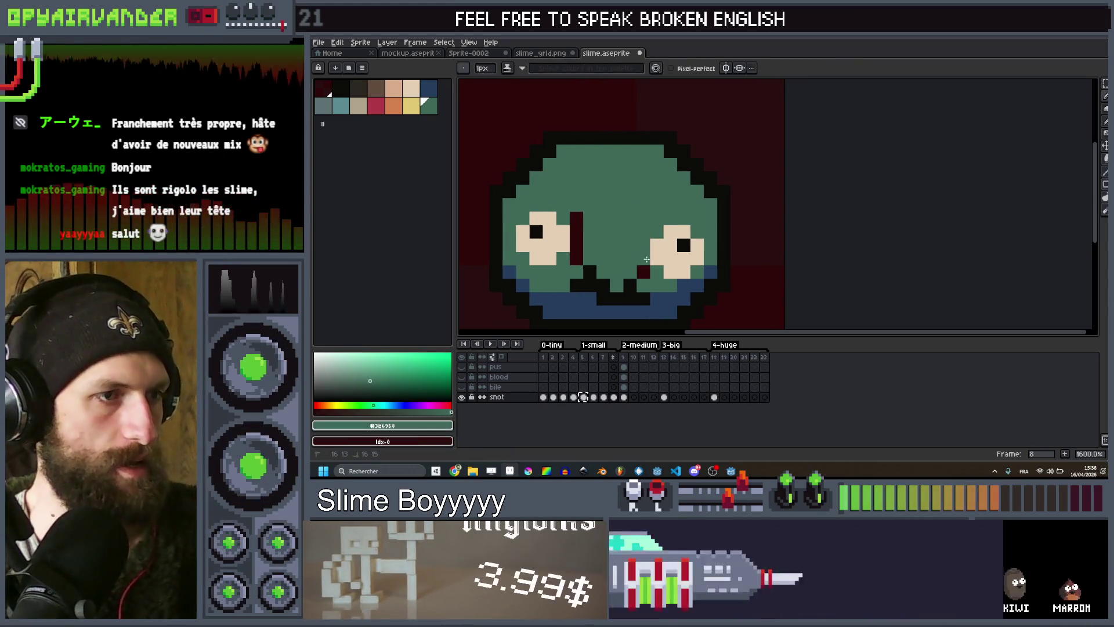
{"action": "left_click_drag", "start_coordinate": [577, 223], "coordinate": [577, 263]}
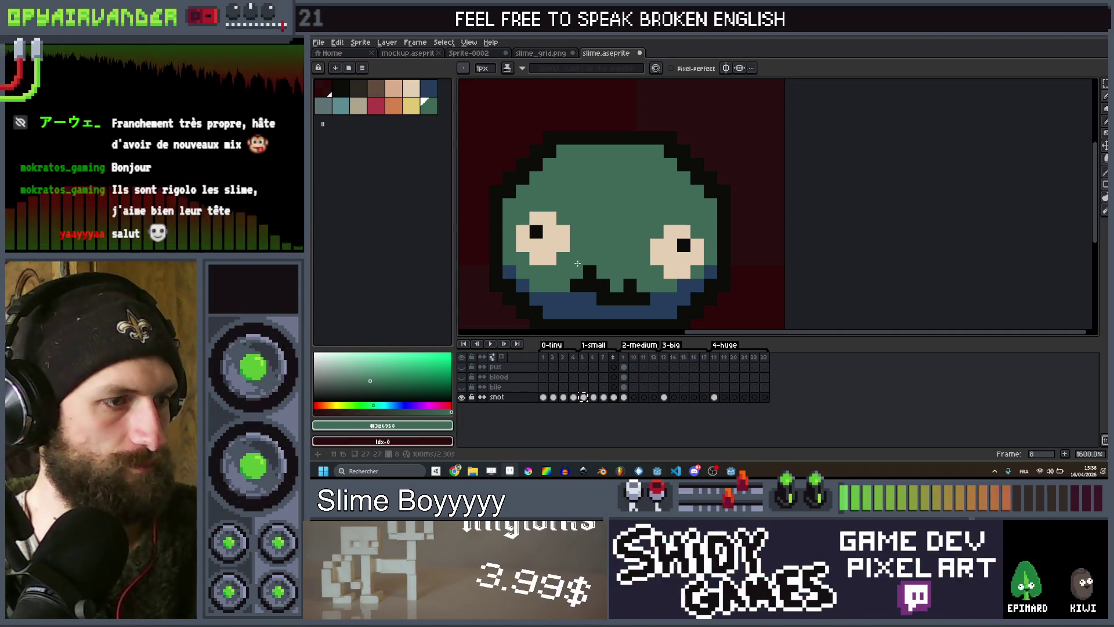
{"action": "left_click_drag", "start_coordinate": [576, 214], "coordinate": [576, 262]}
{"action": "left_click_drag", "start_coordinate": [642, 227], "coordinate": [642, 264]}
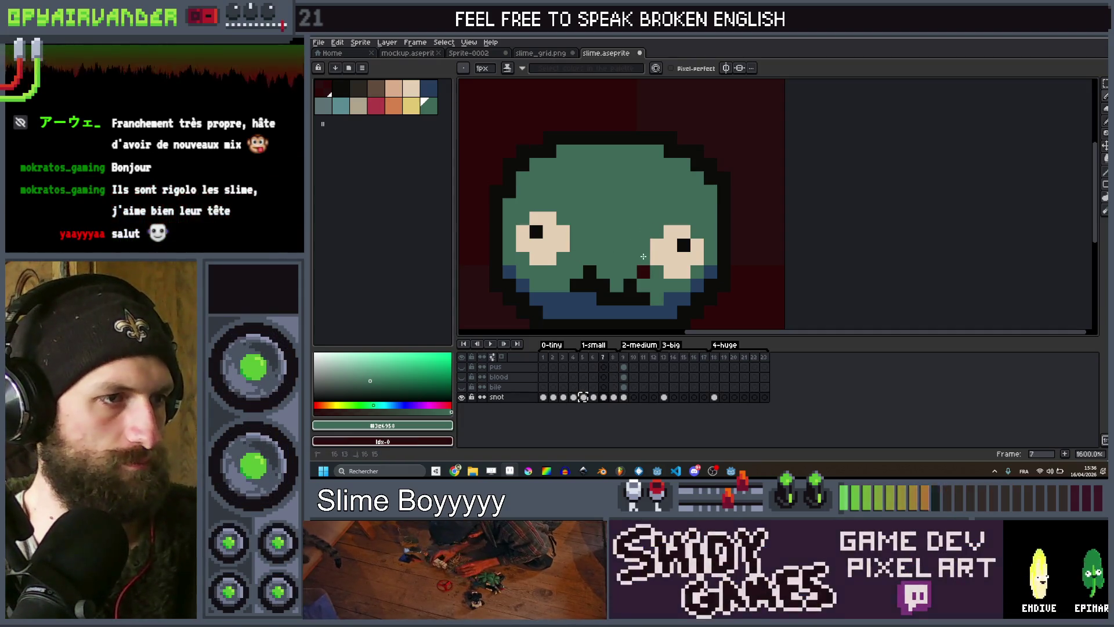
{"action": "key", "text": "Return"}
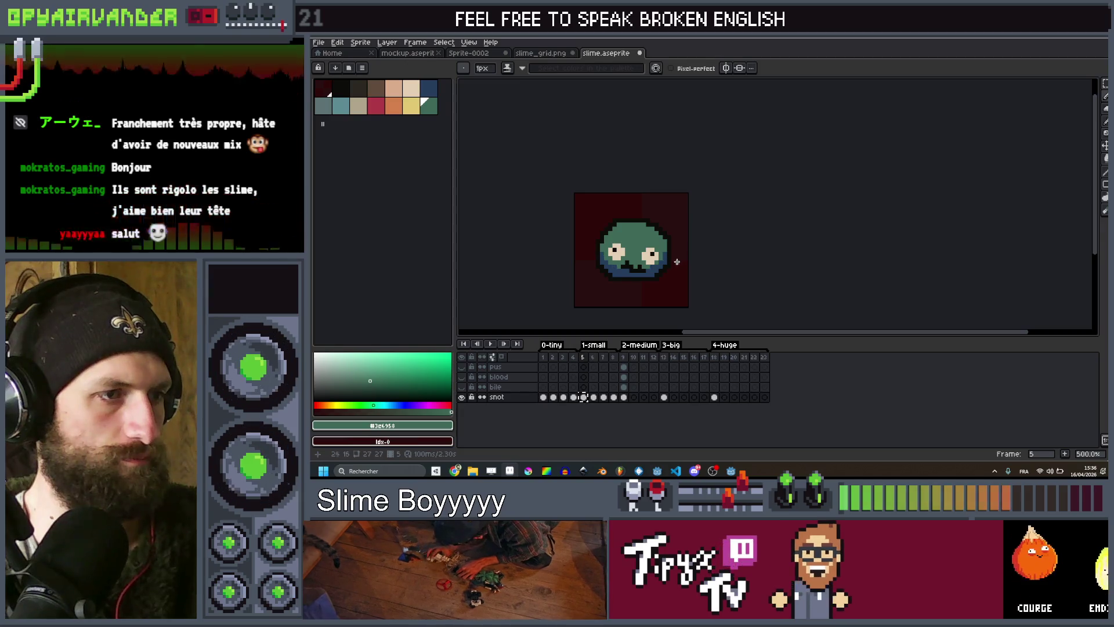
Step through frames 7 to 9 and back to 6, then paint the black pixel above the mouth slime green.
{"action": "key", "text": "Right"}
{"action": "key", "text": "Right"}
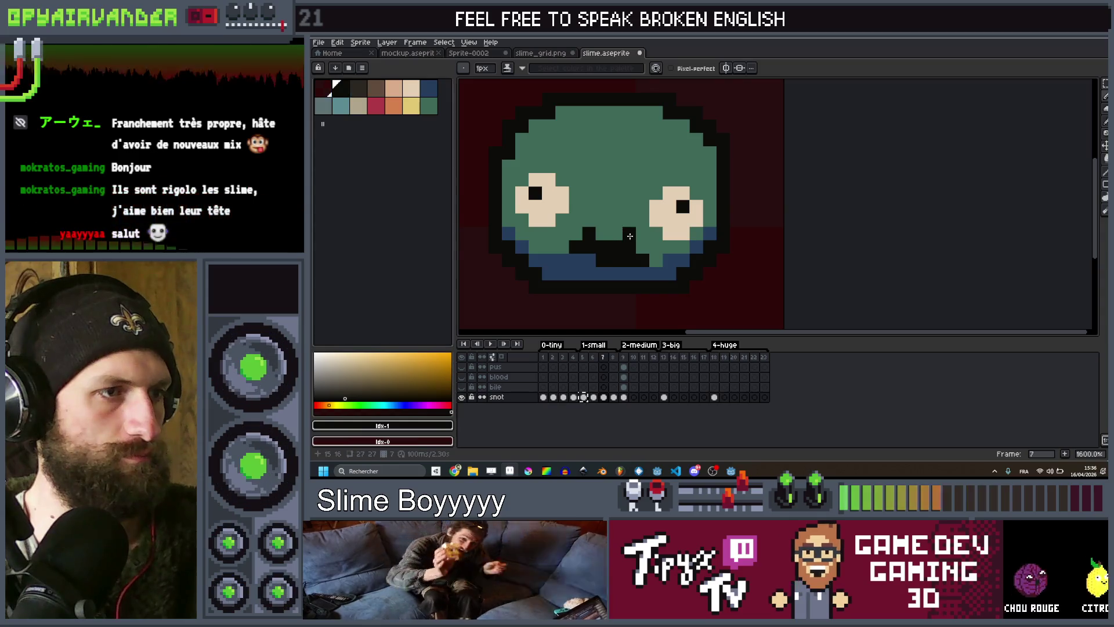
{"action": "scroll", "coordinate": [593, 220], "scroll_direction": "down", "scroll_amount": 3}
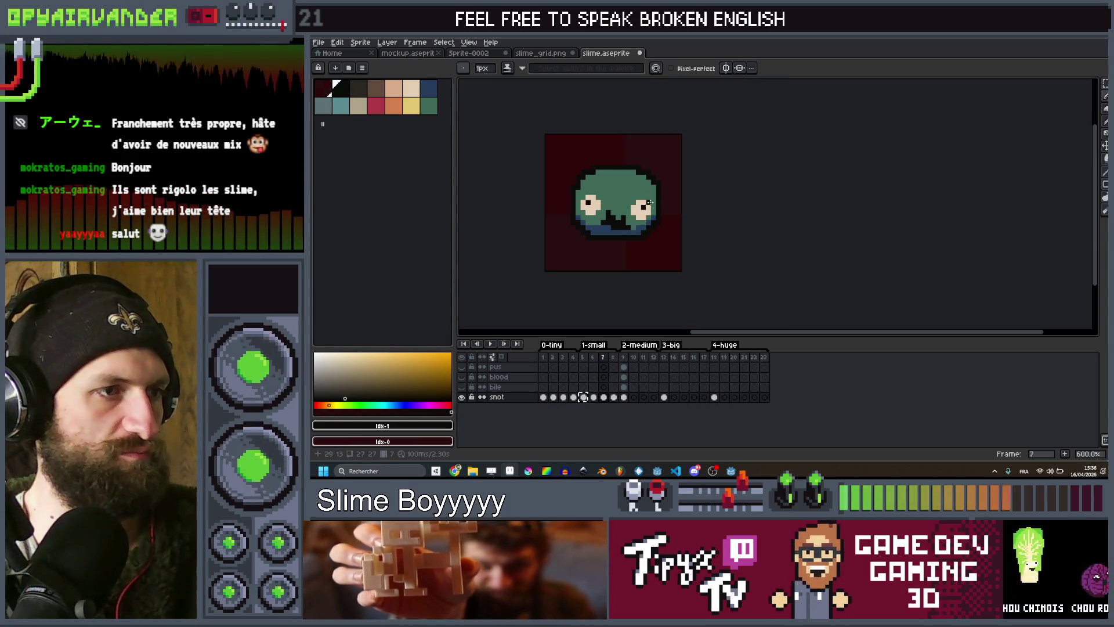
{"action": "scroll", "coordinate": [640, 210], "scroll_direction": "up", "scroll_amount": 4}
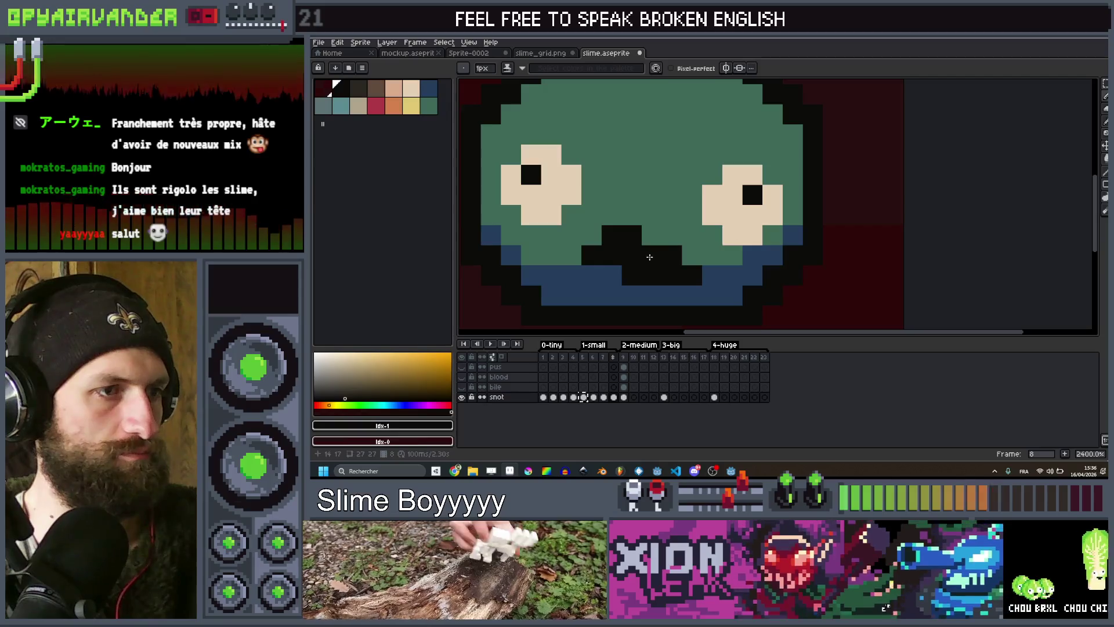
{"action": "scroll", "coordinate": [715, 218], "scroll_direction": "down", "scroll_amount": 5}
{"action": "key", "text": "Right"}
{"action": "key", "text": "Left"}
{"action": "key", "text": "Left"}
{"action": "key", "text": "Left"}
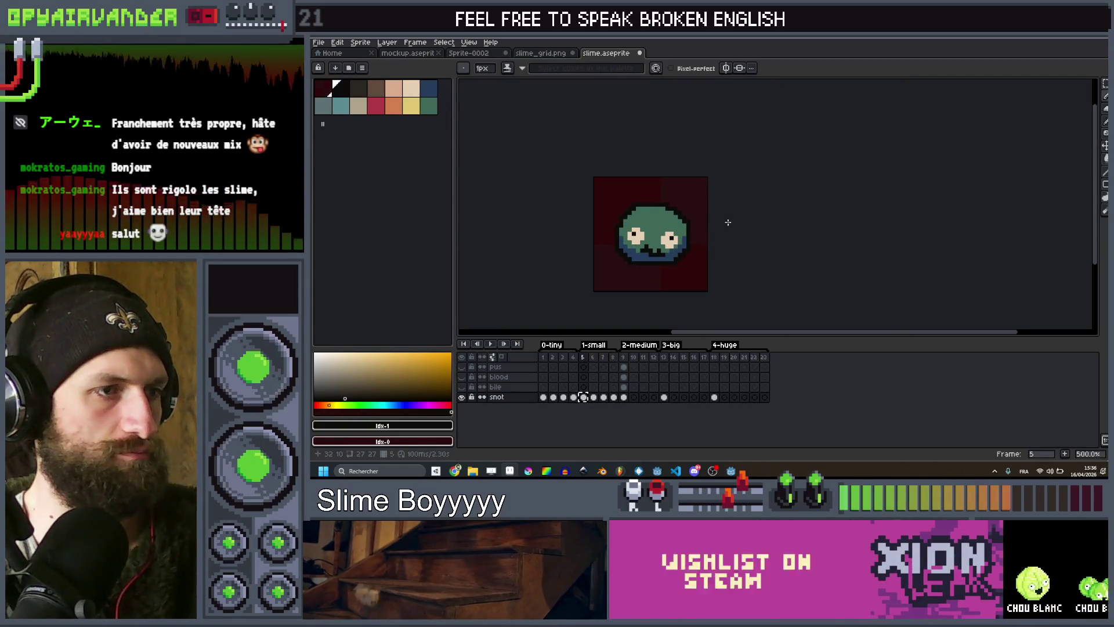
{"action": "key", "text": "Right"}
{"action": "scroll", "coordinate": [660, 256], "scroll_direction": "up", "scroll_amount": 7}
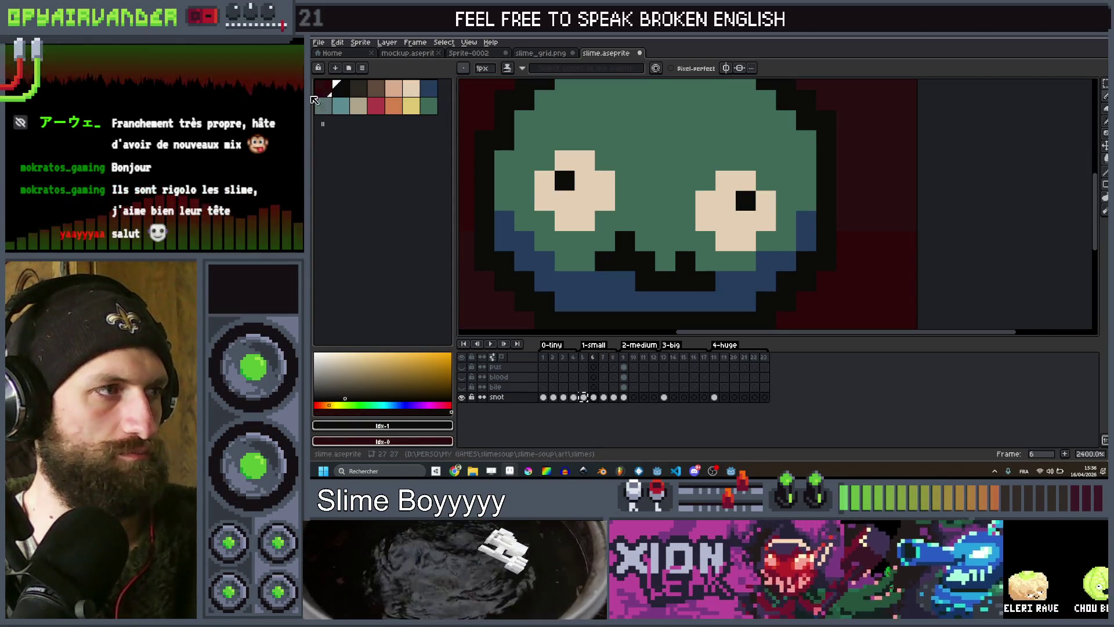
{"action": "left_click", "coordinate": [429, 106]}
{"action": "left_click", "coordinate": [625, 241]}
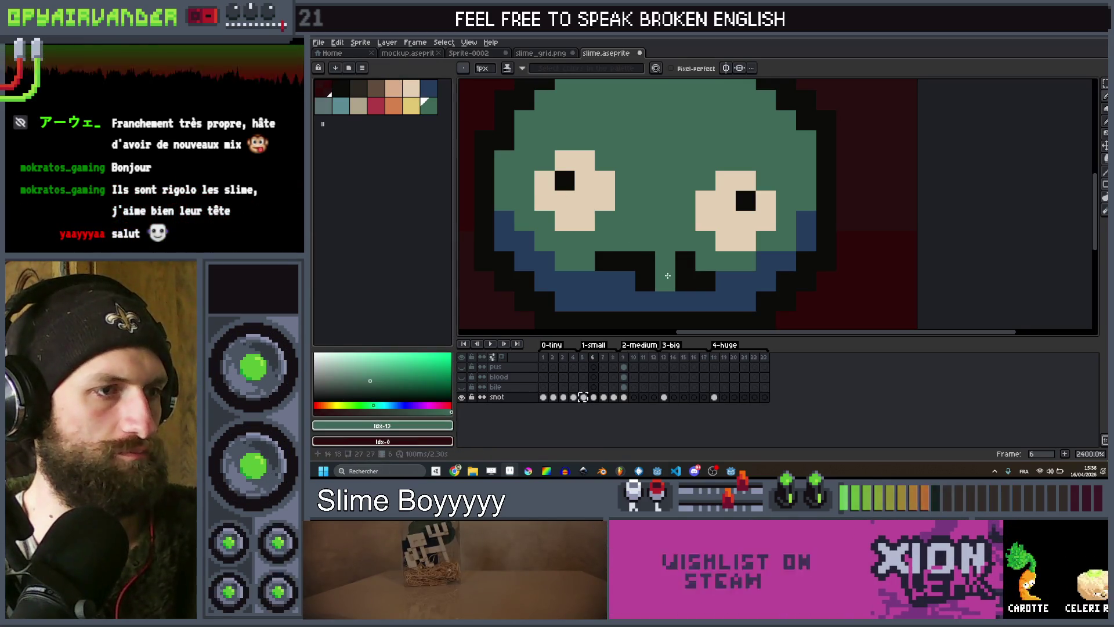
Advance to frame 7, play the animation, then stop playback.
{"action": "key", "text": "Right"}
{"action": "scroll", "coordinate": [684, 244], "scroll_direction": "down", "scroll_amount": 8}
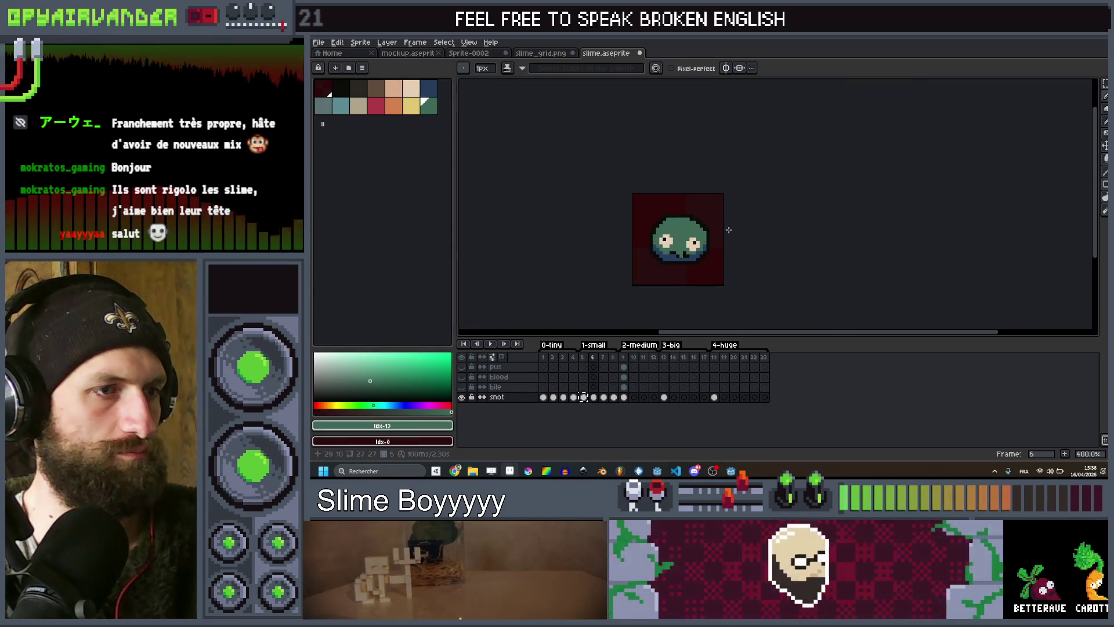
{"action": "left_click", "coordinate": [490, 343]}
{"action": "scroll", "coordinate": [725, 182], "scroll_direction": "down", "scroll_amount": 2}
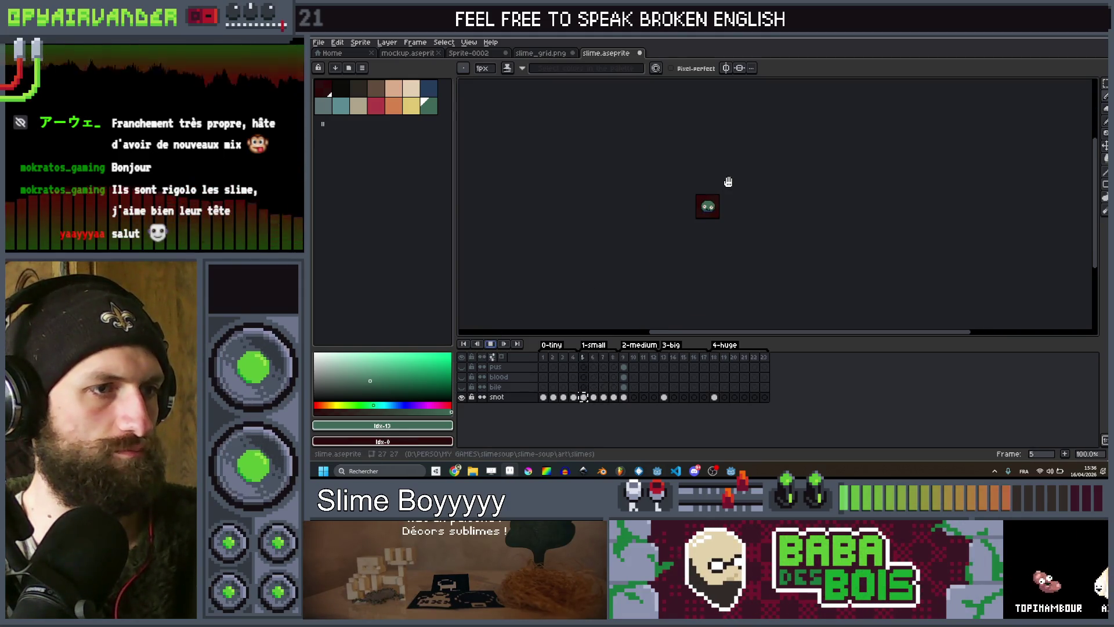
{"action": "scroll", "coordinate": [728, 181], "scroll_direction": "up", "scroll_amount": 6}
{"action": "left_click", "coordinate": [490, 344]}
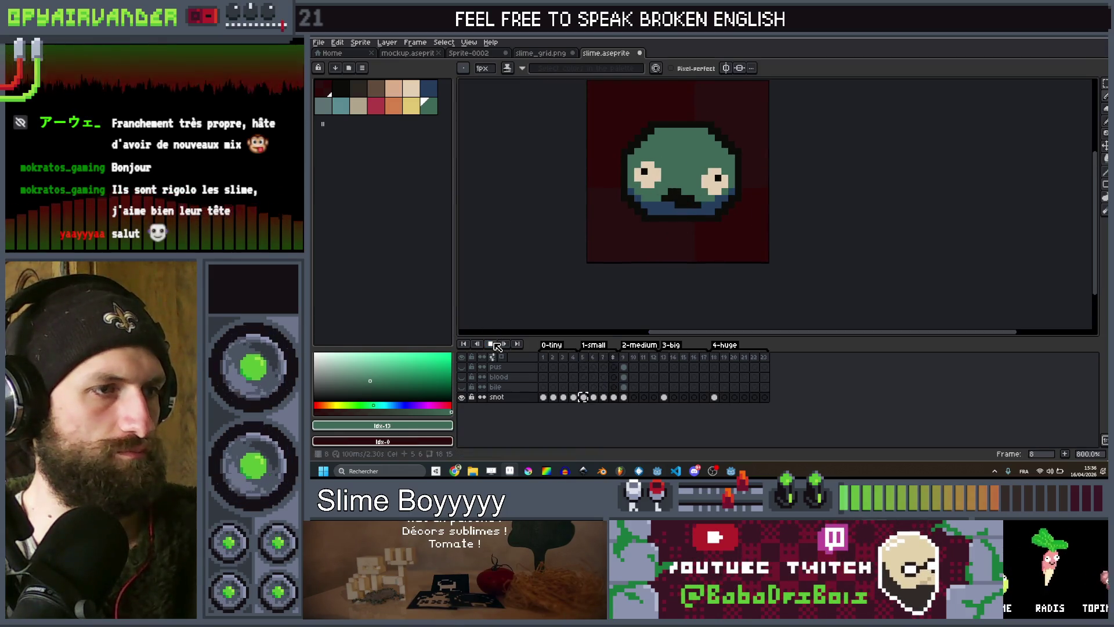
Switch the drawing colour to black, then back to slime green.
{"action": "scroll", "coordinate": [714, 203], "scroll_direction": "up", "scroll_amount": 1}
{"action": "left_click", "coordinate": [336, 87]}
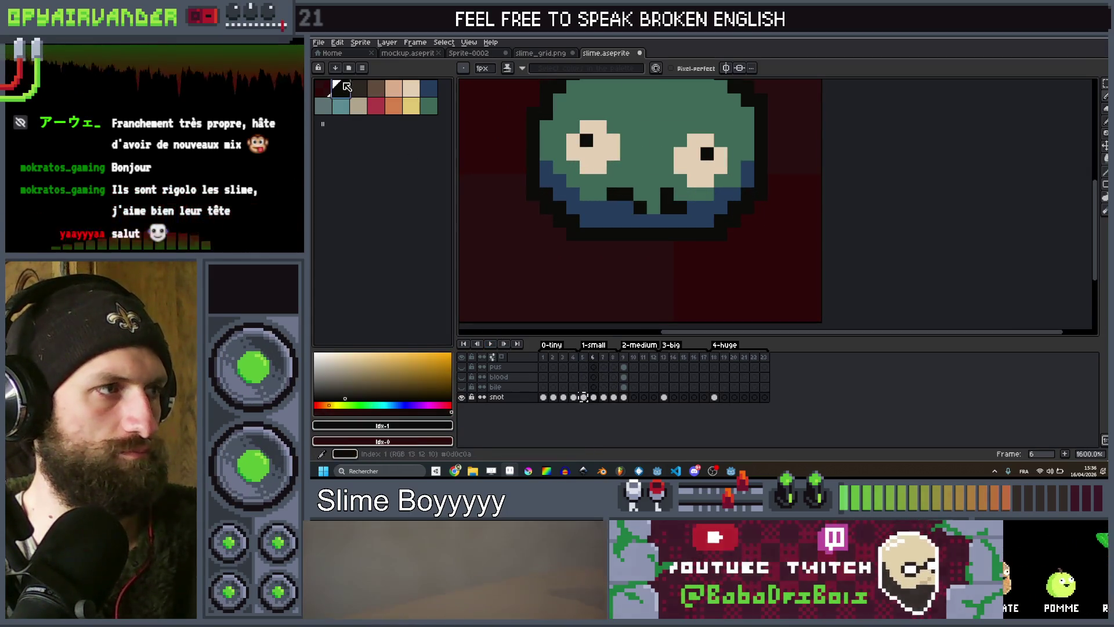
{"action": "scroll", "coordinate": [715, 187], "scroll_direction": "down", "scroll_amount": 2}
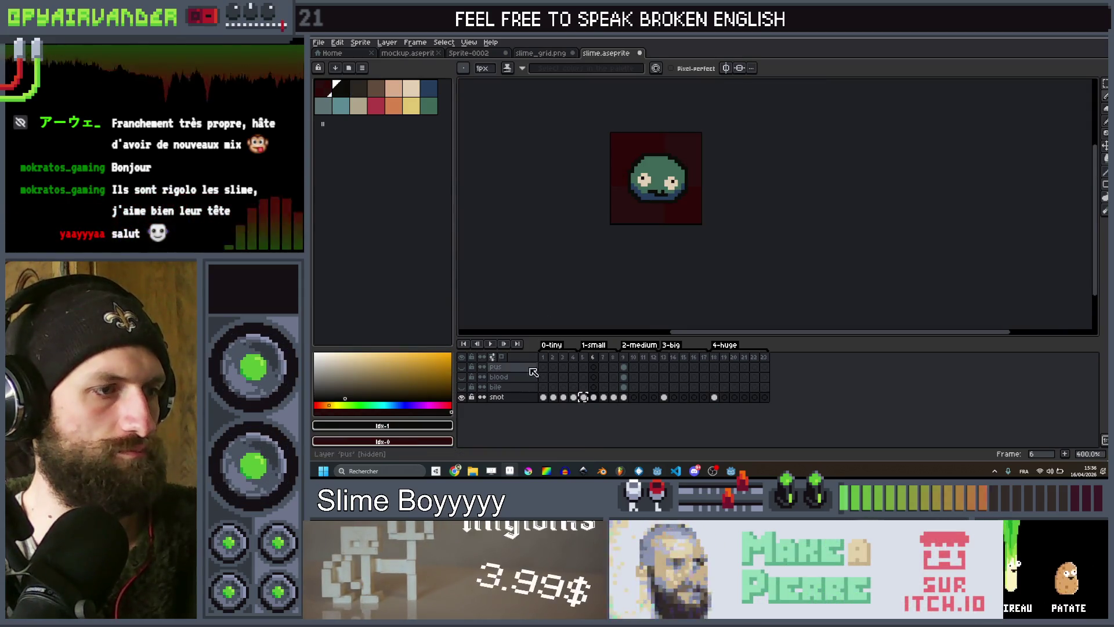
{"action": "scroll", "coordinate": [675, 203], "scroll_direction": "up", "scroll_amount": 2}
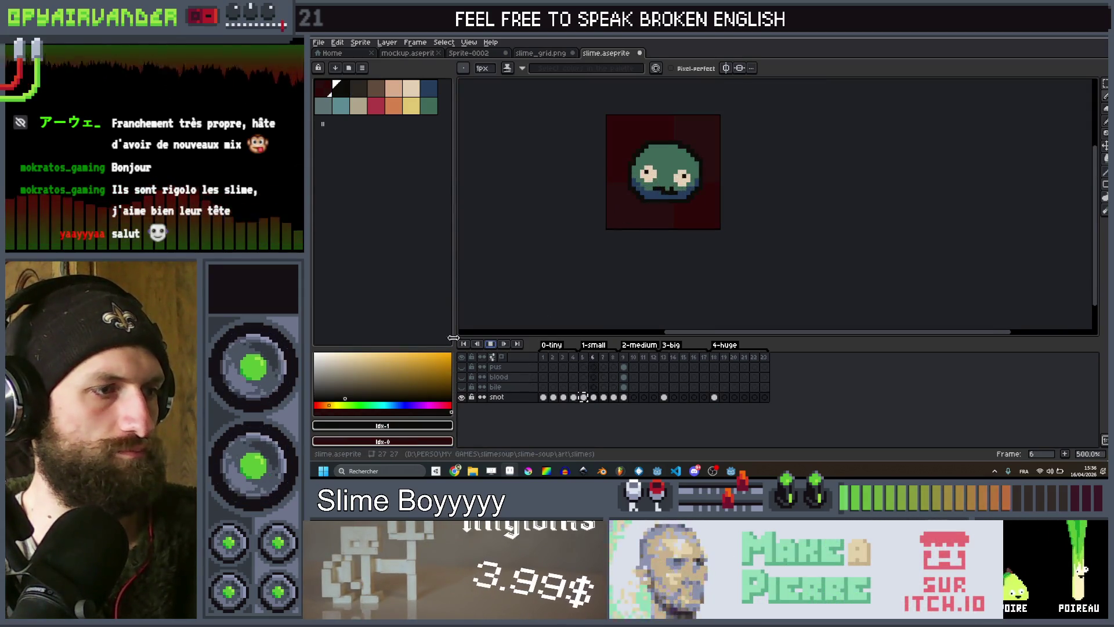
{"action": "scroll", "coordinate": [669, 177], "scroll_direction": "up", "scroll_amount": 4}
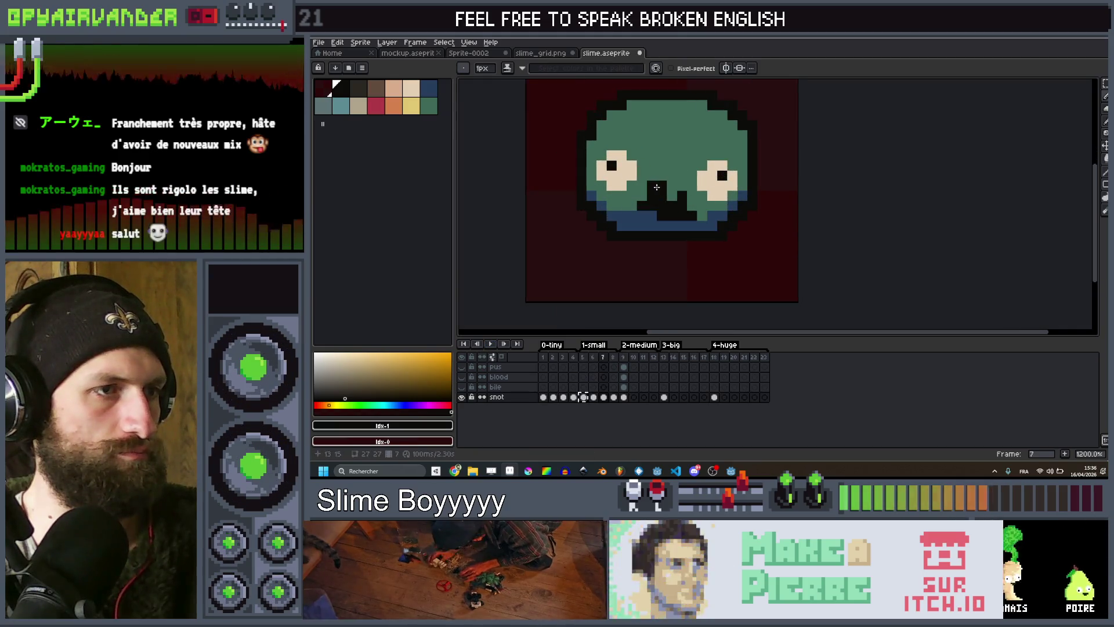
{"action": "left_click", "coordinate": [428, 106]}
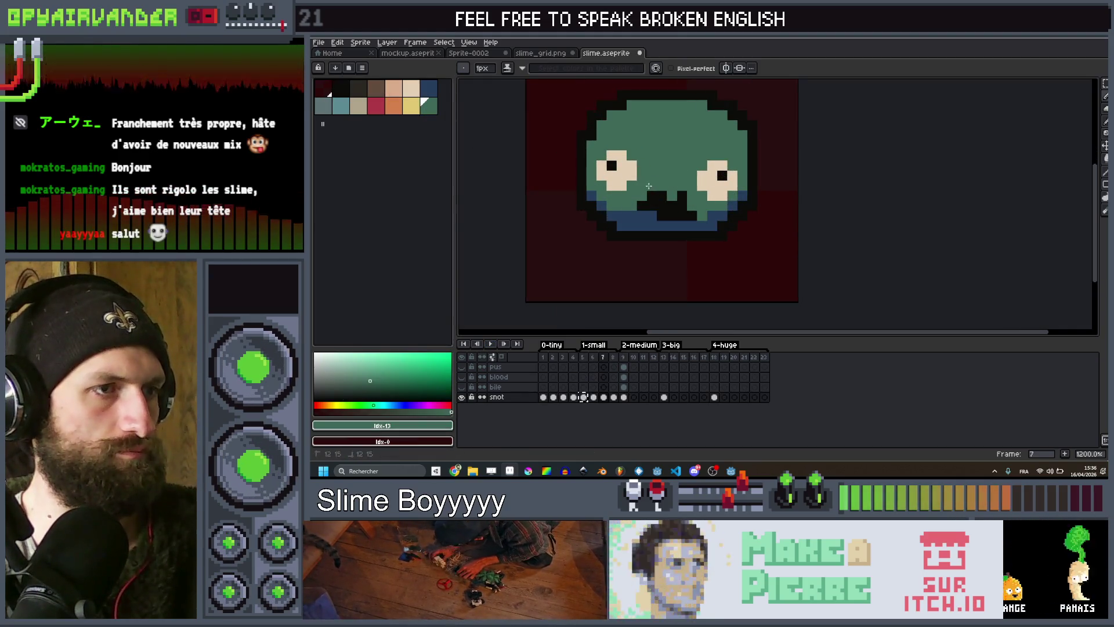
Play the animation again and recentre the sprite lower in the view.
{"action": "scroll", "coordinate": [649, 196], "scroll_direction": "down", "scroll_amount": 4}
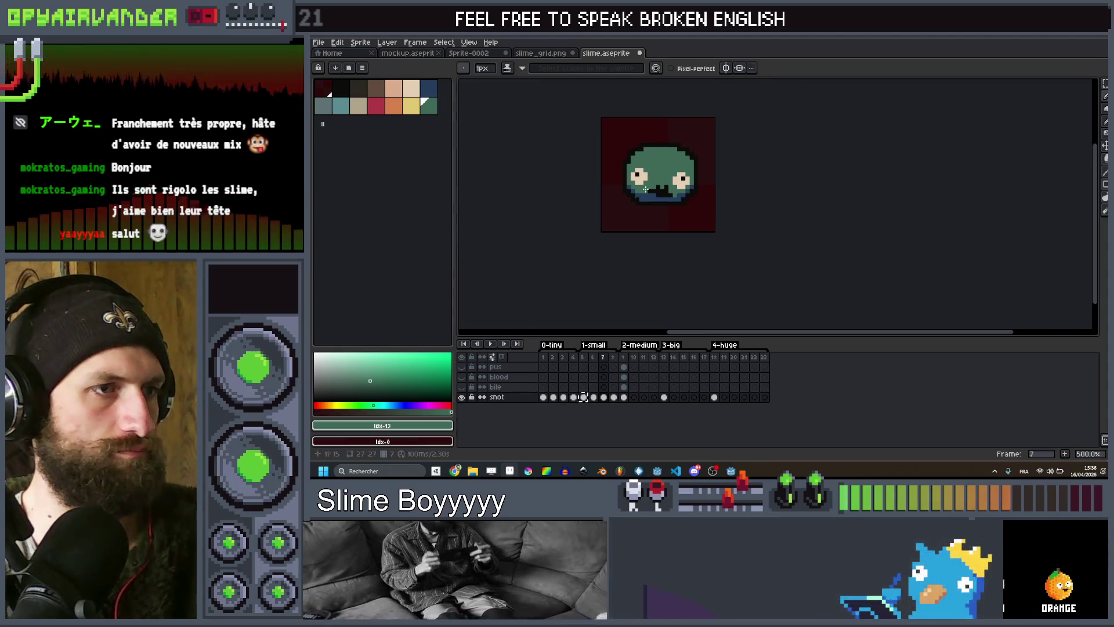
{"action": "left_click", "coordinate": [491, 346]}
{"action": "scroll", "coordinate": [730, 196], "scroll_direction": "down", "scroll_amount": 3}
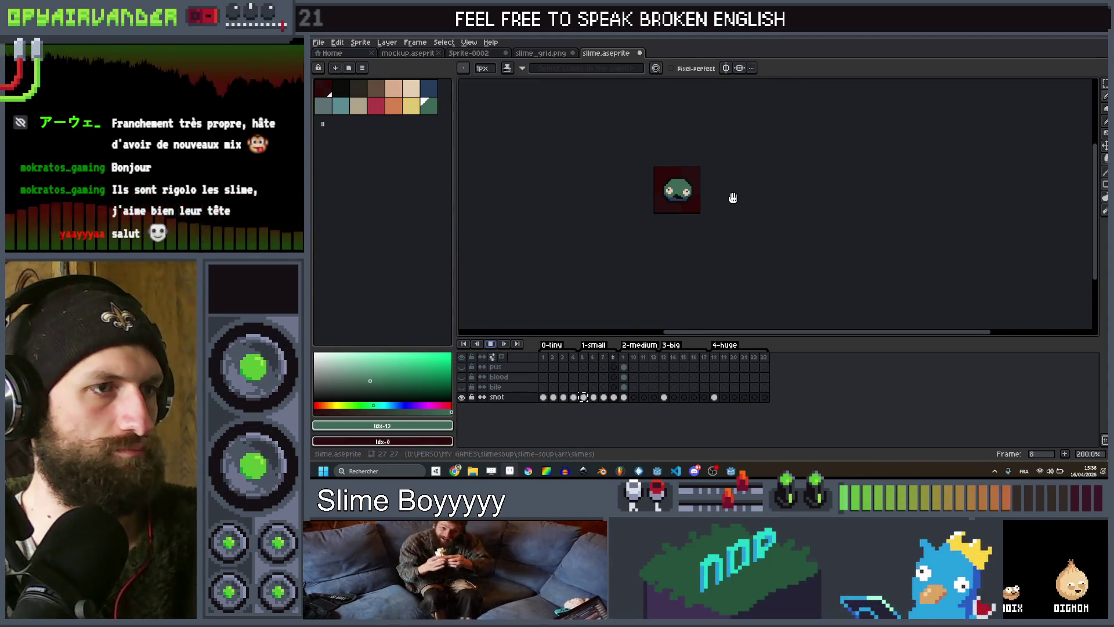
{"action": "left_click_drag", "start_coordinate": [729, 194], "coordinate": [736, 247]}
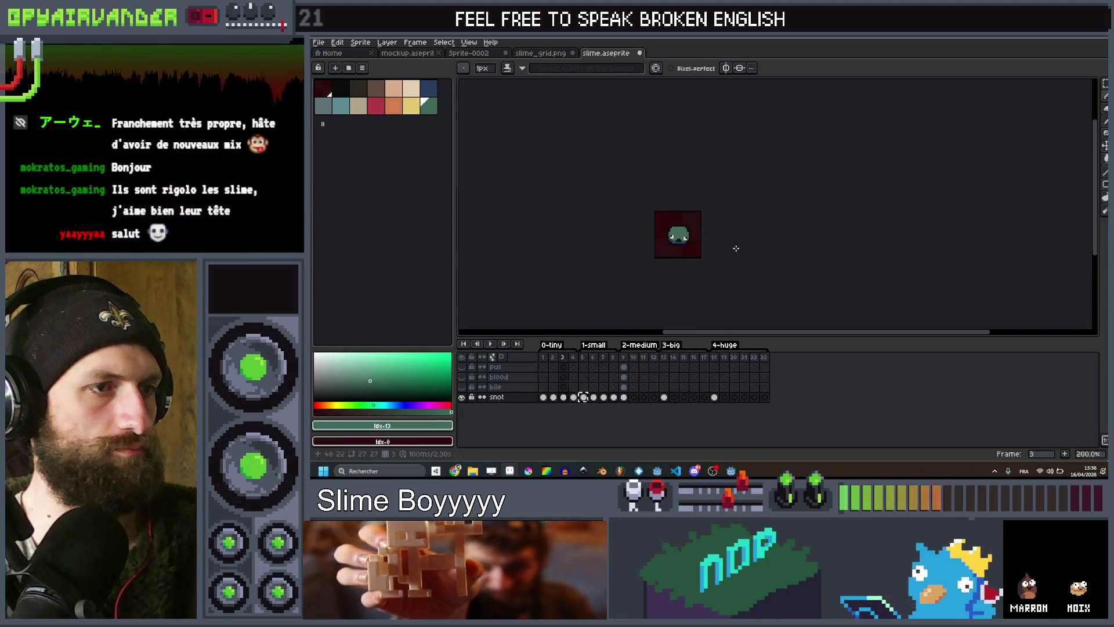
Stop playback and step back and forth around frame 5 and the tiny slime's frame 2.
{"action": "left_click", "coordinate": [492, 345]}
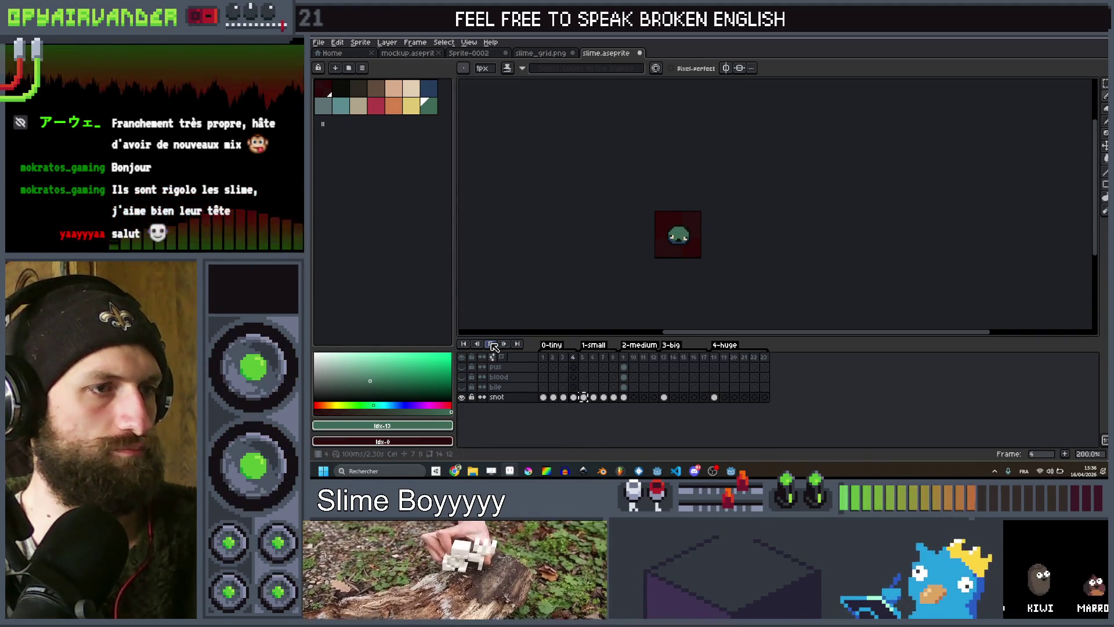
{"action": "left_click", "coordinate": [588, 359]}
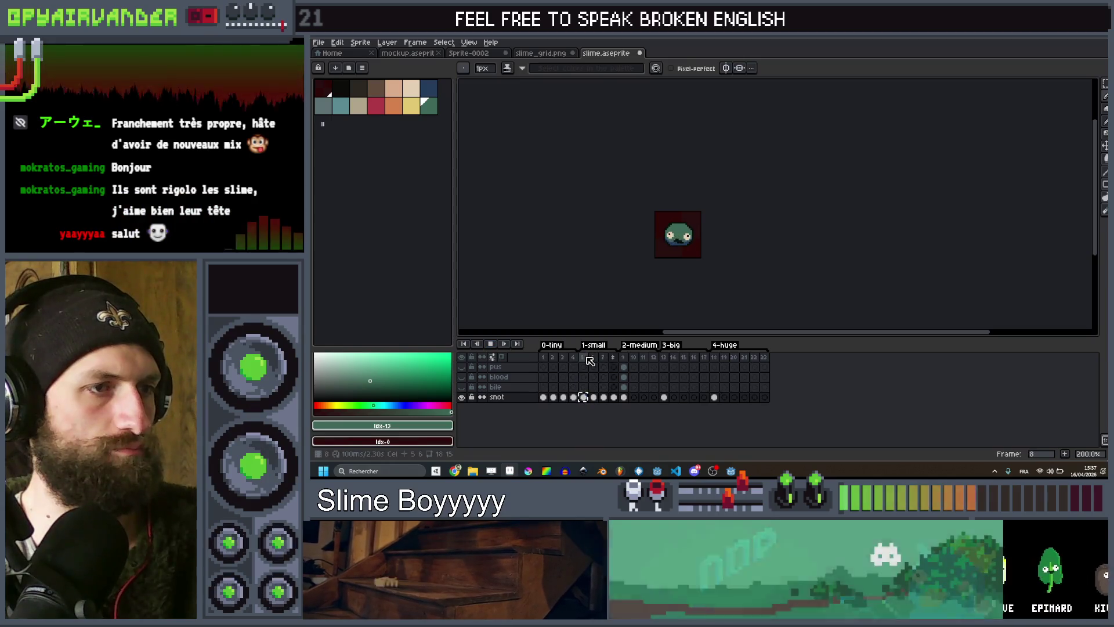
{"action": "key", "text": "Right"}
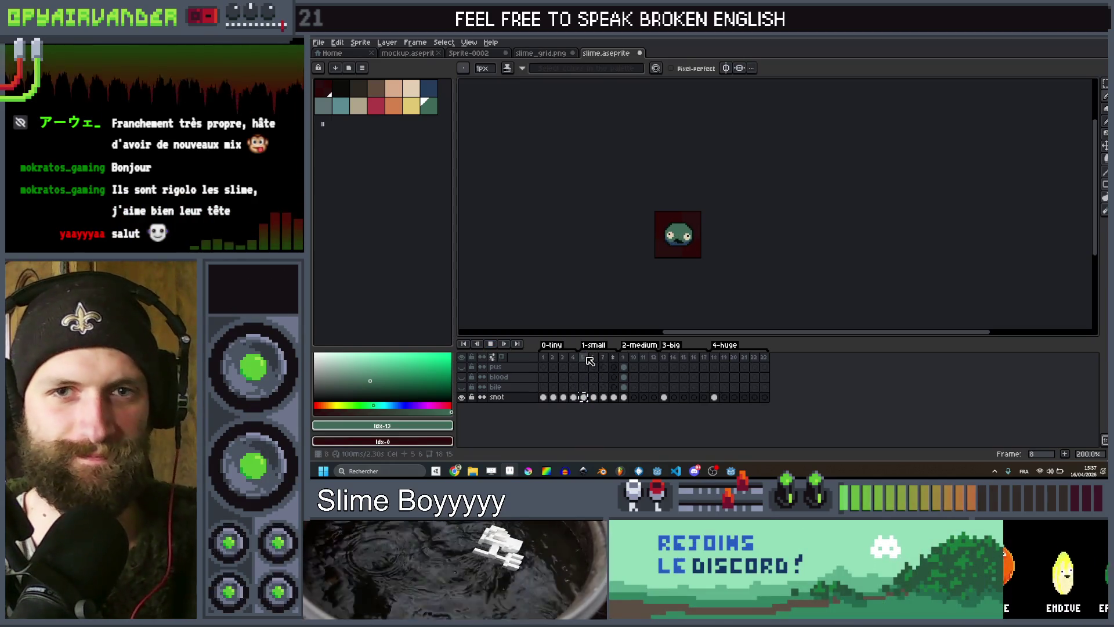
{"action": "key", "text": "Left"}
{"action": "scroll", "coordinate": [656, 276], "scroll_direction": "up", "scroll_amount": 4}
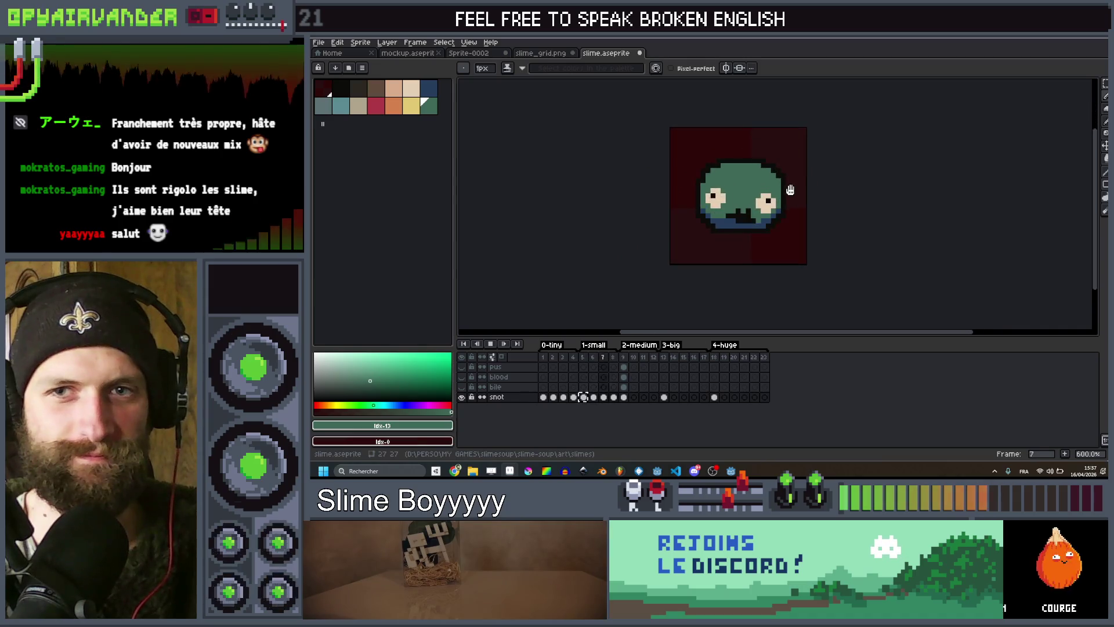
{"action": "key", "text": "Right"}
{"action": "scroll", "coordinate": [789, 192], "scroll_direction": "up", "scroll_amount": 1}
{"action": "left_click", "coordinate": [554, 358]}
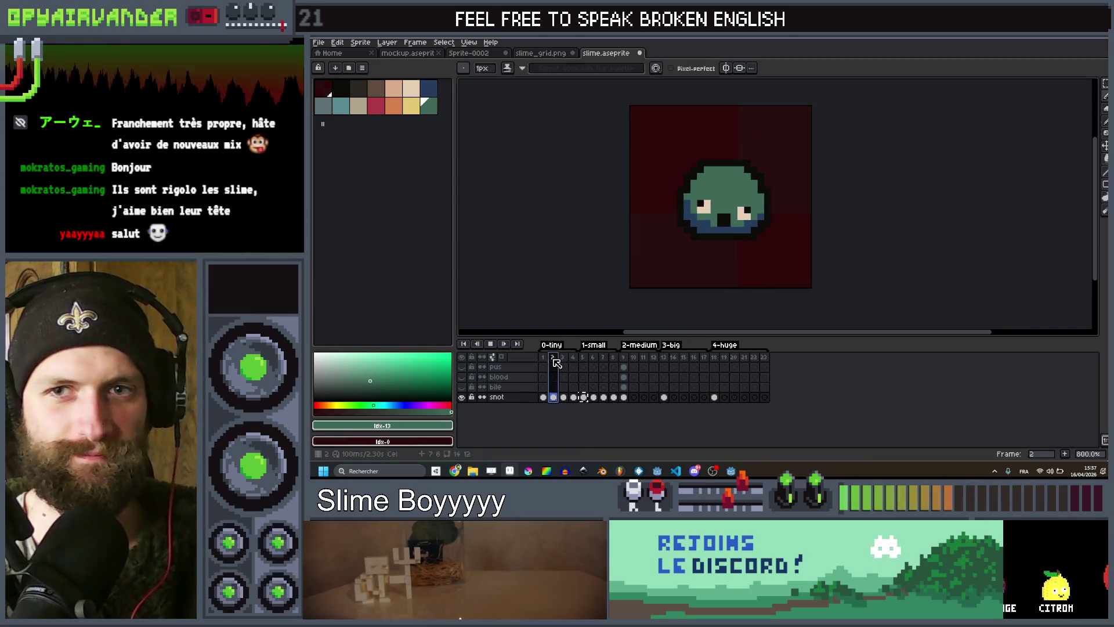
{"action": "key", "text": "Right"}
{"action": "key", "text": "Right"}
{"action": "key", "text": "Right"}
{"action": "key", "text": "Right"}
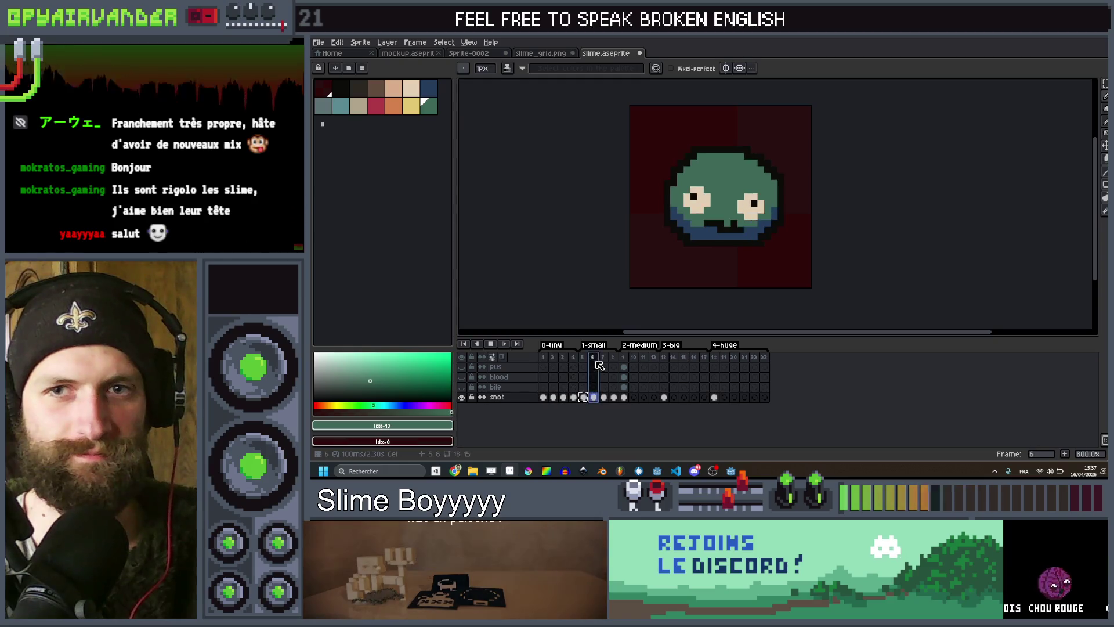
Inspect the medium slime on frames 9, 10 and 12, including the frame 10 snot cel.
{"action": "left_click", "coordinate": [632, 358]}
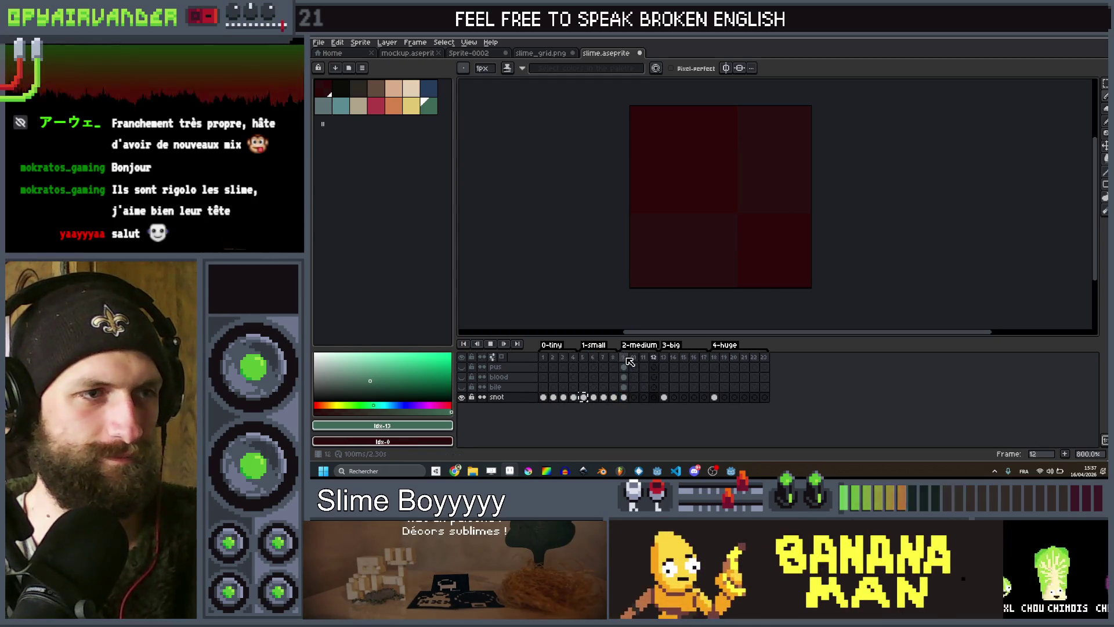
{"action": "left_click", "coordinate": [625, 397]}
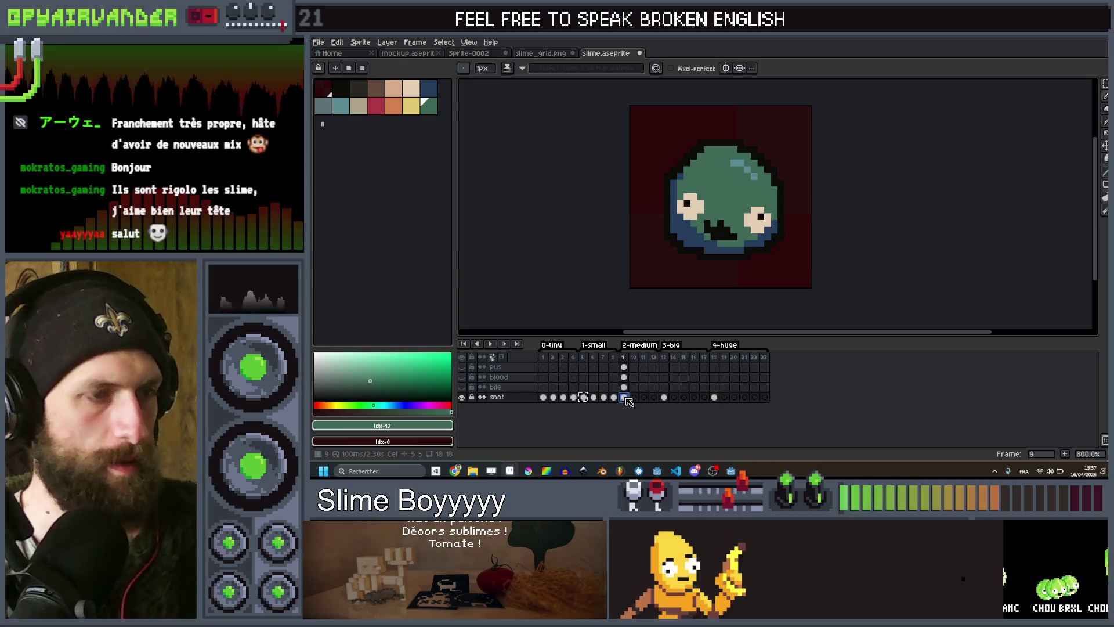
{"action": "left_click", "coordinate": [634, 396]}
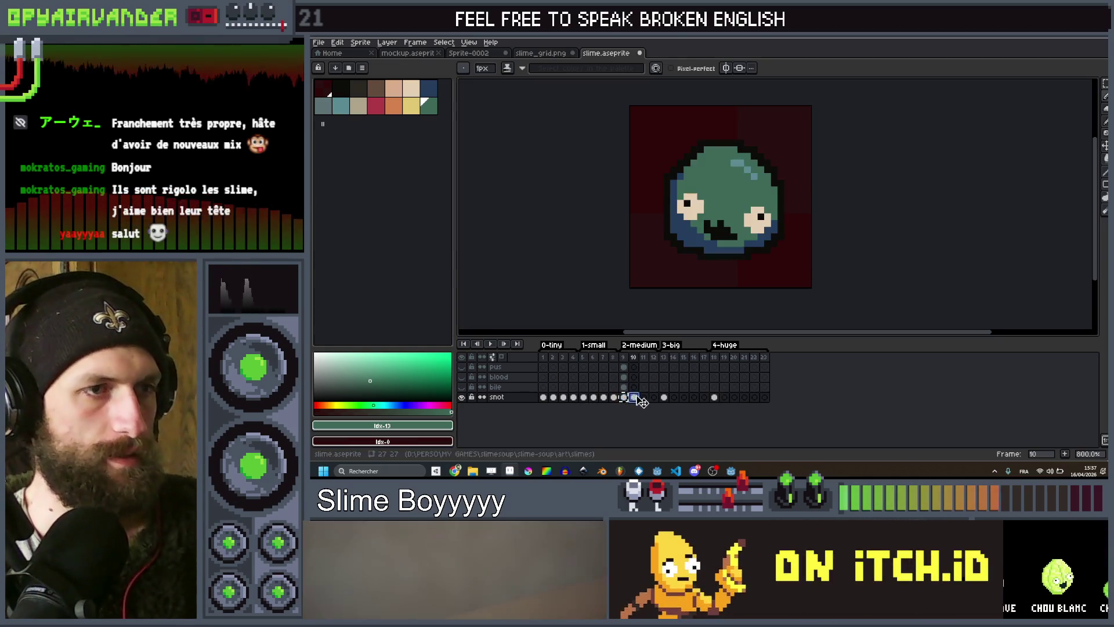
{"action": "left_click", "coordinate": [654, 397]}
{"action": "key", "text": "ctrl+v"}
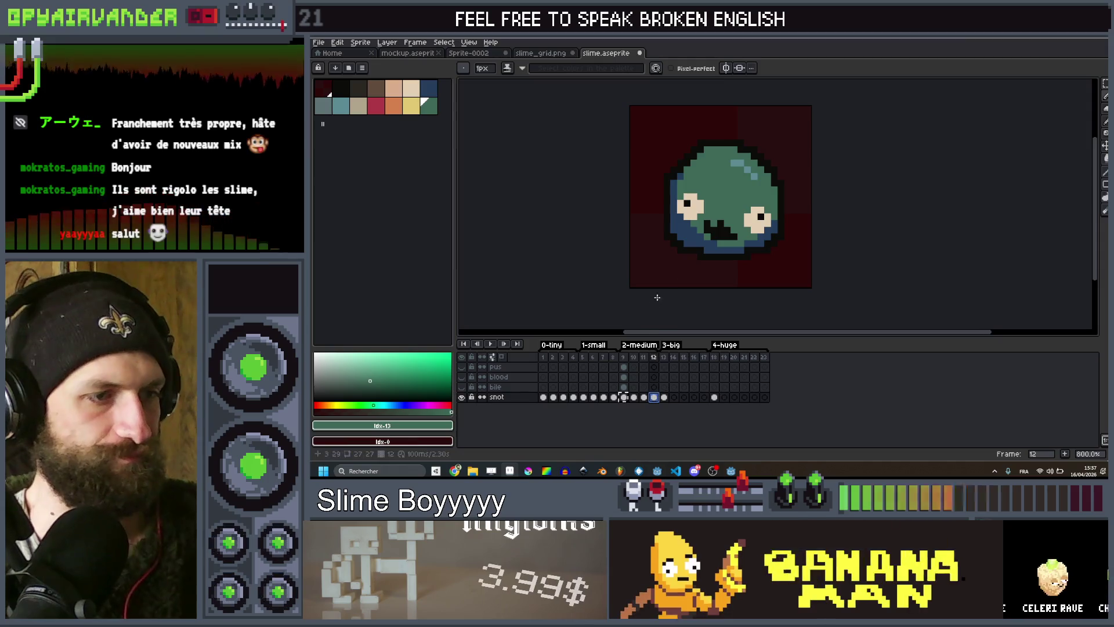
{"action": "left_click_drag", "start_coordinate": [714, 189], "coordinate": [724, 198]}
Compare frames 9 and 10 with the snot layer's frame 10 cel hidden.
{"action": "key", "text": "Left"}
{"action": "key", "text": "Left"}
{"action": "key", "text": "Left"}
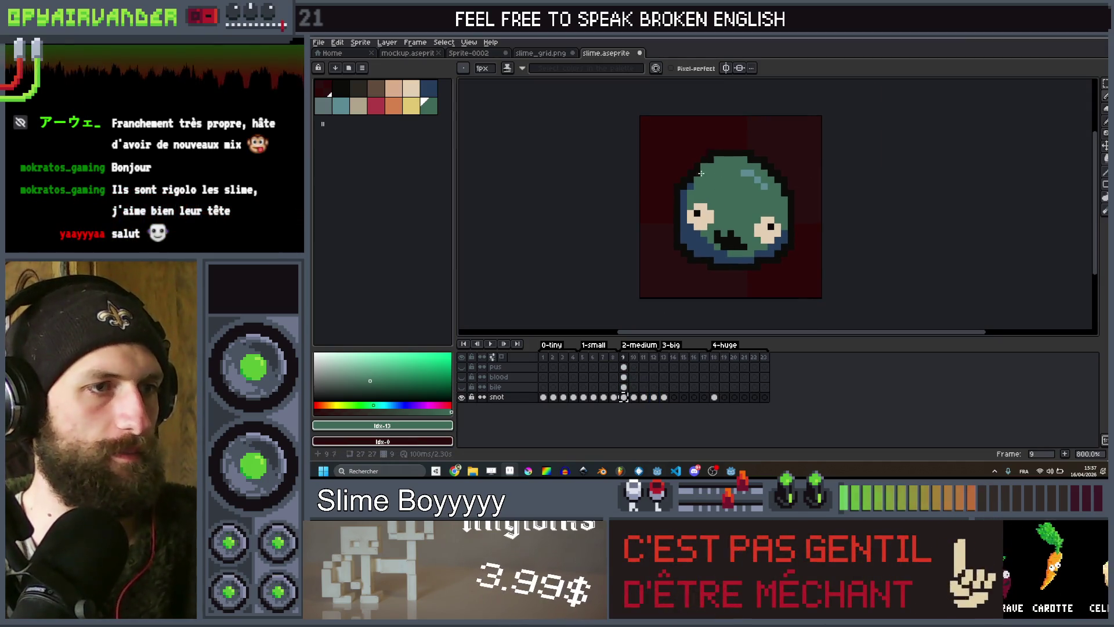
{"action": "scroll", "coordinate": [688, 228], "scroll_direction": "up", "scroll_amount": 3}
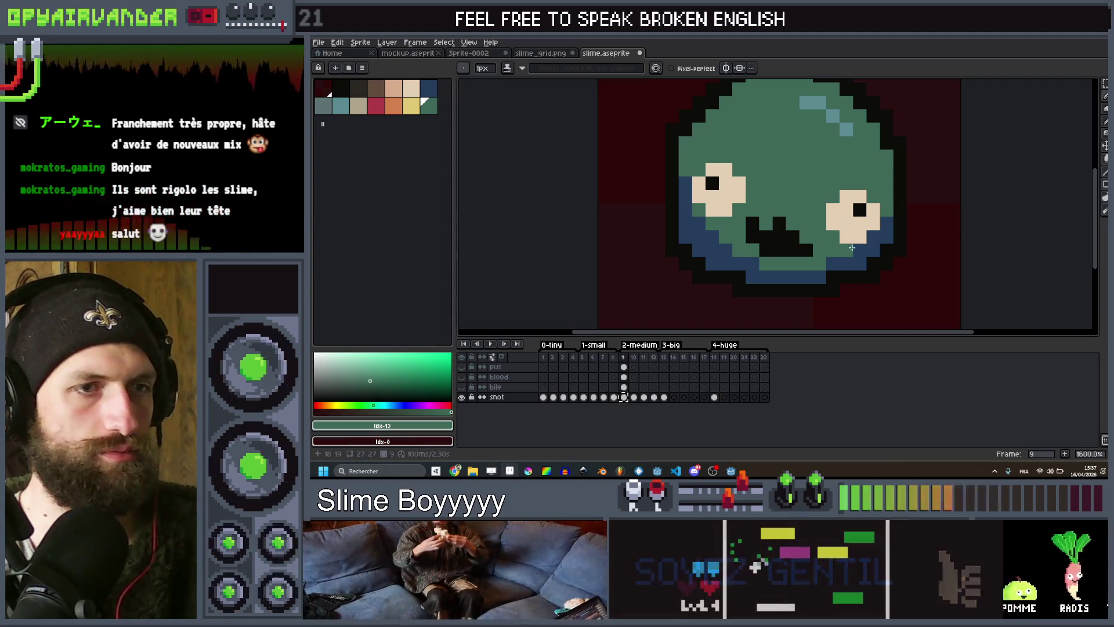
{"action": "scroll", "coordinate": [877, 234], "scroll_direction": "down", "scroll_amount": 4}
{"action": "key", "text": "Right"}
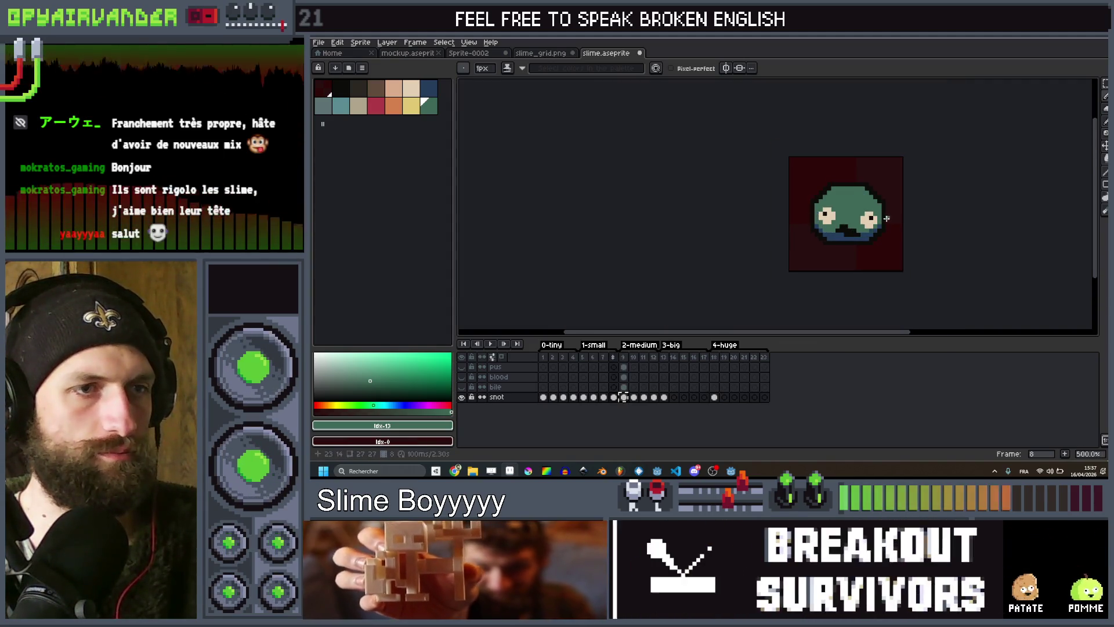
{"action": "left_click", "coordinate": [623, 397]}
{"action": "left_click", "coordinate": [633, 398]}
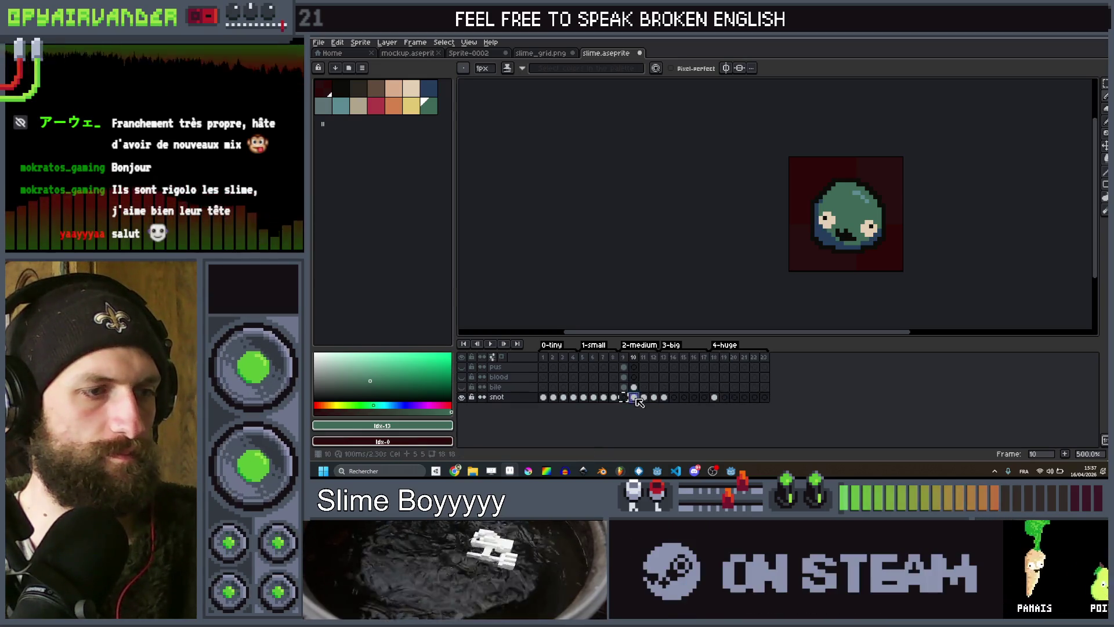
{"action": "left_click", "coordinate": [634, 397]}
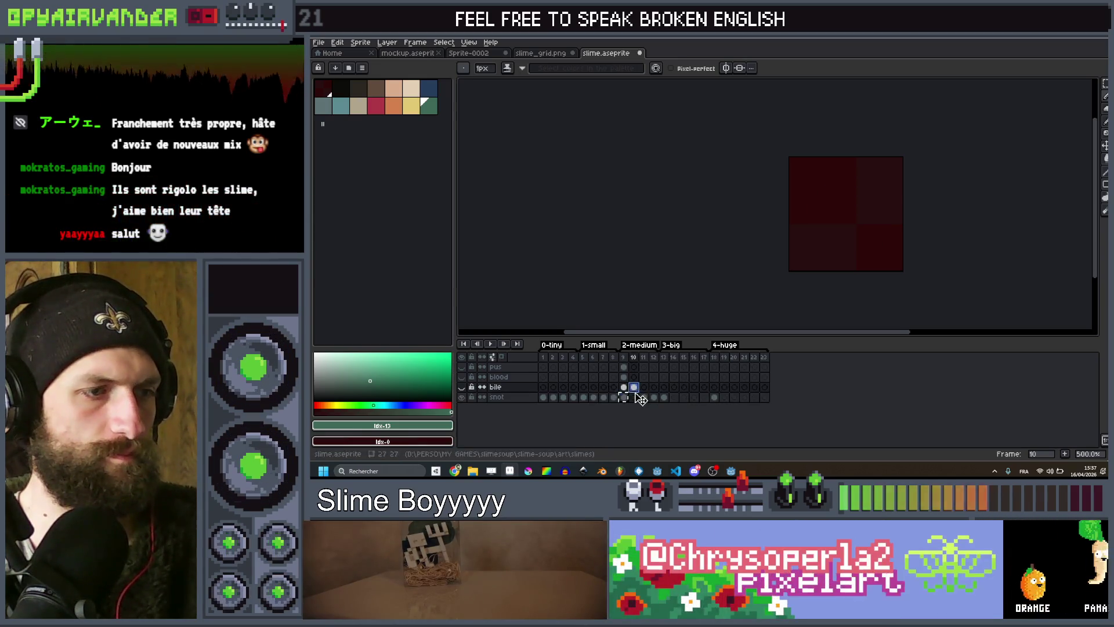
{"action": "key", "text": "ctrl+v"}
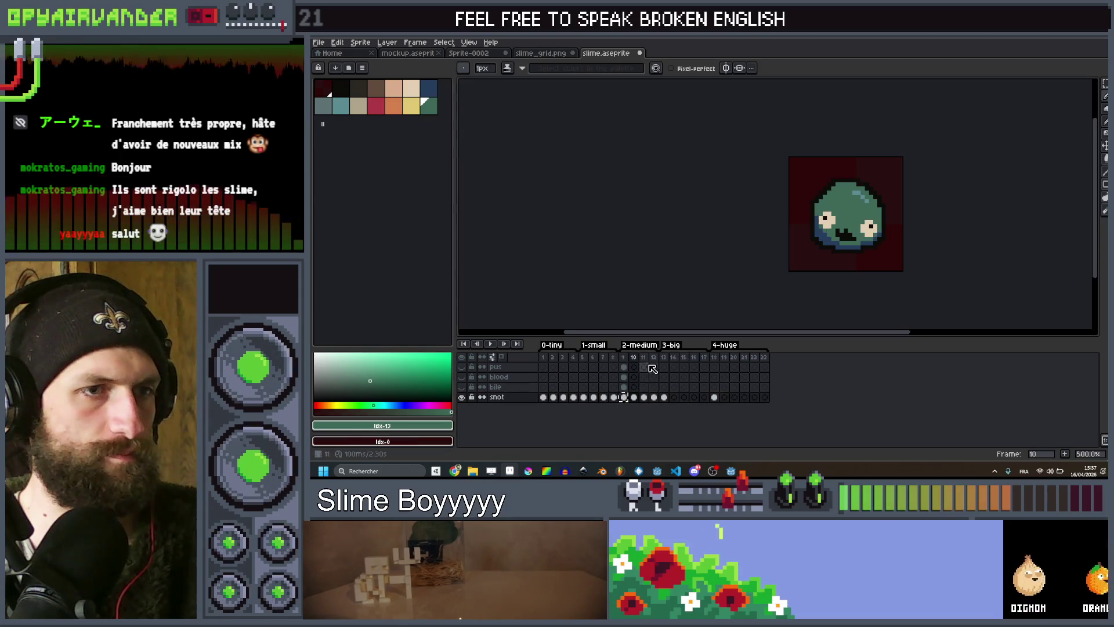
{"action": "scroll", "coordinate": [772, 198], "scroll_direction": "up", "scroll_amount": 4}
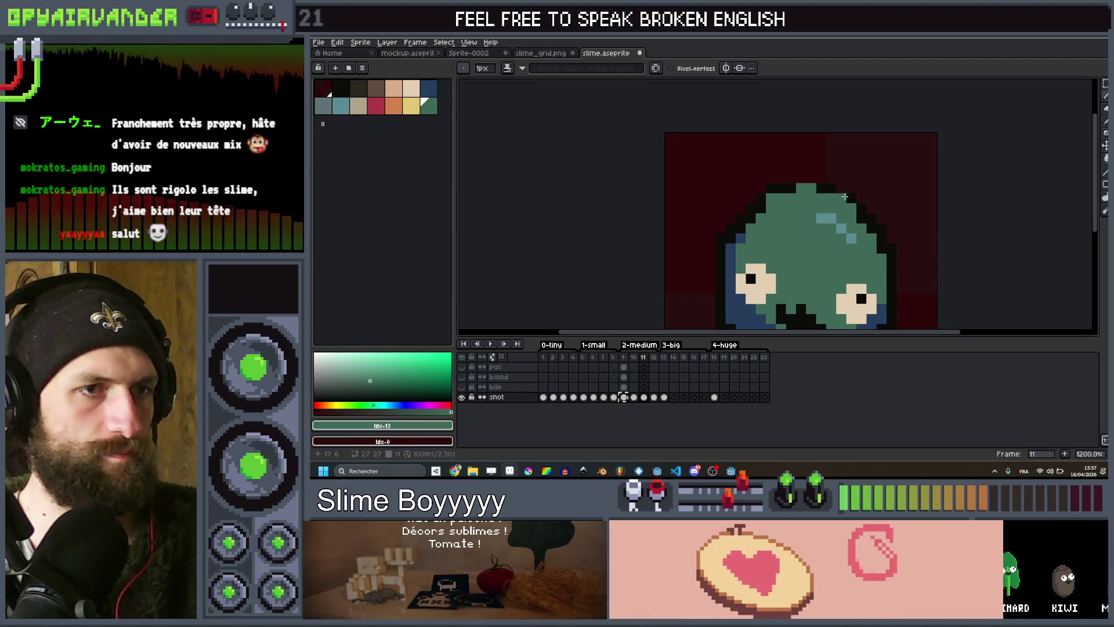
Recolour outline pixels on the slime's left edge and upper-left outline on frame 12.
{"action": "left_click", "coordinate": [740, 238]}
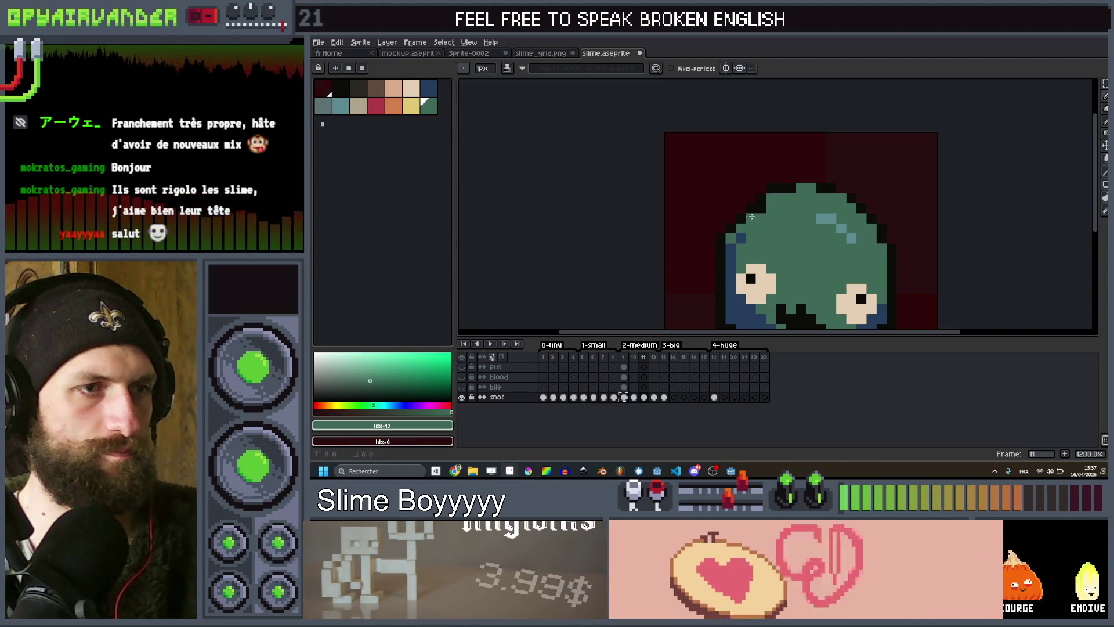
{"action": "scroll", "coordinate": [765, 202], "scroll_direction": "down", "scroll_amount": 5}
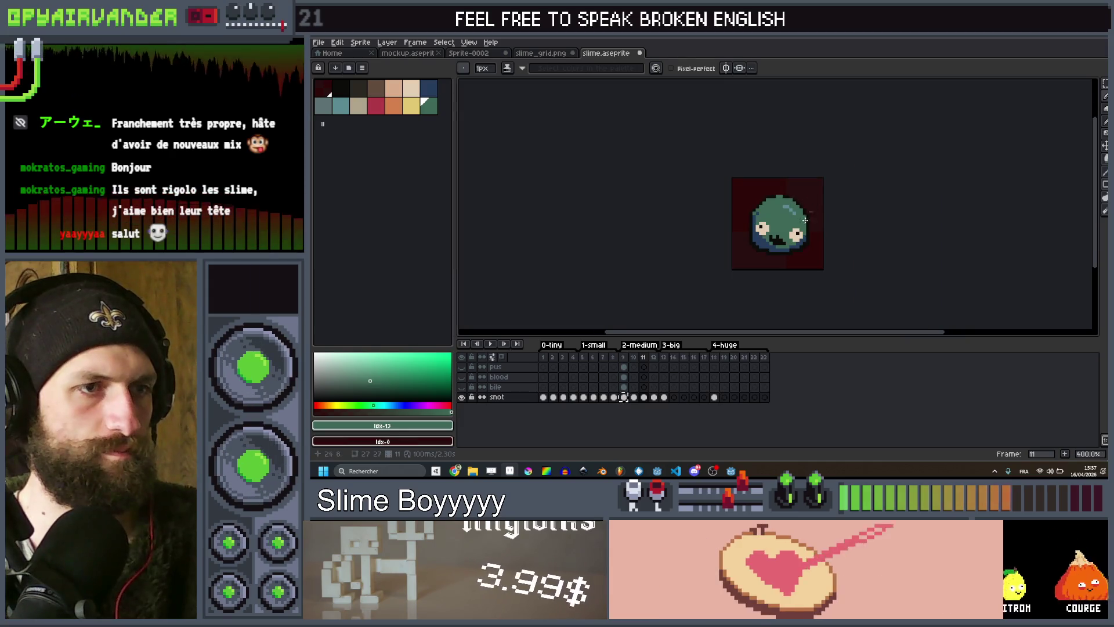
{"action": "scroll", "coordinate": [804, 220], "scroll_direction": "up", "scroll_amount": 5}
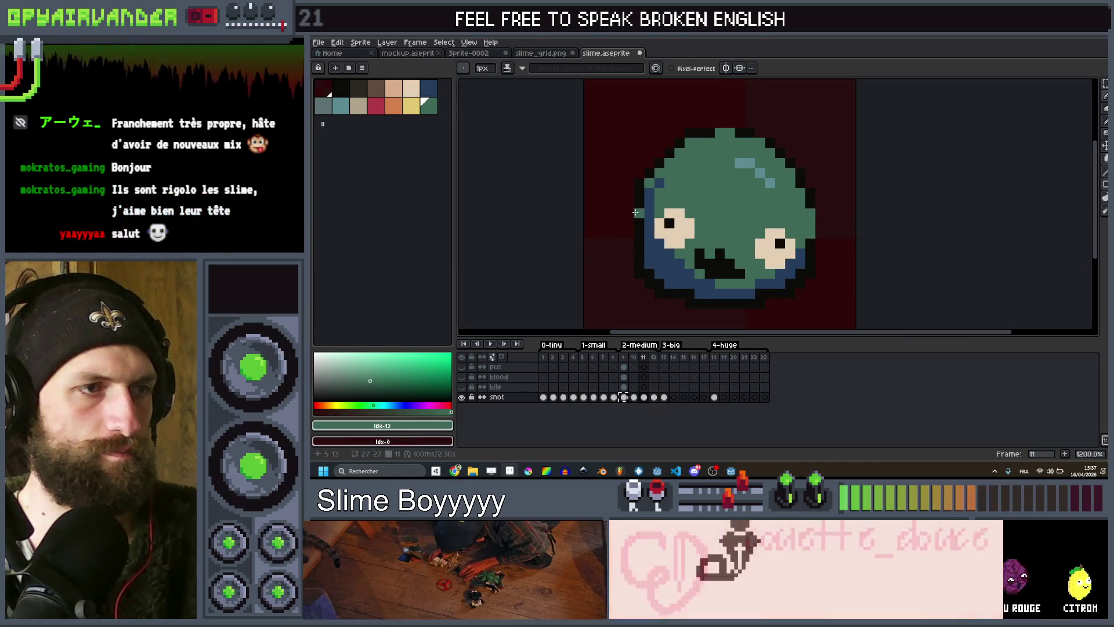
{"action": "scroll", "coordinate": [638, 233], "scroll_direction": "down", "scroll_amount": 2}
{"action": "scroll", "coordinate": [633, 247], "scroll_direction": "up", "scroll_amount": 3}
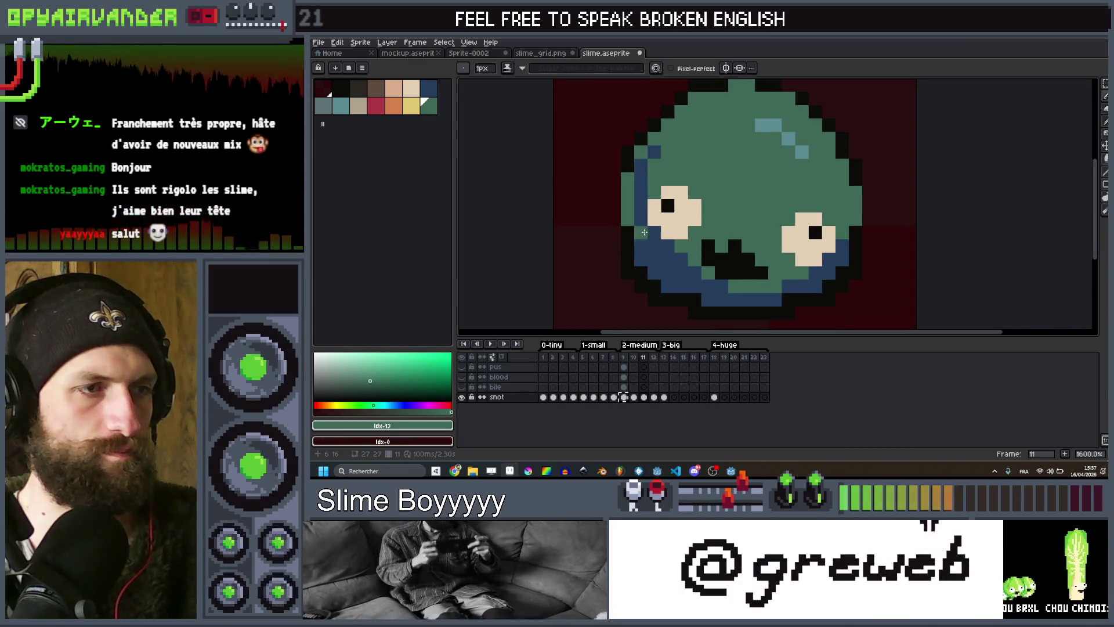
{"action": "key", "text": "Right"}
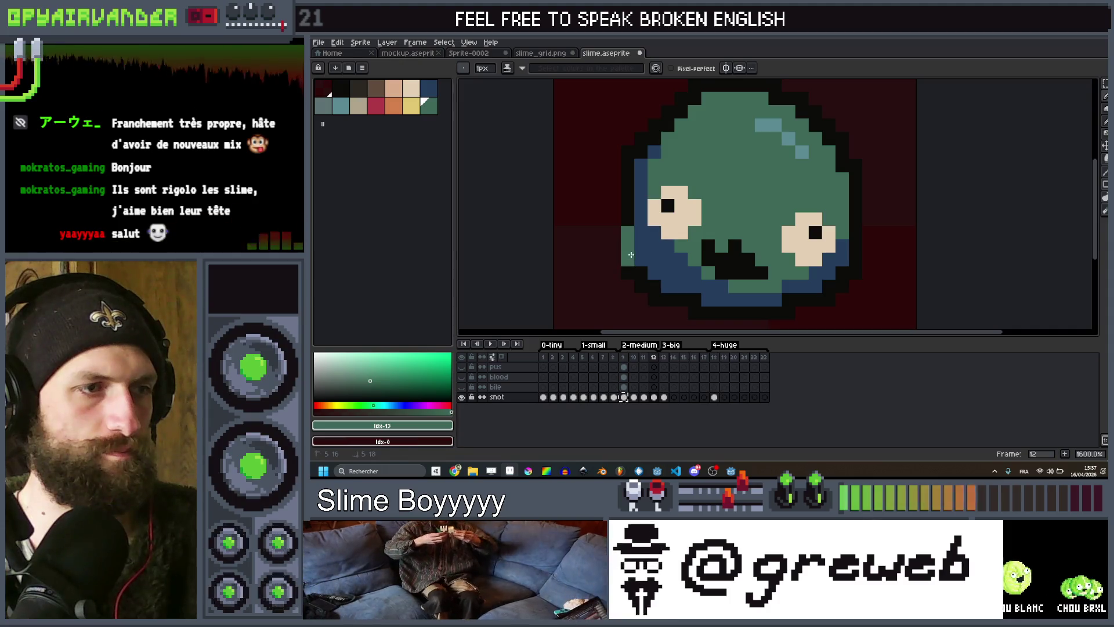
{"action": "left_click", "coordinate": [644, 157]}
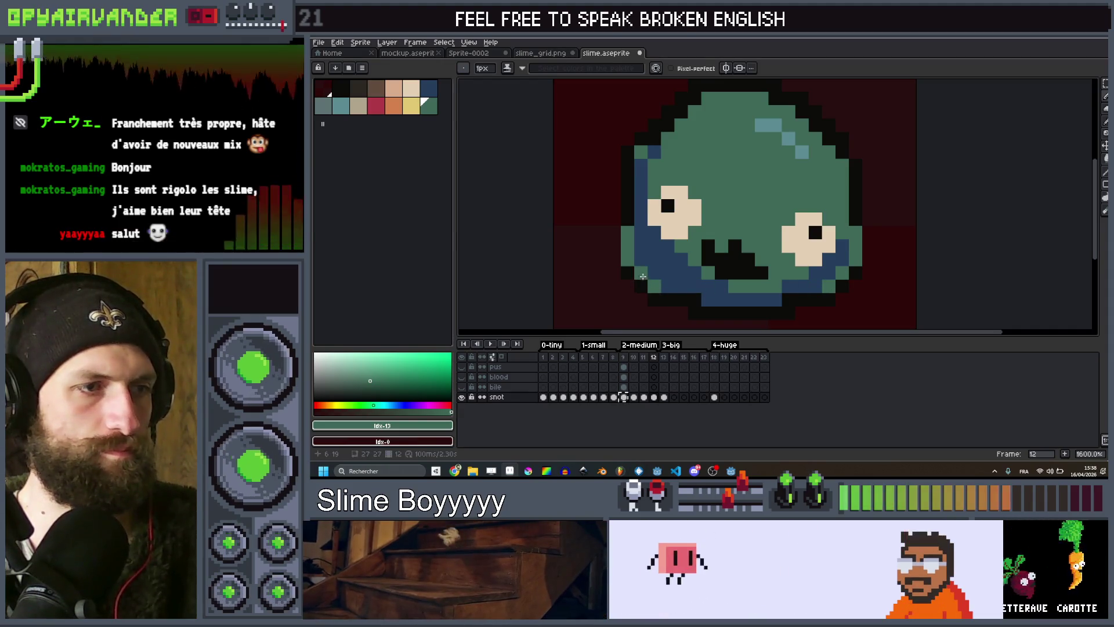
Revisit frame 11 and touch up pixels, switching between dark blue and dark green.
{"action": "scroll", "coordinate": [684, 229], "scroll_direction": "down", "scroll_amount": 6}
{"action": "key", "text": "comma"}
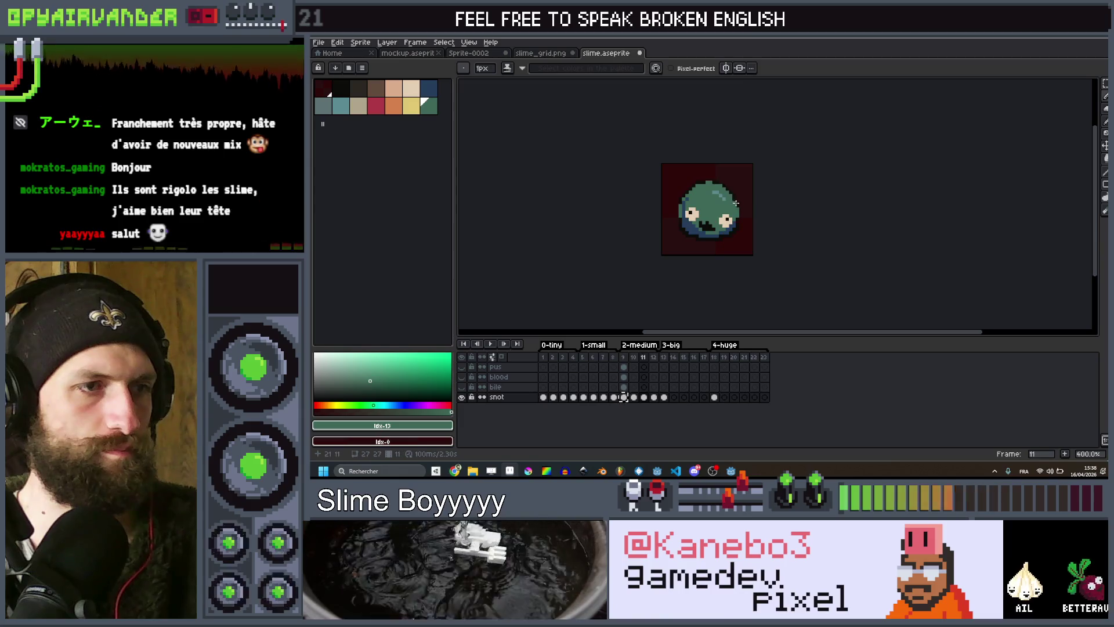
{"action": "scroll", "coordinate": [733, 198], "scroll_direction": "up", "scroll_amount": 2}
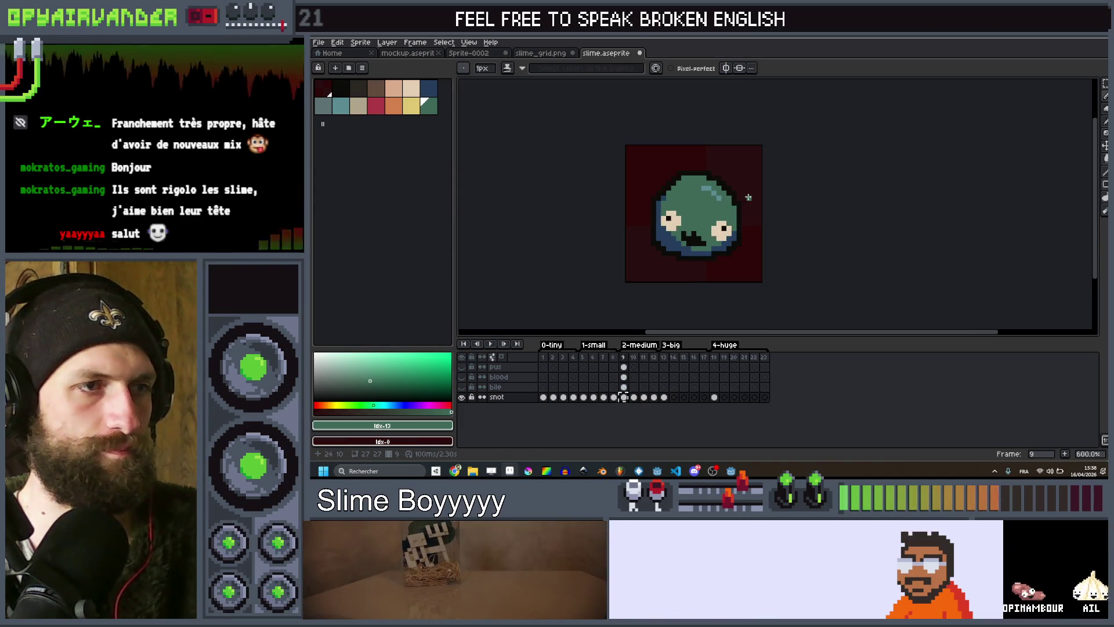
{"action": "scroll", "coordinate": [719, 198], "scroll_direction": "up", "scroll_amount": 1}
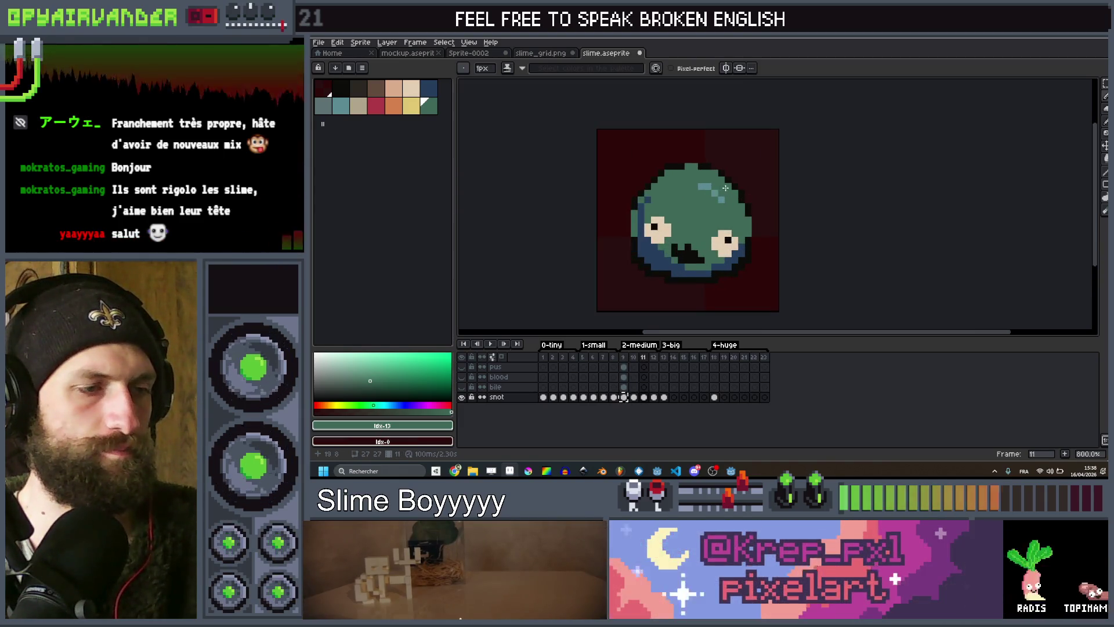
{"action": "scroll", "coordinate": [699, 203], "scroll_direction": "up", "scroll_amount": 1}
{"action": "key", "text": "period"}
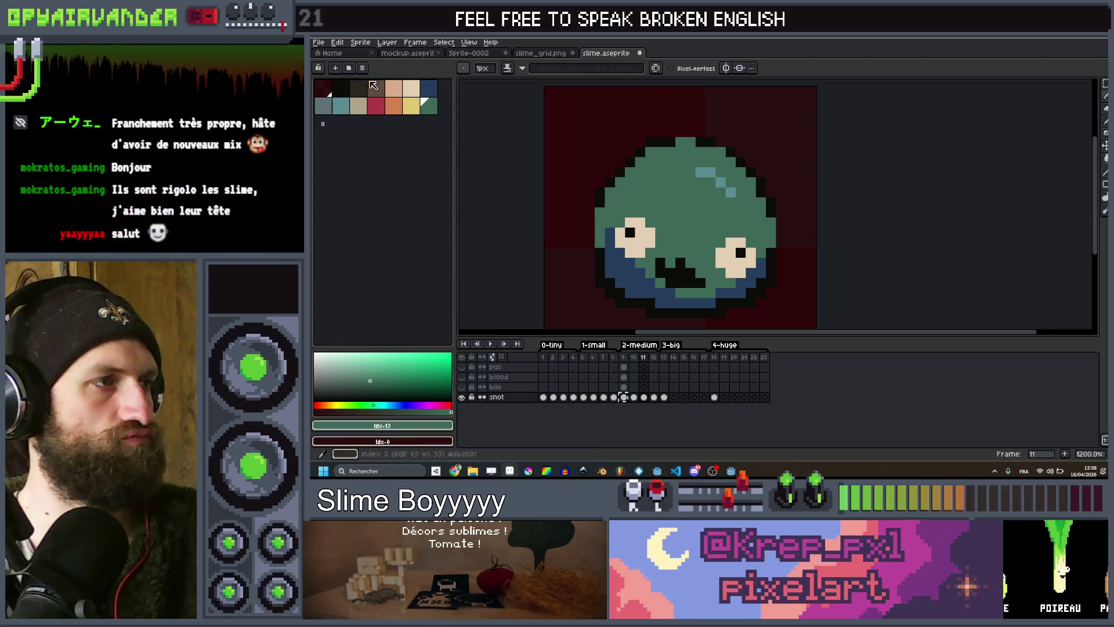
{"action": "left_click", "coordinate": [608, 235], "text": "alt"}
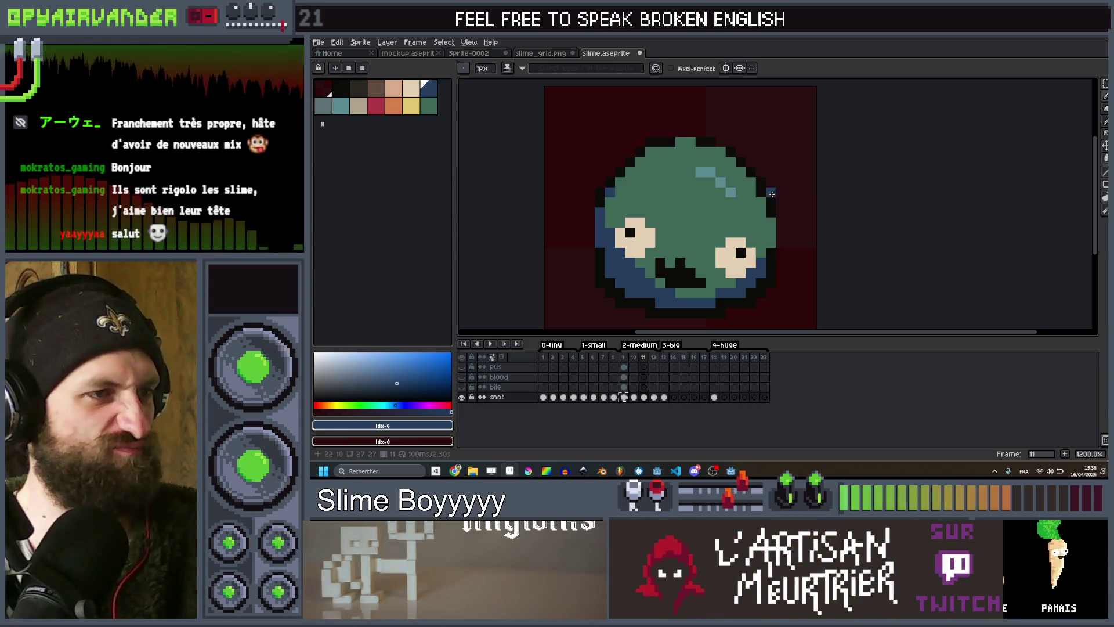
{"action": "scroll", "coordinate": [764, 252], "scroll_direction": "down", "scroll_amount": 4}
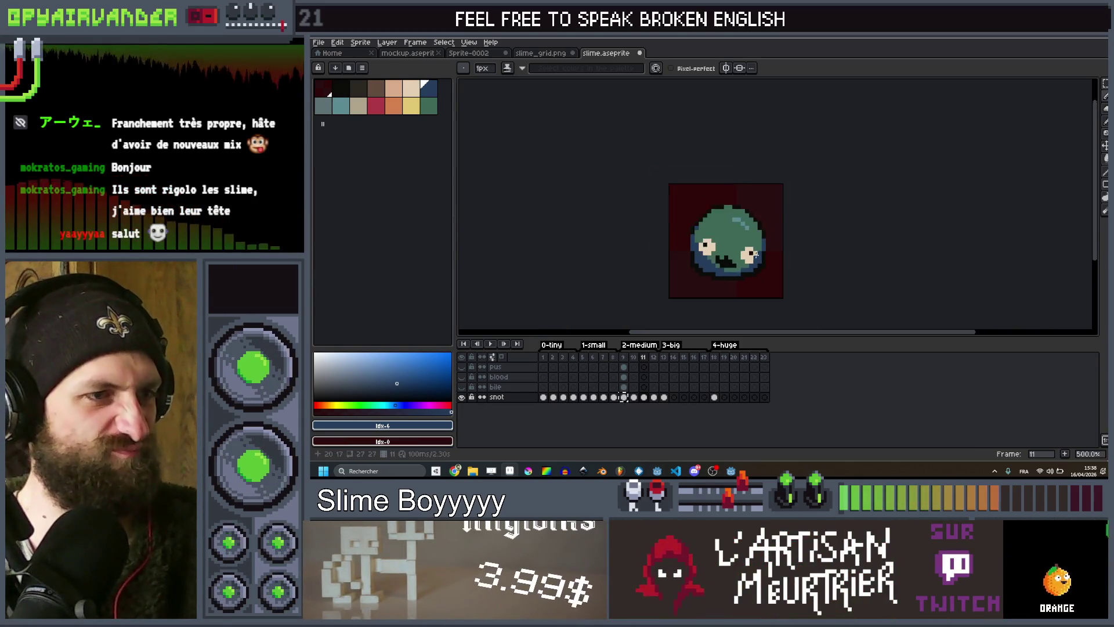
{"action": "scroll", "coordinate": [716, 262], "scroll_direction": "up", "scroll_amount": 4}
{"action": "left_click", "coordinate": [425, 109]}
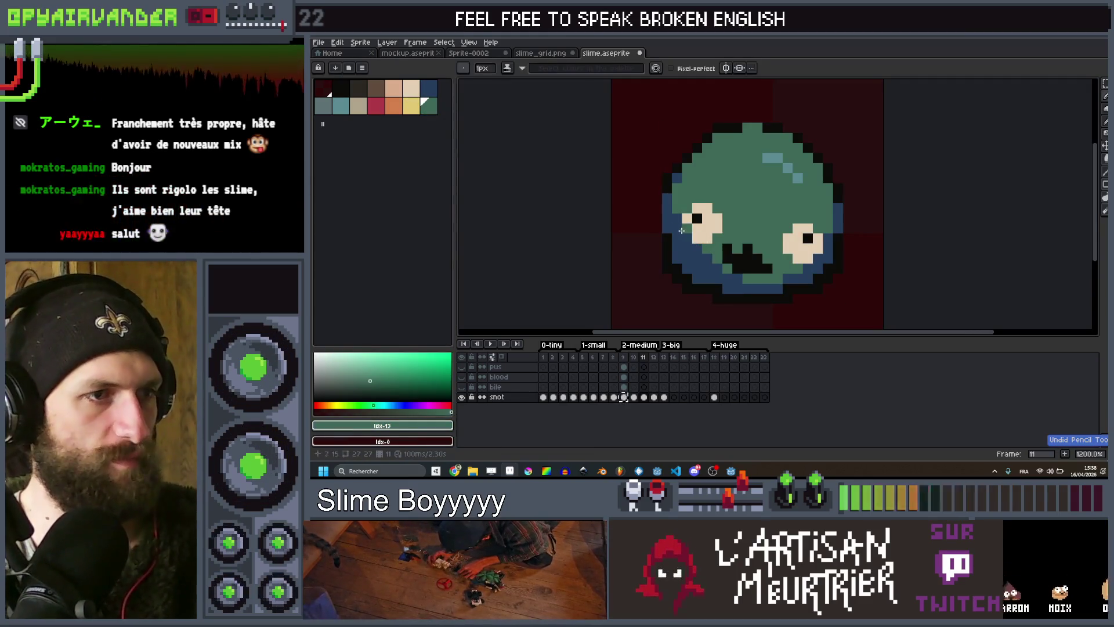
{"action": "left_click", "coordinate": [707, 257]}
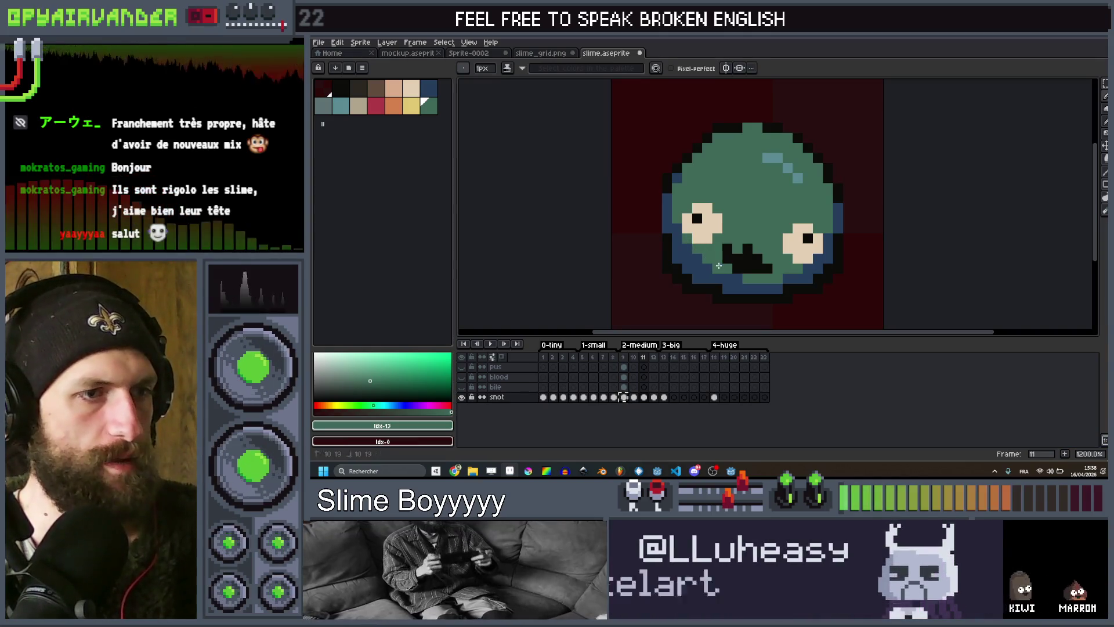
On the next frame, add dark blue shading pixels along the slime's left edge.
{"action": "key", "text": "Right"}
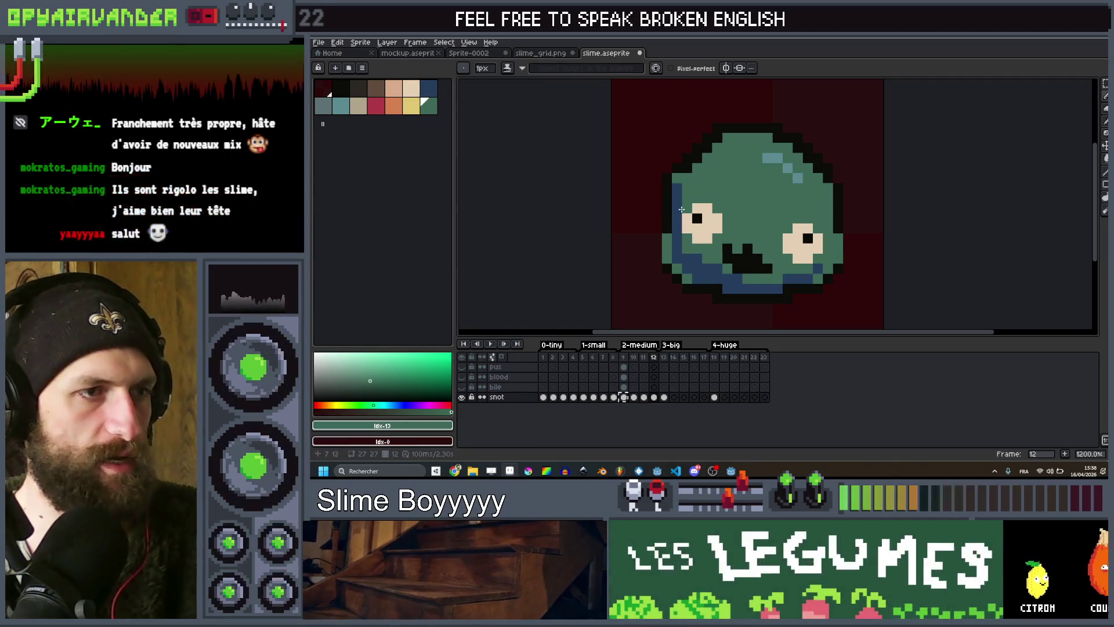
{"action": "left_click", "coordinate": [425, 90]}
{"action": "scroll", "coordinate": [654, 236], "scroll_direction": "up", "scroll_amount": 3}
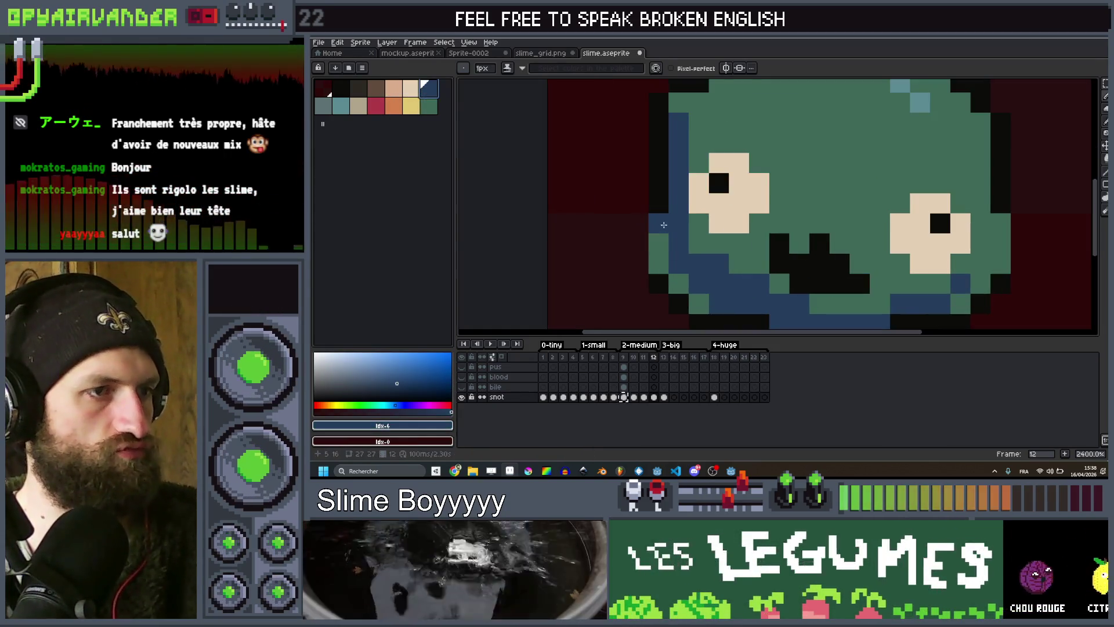
{"action": "scroll", "coordinate": [697, 292], "scroll_direction": "down", "scroll_amount": 2}
{"action": "scroll", "coordinate": [841, 296], "scroll_direction": "up", "scroll_amount": 2}
{"action": "left_click", "coordinate": [876, 293]}
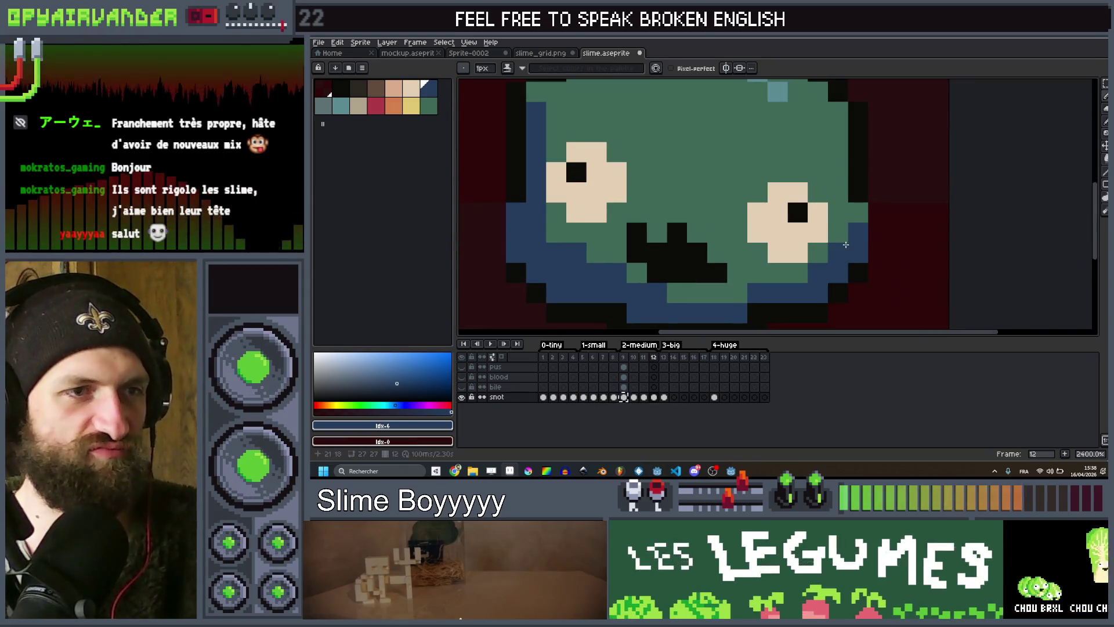
{"action": "scroll", "coordinate": [853, 235], "scroll_direction": "down", "scroll_amount": 8}
{"action": "key", "text": "Right"}
{"action": "scroll", "coordinate": [867, 224], "scroll_direction": "up", "scroll_amount": 3}
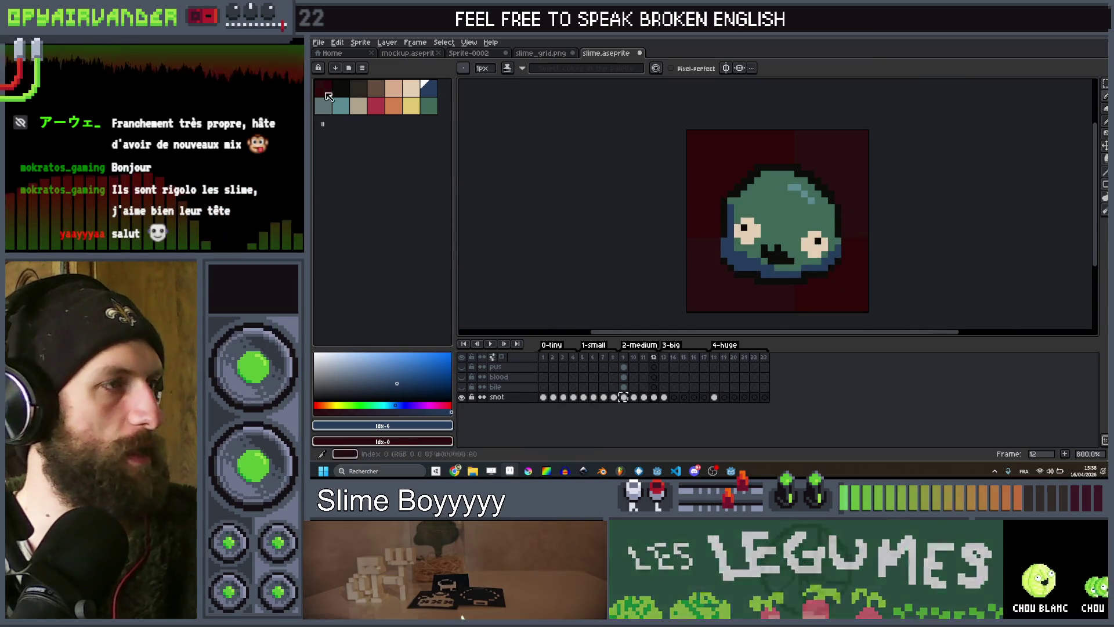
{"action": "left_click", "coordinate": [748, 201], "text": "alt"}
{"action": "scroll", "coordinate": [748, 202], "scroll_direction": "up", "scroll_amount": 2}
{"action": "scroll", "coordinate": [740, 188], "scroll_direction": "down", "scroll_amount": 1}
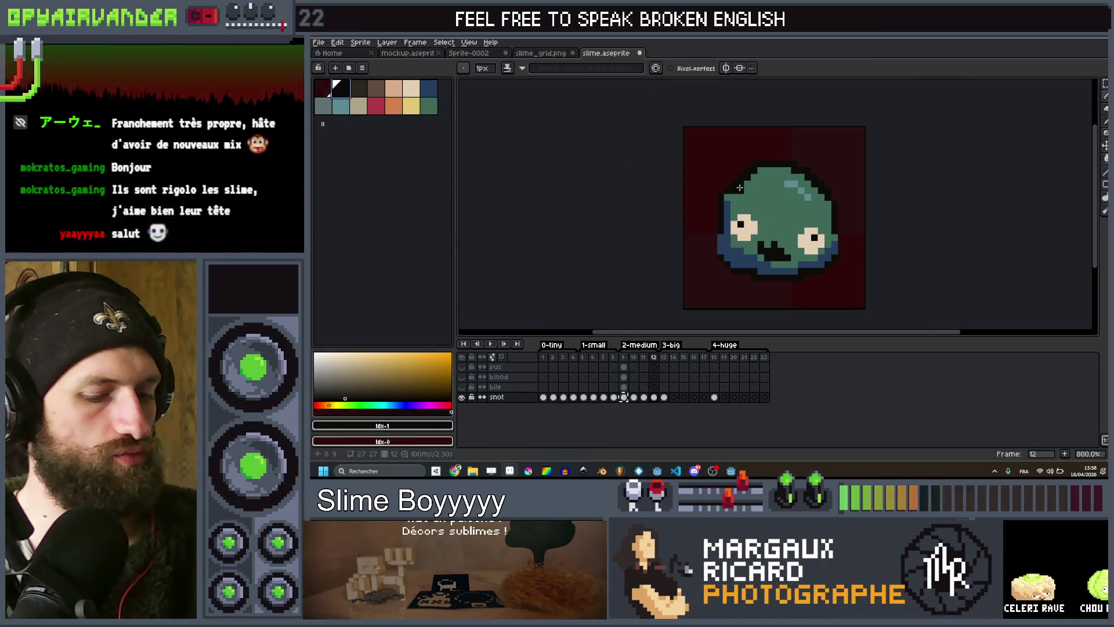
{"action": "key", "text": "g"}
{"action": "scroll", "coordinate": [740, 165], "scroll_direction": "up", "scroll_amount": 5}
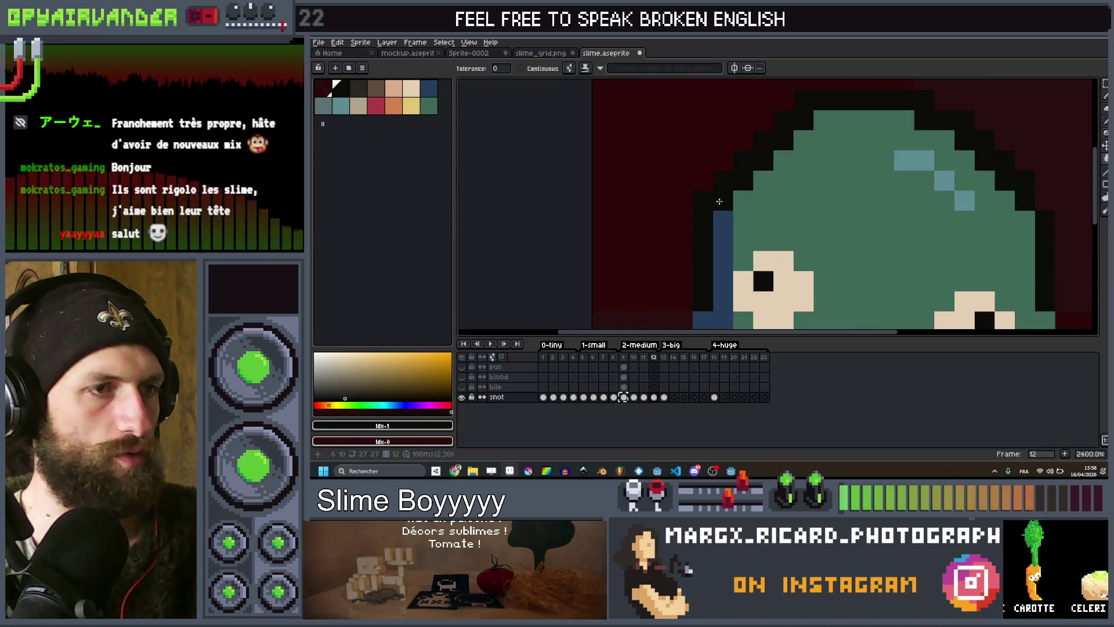
{"action": "scroll", "coordinate": [731, 171], "scroll_direction": "up", "scroll_amount": 1}
{"action": "scroll", "coordinate": [720, 177], "scroll_direction": "down", "scroll_amount": 3}
{"action": "scroll", "coordinate": [707, 183], "scroll_direction": "up", "scroll_amount": 2}
{"action": "left_click", "coordinate": [707, 182]}
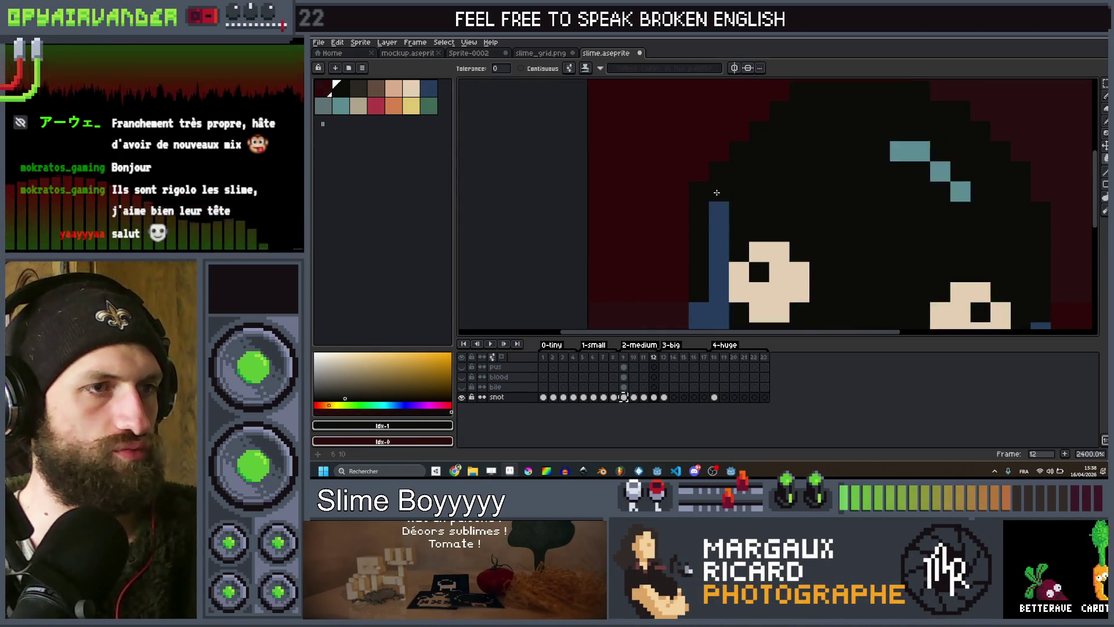
{"action": "scroll", "coordinate": [710, 183], "scroll_direction": "down", "scroll_amount": 3}
{"action": "key", "text": "ctrl+z"}
{"action": "scroll", "coordinate": [713, 185], "scroll_direction": "up", "scroll_amount": 1}
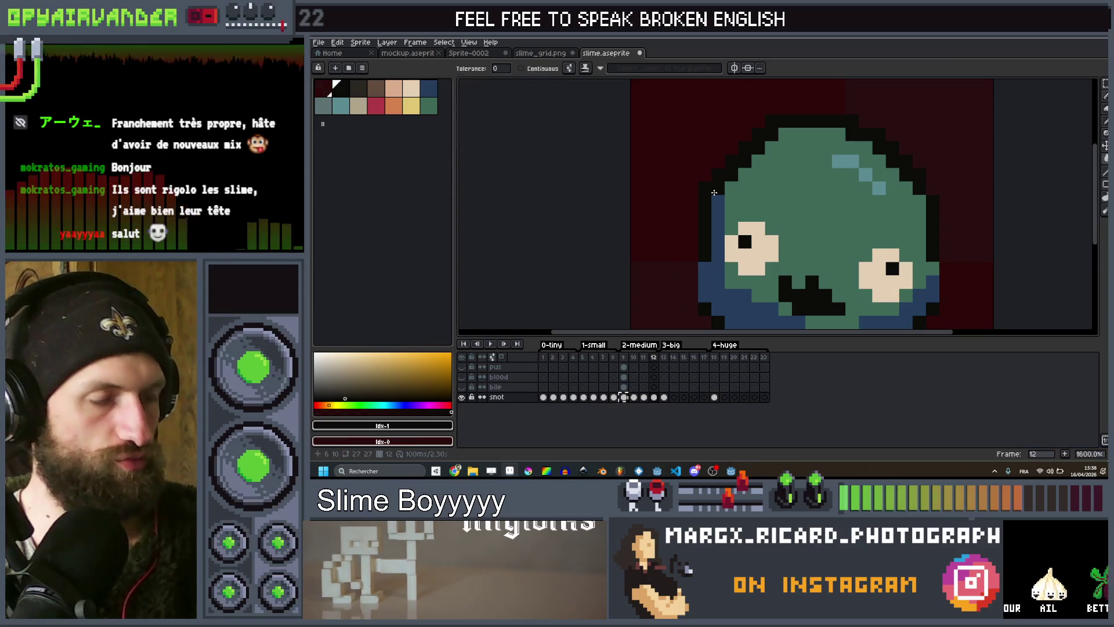
{"action": "scroll", "coordinate": [697, 267], "scroll_direction": "down", "scroll_amount": 2}
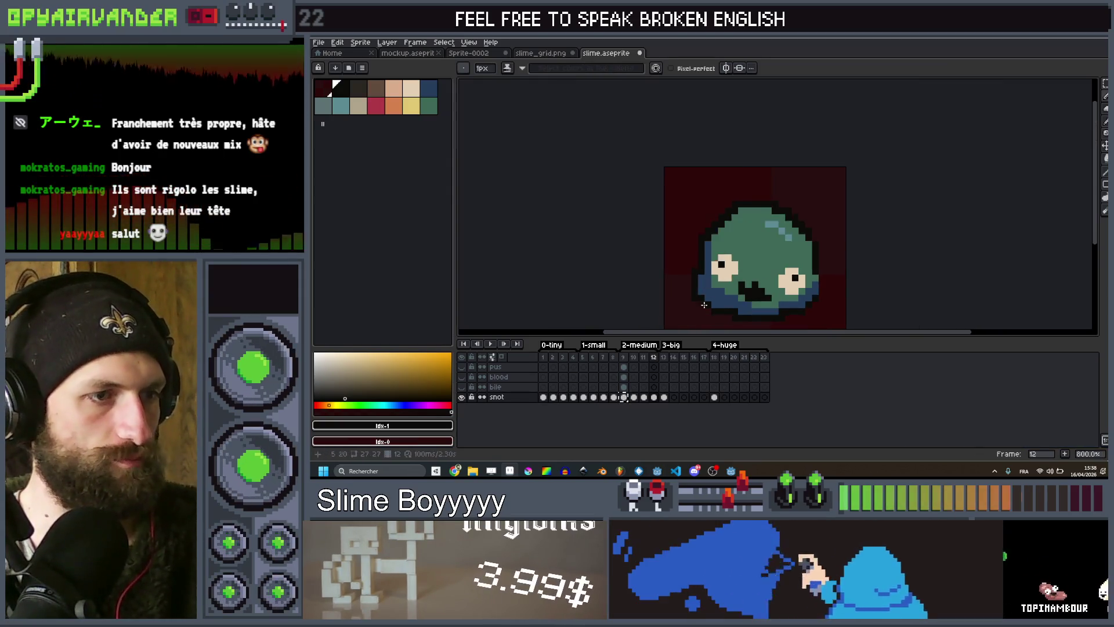
{"action": "scroll", "coordinate": [702, 299], "scroll_direction": "up", "scroll_amount": 2}
{"action": "scroll", "coordinate": [749, 285], "scroll_direction": "down", "scroll_amount": 2}
{"action": "scroll", "coordinate": [772, 267], "scroll_direction": "right", "scroll_amount": 3}
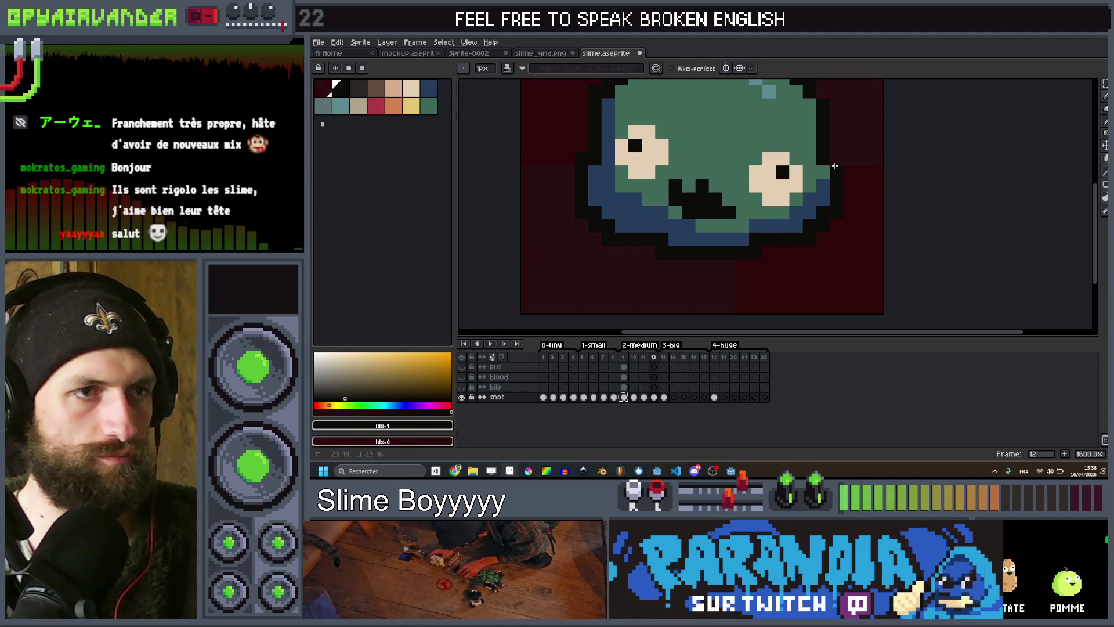
{"action": "scroll", "coordinate": [806, 191], "scroll_direction": "up", "scroll_amount": 2}
{"action": "scroll", "coordinate": [807, 192], "scroll_direction": "down", "scroll_amount": 2}
{"action": "key", "text": "comma"}
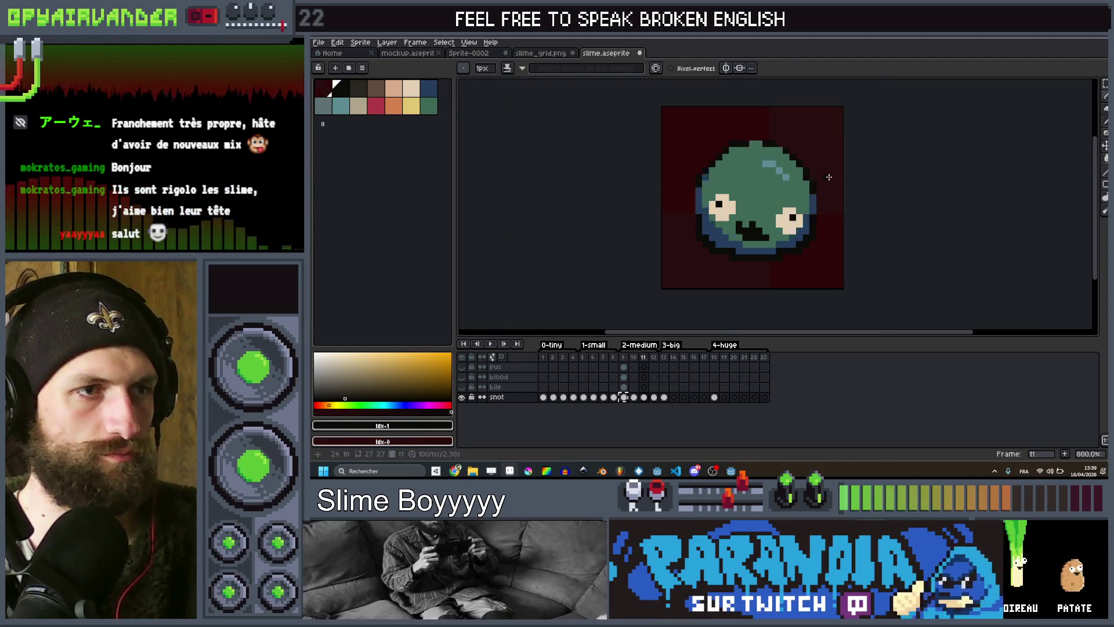
{"action": "scroll", "coordinate": [811, 197], "scroll_direction": "up", "scroll_amount": 3}
{"action": "scroll", "coordinate": [754, 220], "scroll_direction": "down", "scroll_amount": 4}
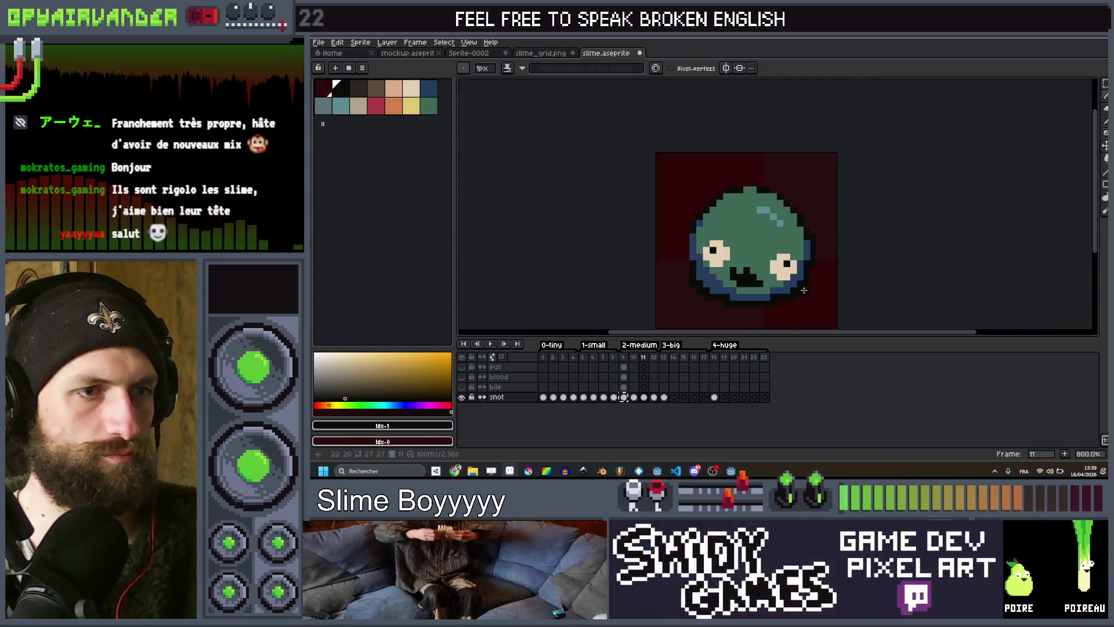
{"action": "scroll", "coordinate": [631, 246], "scroll_direction": "up", "scroll_amount": 3}
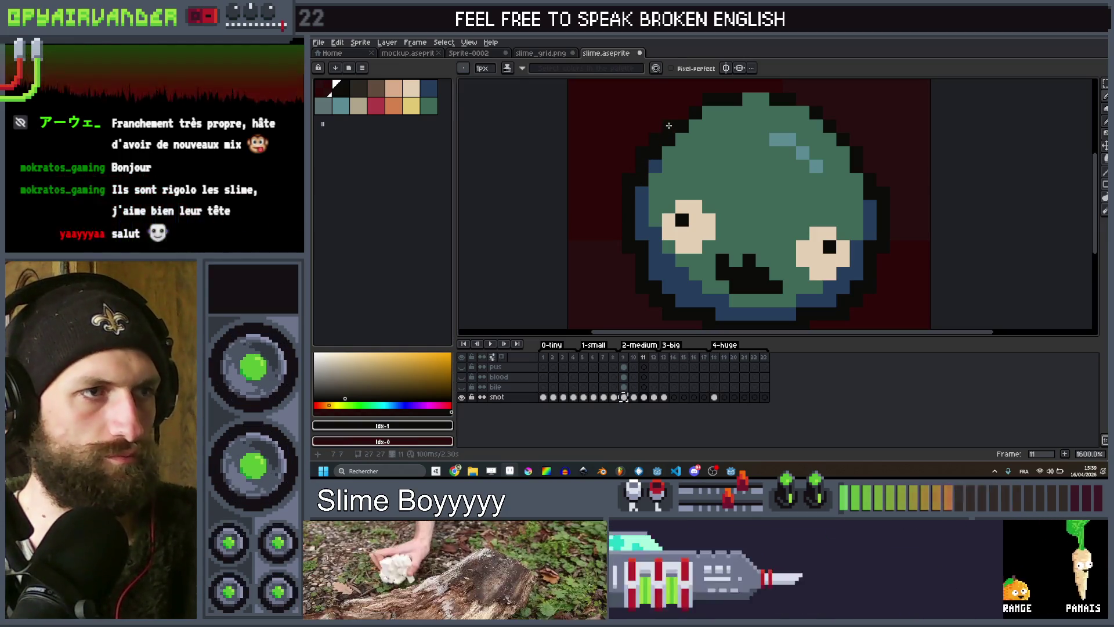
{"action": "scroll", "coordinate": [724, 130], "scroll_direction": "up", "scroll_amount": 2}
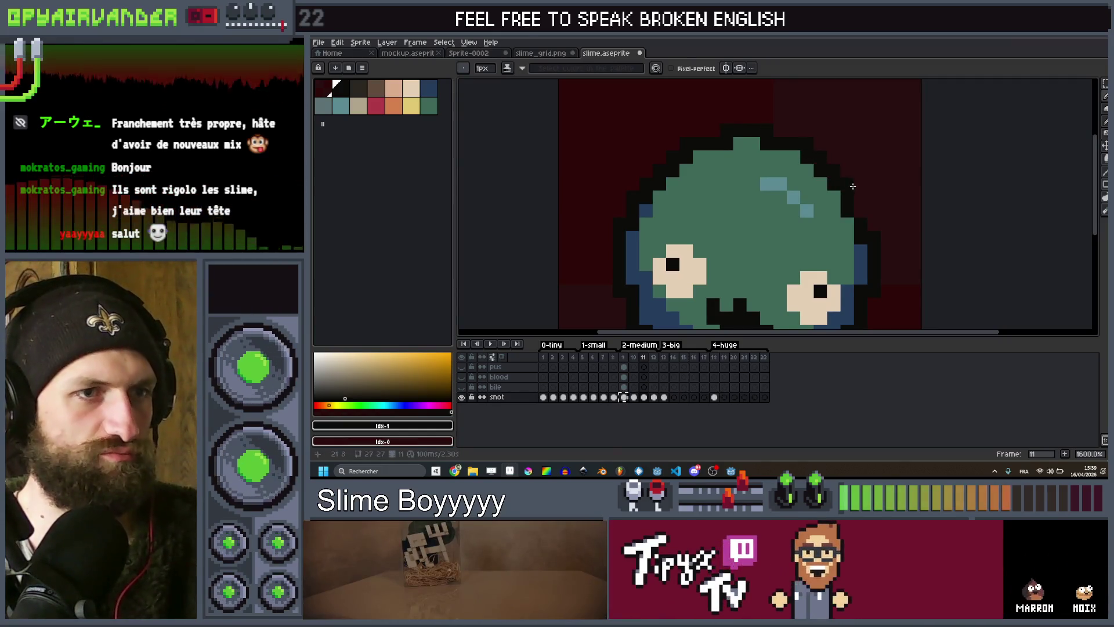
{"action": "scroll", "coordinate": [859, 215], "scroll_direction": "down", "scroll_amount": 4}
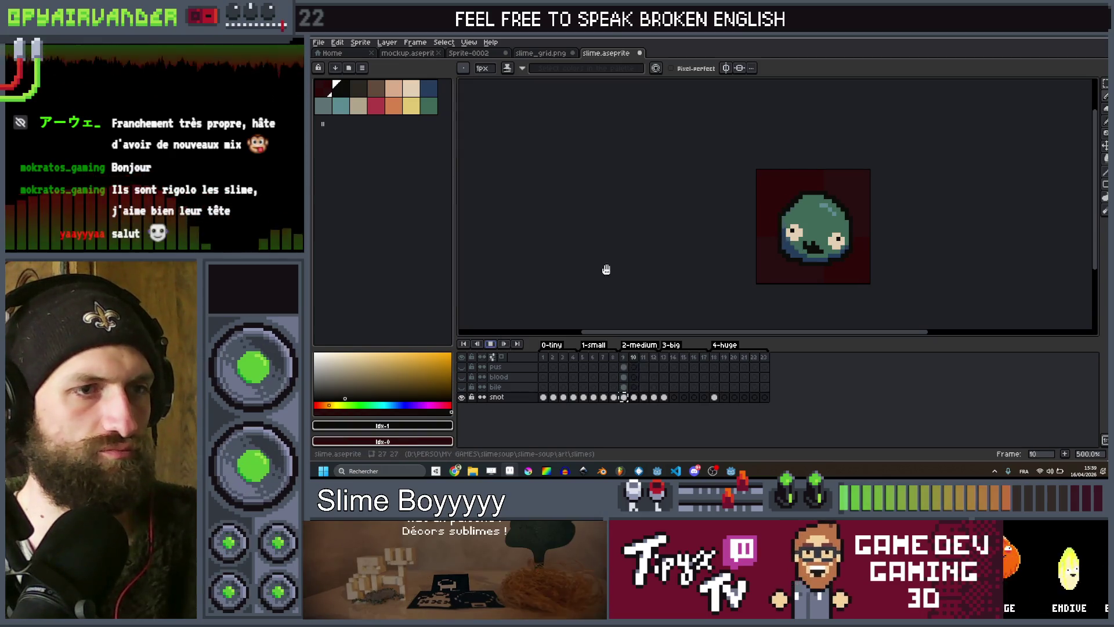
Step back one frame, play the slime loop, and stop playback on frame 12.
{"action": "scroll", "coordinate": [838, 168], "scroll_direction": "down", "scroll_amount": 3}
{"action": "key", "text": "comma"}
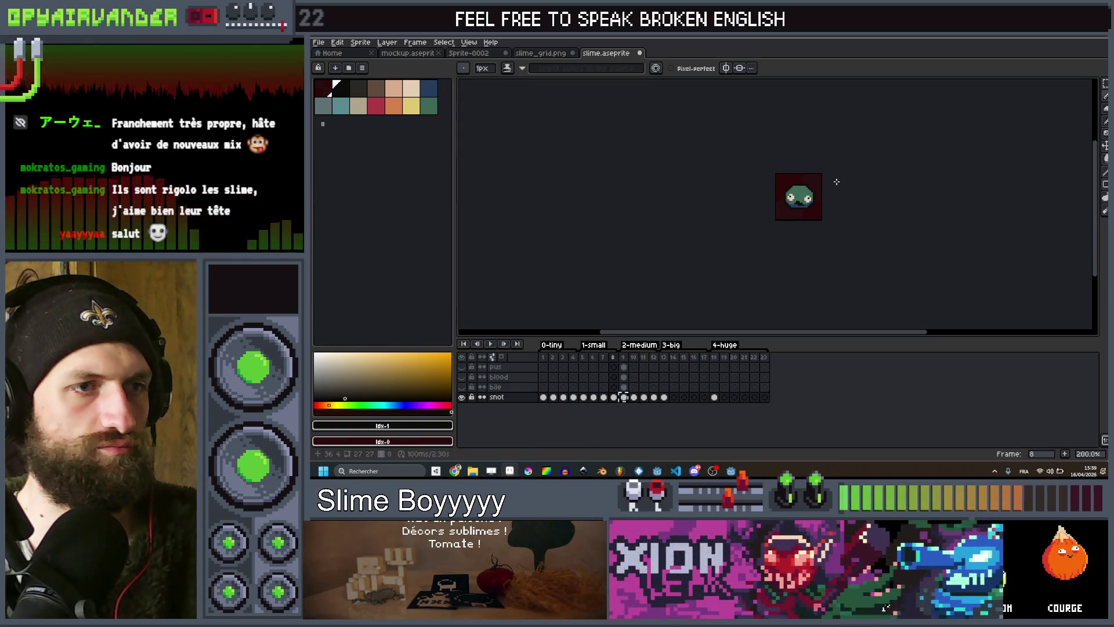
{"action": "left_click", "coordinate": [490, 344]}
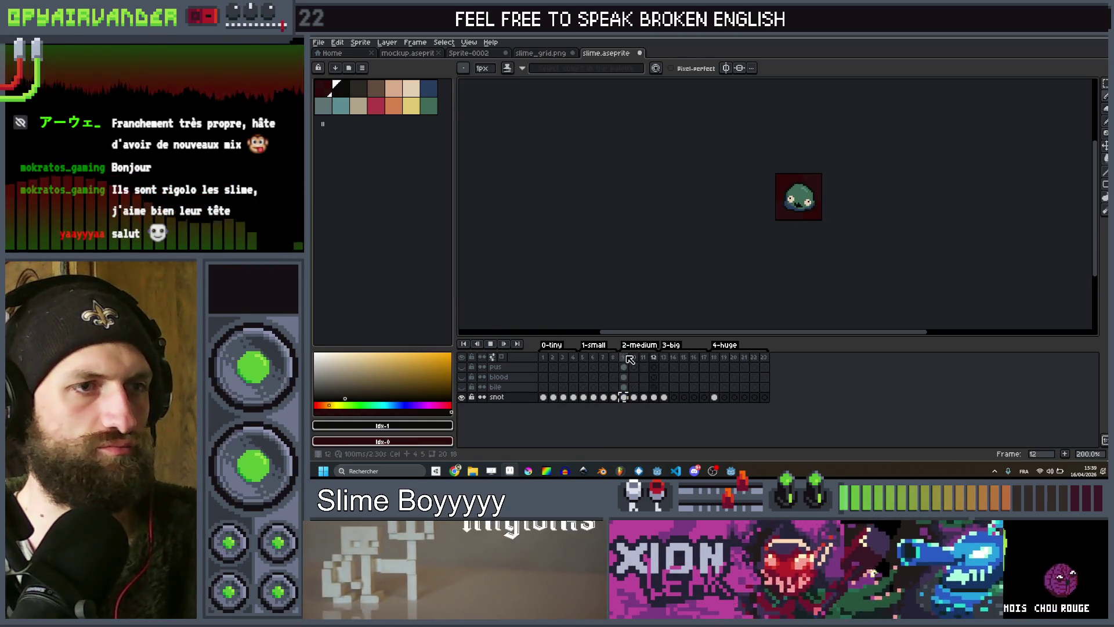
{"action": "scroll", "coordinate": [869, 176], "scroll_direction": "down", "scroll_amount": 1}
{"action": "scroll", "coordinate": [836, 180], "scroll_direction": "up", "scroll_amount": 2}
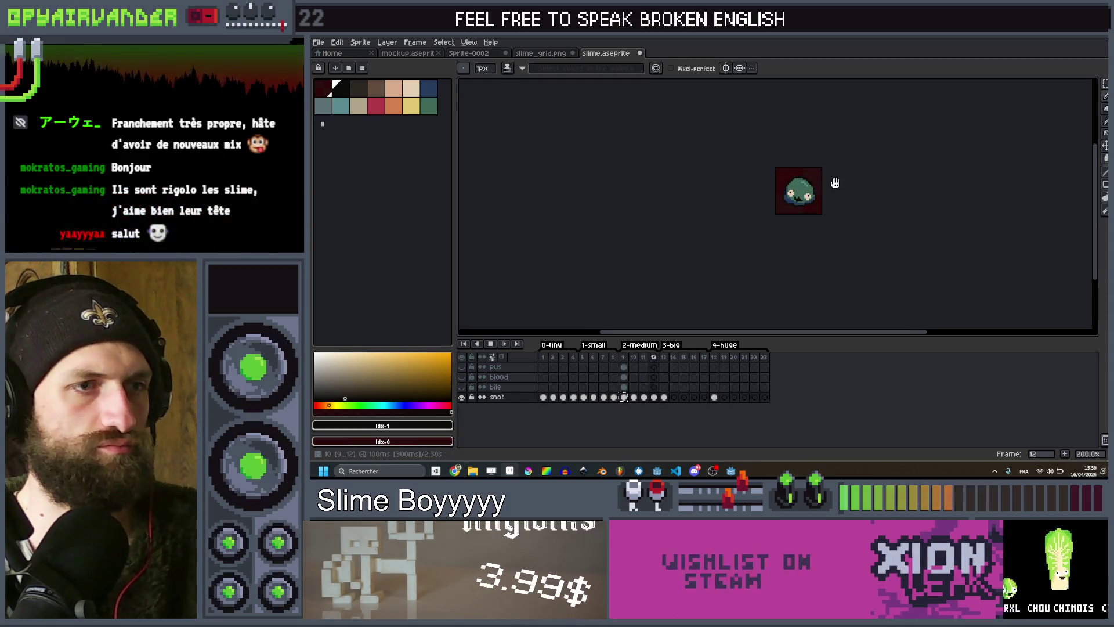
{"action": "scroll", "coordinate": [843, 179], "scroll_direction": "down", "scroll_amount": 1}
{"action": "scroll", "coordinate": [842, 186], "scroll_direction": "up", "scroll_amount": 1}
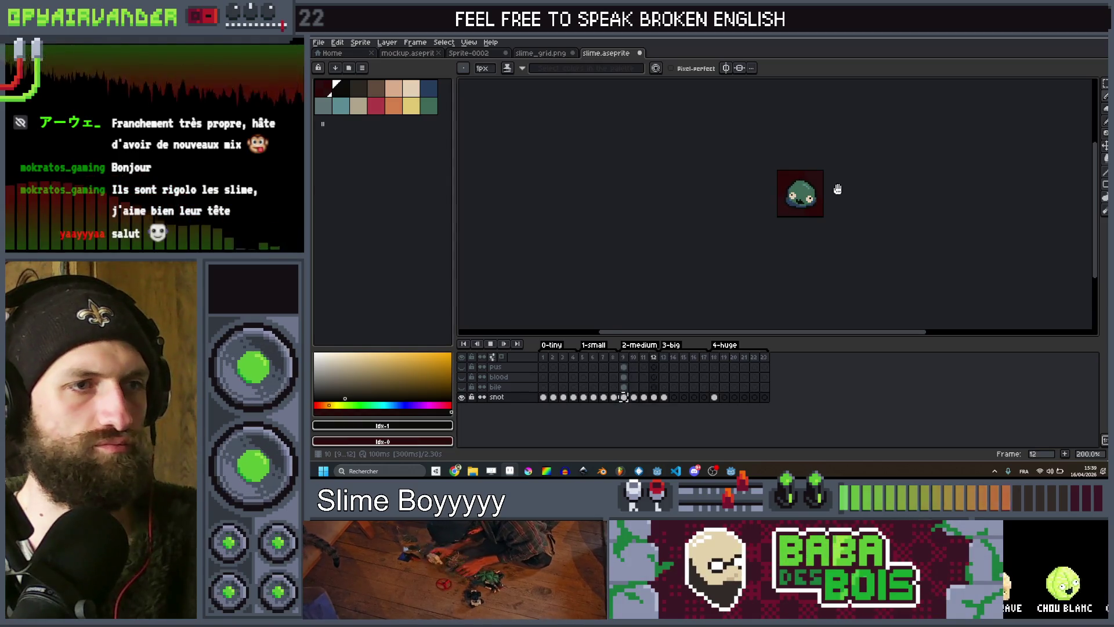
{"action": "scroll", "coordinate": [837, 189], "scroll_direction": "up", "scroll_amount": 3}
{"action": "left_click", "coordinate": [500, 344]}
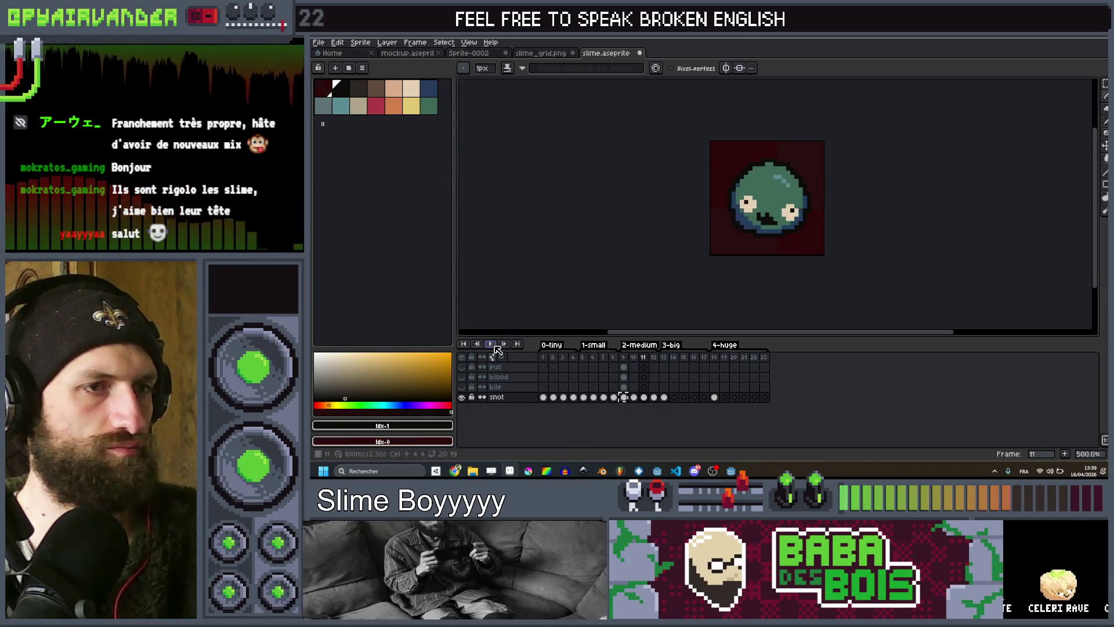
{"action": "scroll", "coordinate": [772, 217], "scroll_direction": "up", "scroll_amount": 4}
{"action": "scroll", "coordinate": [771, 217], "scroll_direction": "up", "scroll_amount": 3}
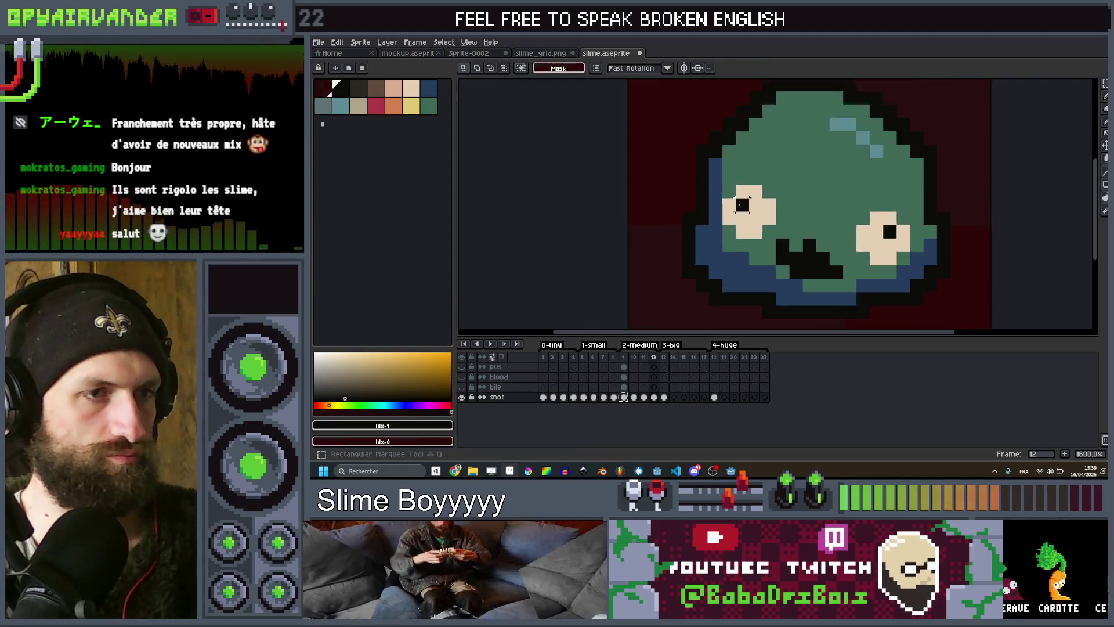
On frames 11 and 10, nudge the left eye one pixel right and the right eye one pixel left.
{"action": "key", "text": "m"}
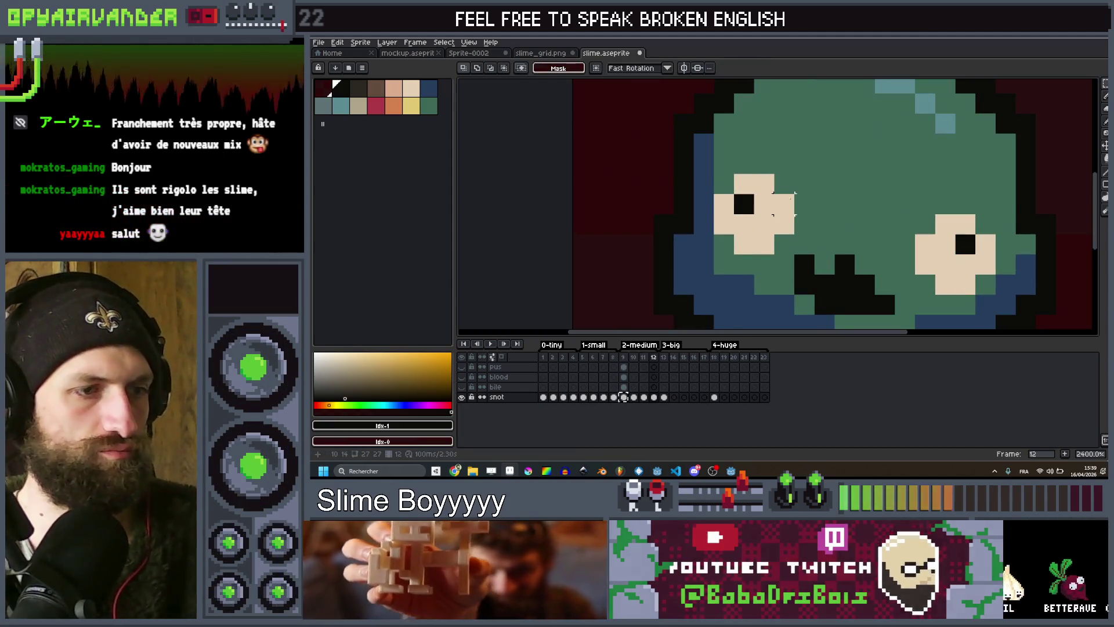
{"action": "key", "text": "comma"}
{"action": "left_click_drag", "start_coordinate": [785, 183], "coordinate": [743, 244]}
{"action": "key", "text": "Right"}
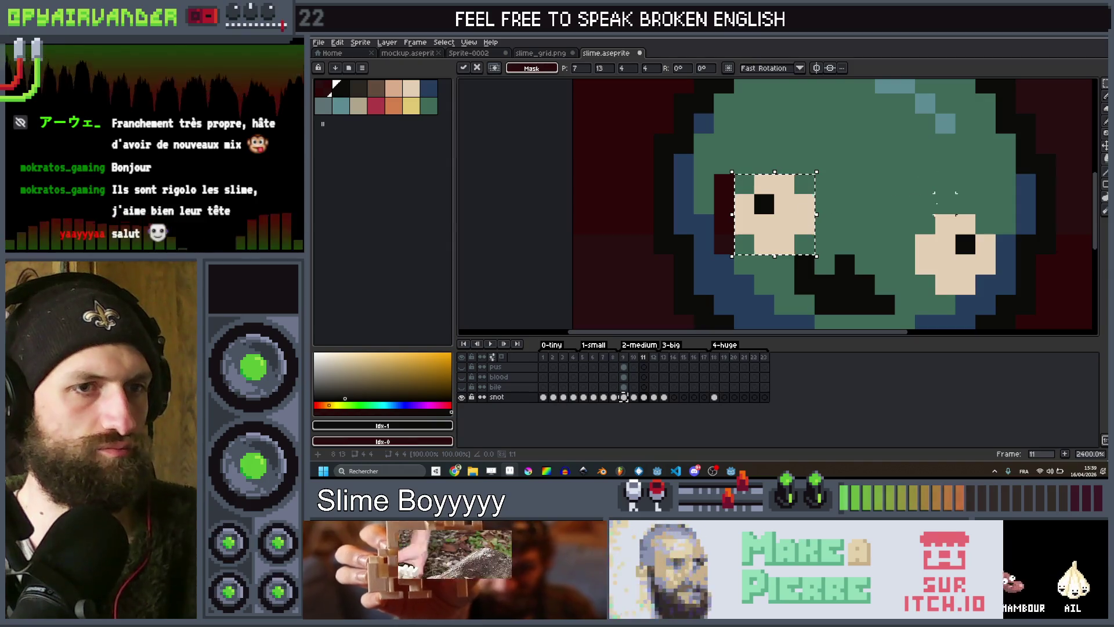
{"action": "left_click_drag", "start_coordinate": [989, 290], "coordinate": [992, 293]}
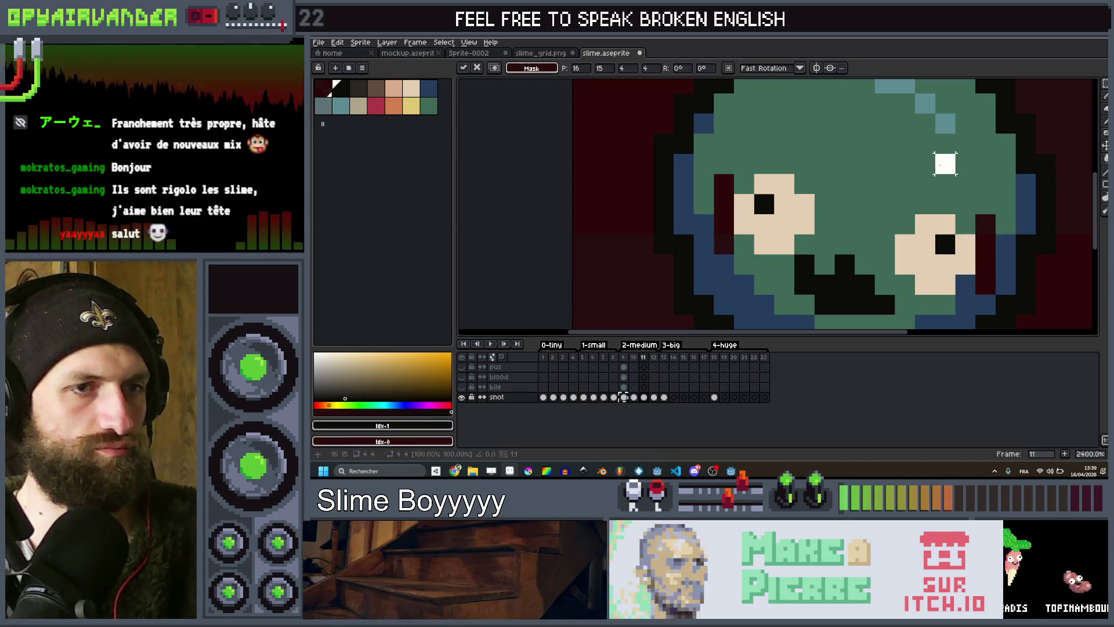
{"action": "key", "text": "comma"}
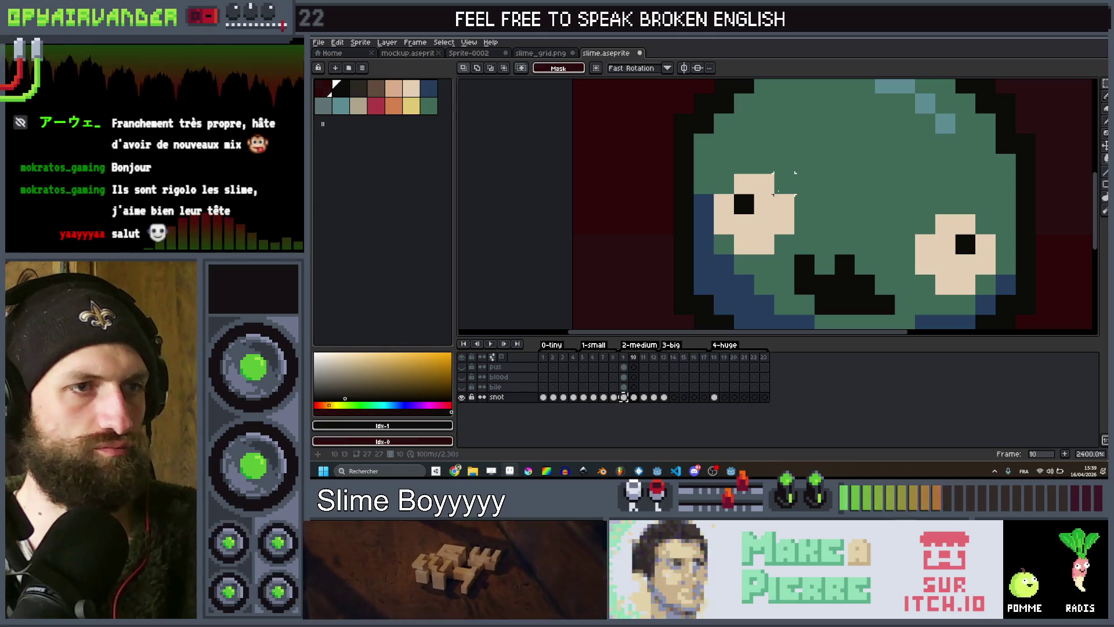
{"action": "key", "text": "Right"}
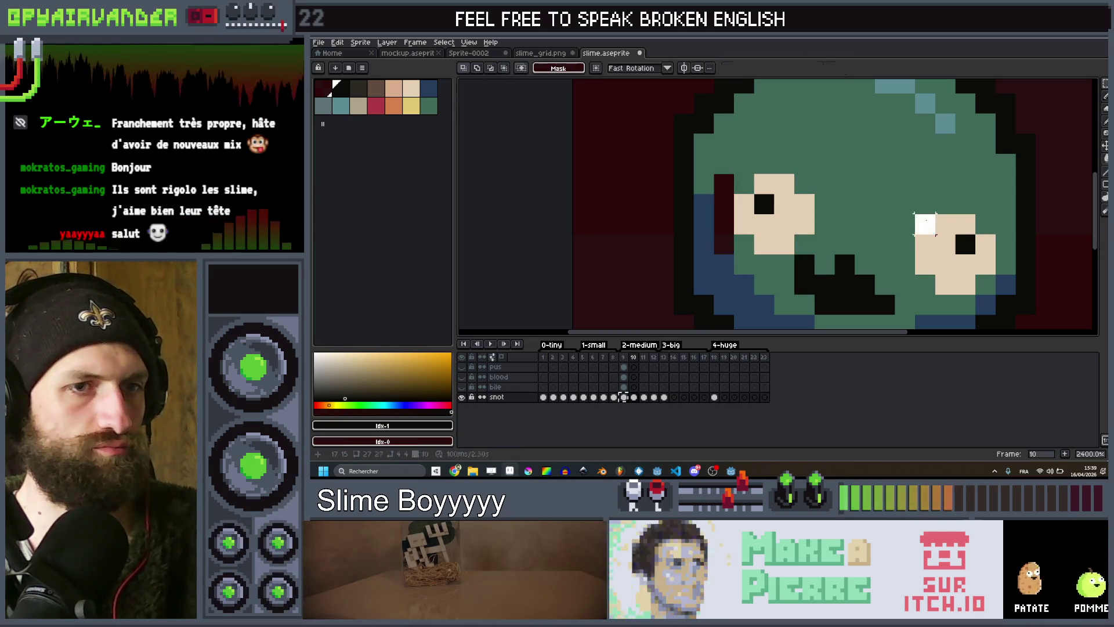
{"action": "left_click_drag", "start_coordinate": [925, 224], "coordinate": [985, 285]}
{"action": "key", "text": "Left"}
{"action": "scroll", "coordinate": [908, 163], "scroll_direction": "down", "scroll_amount": 3}
{"action": "scroll", "coordinate": [908, 162], "scroll_direction": "up", "scroll_amount": 2}
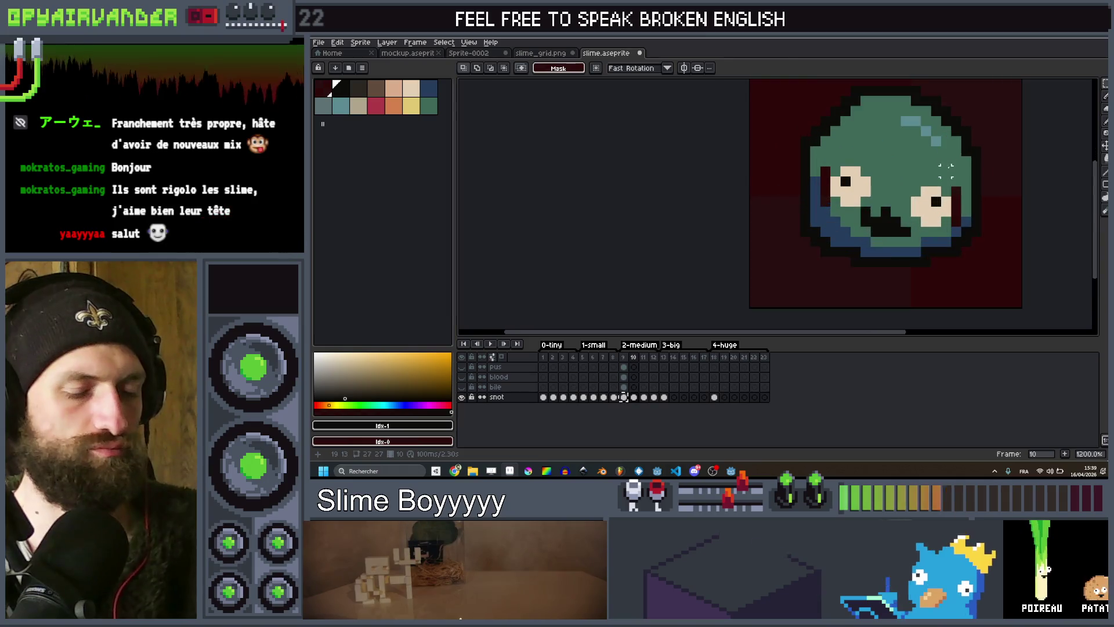
{"action": "scroll", "coordinate": [909, 163], "scroll_direction": "down", "scroll_amount": 1}
On frame 11, paint the dark-red gaps beside both eyes slime green.
{"action": "key", "text": "b"}
{"action": "left_click", "coordinate": [909, 165], "text": "alt"}
{"action": "scroll", "coordinate": [918, 170], "scroll_direction": "up", "scroll_amount": 1}
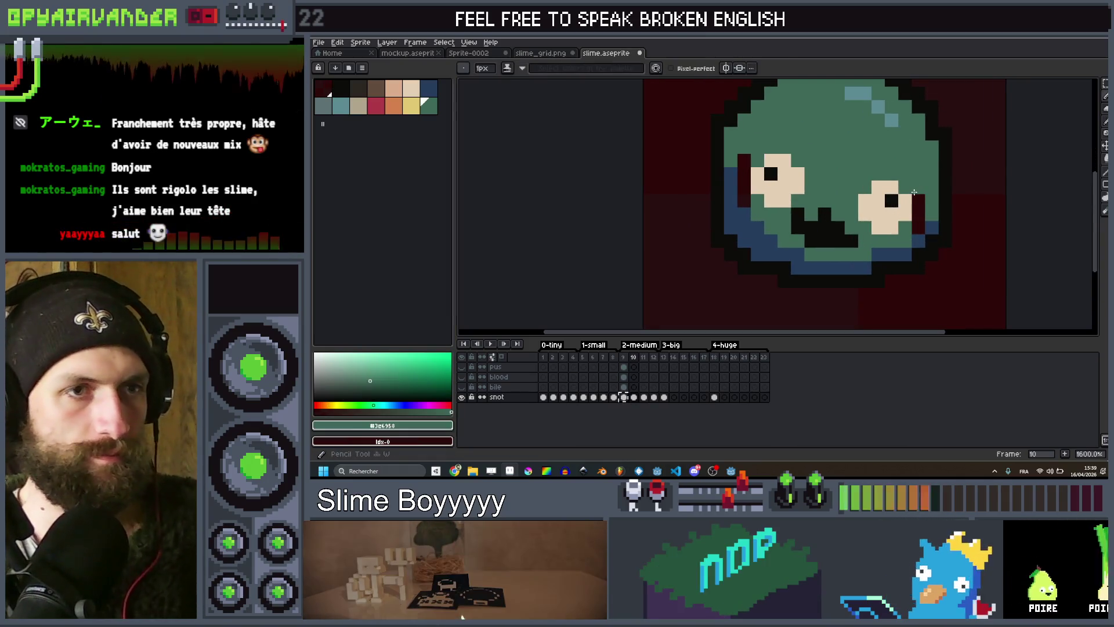
{"action": "key", "text": "Right"}
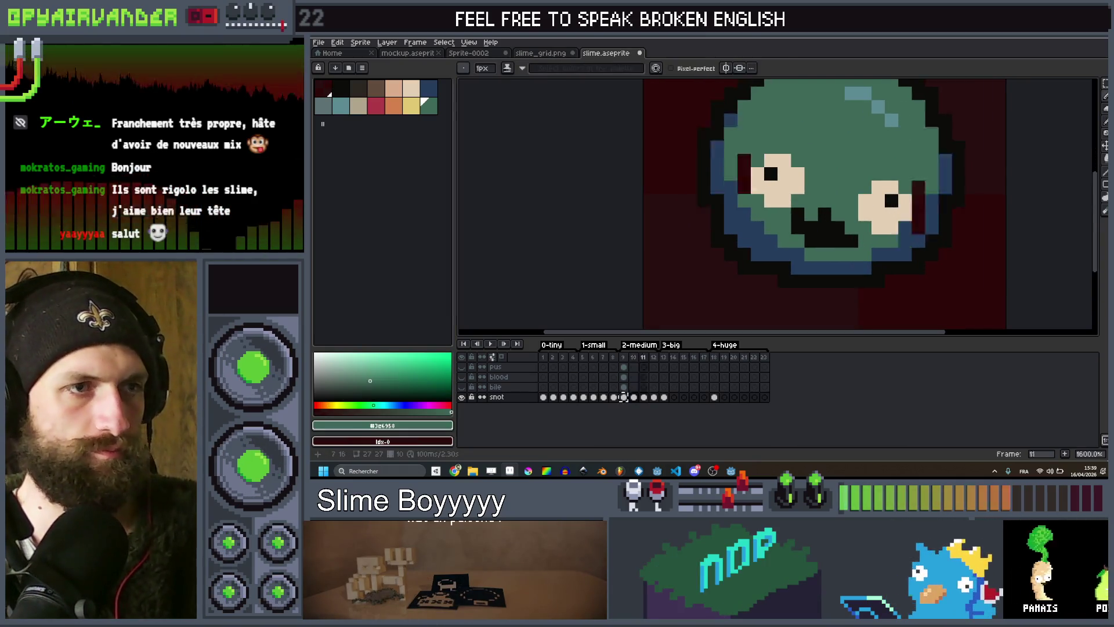
{"action": "left_click_drag", "start_coordinate": [739, 167], "coordinate": [742, 200]}
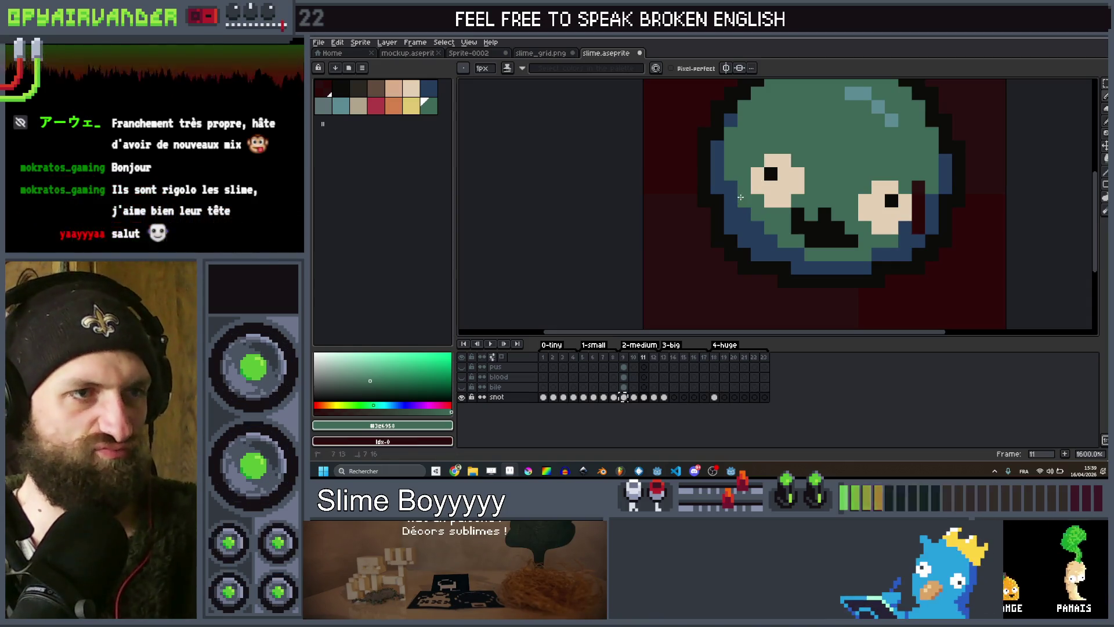
{"action": "left_click", "coordinate": [917, 212]}
Sample the dark blue outline colour for the Pencil and start the animation preview.
{"action": "key", "text": "i"}
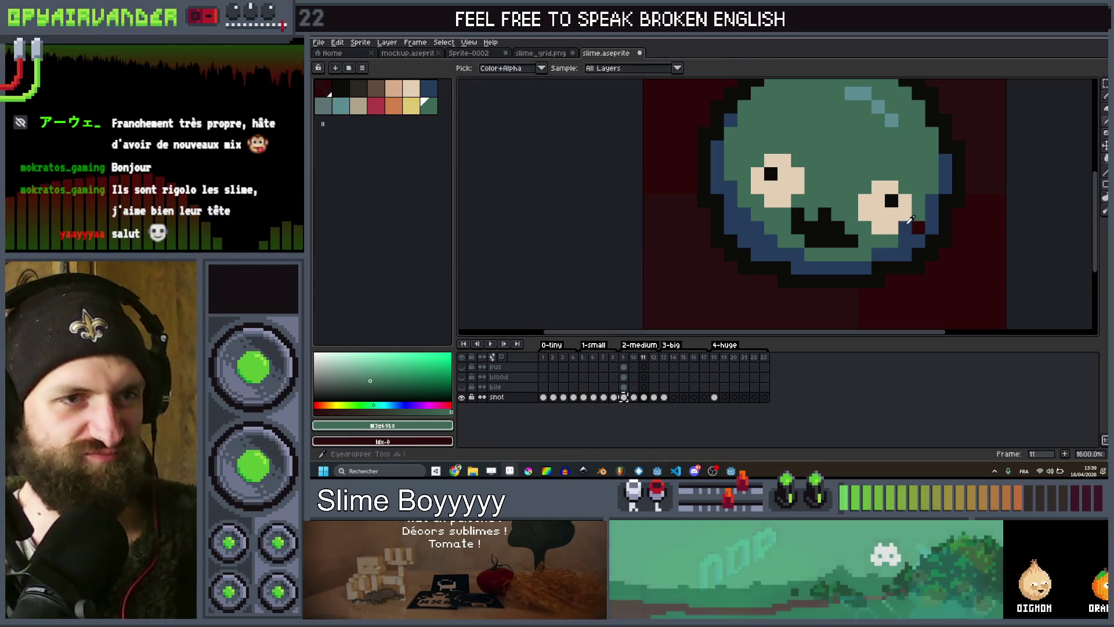
{"action": "left_click", "coordinate": [908, 222]}
{"action": "key", "text": "b"}
{"action": "scroll", "coordinate": [914, 211], "scroll_direction": "down", "scroll_amount": 3}
{"action": "scroll", "coordinate": [919, 205], "scroll_direction": "up", "scroll_amount": 2}
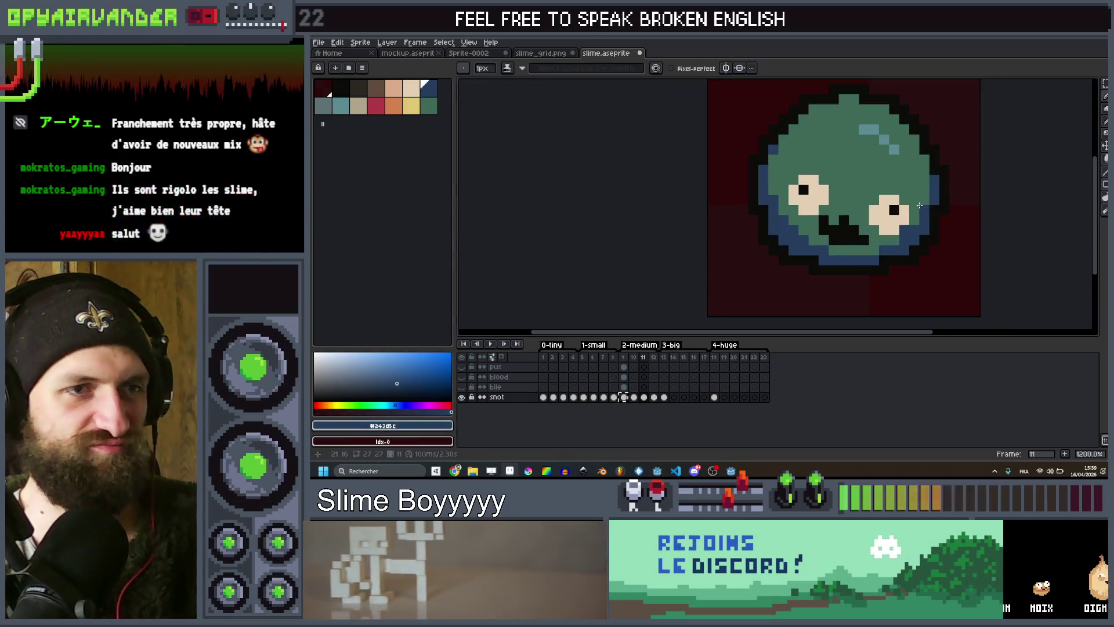
{"action": "key", "text": "Return"}
{"action": "scroll", "coordinate": [681, 213], "scroll_direction": "down", "scroll_amount": 2}
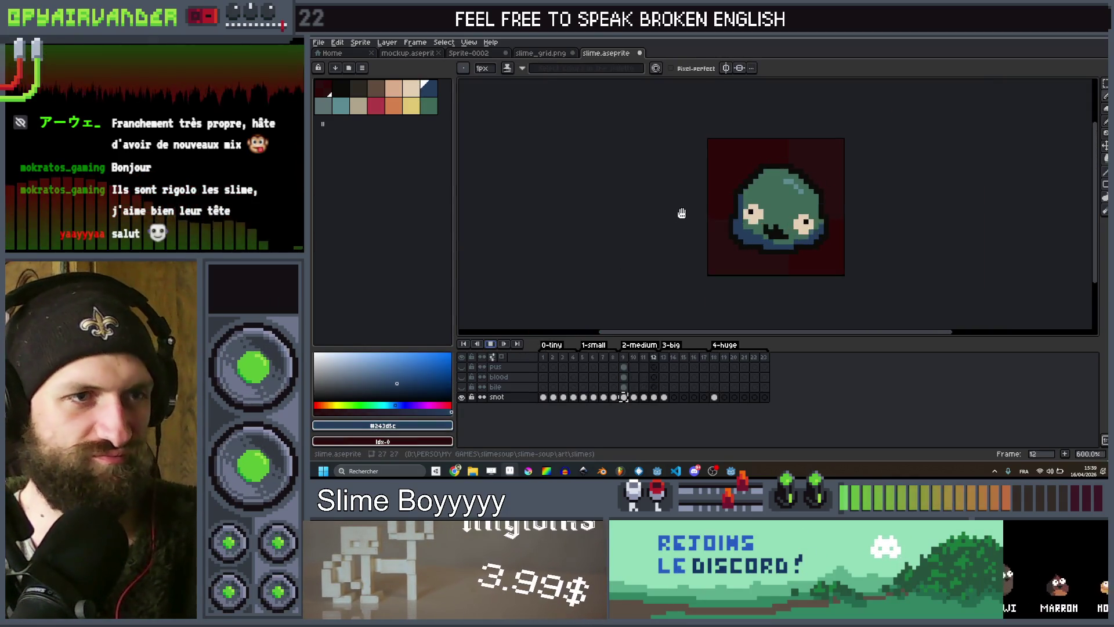
Stop playback, then on frame 10 turn two mouth pixels green and add a black pixel beside the mouth.
{"action": "scroll", "coordinate": [682, 213], "scroll_direction": "down", "scroll_amount": 4}
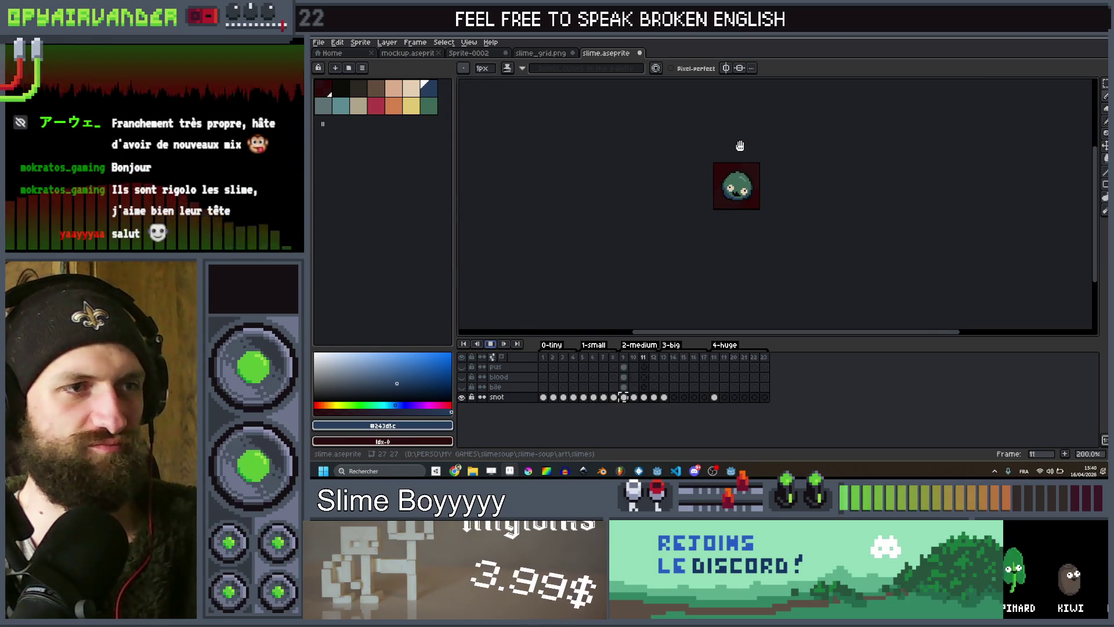
{"action": "key", "text": "Return"}
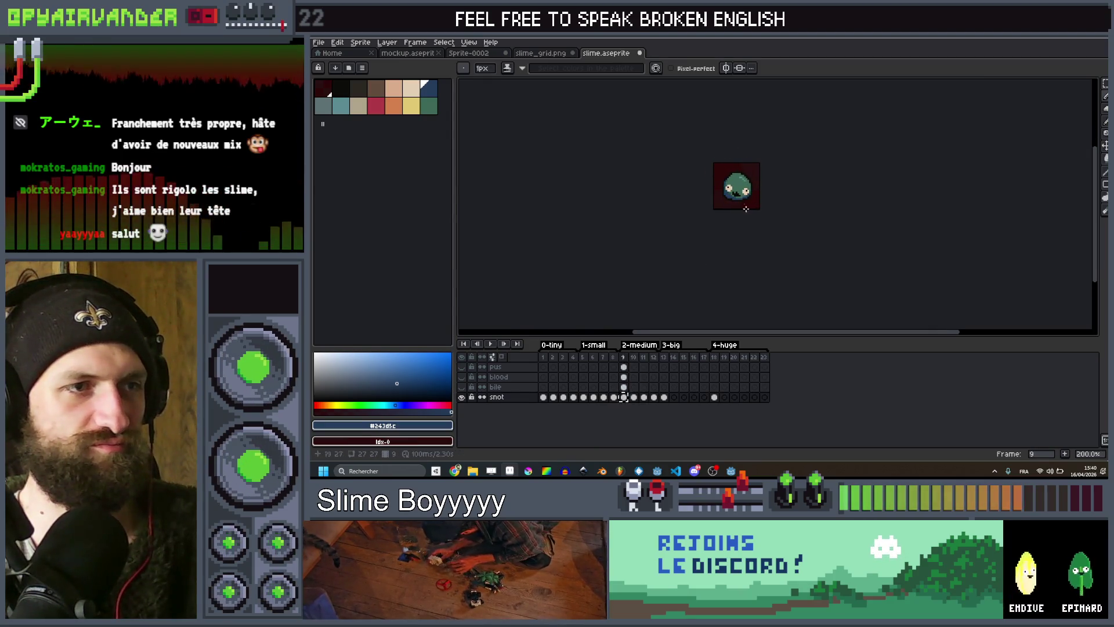
{"action": "scroll", "coordinate": [745, 208], "scroll_direction": "up", "scroll_amount": 10}
{"action": "key", "text": "Right"}
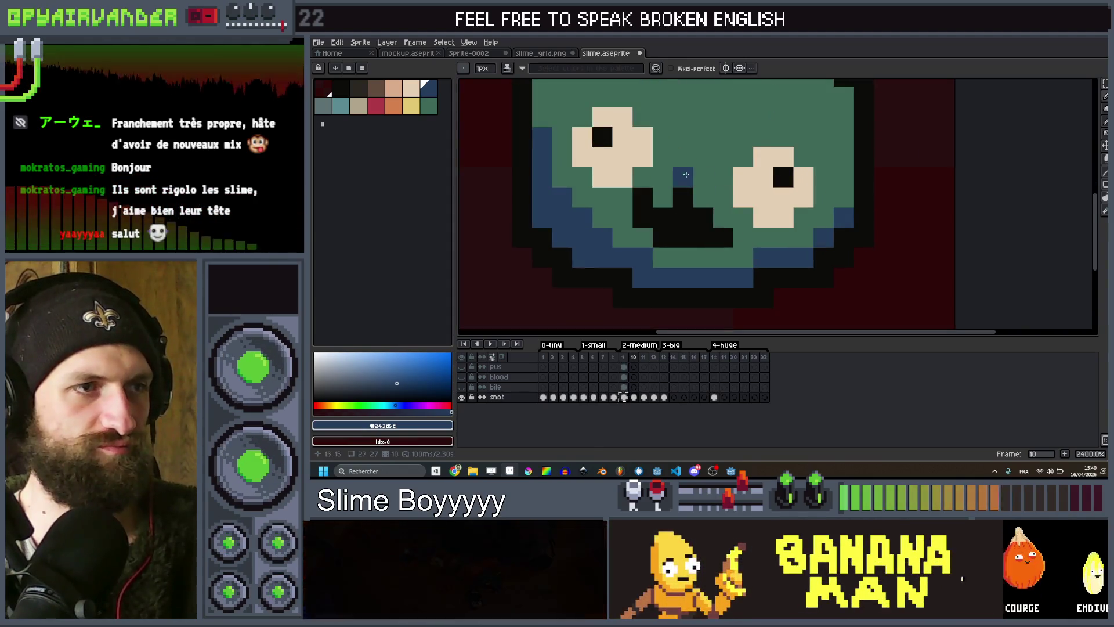
{"action": "left_click", "coordinate": [340, 88]}
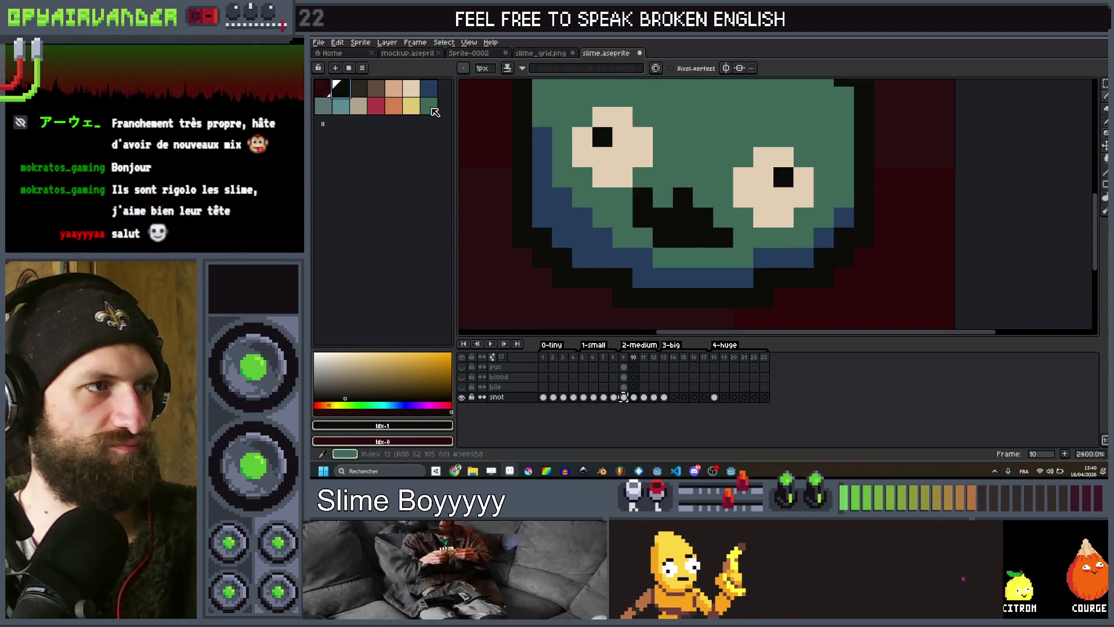
{"action": "left_click_drag", "start_coordinate": [642, 198], "coordinate": [642, 217]}
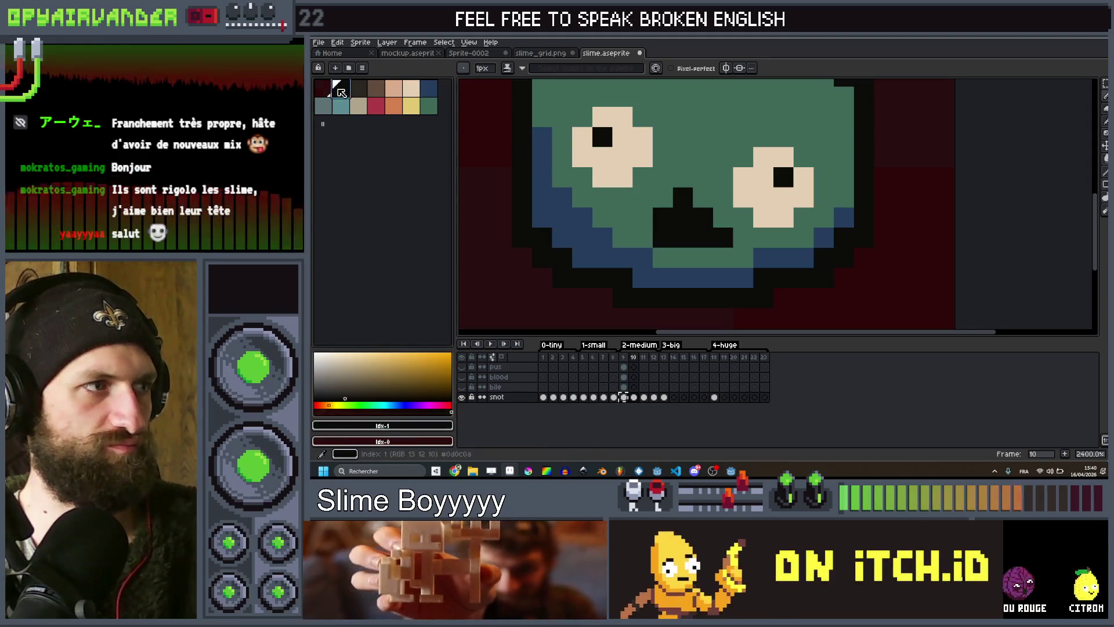
{"action": "left_click", "coordinate": [695, 198]}
{"action": "scroll", "coordinate": [676, 174], "scroll_direction": "down", "scroll_amount": 5}
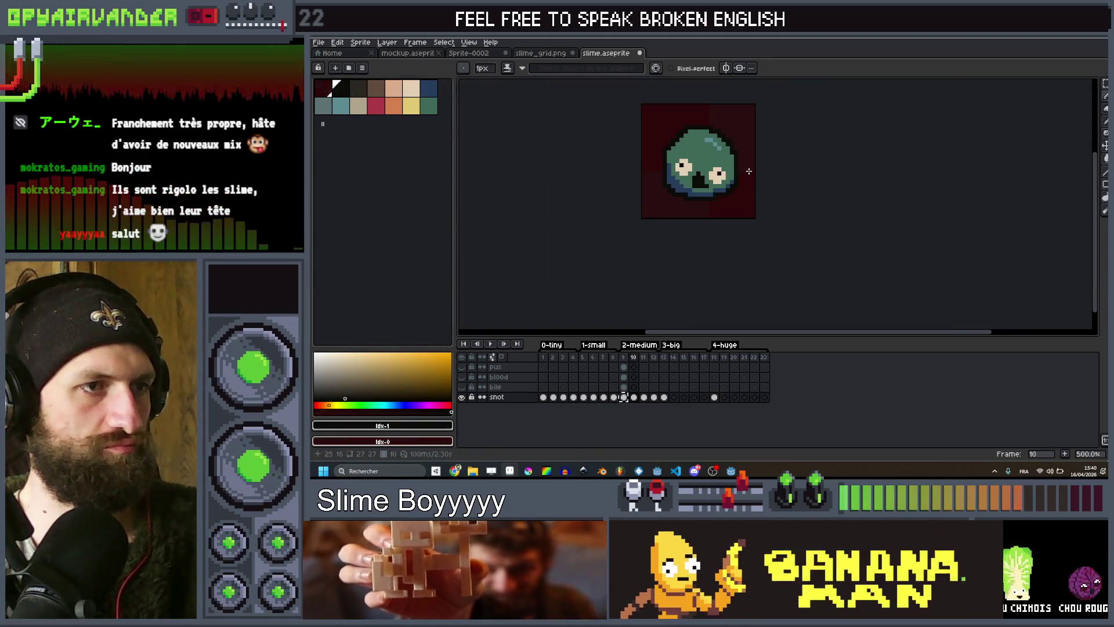
Widen the black mouth on frame 11 and extend it at both ends on frame 12.
{"action": "key", "text": "Right"}
{"action": "scroll", "coordinate": [679, 159], "scroll_direction": "up", "scroll_amount": 3}
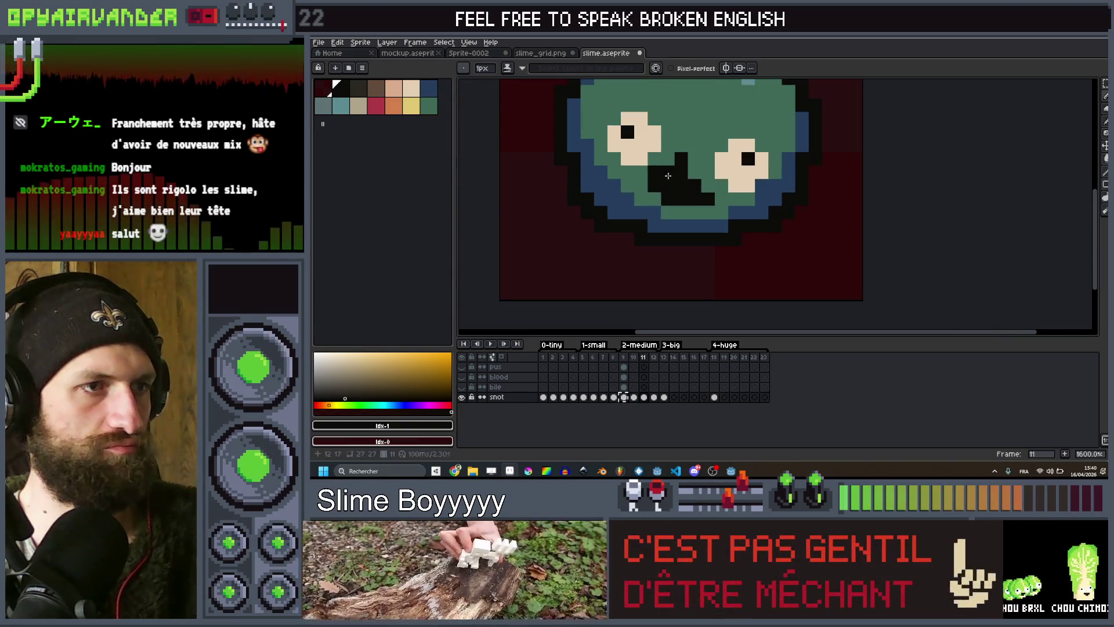
{"action": "left_click_drag", "start_coordinate": [667, 175], "coordinate": [691, 169]}
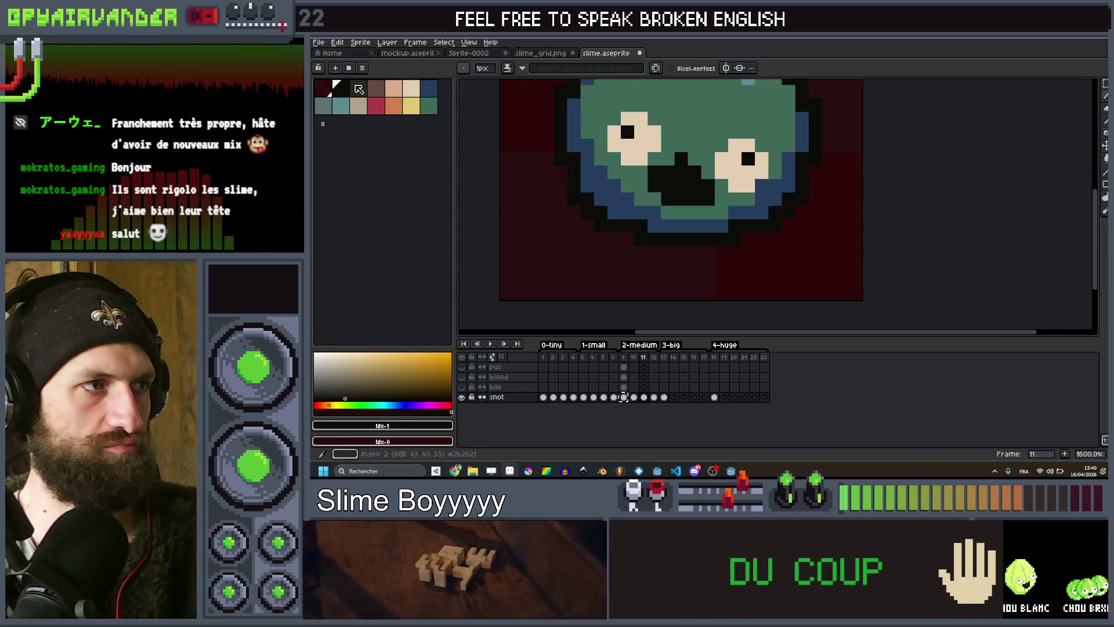
{"action": "key", "text": "Right"}
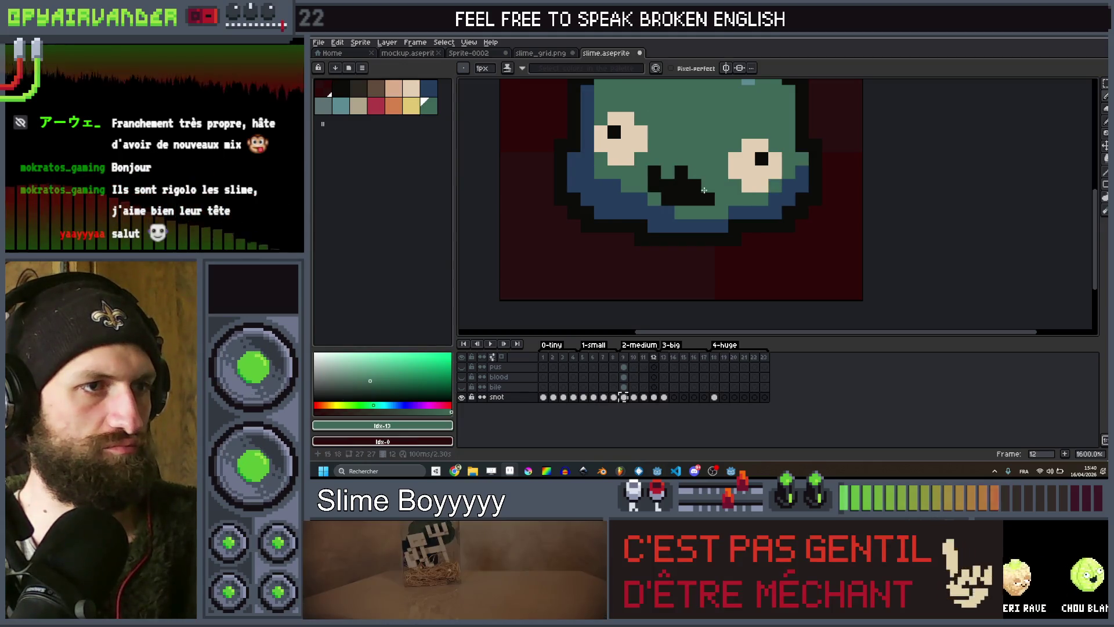
{"action": "left_click_drag", "start_coordinate": [642, 185], "coordinate": [719, 186]}
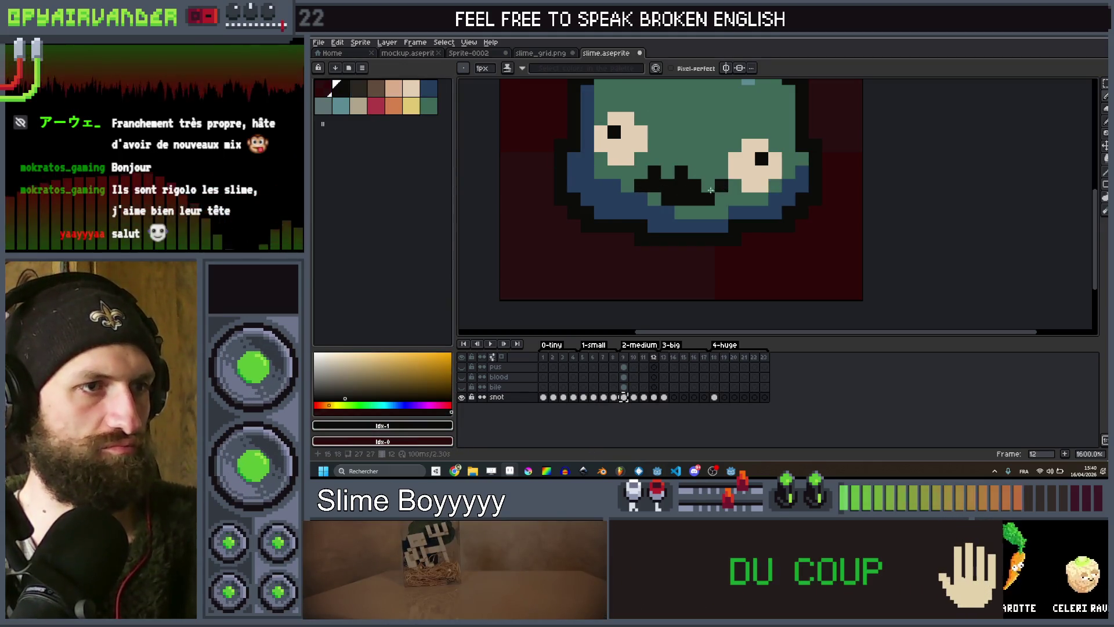
{"action": "scroll", "coordinate": [718, 198], "scroll_direction": "down", "scroll_amount": 5}
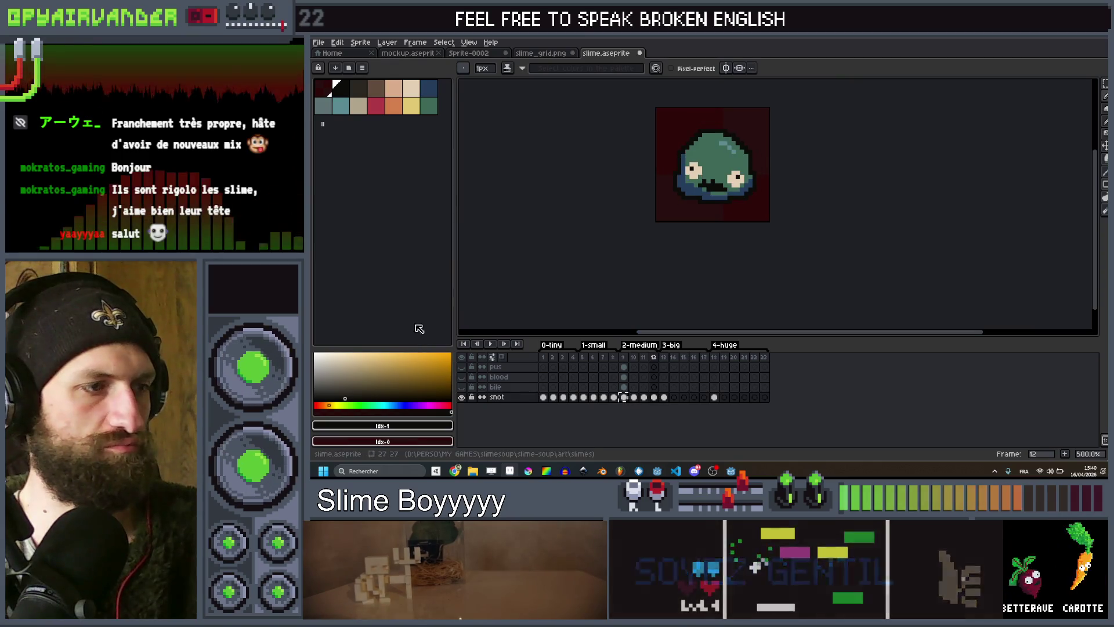
{"action": "left_click", "coordinate": [494, 343]}
{"action": "scroll", "coordinate": [655, 206], "scroll_direction": "down", "scroll_amount": 3}
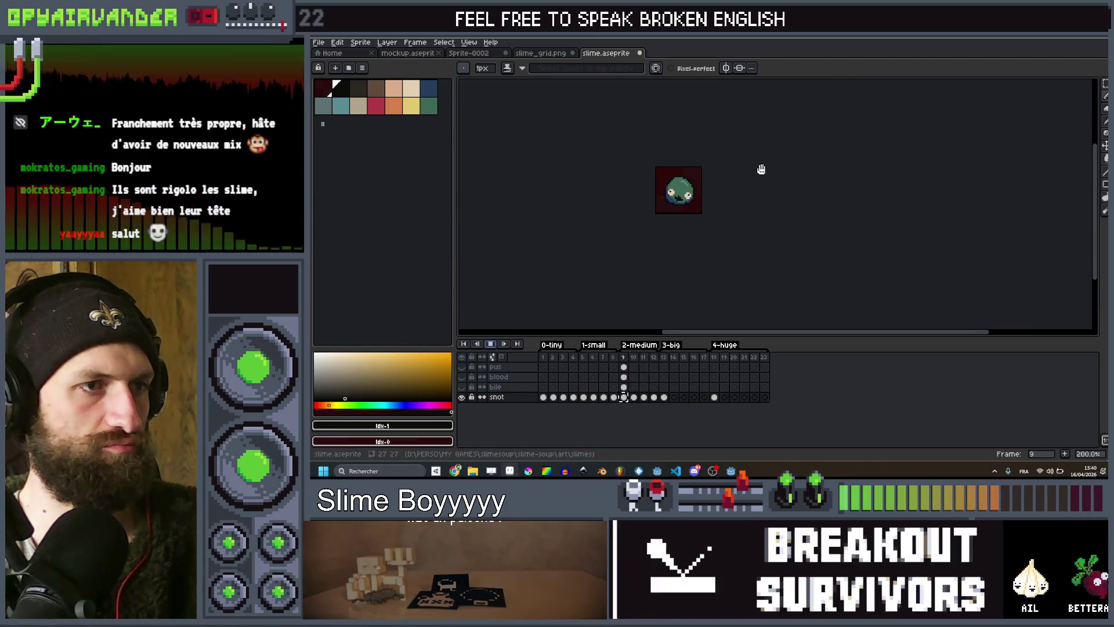
{"action": "scroll", "coordinate": [699, 195], "scroll_direction": "up", "scroll_amount": 2}
{"action": "scroll", "coordinate": [703, 189], "scroll_direction": "down", "scroll_amount": 3}
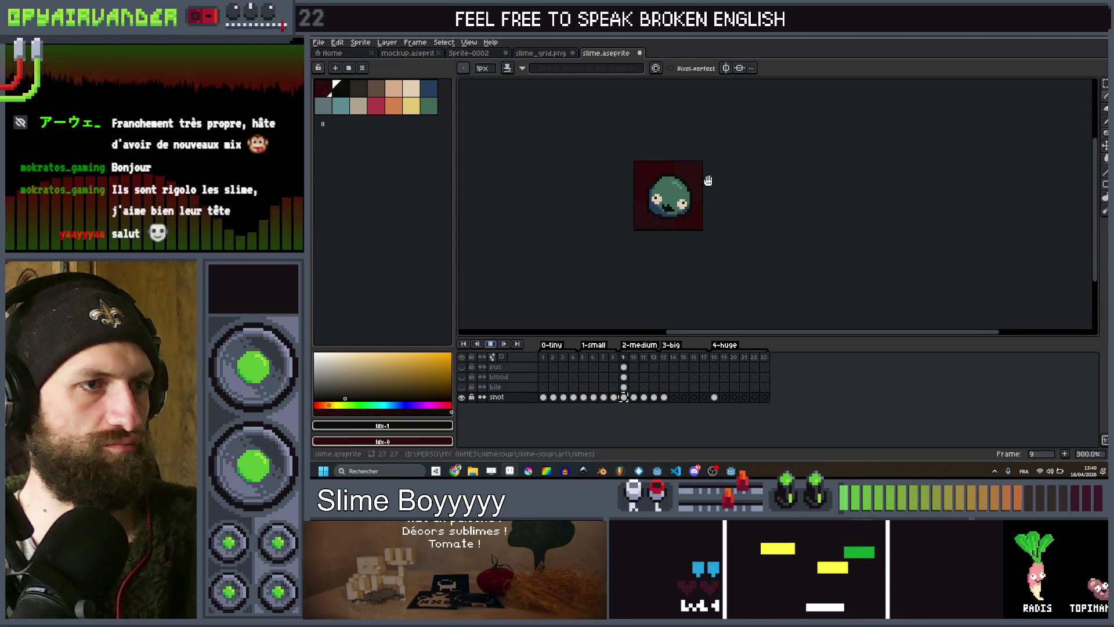
{"action": "left_click", "coordinate": [492, 344]}
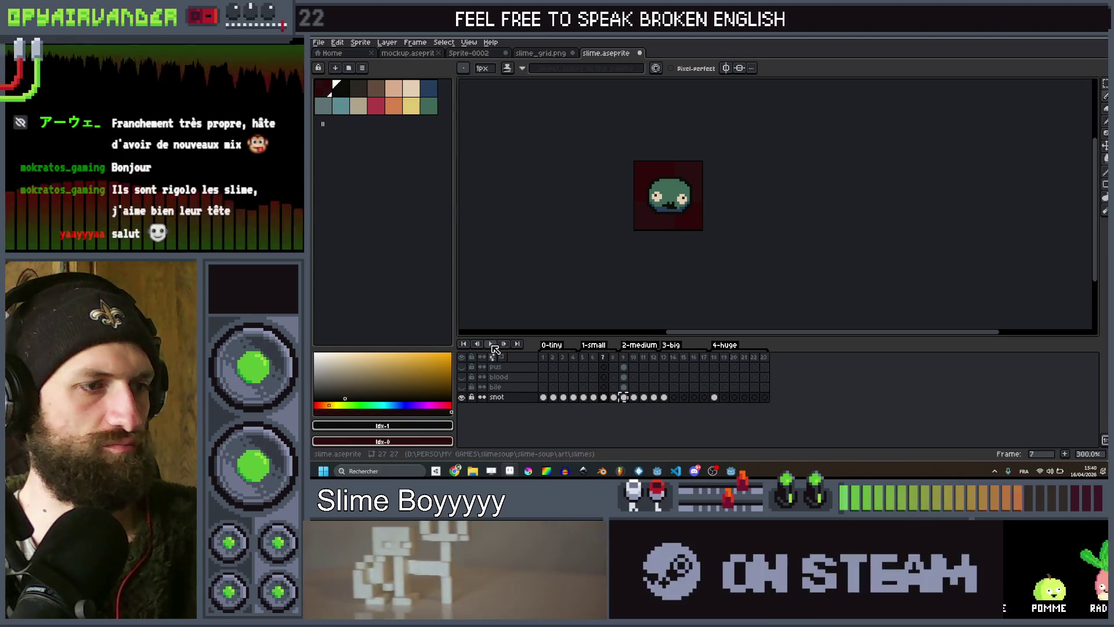
{"action": "left_click", "coordinate": [492, 344]}
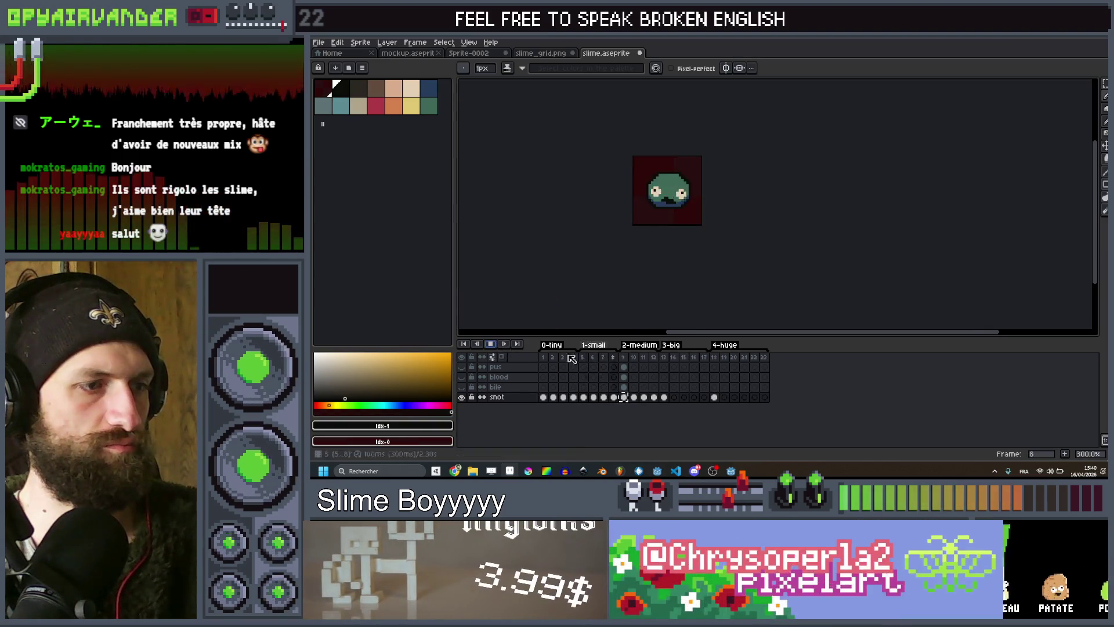
{"action": "left_click", "coordinate": [594, 358]}
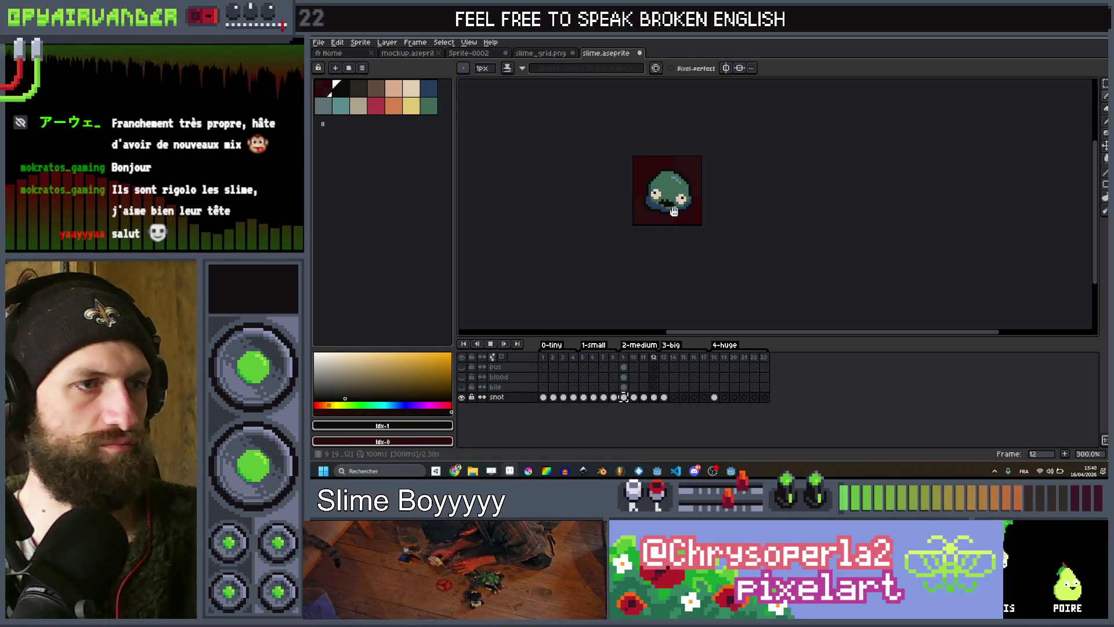
{"action": "scroll", "coordinate": [678, 197], "scroll_direction": "down", "scroll_amount": 2}
{"action": "scroll", "coordinate": [694, 184], "scroll_direction": "up", "scroll_amount": 4}
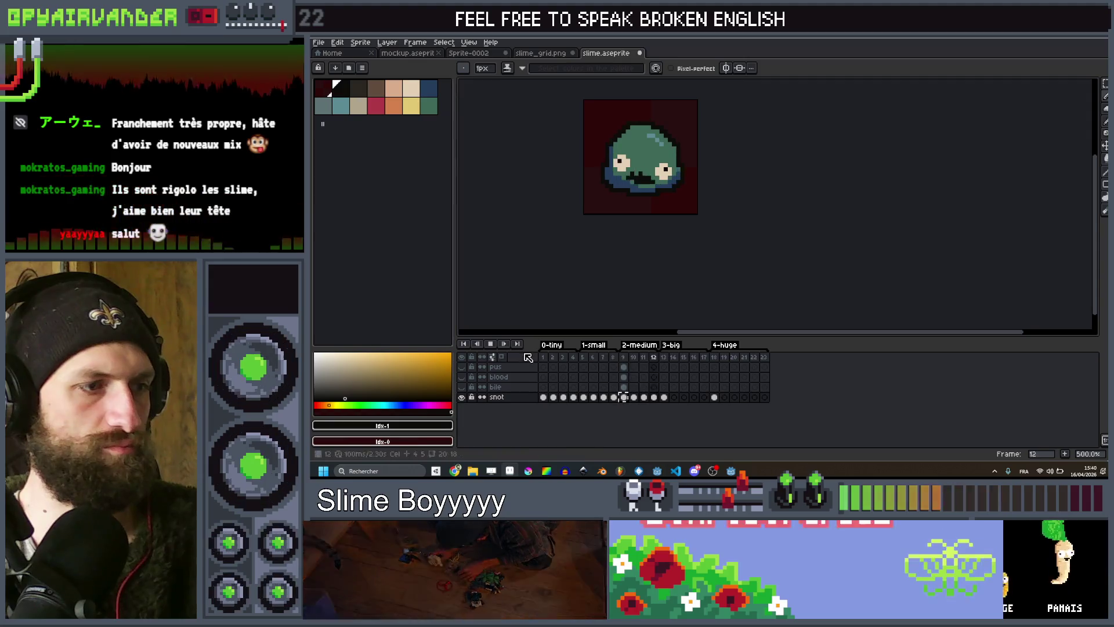
{"action": "scroll", "coordinate": [632, 180], "scroll_direction": "up", "scroll_amount": 5}
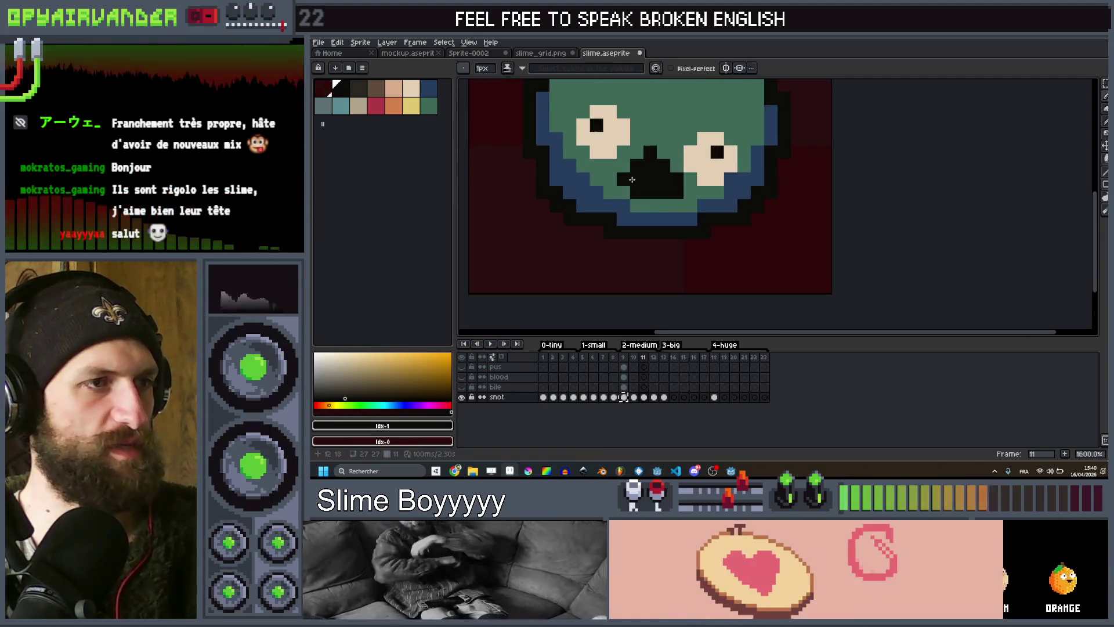
Select the slime green and preview the animation by starting and stopping playback.
{"action": "scroll", "coordinate": [631, 180], "scroll_direction": "down", "scroll_amount": 4}
{"action": "scroll", "coordinate": [663, 158], "scroll_direction": "up", "scroll_amount": 3}
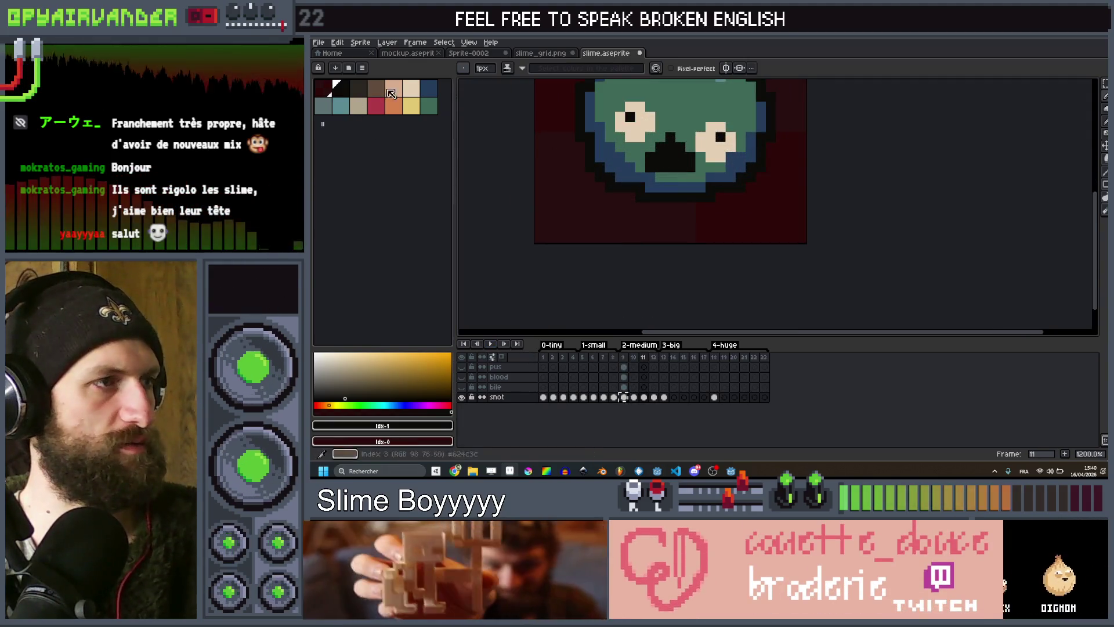
{"action": "left_click", "coordinate": [428, 105]}
{"action": "scroll", "coordinate": [725, 134], "scroll_direction": "down", "scroll_amount": 5}
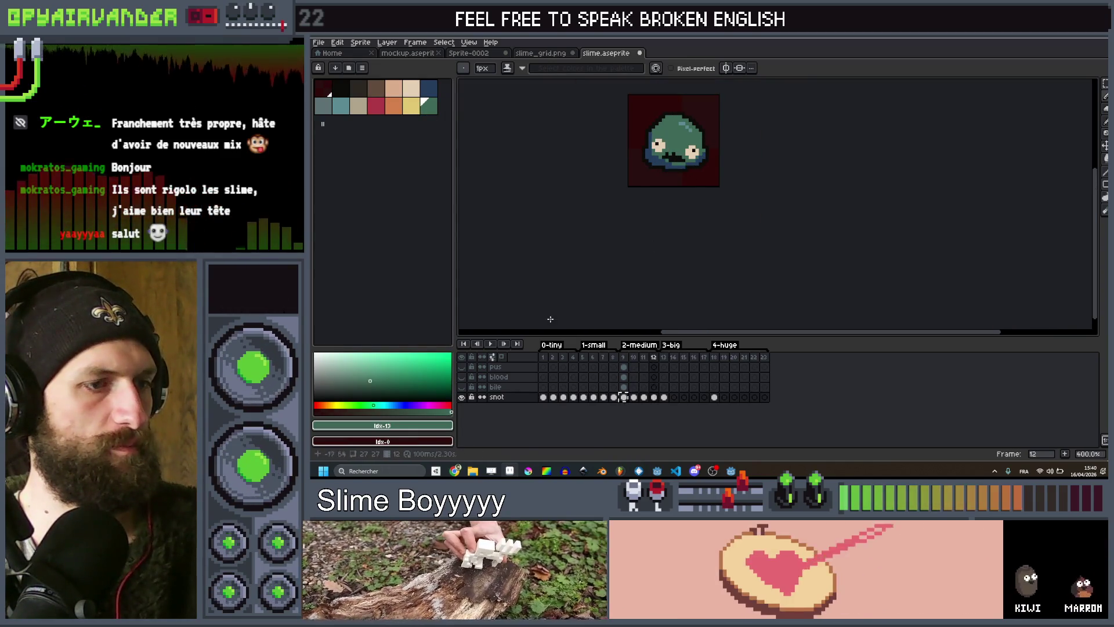
{"action": "left_click", "coordinate": [492, 345]}
{"action": "scroll", "coordinate": [590, 179], "scroll_direction": "down", "scroll_amount": 2}
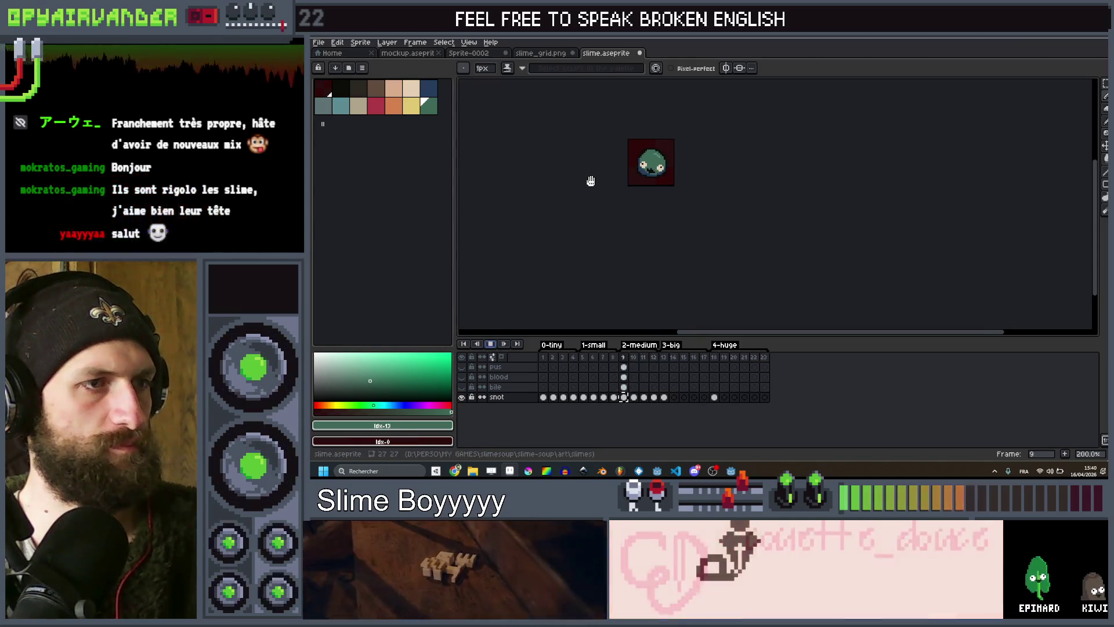
{"action": "left_click", "coordinate": [493, 346]}
{"action": "scroll", "coordinate": [652, 162], "scroll_direction": "up", "scroll_amount": 2}
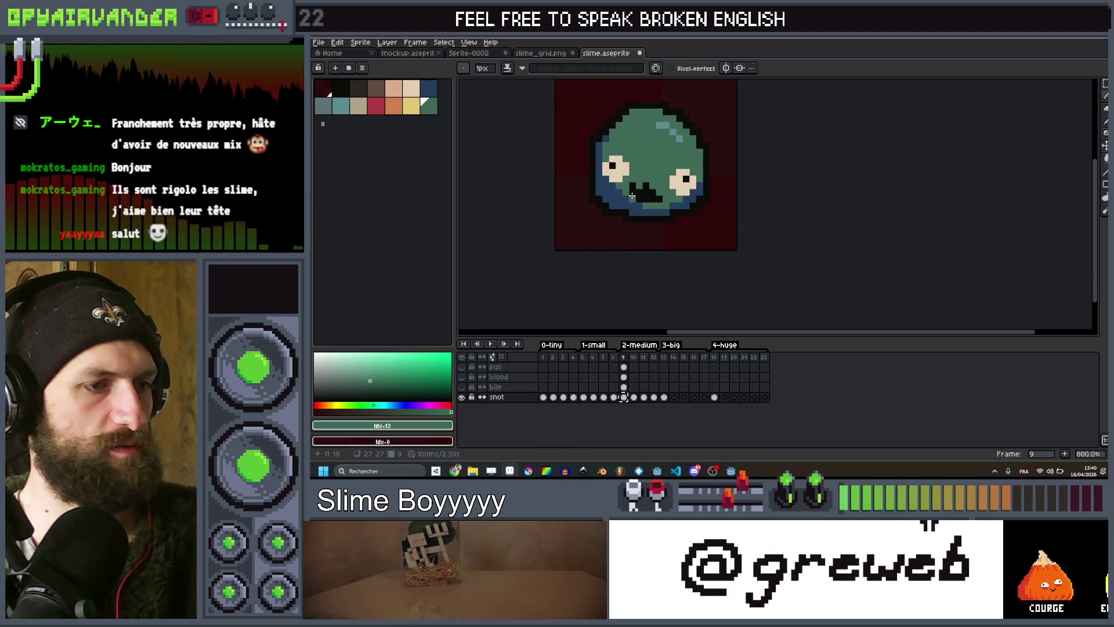
Jump to frame 12 and play the animation again to review it.
{"action": "key", "text": "Right"}
{"action": "key", "text": "Right"}
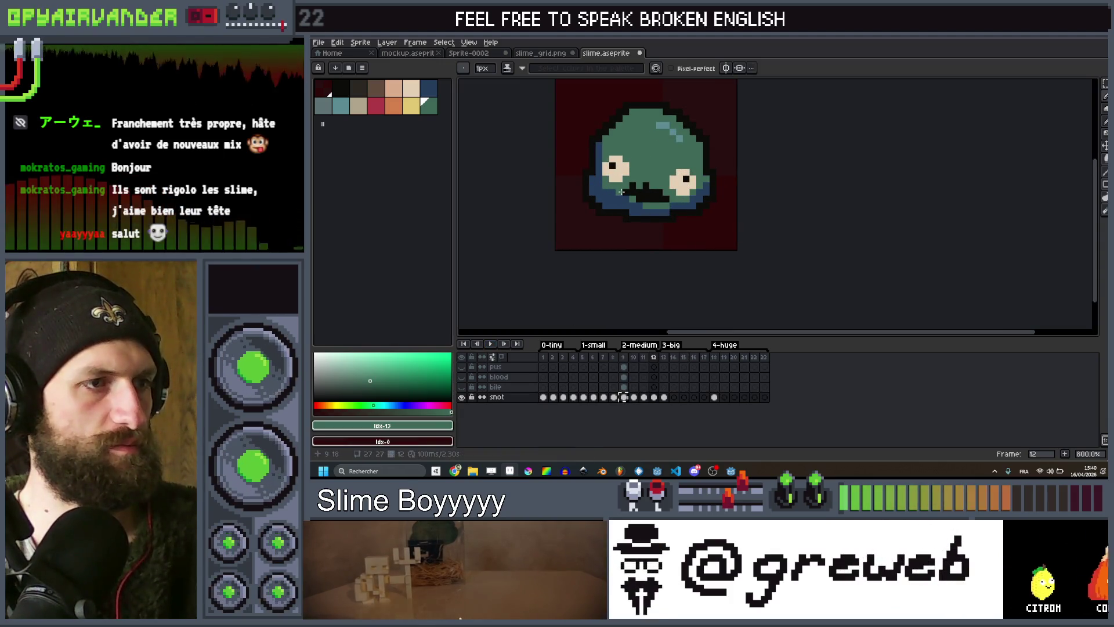
{"action": "key", "text": "Return"}
{"action": "scroll", "coordinate": [546, 200], "scroll_direction": "down", "scroll_amount": 3}
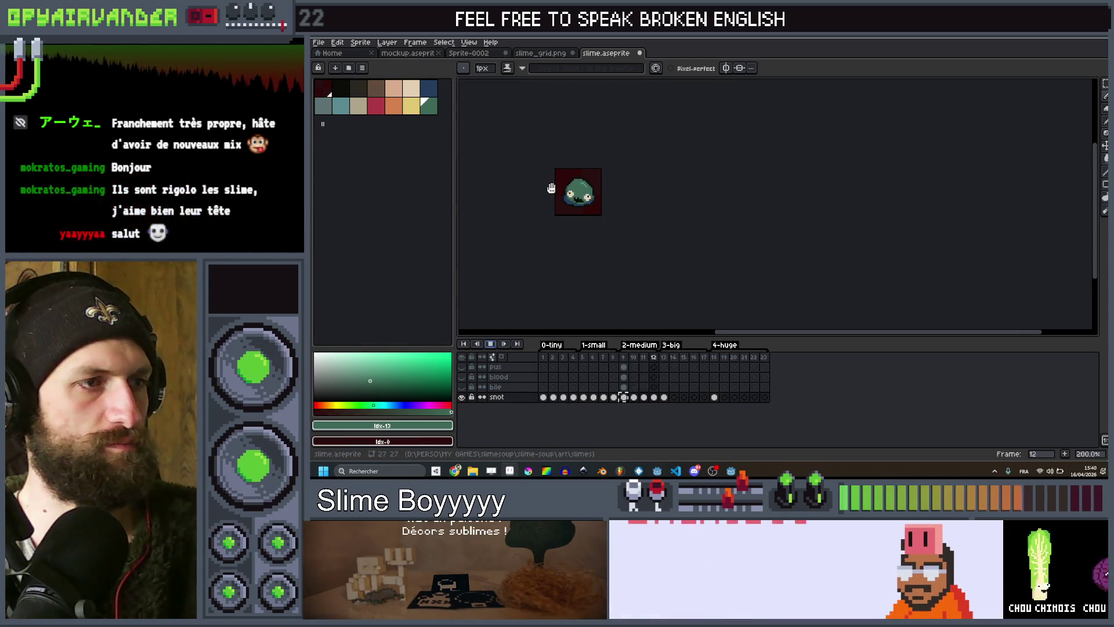
{"action": "scroll", "coordinate": [551, 188], "scroll_direction": "up", "scroll_amount": 3}
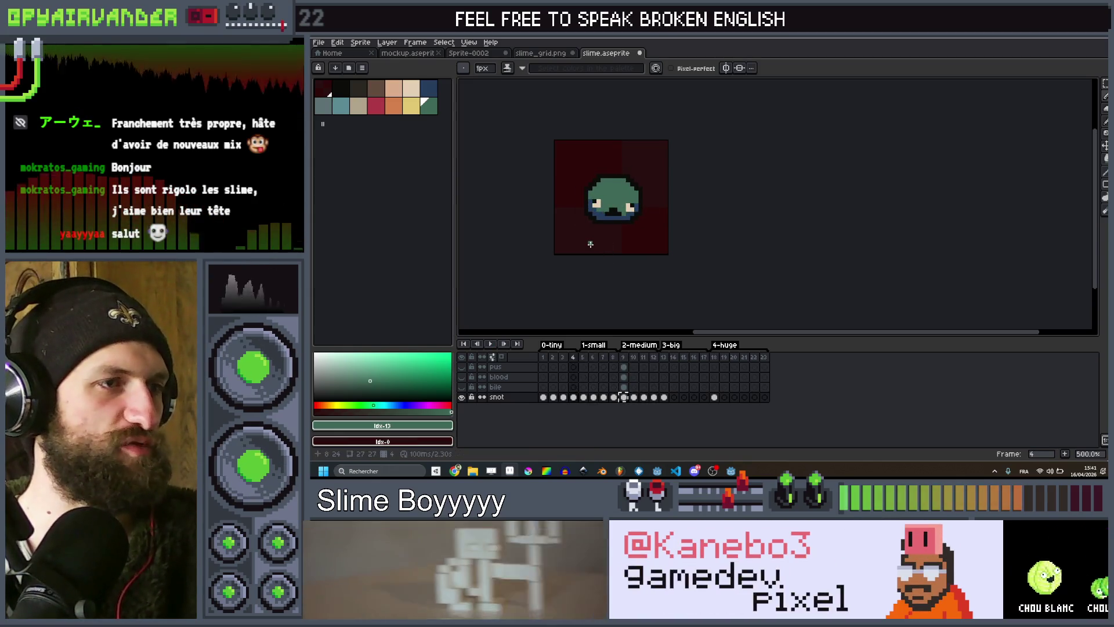
{"action": "scroll", "coordinate": [628, 180], "scroll_direction": "up", "scroll_amount": 4}
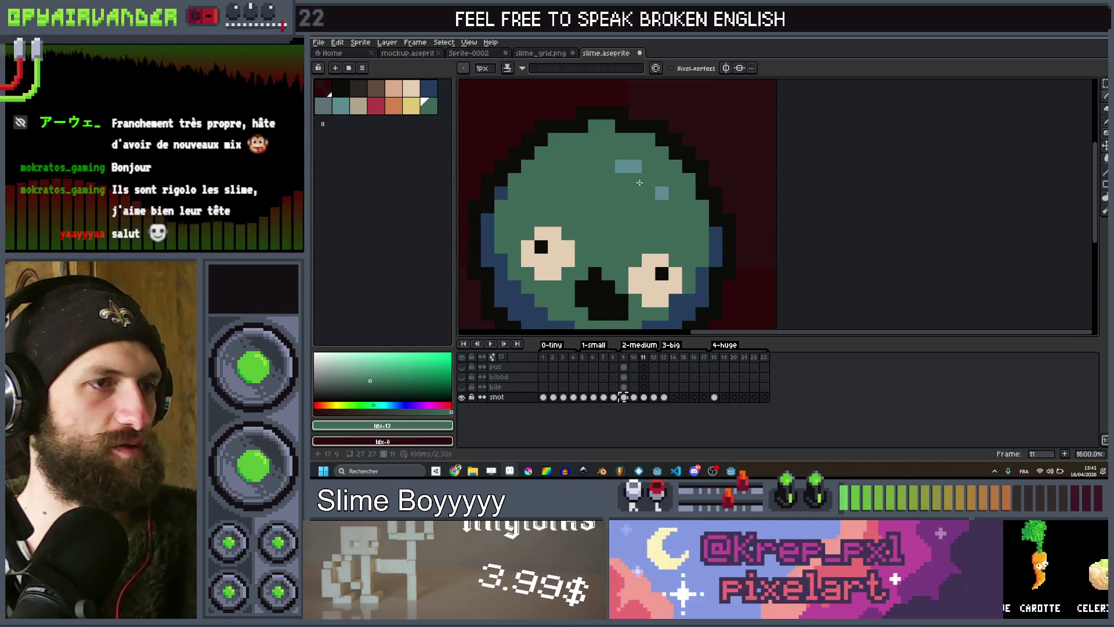
{"action": "scroll", "coordinate": [665, 198], "scroll_direction": "up", "scroll_amount": 1}
{"action": "scroll", "coordinate": [665, 198], "scroll_direction": "down", "scroll_amount": 6}
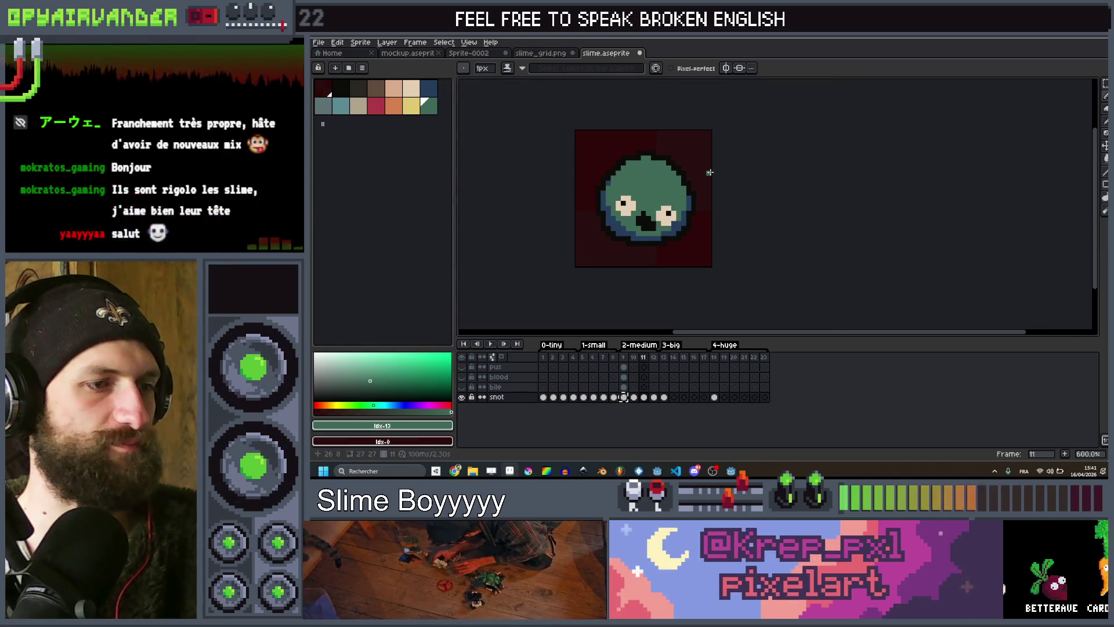
{"action": "scroll", "coordinate": [641, 163], "scroll_direction": "up", "scroll_amount": 4}
{"action": "scroll", "coordinate": [641, 162], "scroll_direction": "up", "scroll_amount": 1}
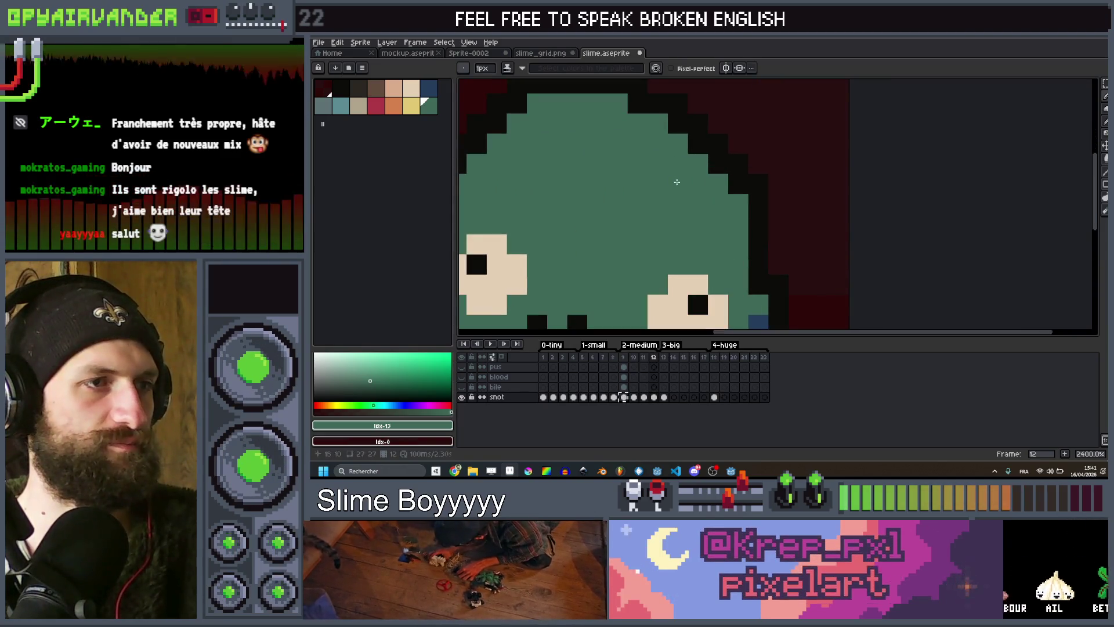
{"action": "scroll", "coordinate": [610, 248], "scroll_direction": "down", "scroll_amount": 7}
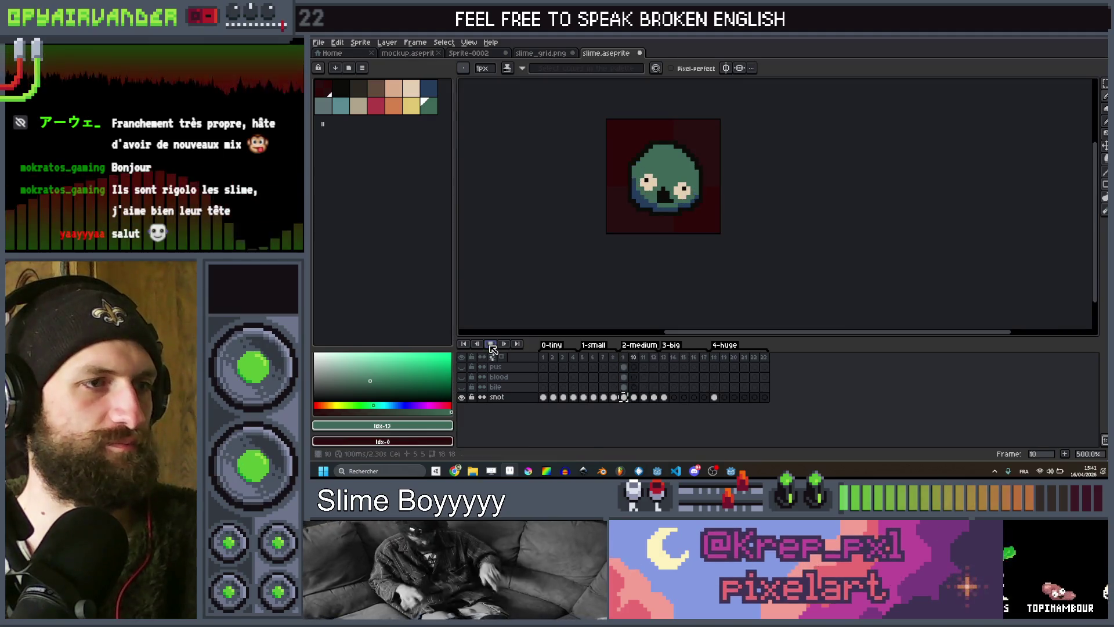
{"action": "scroll", "coordinate": [603, 218], "scroll_direction": "down", "scroll_amount": 2}
{"action": "scroll", "coordinate": [584, 241], "scroll_direction": "down", "scroll_amount": 3}
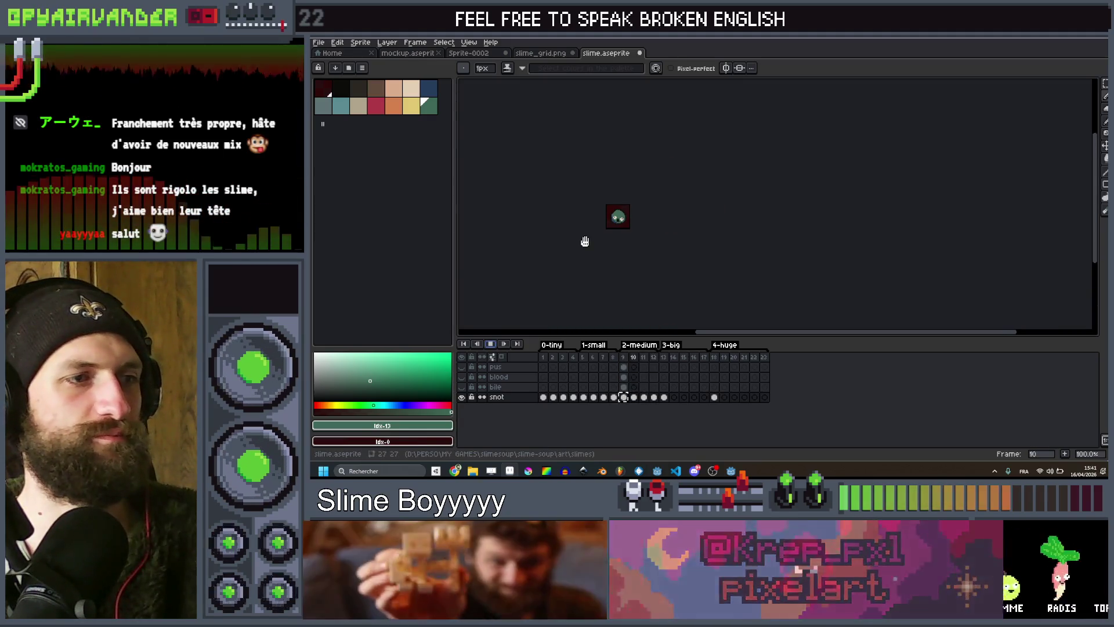
{"action": "scroll", "coordinate": [603, 236], "scroll_direction": "up", "scroll_amount": 3}
{"action": "scroll", "coordinate": [603, 236], "scroll_direction": "up", "scroll_amount": 1}
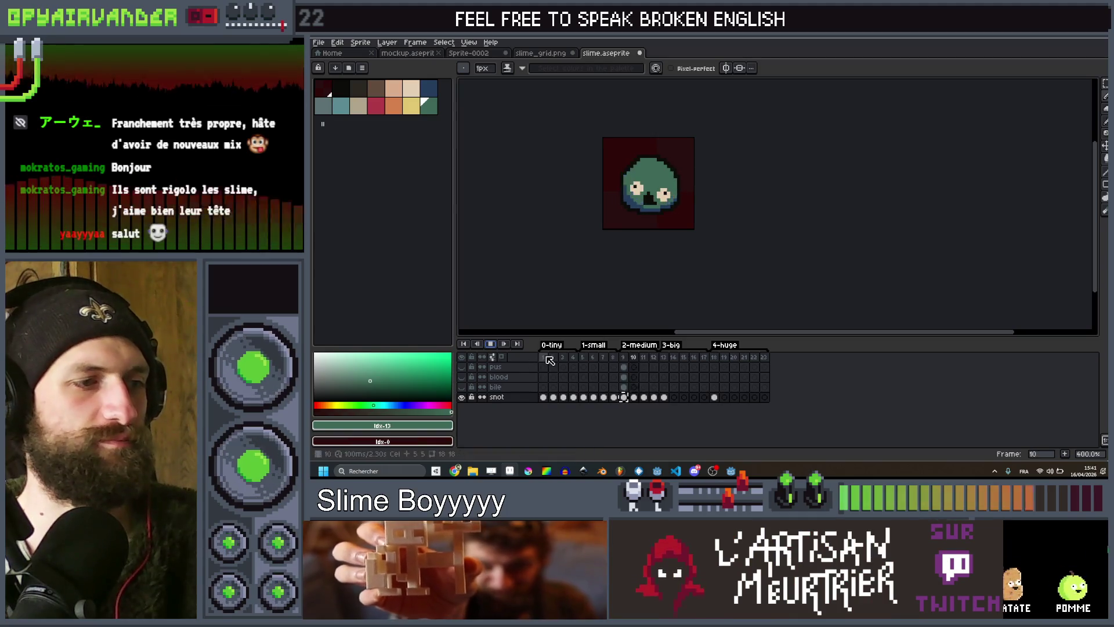
Compare the larger slime on frame 7 with frame 12, then settle on frame 13.
{"action": "left_click", "coordinate": [598, 358]}
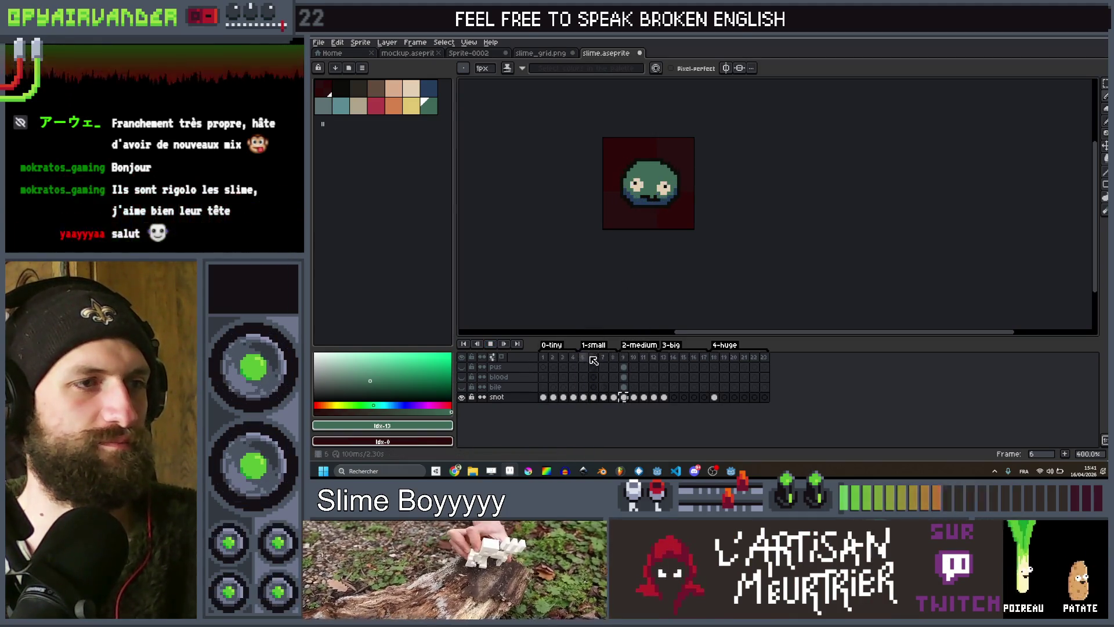
{"action": "left_click", "coordinate": [653, 358]}
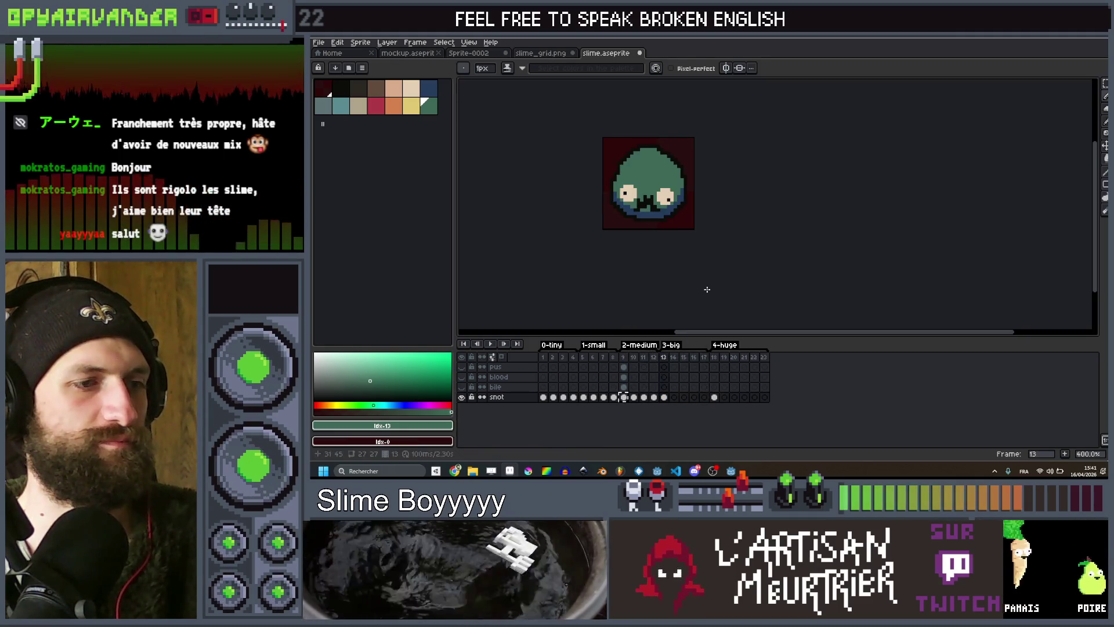
{"action": "key", "text": "Left"}
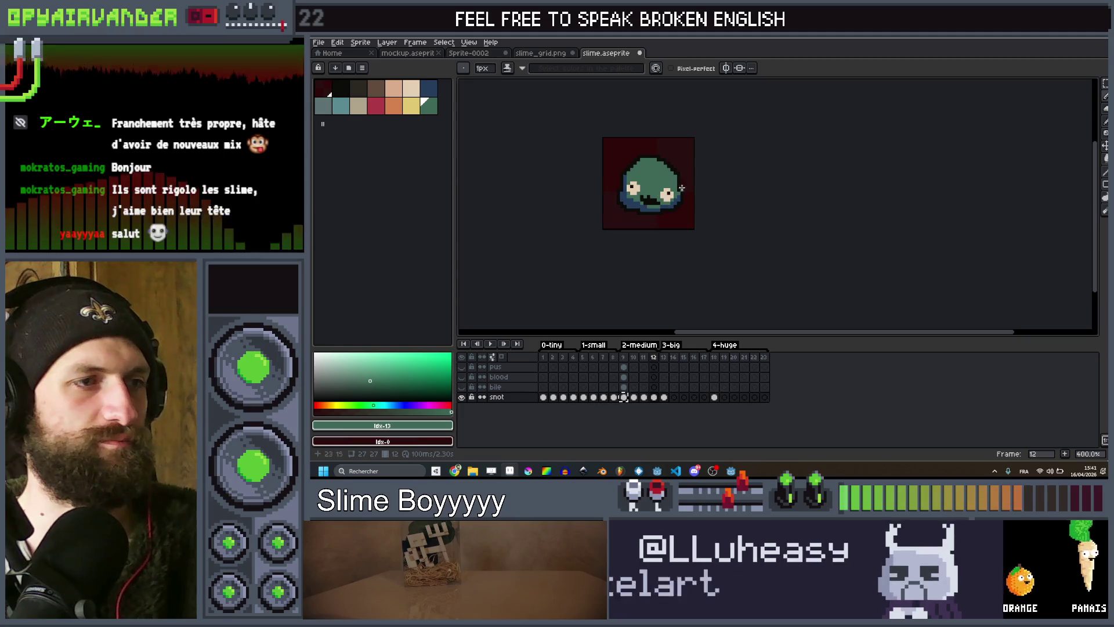
{"action": "key", "text": "Right"}
{"action": "scroll", "coordinate": [654, 200], "scroll_direction": "up", "scroll_amount": 5}
{"action": "scroll", "coordinate": [655, 207], "scroll_direction": "down", "scroll_amount": 5}
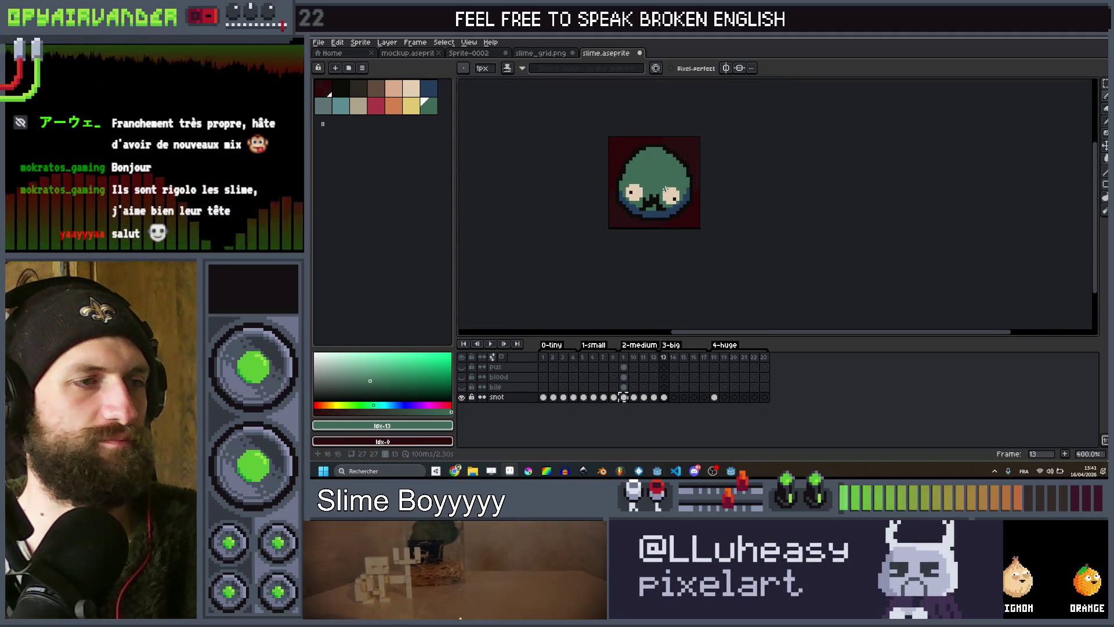
{"action": "scroll", "coordinate": [651, 212], "scroll_direction": "up", "scroll_amount": 3}
{"action": "scroll", "coordinate": [649, 215], "scroll_direction": "down", "scroll_amount": 2}
{"action": "scroll", "coordinate": [647, 215], "scroll_direction": "up", "scroll_amount": 1}
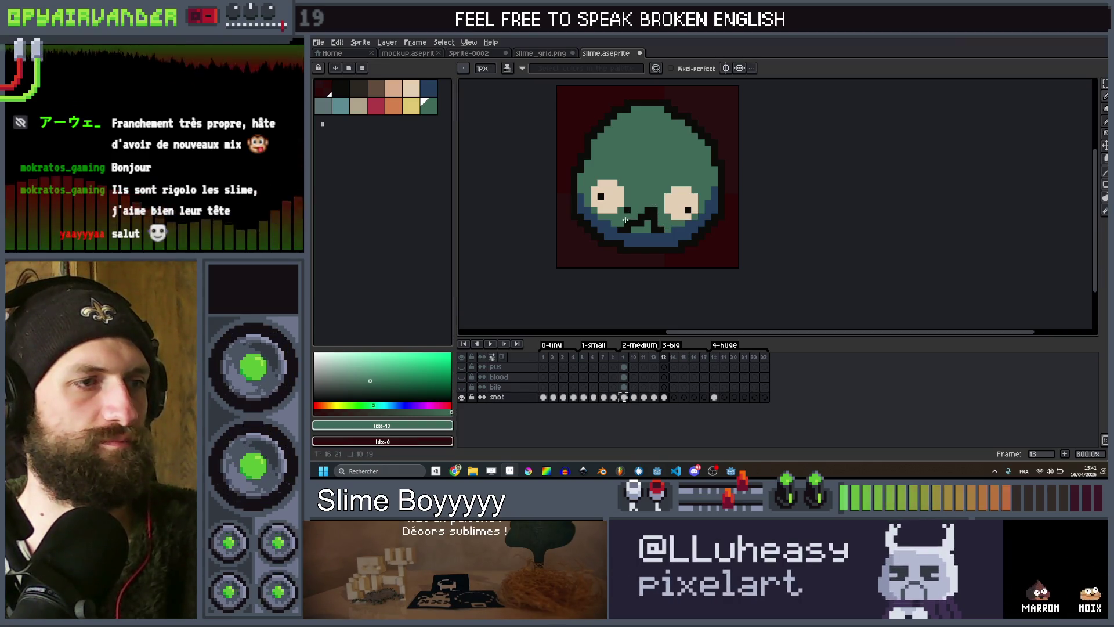
Redraw the slime's mouth on frame 13 as a small jagged black line.
{"action": "left_click_drag", "start_coordinate": [638, 208], "coordinate": [654, 225]}
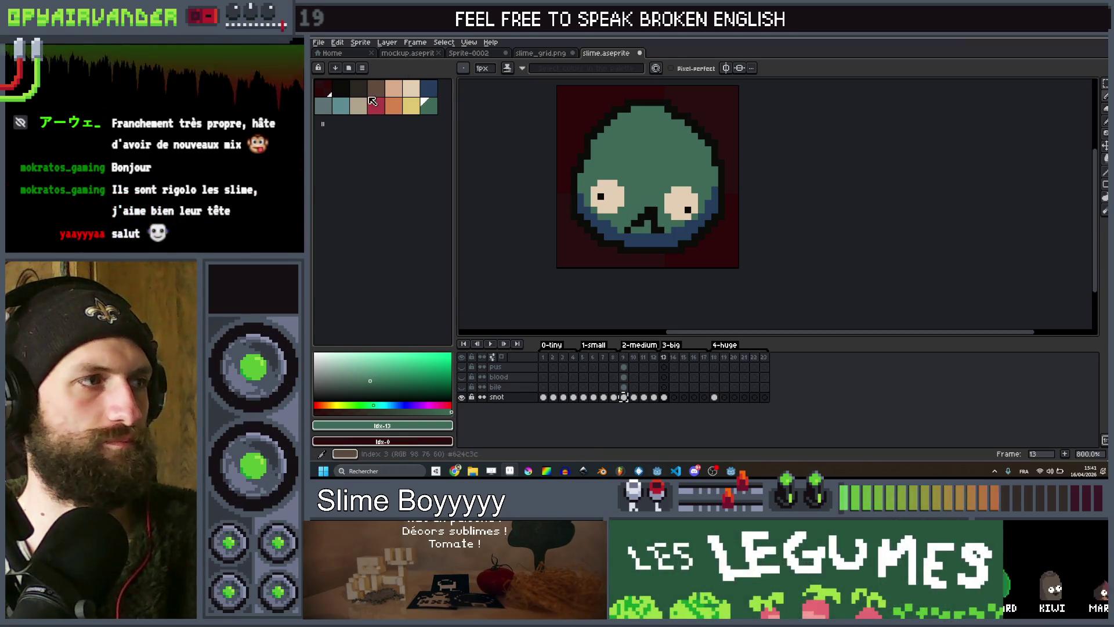
{"action": "scroll", "coordinate": [640, 222], "scroll_direction": "up", "scroll_amount": 5}
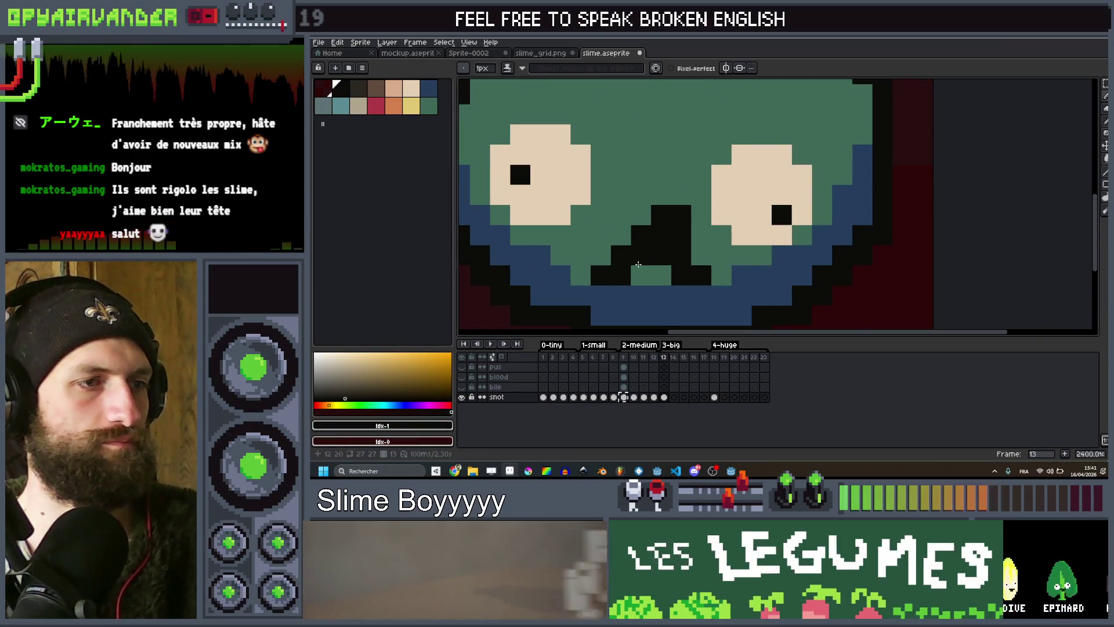
{"action": "scroll", "coordinate": [633, 242], "scroll_direction": "down", "scroll_amount": 8}
{"action": "scroll", "coordinate": [670, 229], "scroll_direction": "up", "scroll_amount": 6}
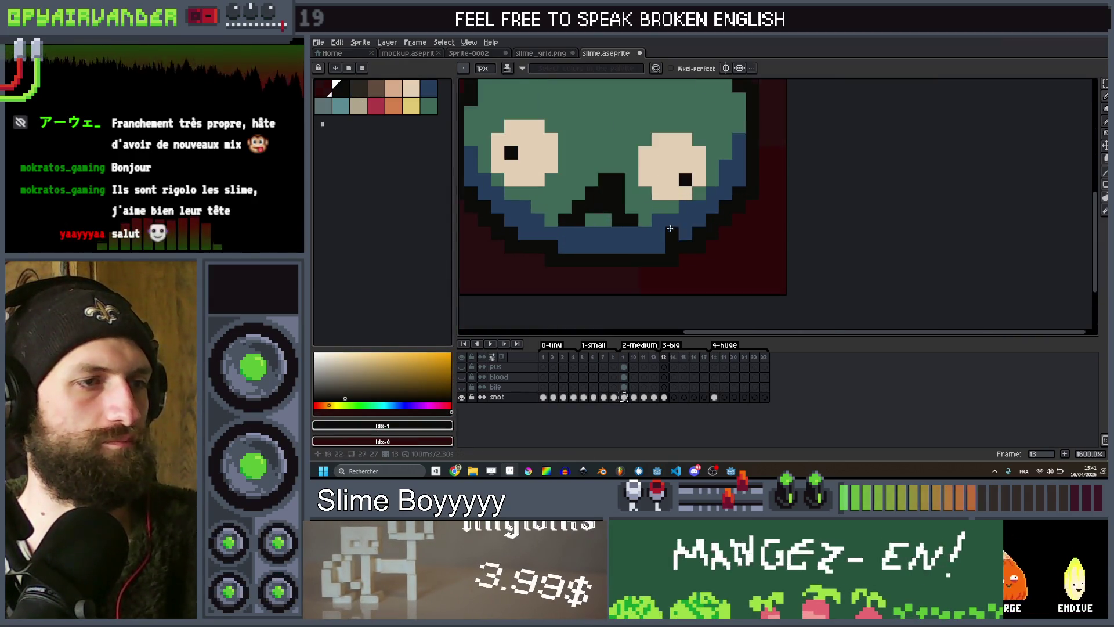
Pick the slime's green body colour and go to frame 15 on the snot layer.
{"action": "left_click", "coordinate": [426, 110]}
{"action": "scroll", "coordinate": [620, 182], "scroll_direction": "down", "scroll_amount": 6}
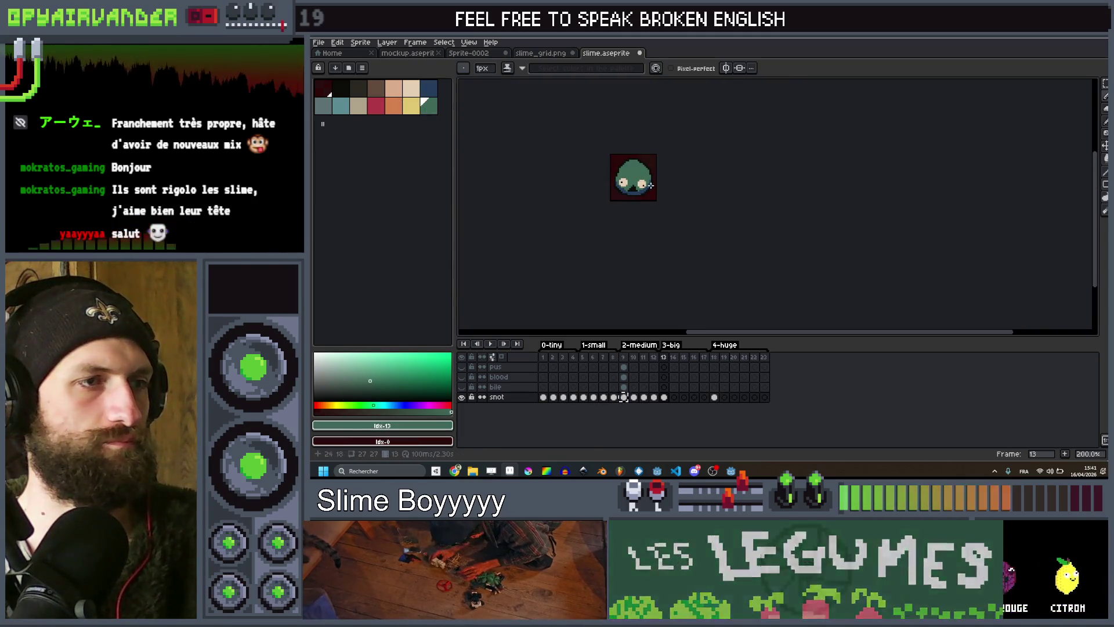
{"action": "scroll", "coordinate": [667, 180], "scroll_direction": "up", "scroll_amount": 2}
{"action": "scroll", "coordinate": [668, 180], "scroll_direction": "up", "scroll_amount": 3}
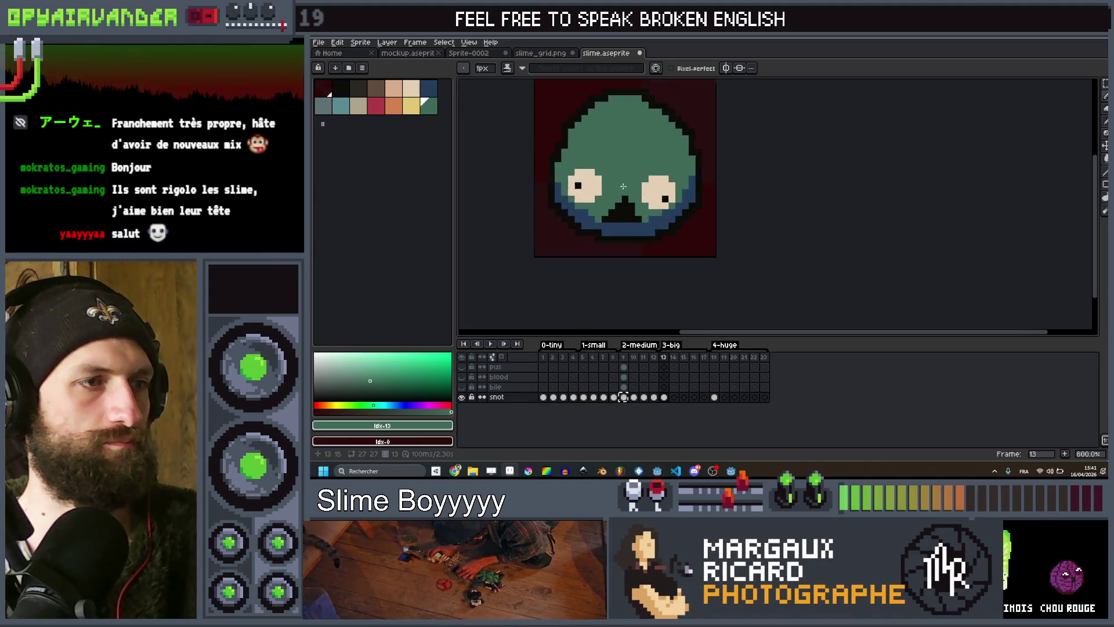
{"action": "scroll", "coordinate": [657, 187], "scroll_direction": "down", "scroll_amount": 5}
{"action": "scroll", "coordinate": [657, 186], "scroll_direction": "up", "scroll_amount": 2}
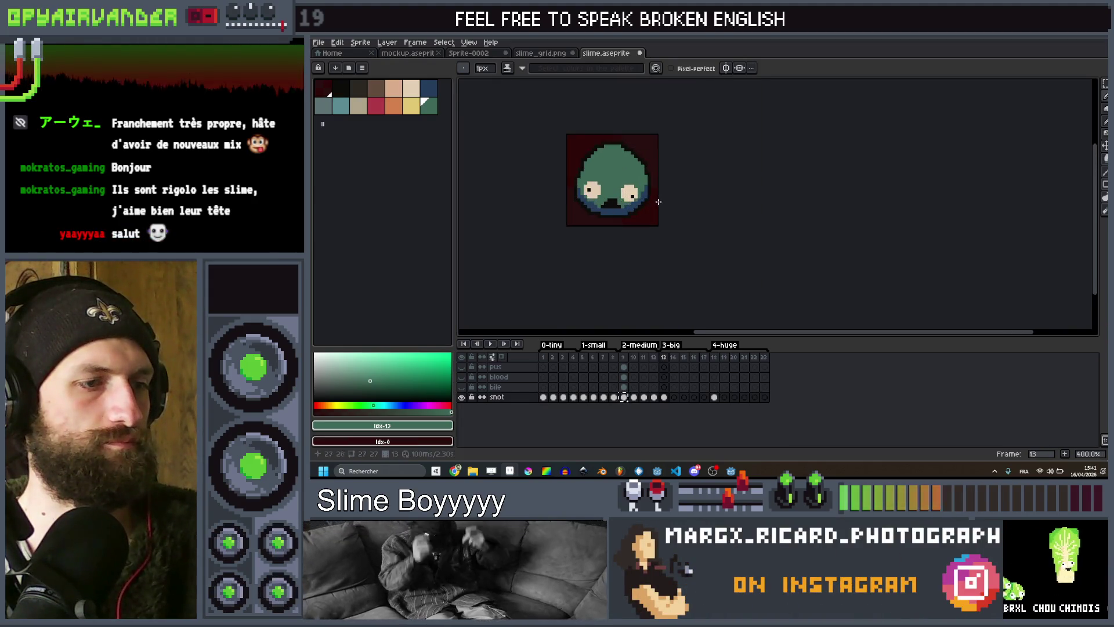
{"action": "left_click", "coordinate": [684, 397]}
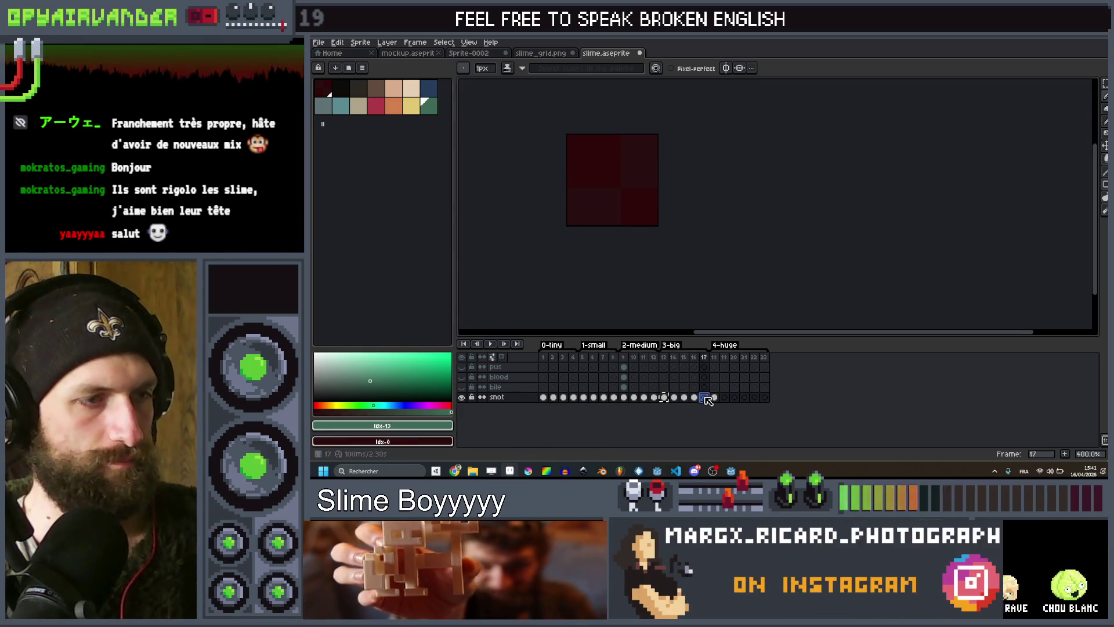
On frame 15, paint green over the upper-left outline and a left-edge pixel, then select black.
{"action": "scroll", "coordinate": [700, 166], "scroll_direction": "up", "scroll_amount": 5}
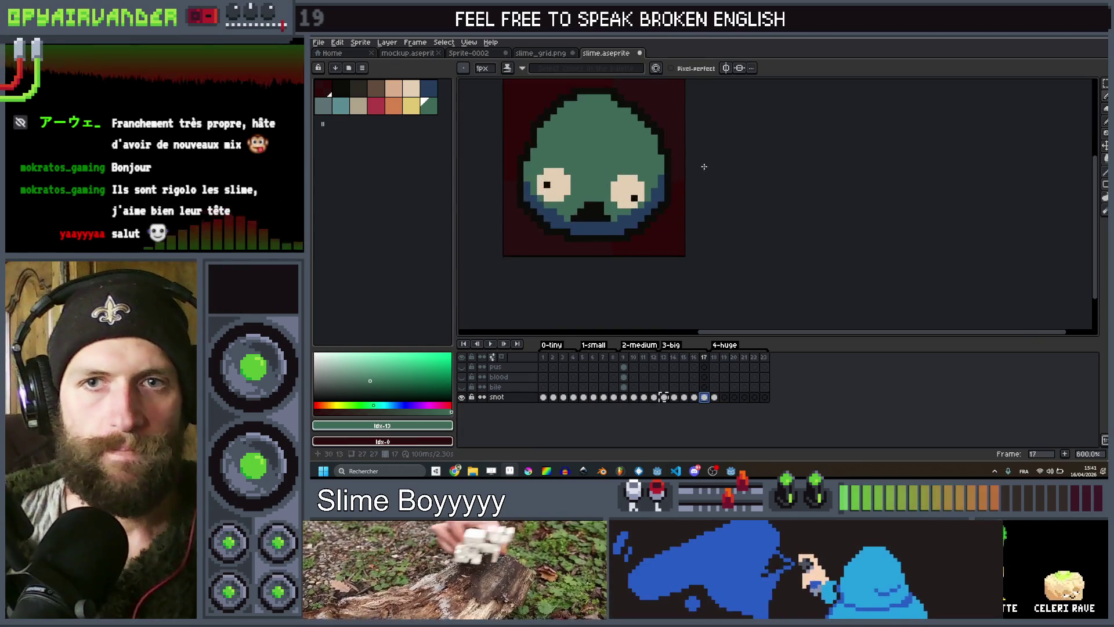
{"action": "scroll", "coordinate": [836, 239], "scroll_direction": "down", "scroll_amount": 2}
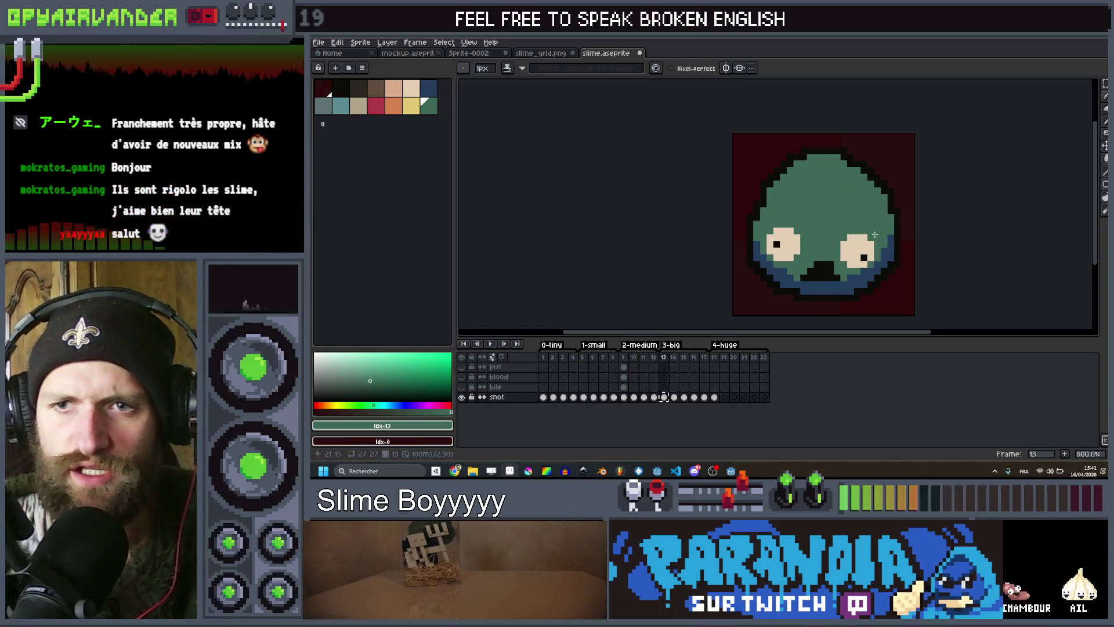
{"action": "left_click_drag", "start_coordinate": [874, 234], "coordinate": [828, 235]}
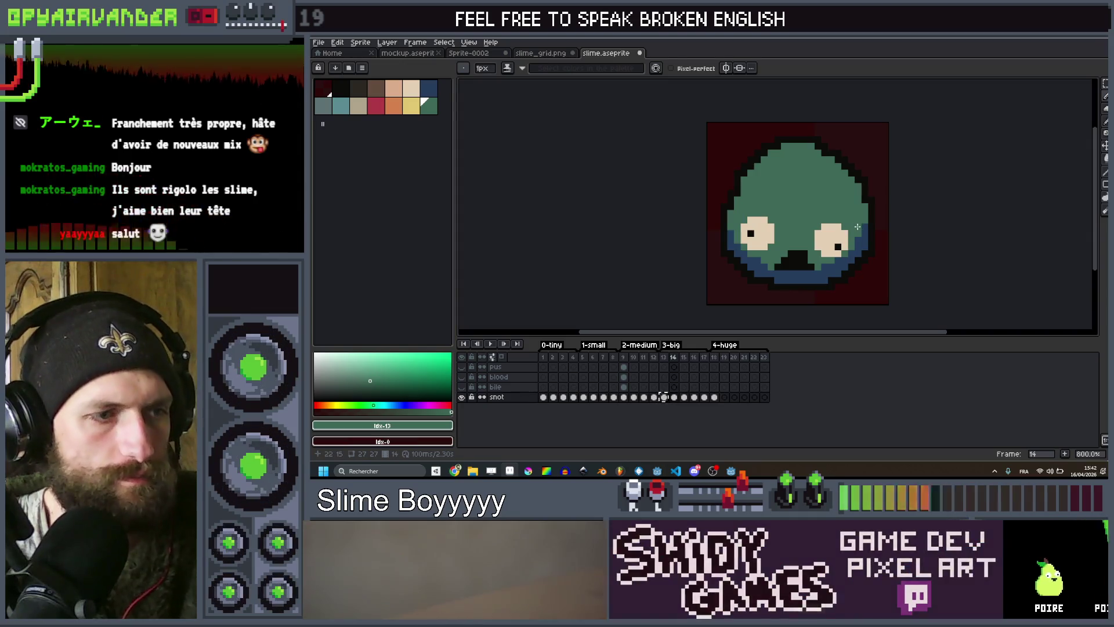
{"action": "left_click_drag", "start_coordinate": [833, 228], "coordinate": [827, 238]}
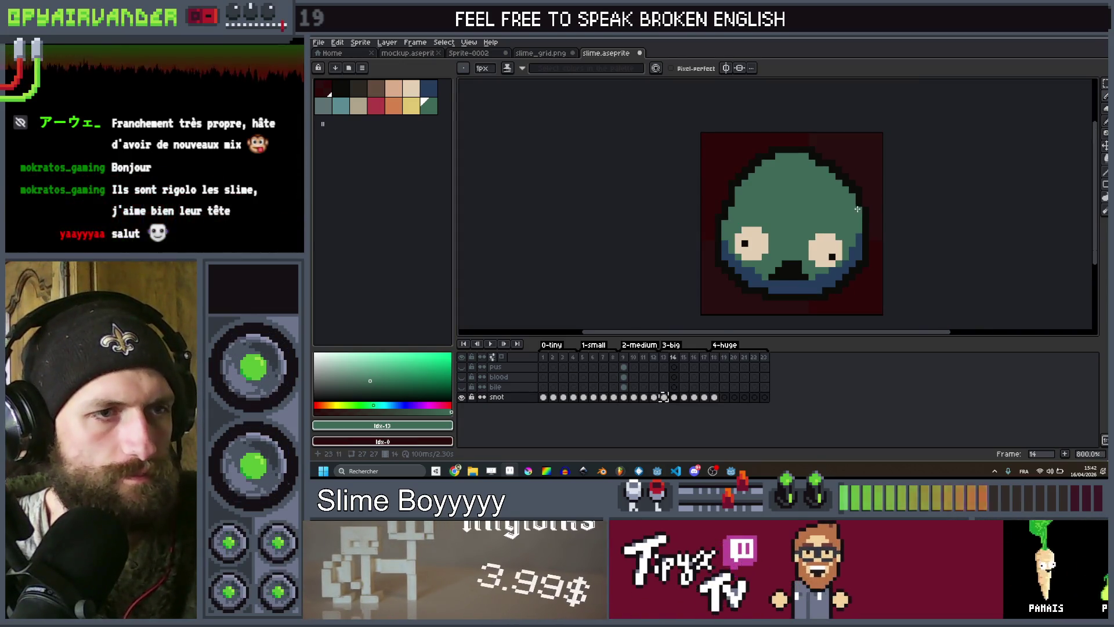
{"action": "scroll", "coordinate": [857, 209], "scroll_direction": "up", "scroll_amount": 2}
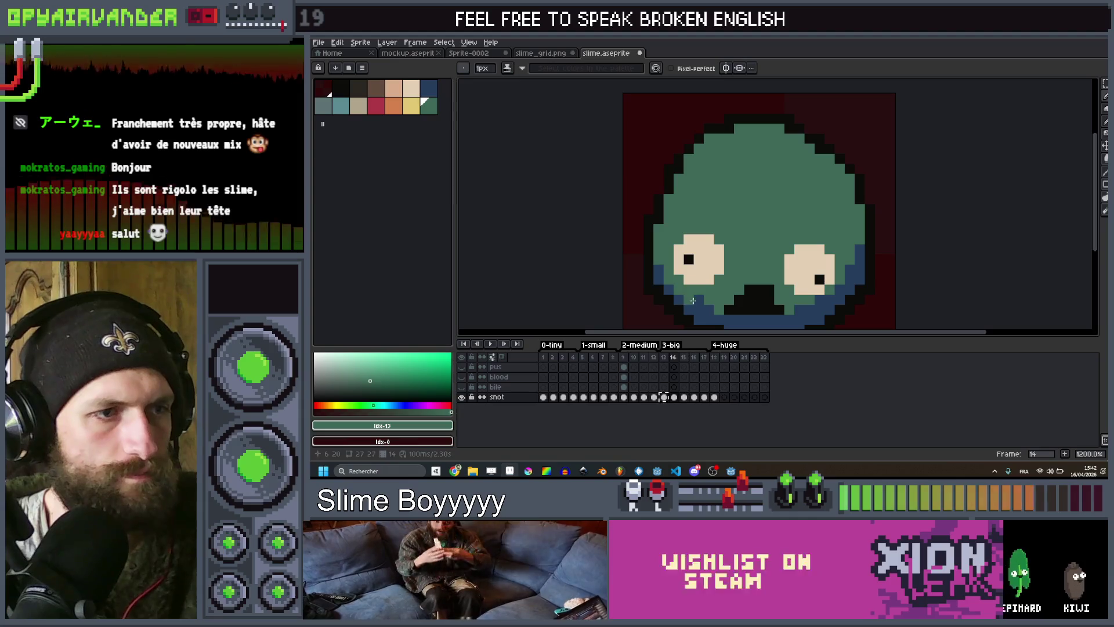
{"action": "scroll", "coordinate": [801, 265], "scroll_direction": "down", "scroll_amount": 2}
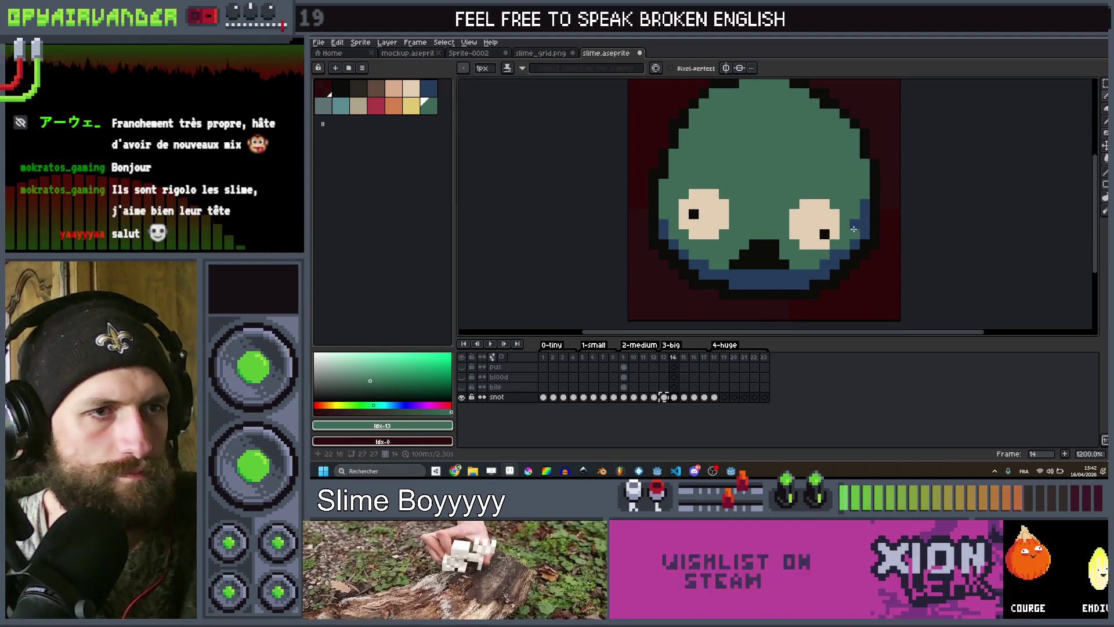
{"action": "scroll", "coordinate": [862, 206], "scroll_direction": "down", "scroll_amount": 5}
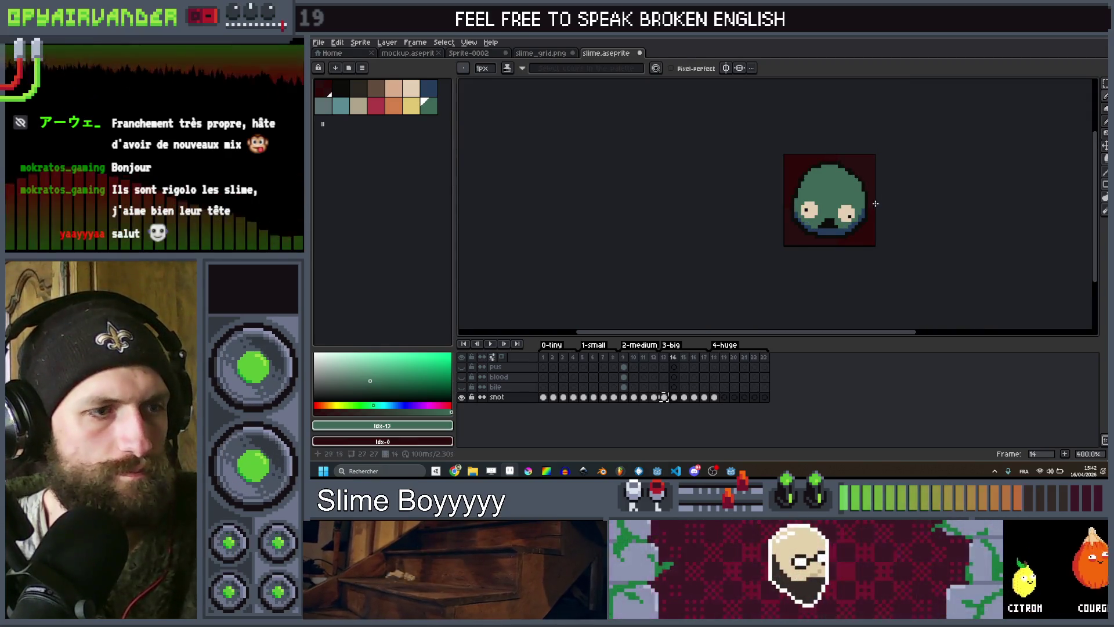
{"action": "scroll", "coordinate": [873, 204], "scroll_direction": "up", "scroll_amount": 6}
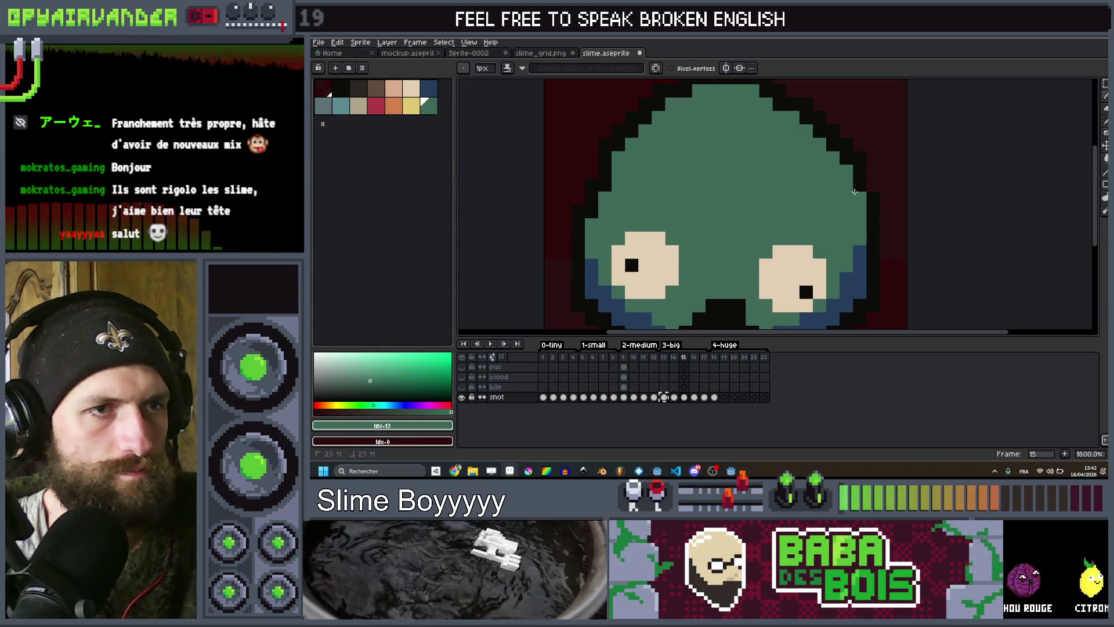
{"action": "scroll", "coordinate": [795, 111], "scroll_direction": "down", "scroll_amount": 2}
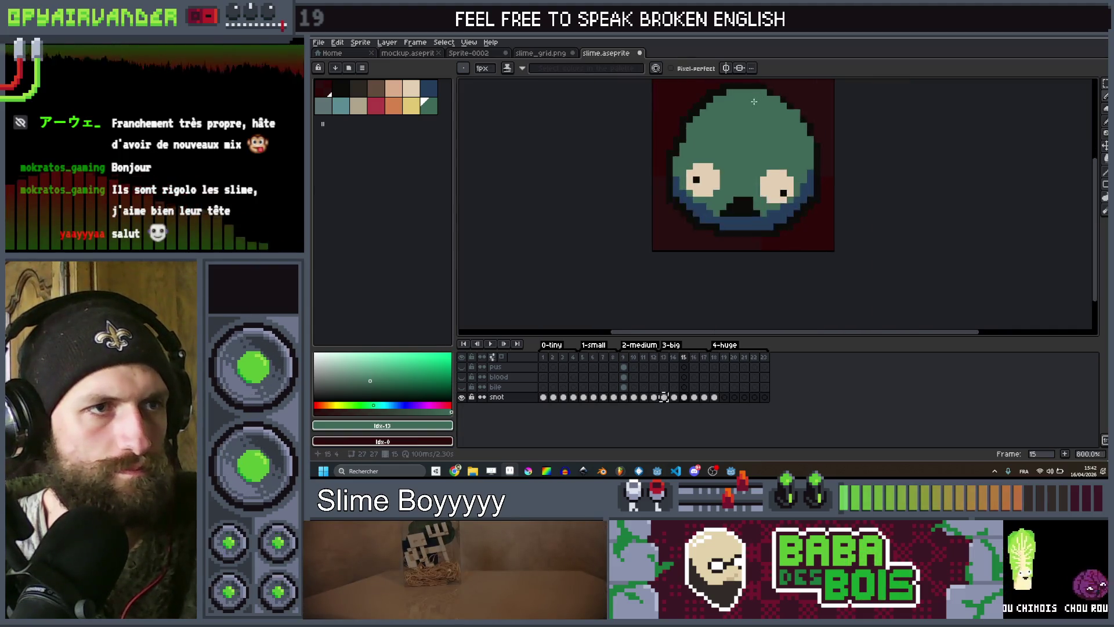
{"action": "scroll", "coordinate": [811, 117], "scroll_direction": "up", "scroll_amount": 2}
{"action": "scroll", "coordinate": [811, 118], "scroll_direction": "down", "scroll_amount": 1}
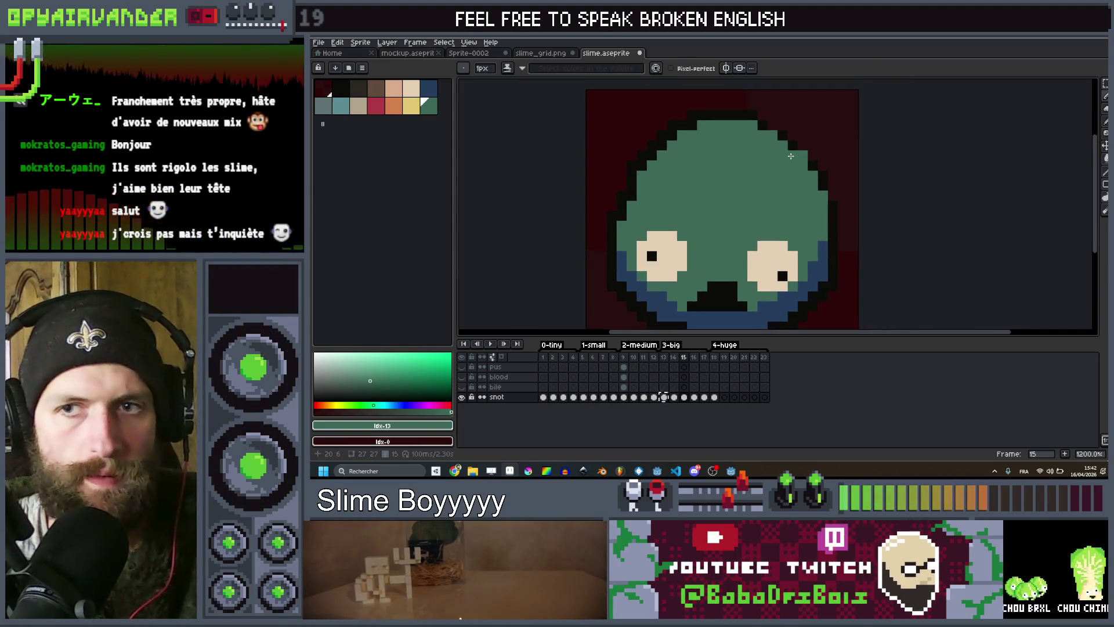
{"action": "scroll", "coordinate": [783, 157], "scroll_direction": "up", "scroll_amount": 1}
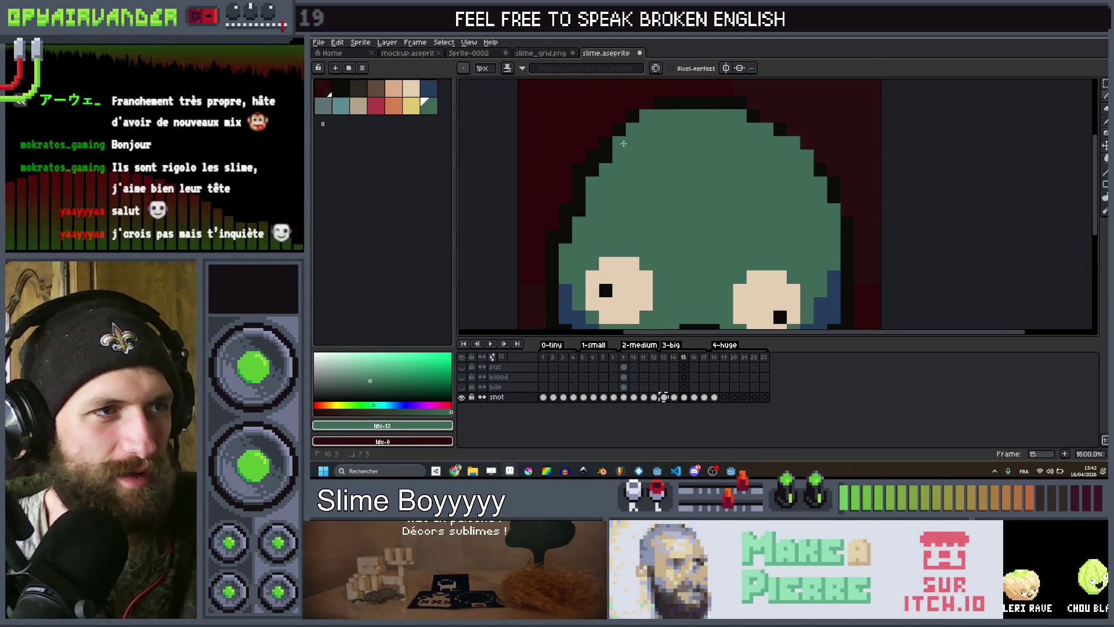
{"action": "left_click_drag", "start_coordinate": [636, 126], "coordinate": [579, 194]}
{"action": "left_click", "coordinate": [578, 210]}
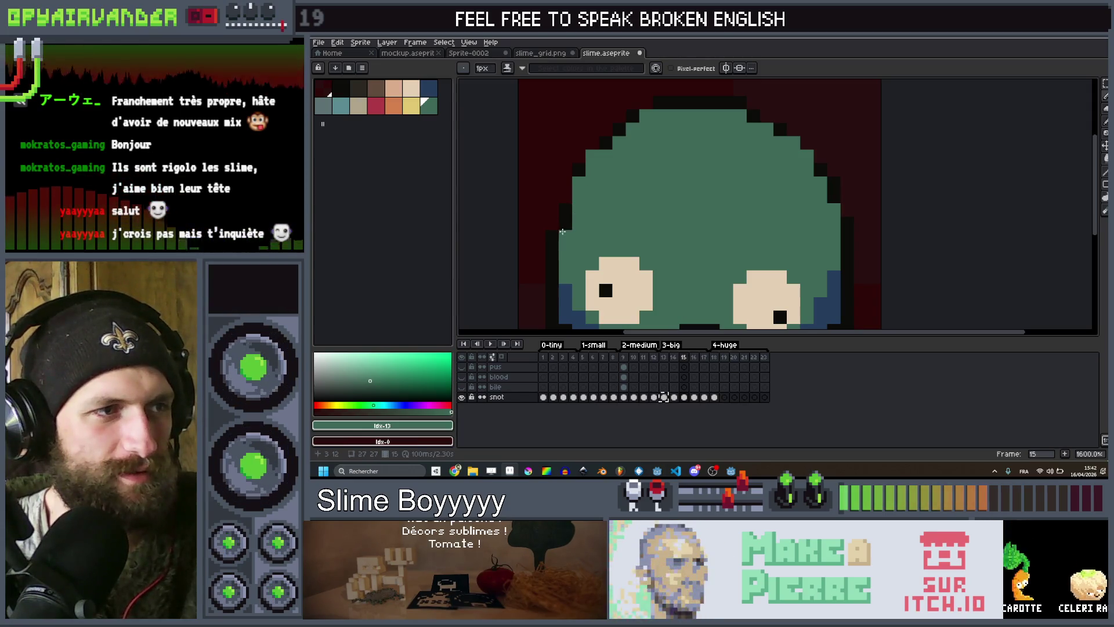
{"action": "left_click", "coordinate": [326, 95]}
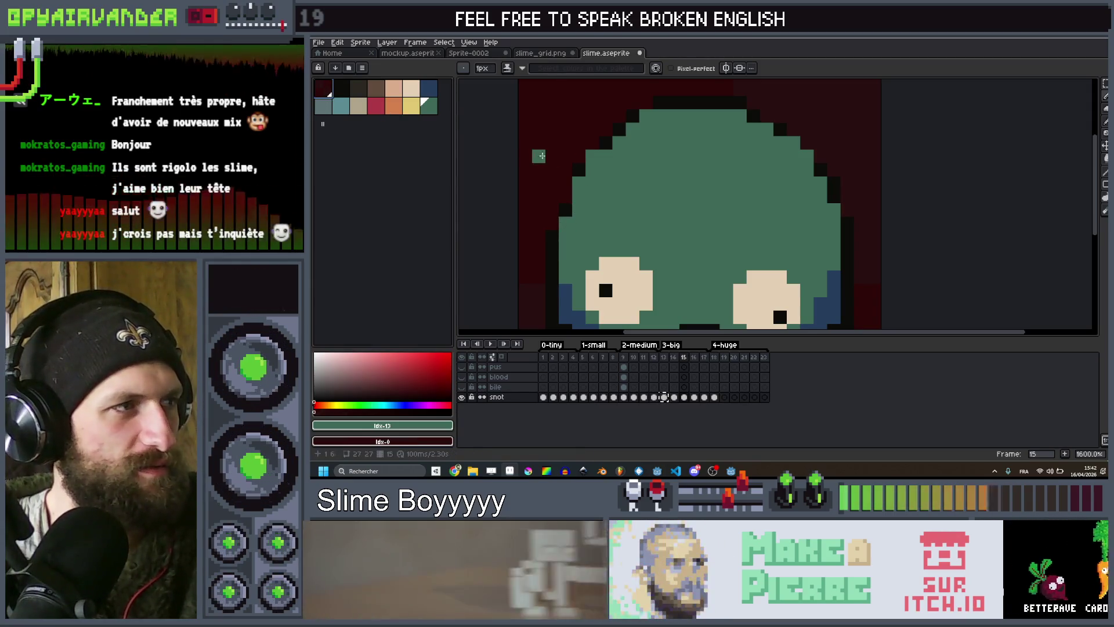
Check the sprite's colour mode in Sprite Properties and close it unchanged.
{"action": "left_click", "coordinate": [358, 44]}
{"action": "mouse_move", "coordinate": [394, 65]}
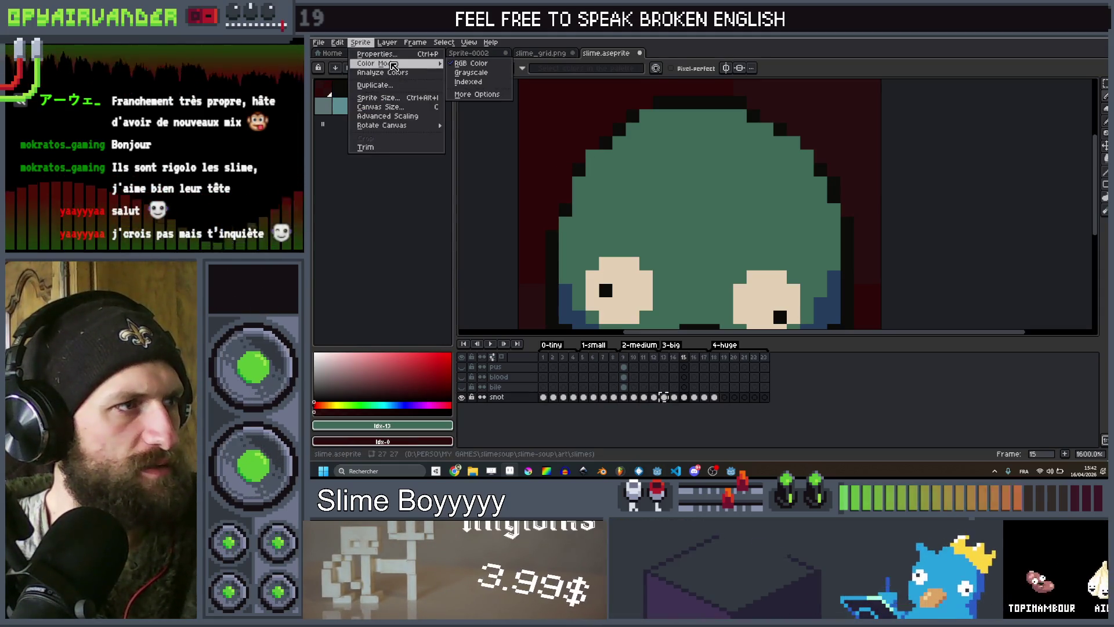
{"action": "left_click", "coordinate": [555, 135]}
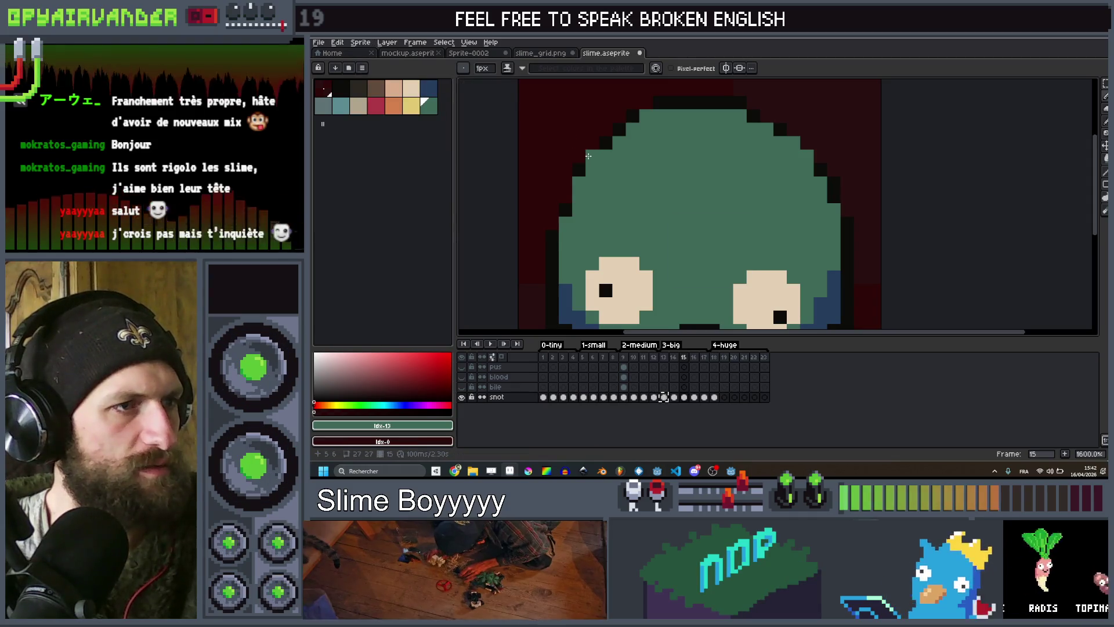
Step through frames 14 to 17 to review the slime.
{"action": "scroll", "coordinate": [588, 155], "scroll_direction": "down", "scroll_amount": 5}
{"action": "scroll", "coordinate": [643, 178], "scroll_direction": "up", "scroll_amount": 5}
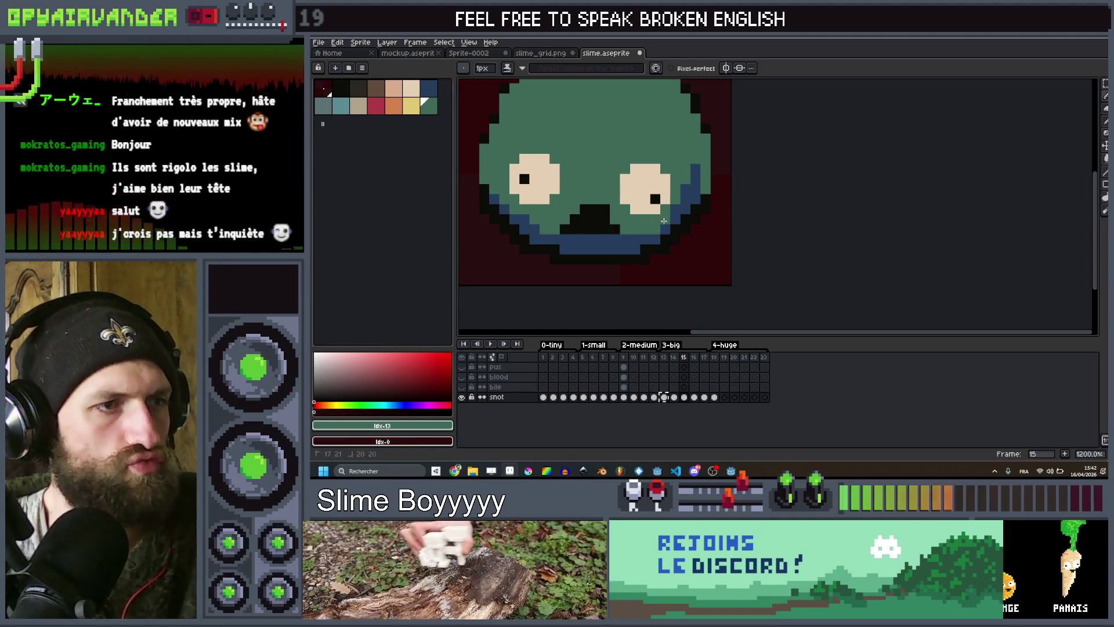
{"action": "scroll", "coordinate": [687, 183], "scroll_direction": "down", "scroll_amount": 4}
{"action": "key", "text": "Left"}
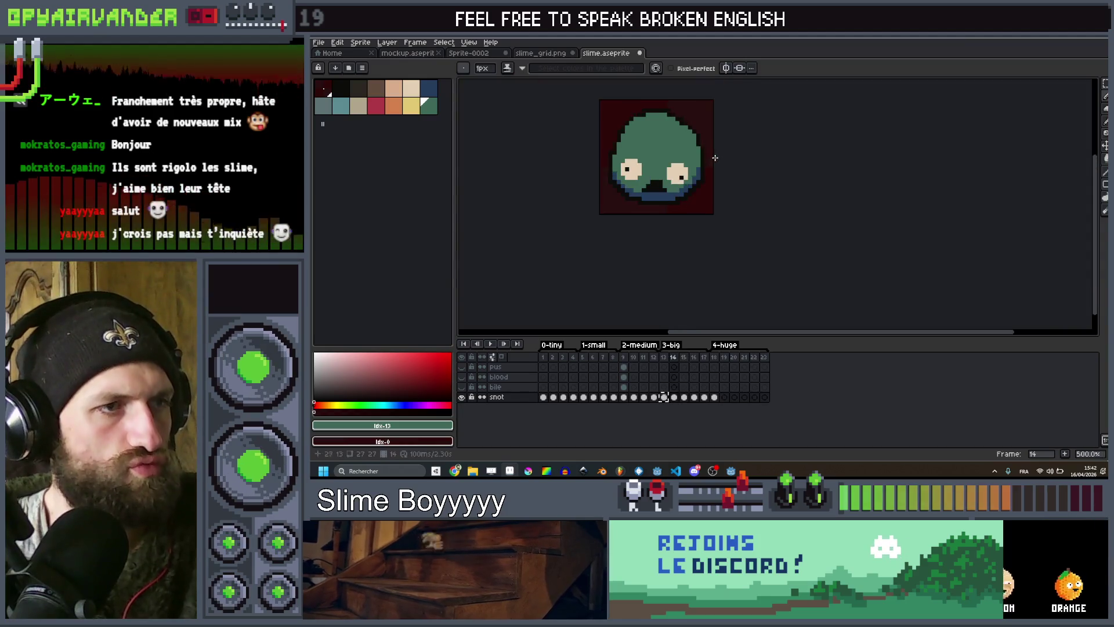
{"action": "key", "text": "Right"}
{"action": "key", "text": "Right"}
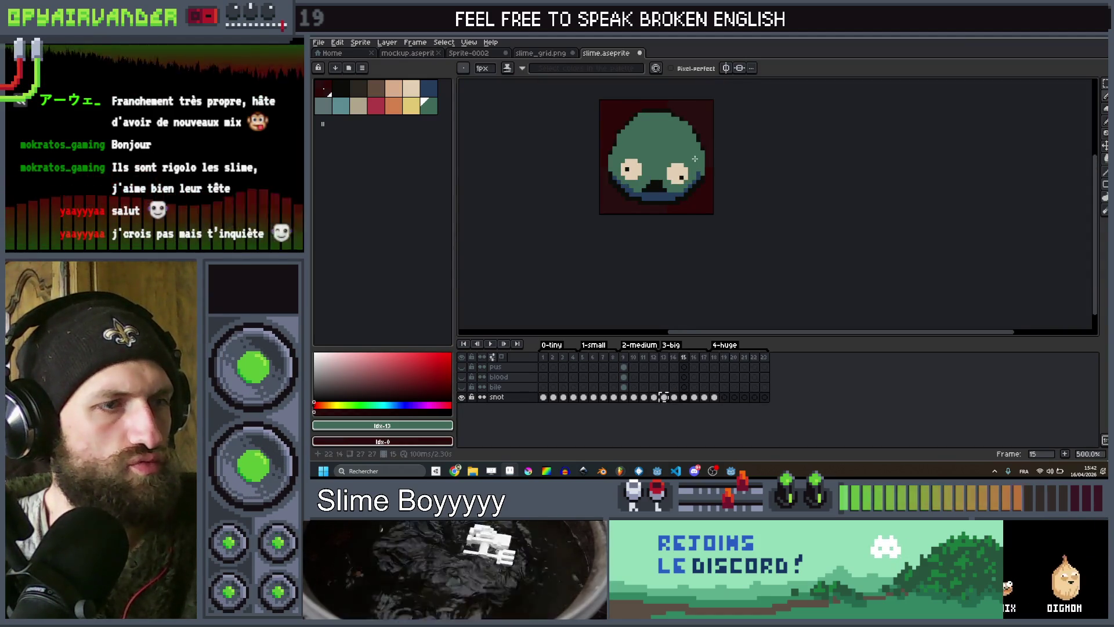
{"action": "scroll", "coordinate": [694, 157], "scroll_direction": "up", "scroll_amount": 4}
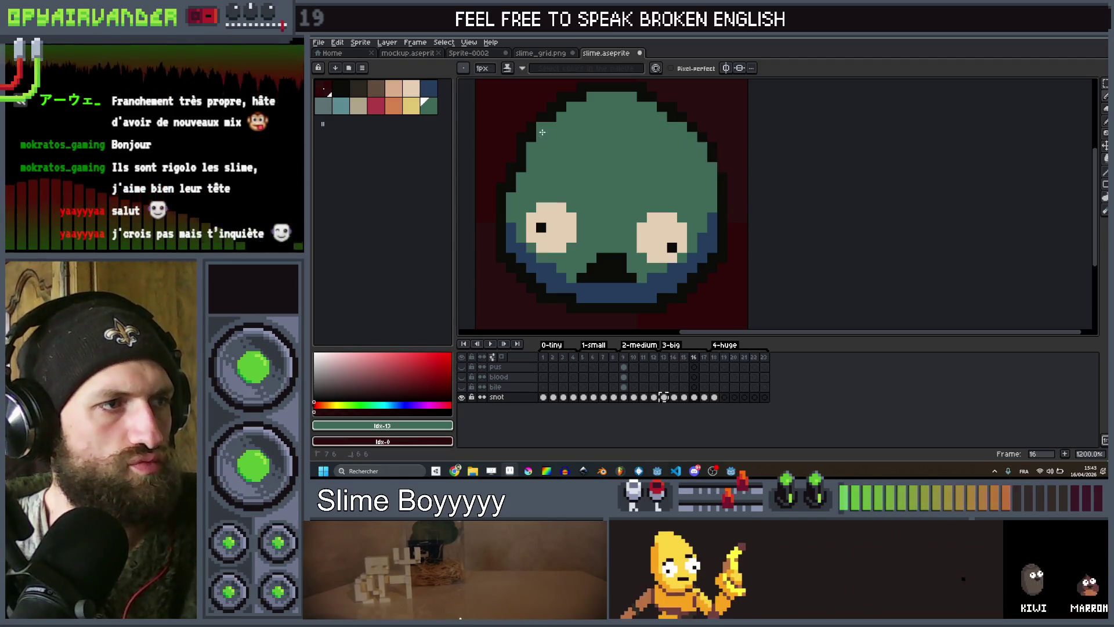
{"action": "scroll", "coordinate": [519, 174], "scroll_direction": "down", "scroll_amount": 4}
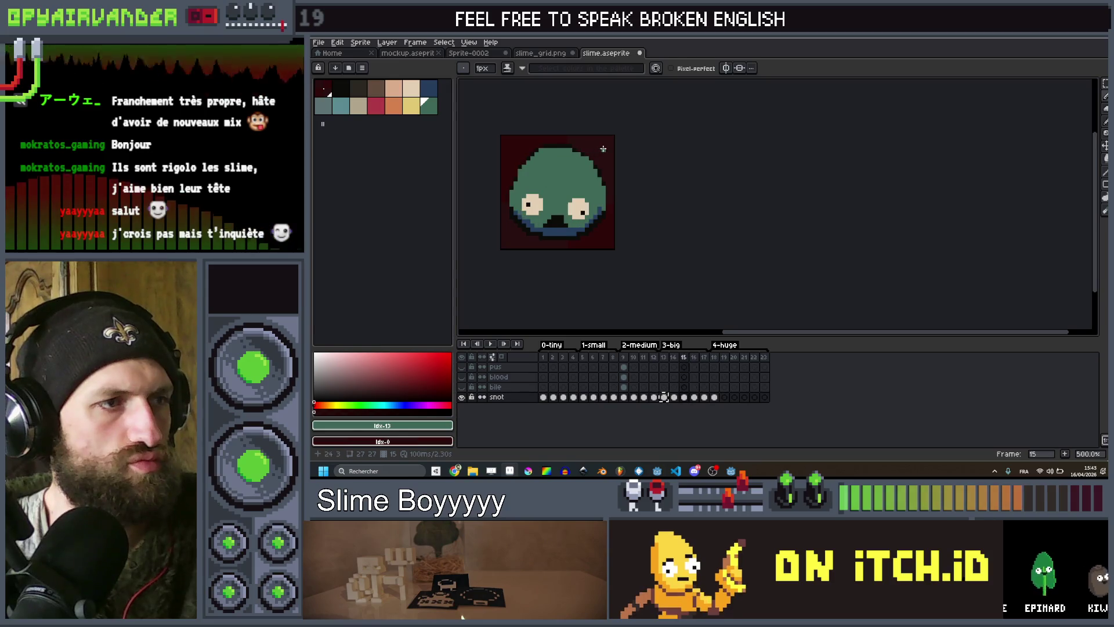
{"action": "key", "text": "Right"}
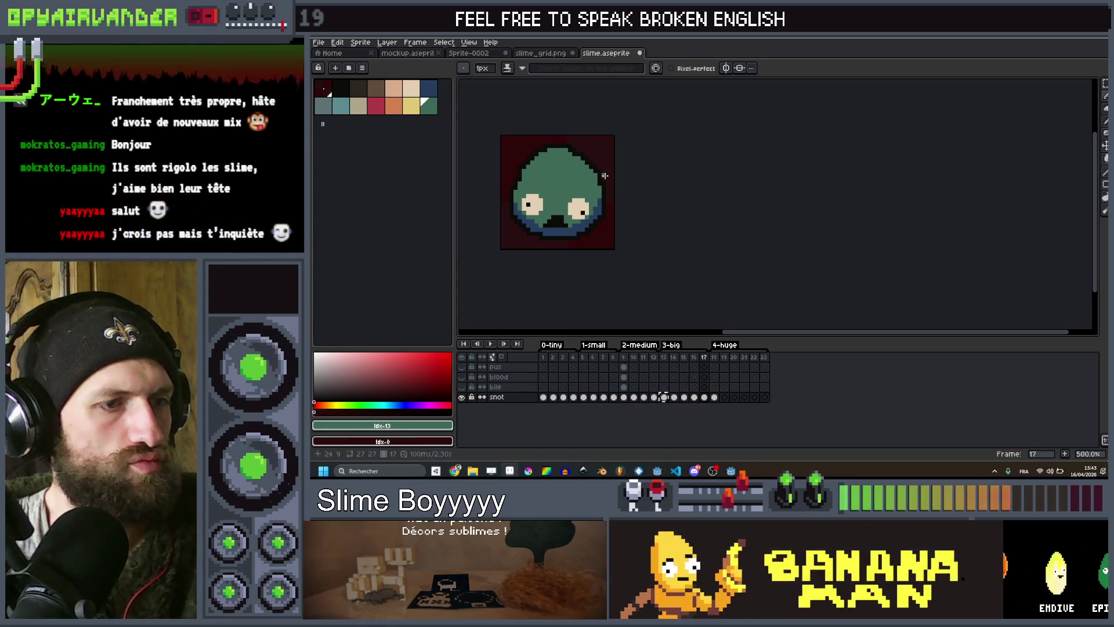
{"action": "scroll", "coordinate": [574, 179], "scroll_direction": "up", "scroll_amount": 2}
{"action": "scroll", "coordinate": [593, 175], "scroll_direction": "up", "scroll_amount": 3}
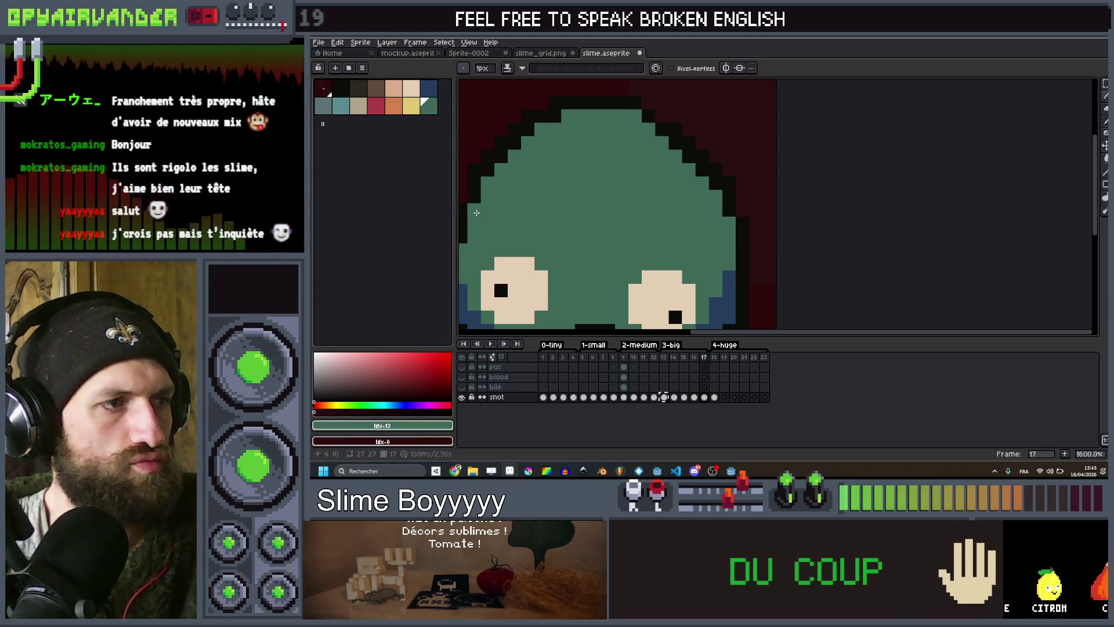
{"action": "scroll", "coordinate": [602, 189], "scroll_direction": "down", "scroll_amount": 1}
{"action": "scroll", "coordinate": [602, 189], "scroll_direction": "down", "scroll_amount": 1}
{"action": "scroll", "coordinate": [644, 143], "scroll_direction": "up", "scroll_amount": 2}
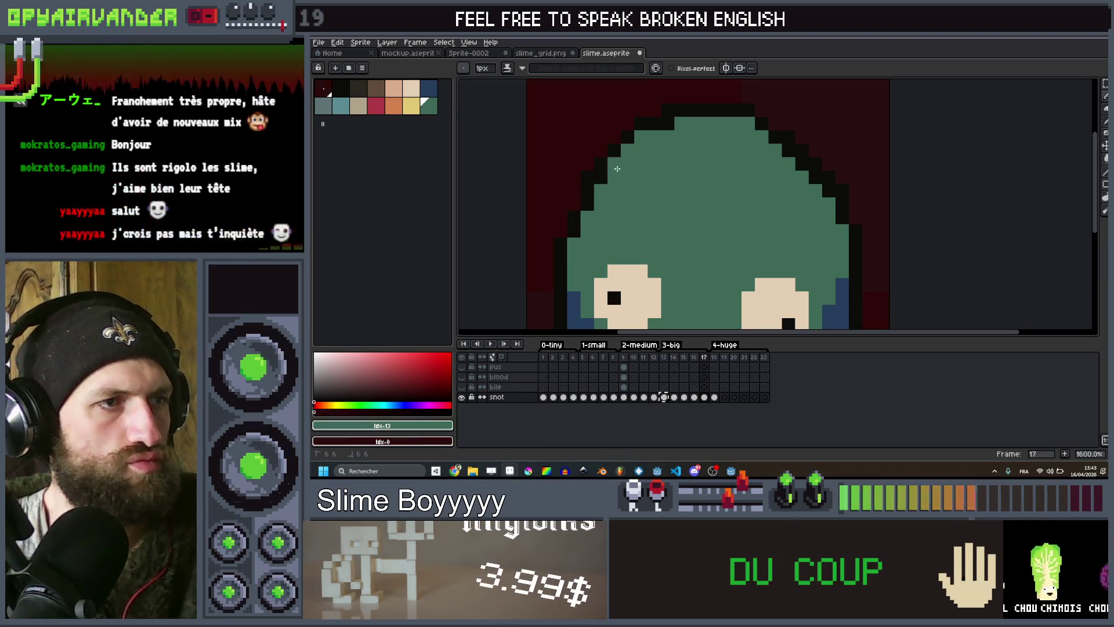
{"action": "scroll", "coordinate": [658, 166], "scroll_direction": "down", "scroll_amount": 4}
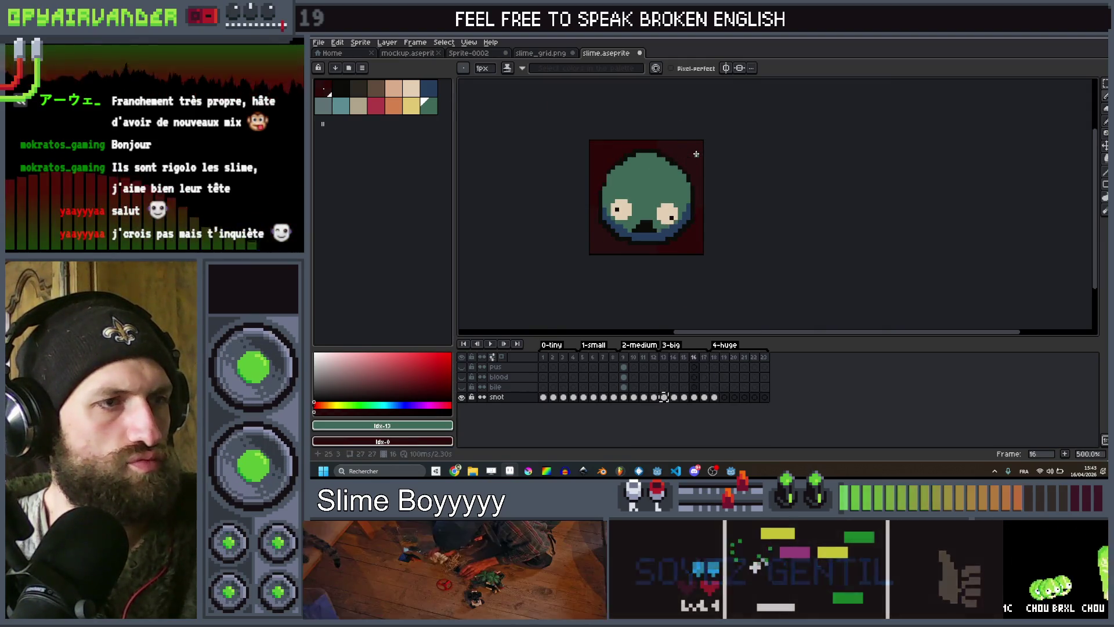
{"action": "scroll", "coordinate": [696, 153], "scroll_direction": "up", "scroll_amount": 4}
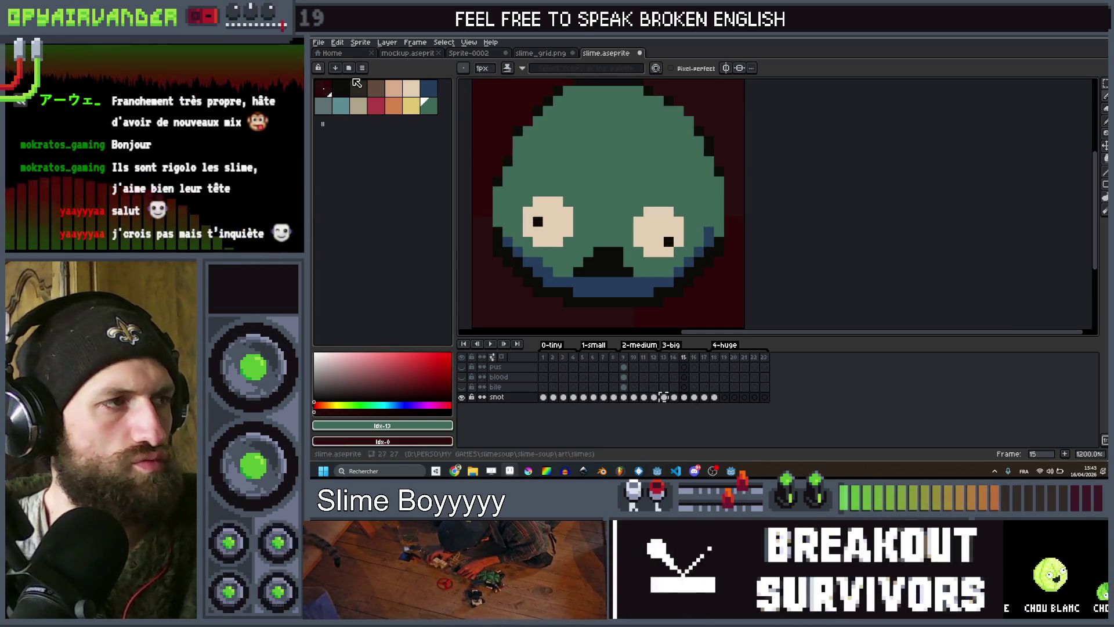
Paint green body pixels near the slime's mouth on frame 16.
{"action": "left_click", "coordinate": [725, 244], "text": "alt"}
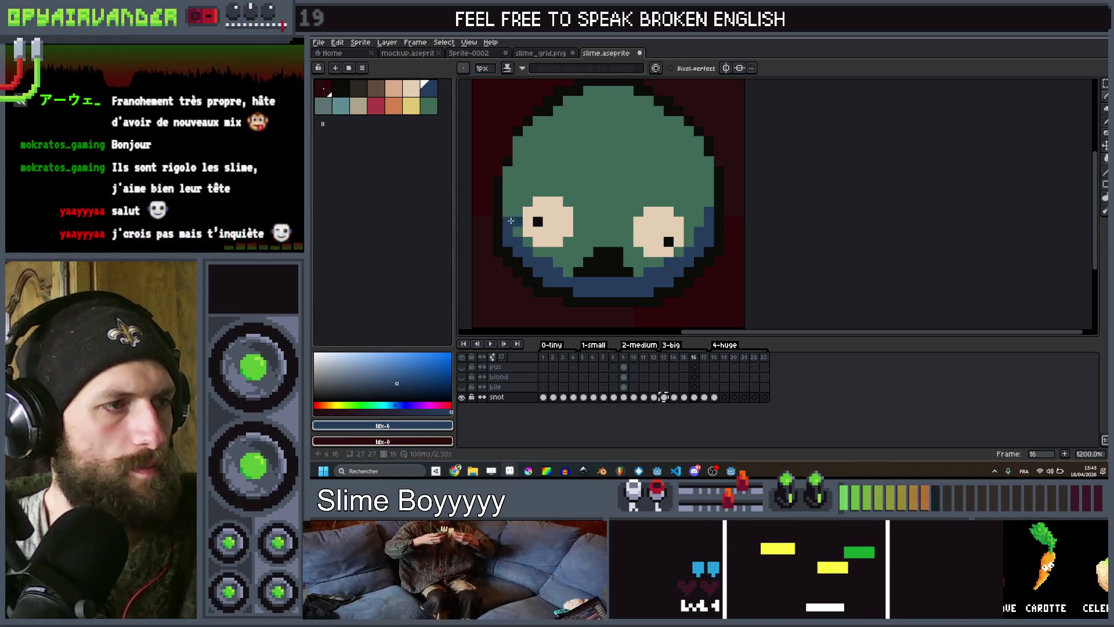
{"action": "key", "text": "comma"}
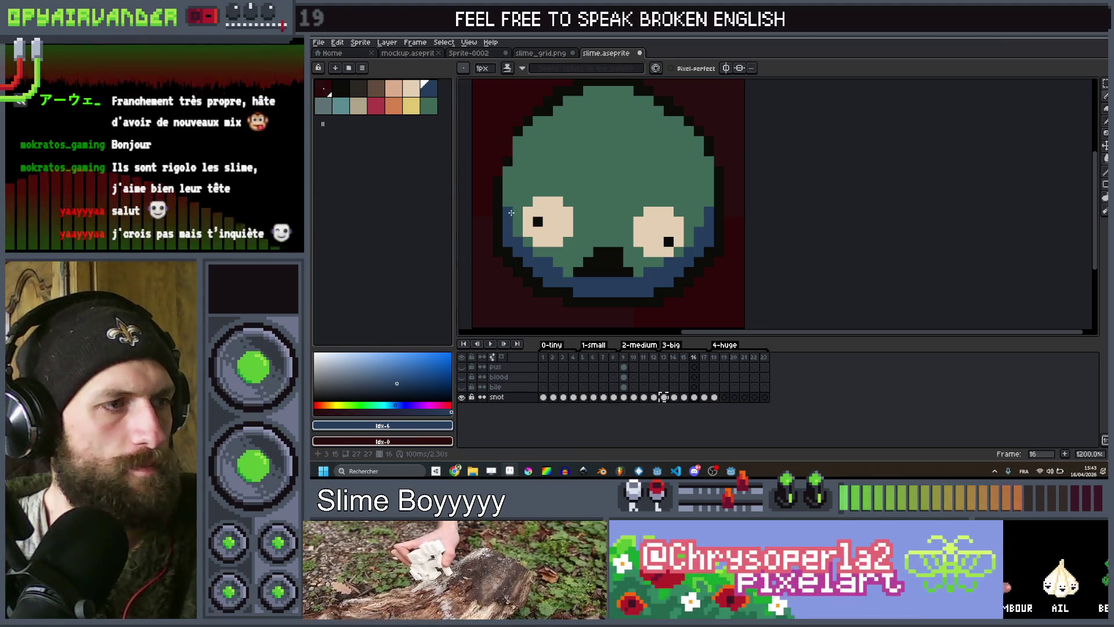
{"action": "left_click", "coordinate": [429, 107]}
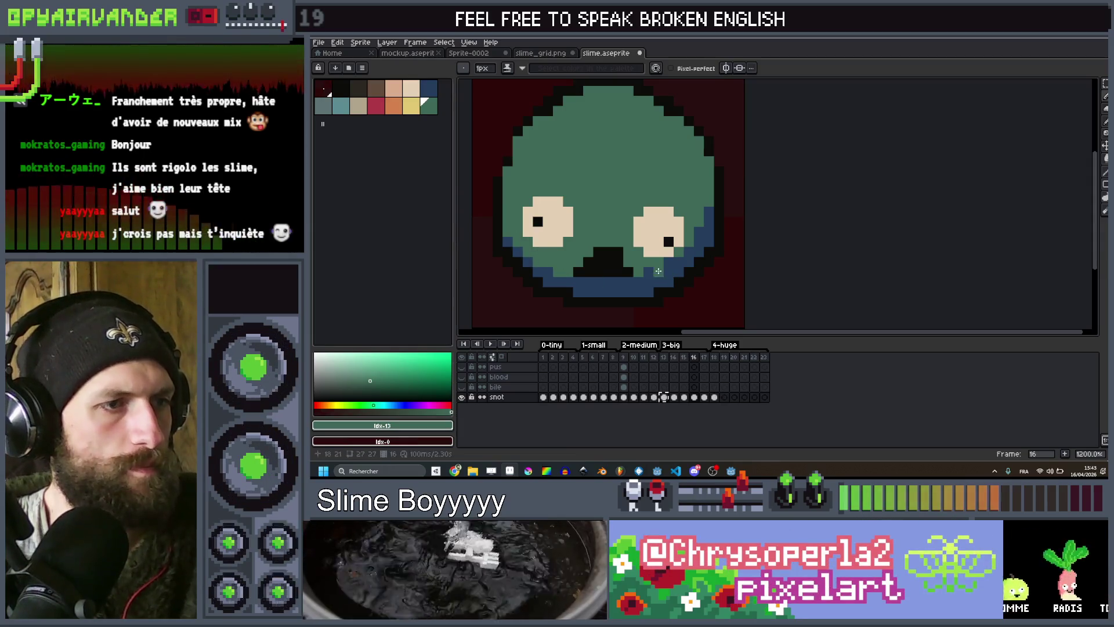
{"action": "left_click_drag", "start_coordinate": [650, 271], "coordinate": [669, 266]}
Review frames 17 and 18, then go back toward frame 15.
{"action": "key", "text": "Right"}
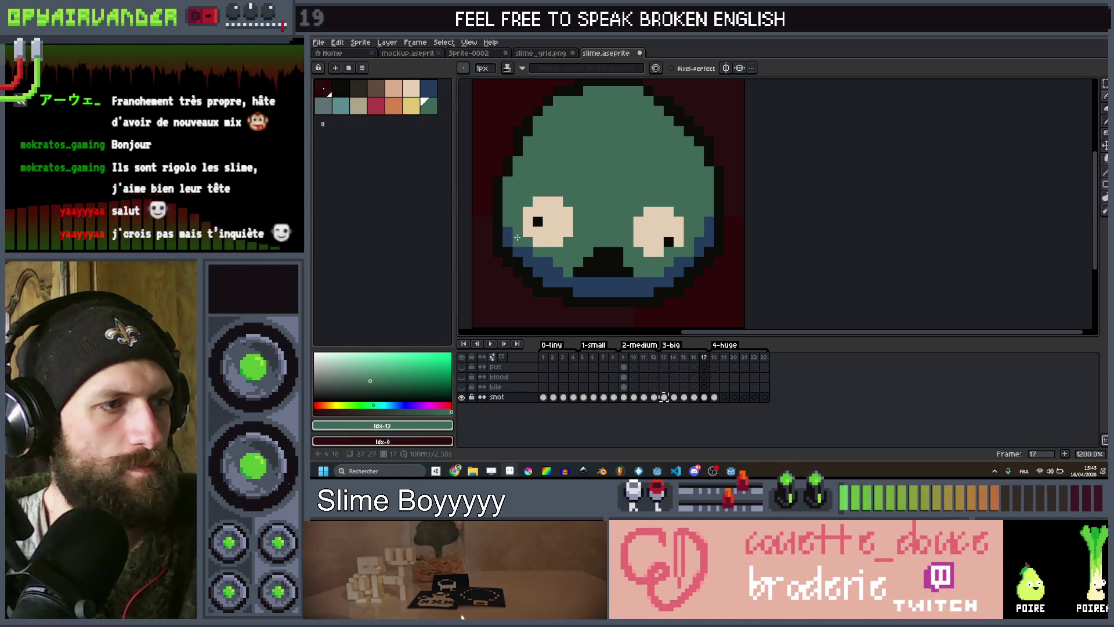
{"action": "key", "text": "Right"}
{"action": "scroll", "coordinate": [578, 235], "scroll_direction": "down", "scroll_amount": 5}
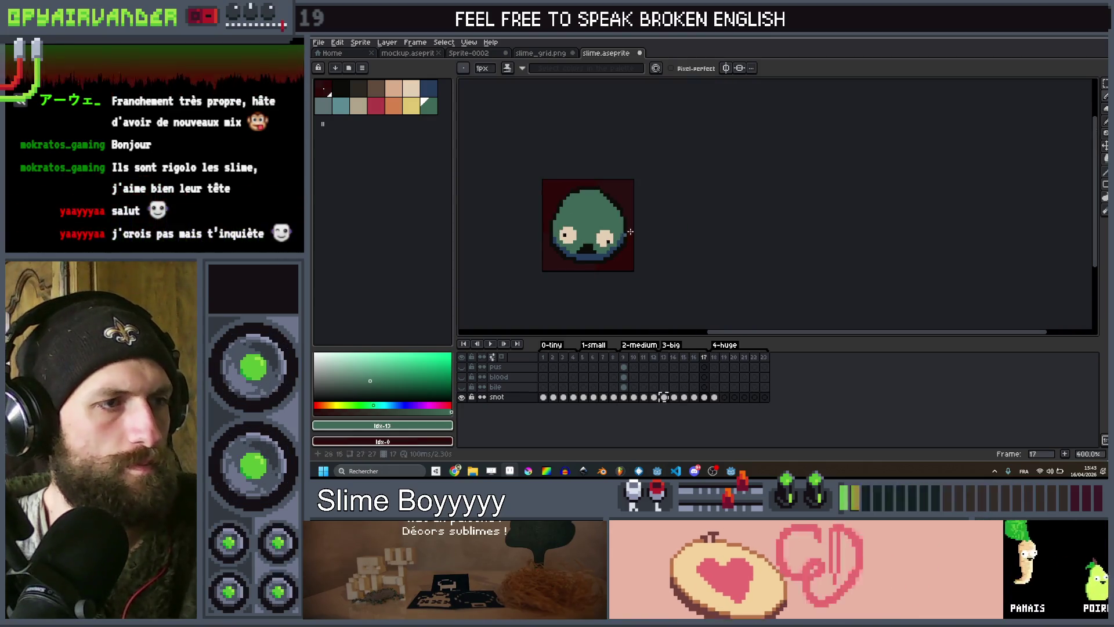
{"action": "scroll", "coordinate": [645, 226], "scroll_direction": "up", "scroll_amount": 5}
{"action": "key", "text": "Left"}
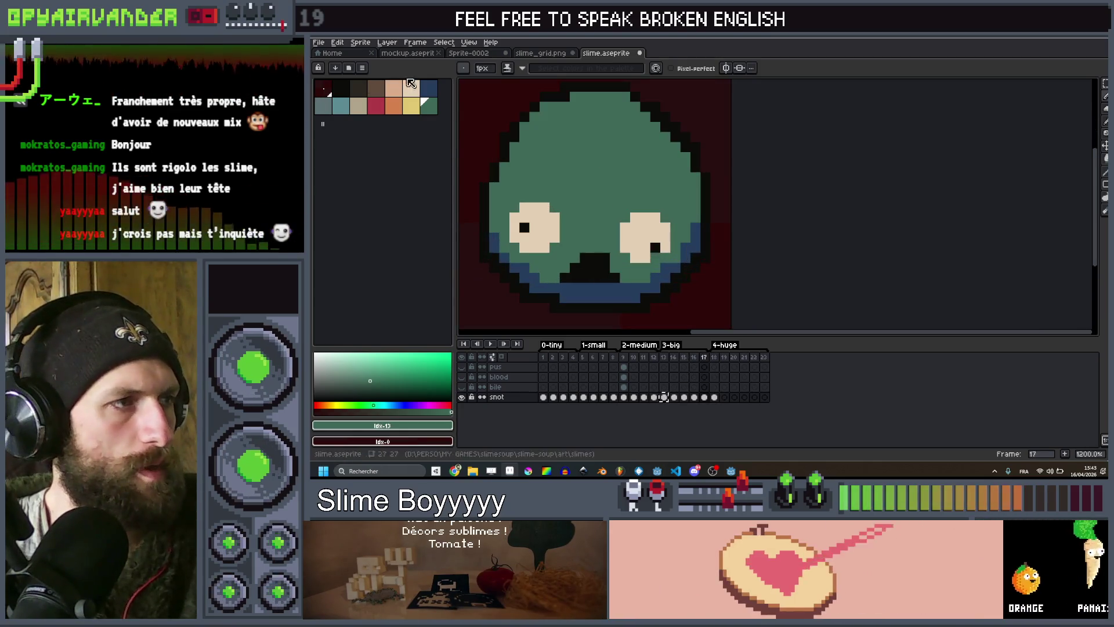
{"action": "scroll", "coordinate": [652, 258], "scroll_direction": "down", "scroll_amount": 5}
{"action": "key", "text": "Left"}
{"action": "key", "text": "Left"}
{"action": "key", "text": "Left"}
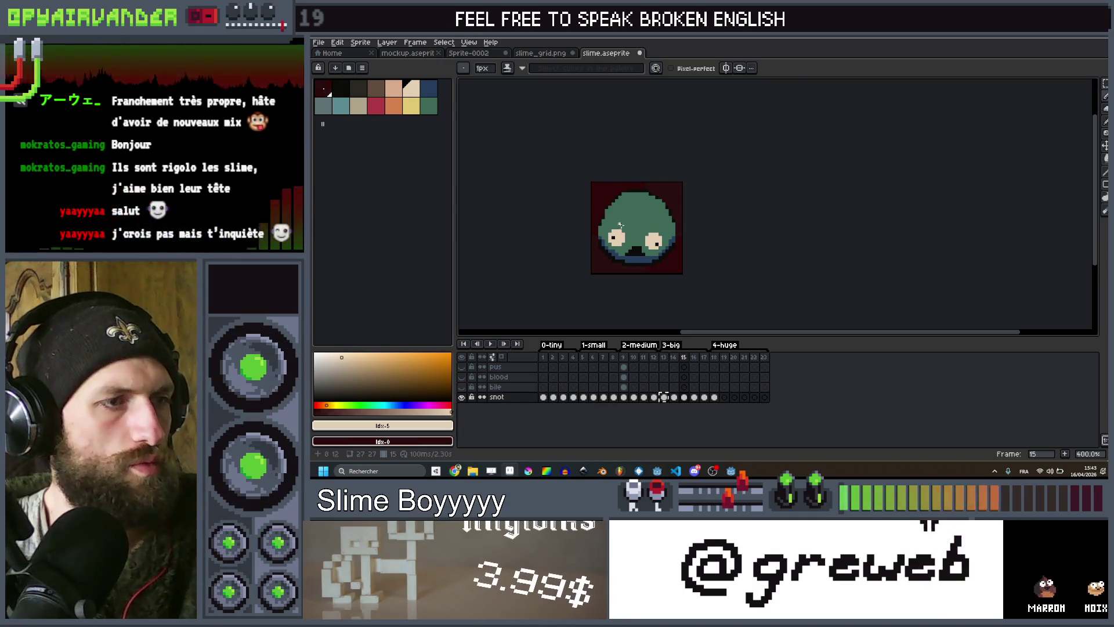
{"action": "scroll", "coordinate": [620, 225], "scroll_direction": "up", "scroll_amount": 6}
Extend the black outline up frame 15's left side and along its right diagonal edge.
{"action": "left_click", "coordinate": [346, 88]}
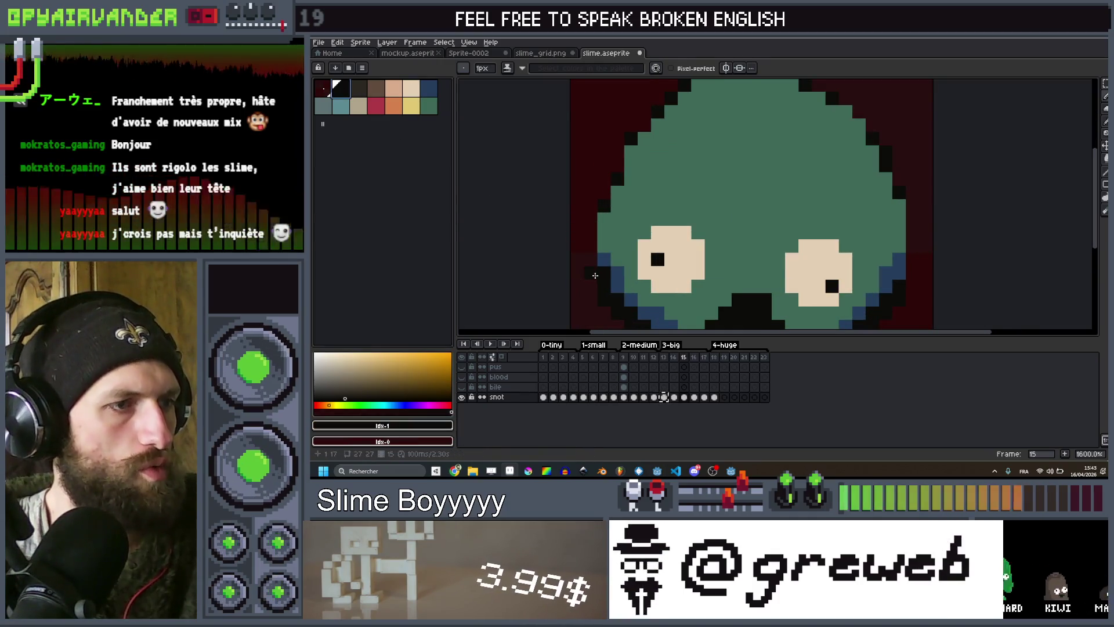
{"action": "left_click_drag", "start_coordinate": [591, 243], "coordinate": [613, 168]}
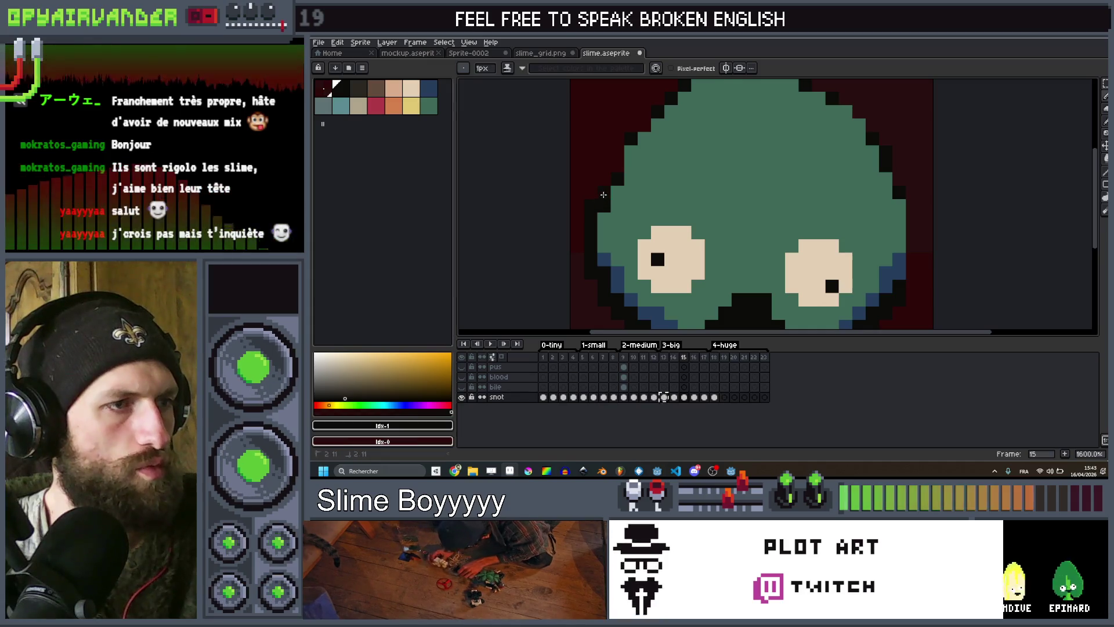
{"action": "mouse_move", "coordinate": [636, 133]}
{"action": "left_mouse_down"}
{"action": "mouse_move", "coordinate": [603, 211]}
{"action": "mouse_move", "coordinate": [626, 202]}
{"action": "left_mouse_up"}
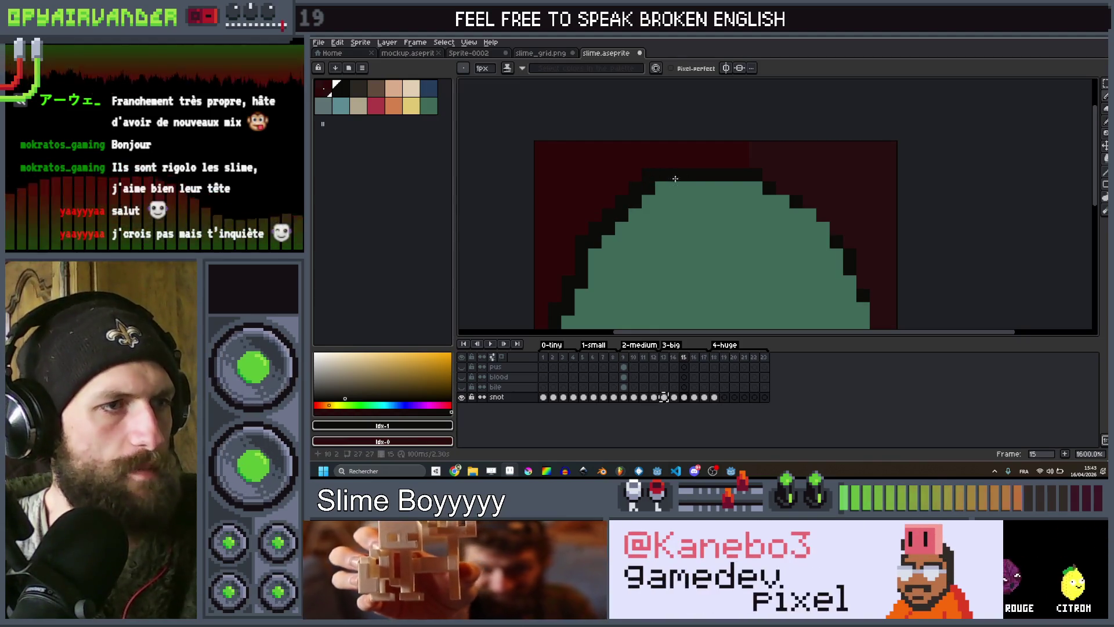
{"action": "left_click", "coordinate": [785, 187]}
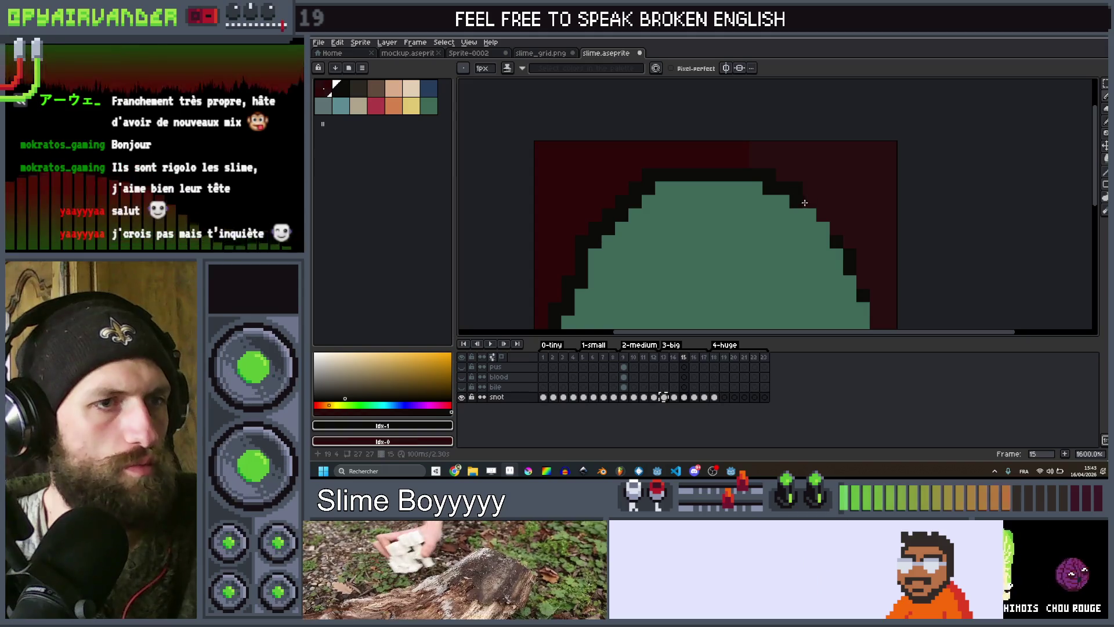
{"action": "left_click", "coordinate": [836, 227]}
{"action": "left_click", "coordinate": [849, 240]}
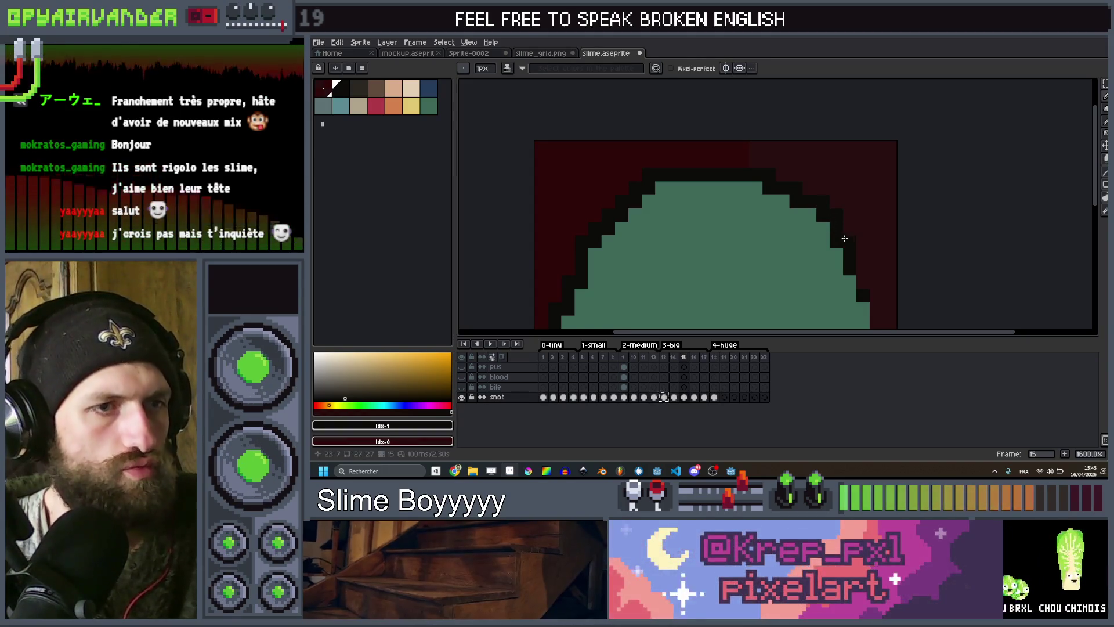
Bring the eyes into view and compare slime sizes across frames 13 to 17.
{"action": "left_click_drag", "start_coordinate": [863, 278], "coordinate": [830, 229]}
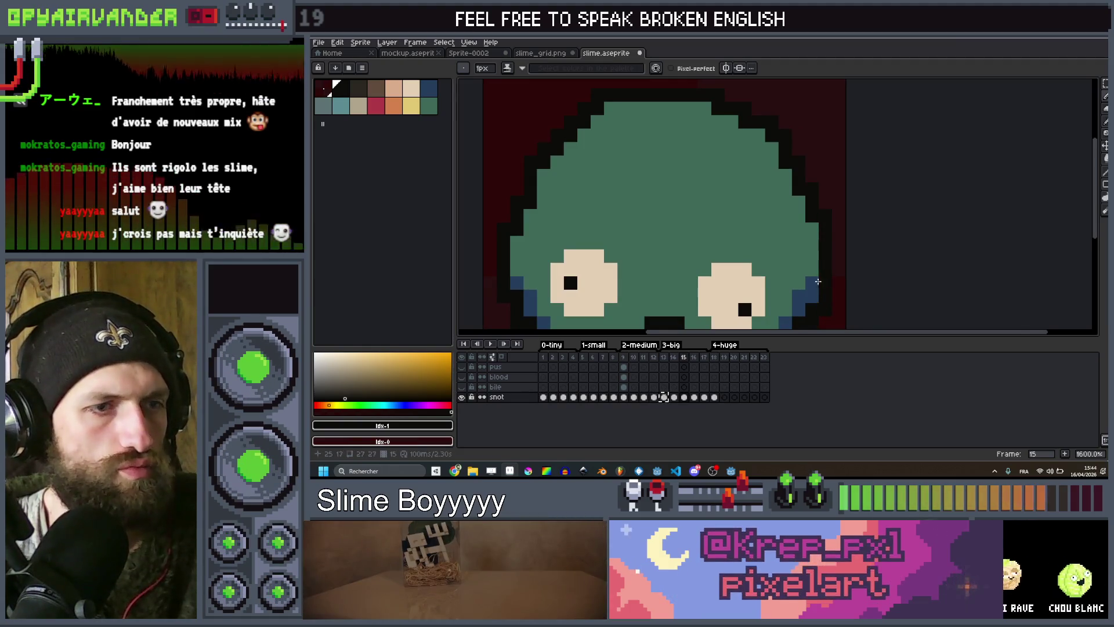
{"action": "scroll", "coordinate": [818, 282], "scroll_direction": "down", "scroll_amount": 3}
{"action": "key", "text": "Right"}
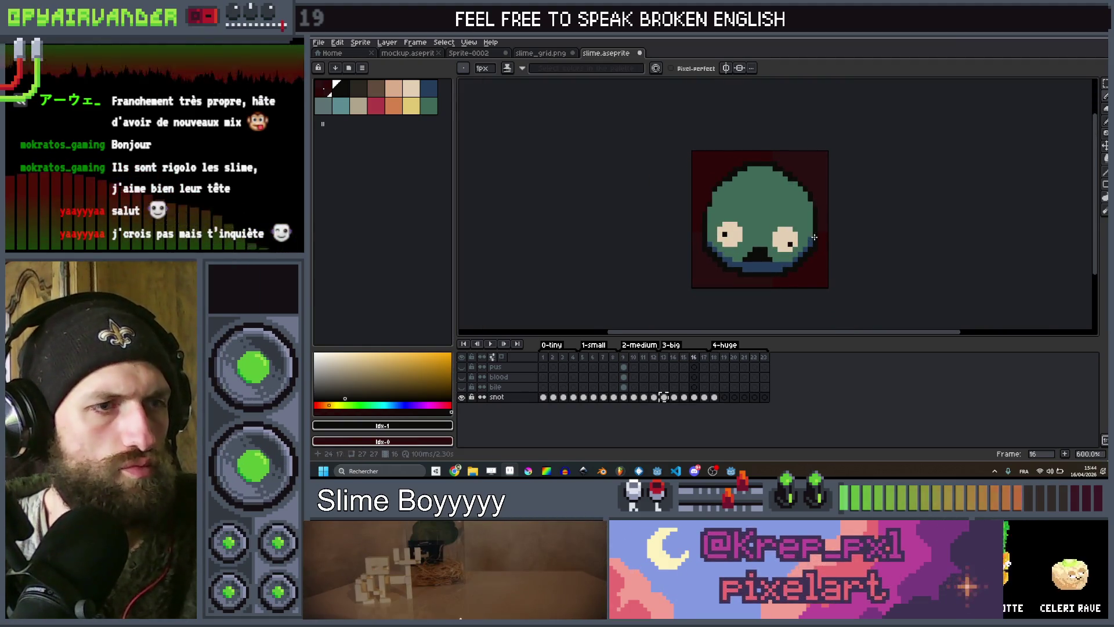
{"action": "scroll", "coordinate": [814, 237], "scroll_direction": "up", "scroll_amount": 3}
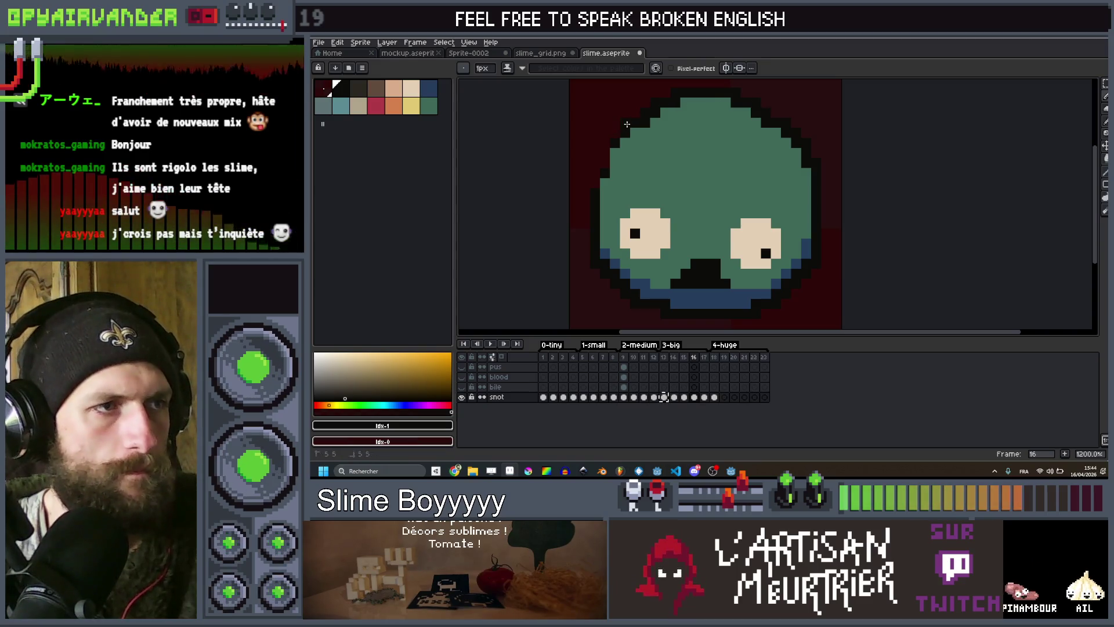
{"action": "key", "text": "period"}
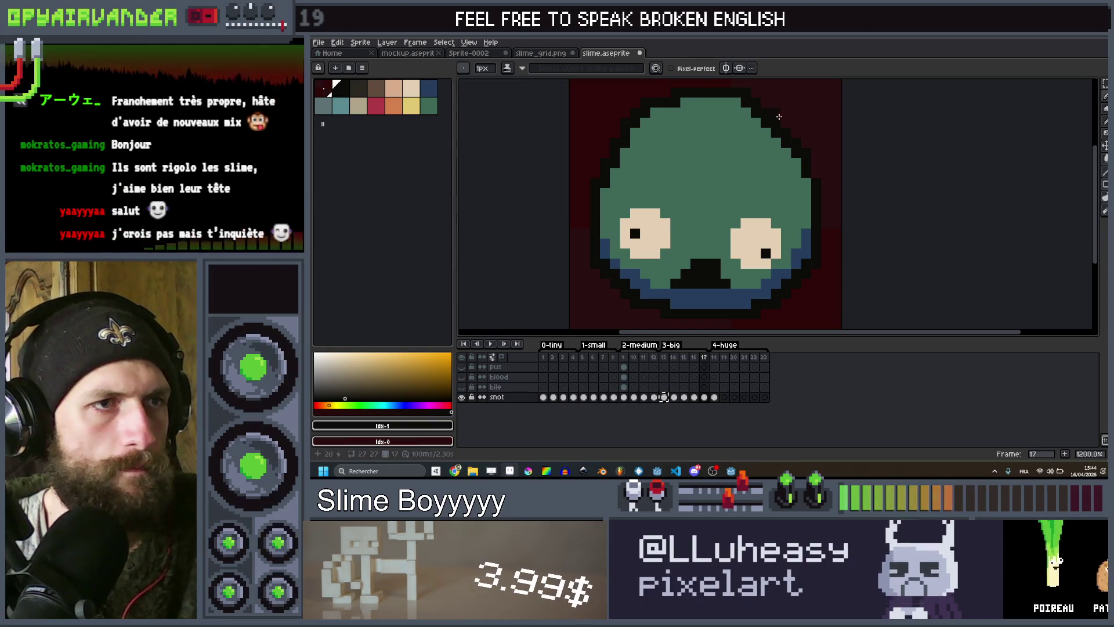
{"action": "key", "text": "Left"}
{"action": "key", "text": "Left"}
{"action": "key", "text": "Left"}
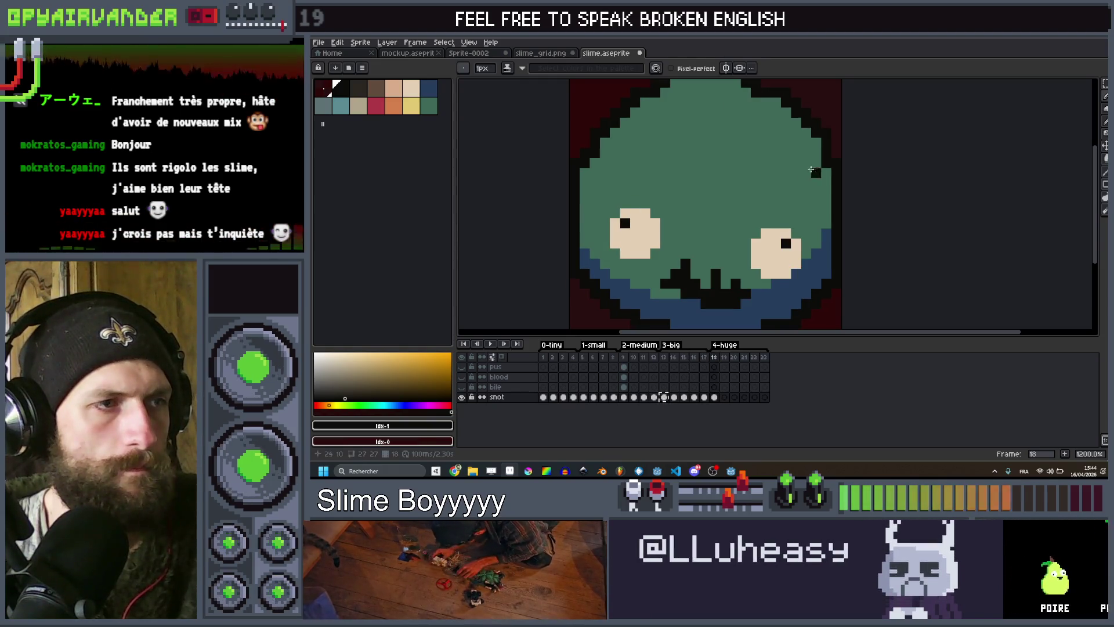
{"action": "scroll", "coordinate": [811, 172], "scroll_direction": "down", "scroll_amount": 2}
{"action": "key", "text": "Right"}
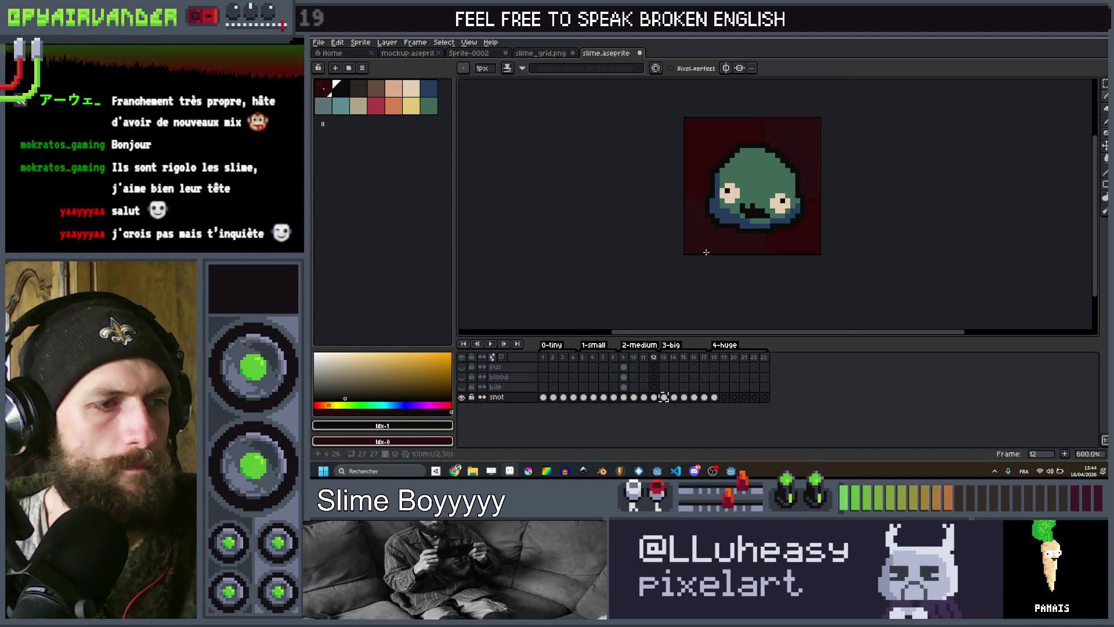
{"action": "scroll", "coordinate": [787, 199], "scroll_direction": "up", "scroll_amount": 1}
{"action": "scroll", "coordinate": [789, 198], "scroll_direction": "up", "scroll_amount": 1}
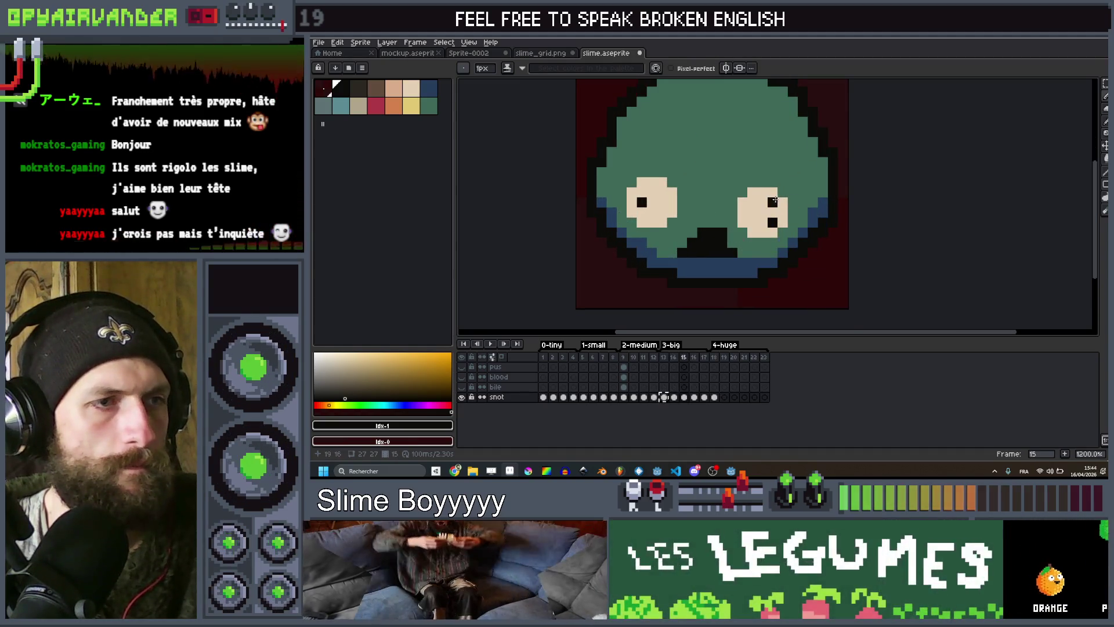
{"action": "key", "text": "Right"}
Select the slime's right eye on frame 15 and move it outward.
{"action": "key", "text": "q"}
{"action": "mouse_move", "coordinate": [801, 194]}
{"action": "left_mouse_down"}
{"action": "mouse_move", "coordinate": [756, 239]}
{"action": "mouse_move", "coordinate": [766, 239]}
{"action": "left_mouse_up"}
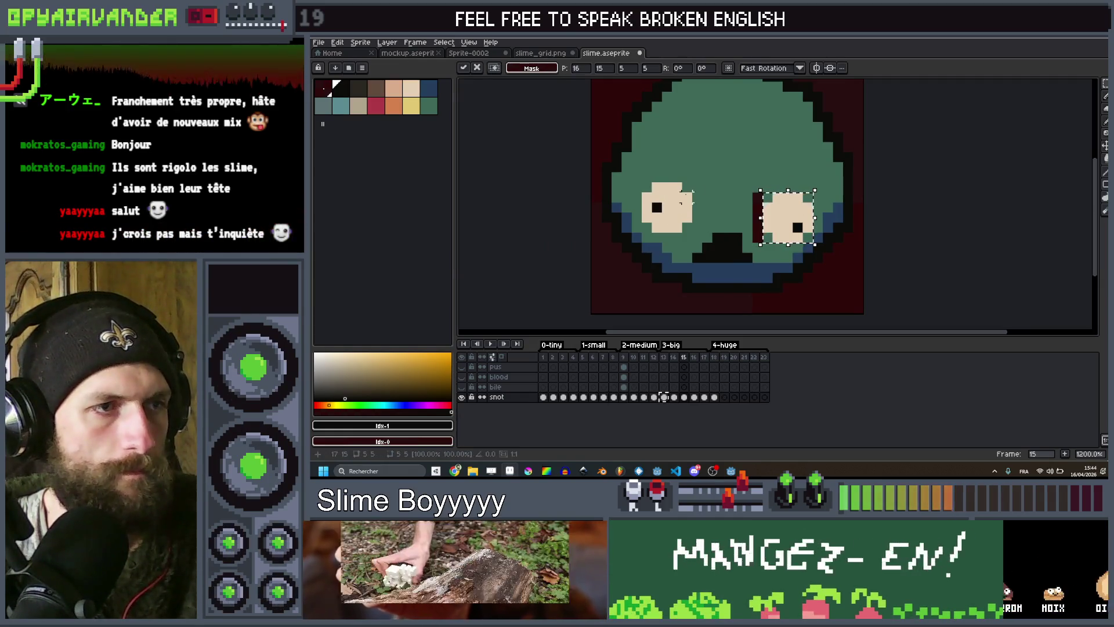
{"action": "key", "text": "Return"}
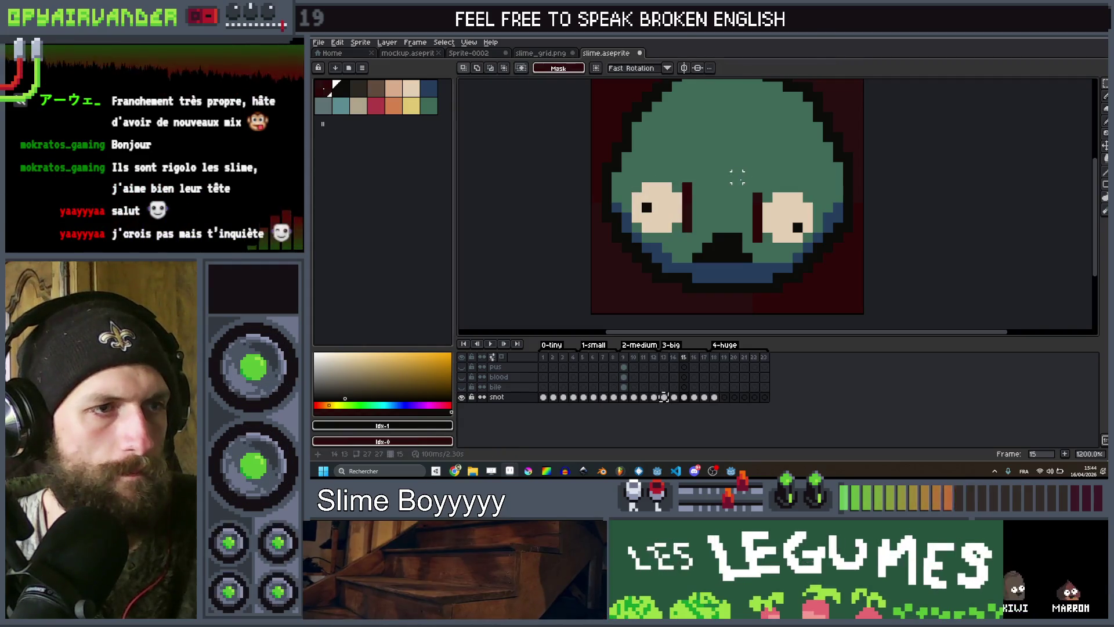
Sample the body green and paint over the dark-red column beside frame 16's left eye.
{"action": "key", "text": "Right"}
{"action": "key", "text": "shift+h"}
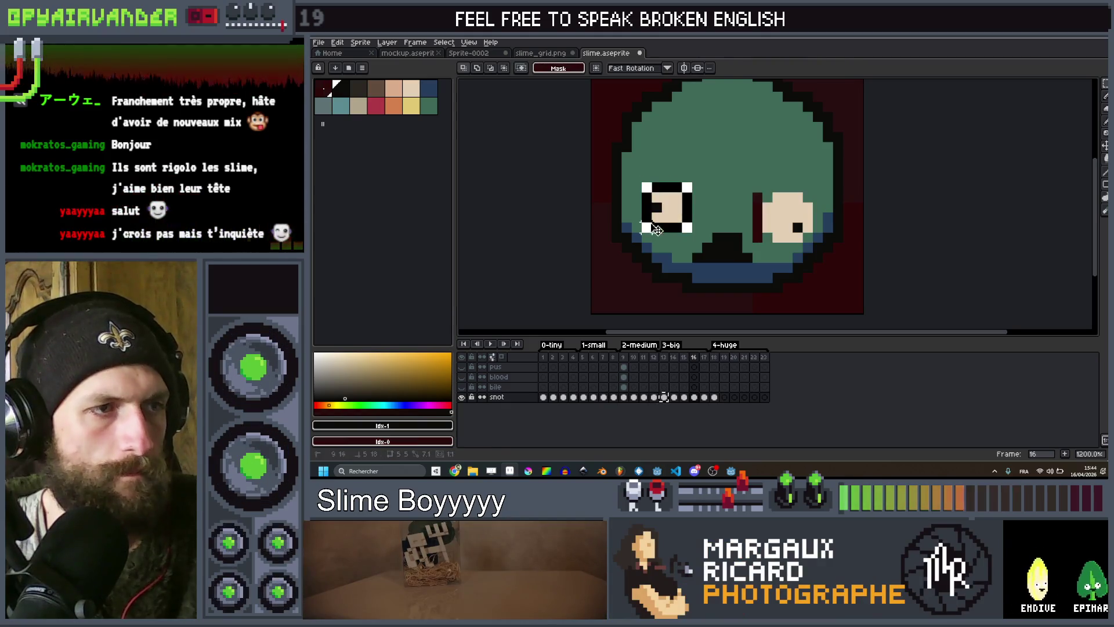
{"action": "key", "text": "Right"}
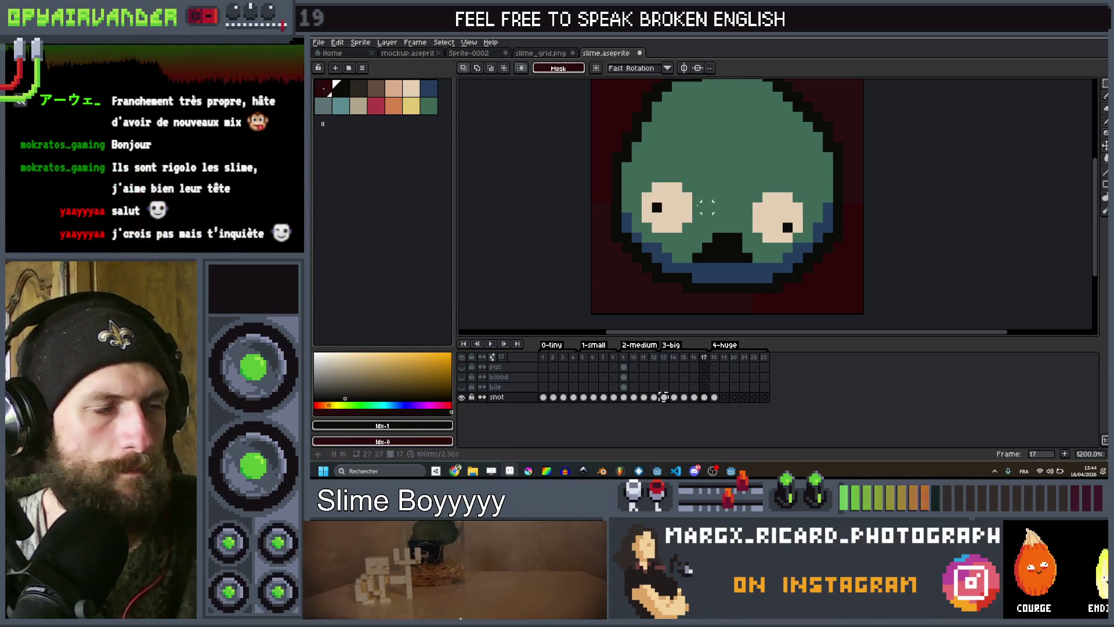
{"action": "scroll", "coordinate": [706, 203], "scroll_direction": "up", "scroll_amount": 1}
{"action": "key", "text": "Left"}
{"action": "key", "text": "i"}
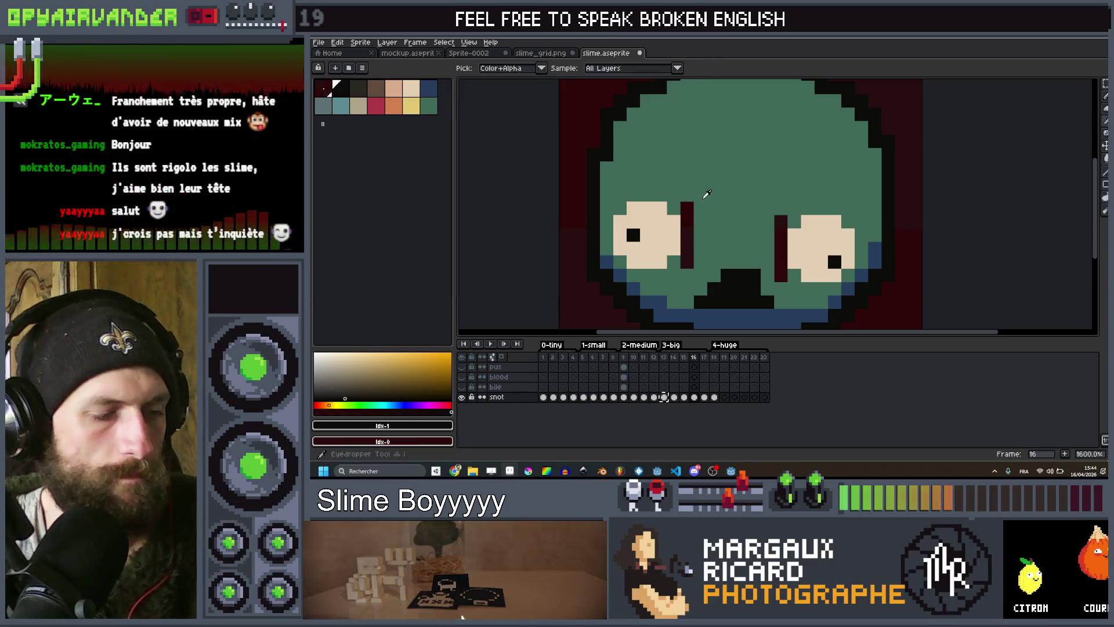
{"action": "left_click", "coordinate": [706, 194]}
{"action": "key", "text": "b"}
{"action": "left_click_drag", "start_coordinate": [688, 206], "coordinate": [687, 264]}
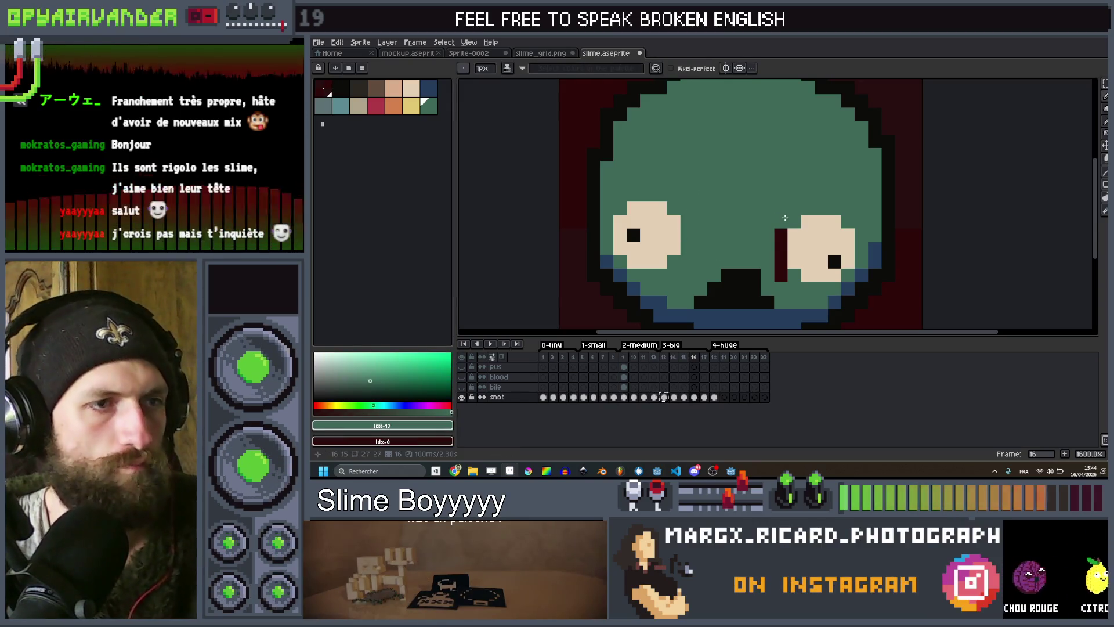
{"action": "key", "text": "Left"}
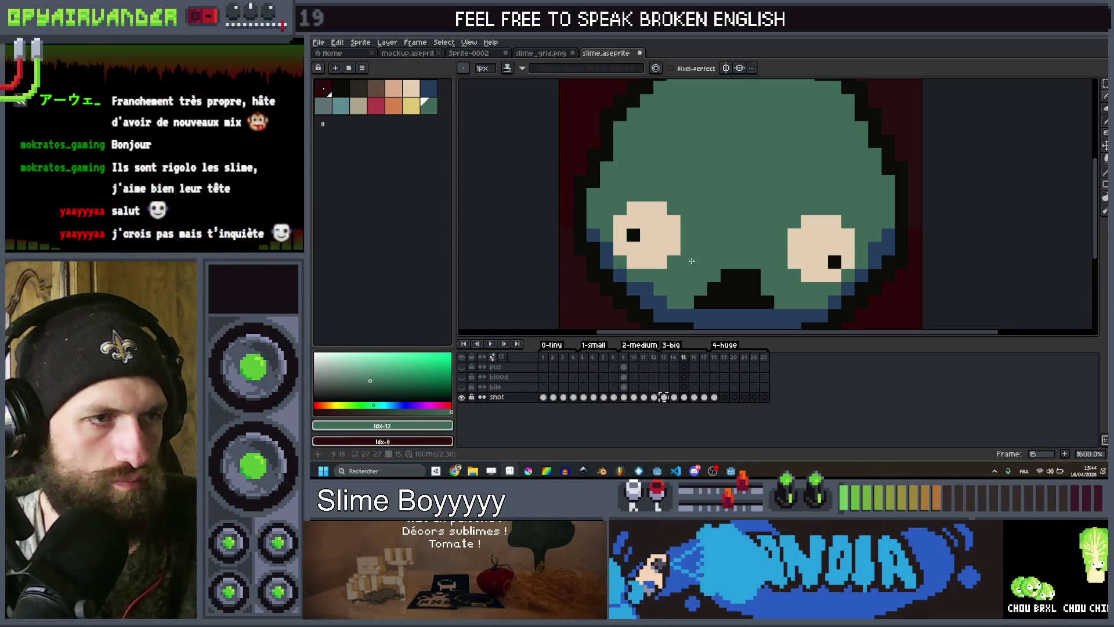
{"action": "scroll", "coordinate": [690, 220], "scroll_direction": "down", "scroll_amount": 3}
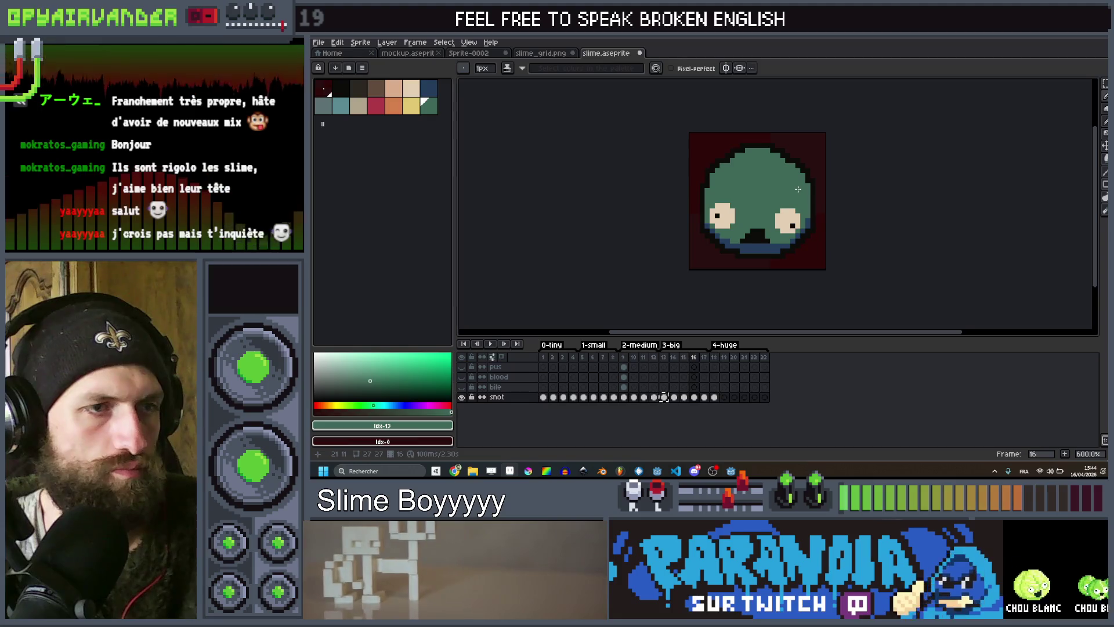
{"action": "key", "text": "Right"}
{"action": "scroll", "coordinate": [765, 223], "scroll_direction": "up", "scroll_amount": 1}
{"action": "key", "text": "Left"}
{"action": "key", "text": "Left"}
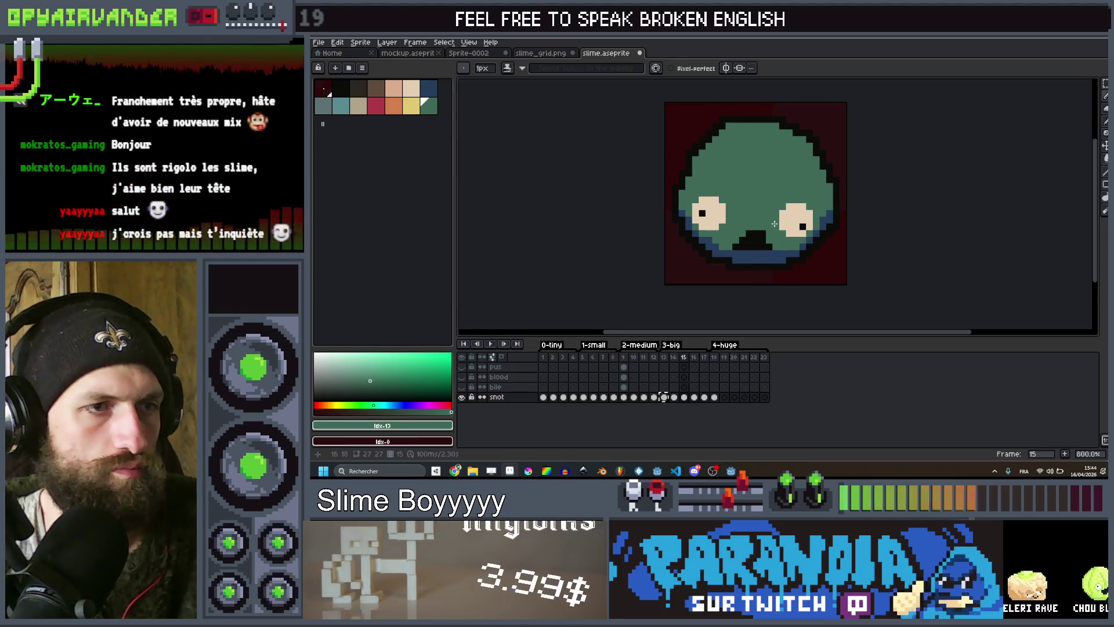
{"action": "scroll", "coordinate": [768, 233], "scroll_direction": "up", "scroll_amount": 3}
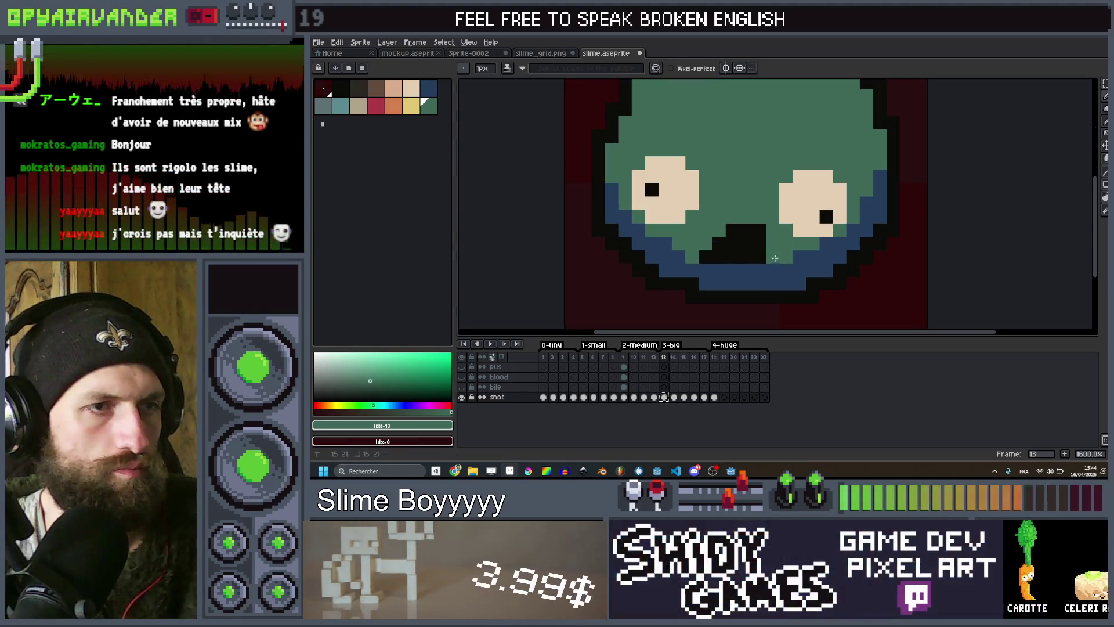
{"action": "key", "text": "Right"}
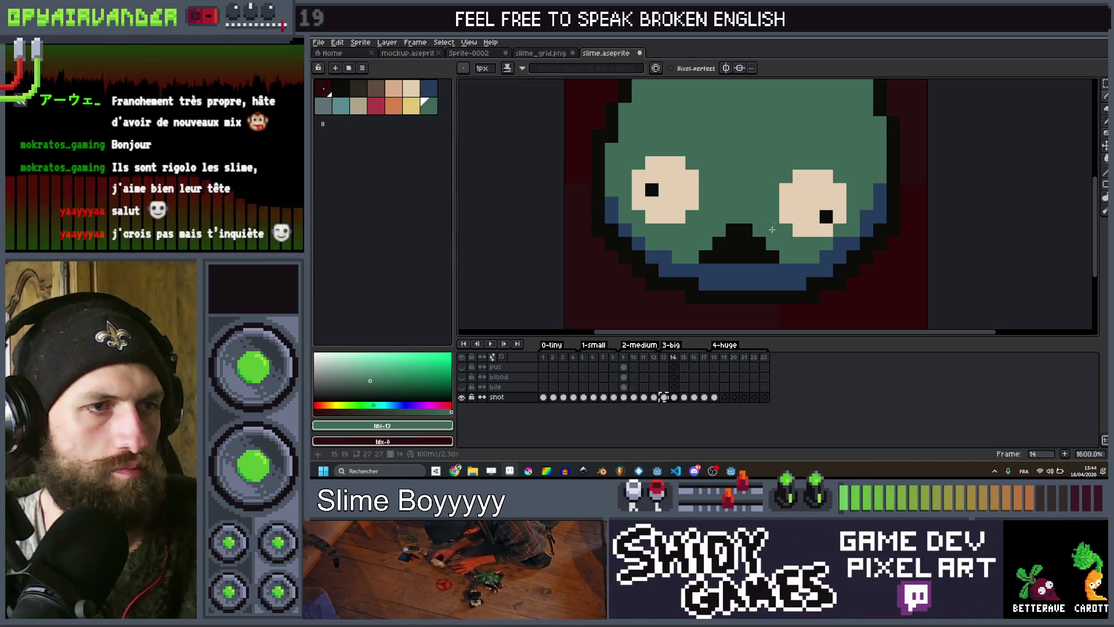
{"action": "key", "text": "Right"}
{"action": "key", "text": "Right"}
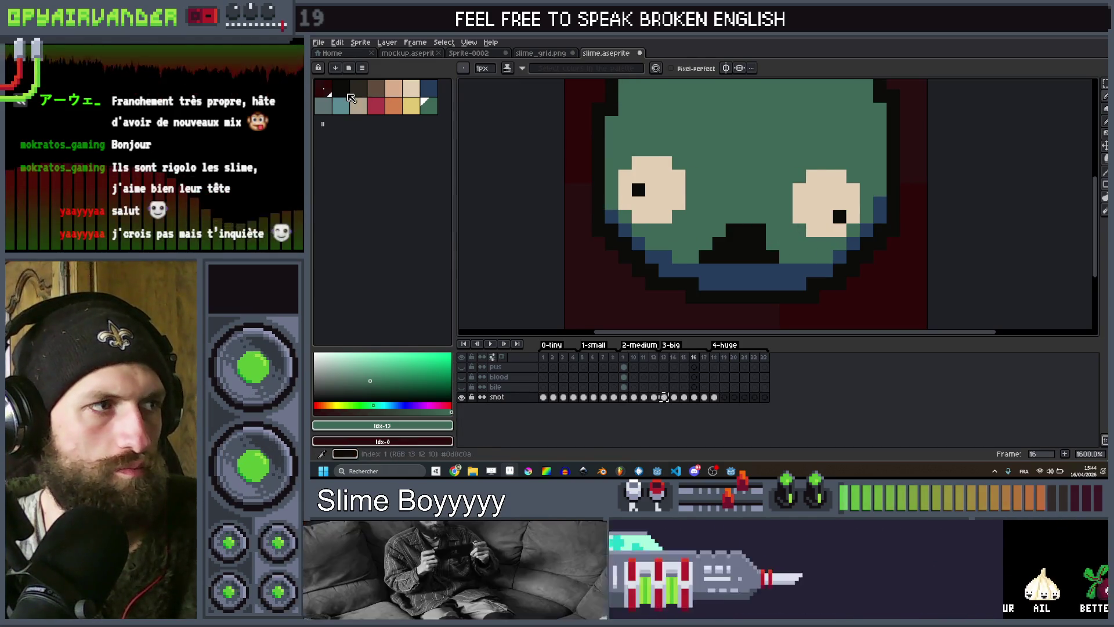
{"action": "left_click", "coordinate": [337, 87]}
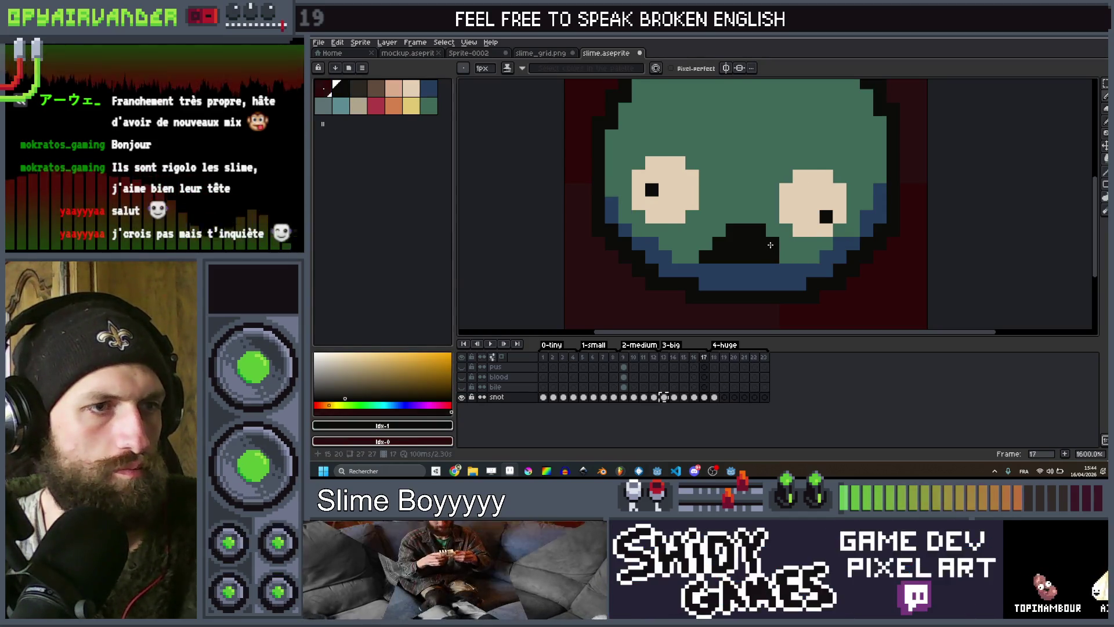
{"action": "scroll", "coordinate": [799, 163], "scroll_direction": "down", "scroll_amount": 3}
{"action": "key", "text": "Left"}
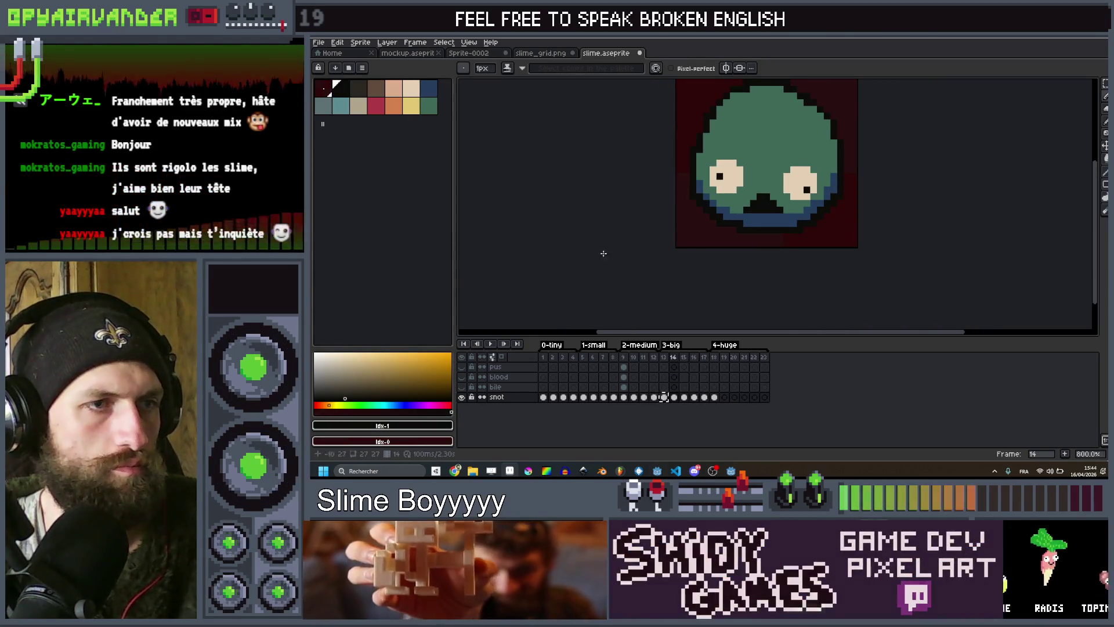
{"action": "left_click", "coordinate": [492, 345]}
{"action": "scroll", "coordinate": [661, 234], "scroll_direction": "down", "scroll_amount": 2}
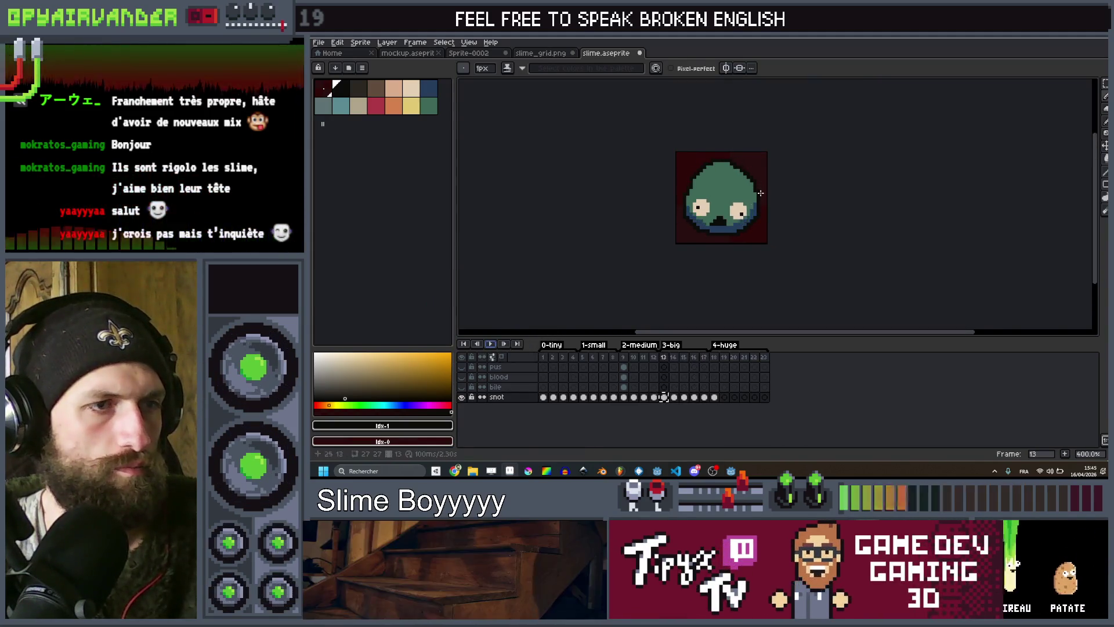
{"action": "scroll", "coordinate": [629, 257], "scroll_direction": "up", "scroll_amount": 4}
{"action": "scroll", "coordinate": [667, 227], "scroll_direction": "up", "scroll_amount": 1}
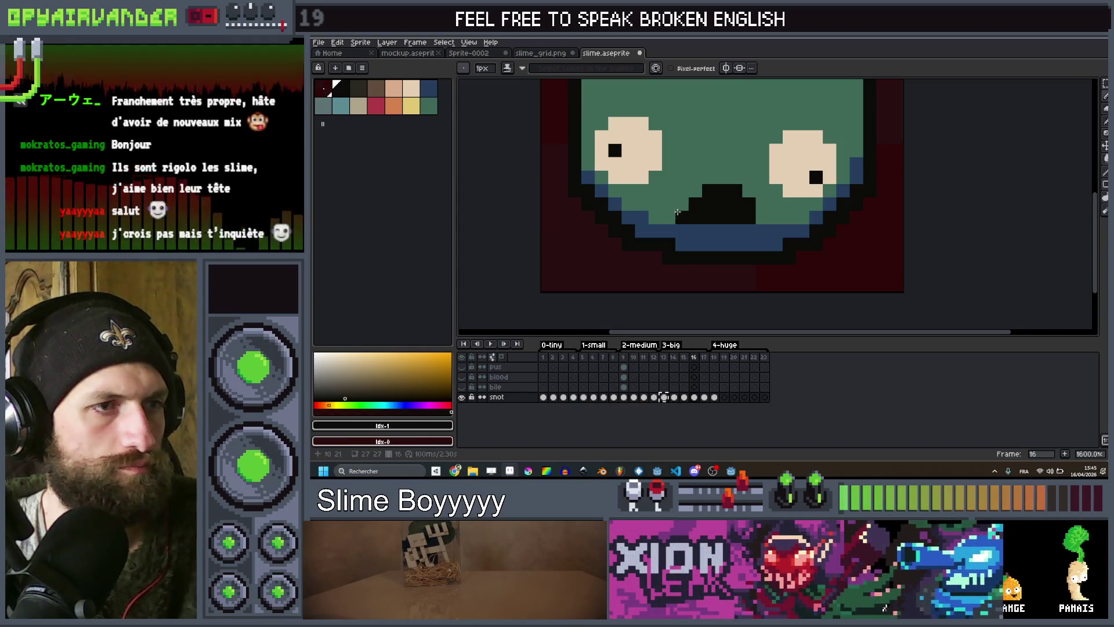
{"action": "scroll", "coordinate": [672, 220], "scroll_direction": "down", "scroll_amount": 5}
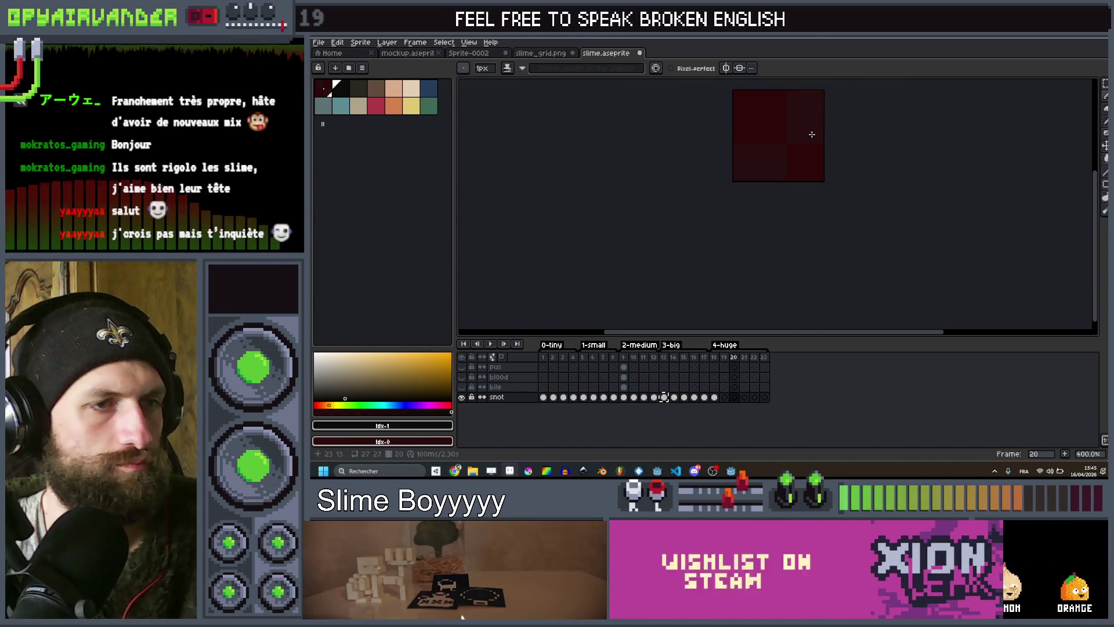
{"action": "key", "text": "Return"}
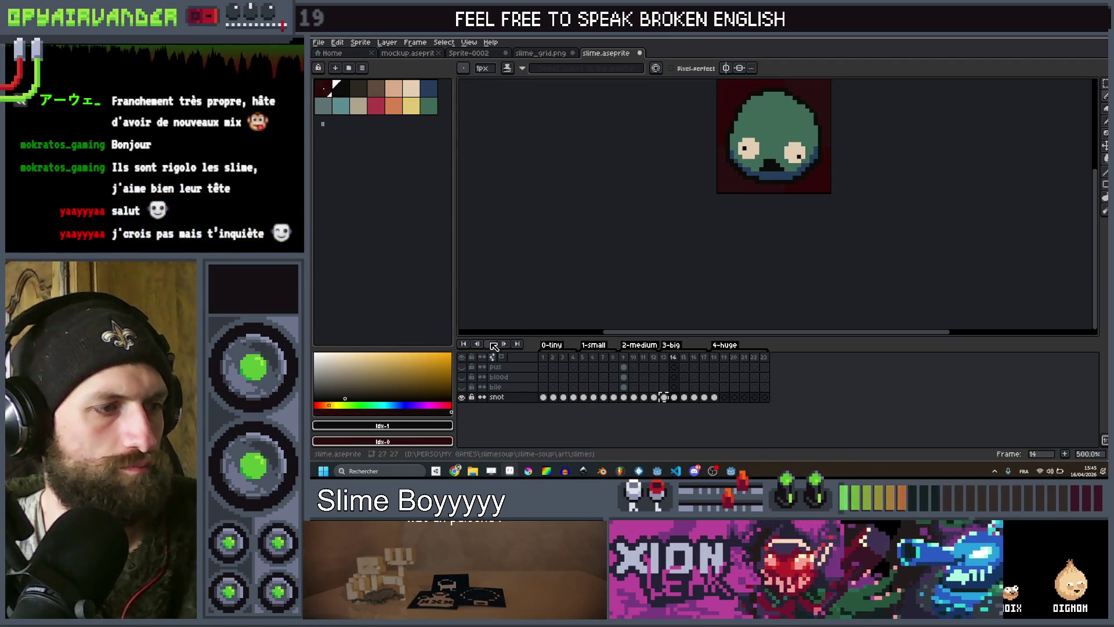
Select frame 10, preview the medium-size loop, and stop back on frame 10.
{"action": "scroll", "coordinate": [691, 209], "scroll_direction": "down", "scroll_amount": 3}
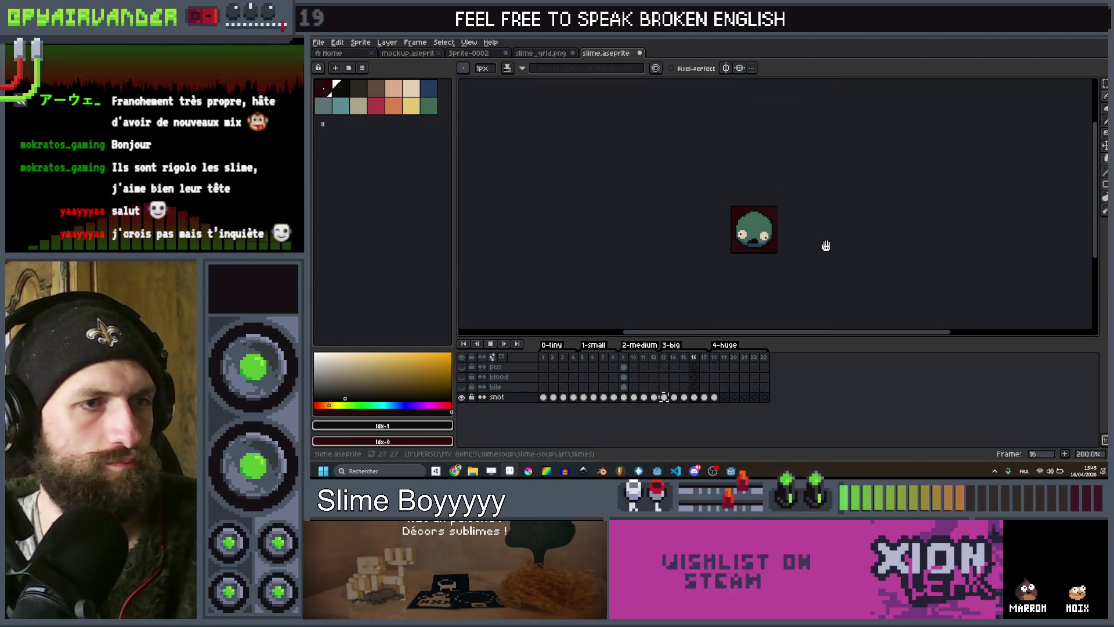
{"action": "left_click", "coordinate": [634, 358]}
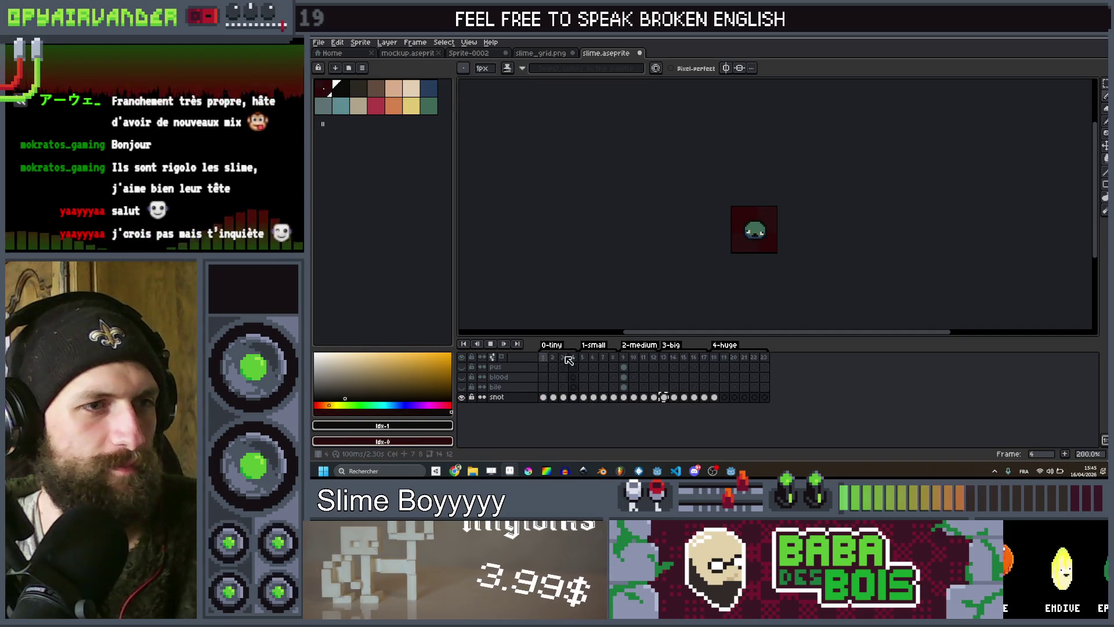
{"action": "left_click", "coordinate": [636, 358]}
{"action": "scroll", "coordinate": [736, 245], "scroll_direction": "up", "scroll_amount": 2}
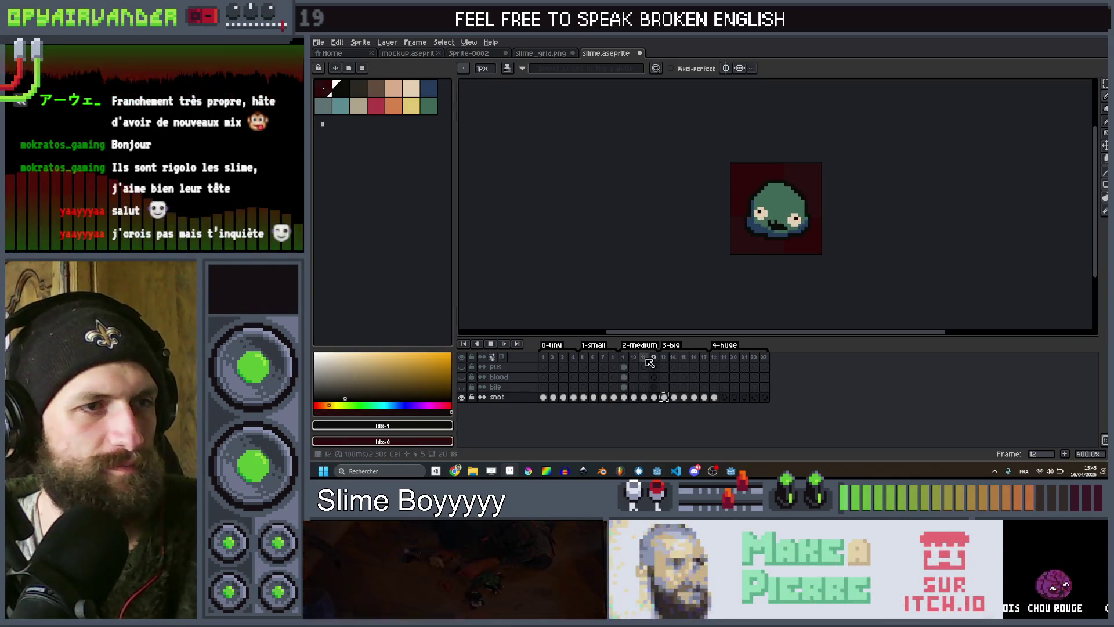
{"action": "left_click", "coordinate": [490, 344]}
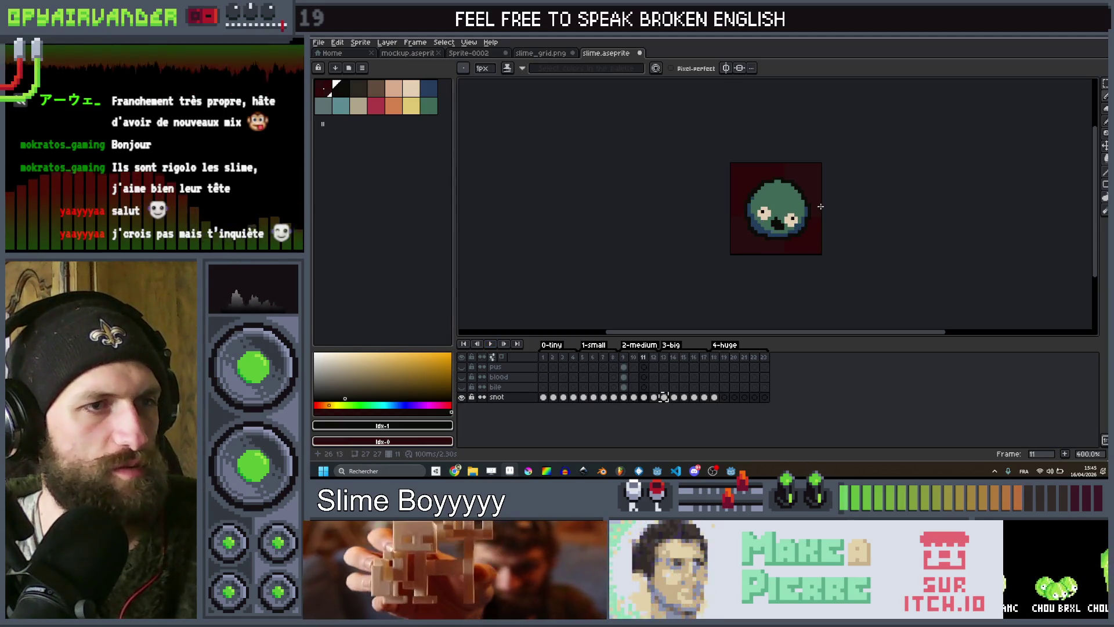
On frame 12, recolour the outline pixel beside the left eye dark blue.
{"action": "scroll", "coordinate": [736, 212], "scroll_direction": "up", "scroll_amount": 5}
{"action": "key", "text": "Right"}
{"action": "left_click", "coordinate": [427, 88]}
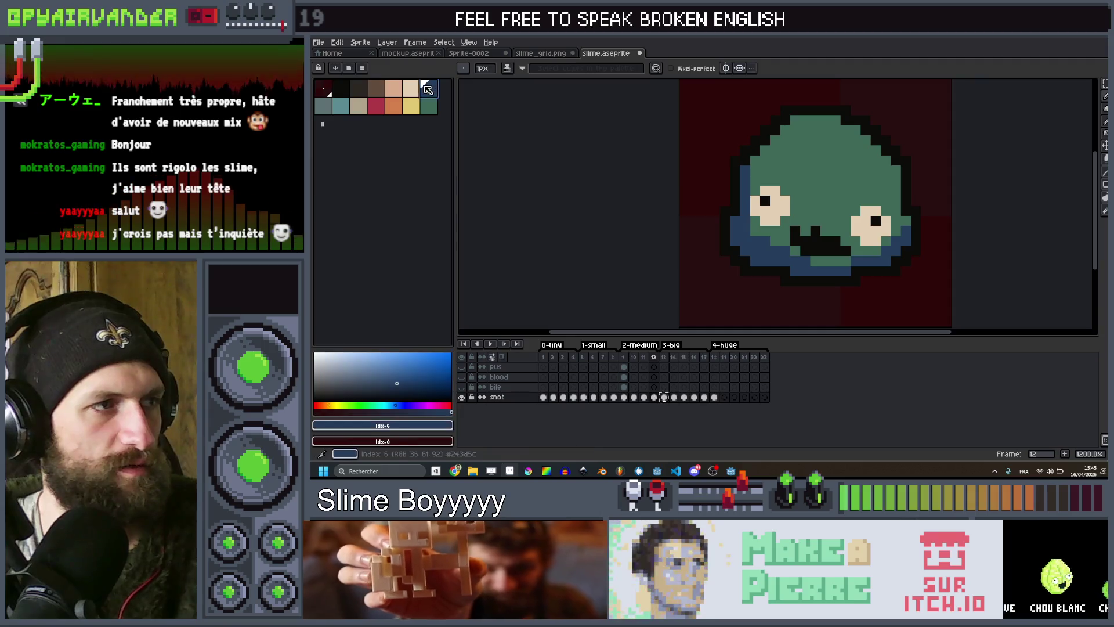
{"action": "left_click", "coordinate": [735, 210]}
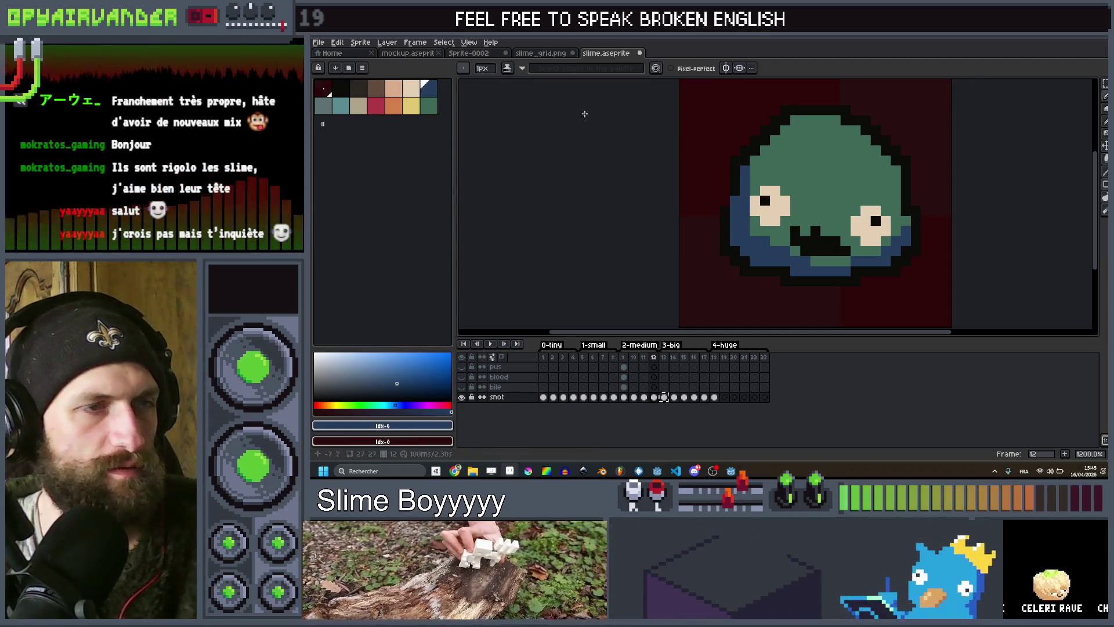
On frame 9, undo a stray stroke and paint green pixels on the left and right edges.
{"action": "left_click", "coordinate": [429, 106]}
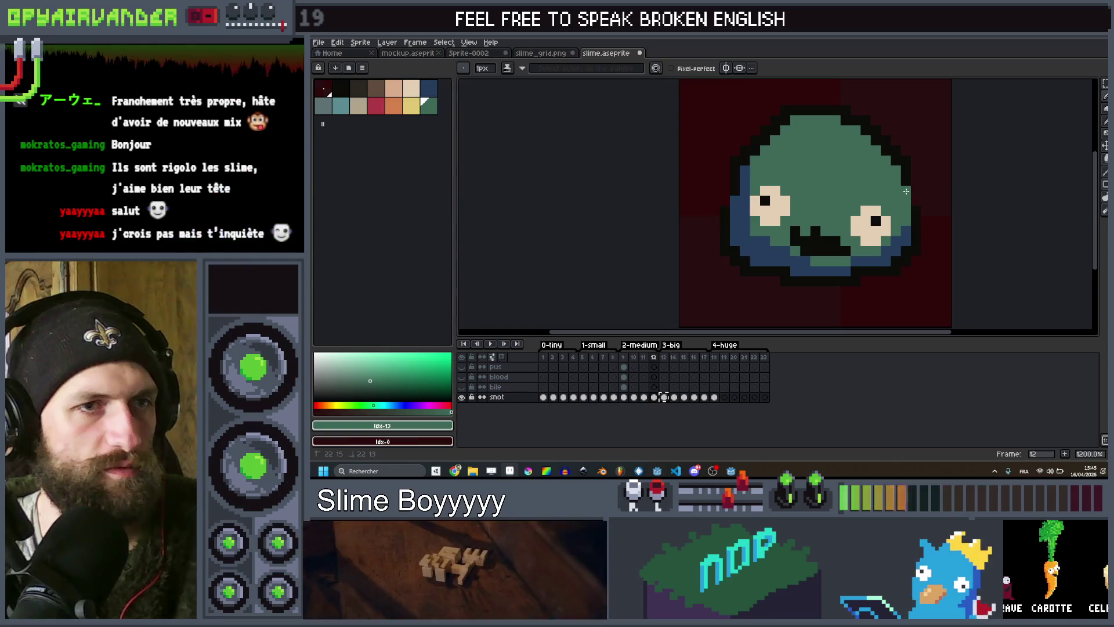
{"action": "key", "text": "Left"}
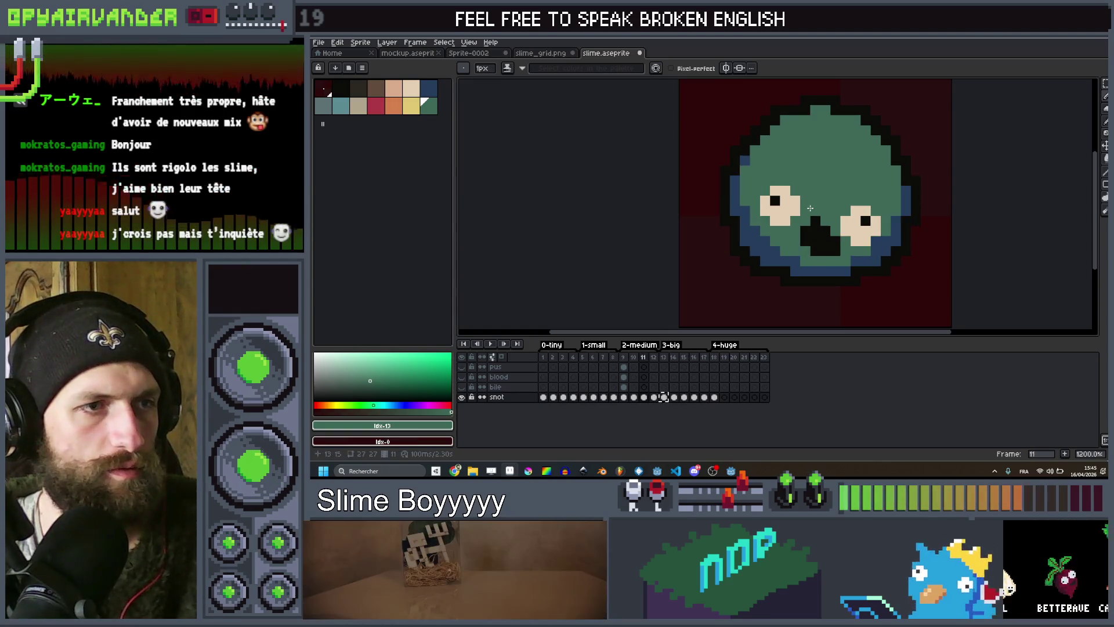
{"action": "key", "text": "Left"}
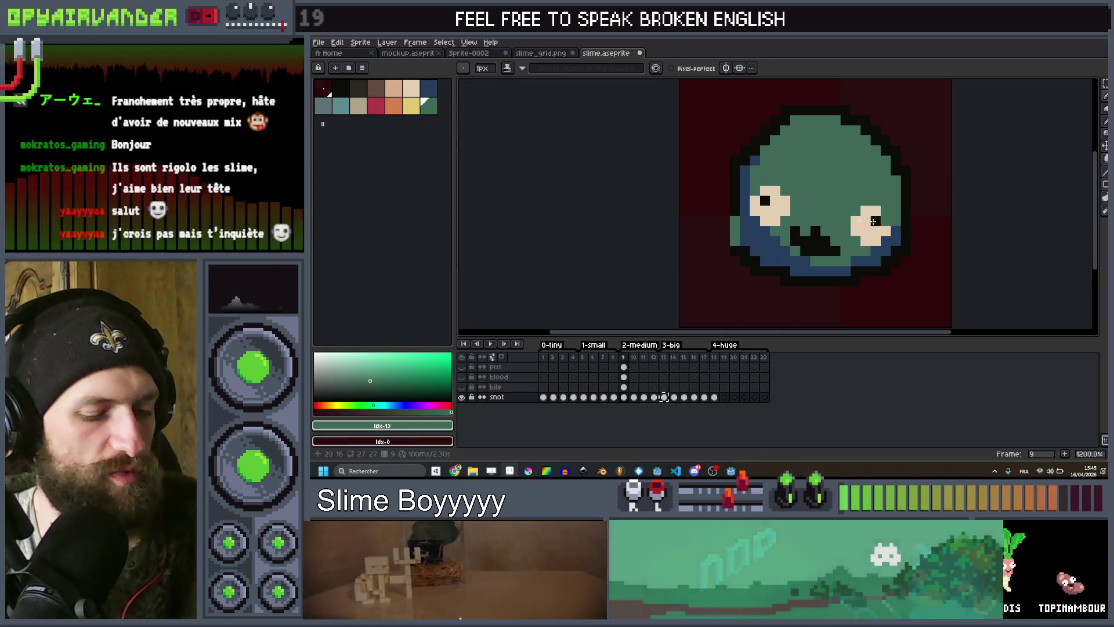
{"action": "key", "text": "ctrl+z"}
{"action": "left_click", "coordinate": [734, 230]}
{"action": "left_click_drag", "start_coordinate": [903, 220], "coordinate": [902, 230]}
{"action": "left_click", "coordinate": [903, 214]}
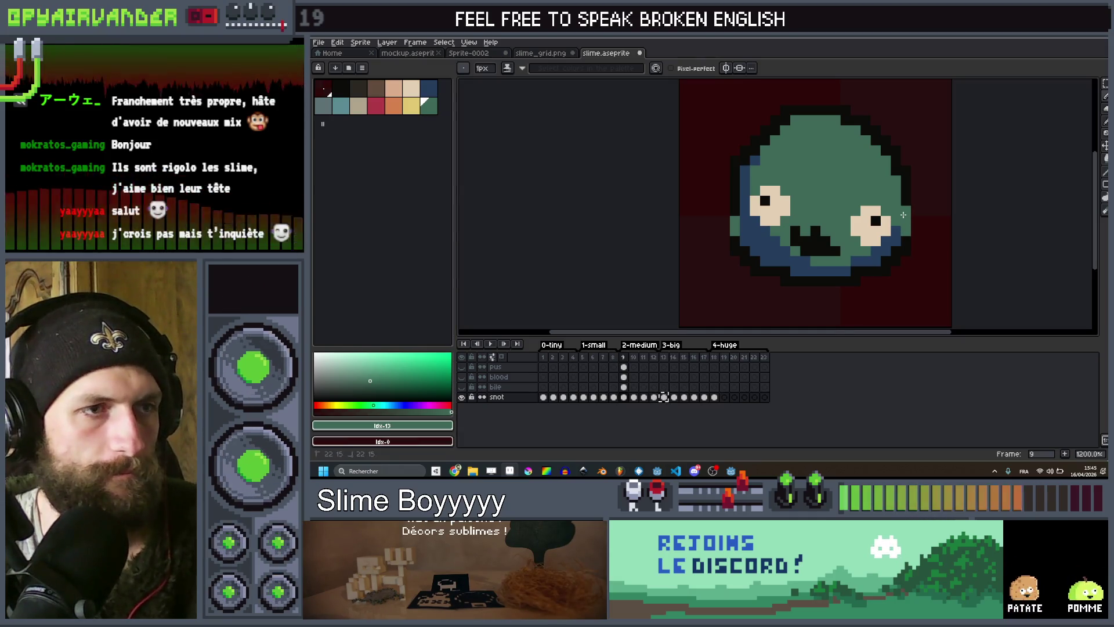
Draw black outline pixels down the slime's left edge.
{"action": "left_click", "coordinate": [435, 90]}
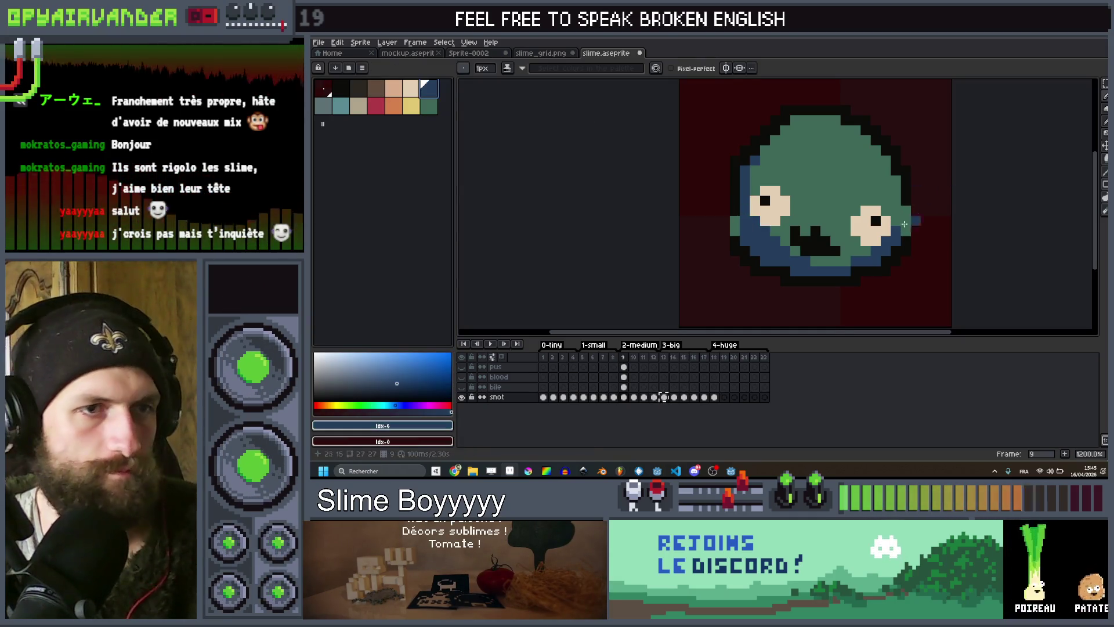
{"action": "left_click", "coordinate": [732, 221], "text": "alt"}
{"action": "scroll", "coordinate": [728, 217], "scroll_direction": "up", "scroll_amount": 1}
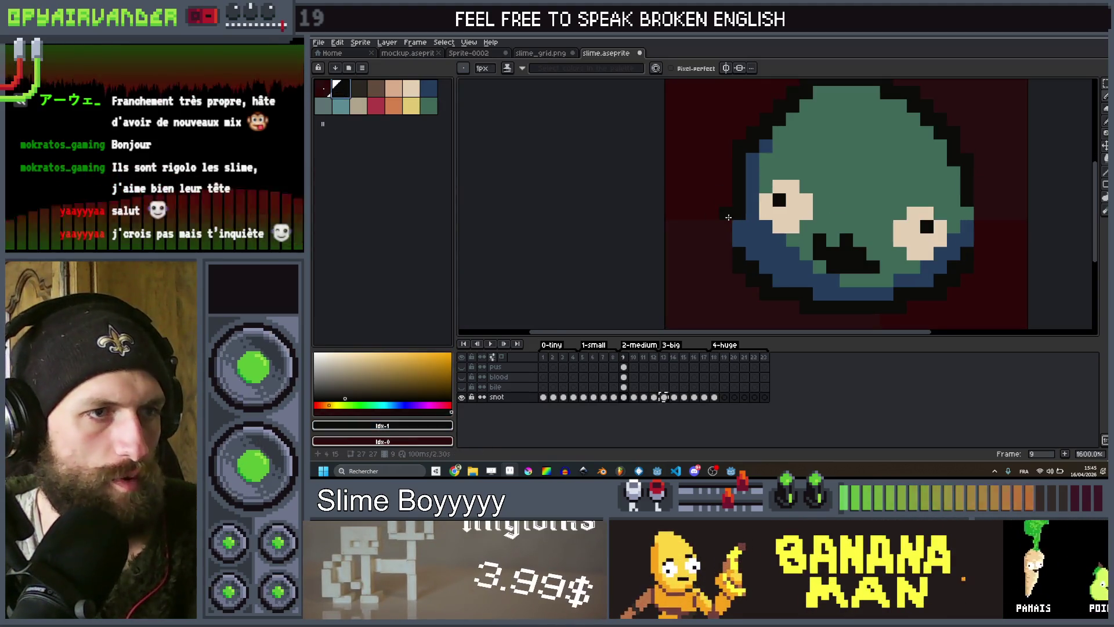
{"action": "left_click_drag", "start_coordinate": [728, 217], "coordinate": [726, 256]}
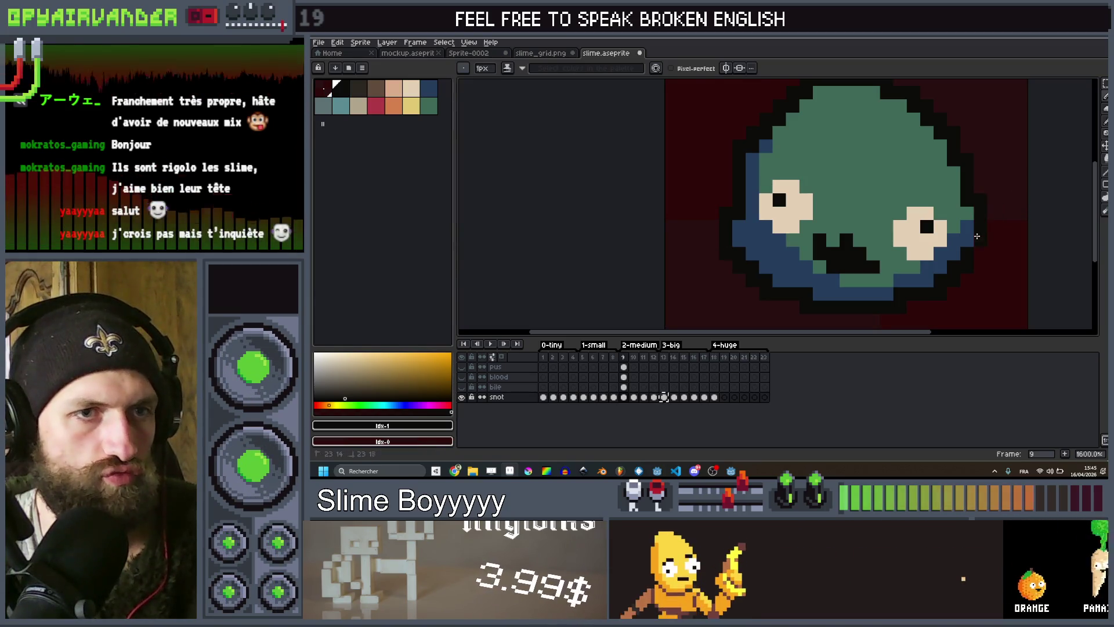
{"action": "scroll", "coordinate": [983, 231], "scroll_direction": "down", "scroll_amount": 1}
Go to frame 12 and play the animation to check the edits.
{"action": "key", "text": "Right"}
{"action": "key", "text": "Right"}
{"action": "key", "text": "Right"}
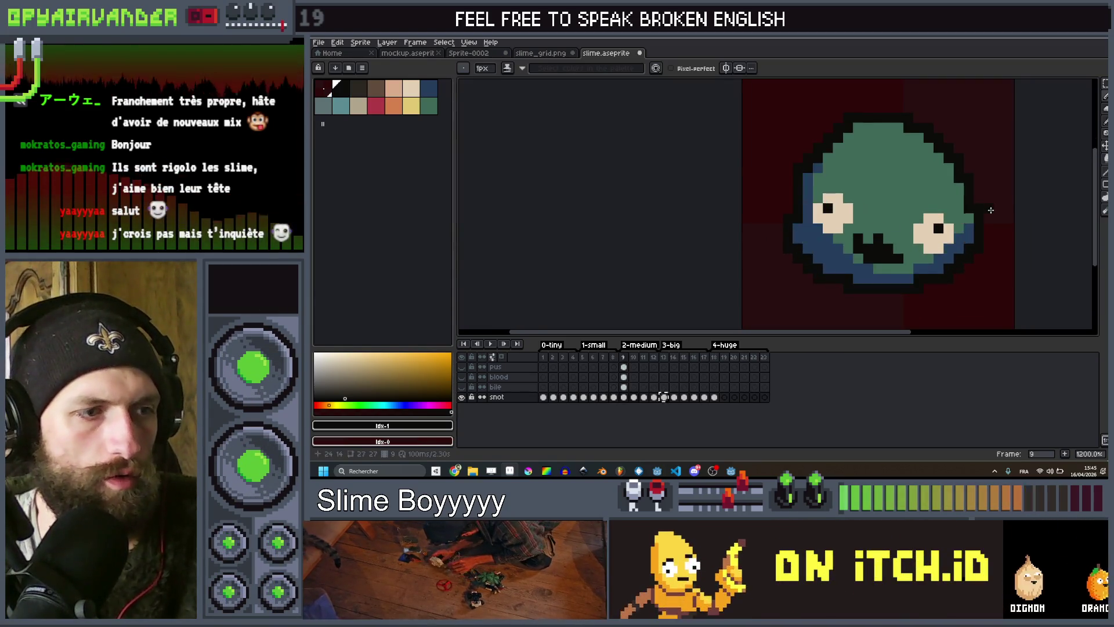
{"action": "scroll", "coordinate": [988, 210], "scroll_direction": "up", "scroll_amount": 1}
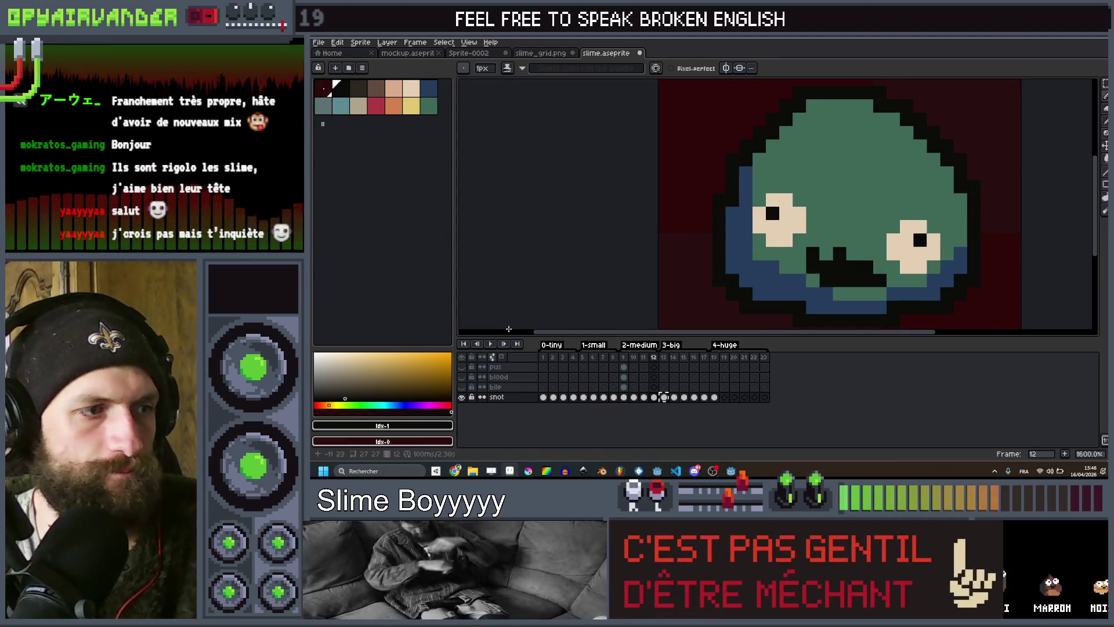
{"action": "left_click", "coordinate": [490, 346]}
{"action": "scroll", "coordinate": [846, 185], "scroll_direction": "down", "scroll_amount": 5}
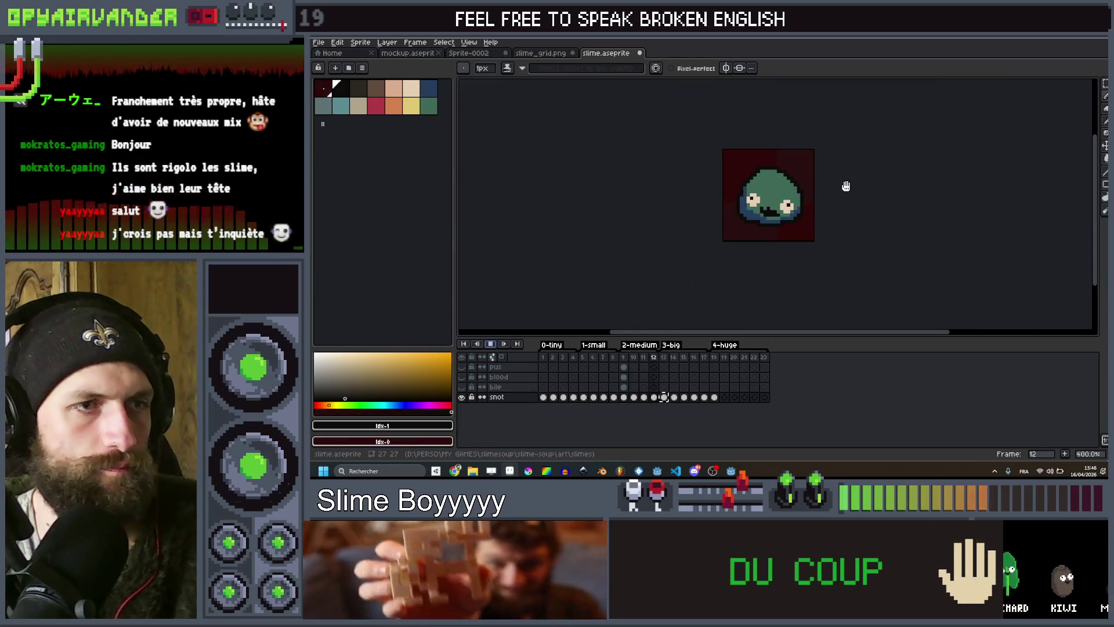
{"action": "scroll", "coordinate": [850, 190], "scroll_direction": "down", "scroll_amount": 1}
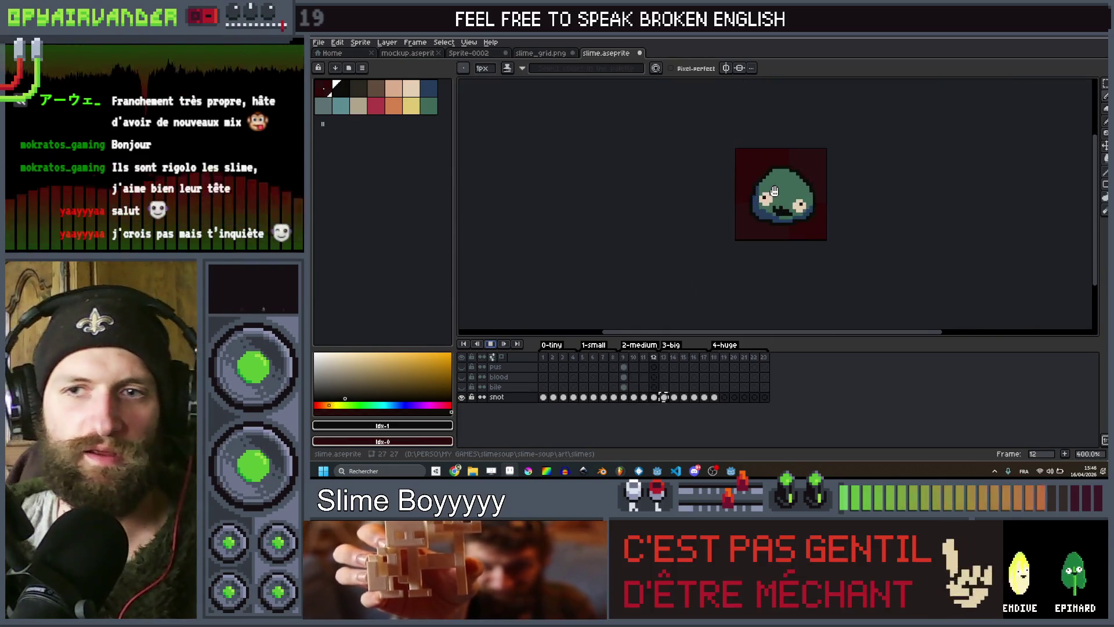
{"action": "scroll", "coordinate": [798, 192], "scroll_direction": "up", "scroll_amount": 6}
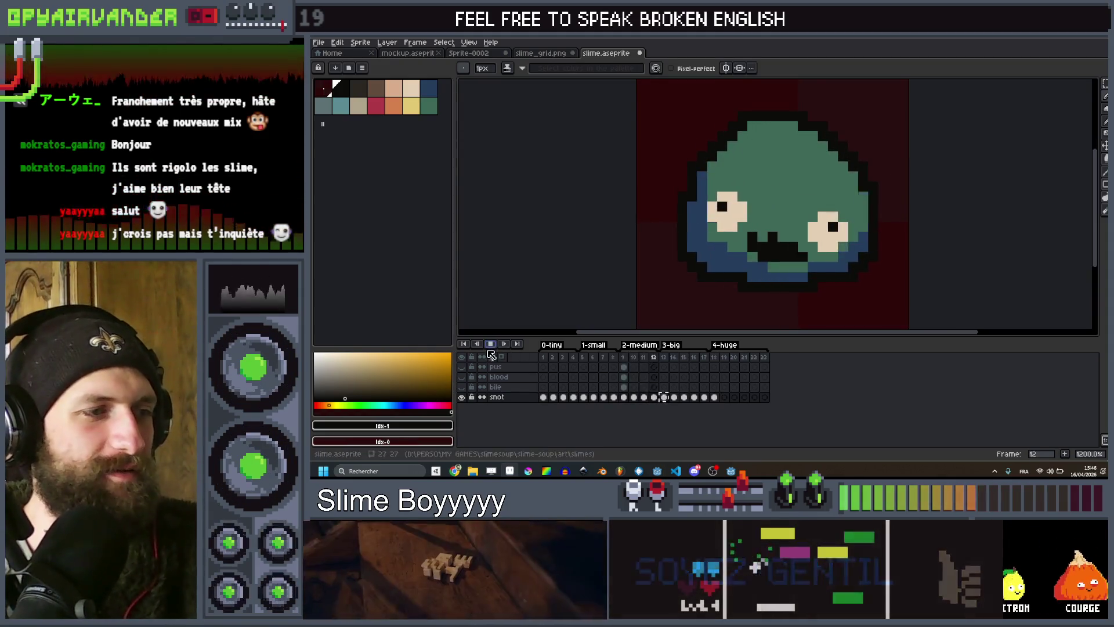
{"action": "scroll", "coordinate": [906, 169], "scroll_direction": "down", "scroll_amount": 3}
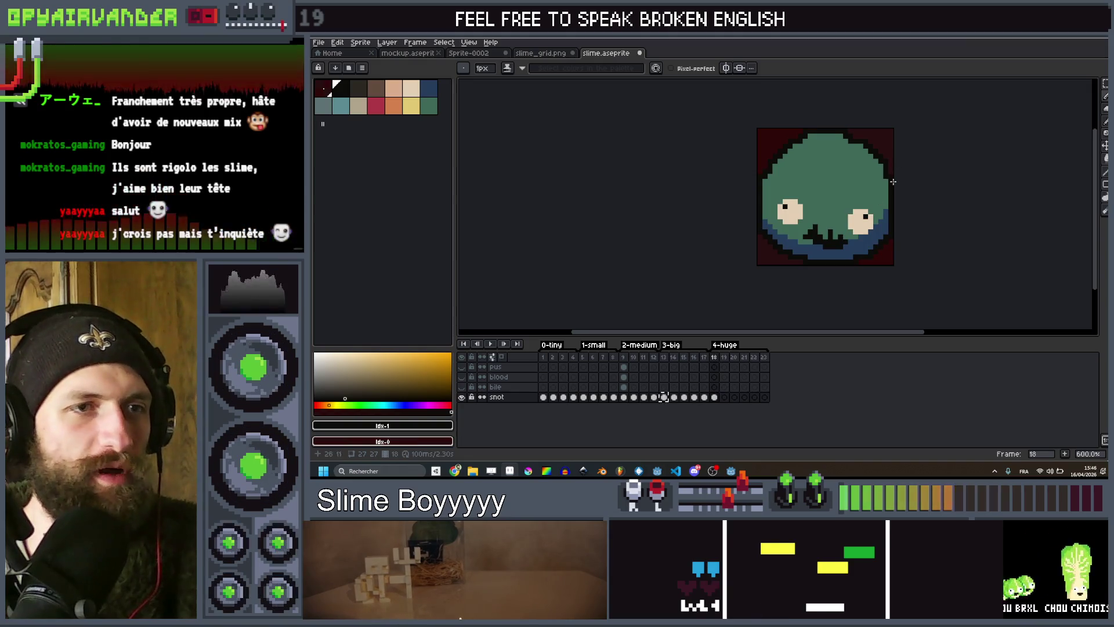
{"action": "scroll", "coordinate": [893, 180], "scroll_direction": "down", "scroll_amount": 1}
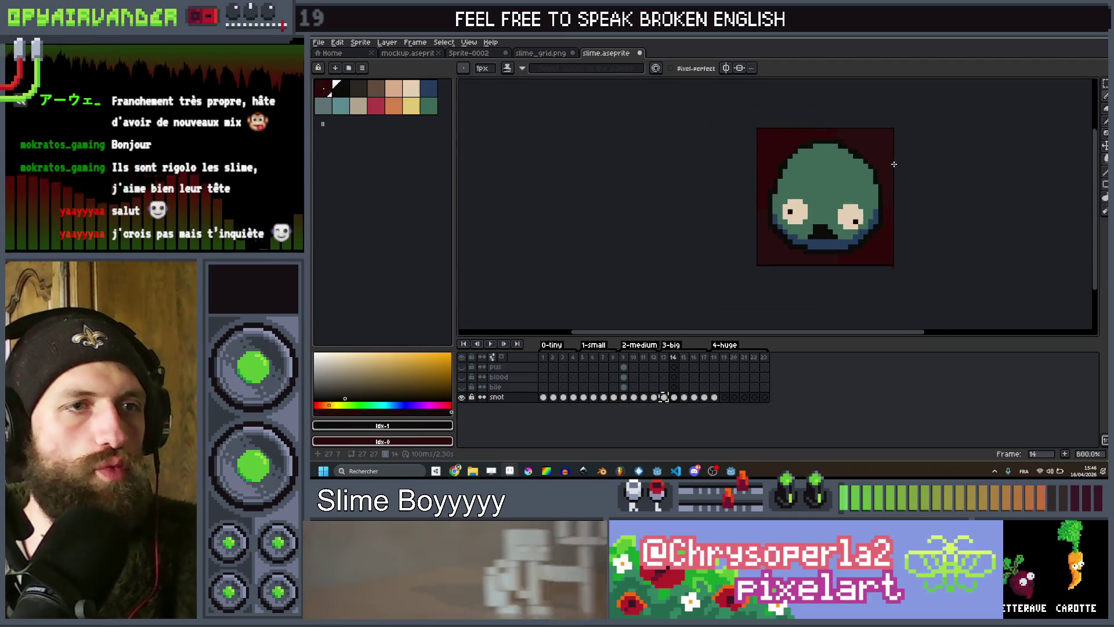
{"action": "scroll", "coordinate": [836, 178], "scroll_direction": "up", "scroll_amount": 5}
{"action": "scroll", "coordinate": [801, 130], "scroll_direction": "up", "scroll_amount": 1}
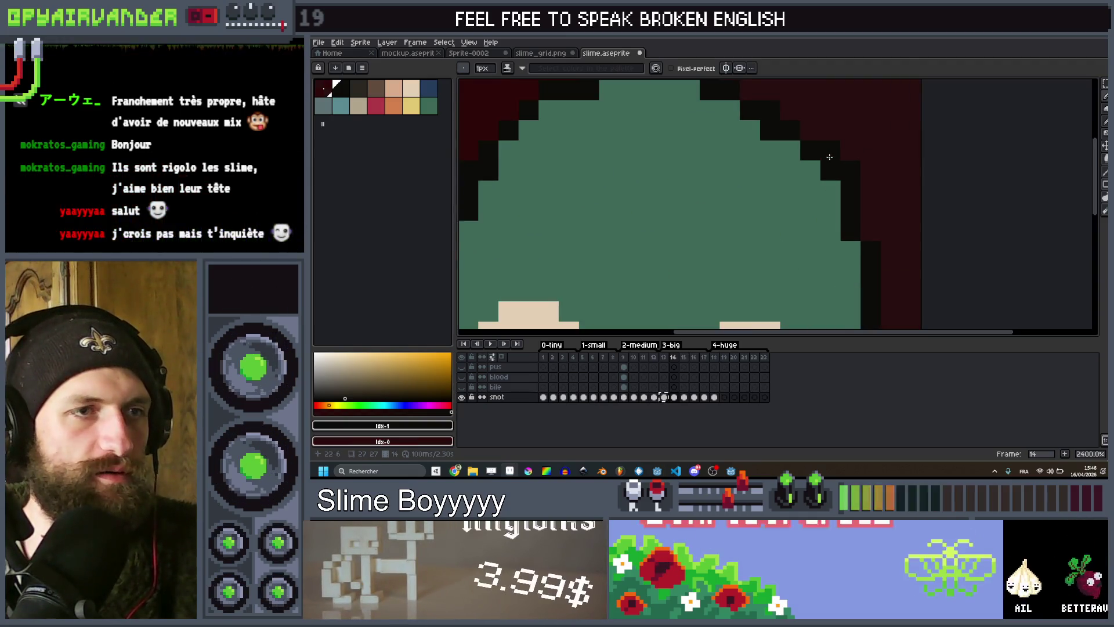
{"action": "scroll", "coordinate": [801, 130], "scroll_direction": "down", "scroll_amount": 4}
{"action": "scroll", "coordinate": [771, 122], "scroll_direction": "up", "scroll_amount": 3}
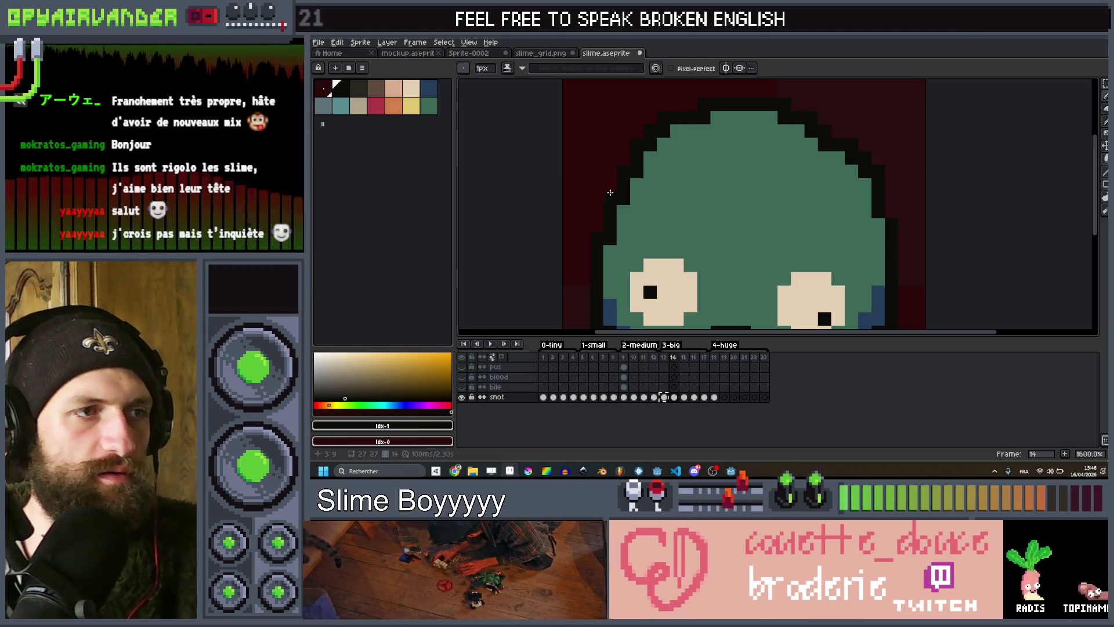
{"action": "scroll", "coordinate": [610, 192], "scroll_direction": "down", "scroll_amount": 3}
{"action": "scroll", "coordinate": [710, 190], "scroll_direction": "up", "scroll_amount": 3}
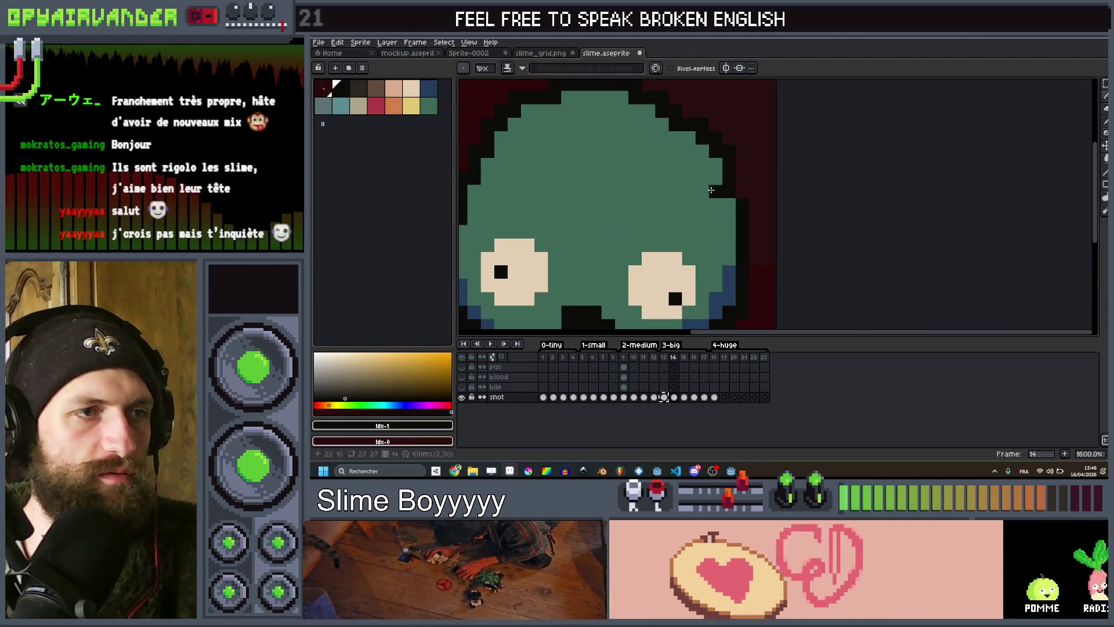
{"action": "scroll", "coordinate": [746, 186], "scroll_direction": "down", "scroll_amount": 3}
{"action": "key", "text": "Right"}
{"action": "key", "text": "Right"}
{"action": "key", "text": "Right"}
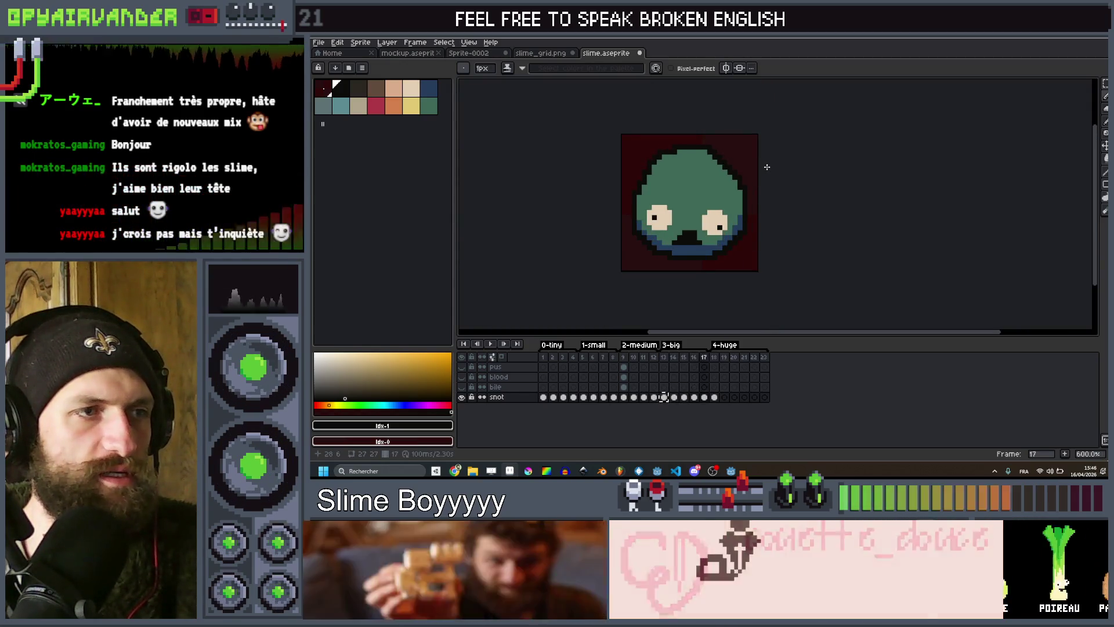
{"action": "key", "text": "Left"}
{"action": "key", "text": "Left"}
{"action": "key", "text": "Left"}
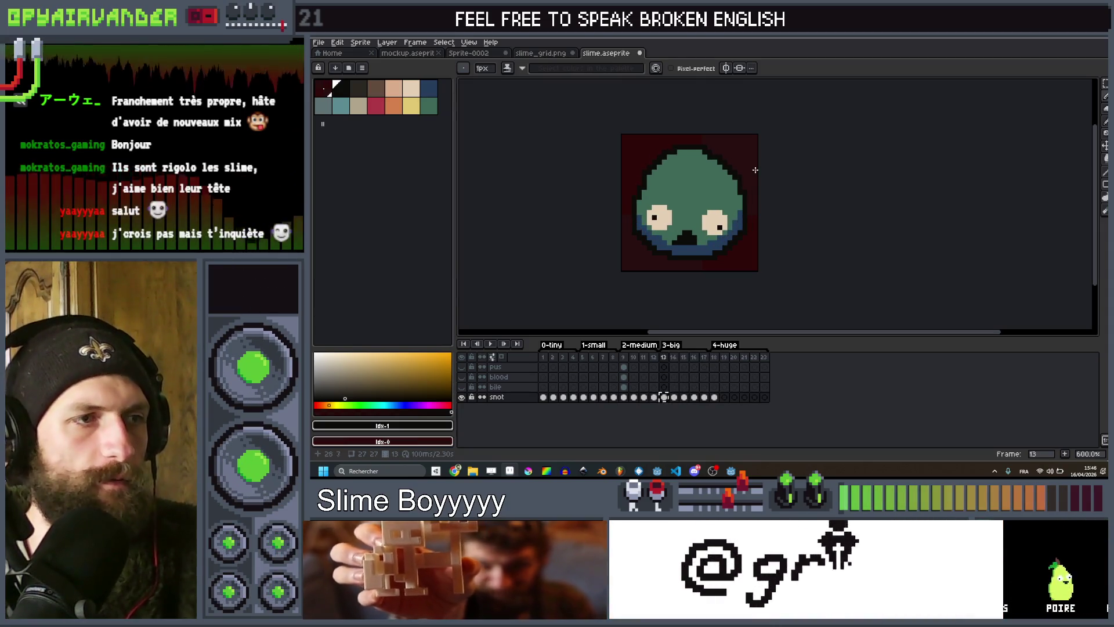
{"action": "key", "text": "Right"}
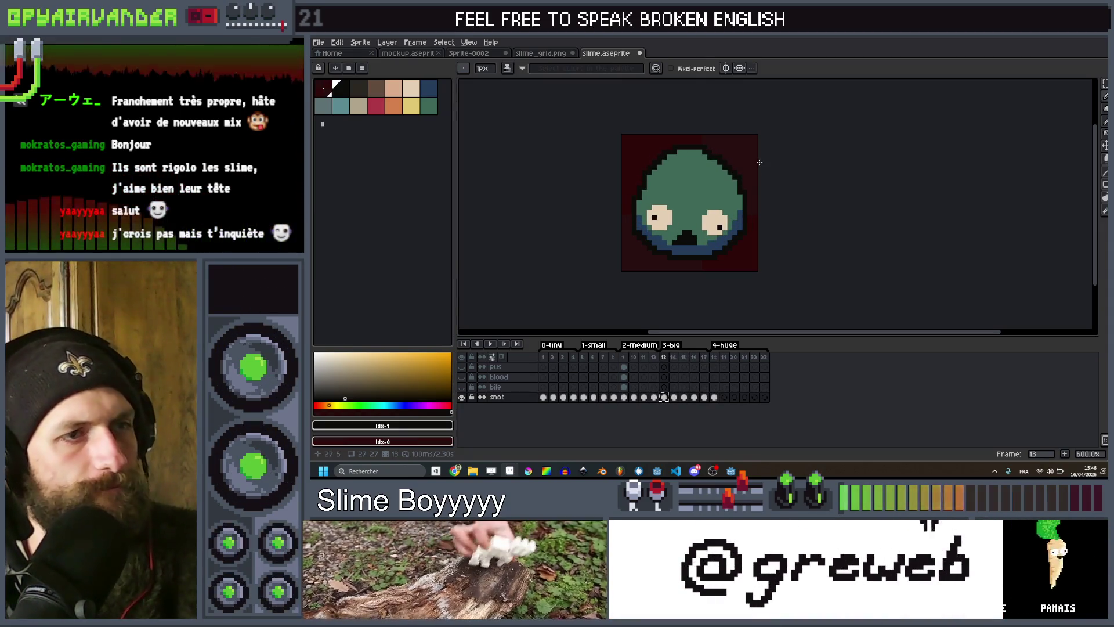
{"action": "key", "text": "Right"}
{"action": "key", "text": "Right"}
{"action": "key", "text": "Right"}
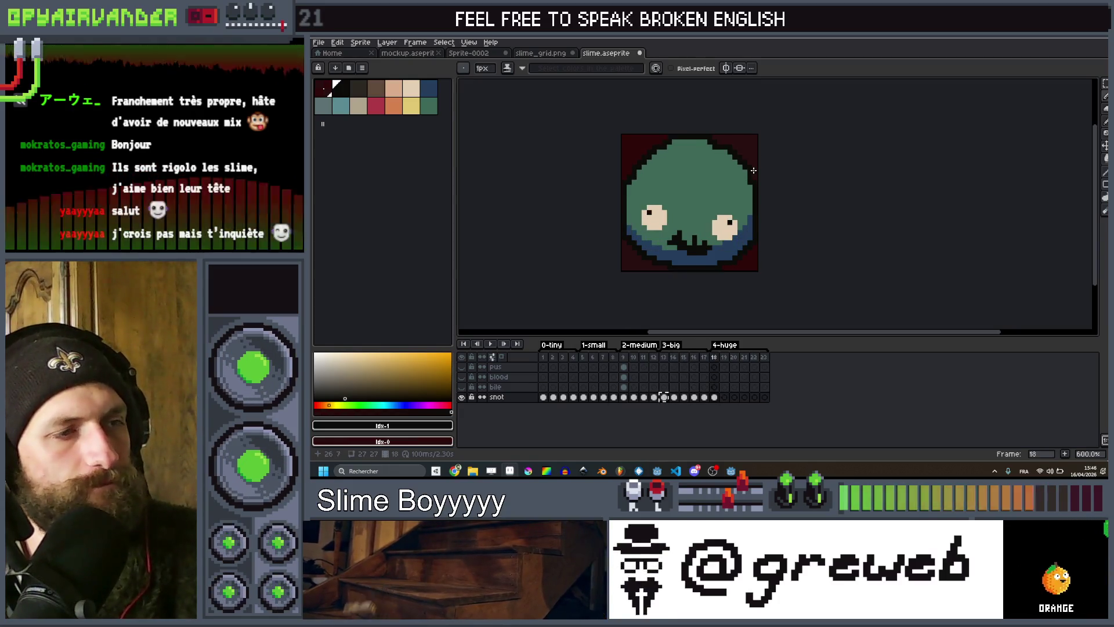
{"action": "key", "text": "Left"}
{"action": "key", "text": "Right"}
{"action": "scroll", "coordinate": [735, 182], "scroll_direction": "up", "scroll_amount": 1}
{"action": "scroll", "coordinate": [735, 182], "scroll_direction": "down", "scroll_amount": 1}
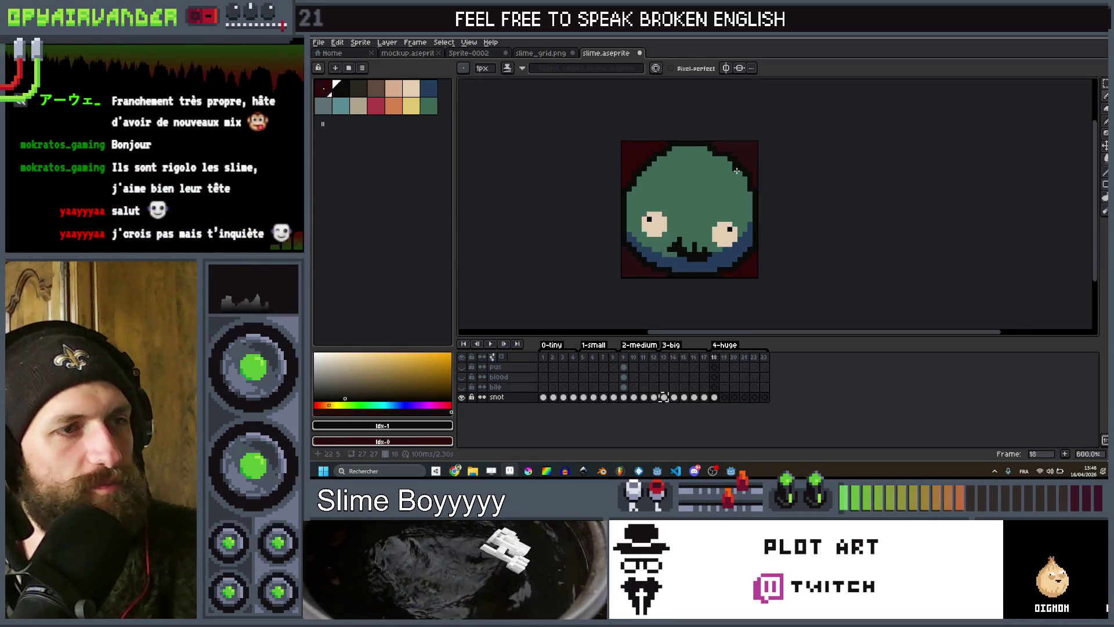
{"action": "left_click", "coordinate": [724, 397]}
Paste the copied slime into the snot layer cels for frames 19 through 23.
{"action": "key", "text": "ctrl+v"}
{"action": "left_click", "coordinate": [734, 397]}
{"action": "key", "text": "ctrl+v"}
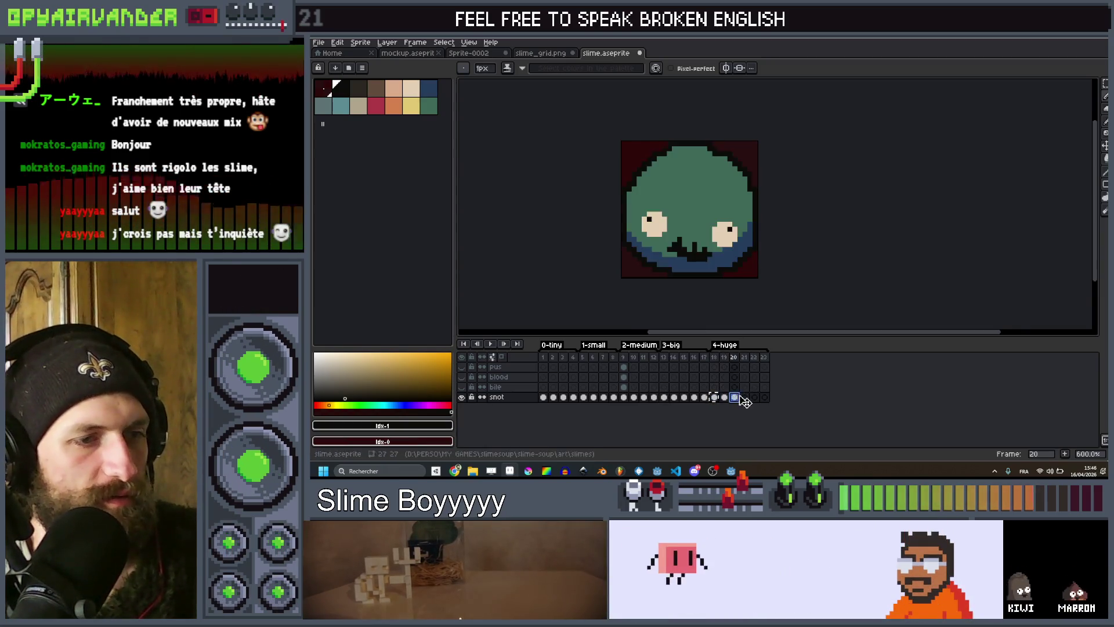
{"action": "left_click", "coordinate": [744, 398]}
{"action": "key", "text": "ctrl+v"}
{"action": "left_click", "coordinate": [754, 398]}
{"action": "key", "text": "ctrl+v"}
{"action": "left_click", "coordinate": [764, 398]}
{"action": "key", "text": "ctrl+v"}
On frame 20, paint green over the upper-left outline pixels.
{"action": "scroll", "coordinate": [758, 149], "scroll_direction": "down", "scroll_amount": 1}
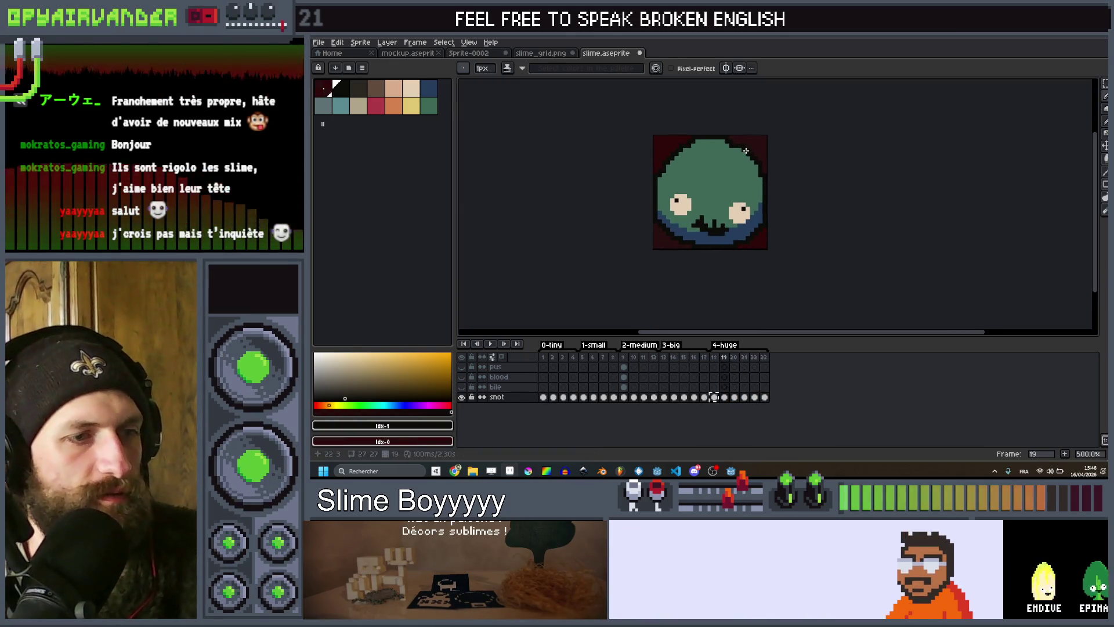
{"action": "key", "text": "Left"}
{"action": "scroll", "coordinate": [697, 128], "scroll_direction": "up", "scroll_amount": 4}
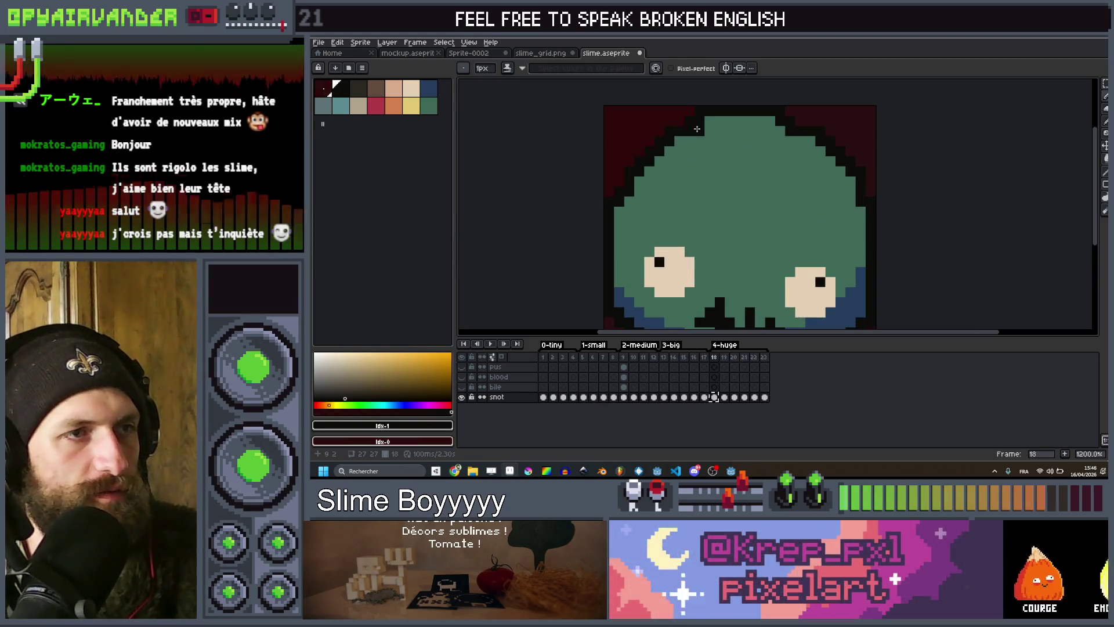
{"action": "key", "text": "Right"}
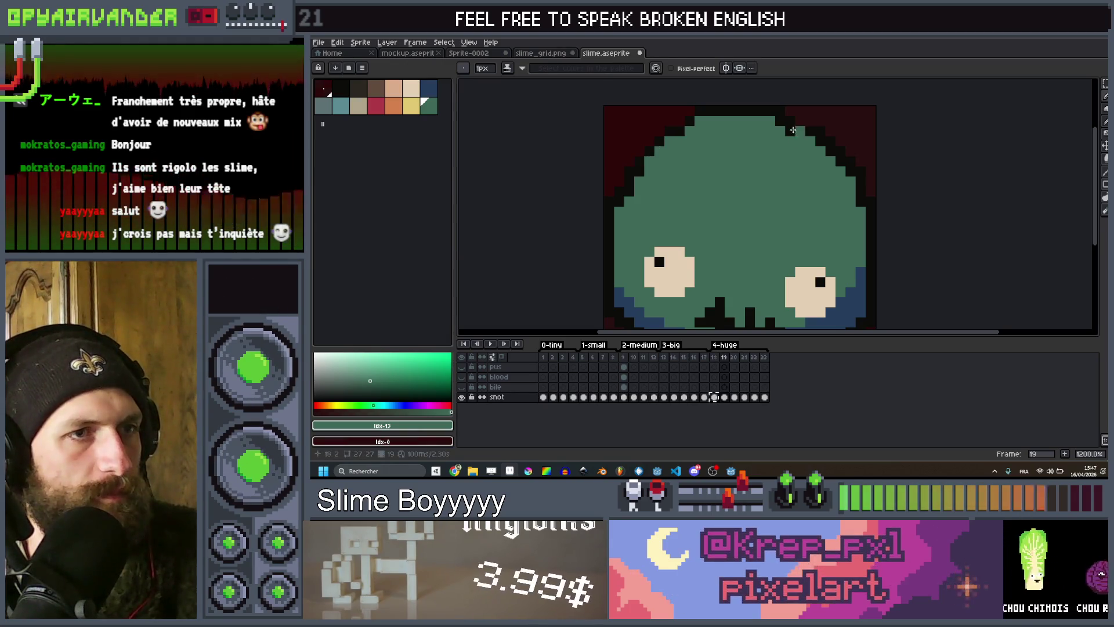
{"action": "key", "text": "Right"}
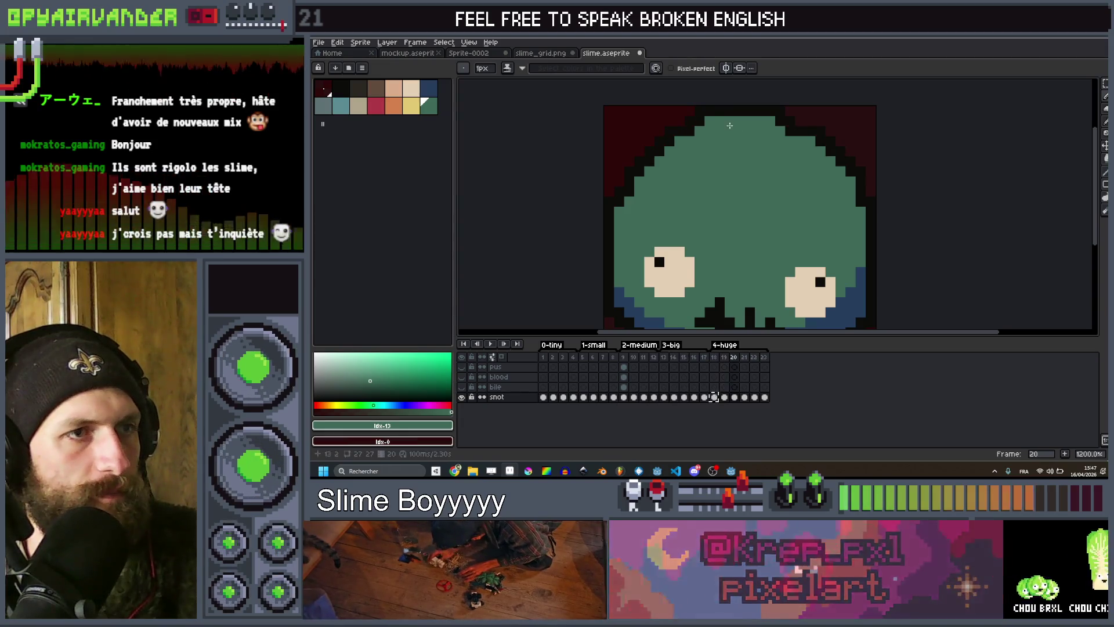
{"action": "left_click_drag", "start_coordinate": [660, 146], "coordinate": [641, 167]}
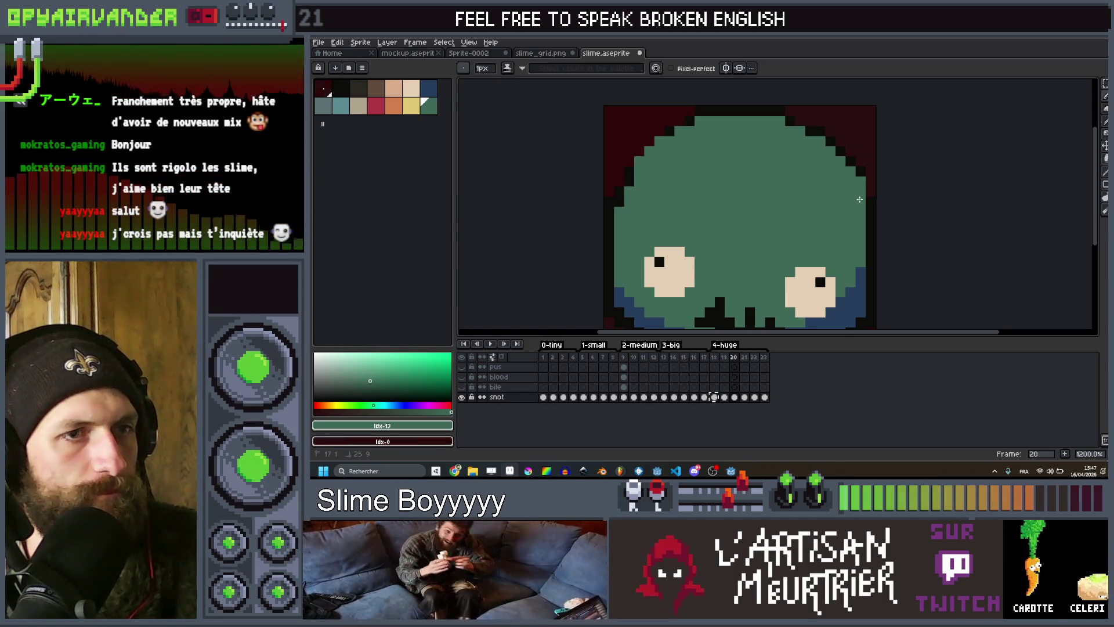
Pick the blue colour and paint frame 22's bottom-right outline pixels blue.
{"action": "scroll", "coordinate": [859, 199], "scroll_direction": "down", "scroll_amount": 5}
{"action": "scroll", "coordinate": [880, 243], "scroll_direction": "up", "scroll_amount": 3}
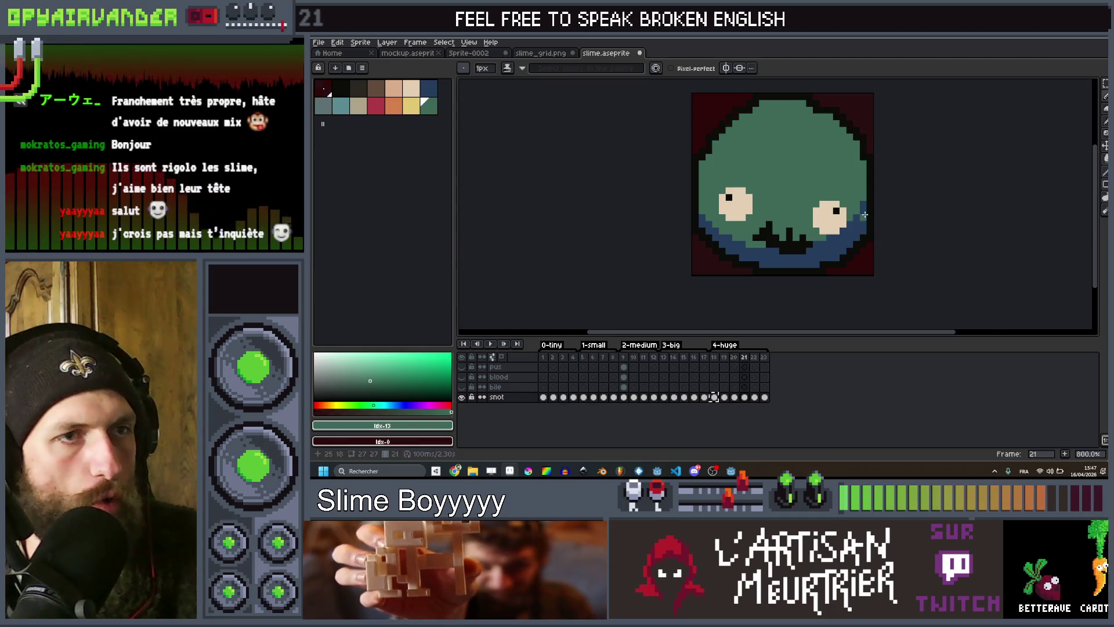
{"action": "scroll", "coordinate": [865, 214], "scroll_direction": "up", "scroll_amount": 1}
{"action": "scroll", "coordinate": [878, 185], "scroll_direction": "up", "scroll_amount": 1}
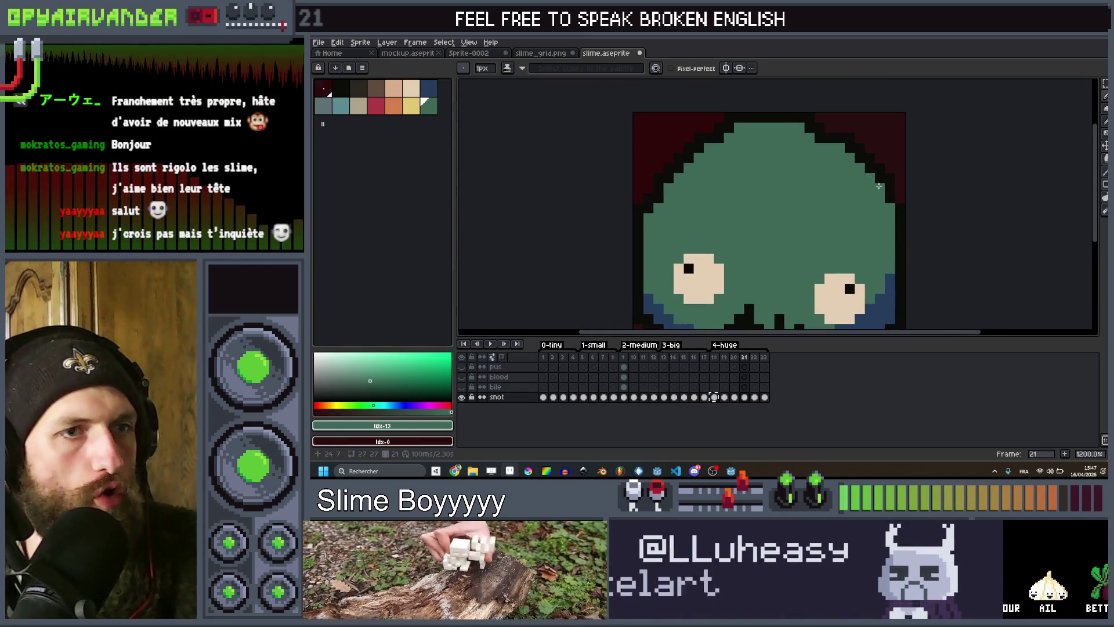
{"action": "scroll", "coordinate": [650, 145], "scroll_direction": "down", "scroll_amount": 1}
{"action": "scroll", "coordinate": [656, 246], "scroll_direction": "up", "scroll_amount": 1}
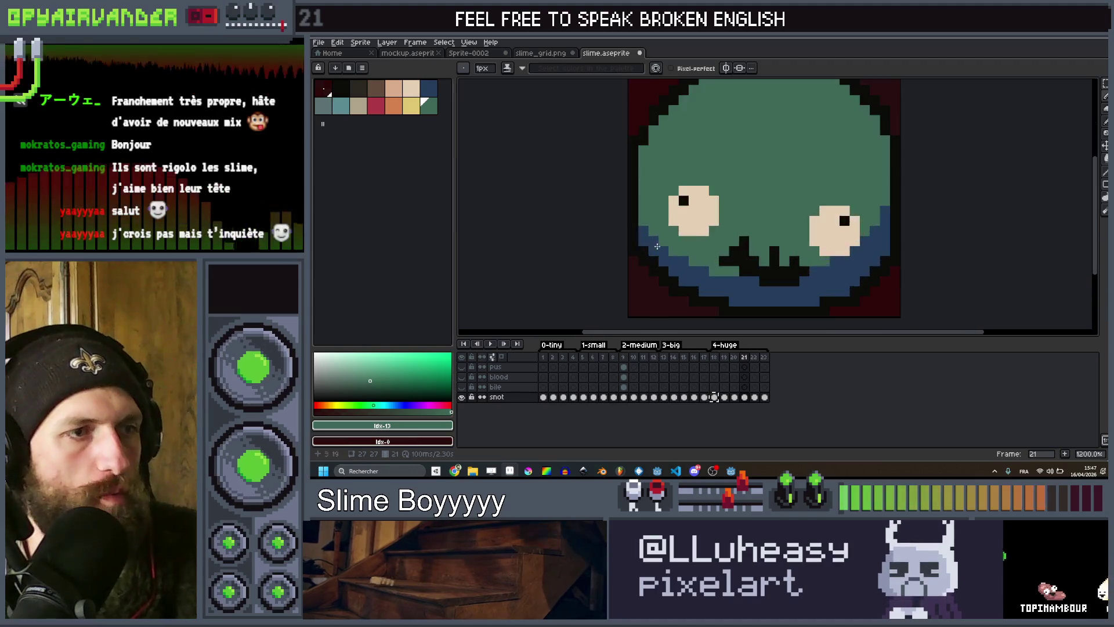
{"action": "scroll", "coordinate": [657, 246], "scroll_direction": "up", "scroll_amount": 1}
{"action": "left_click", "coordinate": [656, 244], "text": "alt"}
{"action": "scroll", "coordinate": [661, 192], "scroll_direction": "down", "scroll_amount": 2}
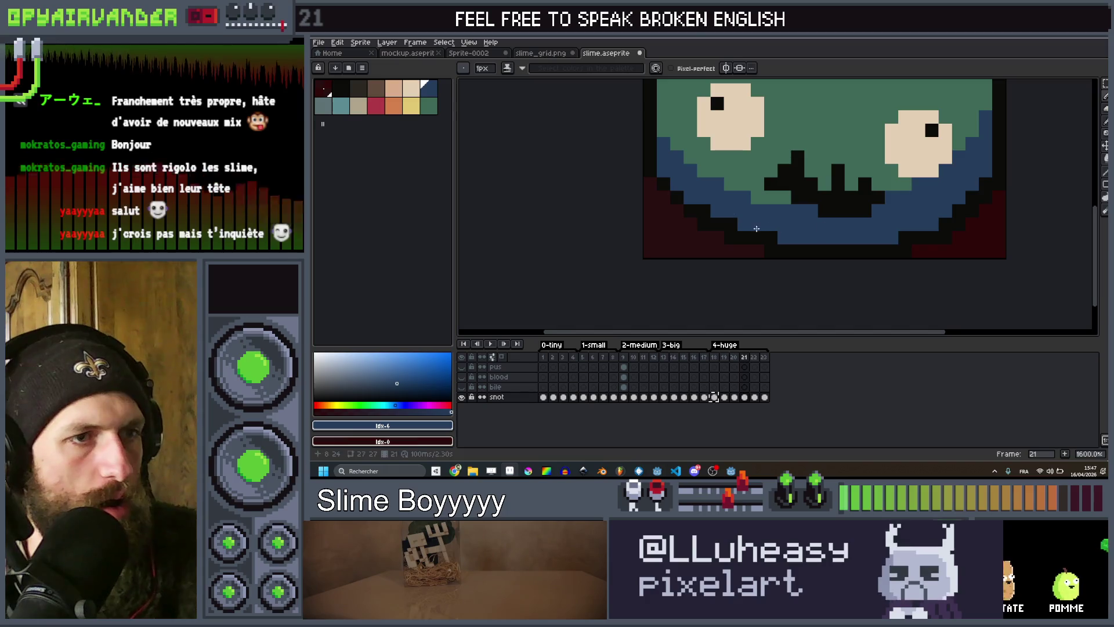
{"action": "key", "text": "Right"}
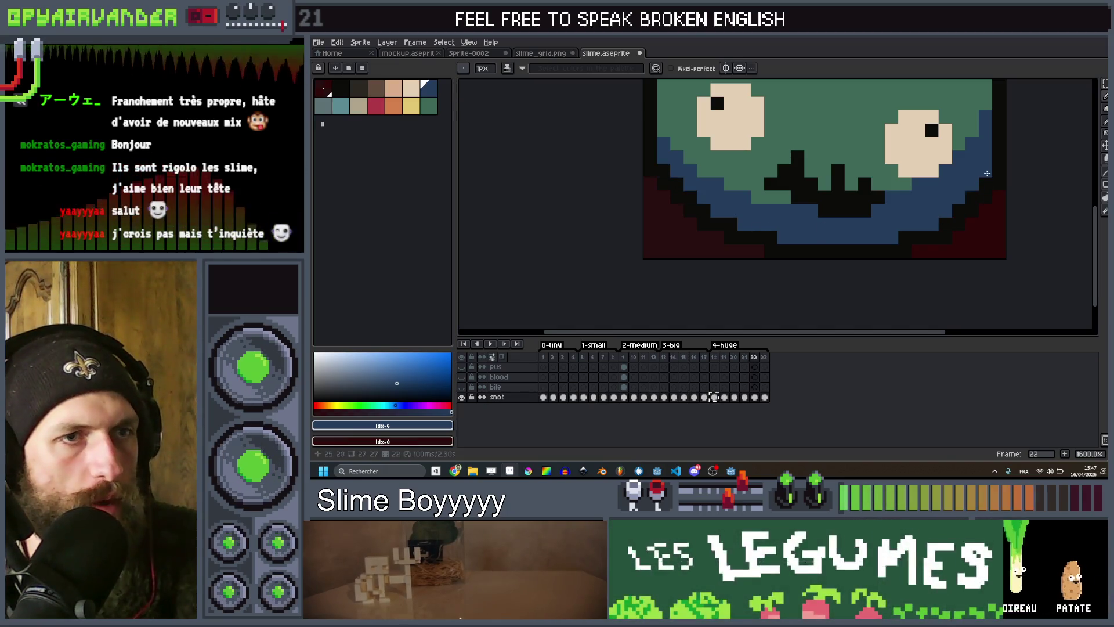
{"action": "left_click_drag", "start_coordinate": [933, 235], "coordinate": [904, 235]}
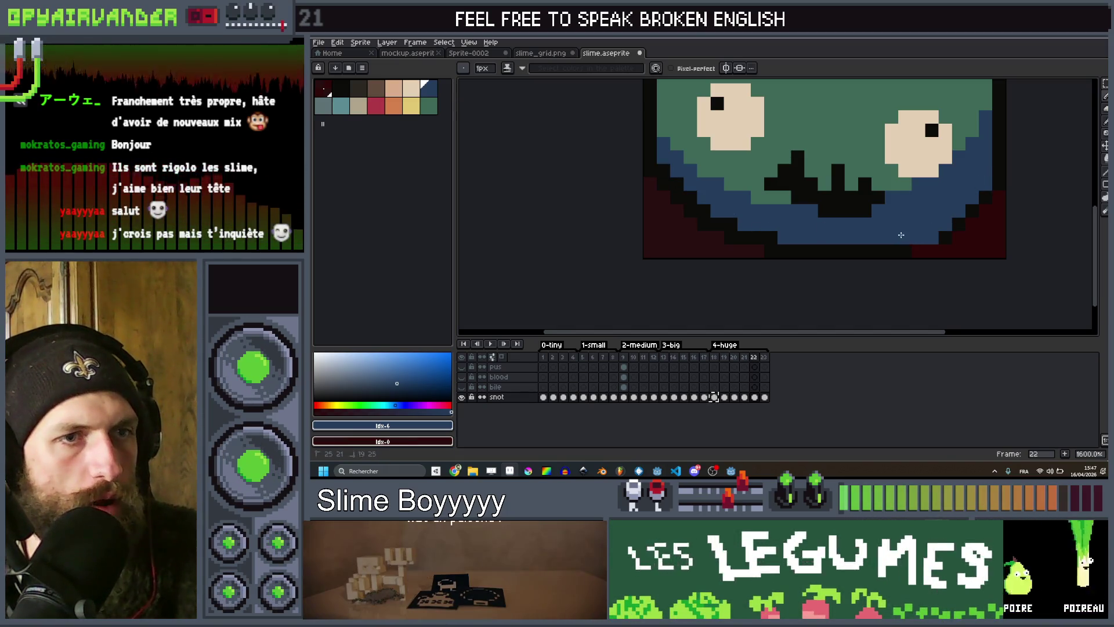
{"action": "scroll", "coordinate": [731, 220], "scroll_direction": "down", "scroll_amount": 4}
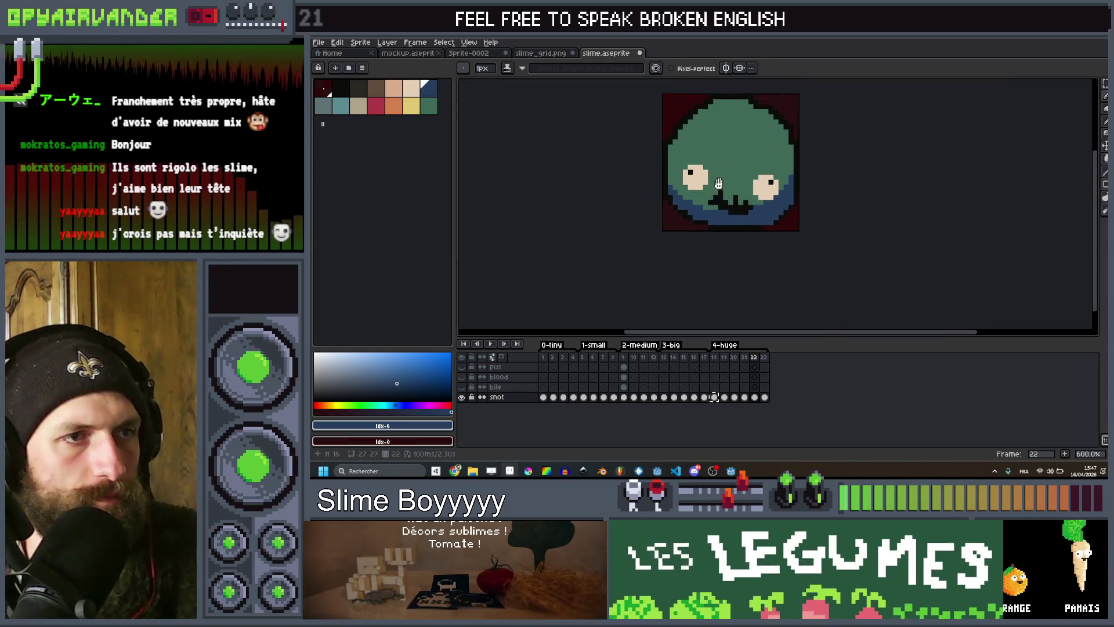
Paint a blue outline pixel at the bottom-left edge of frame 23.
{"action": "key", "text": "Right"}
{"action": "scroll", "coordinate": [716, 279], "scroll_direction": "up", "scroll_amount": 4}
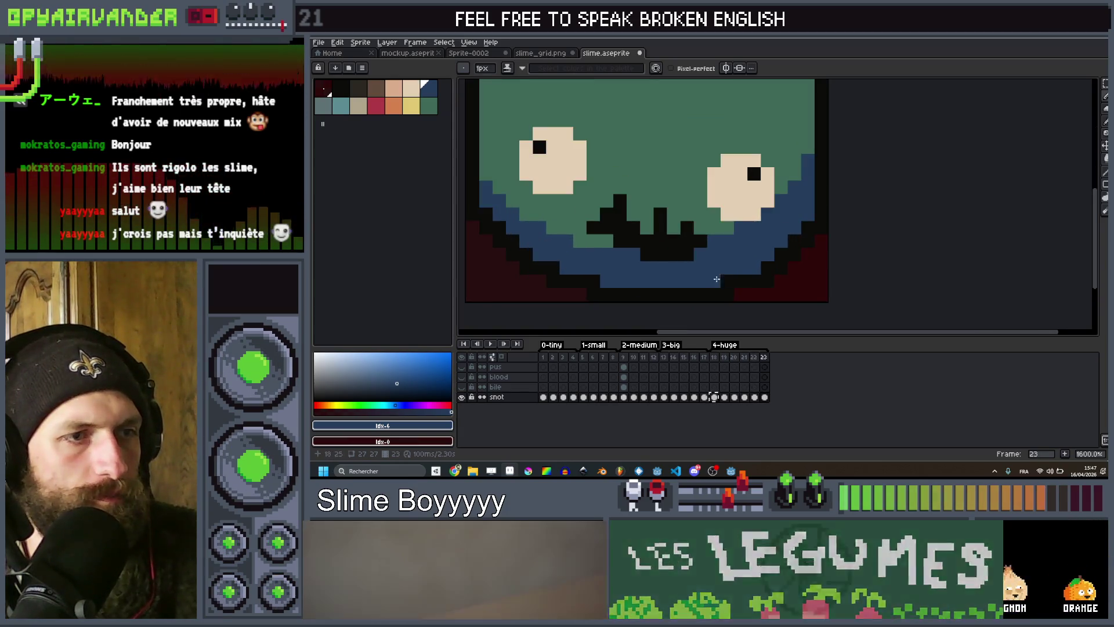
{"action": "left_click", "coordinate": [592, 281]}
{"action": "scroll", "coordinate": [590, 283], "scroll_direction": "down", "scroll_amount": 3}
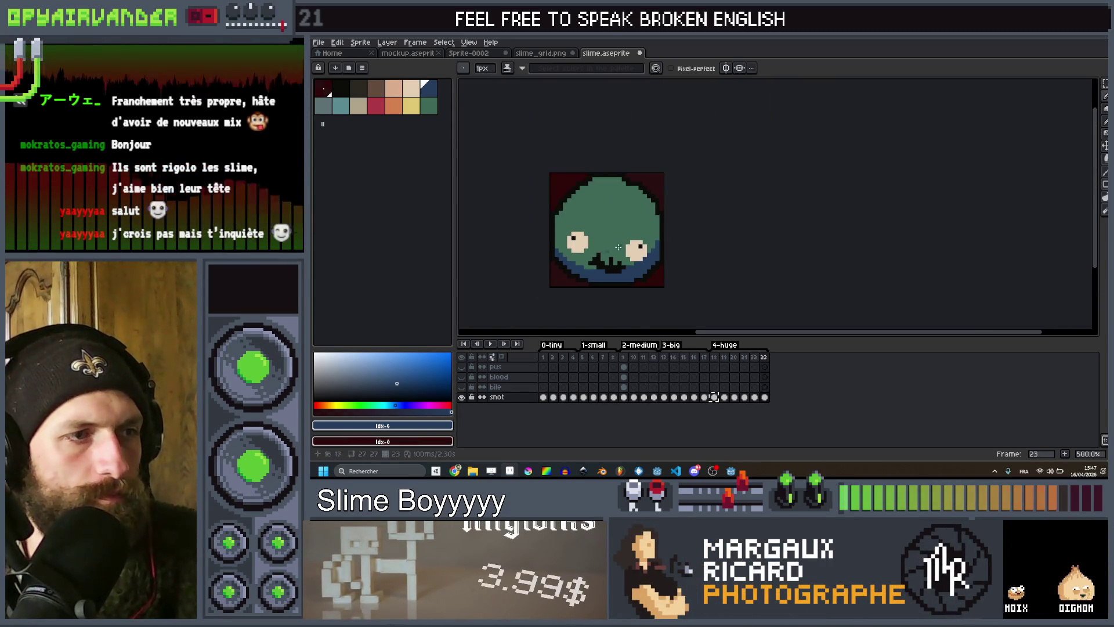
{"action": "scroll", "coordinate": [634, 286], "scroll_direction": "up", "scroll_amount": 2}
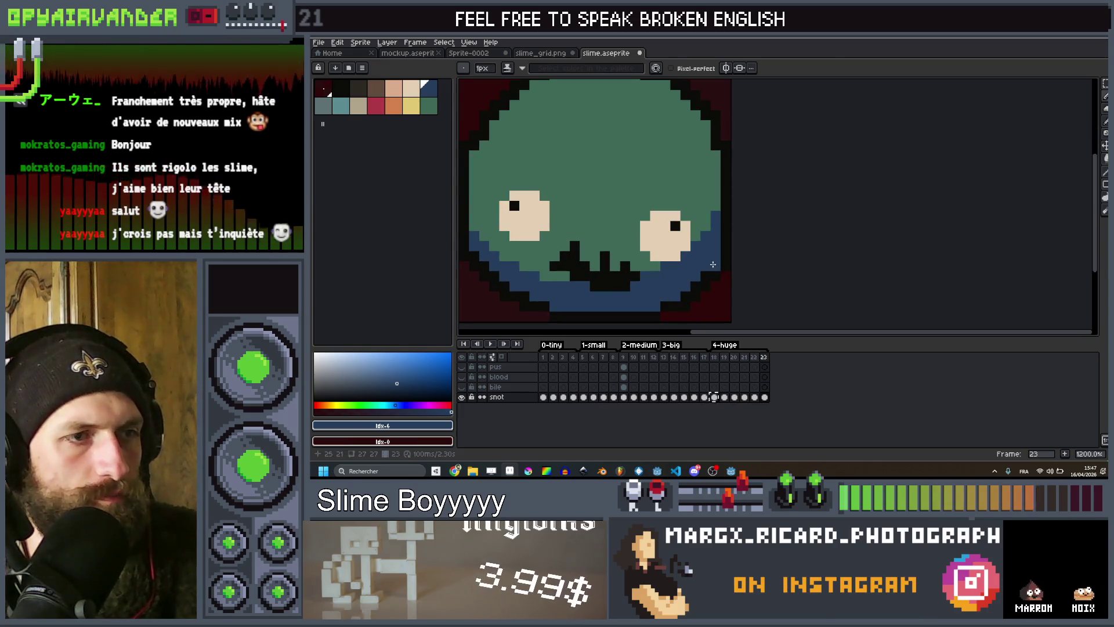
Play the animation through all slime sizes from frame 22.
{"action": "key", "text": "Left"}
{"action": "scroll", "coordinate": [668, 244], "scroll_direction": "down", "scroll_amount": 3}
{"action": "scroll", "coordinate": [644, 223], "scroll_direction": "up", "scroll_amount": 1}
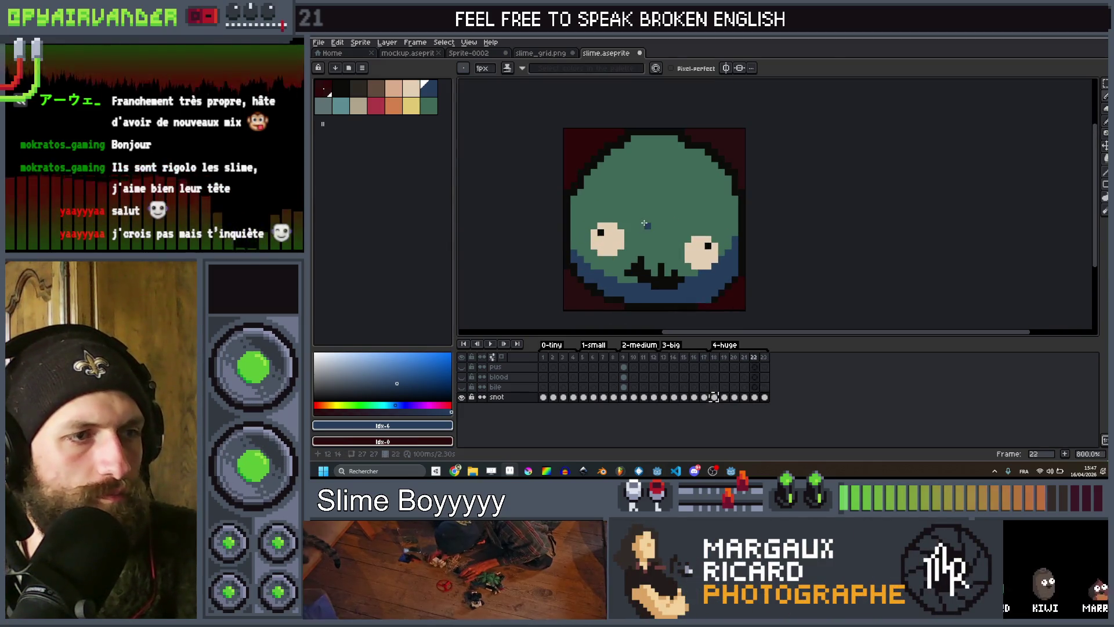
{"action": "key", "text": "Return"}
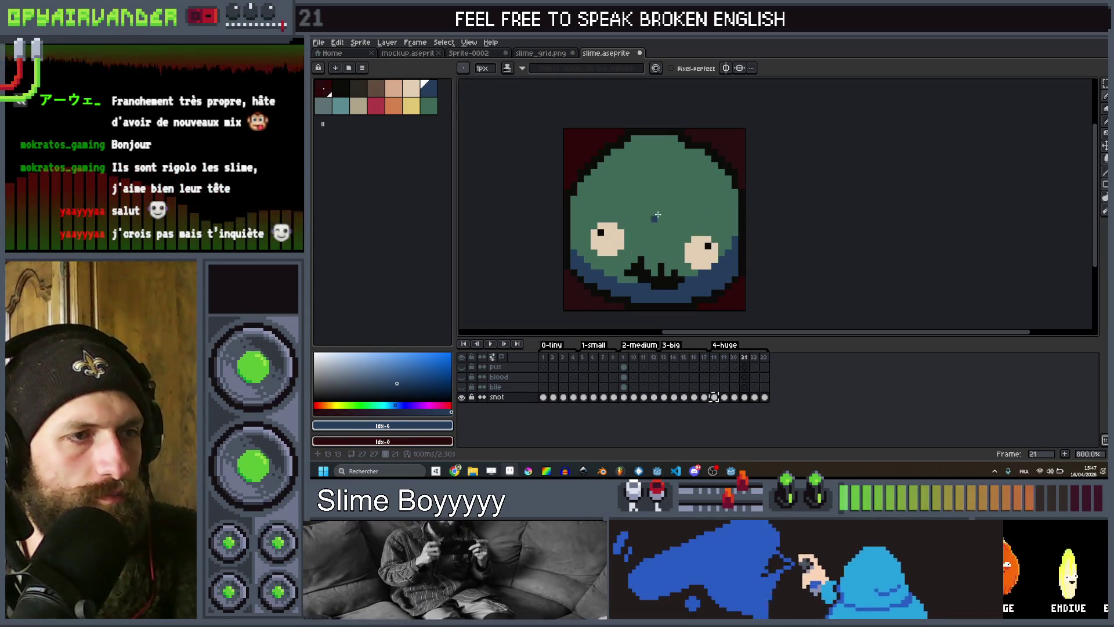
{"action": "scroll", "coordinate": [600, 158], "scroll_direction": "up", "scroll_amount": 3}
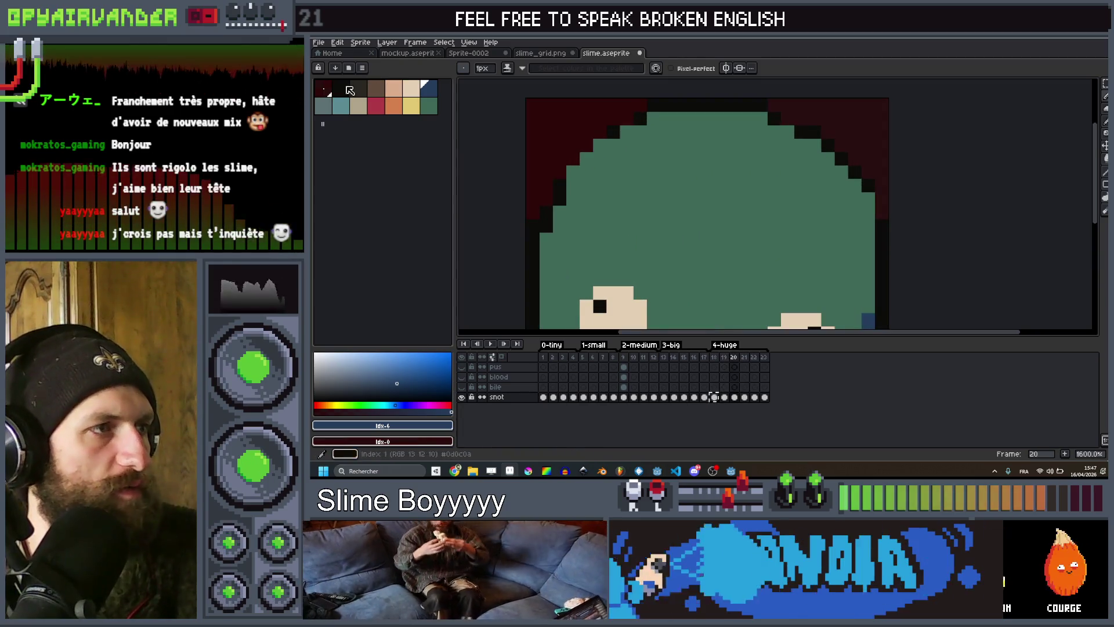
Redraw frame 20's outline dark along the top row and down the left edge.
{"action": "left_click", "coordinate": [347, 88]}
{"action": "left_click_drag", "start_coordinate": [647, 107], "coordinate": [773, 104]}
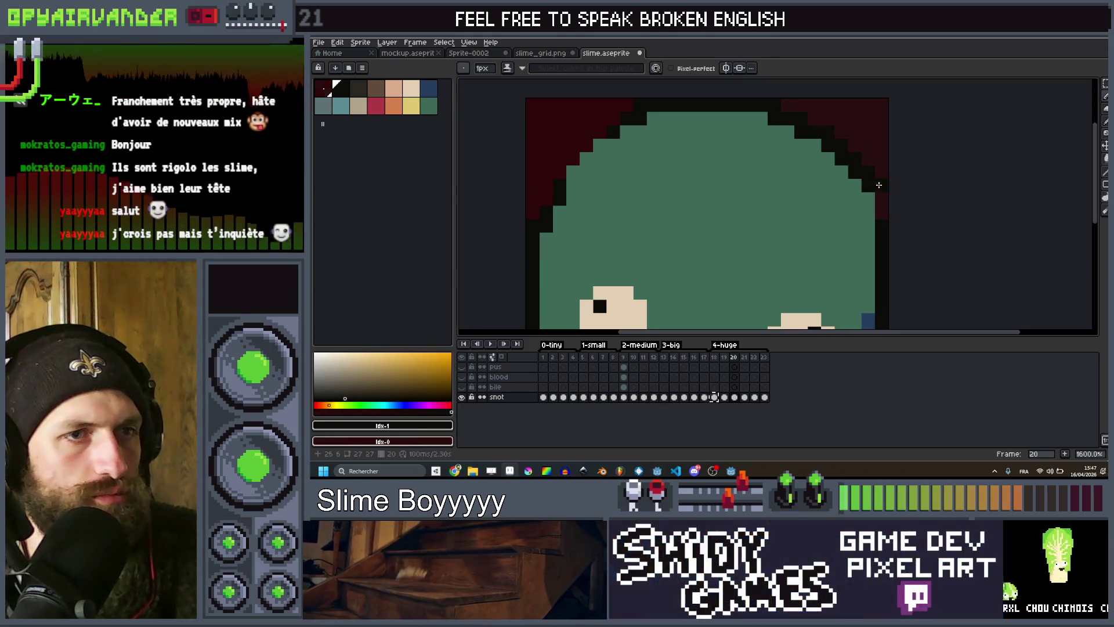
{"action": "scroll", "coordinate": [881, 215], "scroll_direction": "down", "scroll_amount": 3}
{"action": "scroll", "coordinate": [789, 169], "scroll_direction": "up", "scroll_amount": 5}
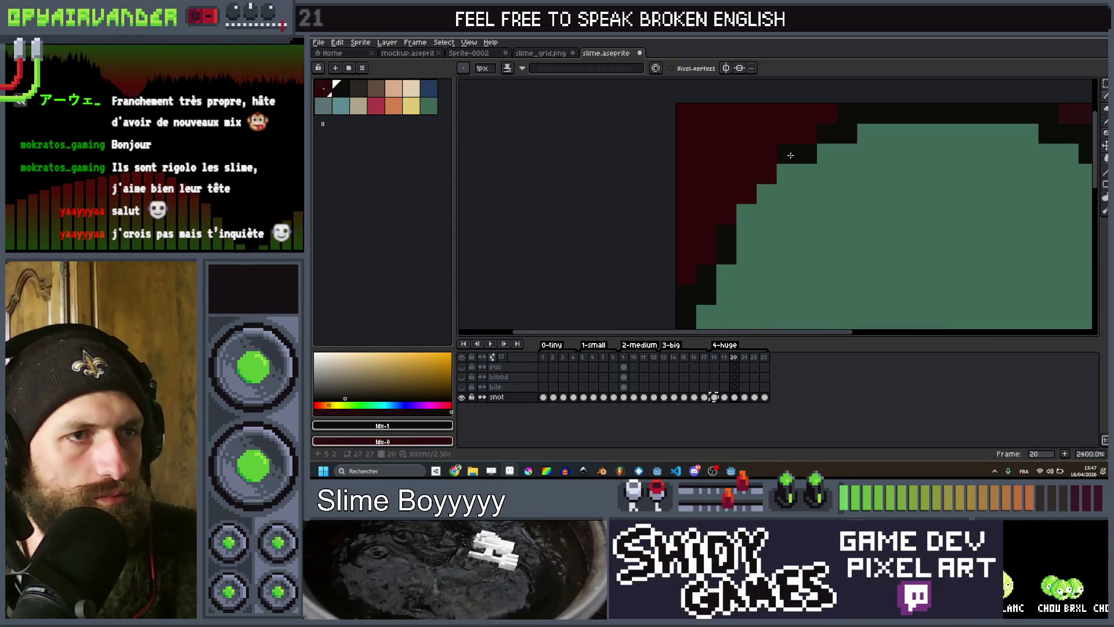
{"action": "left_click", "coordinate": [806, 133]}
{"action": "left_click", "coordinate": [769, 157]}
{"action": "left_click_drag", "start_coordinate": [752, 179], "coordinate": [729, 216]}
{"action": "scroll", "coordinate": [708, 255], "scroll_direction": "down", "scroll_amount": 5}
{"action": "key", "text": "Right"}
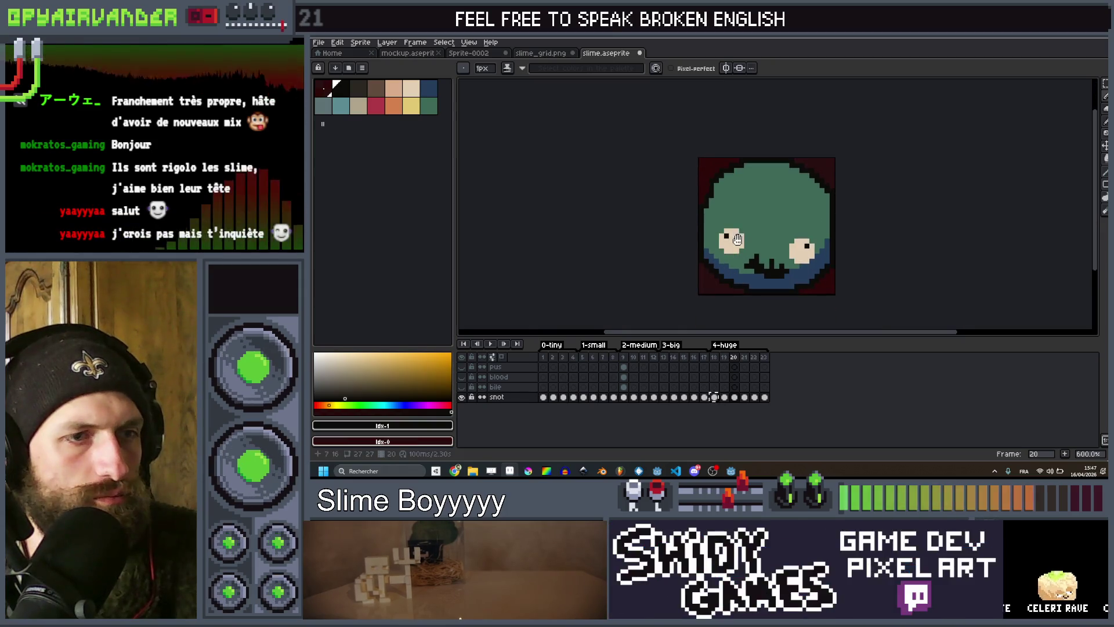
{"action": "scroll", "coordinate": [705, 186], "scroll_direction": "up", "scroll_amount": 3}
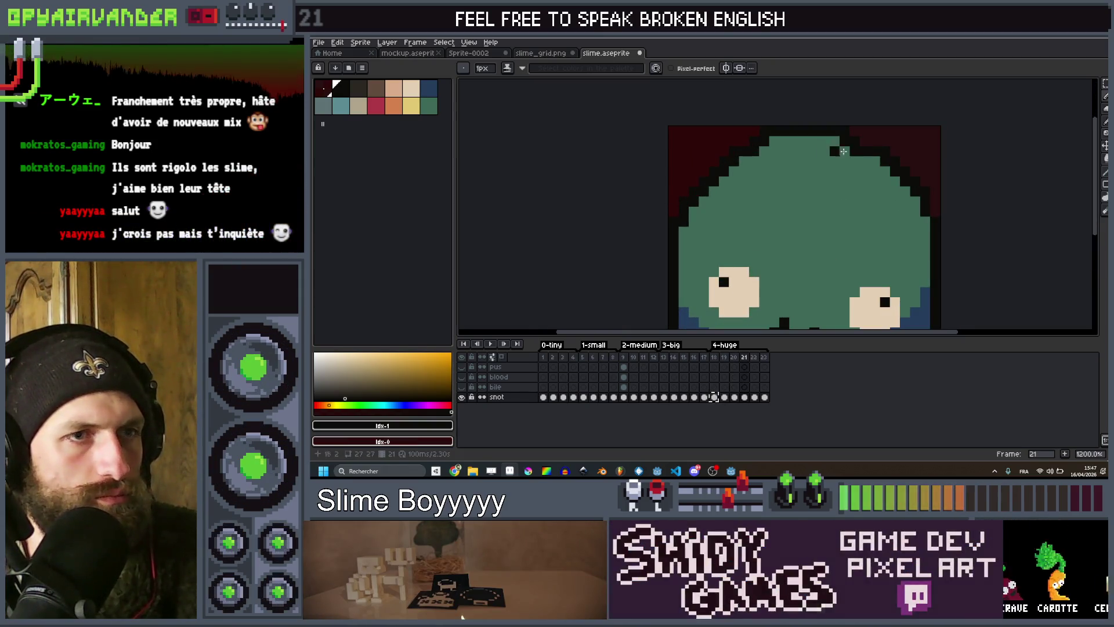
{"action": "scroll", "coordinate": [936, 212], "scroll_direction": "down", "scroll_amount": 3}
{"action": "scroll", "coordinate": [881, 209], "scroll_direction": "up", "scroll_amount": 4}
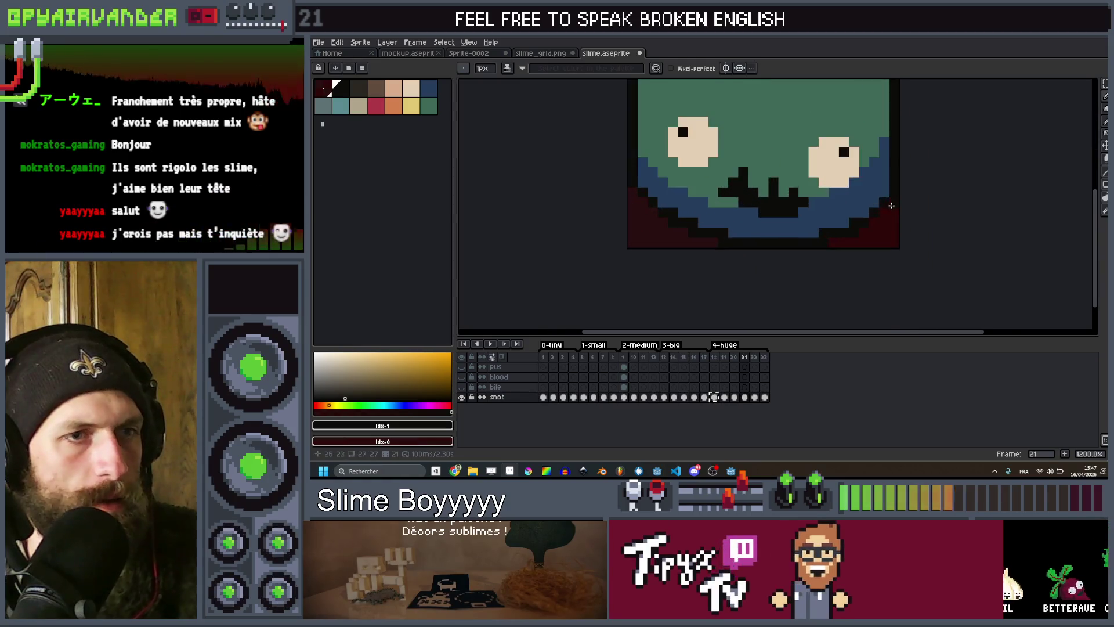
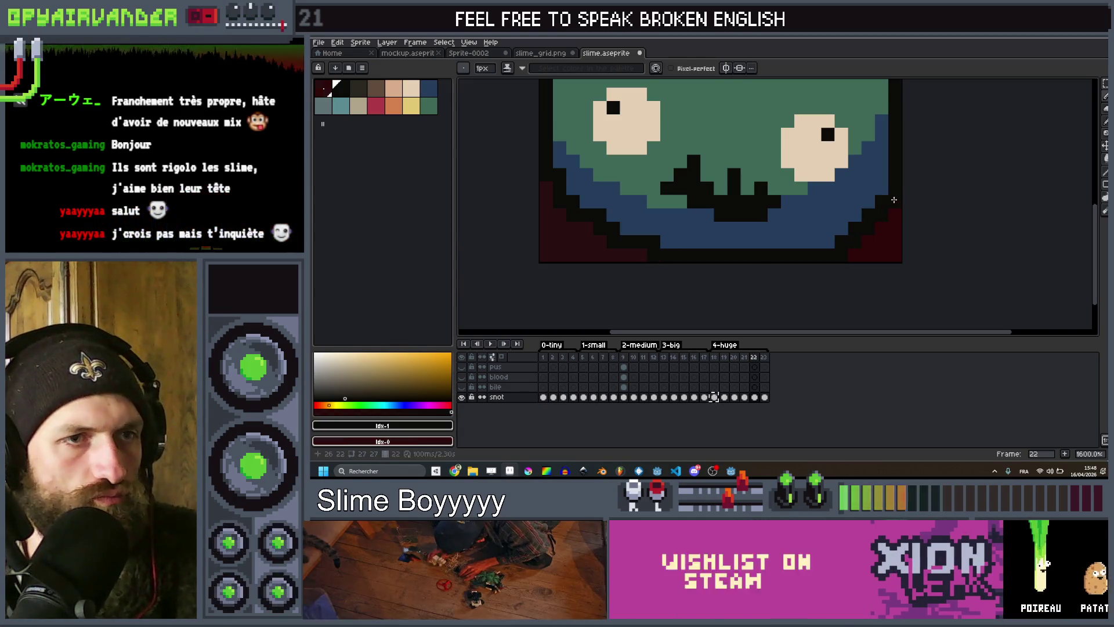
Step through the later frames and zoom to inspect where the green face meets the blue rim.
{"action": "scroll", "coordinate": [893, 200], "scroll_direction": "down", "scroll_amount": 3}
{"action": "scroll", "coordinate": [878, 162], "scroll_direction": "up", "scroll_amount": 3}
{"action": "scroll", "coordinate": [839, 179], "scroll_direction": "down", "scroll_amount": 2}
{"action": "key", "text": "Right"}
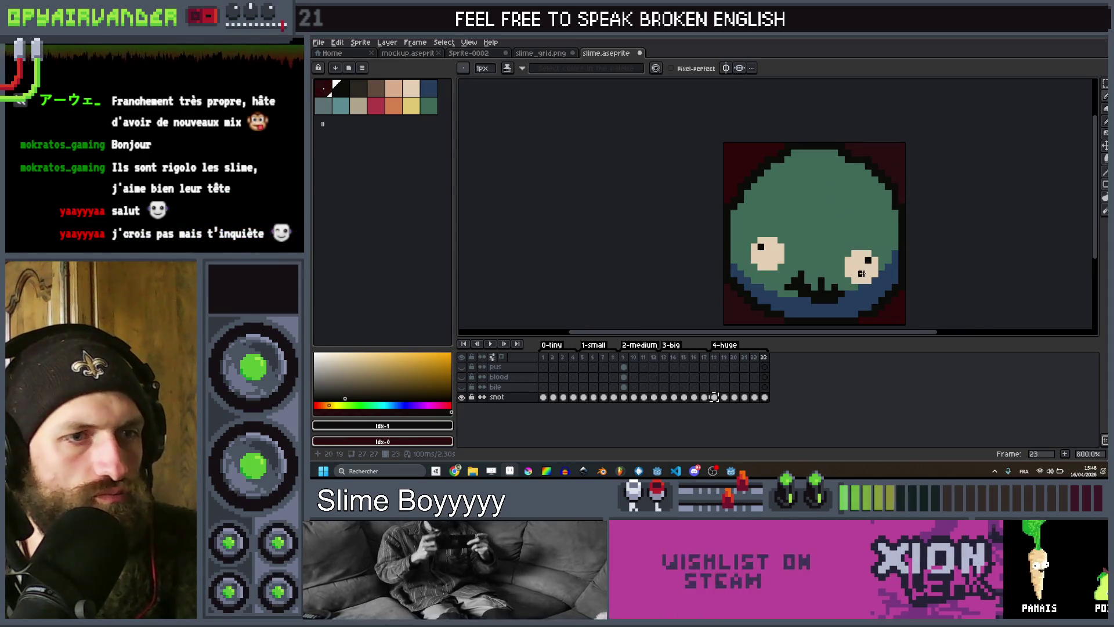
{"action": "scroll", "coordinate": [789, 290], "scroll_direction": "up", "scroll_amount": 3}
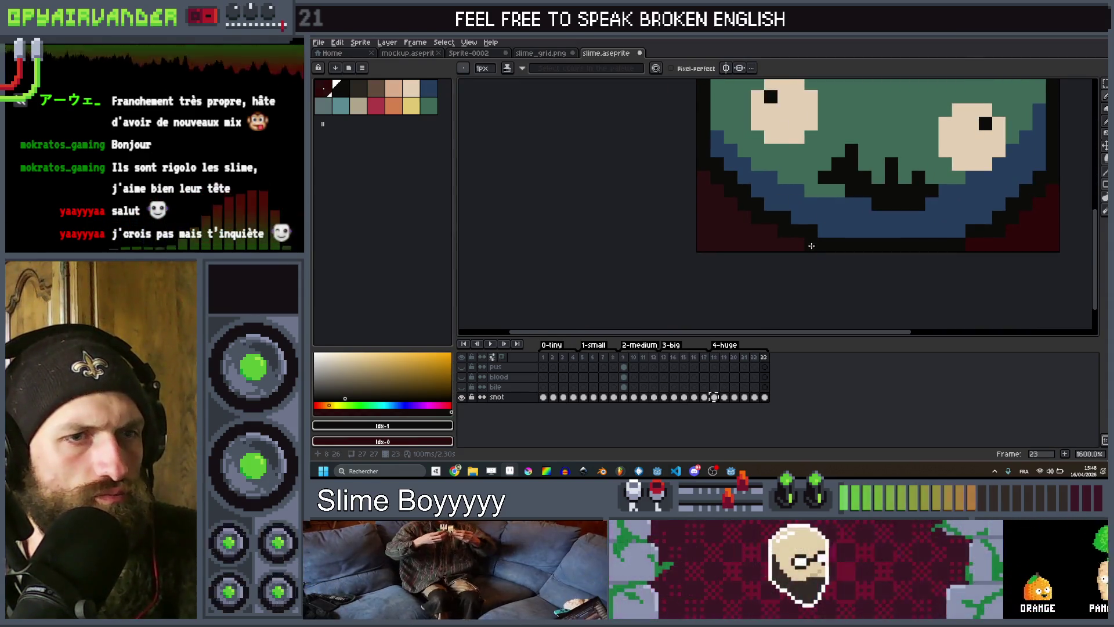
{"action": "scroll", "coordinate": [973, 238], "scroll_direction": "down", "scroll_amount": 4}
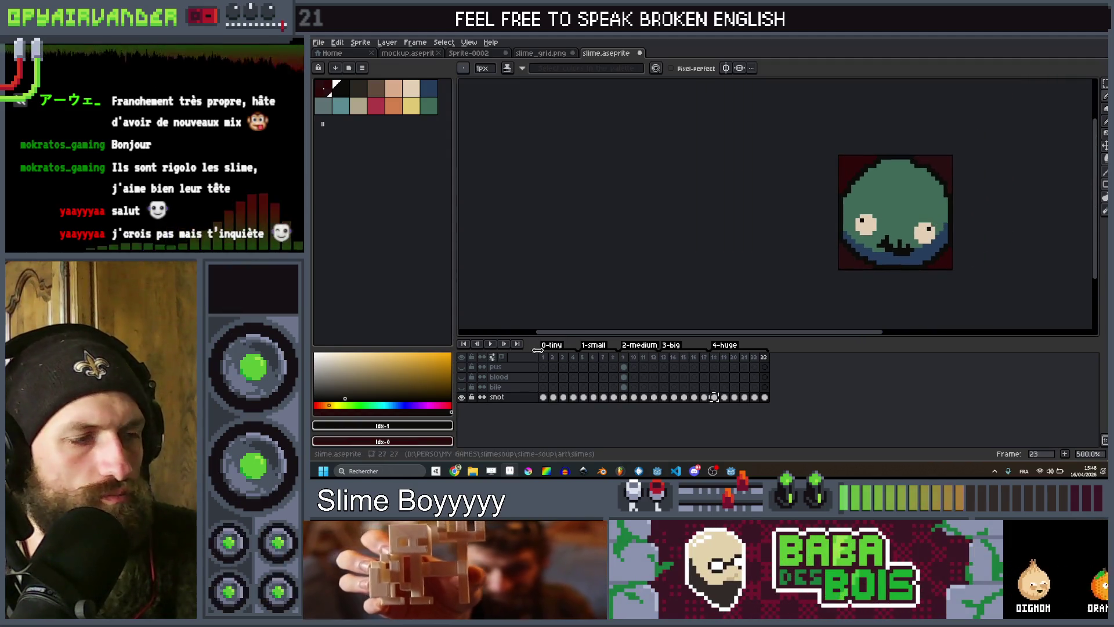
{"action": "scroll", "coordinate": [795, 169], "scroll_direction": "down", "scroll_amount": 3}
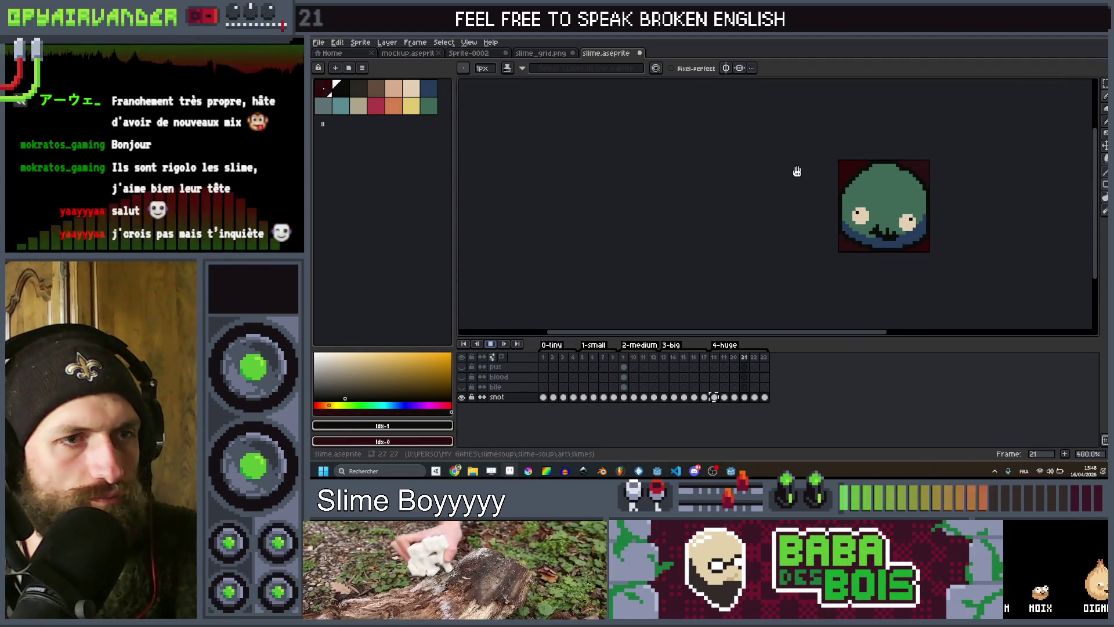
{"action": "key", "text": "Left"}
{"action": "key", "text": "Left"}
{"action": "key", "text": "Left"}
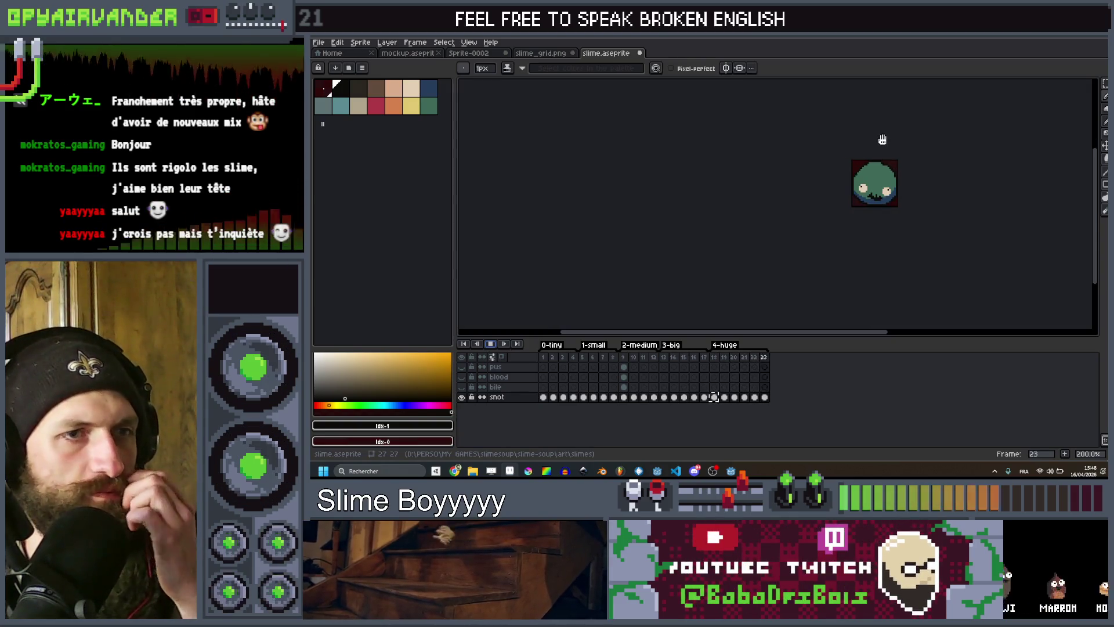
{"action": "scroll", "coordinate": [882, 179], "scroll_direction": "up", "scroll_amount": 4}
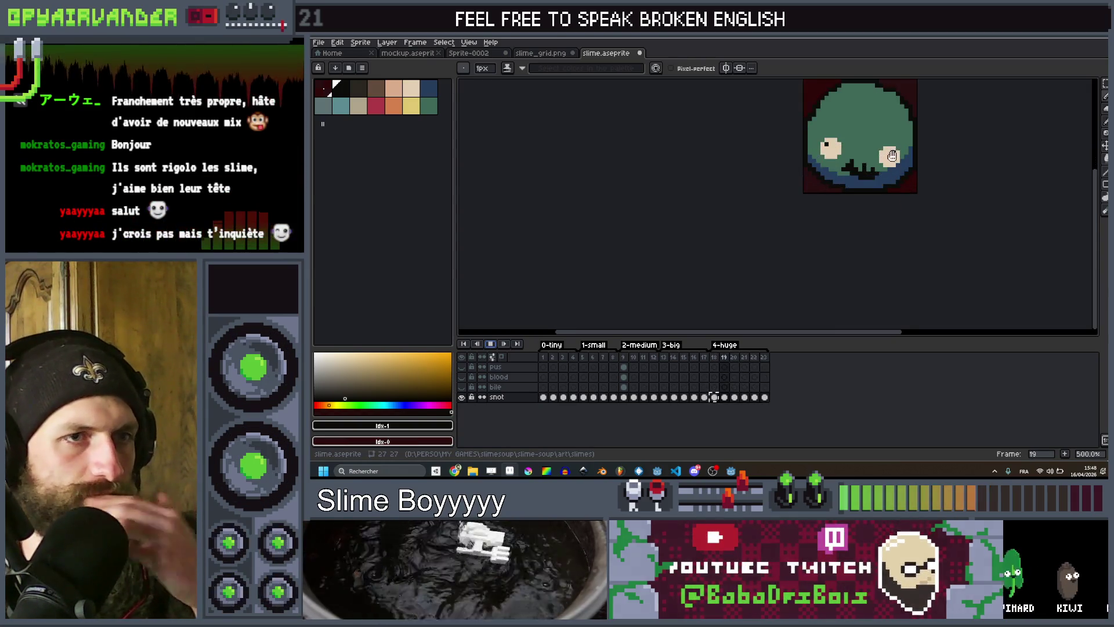
{"action": "key", "text": "Right"}
{"action": "key", "text": "Right"}
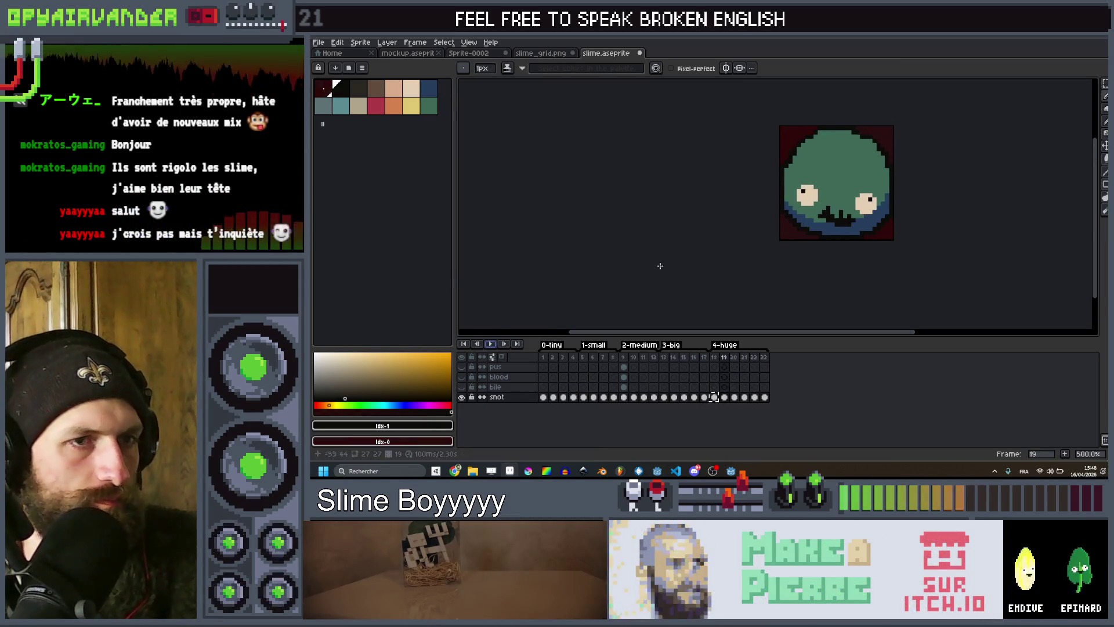
{"action": "scroll", "coordinate": [803, 165], "scroll_direction": "up", "scroll_amount": 5}
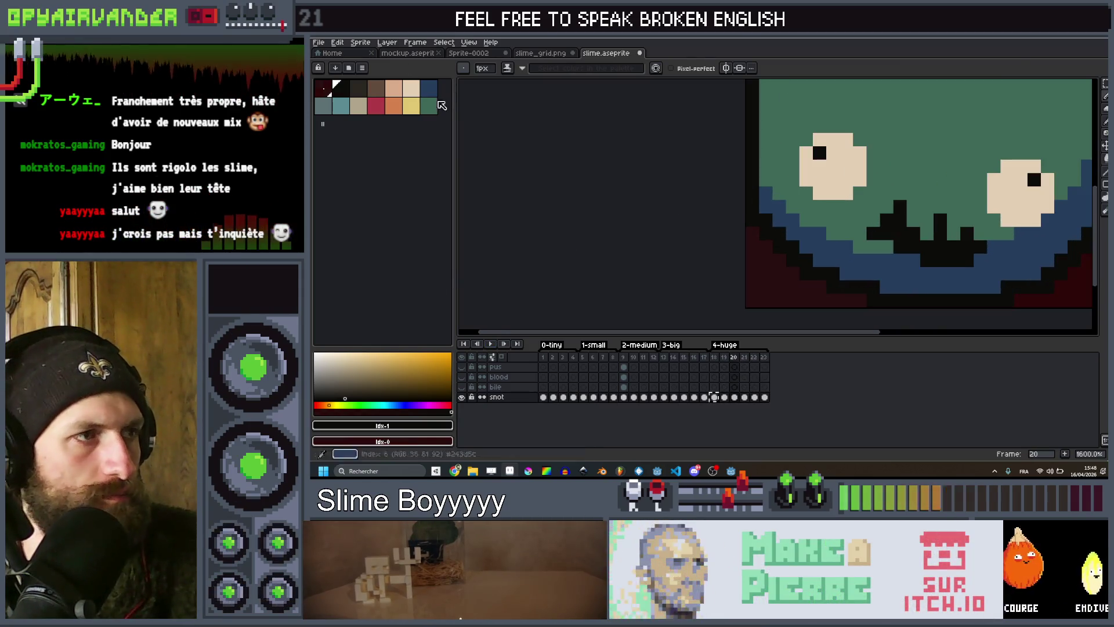
Select the green swatch and paint the rim pixel beside the right eye green on frame 19.
{"action": "left_click", "coordinate": [433, 94]}
{"action": "left_click", "coordinate": [426, 108]}
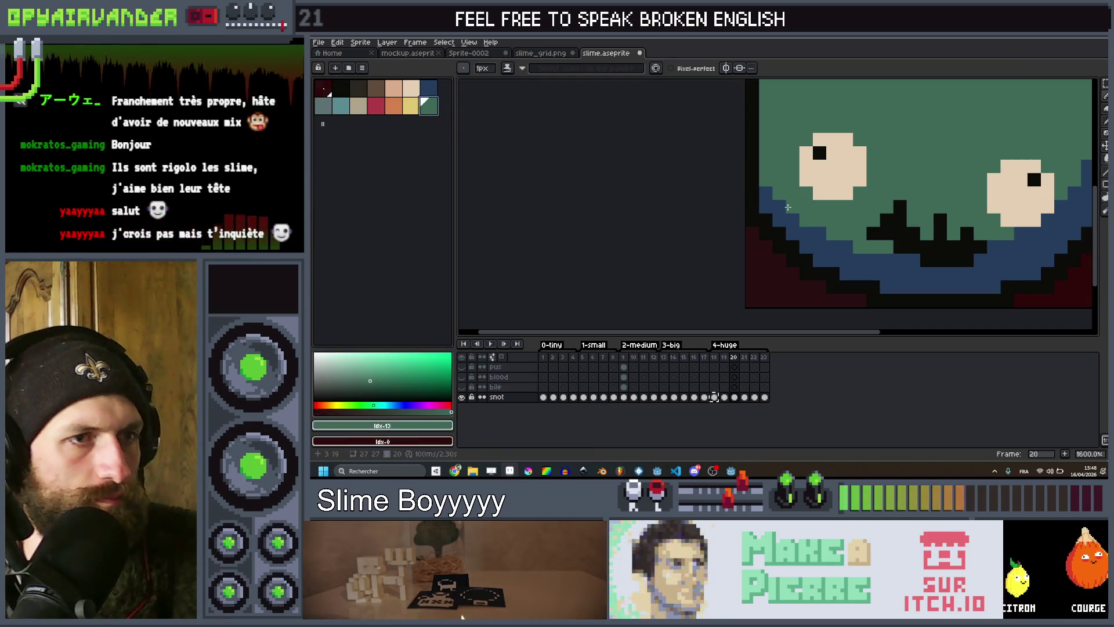
{"action": "key", "text": "Left"}
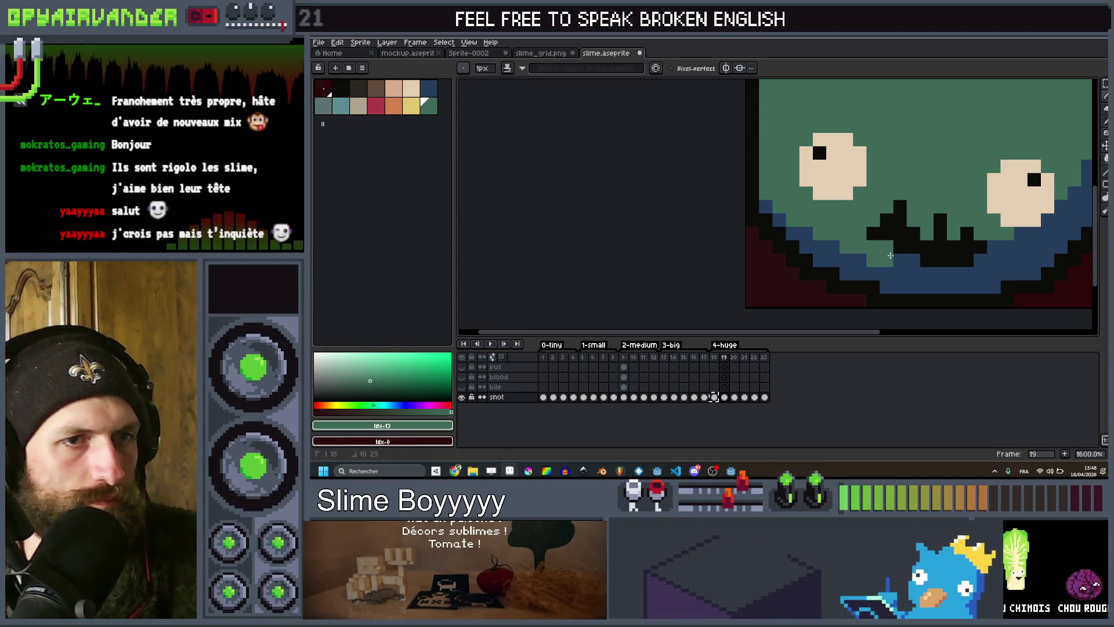
{"action": "scroll", "coordinate": [913, 260], "scroll_direction": "right", "scroll_amount": 3}
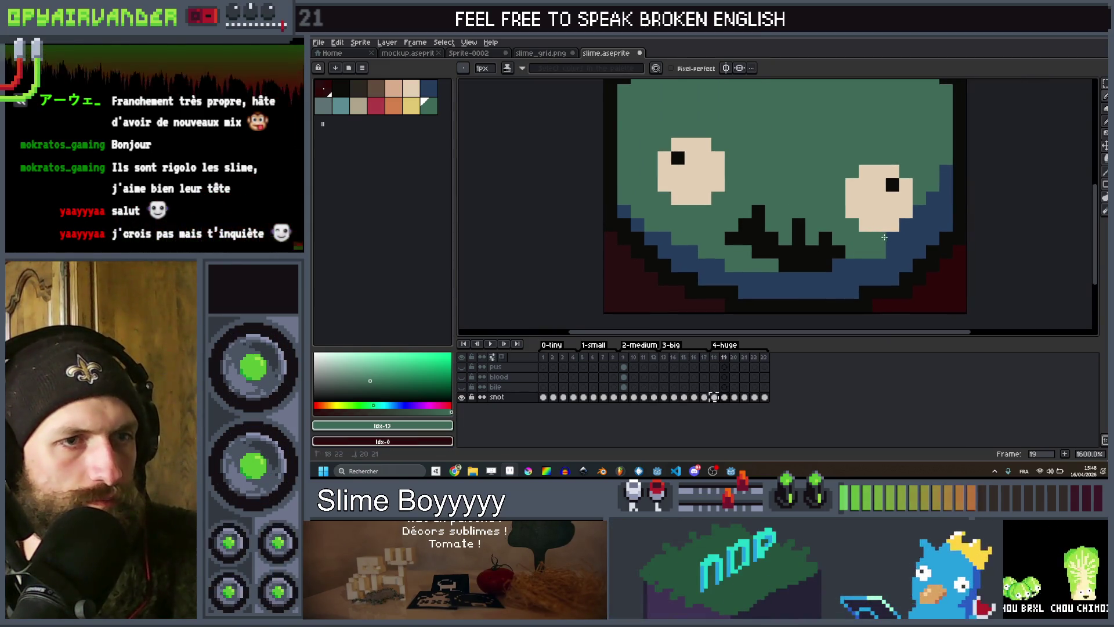
{"action": "left_click", "coordinate": [914, 230]}
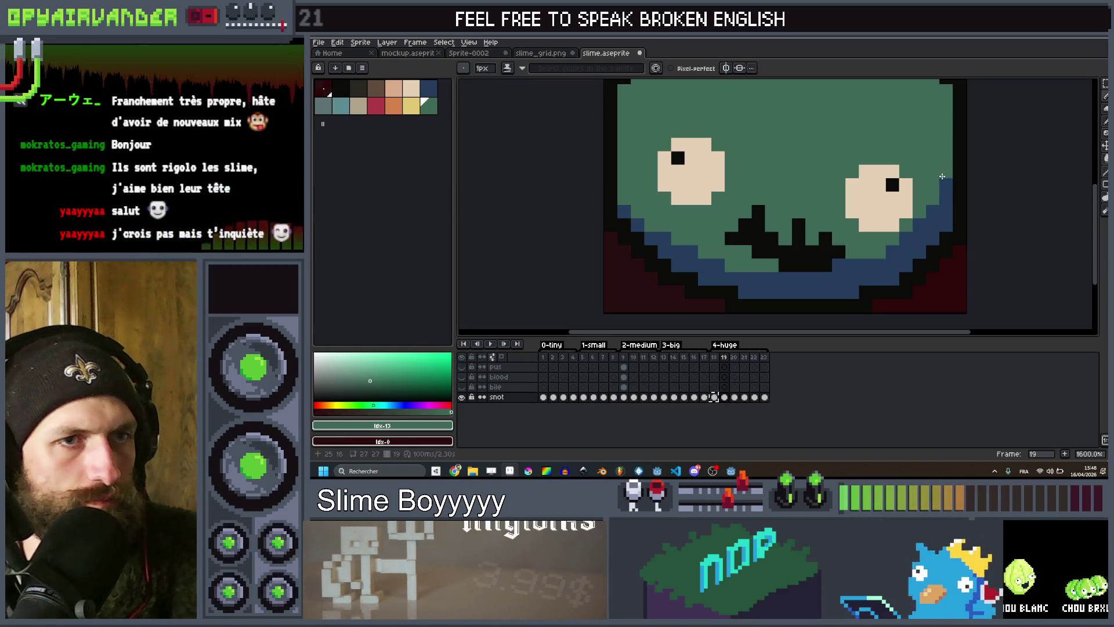
{"action": "key", "text": "Right"}
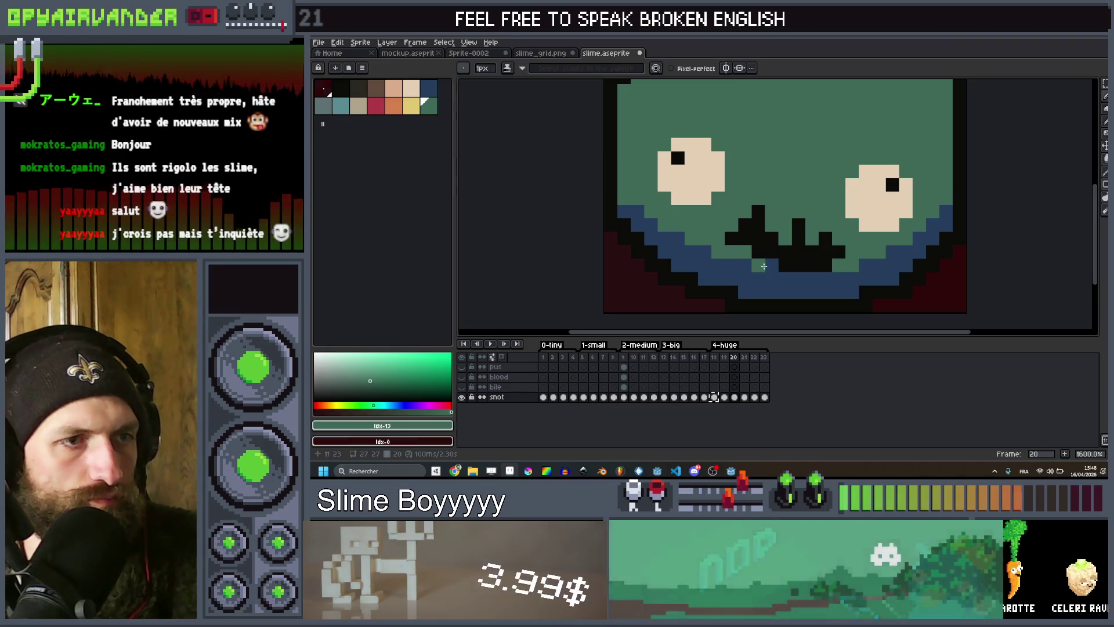
Retouch the blue rim pixels near the eyes with green on frames 21 and 22.
{"action": "scroll", "coordinate": [700, 245], "scroll_direction": "down", "scroll_amount": 2}
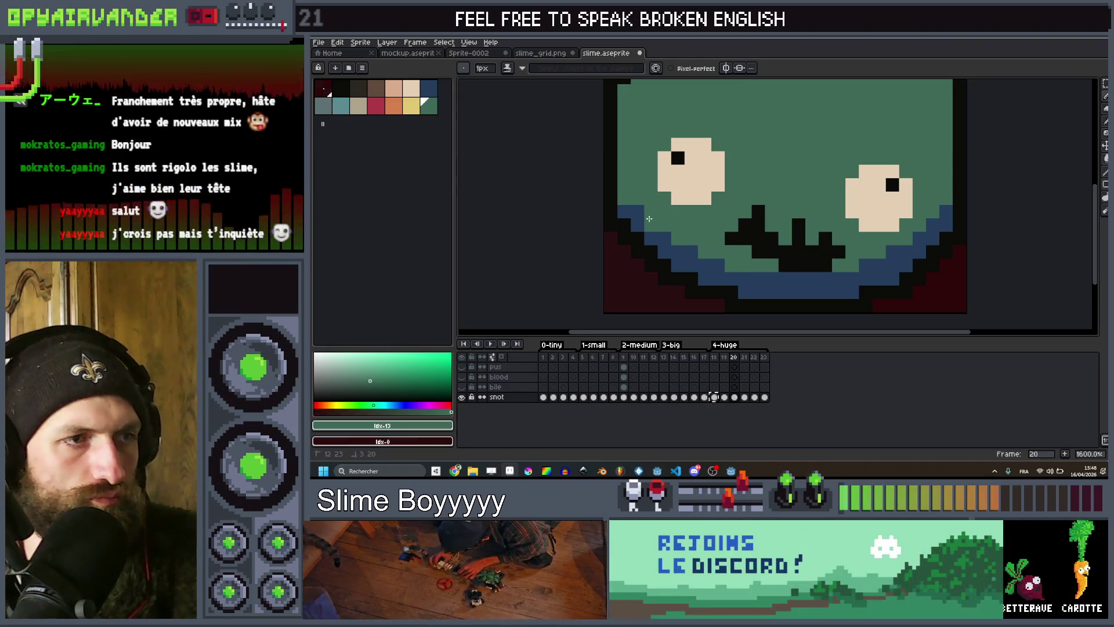
{"action": "scroll", "coordinate": [719, 186], "scroll_direction": "down", "scroll_amount": 3}
{"action": "key", "text": "Left"}
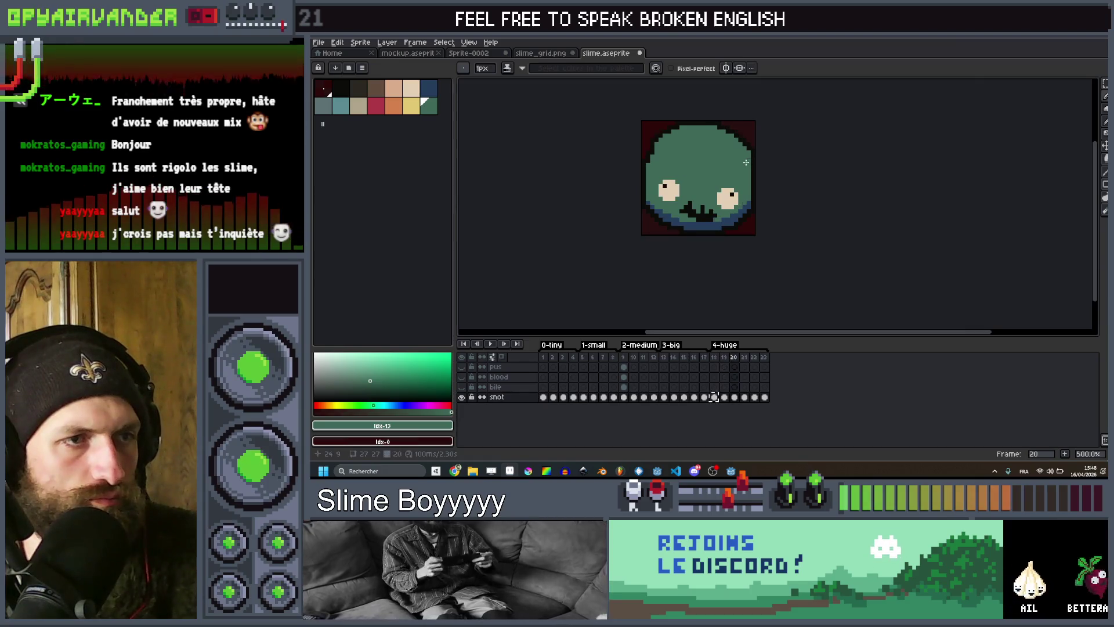
{"action": "key", "text": "Right"}
{"action": "scroll", "coordinate": [749, 168], "scroll_direction": "up", "scroll_amount": 4}
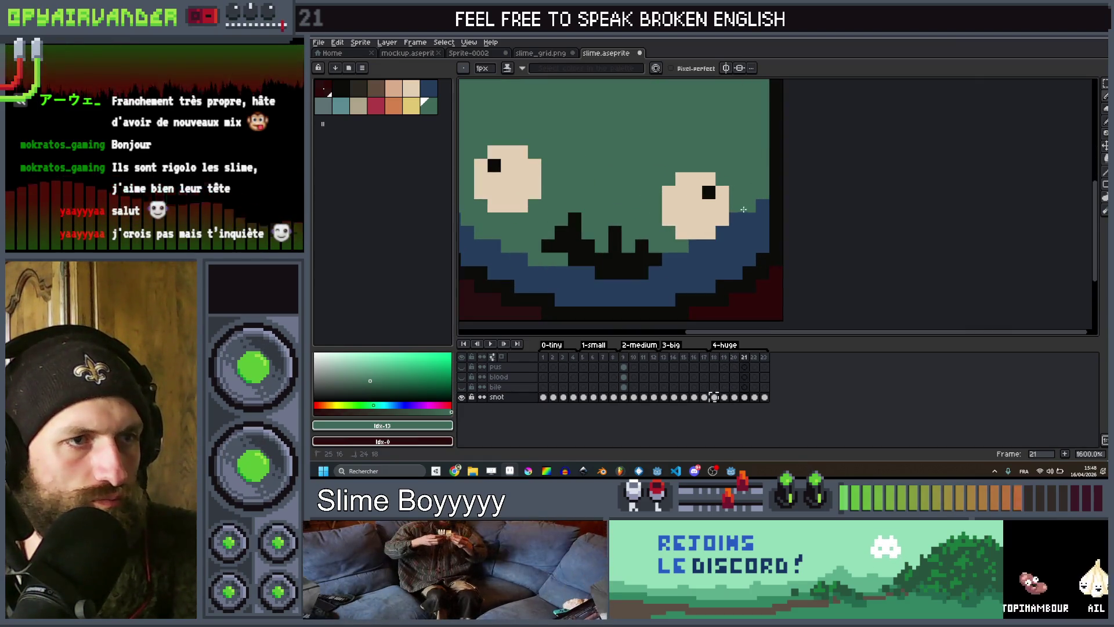
{"action": "scroll", "coordinate": [724, 232], "scroll_direction": "down", "scroll_amount": 3}
{"action": "scroll", "coordinate": [518, 204], "scroll_direction": "up", "scroll_amount": 3}
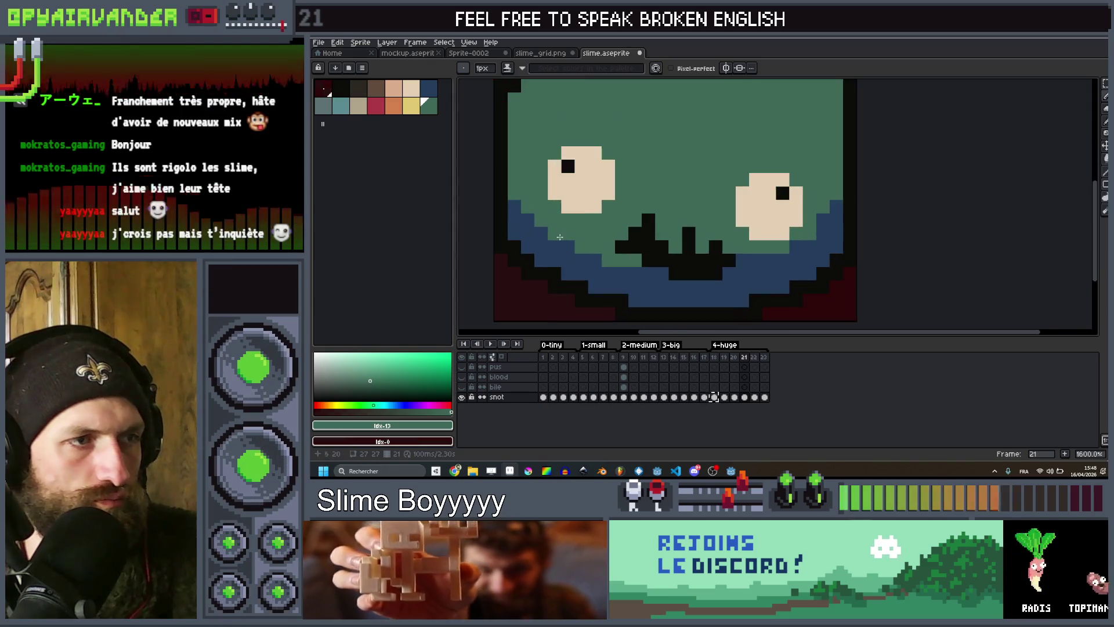
{"action": "key", "text": "Right"}
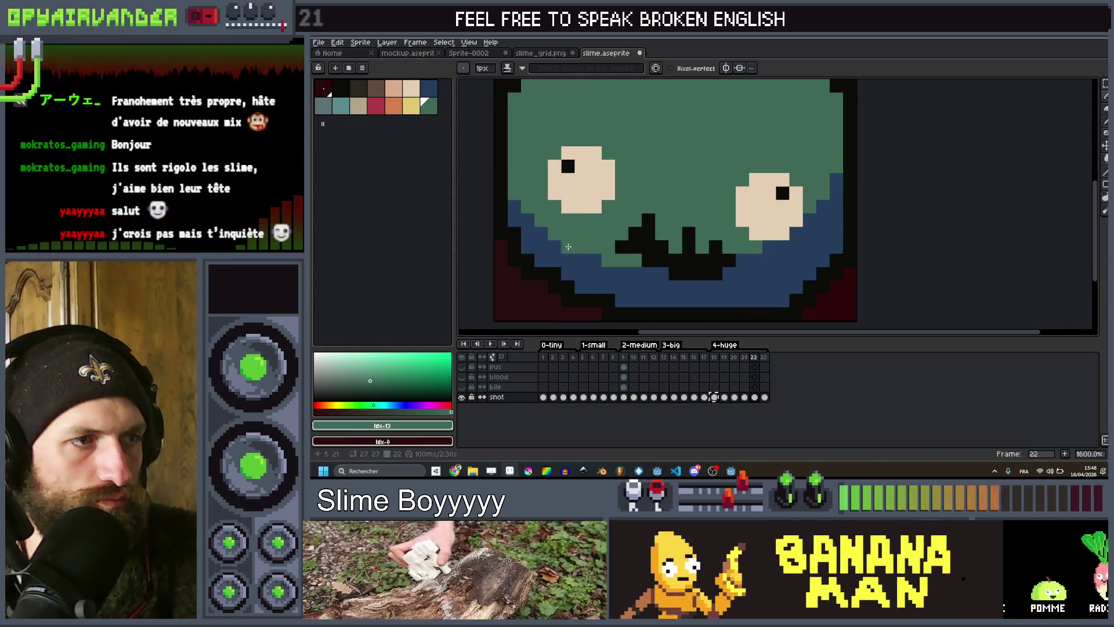
{"action": "left_click_drag", "start_coordinate": [519, 200], "coordinate": [532, 219]}
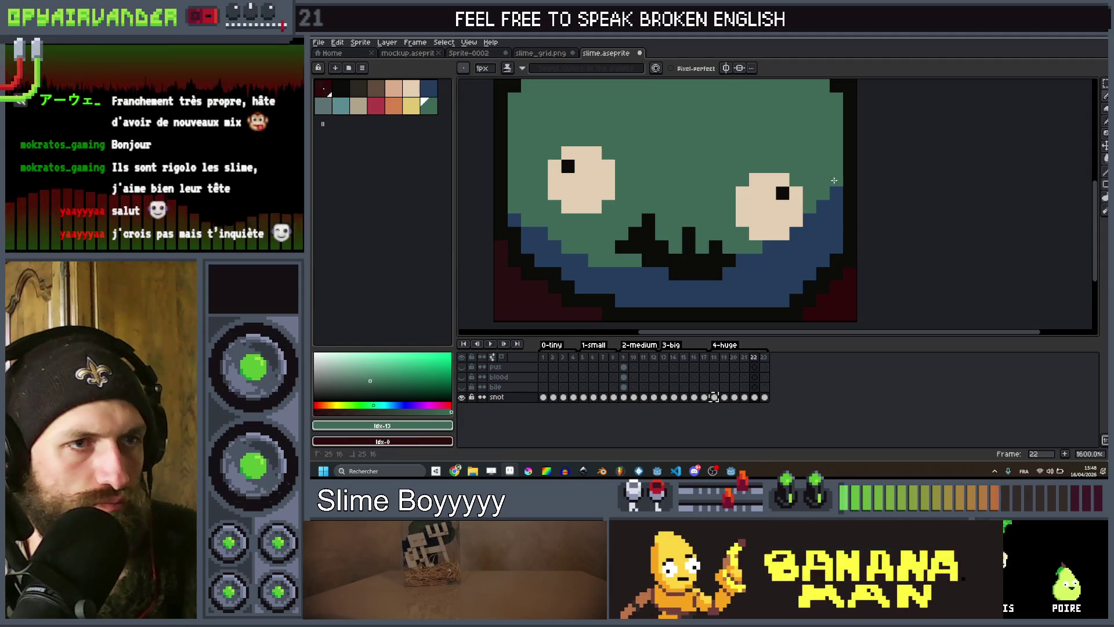
{"action": "left_click", "coordinate": [806, 224]}
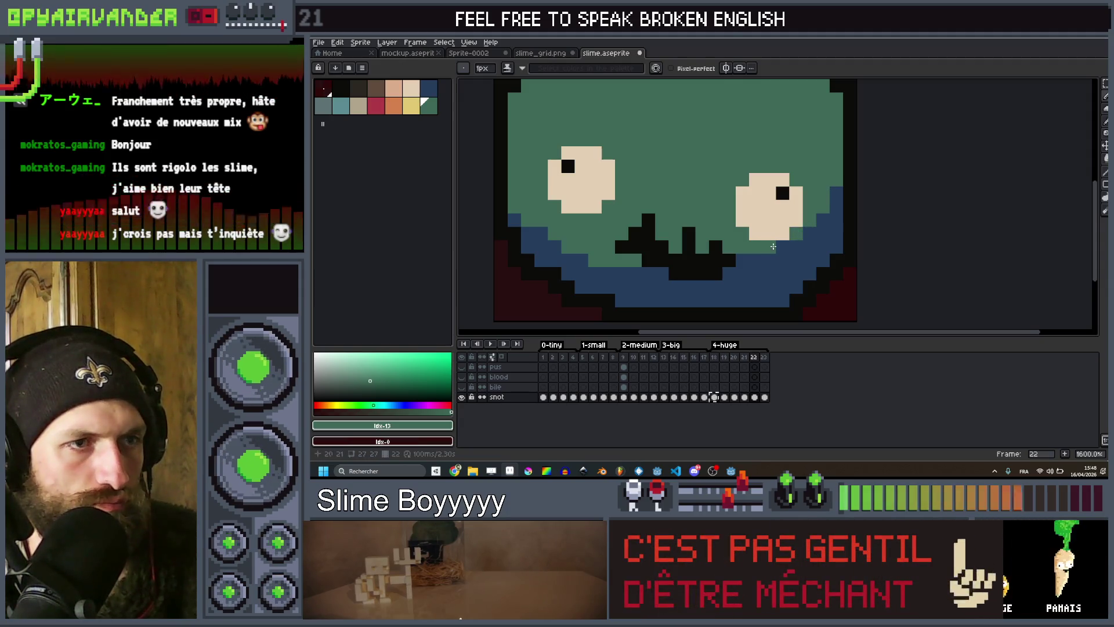
Advance to frame 23 and start playing the slime animation.
{"action": "key", "text": "period"}
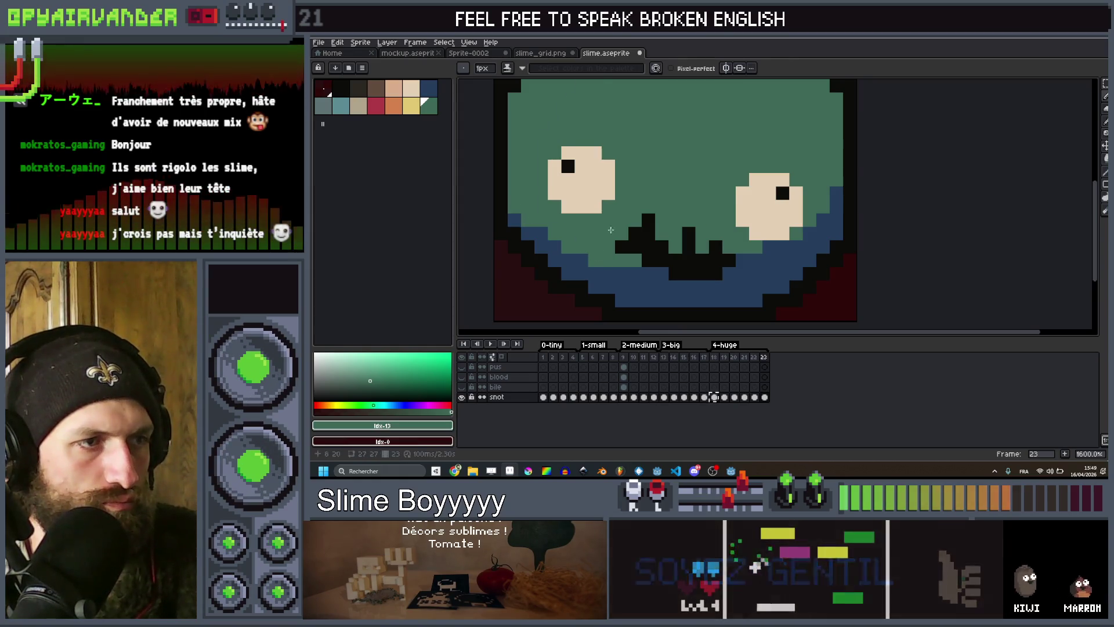
{"action": "scroll", "coordinate": [589, 224], "scroll_direction": "down", "scroll_amount": 3}
{"action": "left_click", "coordinate": [486, 344]}
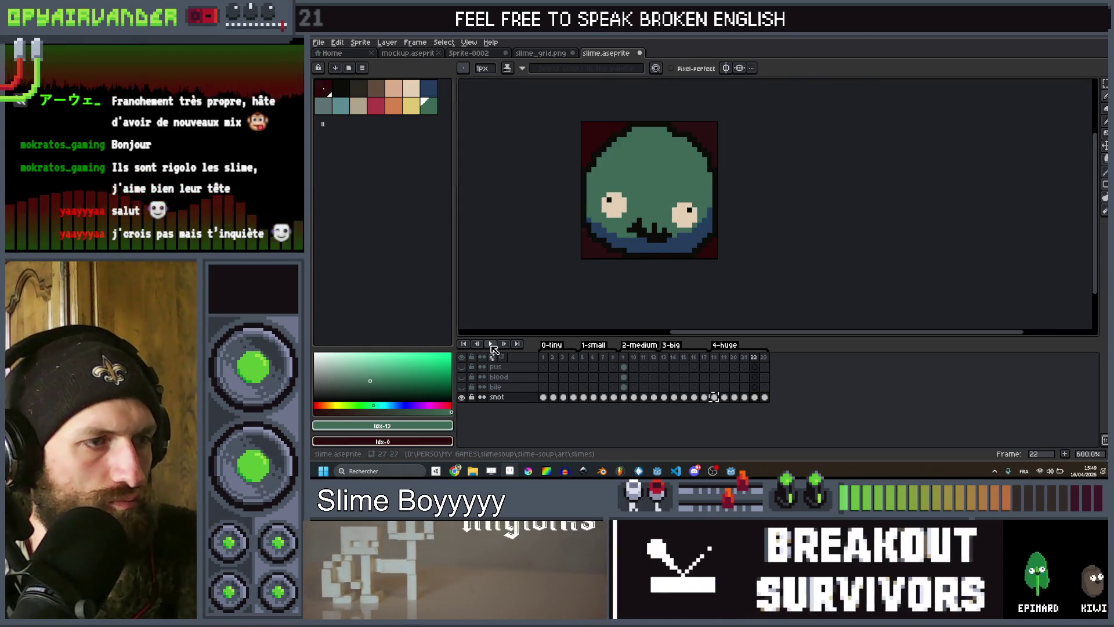
{"action": "scroll", "coordinate": [545, 214], "scroll_direction": "down", "scroll_amount": 2}
{"action": "scroll", "coordinate": [601, 166], "scroll_direction": "down", "scroll_amount": 2}
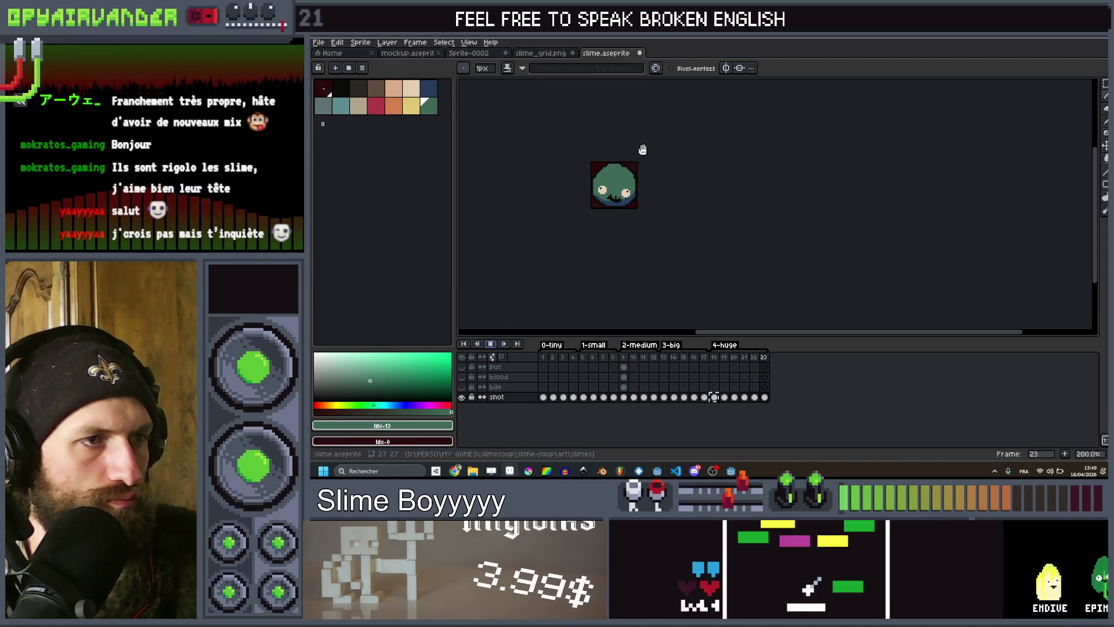
{"action": "scroll", "coordinate": [618, 174], "scroll_direction": "up", "scroll_amount": 5}
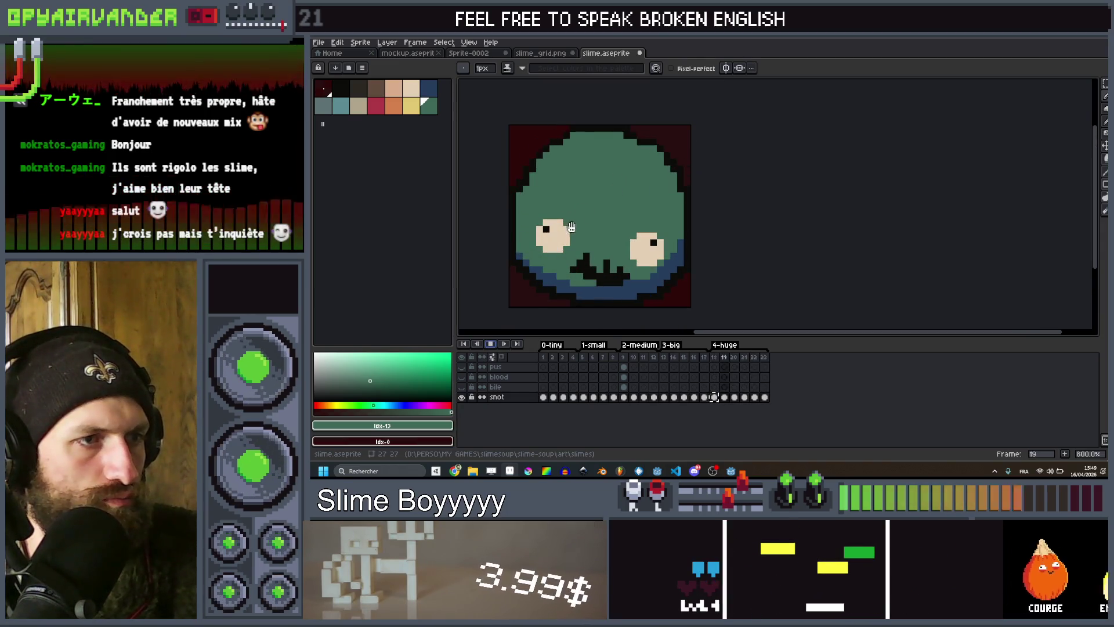
{"action": "left_click", "coordinate": [491, 344]}
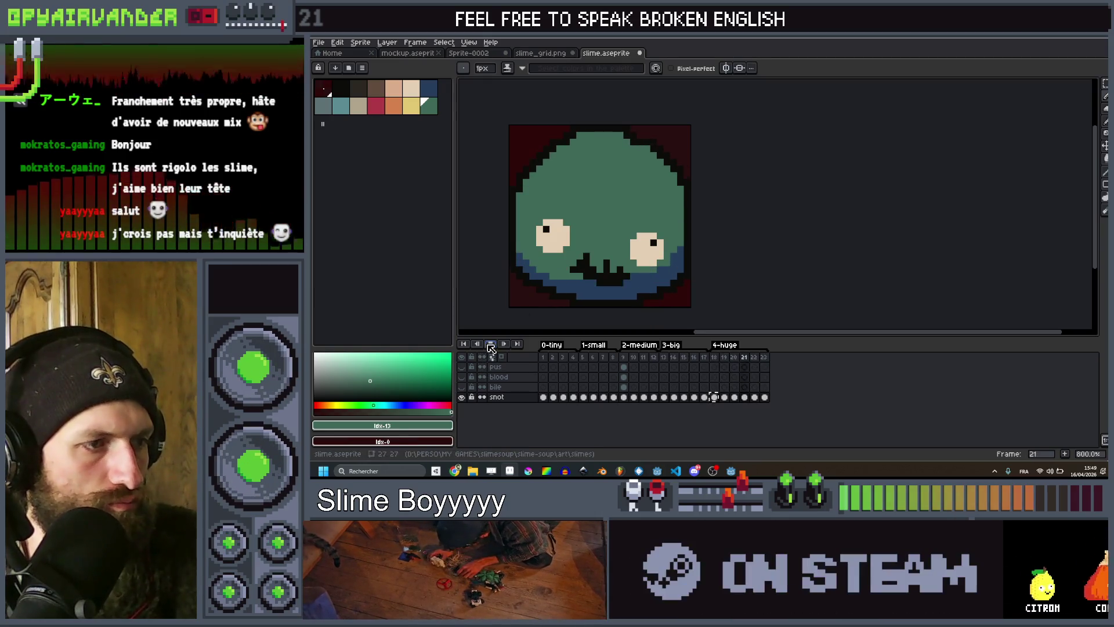
{"action": "scroll", "coordinate": [626, 255], "scroll_direction": "up", "scroll_amount": 2}
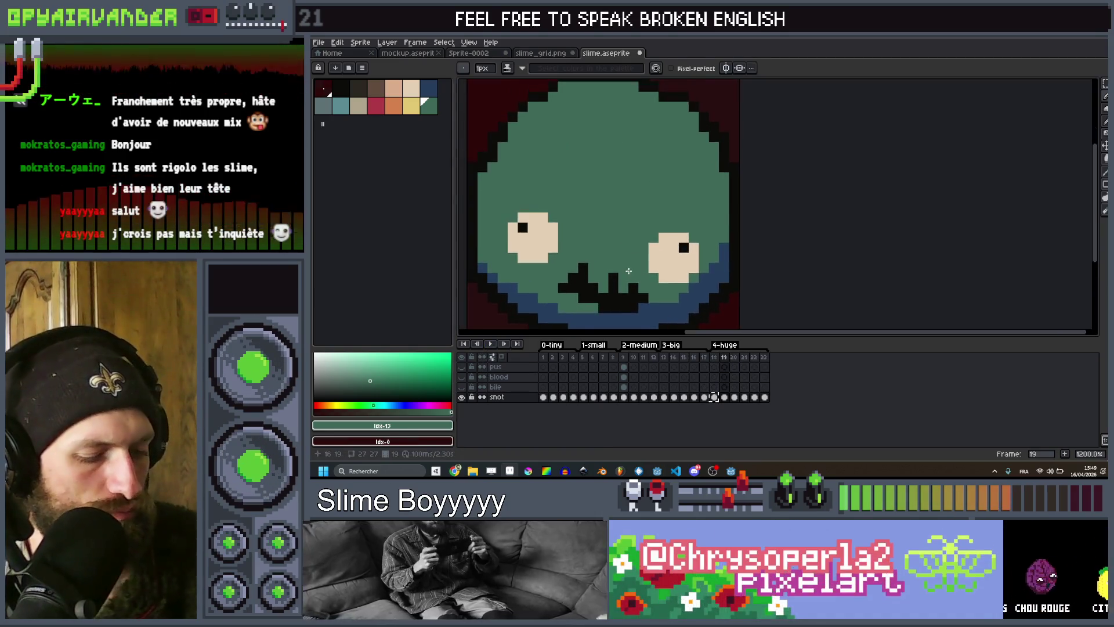
{"action": "scroll", "coordinate": [649, 249], "scroll_direction": "up", "scroll_amount": 2}
{"action": "scroll", "coordinate": [649, 249], "scroll_direction": "down", "scroll_amount": 2}
Marquee-select each eye, nudging the right eye one pixel right and the left eye one pixel left.
{"action": "scroll", "coordinate": [684, 250], "scroll_direction": "up", "scroll_amount": 1}
{"action": "key", "text": "m"}
{"action": "left_click_drag", "start_coordinate": [758, 212], "coordinate": [692, 277]}
{"action": "key", "text": "Right"}
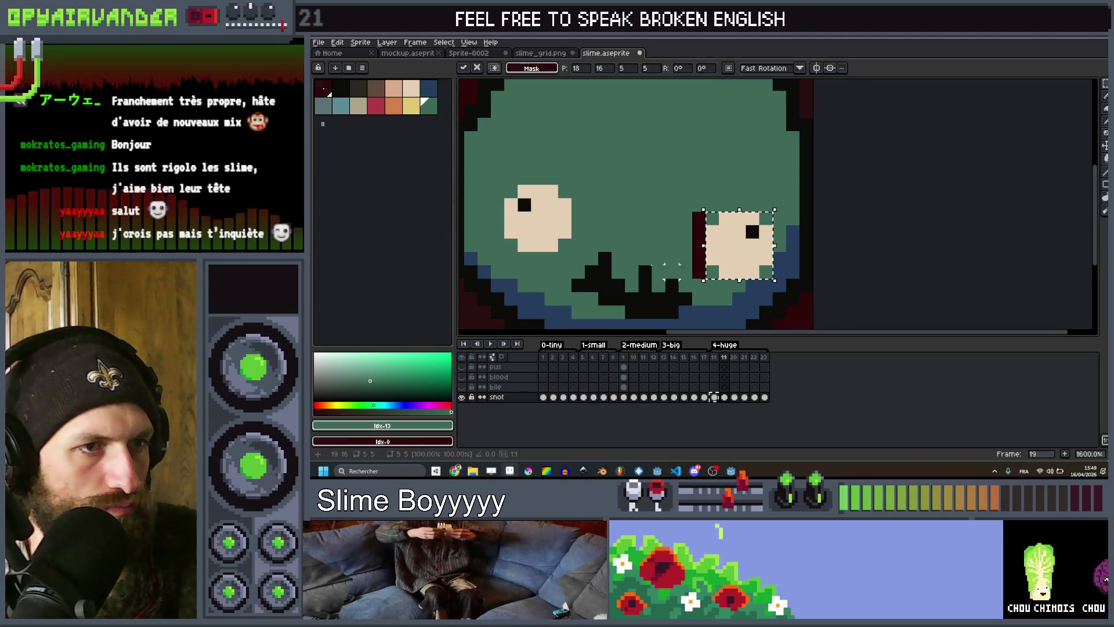
{"action": "left_click_drag", "start_coordinate": [568, 187], "coordinate": [504, 258]}
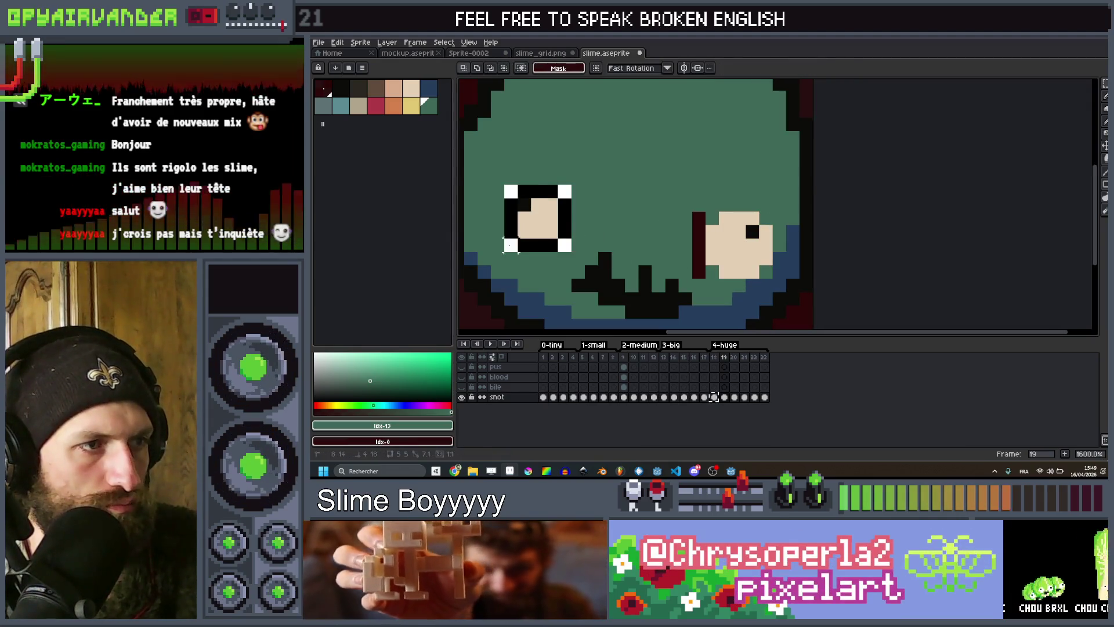
{"action": "key", "text": "Left"}
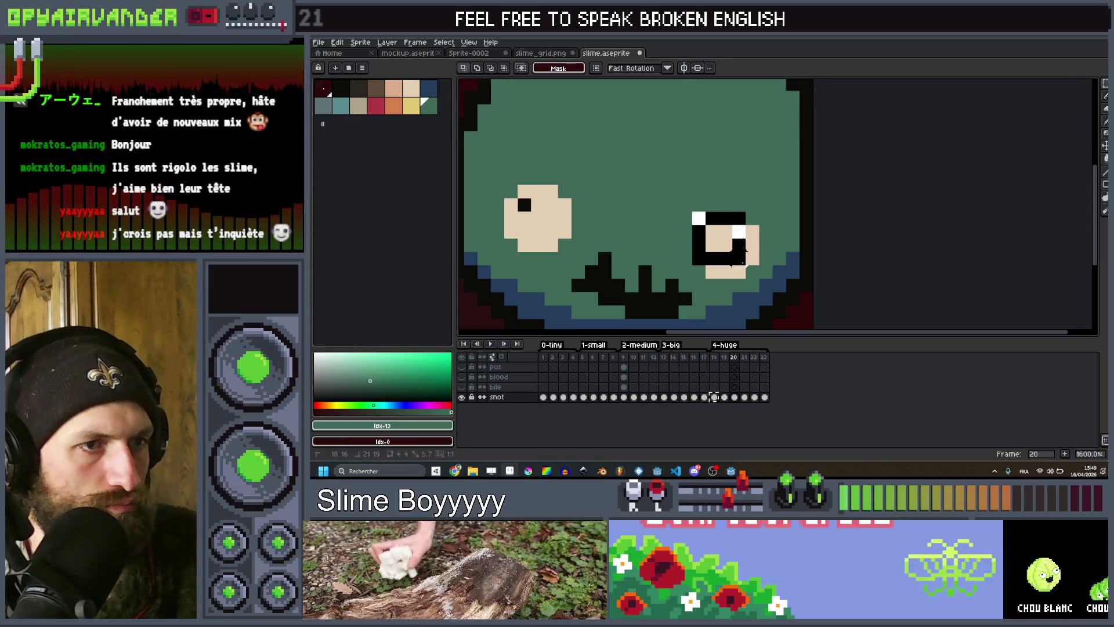
On frame 20, shift the right eye one pixel right and up, then commit it.
{"action": "left_click_drag", "start_coordinate": [733, 262], "coordinate": [748, 276]}
{"action": "key", "text": "Right"}
{"action": "key", "text": "Up"}
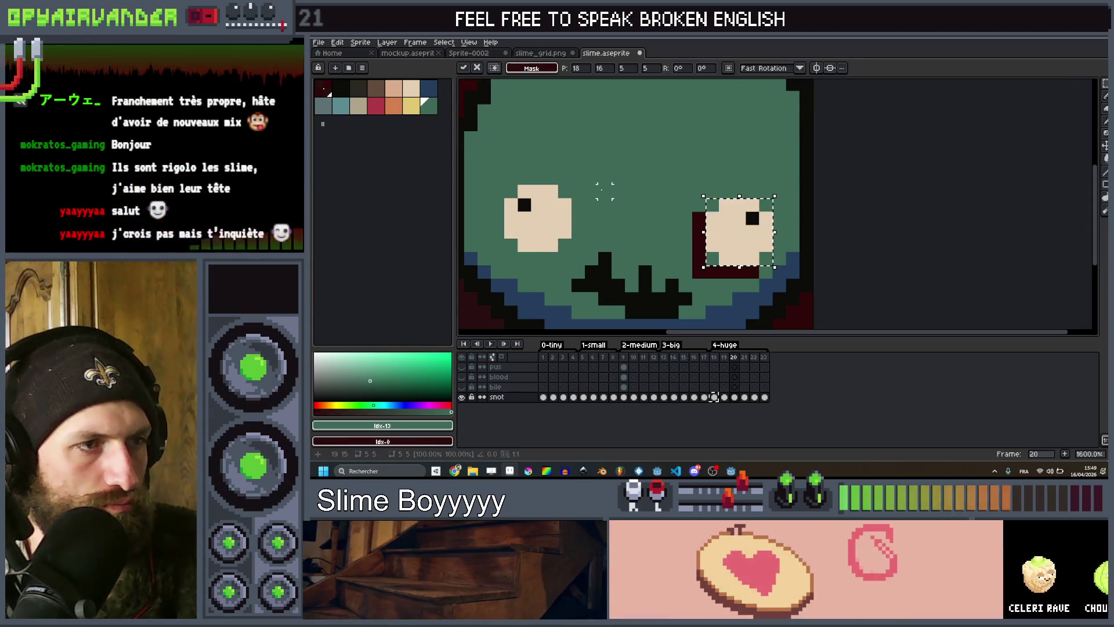
{"action": "key", "text": "ctrl+d"}
{"action": "key", "text": "Right"}
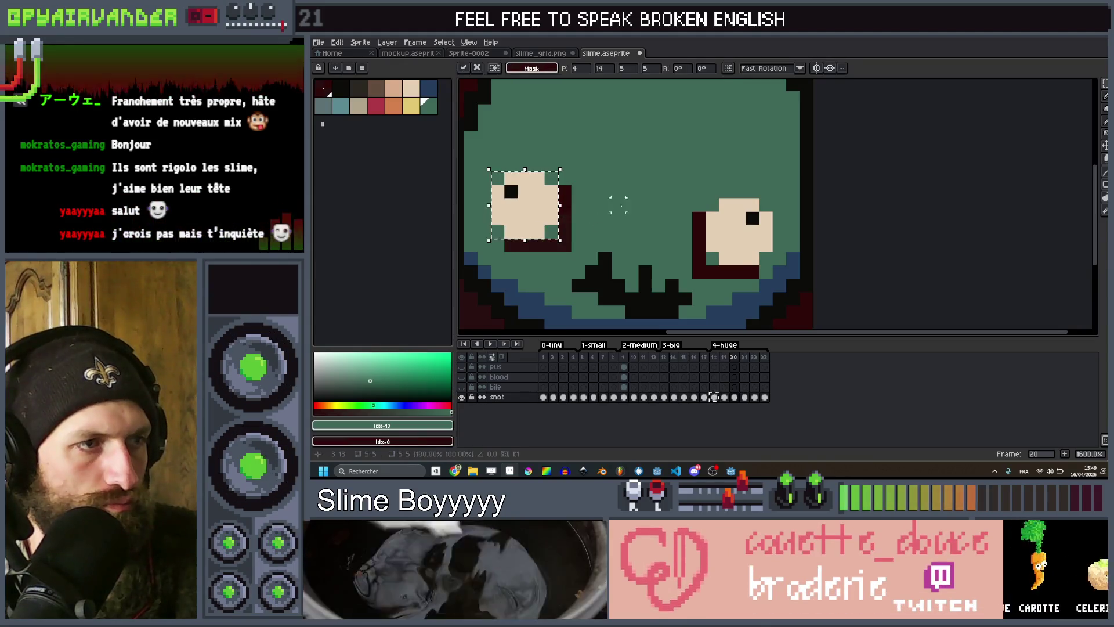
On frame 21, raise both eyes one pixel and commit the move.
{"action": "left_click_drag", "start_coordinate": [696, 213], "coordinate": [758, 279]}
{"action": "key", "text": "Up"}
{"action": "left_click_drag", "start_coordinate": [504, 185], "coordinate": [573, 253]}
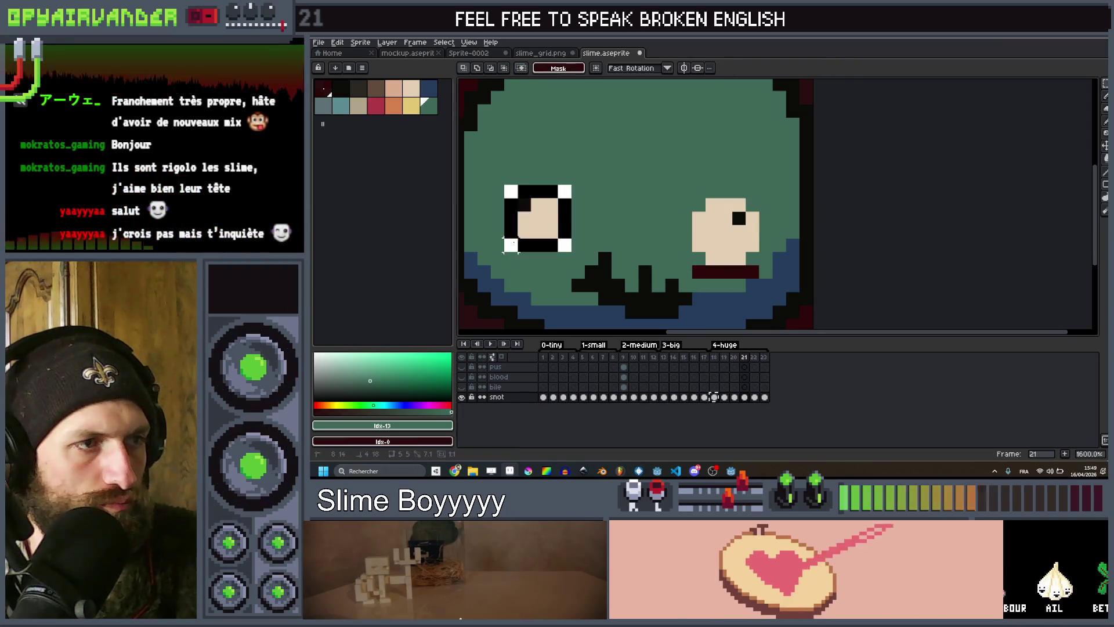
{"action": "key", "text": "Up"}
{"action": "key", "text": "ctrl+d"}
{"action": "key", "text": "Right"}
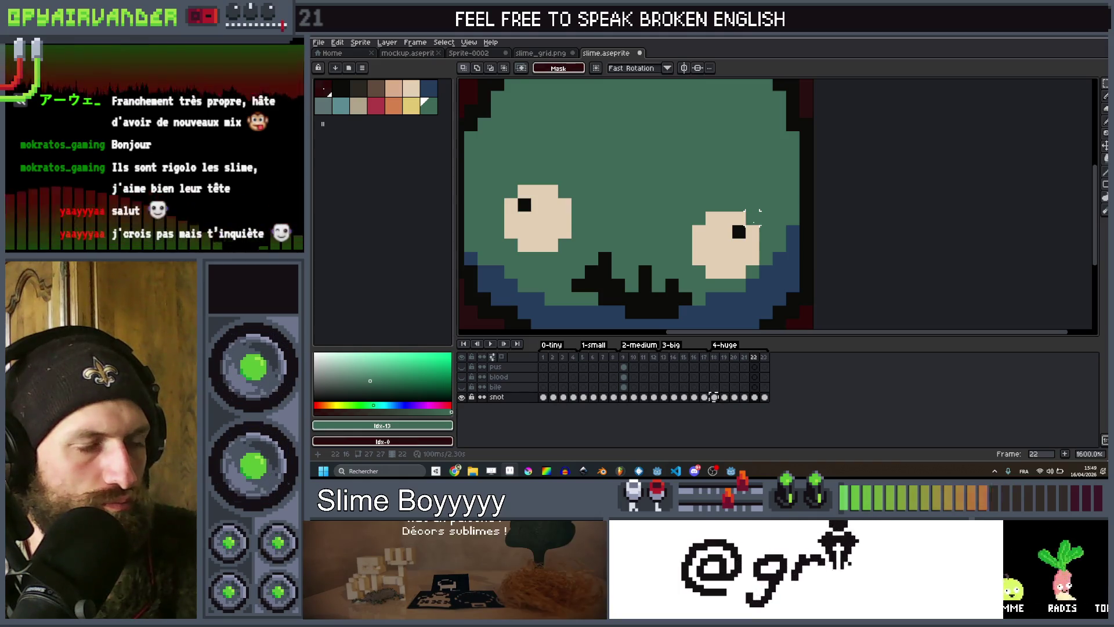
On frame 22, raise the left eye one pixel and commit it.
{"action": "key", "text": "Up"}
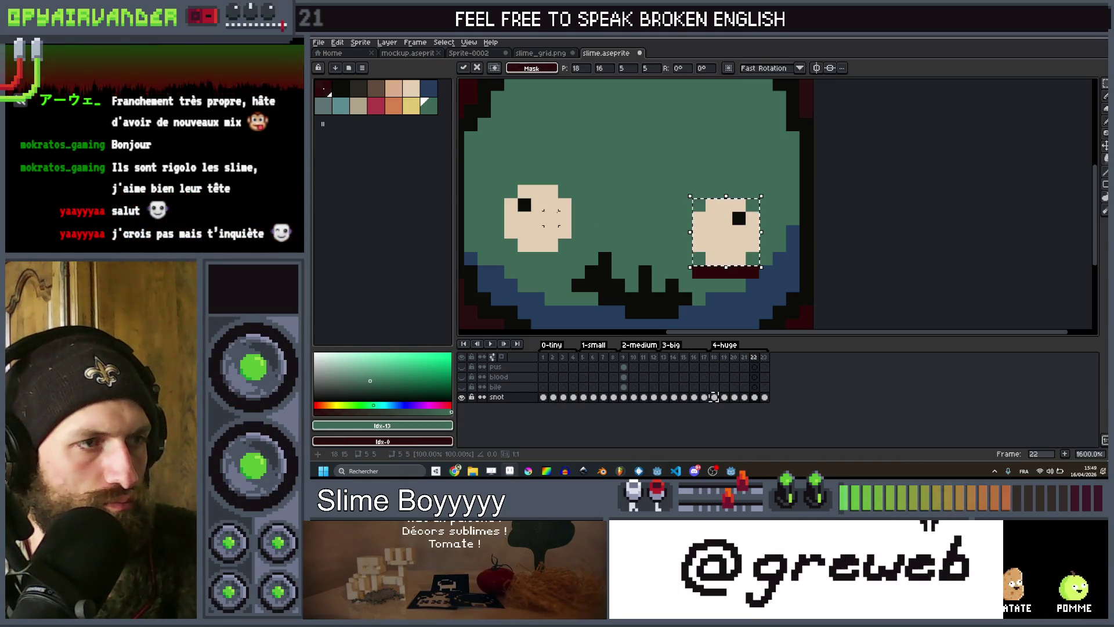
{"action": "left_click_drag", "start_coordinate": [572, 185], "coordinate": [504, 248]}
{"action": "key", "text": "Return"}
{"action": "scroll", "coordinate": [618, 204], "scroll_direction": "down", "scroll_amount": 4}
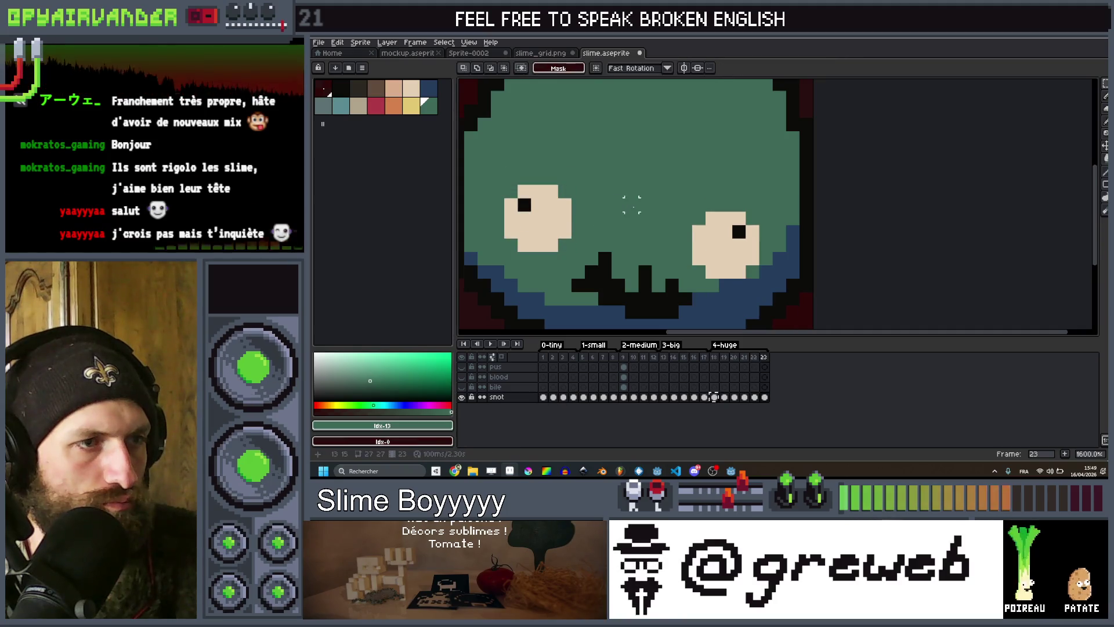
{"action": "scroll", "coordinate": [567, 249], "scroll_direction": "up", "scroll_amount": 3}
Advance to frame 23, then play and stop the animation to preview the loop.
{"action": "key", "text": "Right"}
{"action": "key", "text": "Return"}
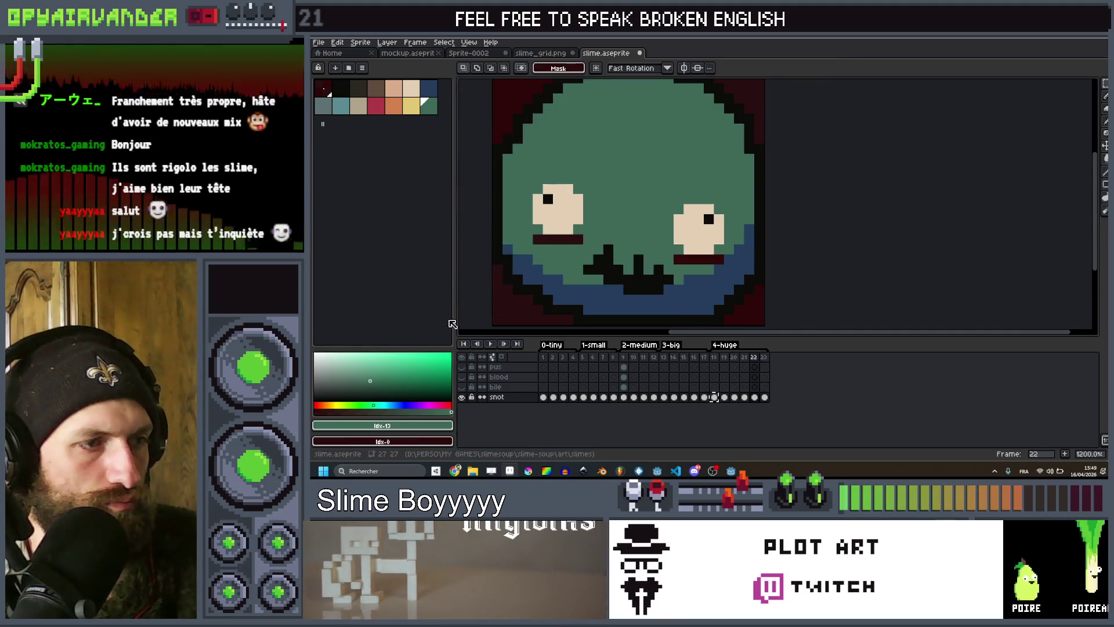
{"action": "scroll", "coordinate": [571, 243], "scroll_direction": "down", "scroll_amount": 3}
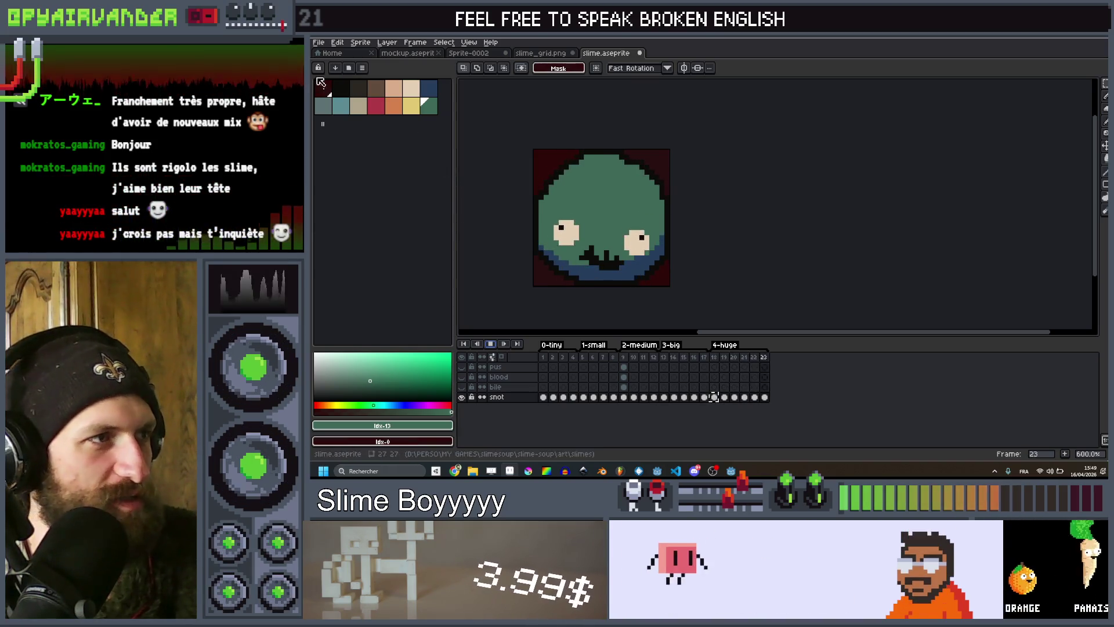
{"action": "key", "text": "Return"}
{"action": "key", "text": "Return"}
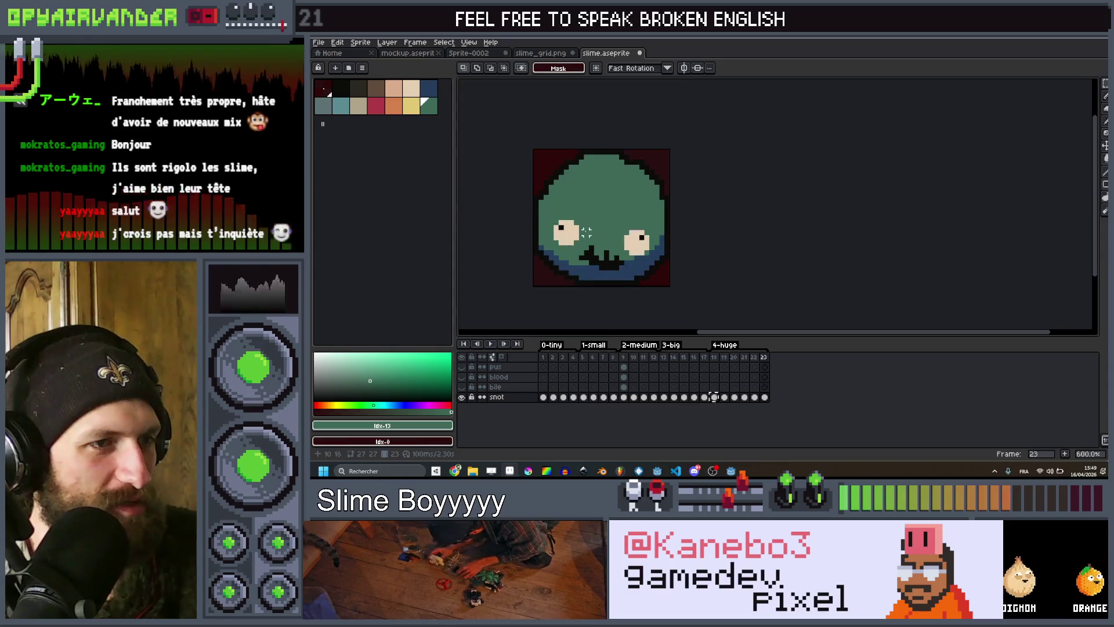
{"action": "scroll", "coordinate": [590, 243], "scroll_direction": "up", "scroll_amount": 3}
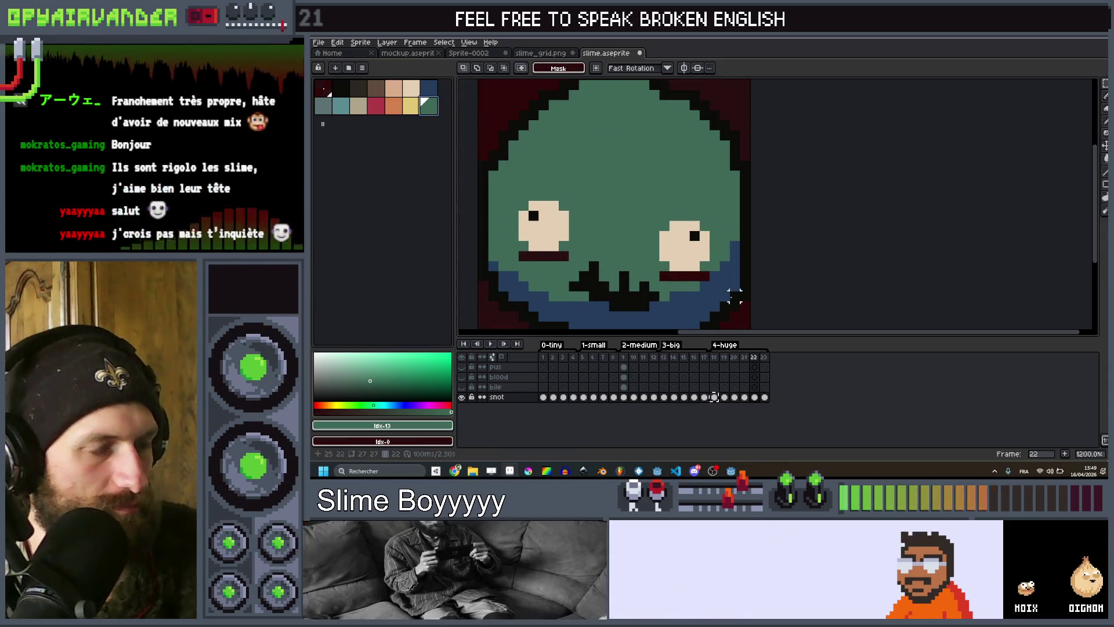
{"action": "key", "text": "b"}
{"action": "scroll", "coordinate": [666, 237], "scroll_direction": "up", "scroll_amount": 1}
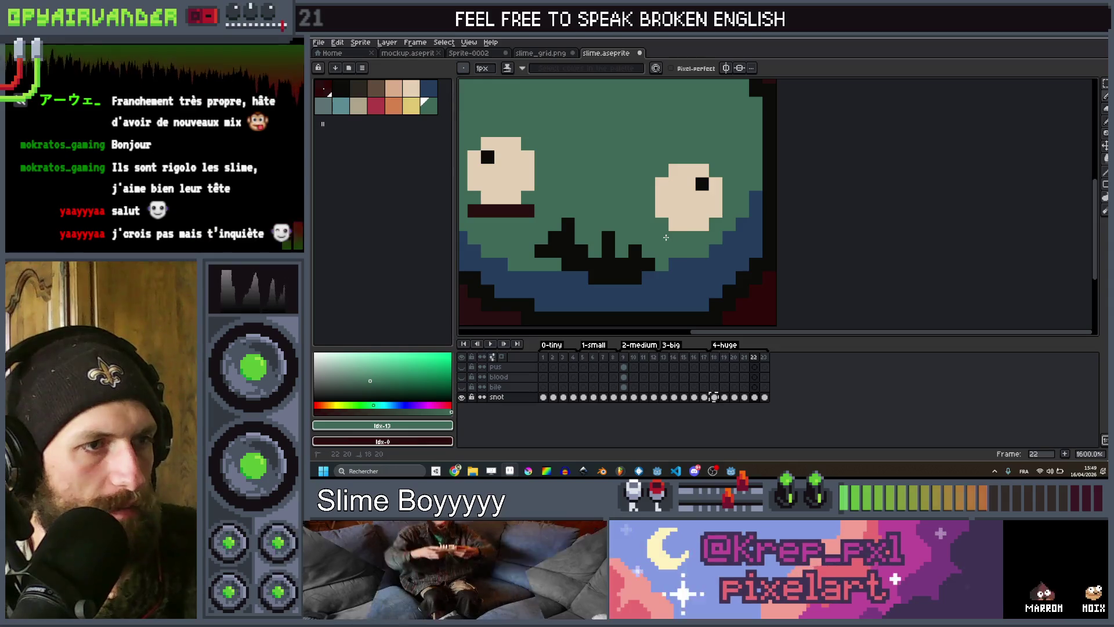
Paint green over the red bar end on frame 22, plus the dark bars around both eyes on frame 20.
{"action": "left_click", "coordinate": [529, 210]}
{"action": "key", "text": "period"}
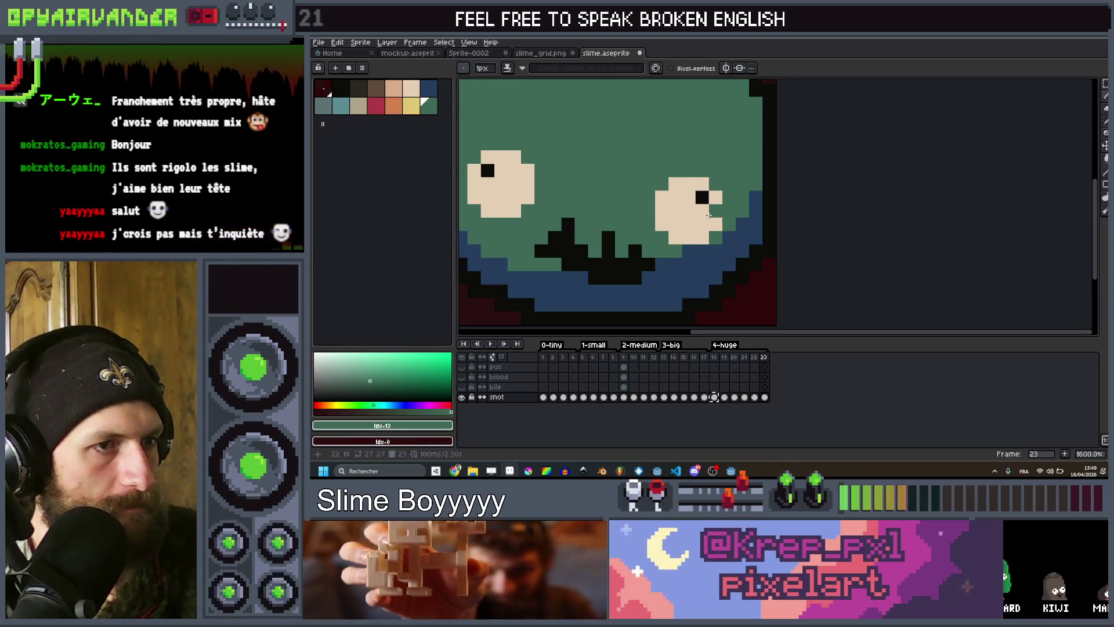
{"action": "key", "text": "comma"}
{"action": "key", "text": "comma"}
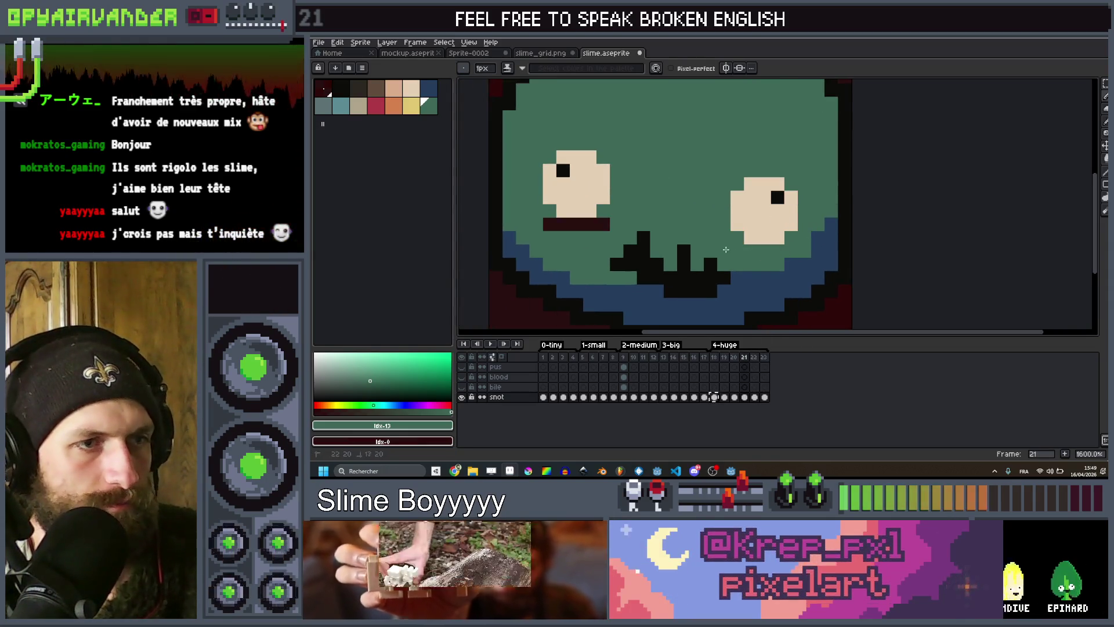
{"action": "key", "text": "comma"}
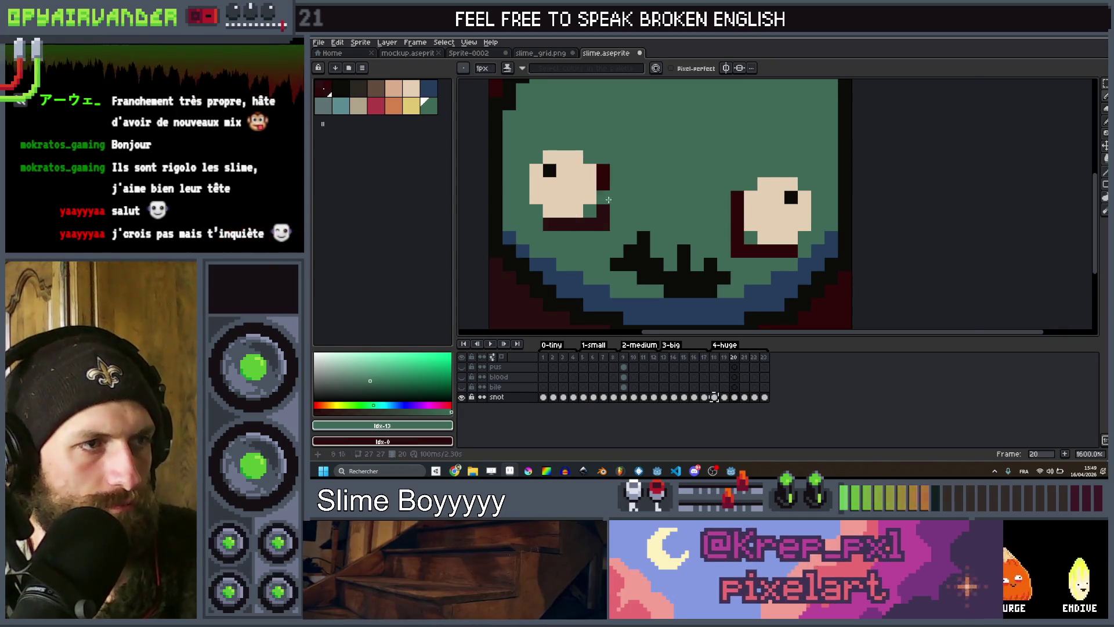
{"action": "scroll", "coordinate": [586, 241], "scroll_direction": "up", "scroll_amount": 2}
{"action": "left_click_drag", "start_coordinate": [587, 240], "coordinate": [513, 238]}
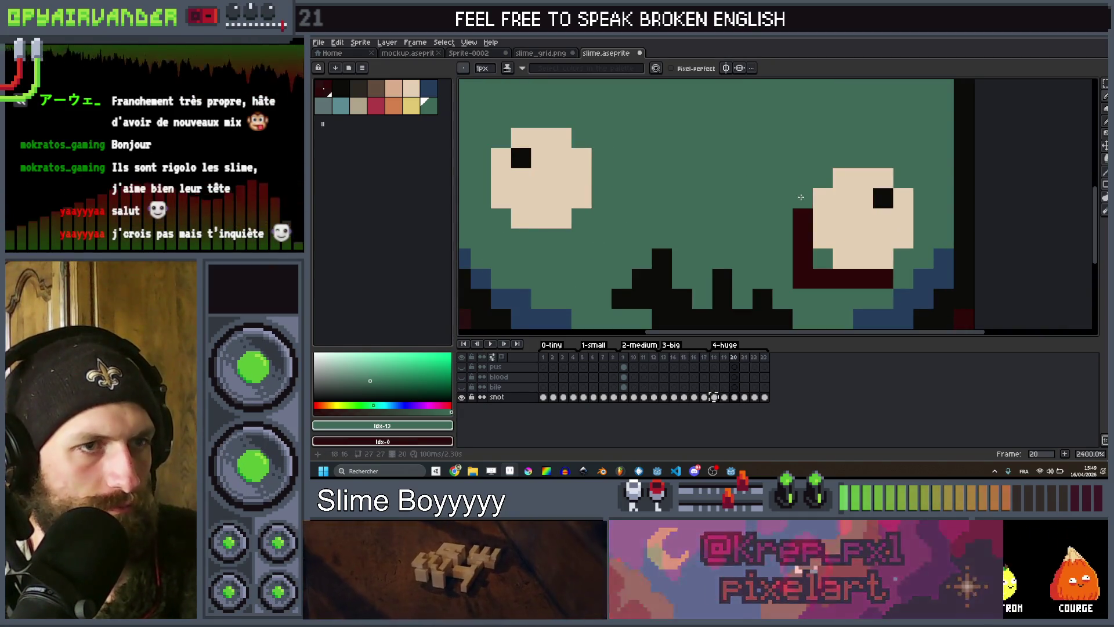
{"action": "left_click_drag", "start_coordinate": [802, 197], "coordinate": [872, 276]}
Step back through frames 19 and 18, return to frame 22, and play the animation.
{"action": "key", "text": "comma"}
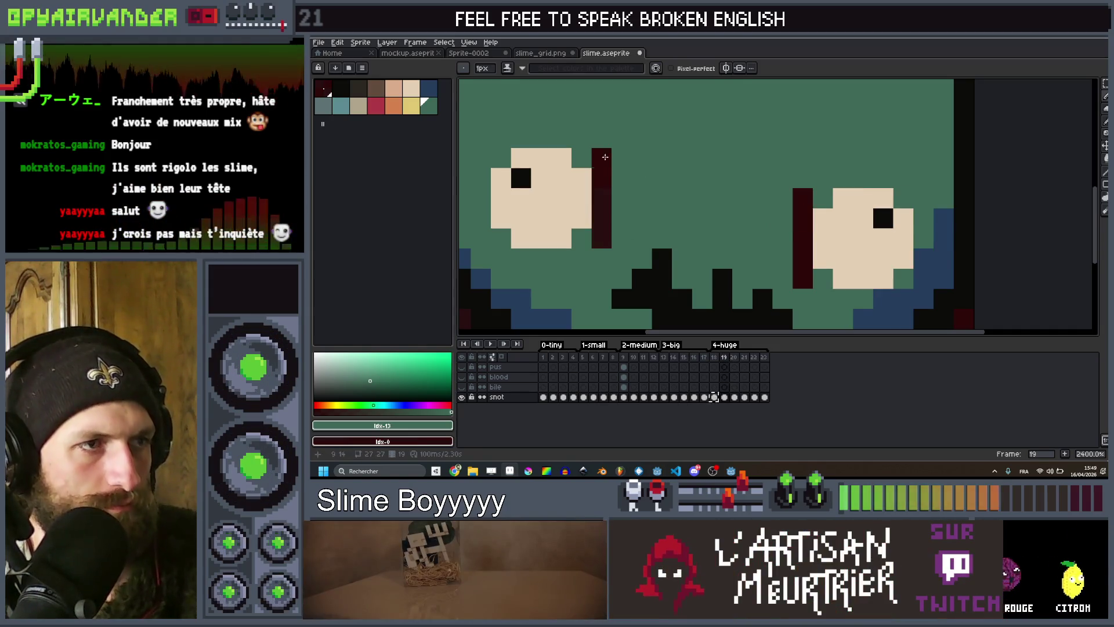
{"action": "key", "text": "comma"}
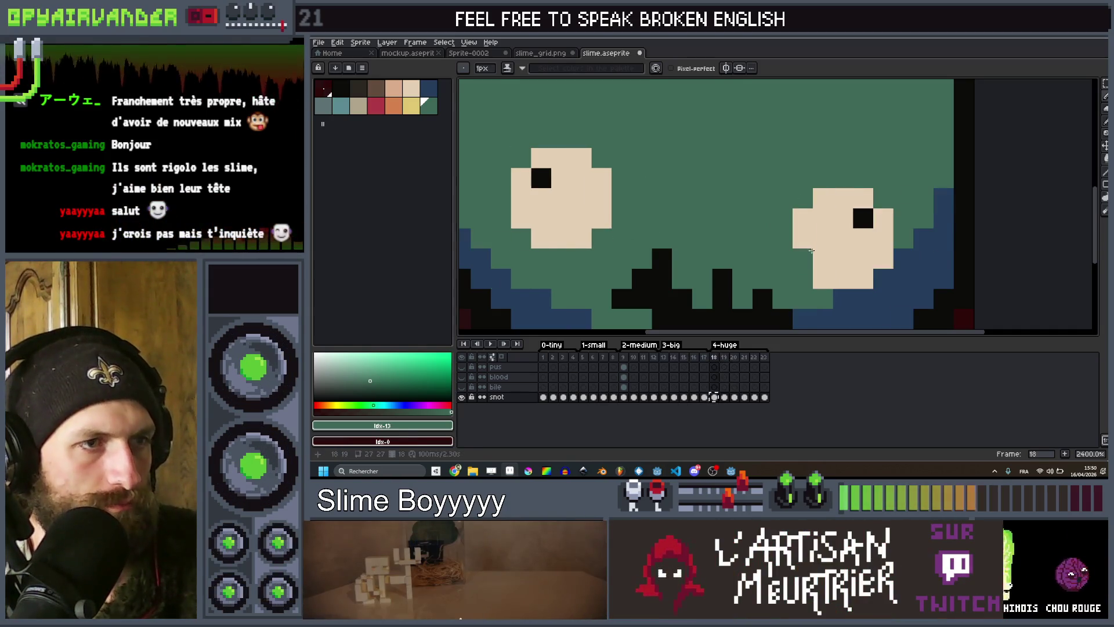
{"action": "scroll", "coordinate": [801, 198], "scroll_direction": "down", "scroll_amount": 5}
{"action": "scroll", "coordinate": [834, 187], "scroll_direction": "down", "scroll_amount": 1}
{"action": "key", "text": "period"}
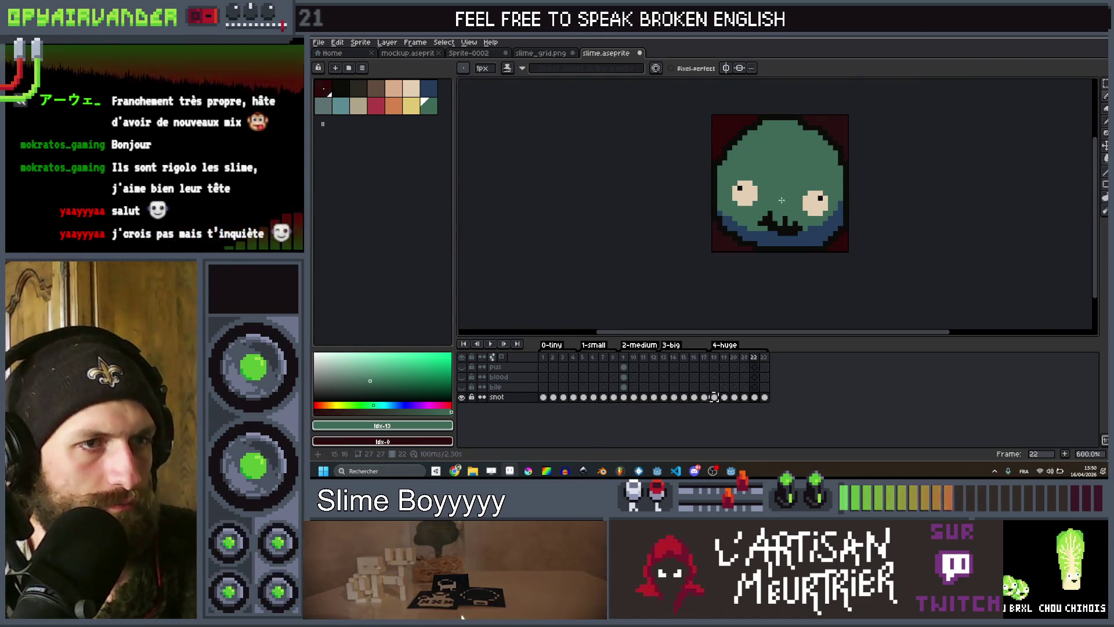
{"action": "left_click", "coordinate": [490, 344]}
{"action": "scroll", "coordinate": [656, 249], "scroll_direction": "down", "scroll_amount": 2}
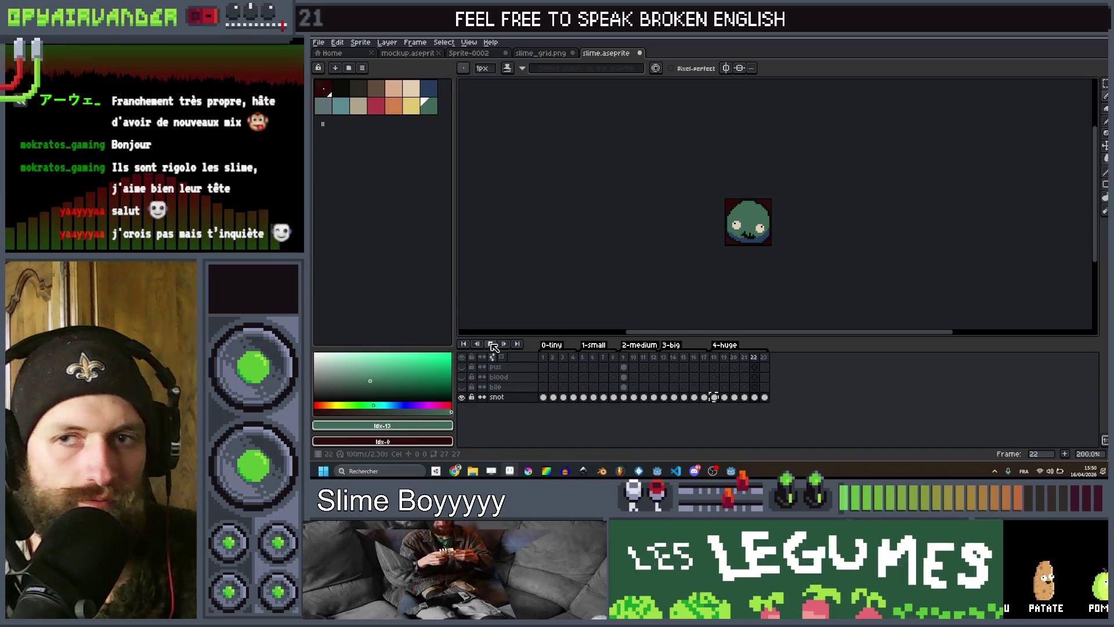
Stop playback, zoom in, and step between frames 23 and 22 to inspect the slime.
{"action": "key", "text": "Return"}
{"action": "scroll", "coordinate": [782, 214], "scroll_direction": "up", "scroll_amount": 3}
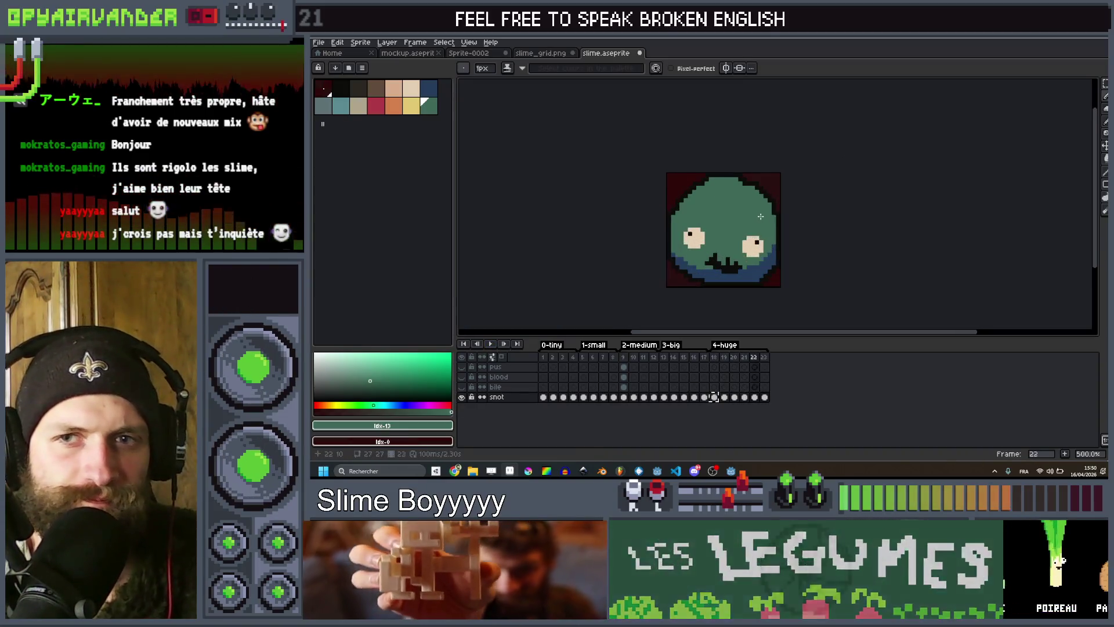
{"action": "key", "text": "Right"}
{"action": "key", "text": "Right"}
{"action": "key", "text": "Right"}
{"action": "key", "text": "Left"}
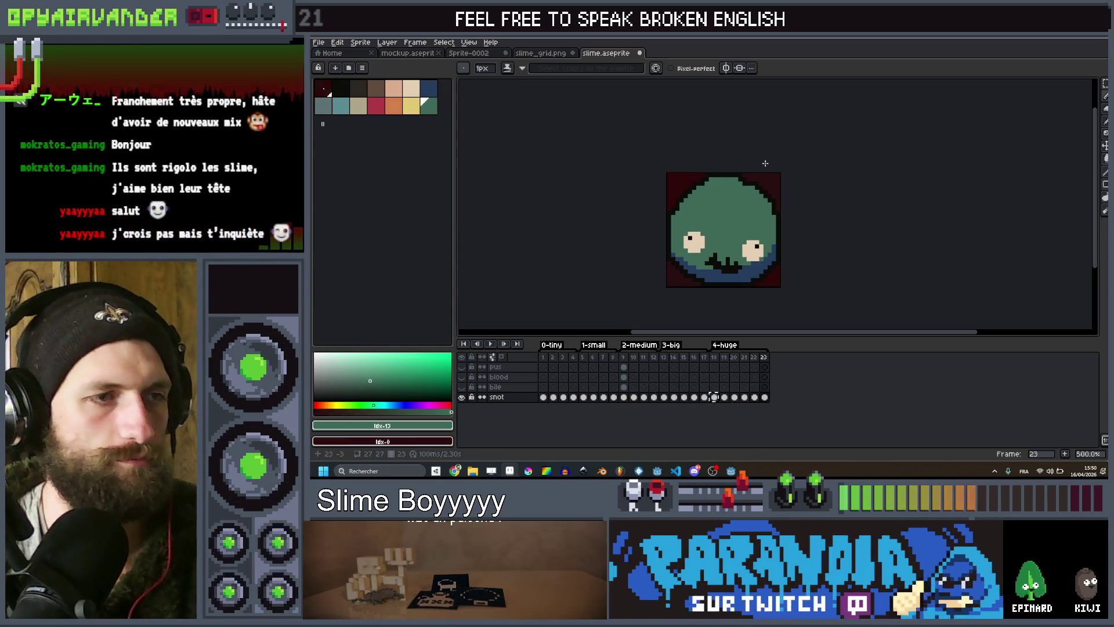
{"action": "scroll", "coordinate": [753, 217], "scroll_direction": "up", "scroll_amount": 4}
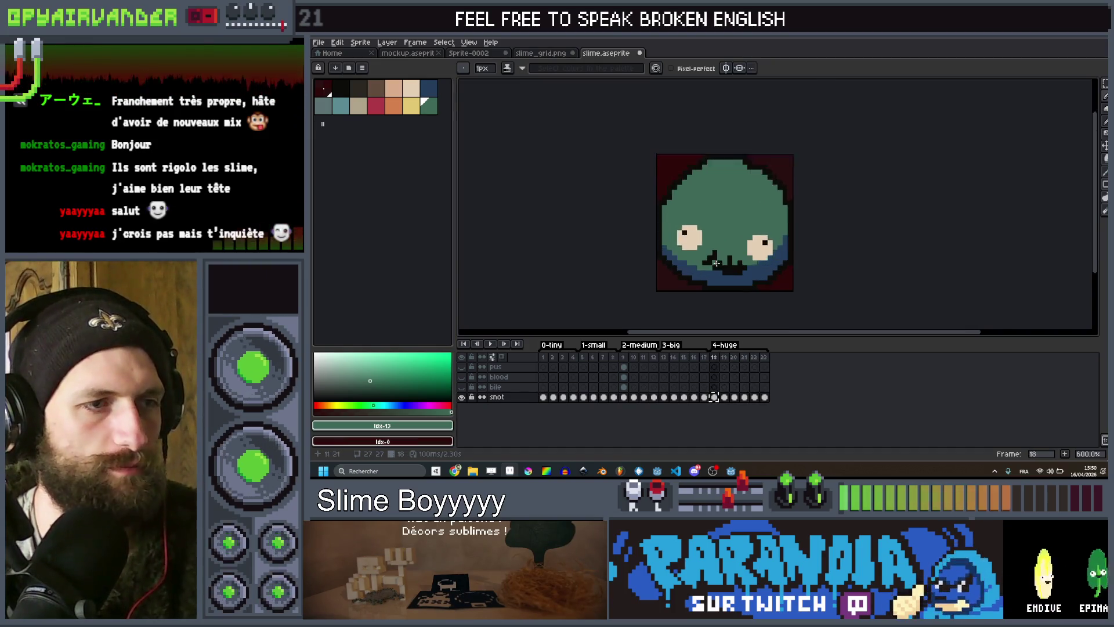
Select the slime green and paint over the top mouth pixels on frames 18 and 19.
{"action": "key", "text": "Left"}
{"action": "key", "text": "Left"}
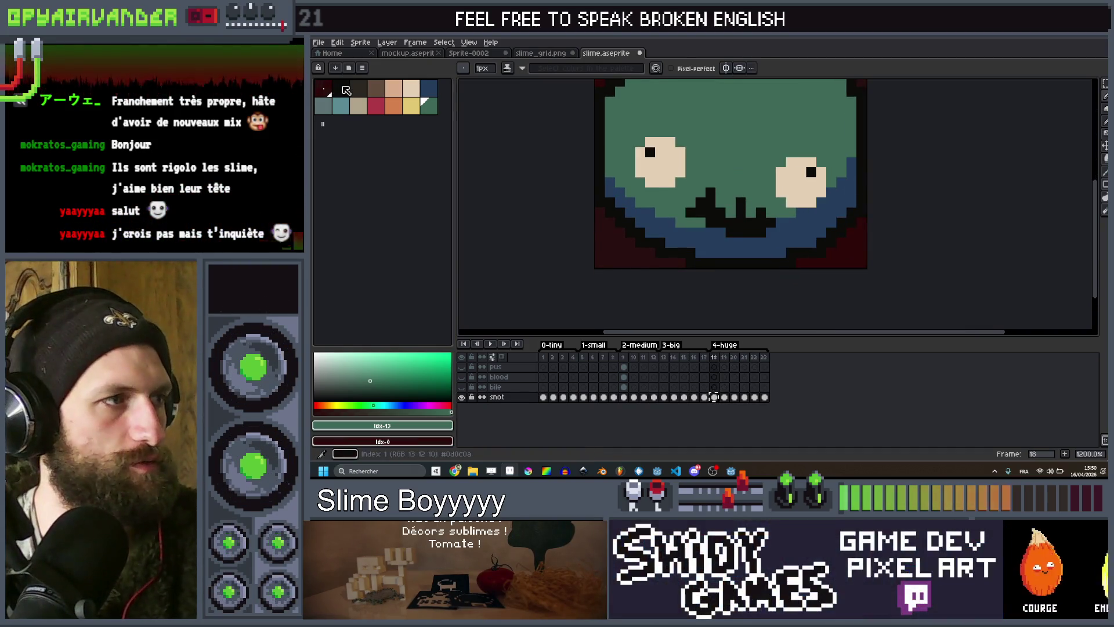
{"action": "left_click", "coordinate": [429, 106]}
{"action": "left_click_drag", "start_coordinate": [700, 213], "coordinate": [711, 191]}
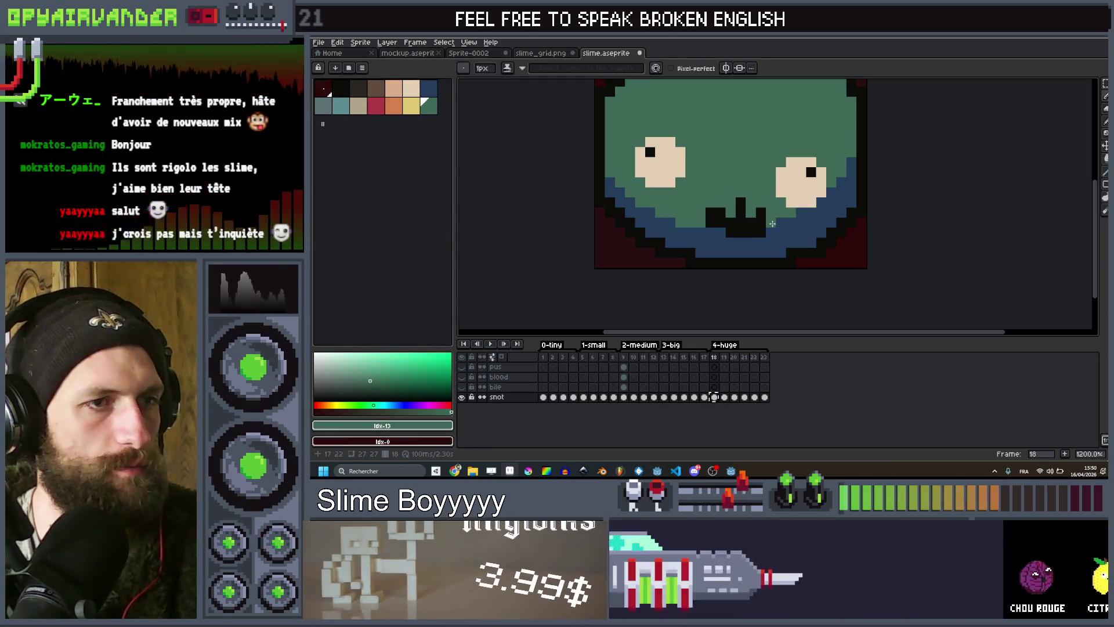
{"action": "key", "text": "Right"}
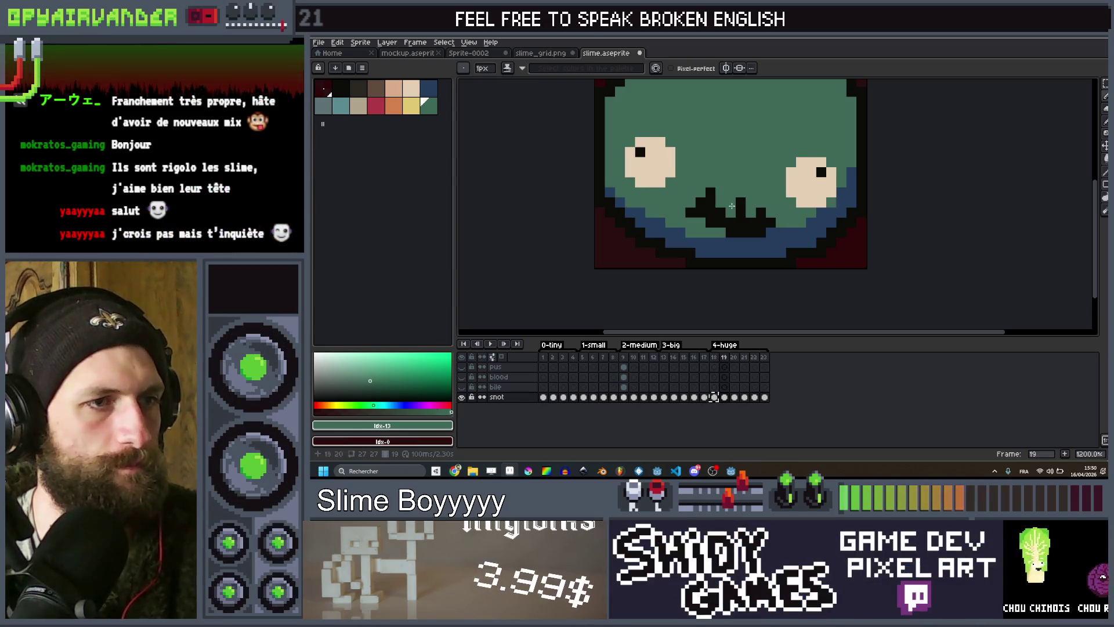
{"action": "left_click", "coordinate": [710, 191]}
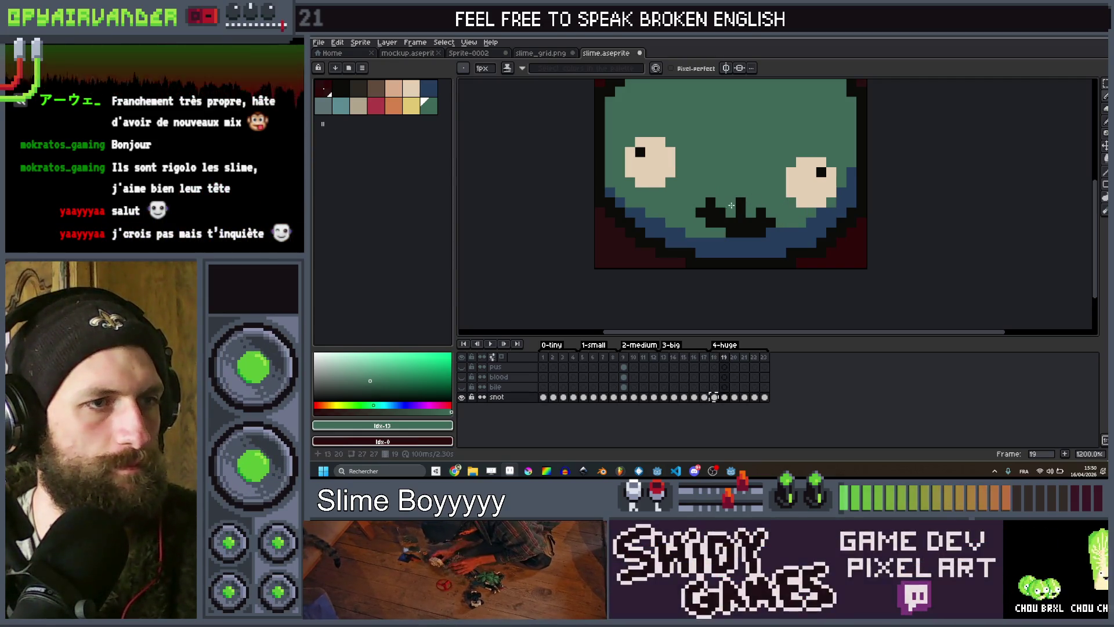
{"action": "left_click", "coordinate": [743, 205]}
{"action": "key", "text": "Right"}
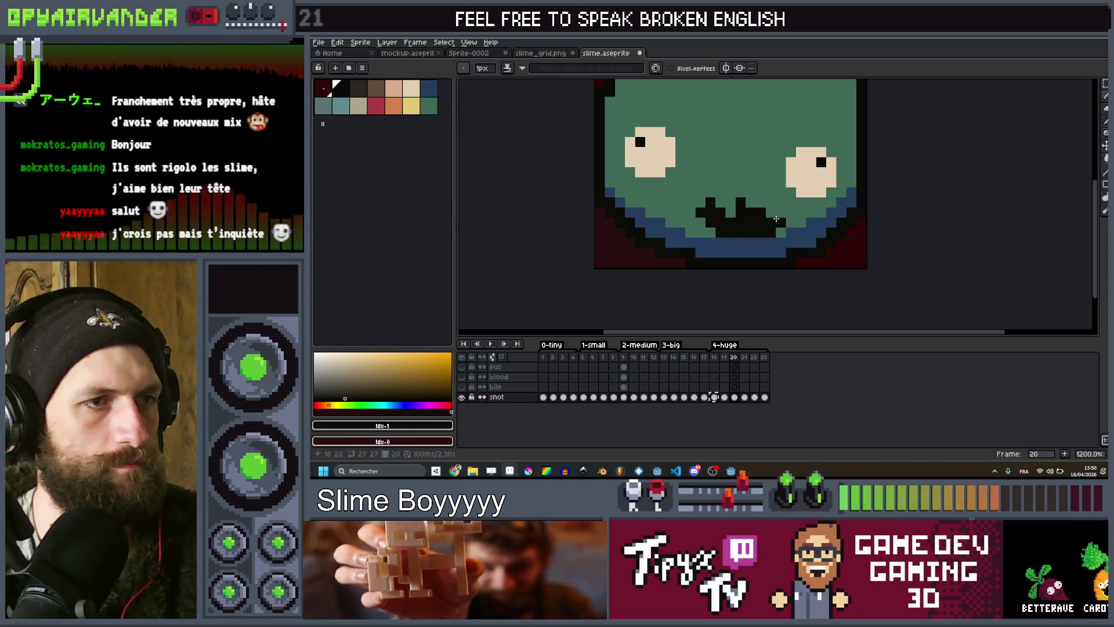
On frame 22, erase a black mouth pixel and add black mouth pixels lower down.
{"action": "scroll", "coordinate": [776, 218], "scroll_direction": "down", "scroll_amount": 5}
{"action": "key", "text": "Right"}
{"action": "scroll", "coordinate": [749, 209], "scroll_direction": "up", "scroll_amount": 6}
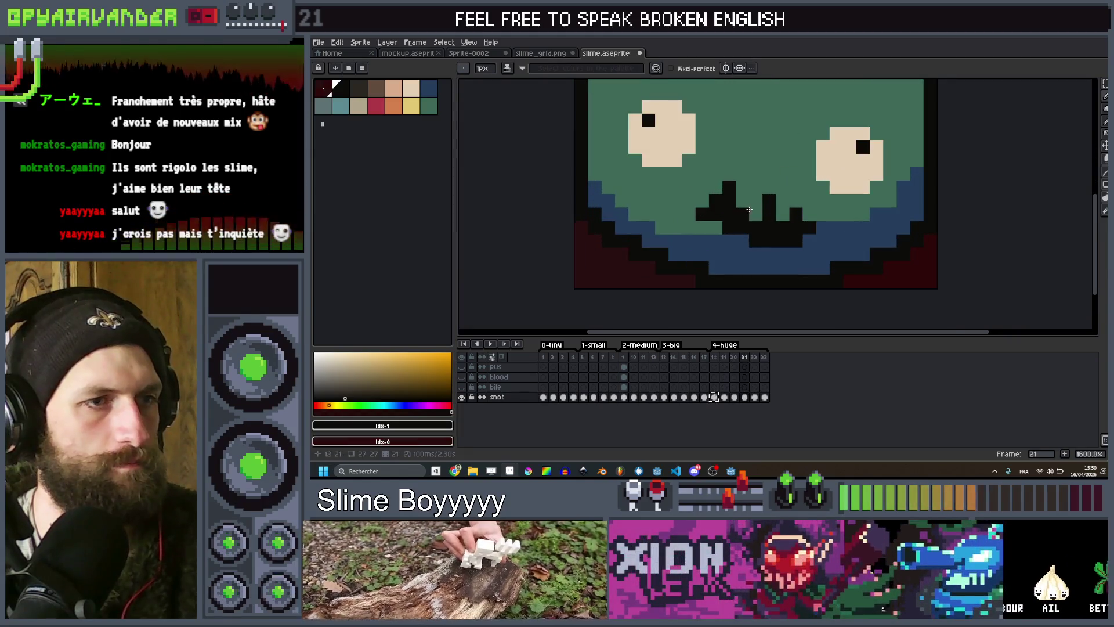
{"action": "key", "text": "Right"}
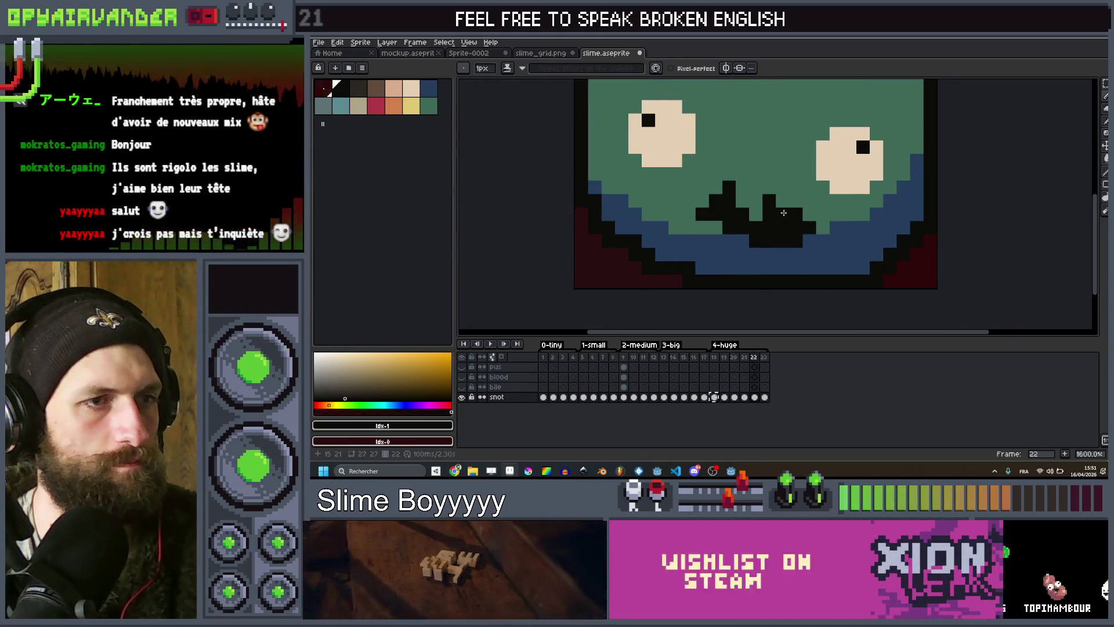
{"action": "right_click", "coordinate": [703, 225]}
{"action": "left_click", "coordinate": [731, 238]}
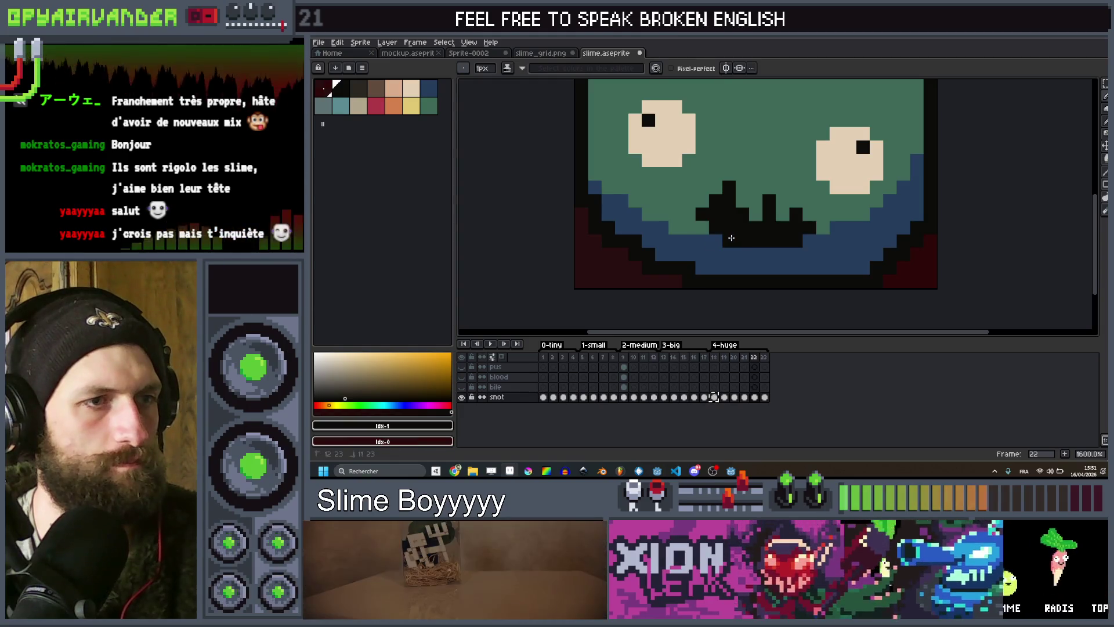
{"action": "scroll", "coordinate": [665, 251], "scroll_direction": "down", "scroll_amount": 1}
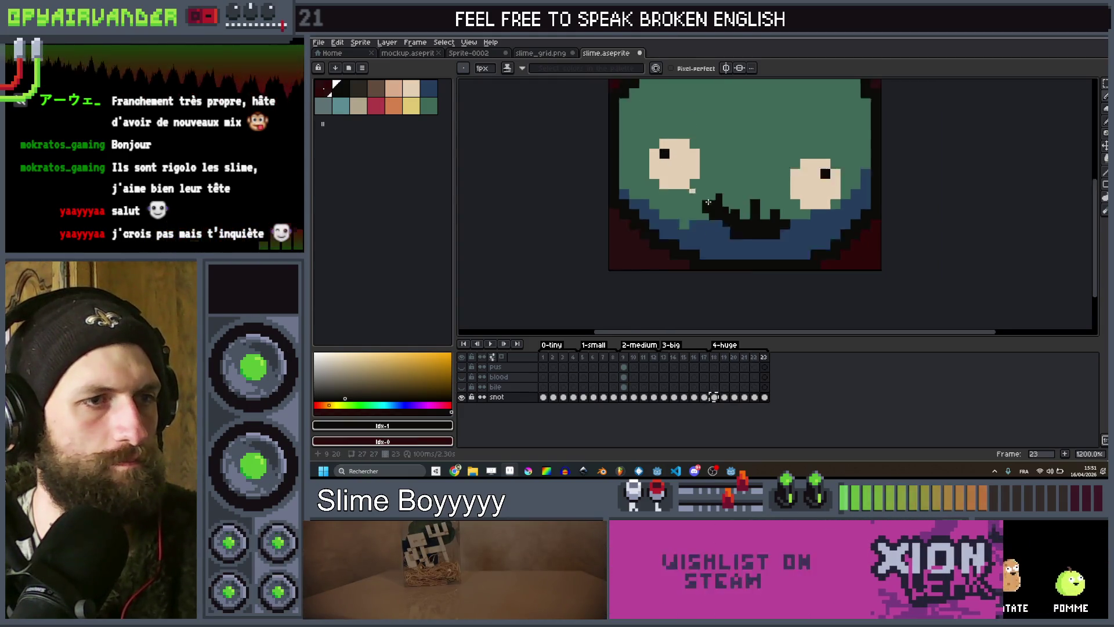
{"action": "key", "text": "Right"}
{"action": "scroll", "coordinate": [713, 202], "scroll_direction": "down", "scroll_amount": 3}
{"action": "scroll", "coordinate": [728, 246], "scroll_direction": "up", "scroll_amount": 3}
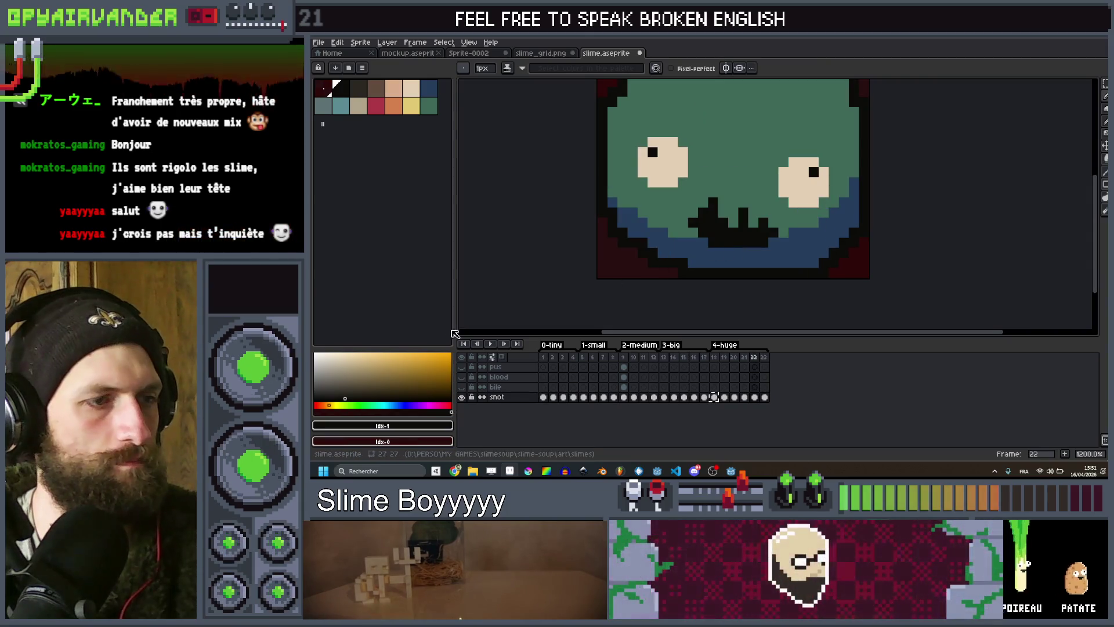
{"action": "key", "text": "Left"}
Preview the animation, stop it, select dark green, and replay the loop zoomed out.
{"action": "left_click", "coordinate": [491, 345]}
{"action": "scroll", "coordinate": [797, 137], "scroll_direction": "down", "scroll_amount": 4}
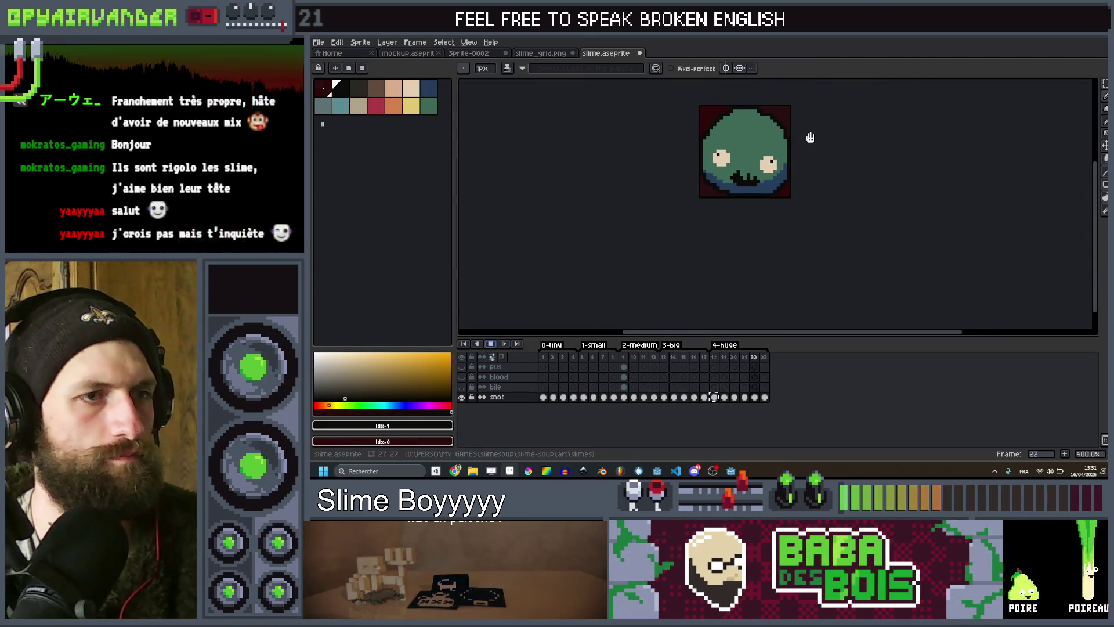
{"action": "scroll", "coordinate": [811, 137], "scroll_direction": "down", "scroll_amount": 2}
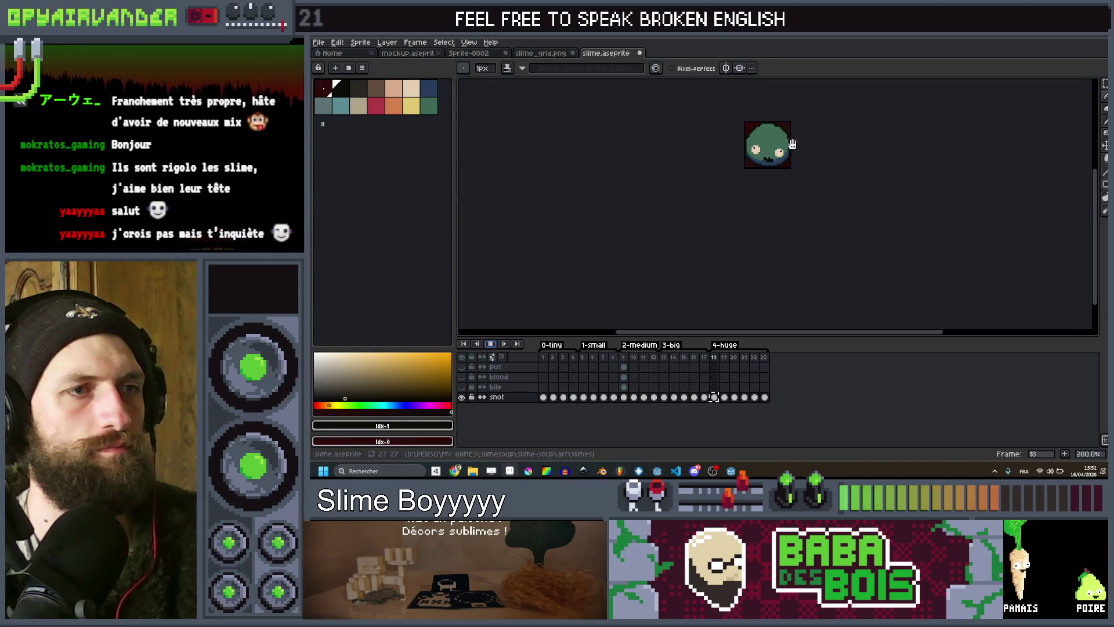
{"action": "scroll", "coordinate": [791, 144], "scroll_direction": "up", "scroll_amount": 4}
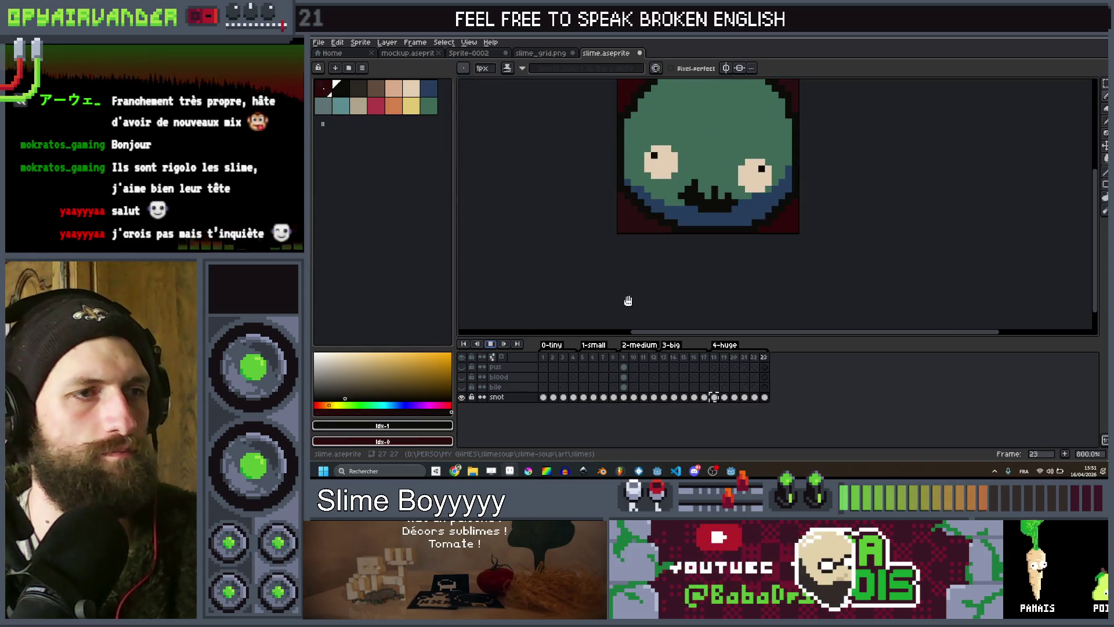
{"action": "left_click", "coordinate": [491, 344]}
{"action": "scroll", "coordinate": [724, 193], "scroll_direction": "up", "scroll_amount": 3}
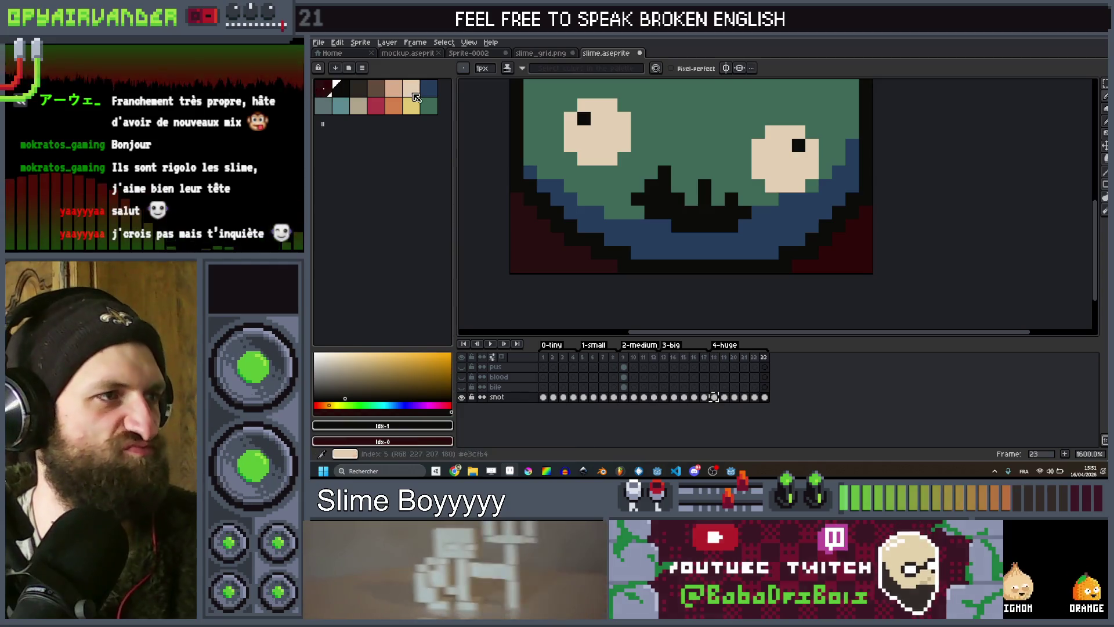
{"action": "left_click", "coordinate": [428, 105]}
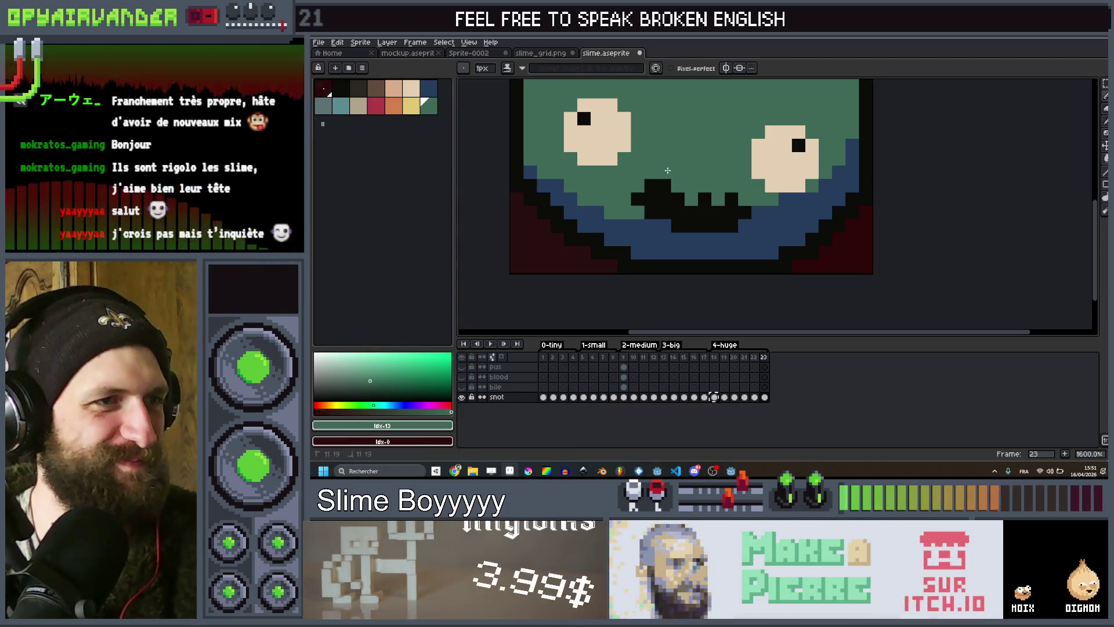
{"action": "left_click", "coordinate": [498, 344]}
{"action": "scroll", "coordinate": [787, 163], "scroll_direction": "down", "scroll_amount": 7}
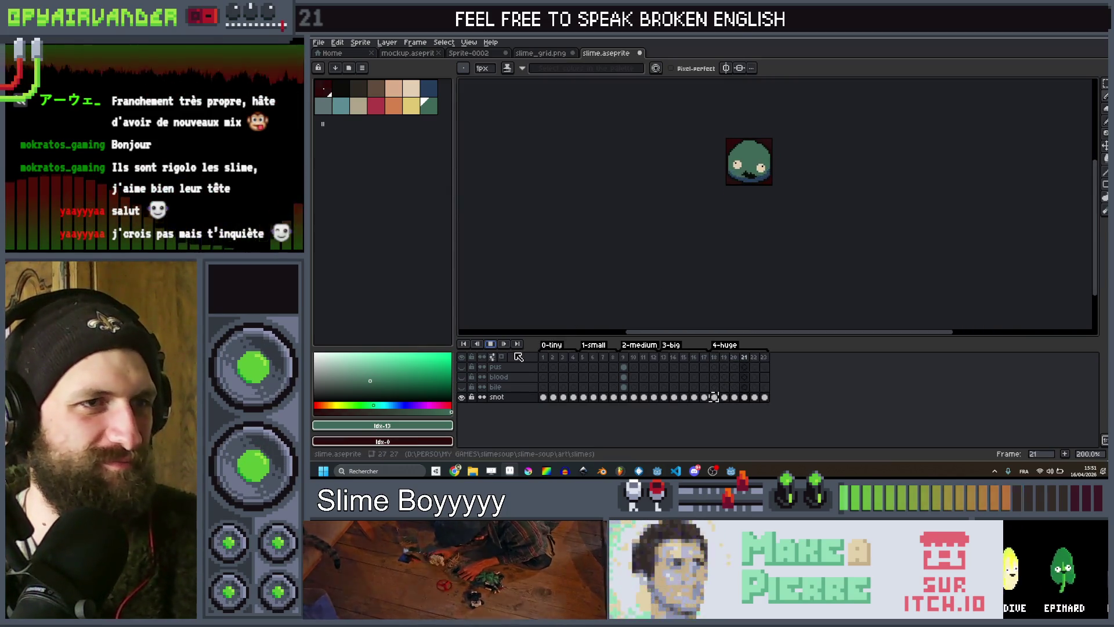
Stop playback, then select and copy the snot layer's cels for frames 1 to 8.
{"action": "left_click", "coordinate": [490, 346]}
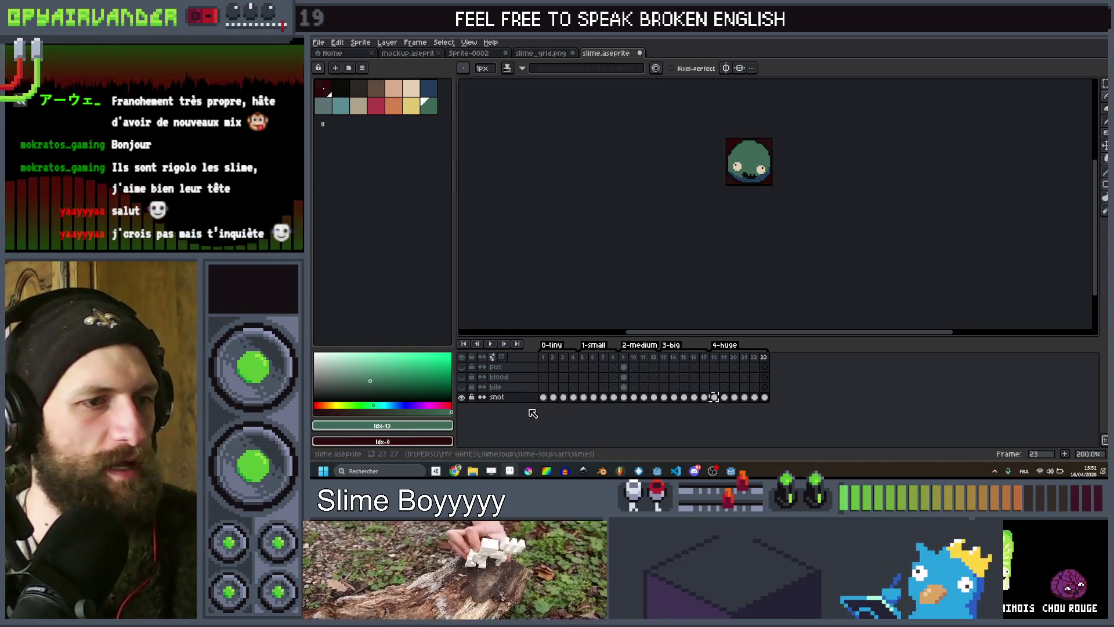
{"action": "left_click_drag", "start_coordinate": [543, 397], "coordinate": [764, 398]}
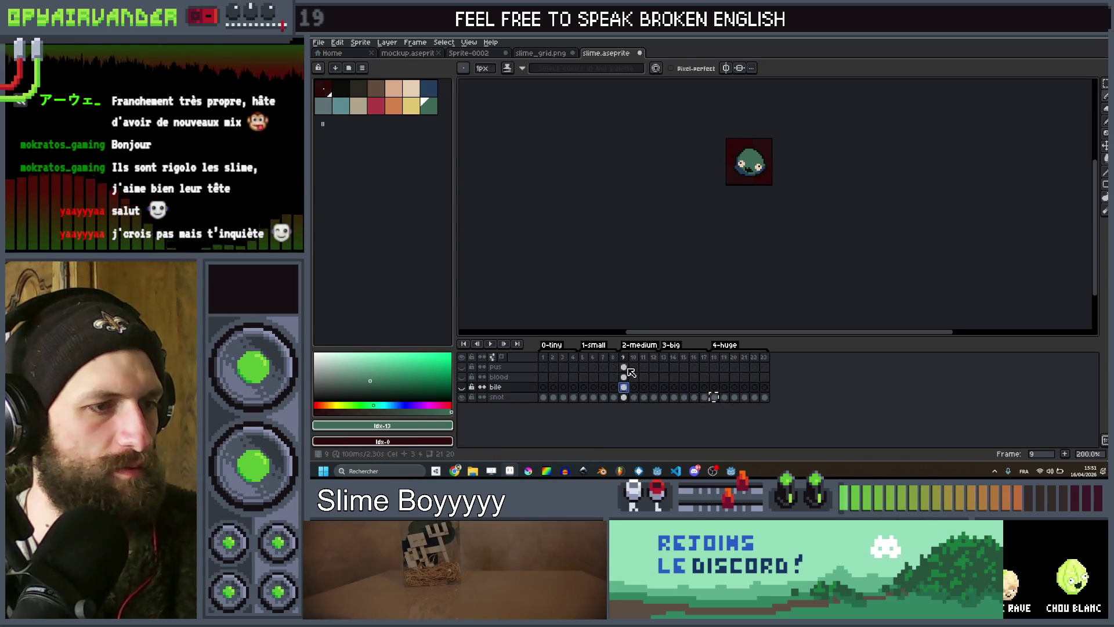
{"action": "left_click", "coordinate": [623, 397]}
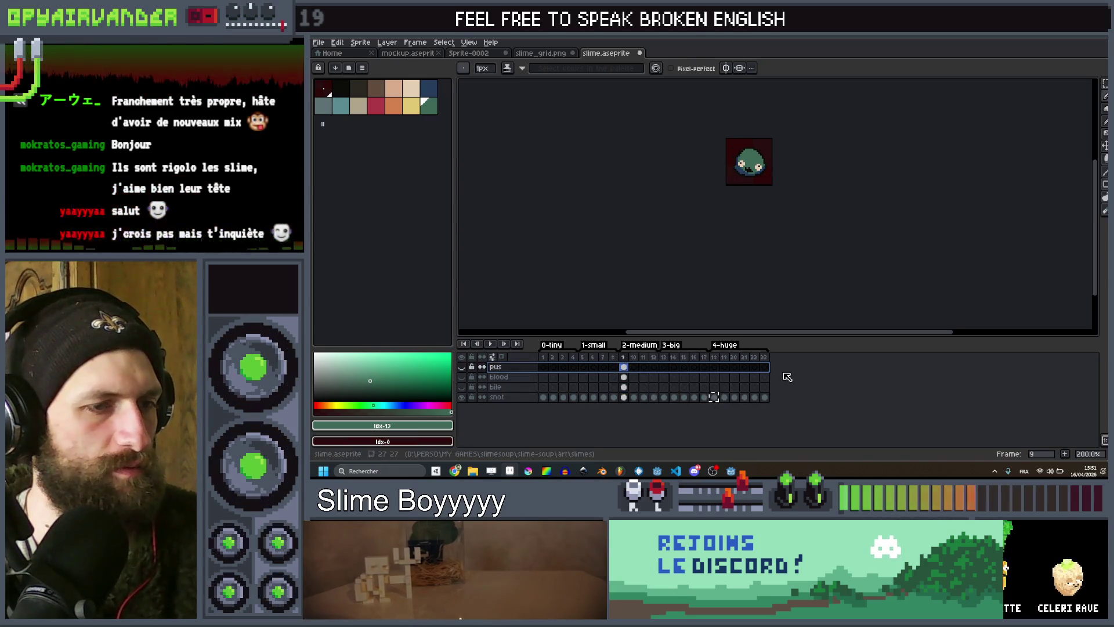
{"action": "left_click_drag", "start_coordinate": [548, 400], "coordinate": [764, 398]}
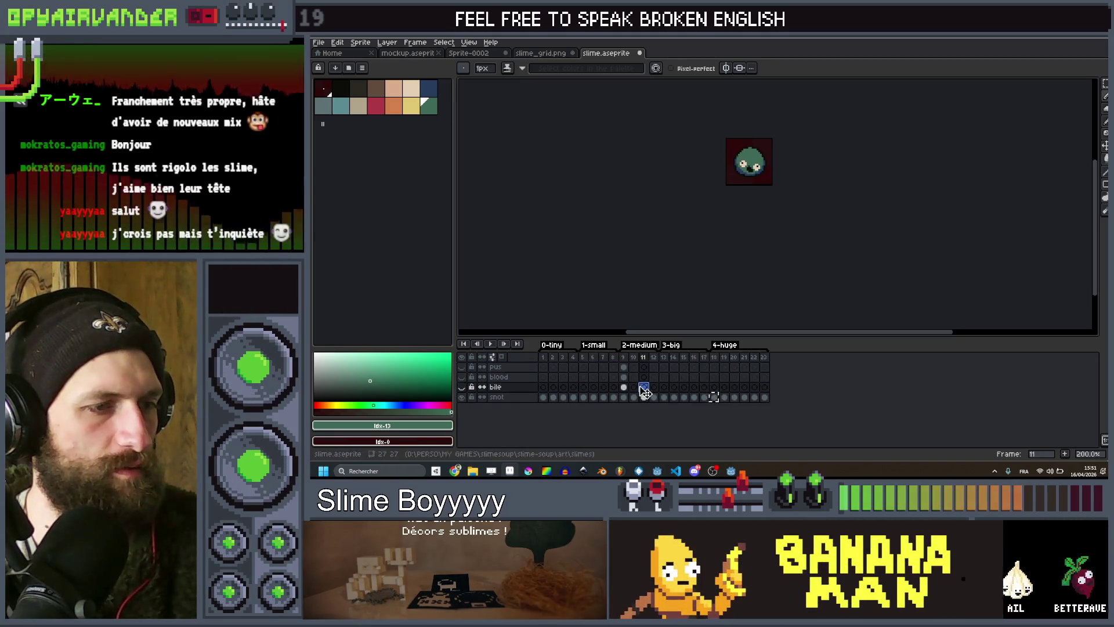
{"action": "mouse_move", "coordinate": [544, 398]}
{"action": "left_mouse_down"}
{"action": "mouse_move", "coordinate": [654, 398]}
{"action": "mouse_move", "coordinate": [613, 398]}
{"action": "left_mouse_up"}
{"action": "key", "text": "ctrl+c"}
Paste the snot cels into the bile, blood and pus layers, including frames 10 onward.
{"action": "left_click", "coordinate": [543, 387]}
{"action": "key", "text": "ctrl+v"}
{"action": "key", "text": "ctrl+v"}
{"action": "left_click", "coordinate": [543, 366]}
{"action": "key", "text": "ctrl+v"}
{"action": "left_click_drag", "start_coordinate": [634, 398], "coordinate": [764, 398]}
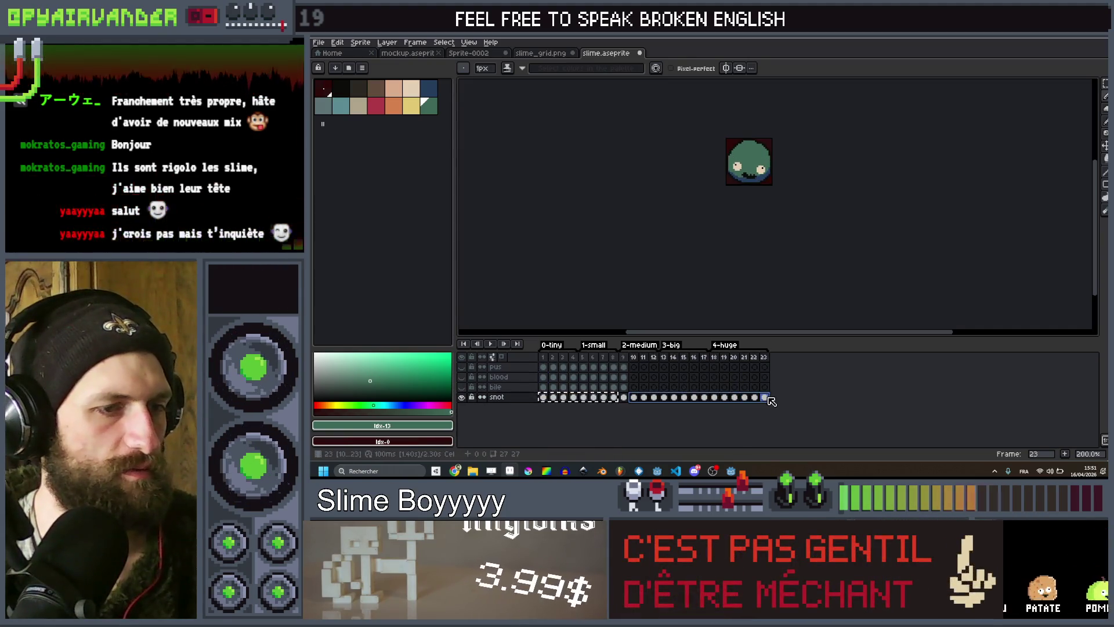
{"action": "key", "text": "ctrl+v"}
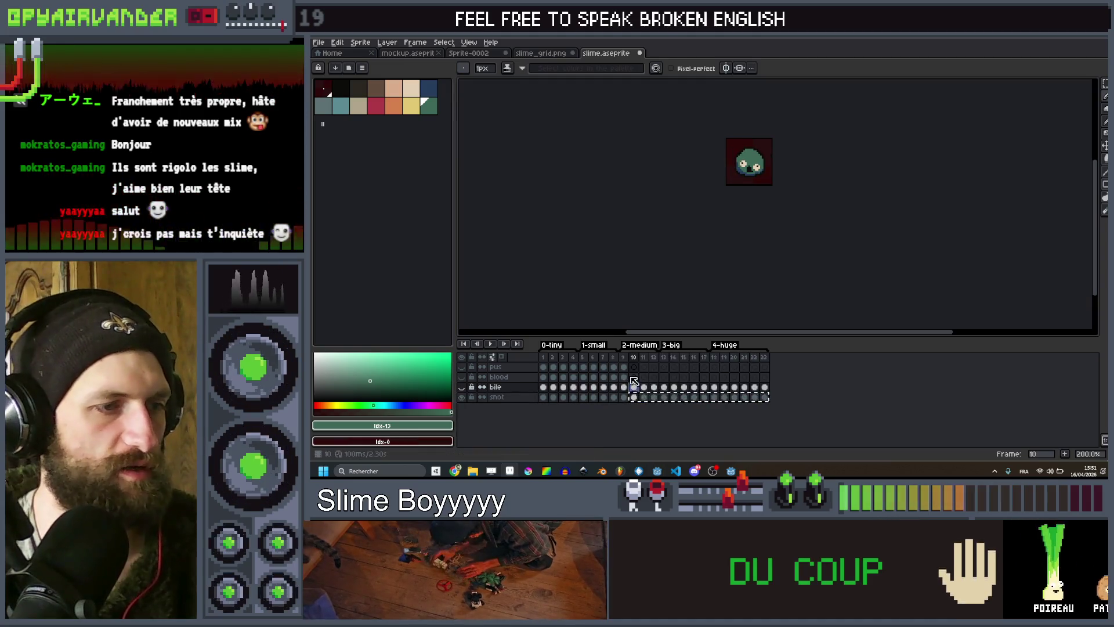
{"action": "left_click", "coordinate": [635, 377]}
{"action": "key", "text": "ctrl+v"}
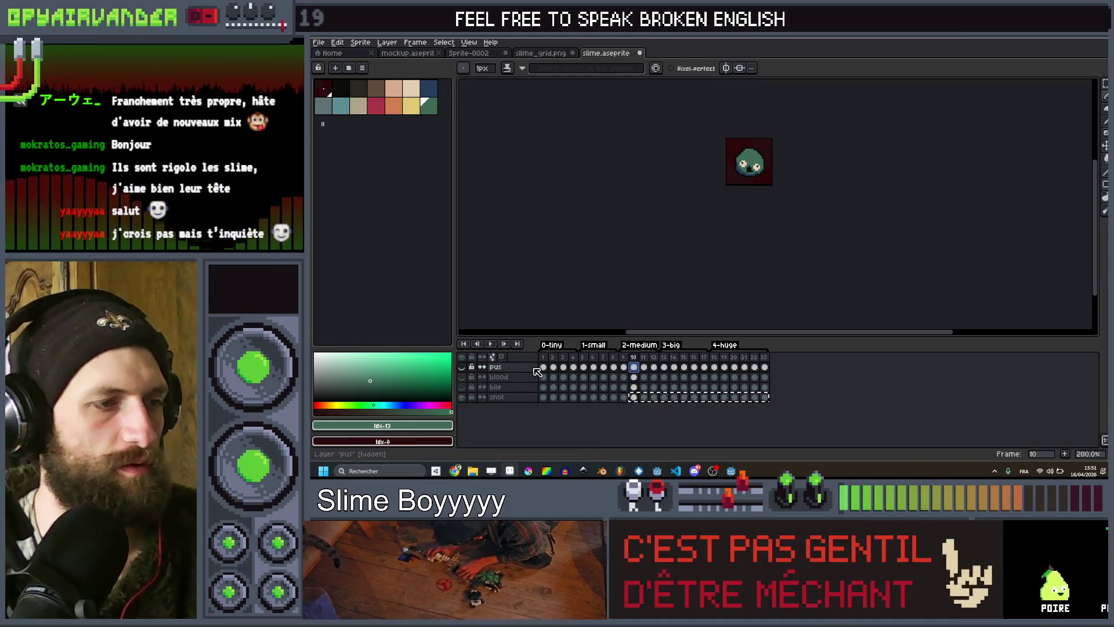
Hide the snot layer, make the bile layer visible, select its cels, and zoom in.
{"action": "left_click", "coordinate": [461, 397]}
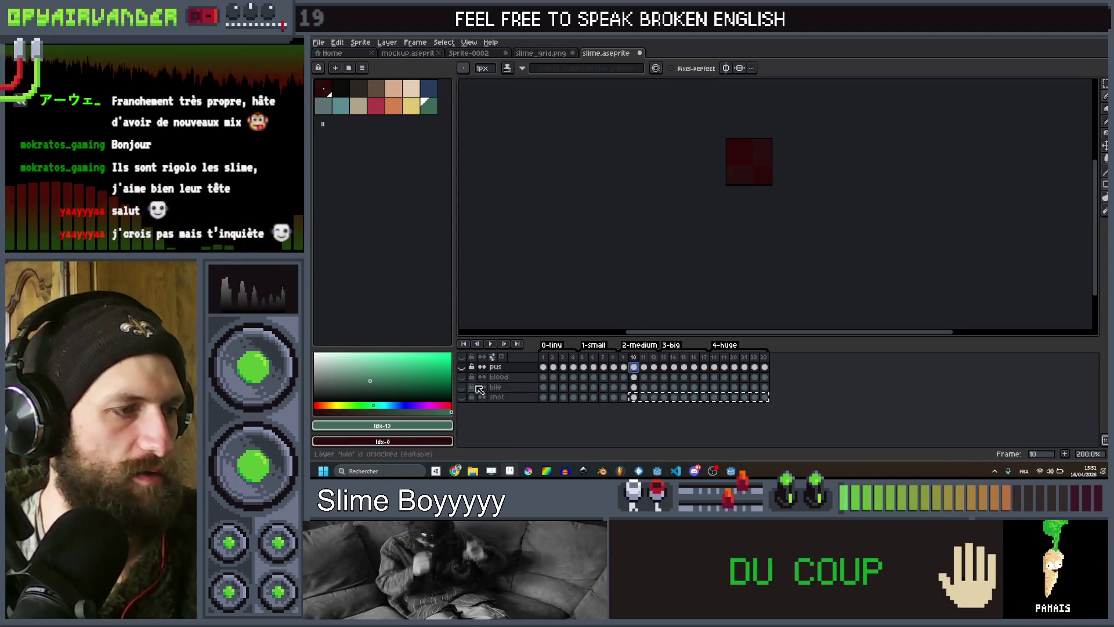
{"action": "left_click", "coordinate": [544, 387]}
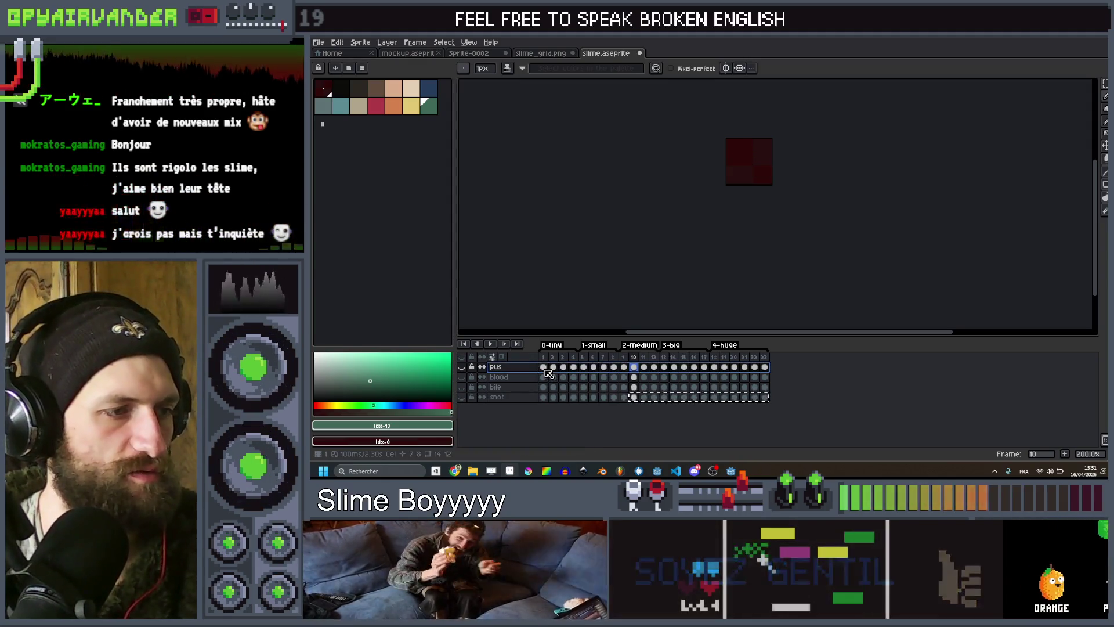
{"action": "left_click", "coordinate": [461, 388]}
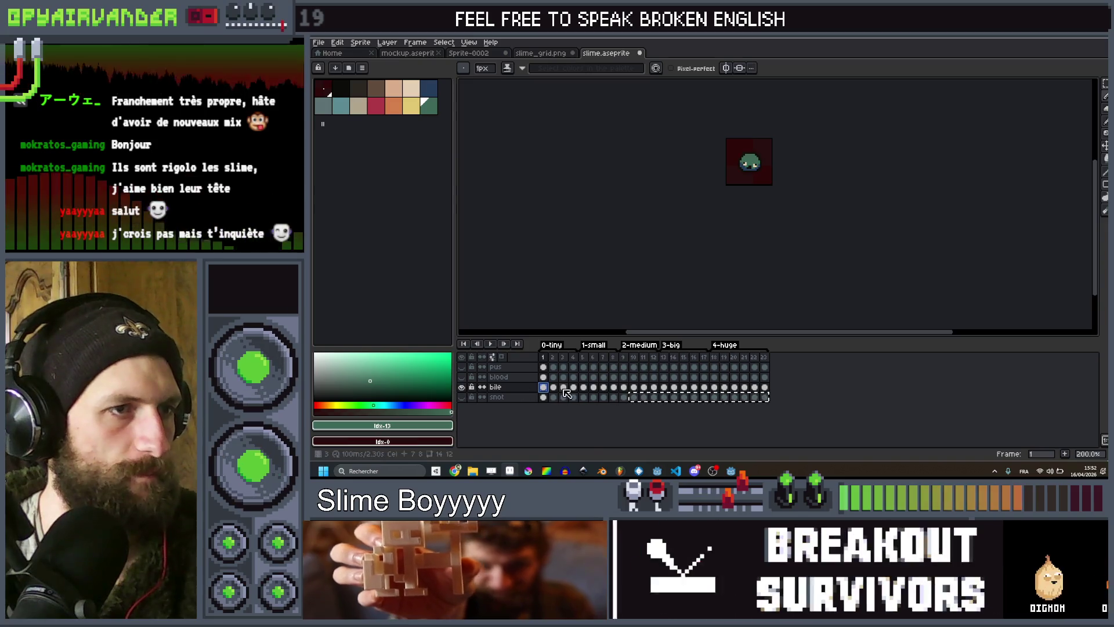
{"action": "left_click_drag", "start_coordinate": [543, 388], "coordinate": [763, 392]}
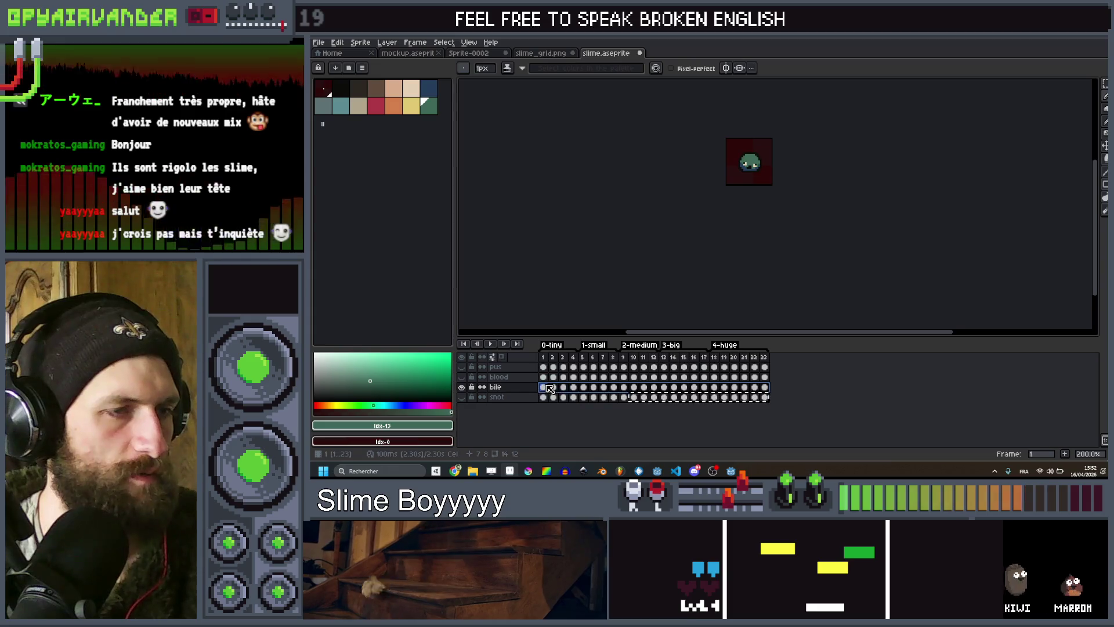
{"action": "key", "text": "plus"}
{"action": "key", "text": "plus"}
{"action": "key", "text": "plus"}
{"action": "scroll", "coordinate": [826, 216], "scroll_direction": "up", "scroll_amount": 1}
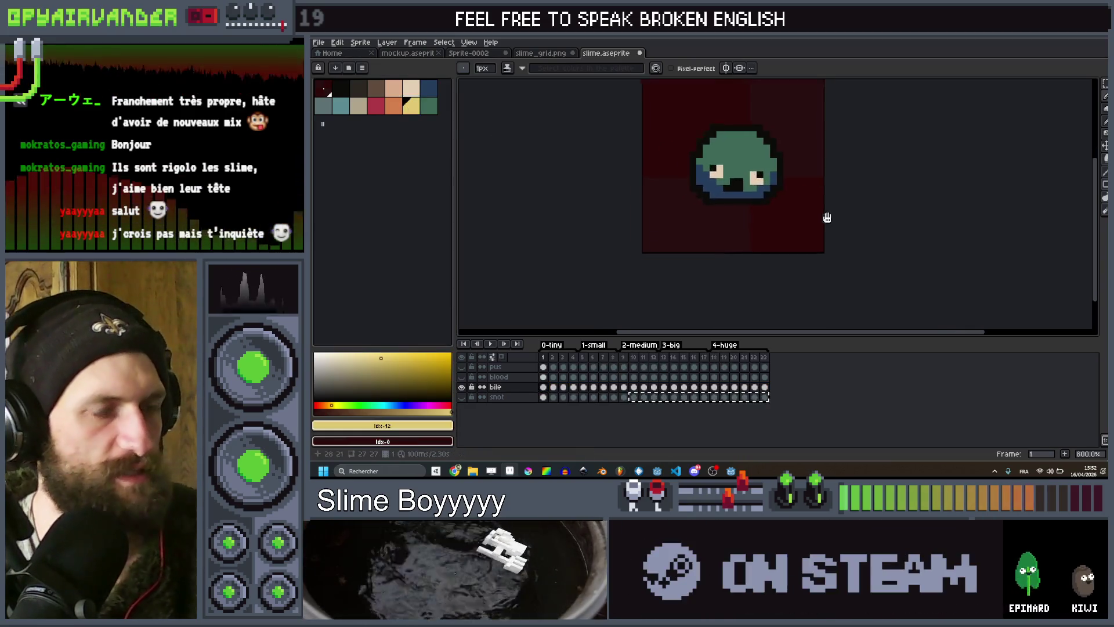
Take the Paint Bucket and select the bile layer's frame 1 cel to start the yellow fill.
{"action": "key", "text": "g"}
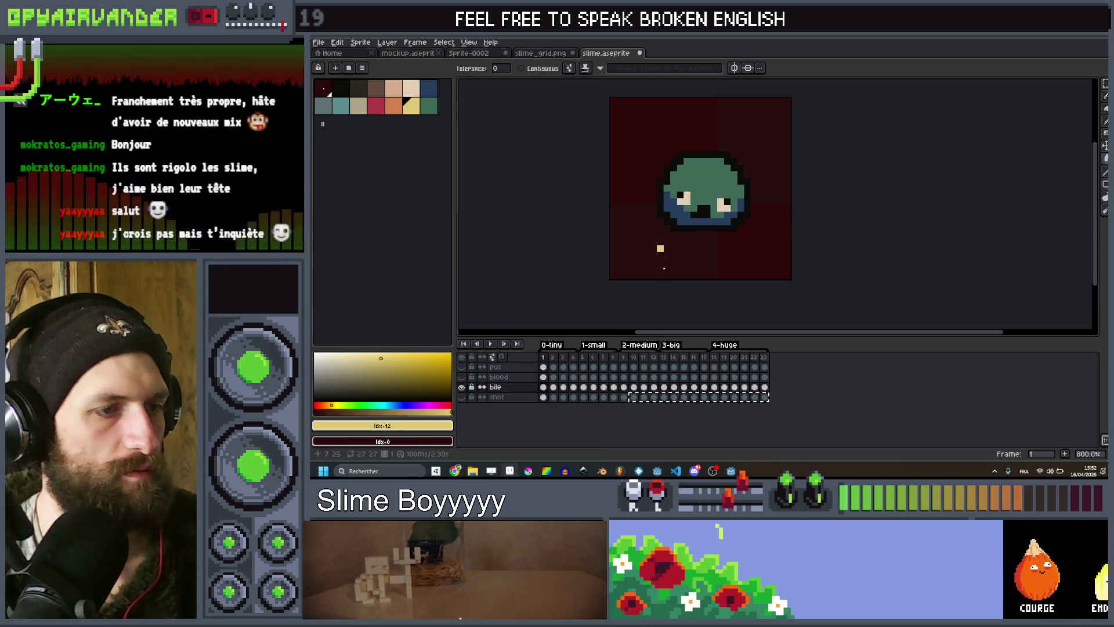
{"action": "left_click", "coordinate": [543, 387]}
{"action": "scroll", "coordinate": [750, 154], "scroll_direction": "up", "scroll_amount": 2}
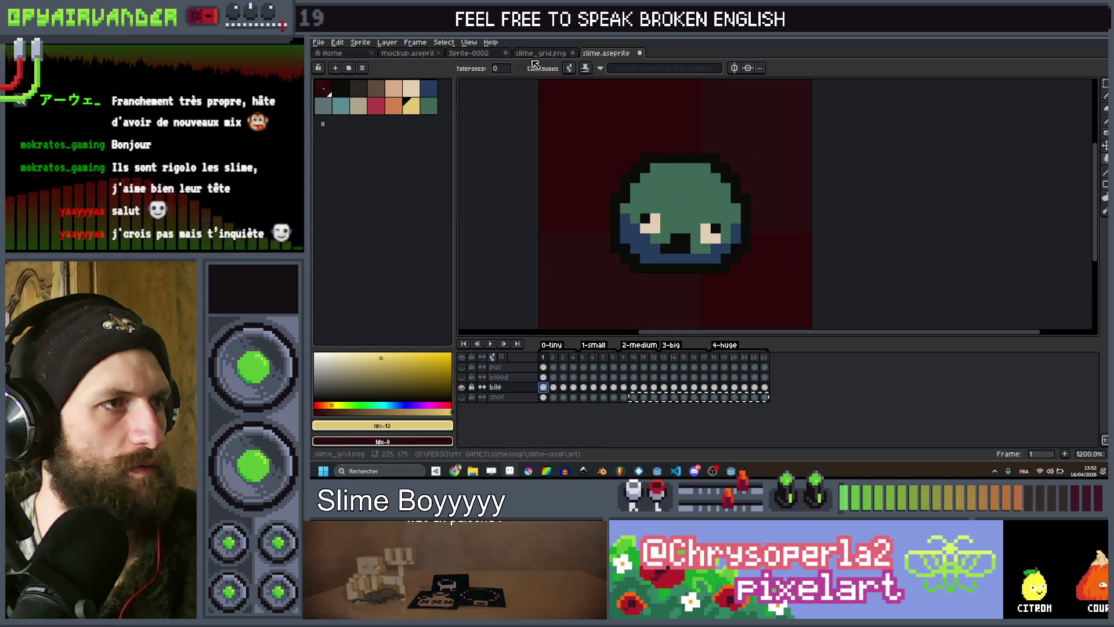
{"action": "key", "text": "Right"}
{"action": "key", "text": "Right"}
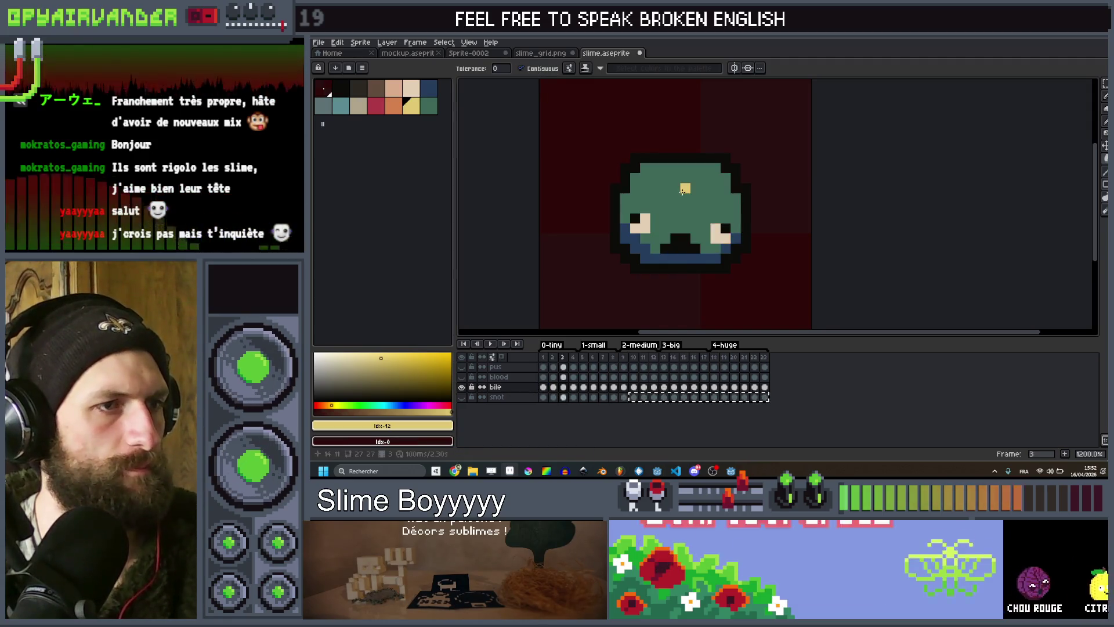
{"action": "key", "text": "Right"}
{"action": "key", "text": "Right"}
{"action": "key", "text": "Right"}
{"action": "key", "text": "Right"}
{"action": "key", "text": "Right"}
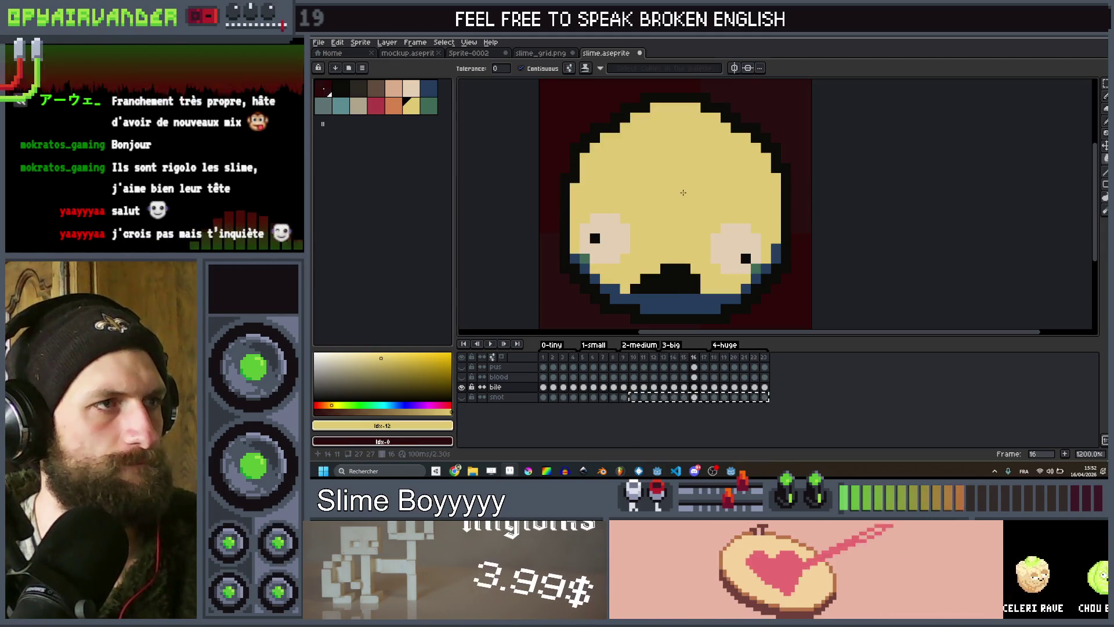
{"action": "scroll", "coordinate": [812, 301], "scroll_direction": "up", "scroll_amount": 1}
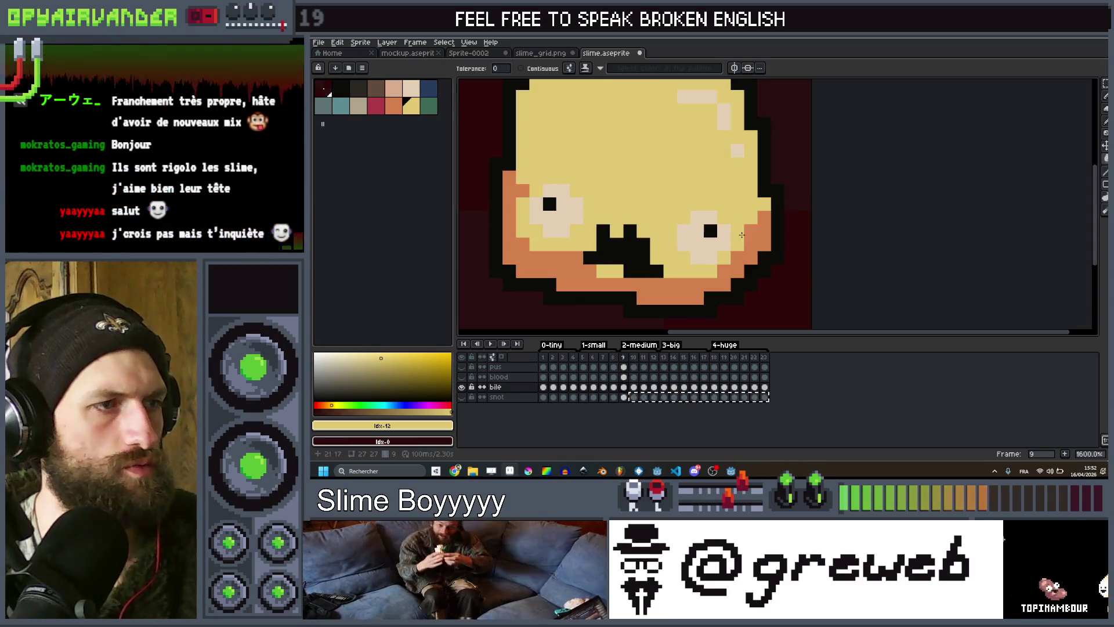
Recolour the bile slime yellow from the first frame through frame 23, then pick orange.
{"action": "key", "text": "Left"}
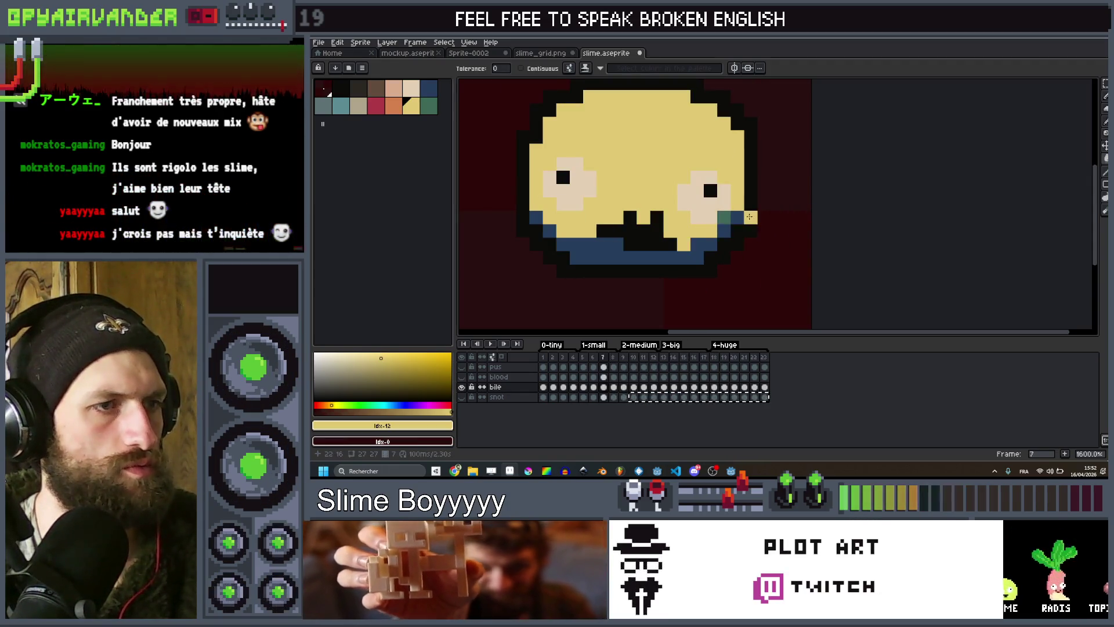
{"action": "key", "text": "Left"}
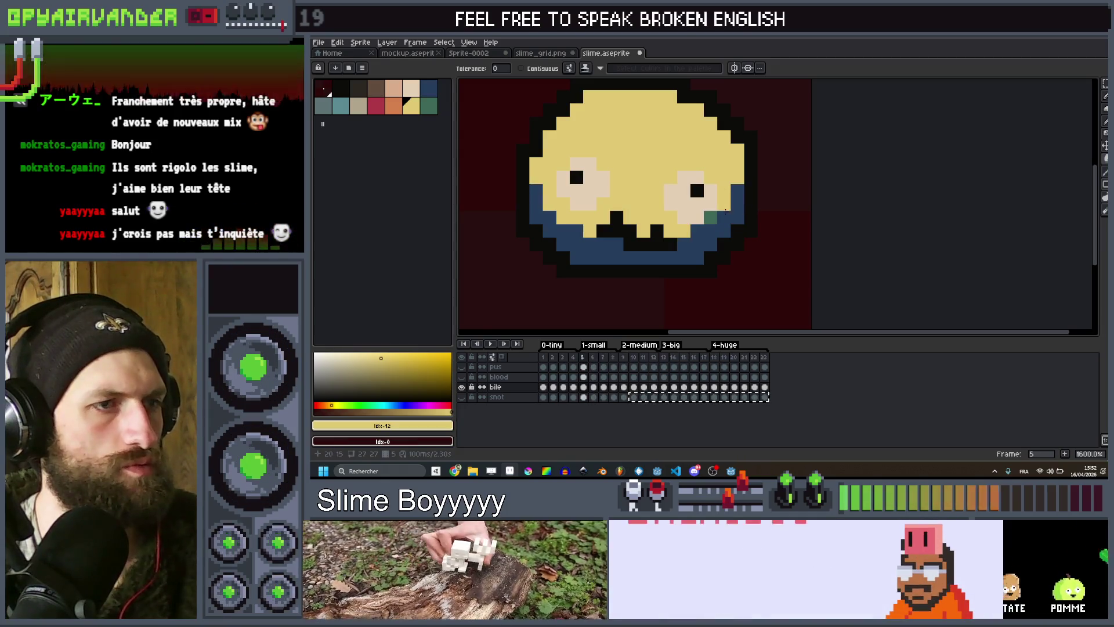
{"action": "key", "text": "Left"}
{"action": "key", "text": "Left"}
{"action": "key", "text": "Left"}
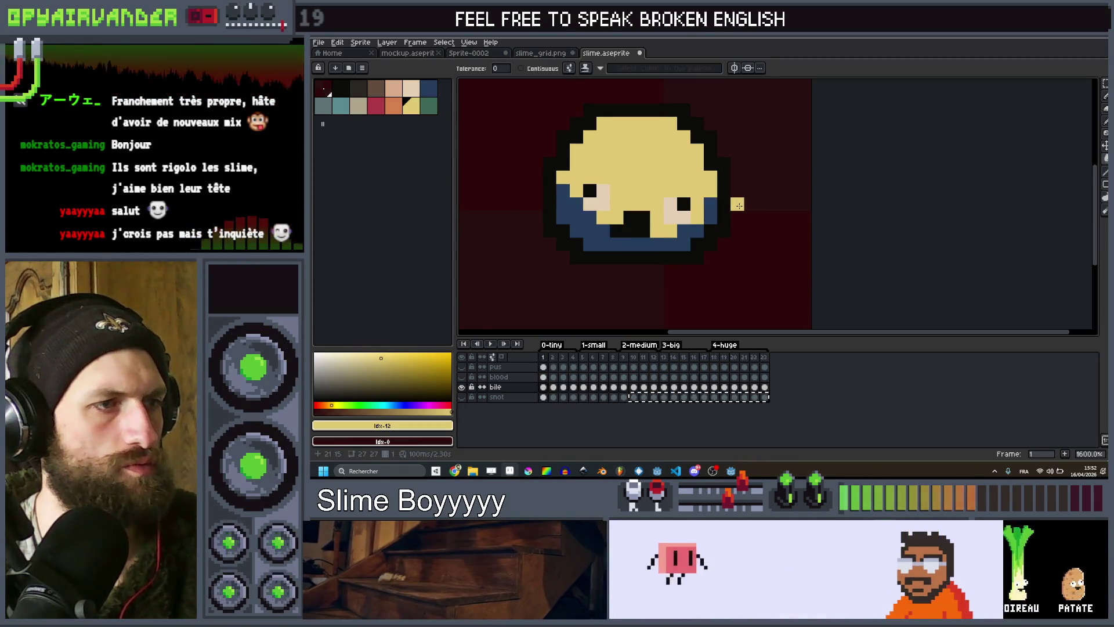
{"action": "key", "text": "Right"}
{"action": "key", "text": "Right"}
{"action": "key", "text": "Right"}
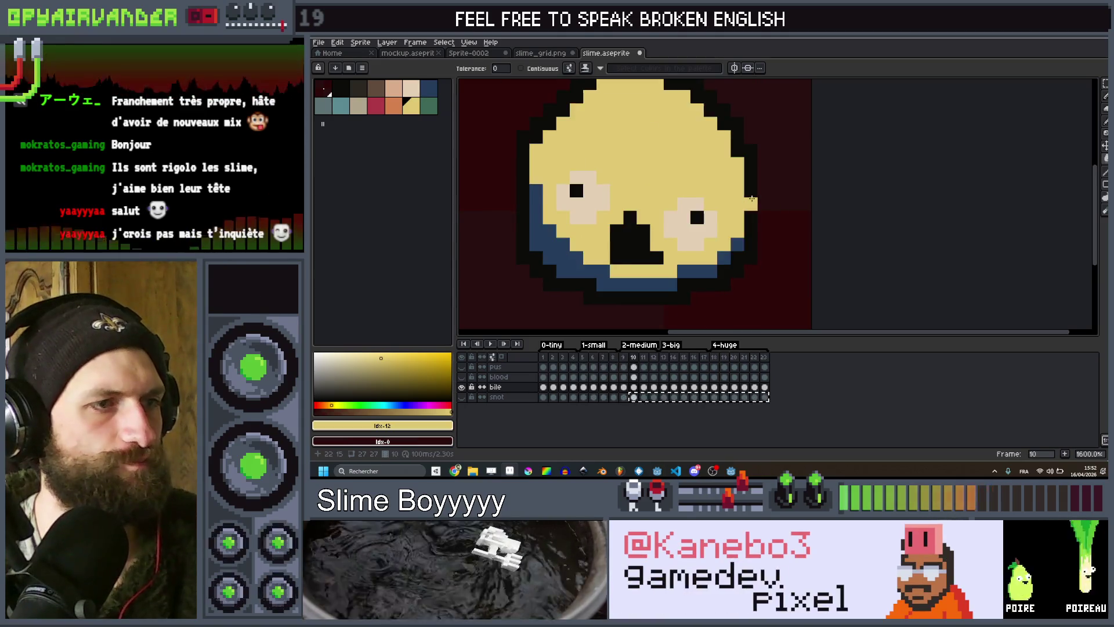
{"action": "key", "text": "Right"}
{"action": "key", "text": "Right"}
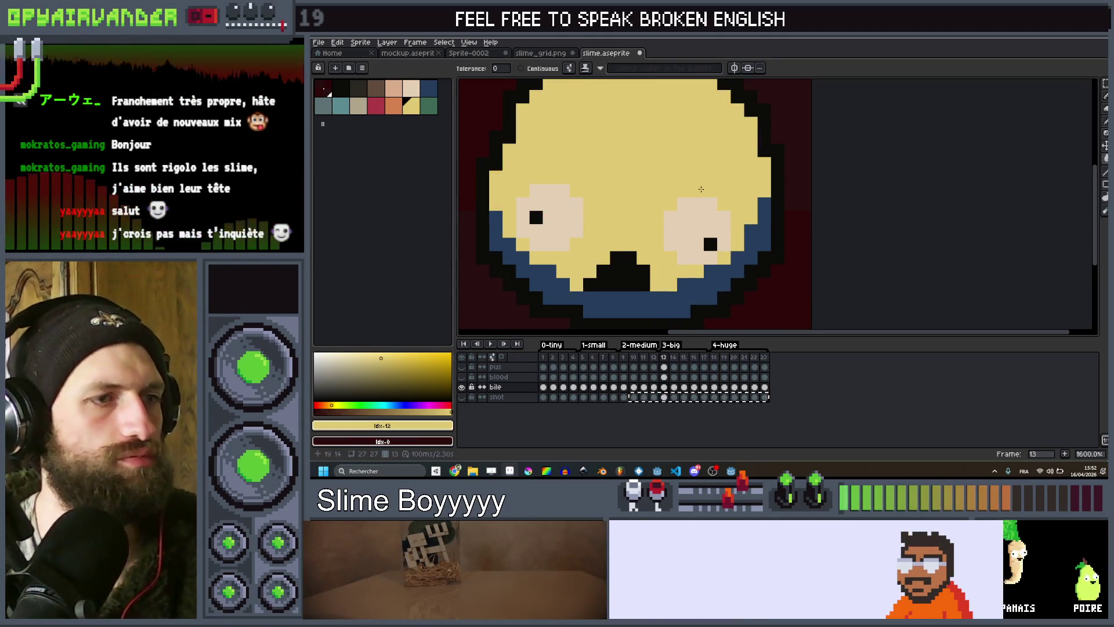
{"action": "key", "text": "Right"}
{"action": "key", "text": "Right"}
{"action": "key", "text": "Right"}
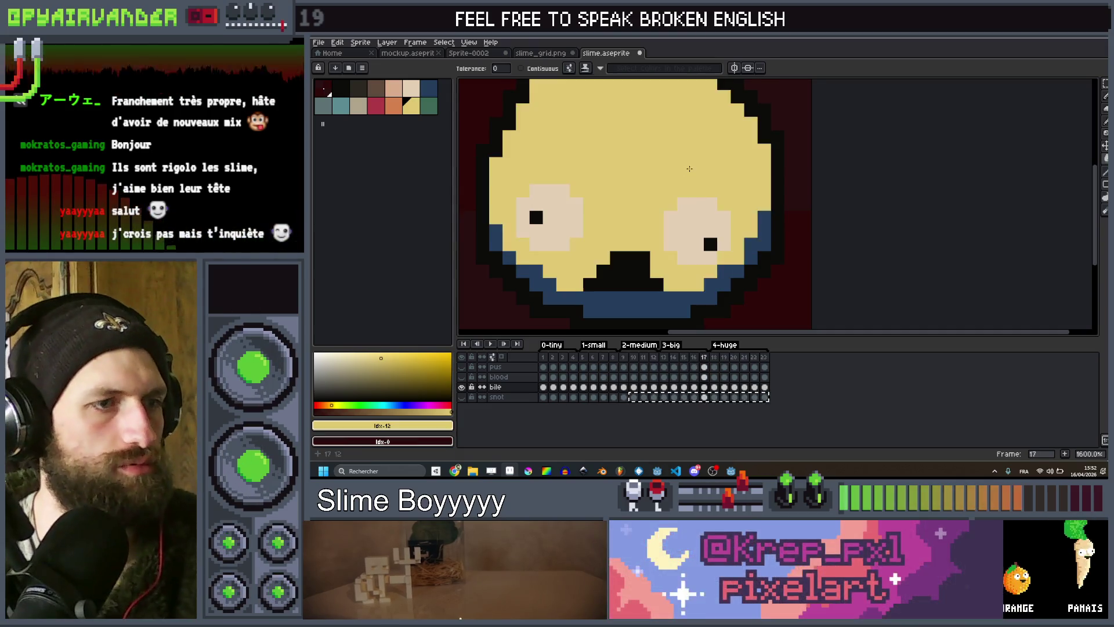
{"action": "key", "text": "Right"}
{"action": "key", "text": "Right"}
{"action": "key", "text": "Right"}
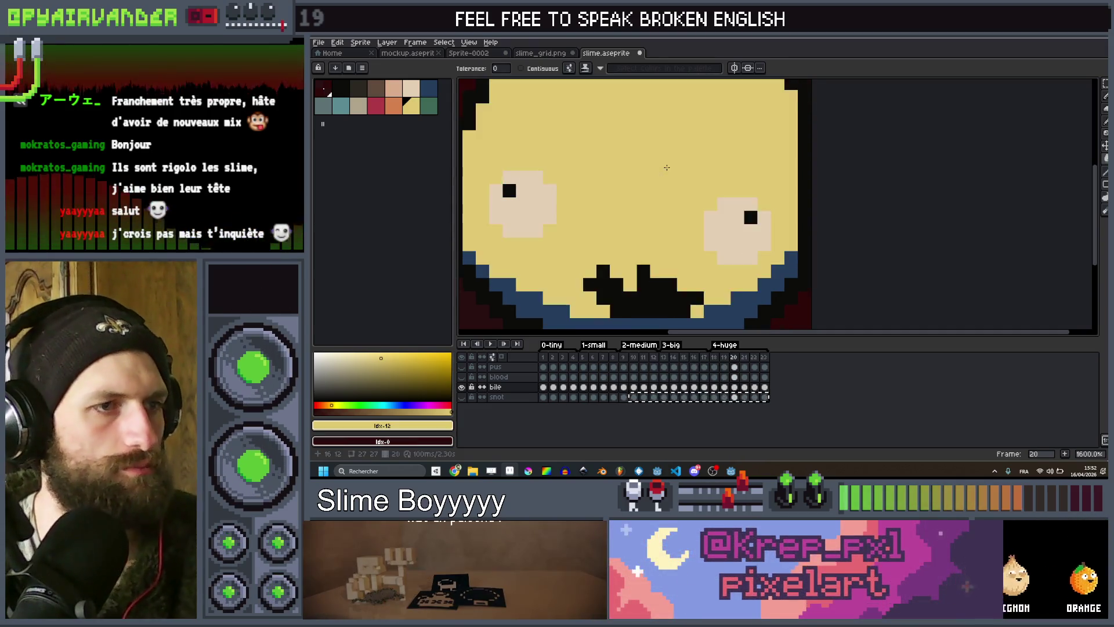
{"action": "scroll", "coordinate": [675, 172], "scroll_direction": "down", "scroll_amount": 1}
{"action": "key", "text": "Right"}
{"action": "key", "text": "Left"}
{"action": "key", "text": "Right"}
{"action": "key", "text": "Left"}
{"action": "key", "text": "Right"}
{"action": "key", "text": "Right"}
{"action": "left_click", "coordinate": [393, 105]}
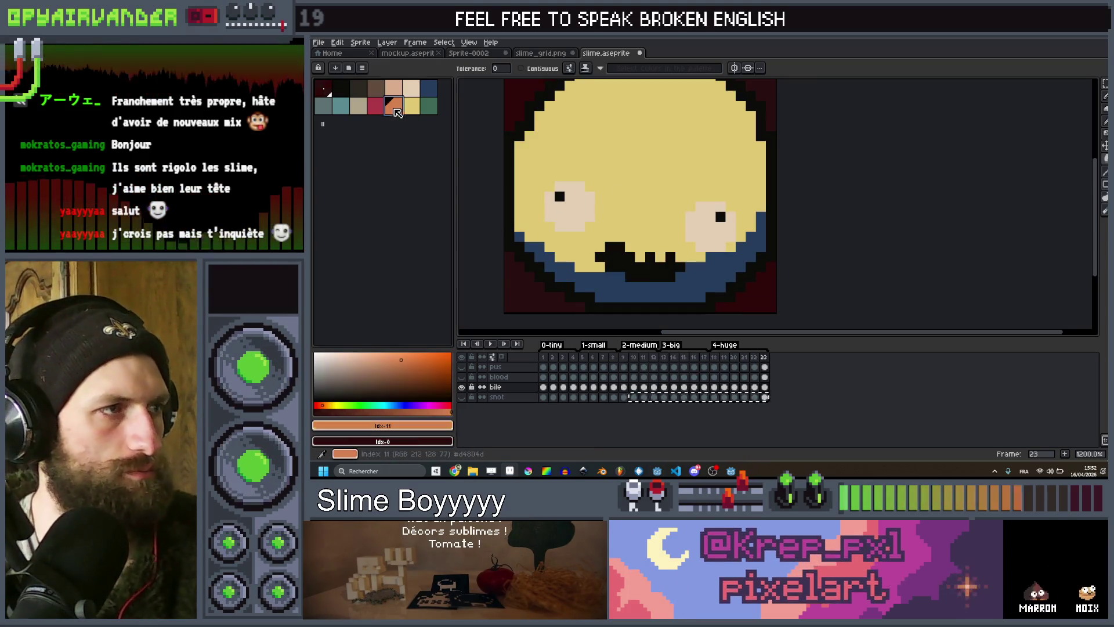
Step through the bile animation from frame 1 to frame 18, checking the recoloured slime.
{"action": "key", "text": "Left"}
{"action": "key", "text": "Right"}
{"action": "key", "text": "Right"}
{"action": "key", "text": "Right"}
{"action": "key", "text": "Right"}
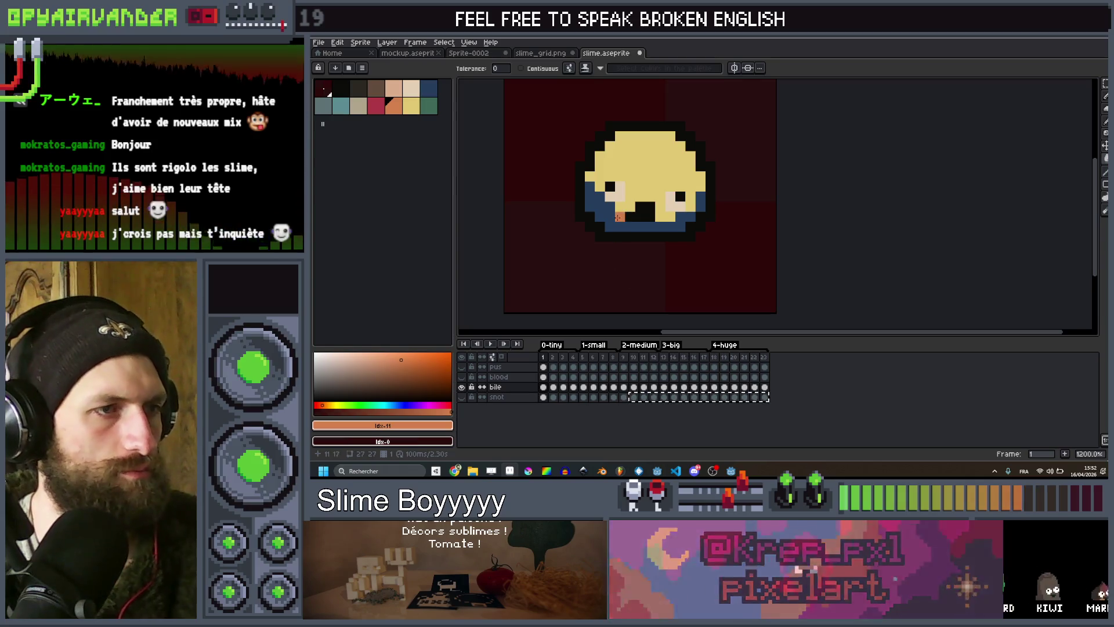
{"action": "scroll", "coordinate": [613, 228], "scroll_direction": "up", "scroll_amount": 3}
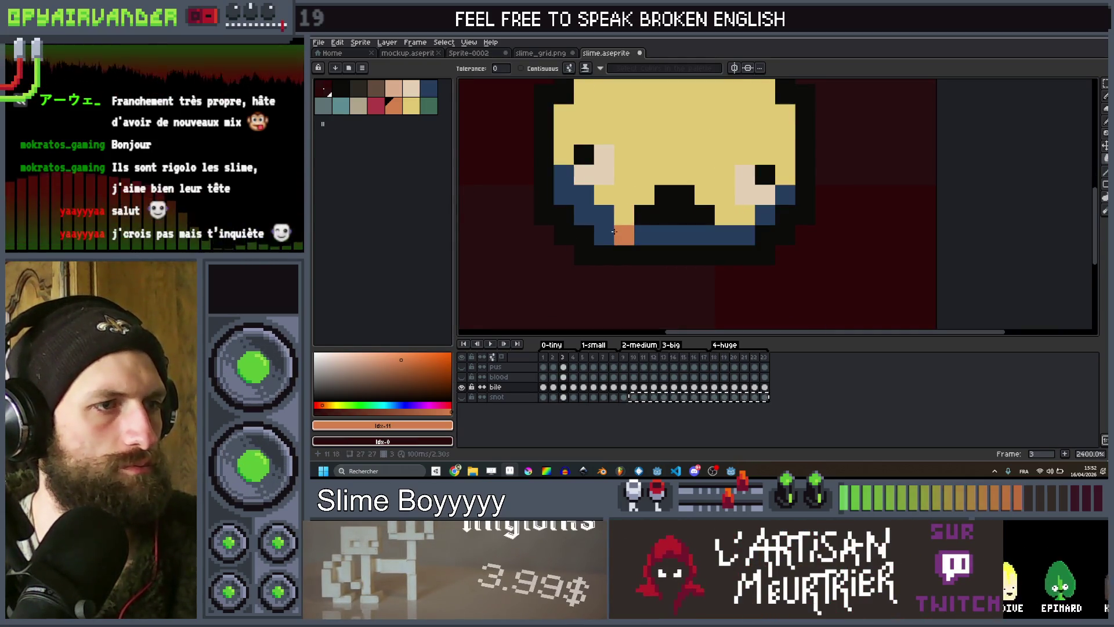
{"action": "key", "text": "Right"}
{"action": "key", "text": "Right"}
{"action": "key", "text": "Right"}
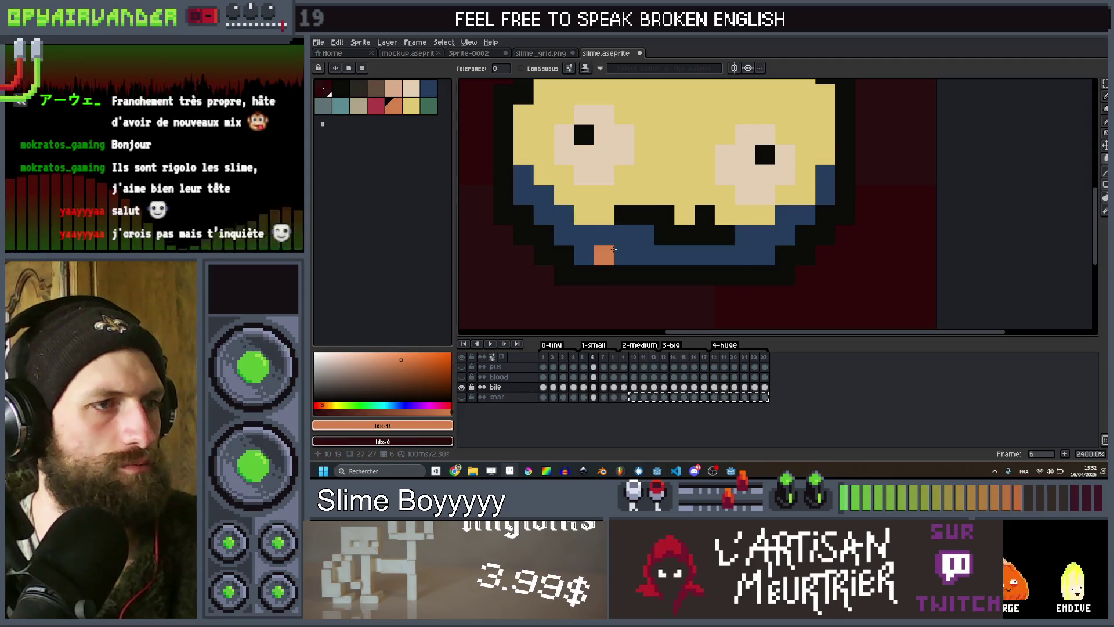
{"action": "key", "text": "Right"}
{"action": "key", "text": "Right"}
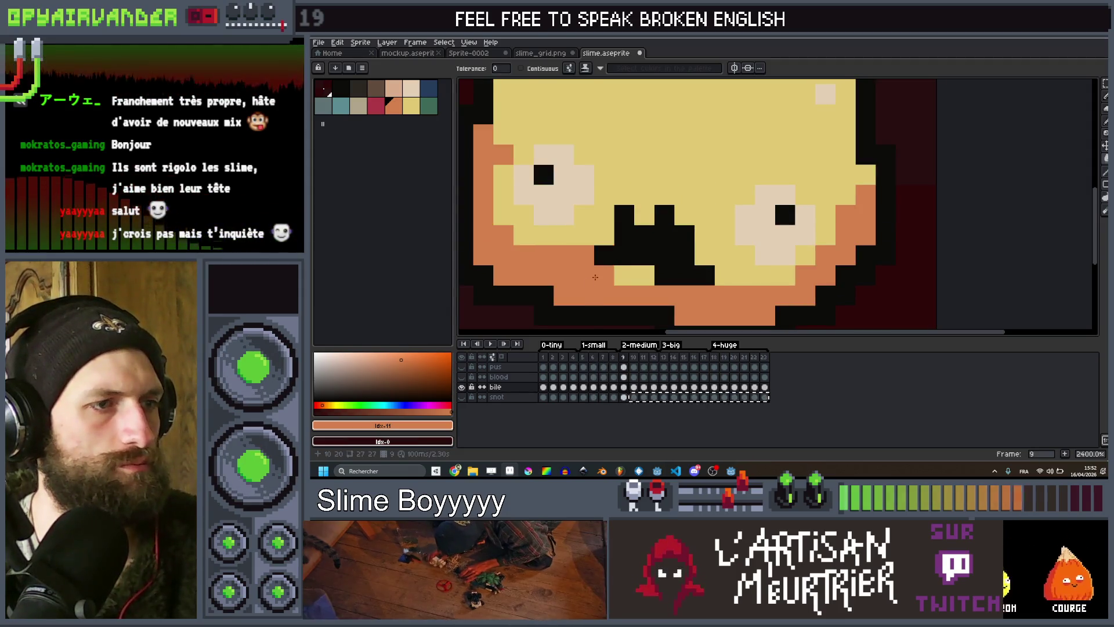
{"action": "key", "text": "Right"}
{"action": "key", "text": "Right"}
{"action": "key", "text": "Right"}
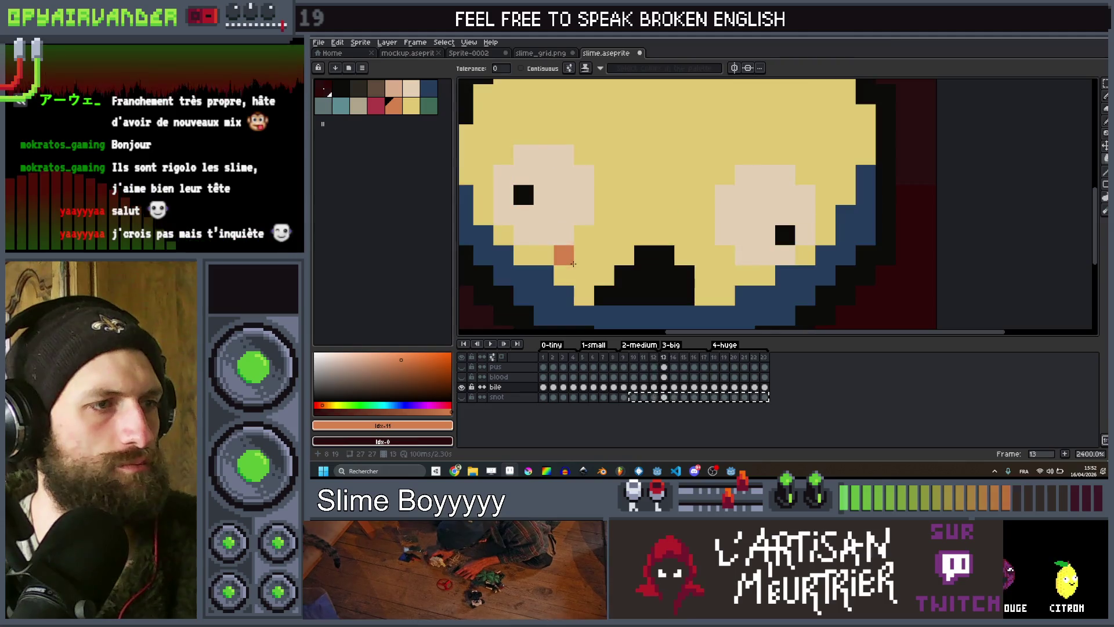
{"action": "key", "text": "Right"}
{"action": "key", "text": "Right"}
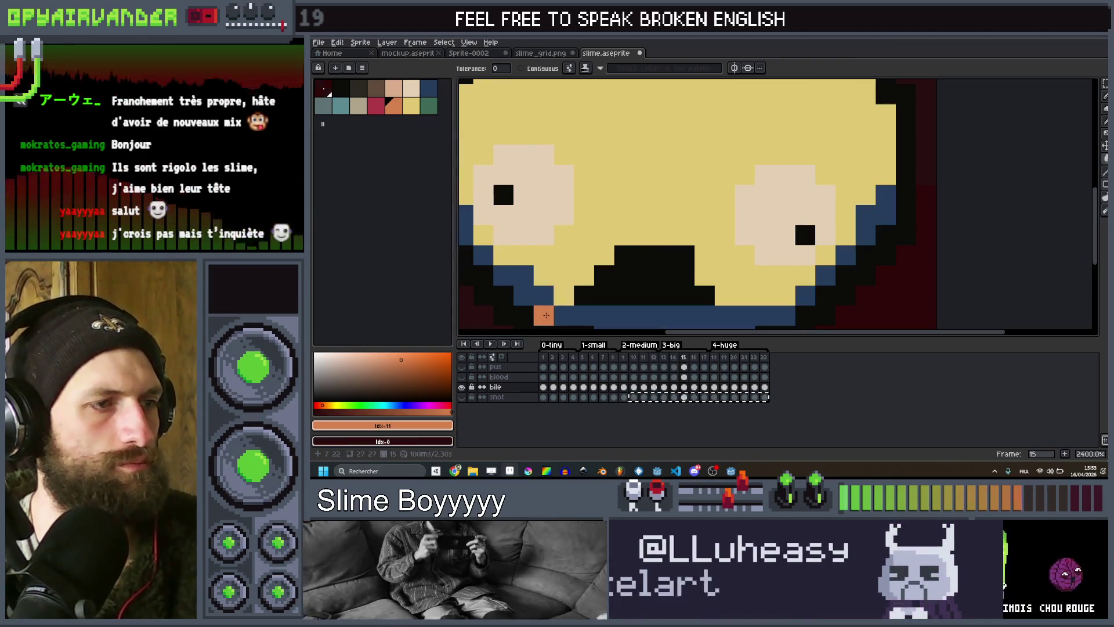
{"action": "key", "text": "Right"}
{"action": "key", "text": "Right"}
{"action": "key", "text": "Right"}
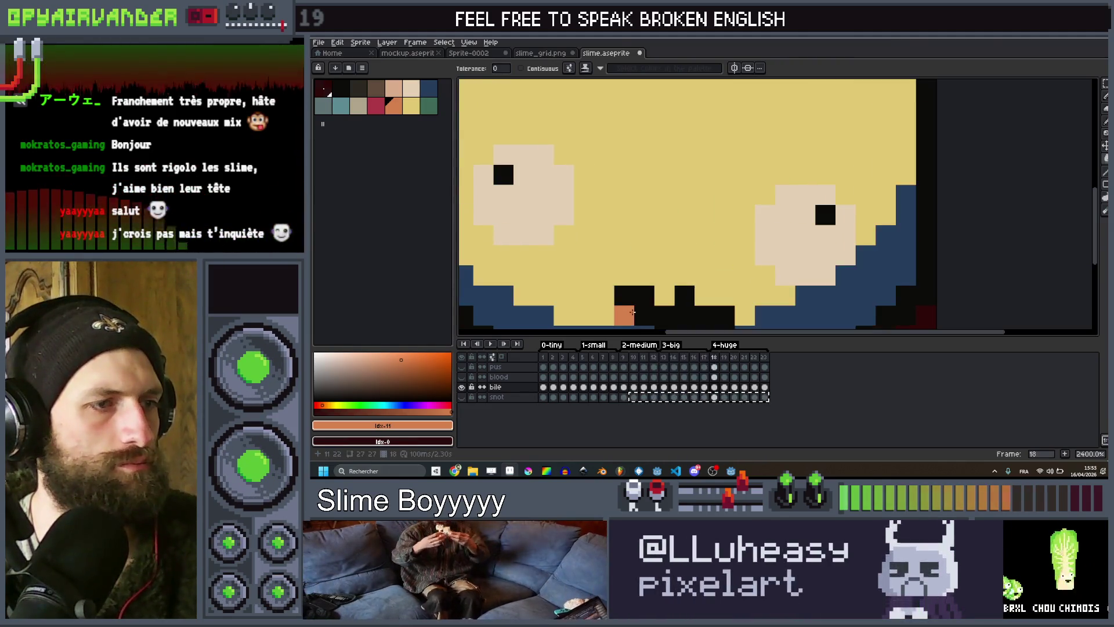
Check the later frames with the slime recentred, then hide the bile layer to show the green slime.
{"action": "scroll", "coordinate": [634, 303], "scroll_direction": "down", "scroll_amount": 3}
{"action": "key", "text": "Right"}
{"action": "key", "text": "Right"}
{"action": "left_click_drag", "start_coordinate": [633, 334], "coordinate": [634, 270]}
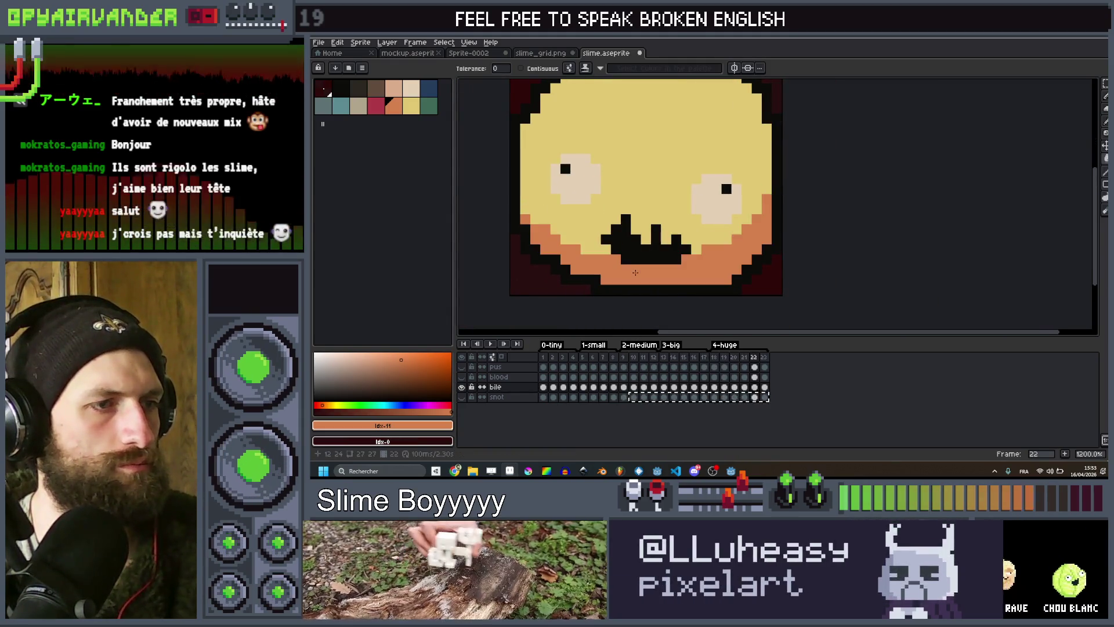
{"action": "key", "text": "Right"}
{"action": "key", "text": "Right"}
{"action": "key", "text": "Right"}
{"action": "scroll", "coordinate": [720, 204], "scroll_direction": "down", "scroll_amount": 4}
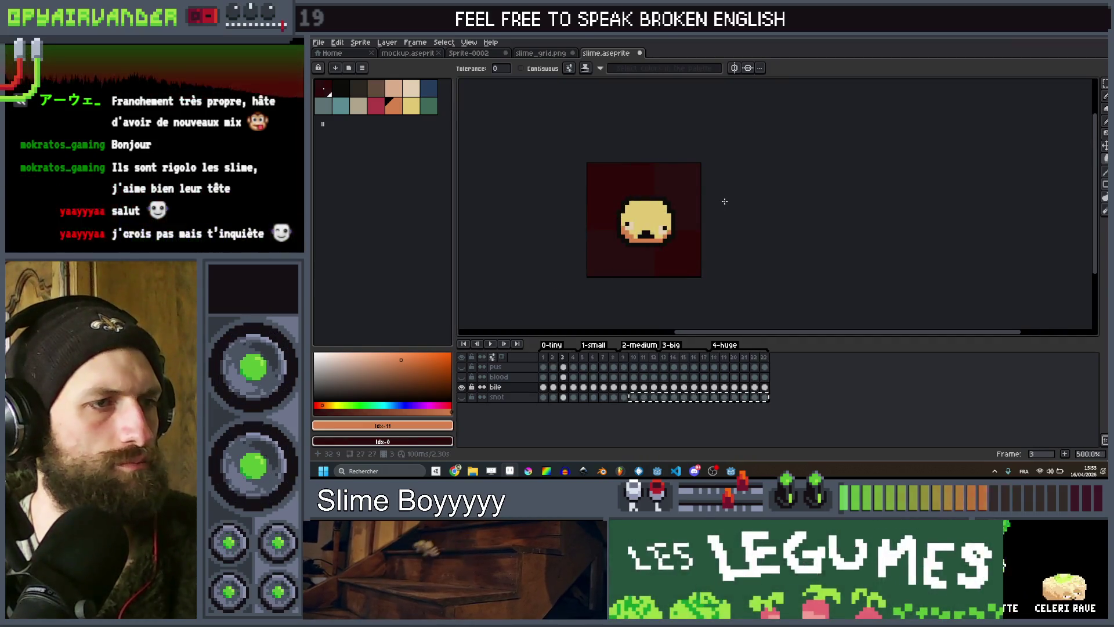
{"action": "key", "text": "Right"}
{"action": "key", "text": "Right"}
{"action": "key", "text": "Right"}
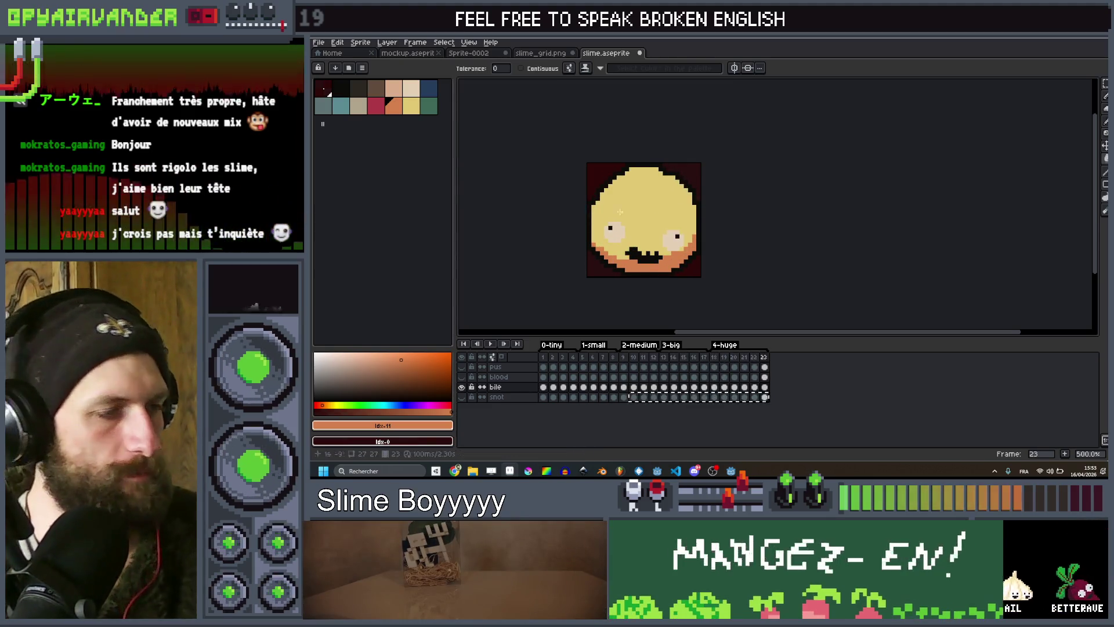
{"action": "left_click", "coordinate": [462, 387]}
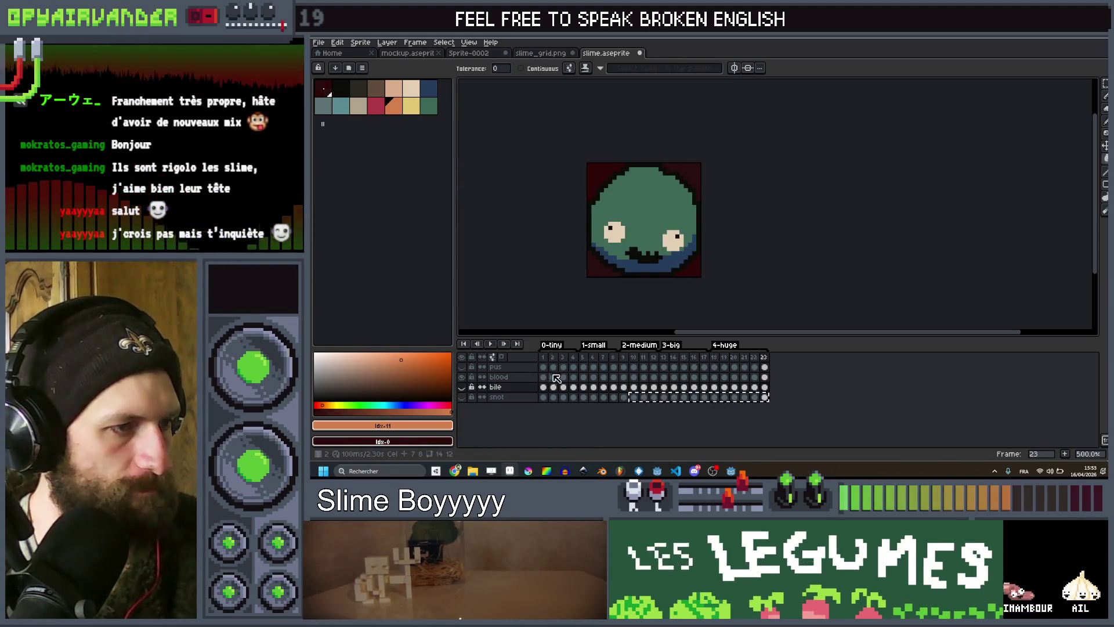
Select the blood layer's first cel and choose orange as the fill colour.
{"action": "left_click", "coordinate": [546, 379]}
{"action": "scroll", "coordinate": [632, 214], "scroll_direction": "up", "scroll_amount": 4}
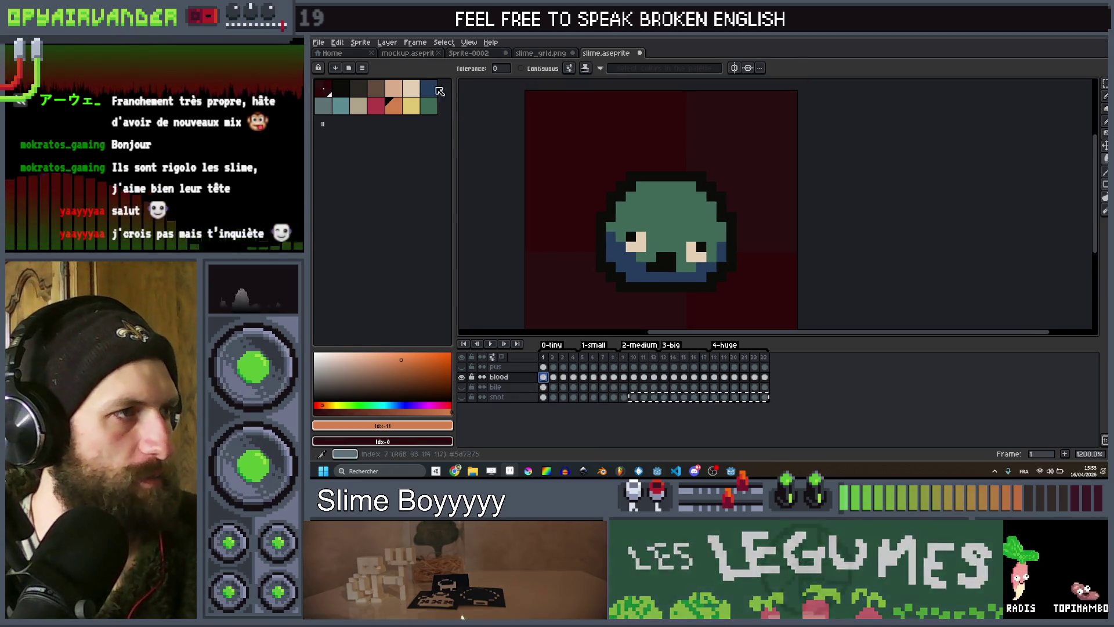
{"action": "left_click", "coordinate": [380, 110]}
{"action": "scroll", "coordinate": [642, 218], "scroll_direction": "up", "scroll_amount": 3}
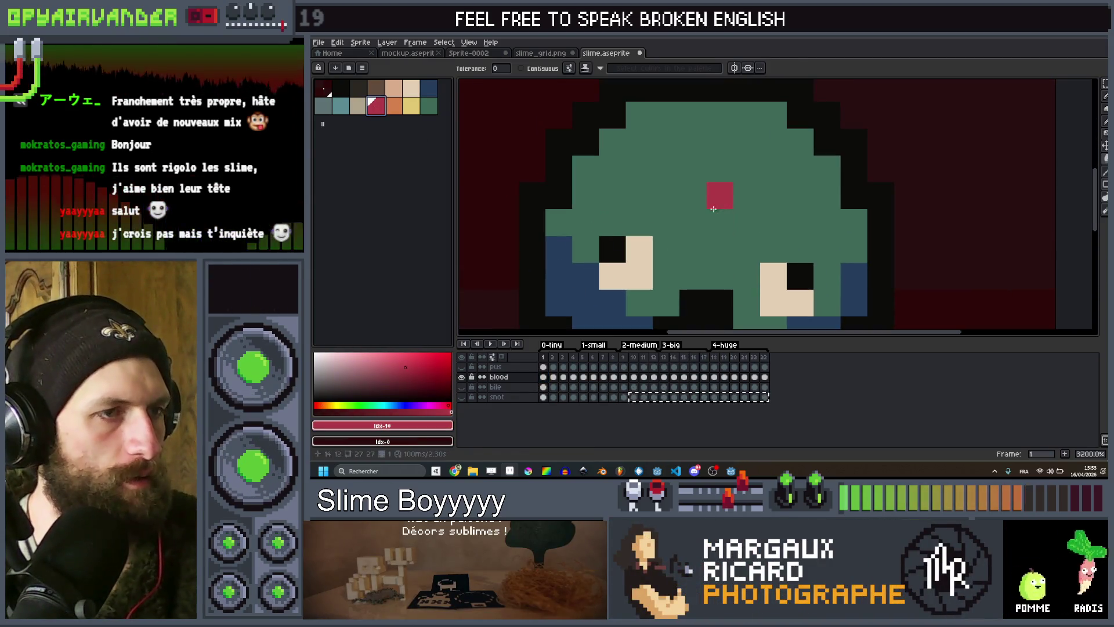
{"action": "scroll", "coordinate": [721, 191], "scroll_direction": "down", "scroll_amount": 1}
{"action": "scroll", "coordinate": [676, 186], "scroll_direction": "up", "scroll_amount": 1}
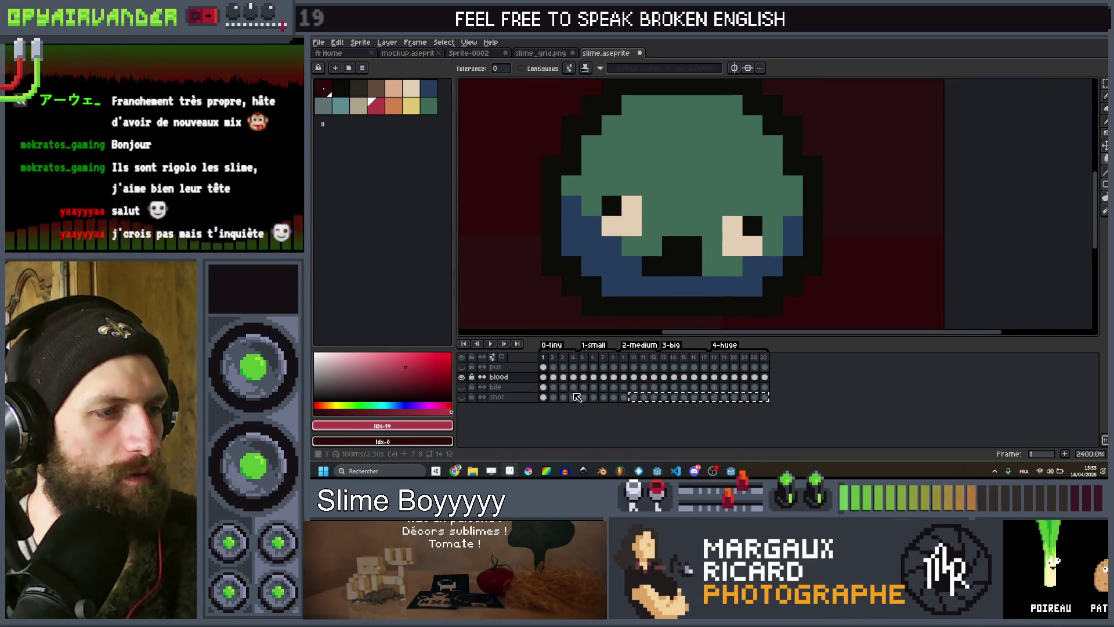
{"action": "left_click", "coordinate": [624, 360]}
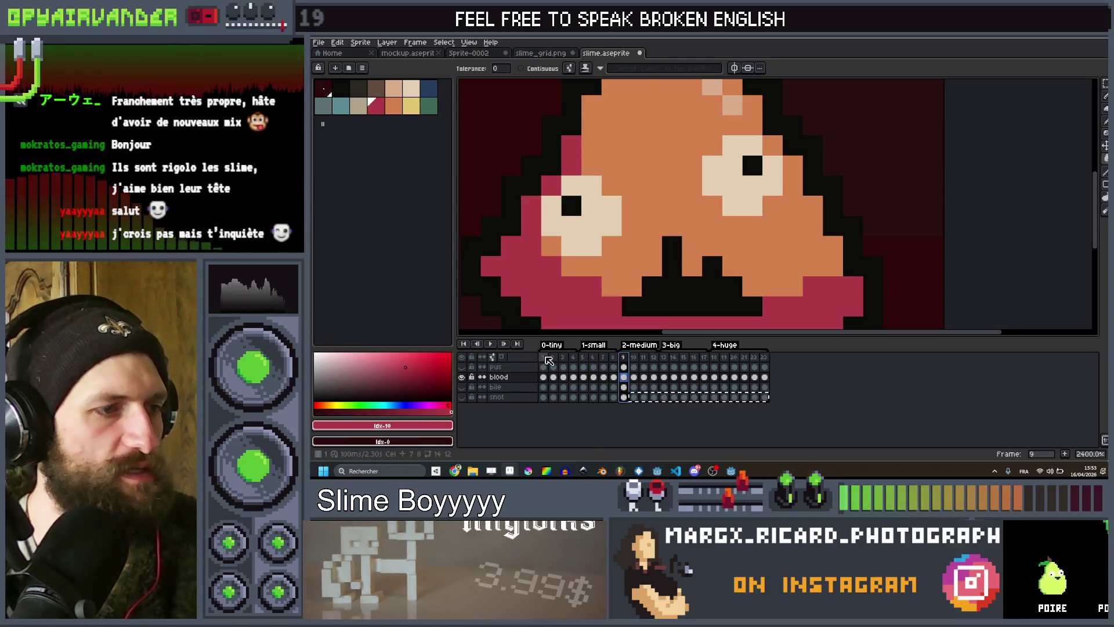
{"action": "left_click", "coordinate": [546, 358]}
On frame 23, fill the slime head orange and paint a red drop below the mouth.
{"action": "key", "text": "bracketright"}
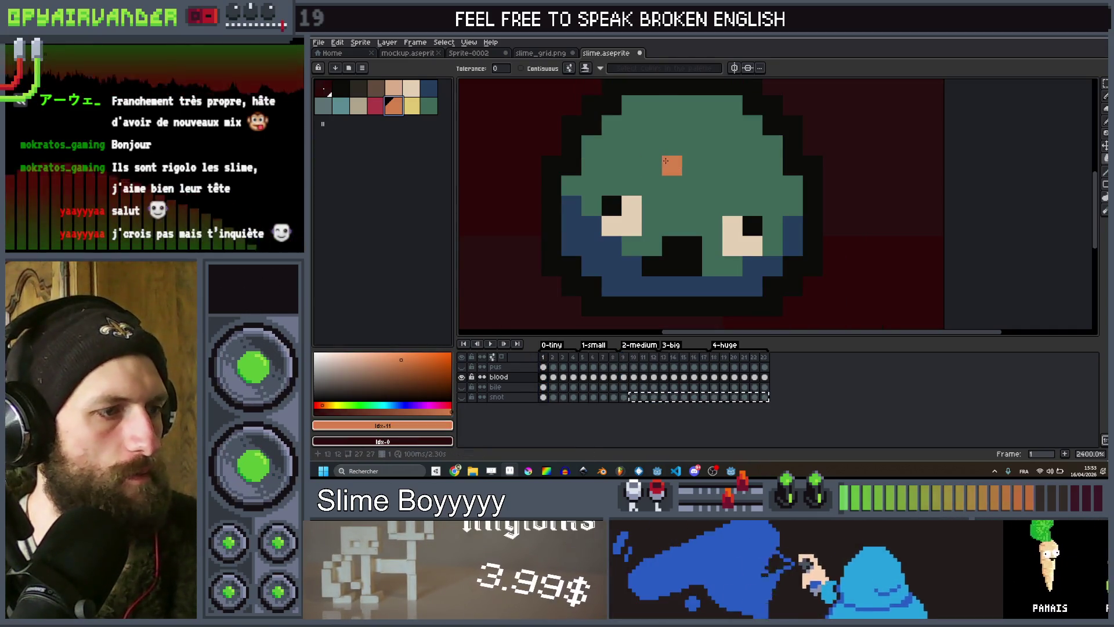
{"action": "key", "text": "Right"}
{"action": "key", "text": "Right"}
{"action": "key", "text": "Right"}
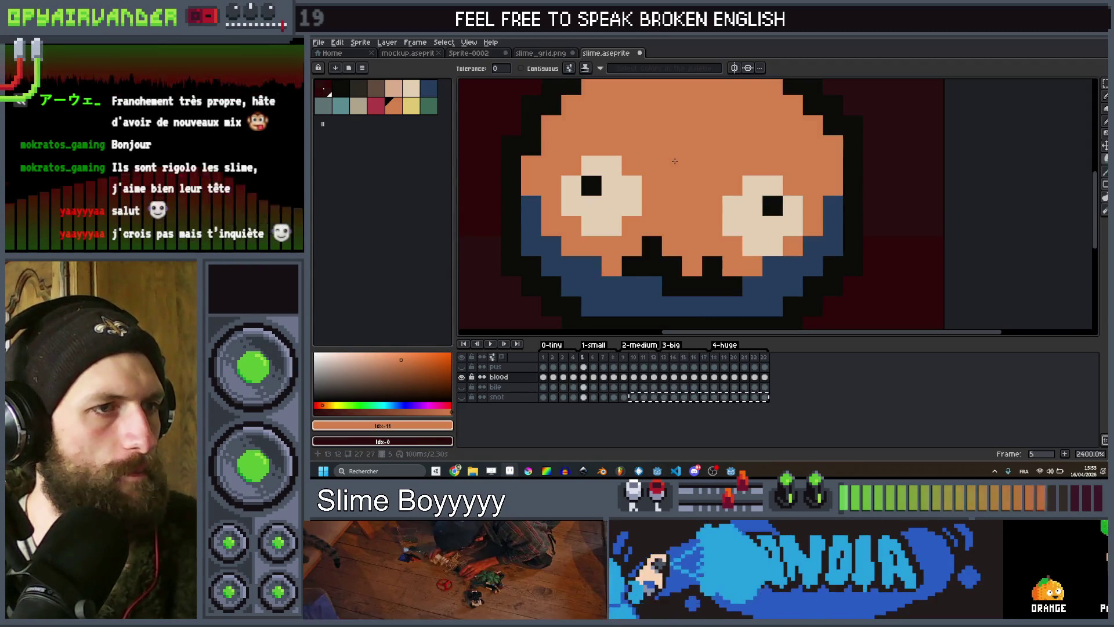
{"action": "key", "text": "Right"}
{"action": "key", "text": "Right"}
{"action": "key", "text": "Right"}
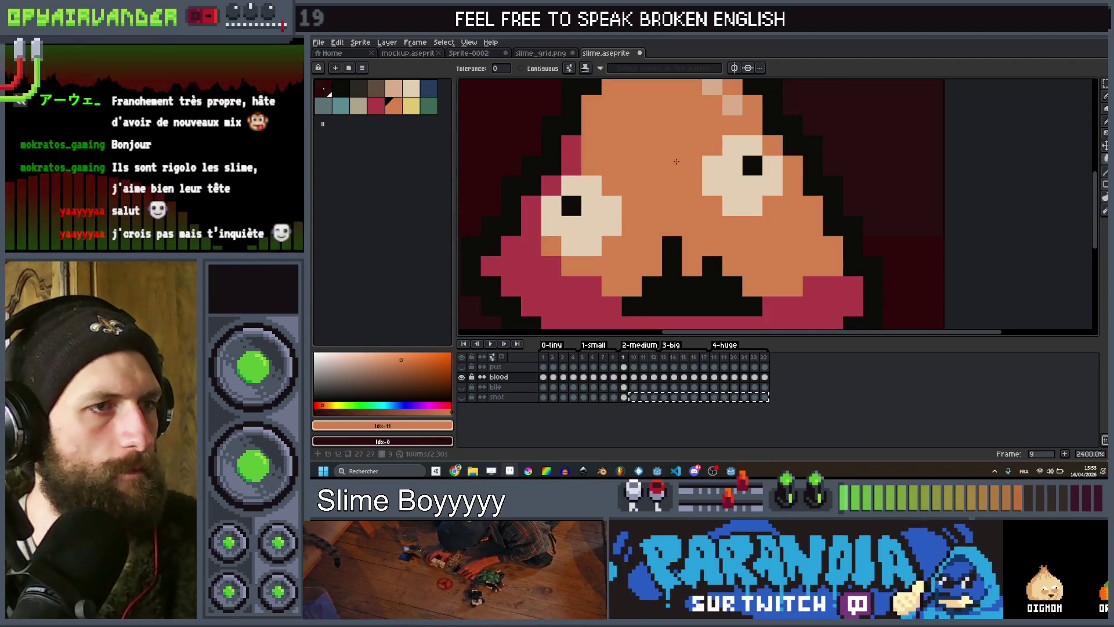
{"action": "key", "text": "Right"}
{"action": "key", "text": "Right"}
{"action": "key", "text": "Right"}
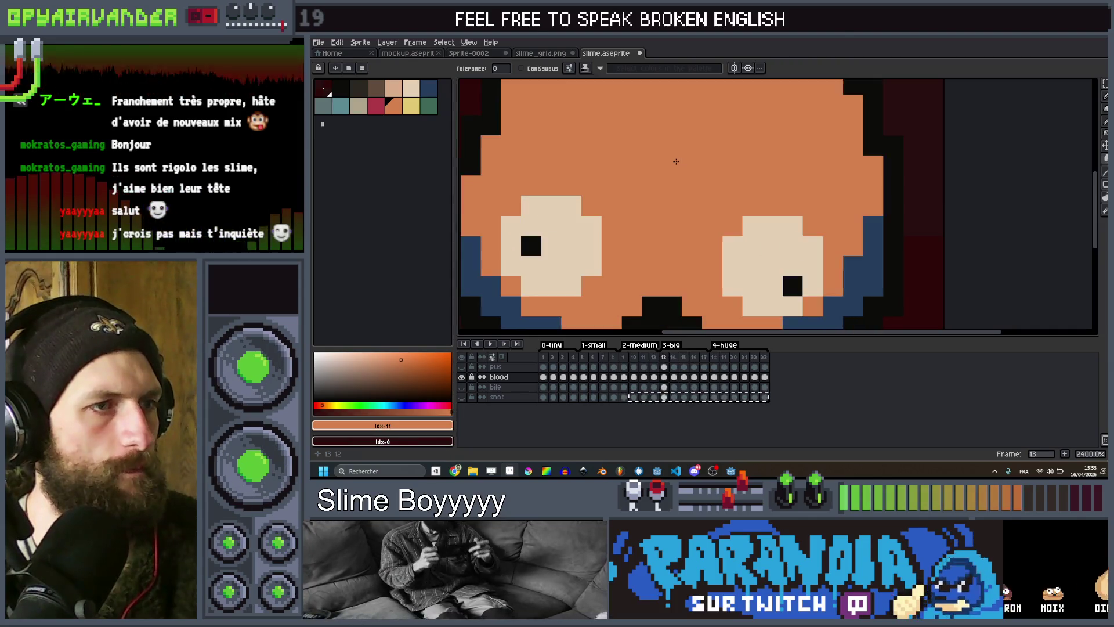
{"action": "key", "text": "Right"}
{"action": "key", "text": "Right"}
{"action": "key", "text": "Right"}
{"action": "scroll", "coordinate": [674, 163], "scroll_direction": "down", "scroll_amount": 2}
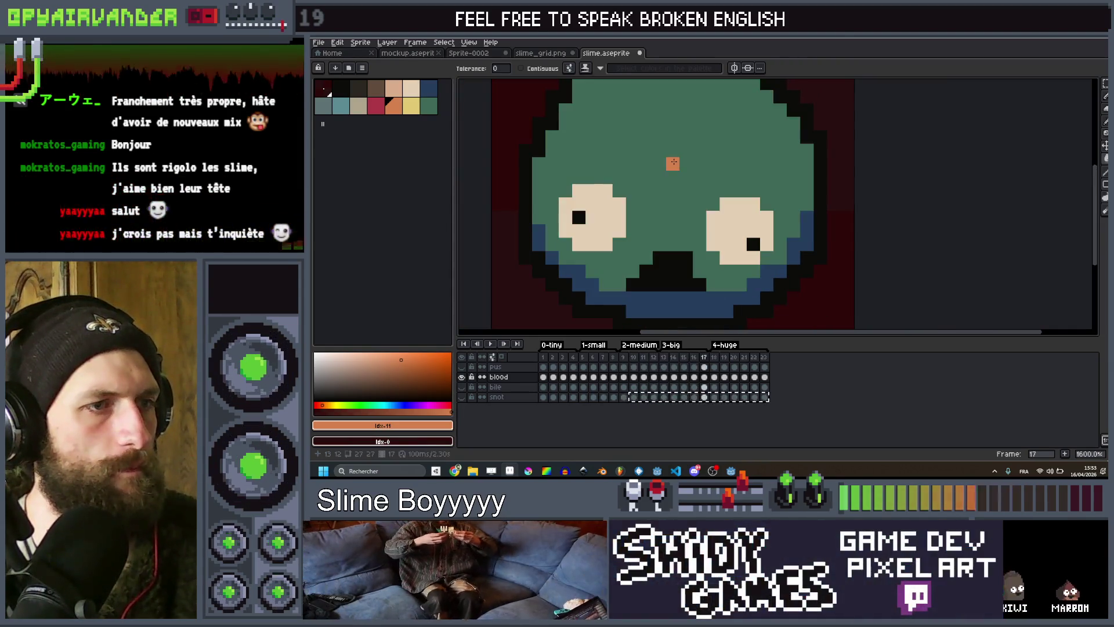
{"action": "key", "text": "Right"}
{"action": "key", "text": "Right"}
{"action": "key", "text": "Right"}
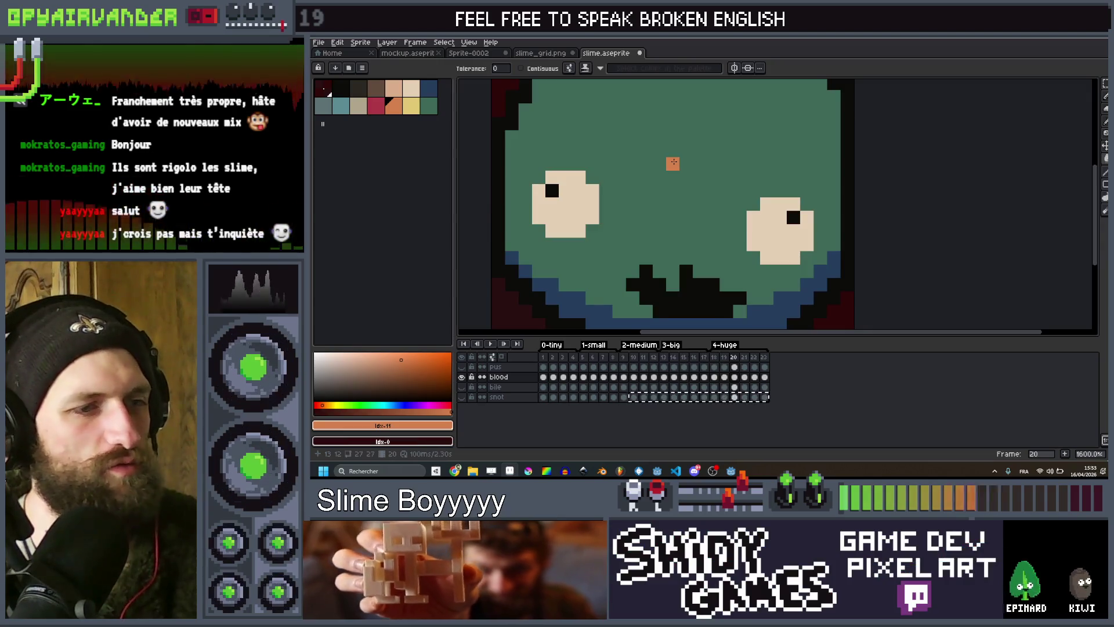
{"action": "key", "text": "Right"}
{"action": "key", "text": "Right"}
{"action": "key", "text": "Right"}
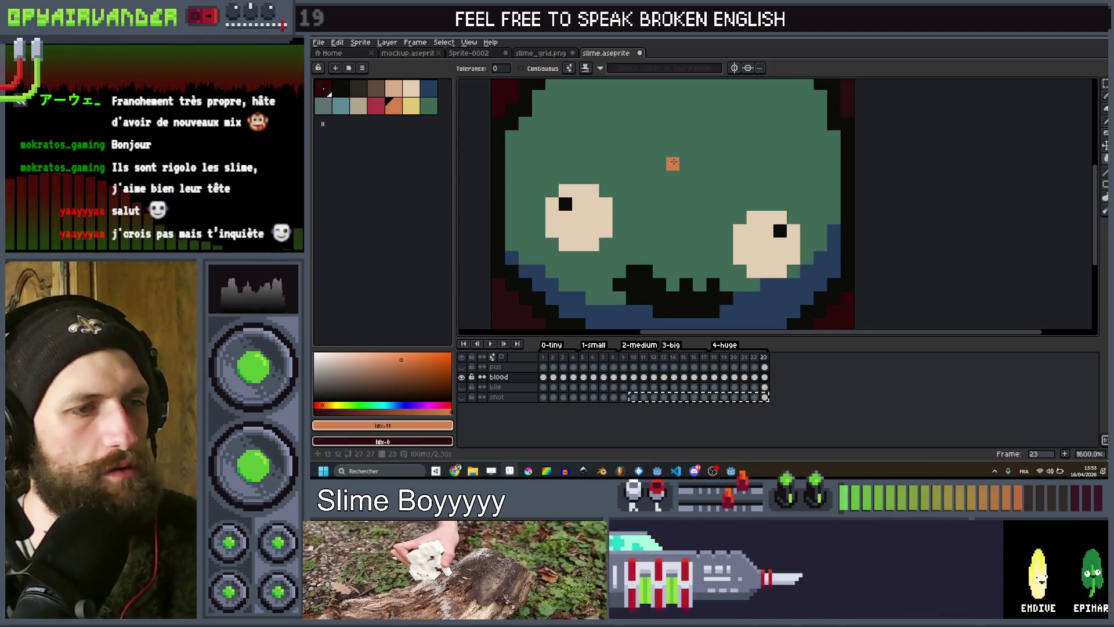
{"action": "left_click", "coordinate": [673, 163]}
{"action": "left_click", "coordinate": [376, 107]}
{"action": "left_click", "coordinate": [601, 267]}
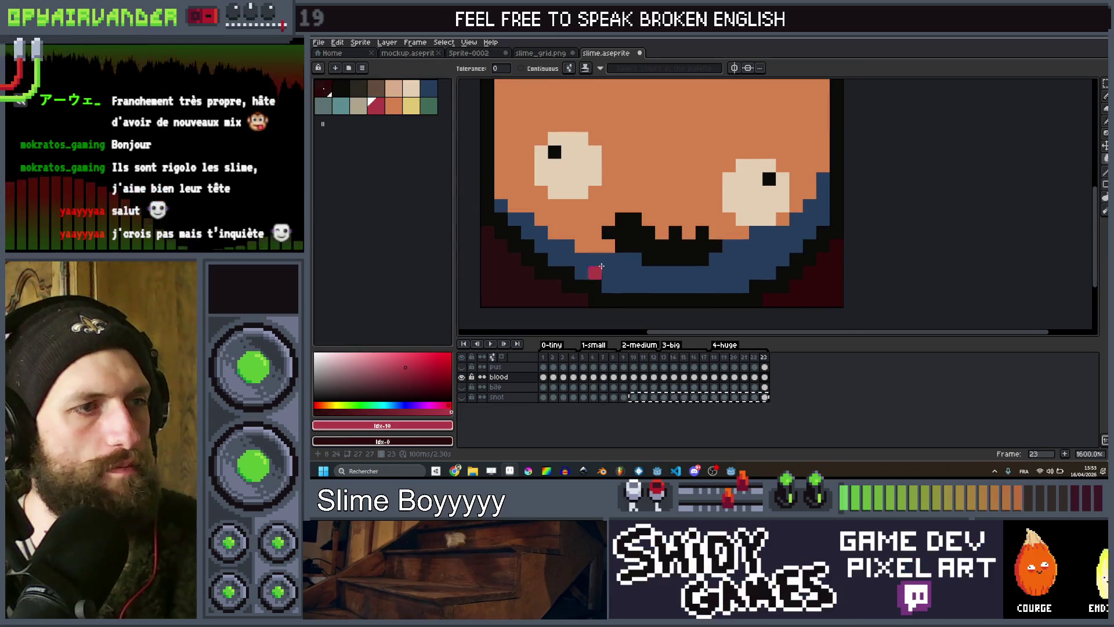
Paint a red drop under the slime's mouth on each frame up through frame 12.
{"action": "key", "text": "Right"}
{"action": "key", "text": "Right"}
{"action": "key", "text": "Right"}
{"action": "left_click", "coordinate": [668, 192]}
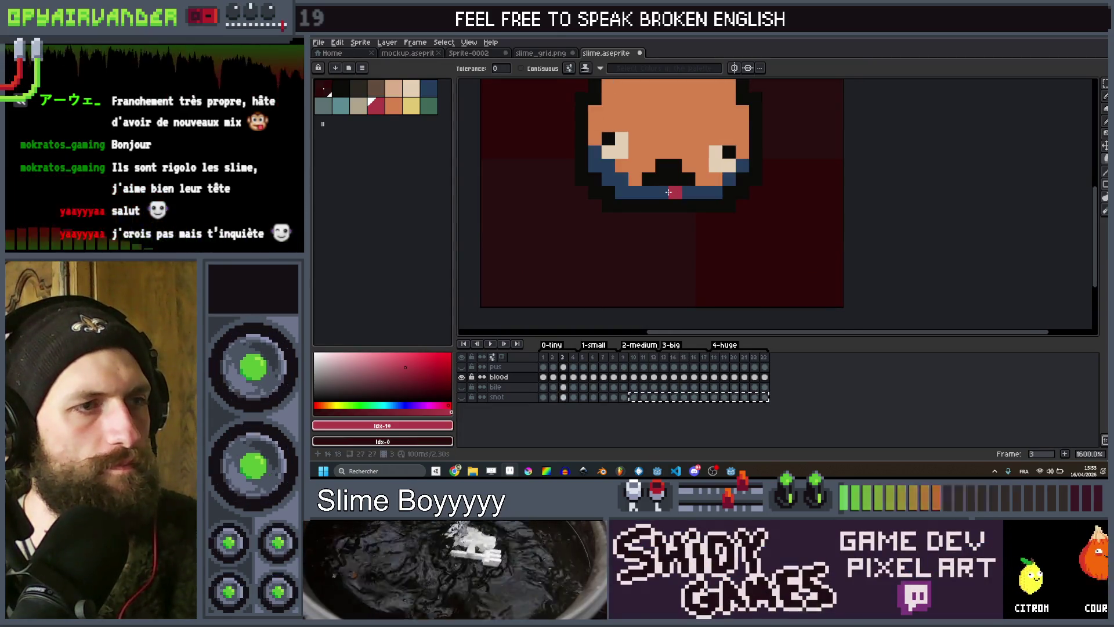
{"action": "key", "text": "Right"}
{"action": "left_click", "coordinate": [676, 203]}
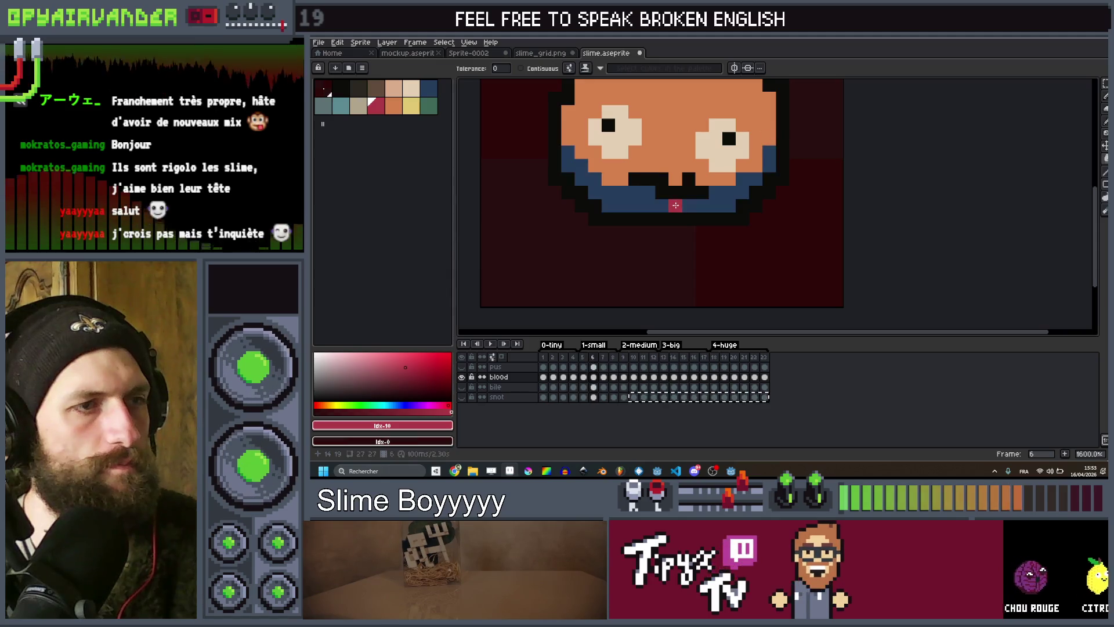
{"action": "key", "text": "Right"}
{"action": "key", "text": "Right"}
{"action": "key", "text": "Right"}
{"action": "left_click", "coordinate": [675, 226]}
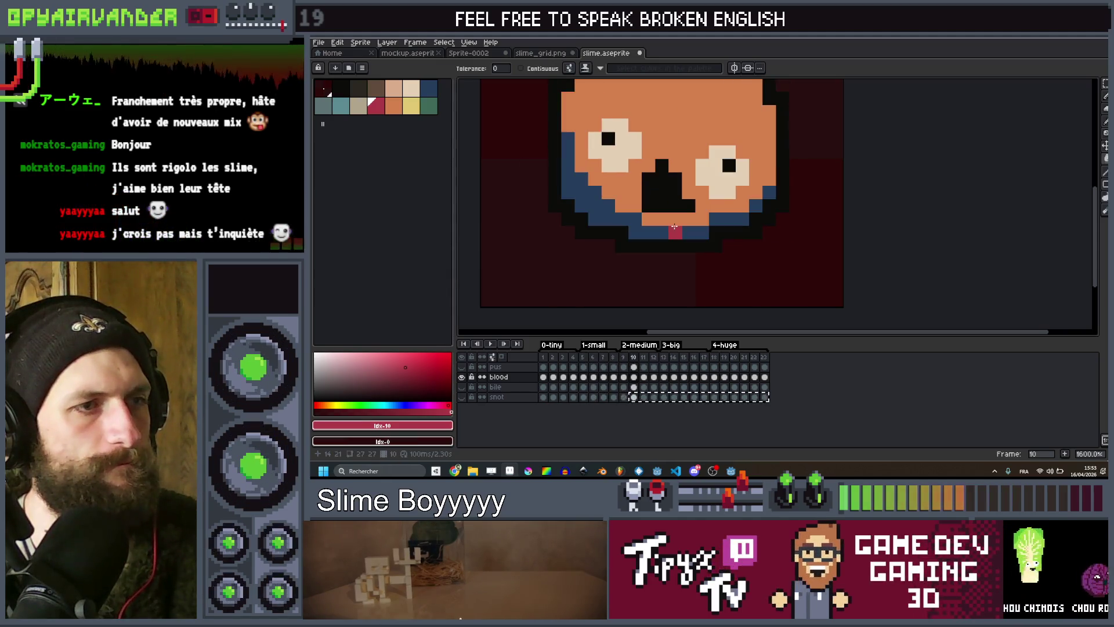
{"action": "key", "text": "Right"}
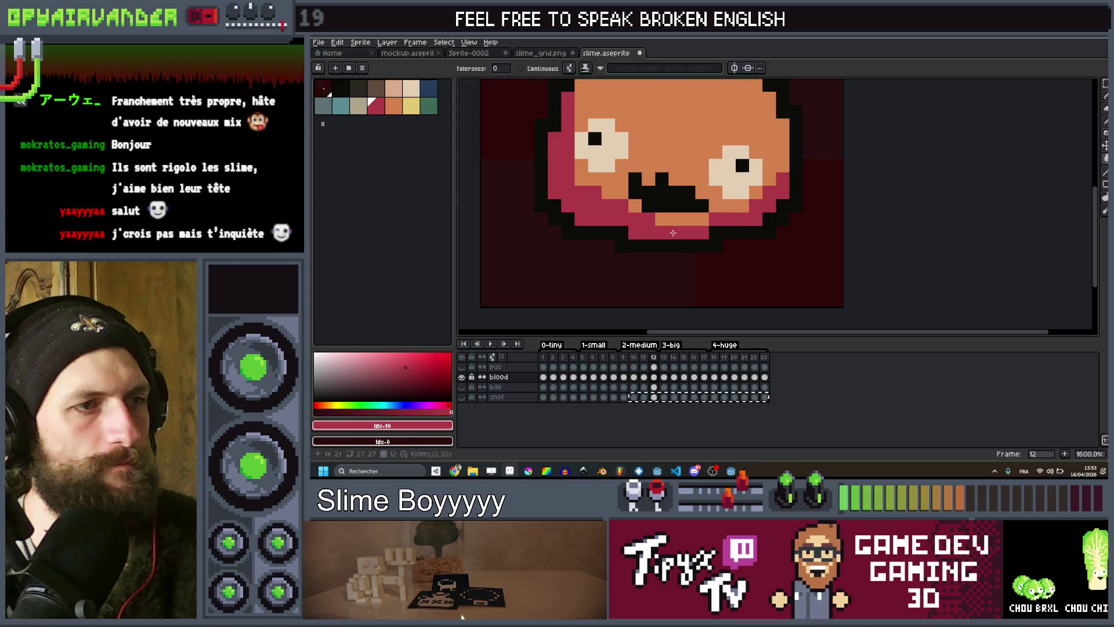
Advance through the remaining frames to frame 23, then make the pus layer visible.
{"action": "key", "text": "Right"}
{"action": "left_click", "coordinate": [673, 246]}
{"action": "key", "text": "Right"}
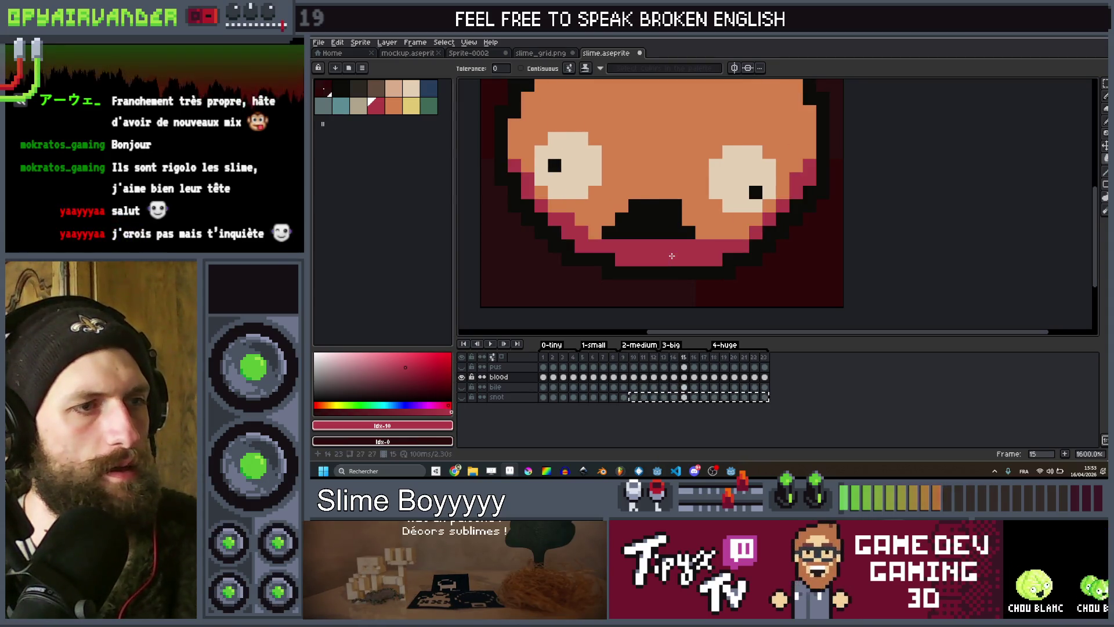
{"action": "key", "text": "Right"}
{"action": "key", "text": "Right"}
{"action": "key", "text": "Right"}
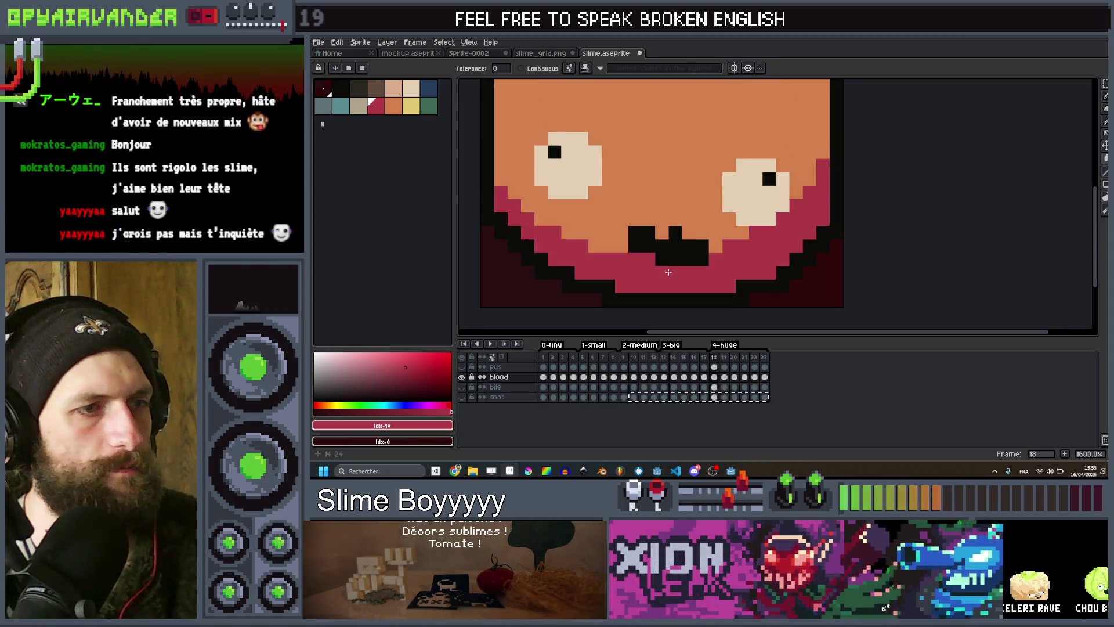
{"action": "key", "text": "Right"}
{"action": "key", "text": "Right"}
{"action": "key", "text": "Right"}
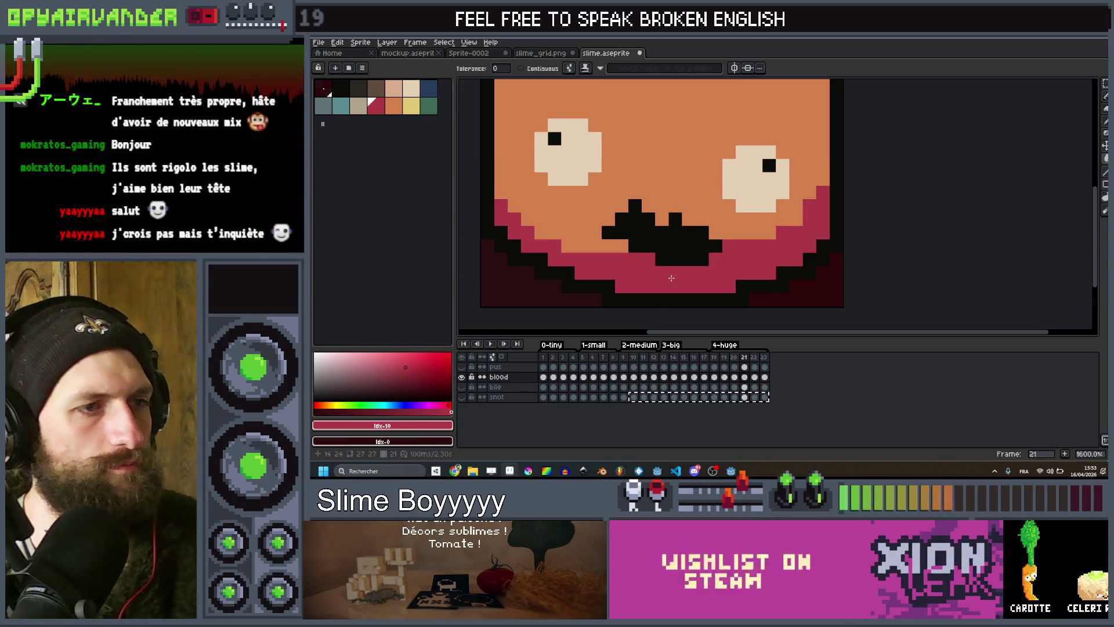
{"action": "key", "text": "Right"}
{"action": "scroll", "coordinate": [734, 214], "scroll_direction": "down", "scroll_amount": 4}
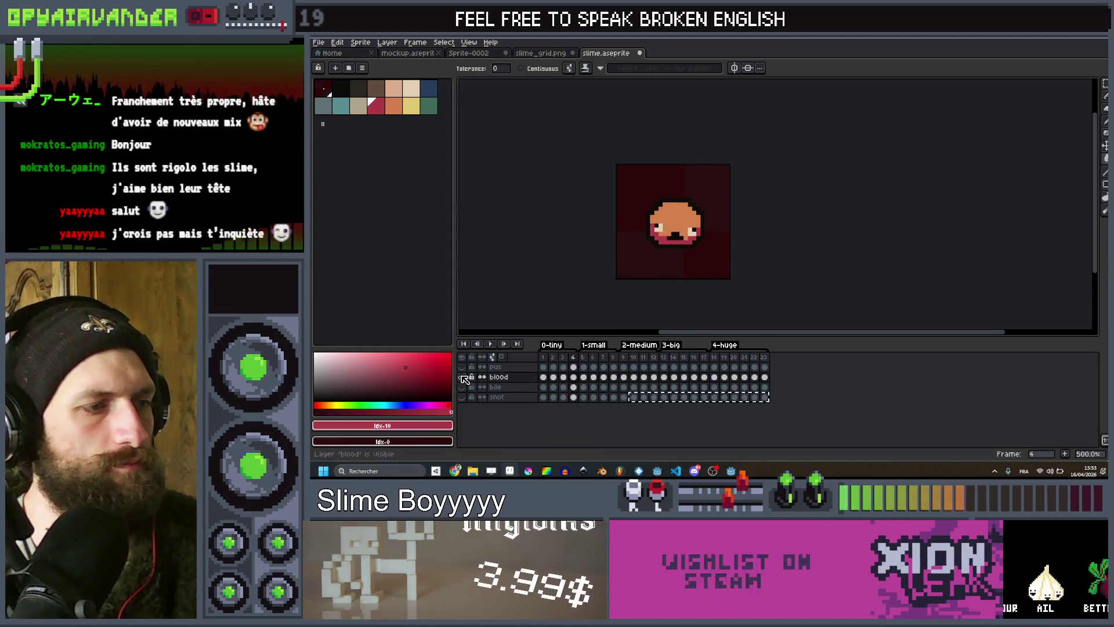
{"action": "left_click", "coordinate": [462, 366]}
Fill the pus layer's frame 1 slime head with peach.
{"action": "left_click", "coordinate": [543, 366]}
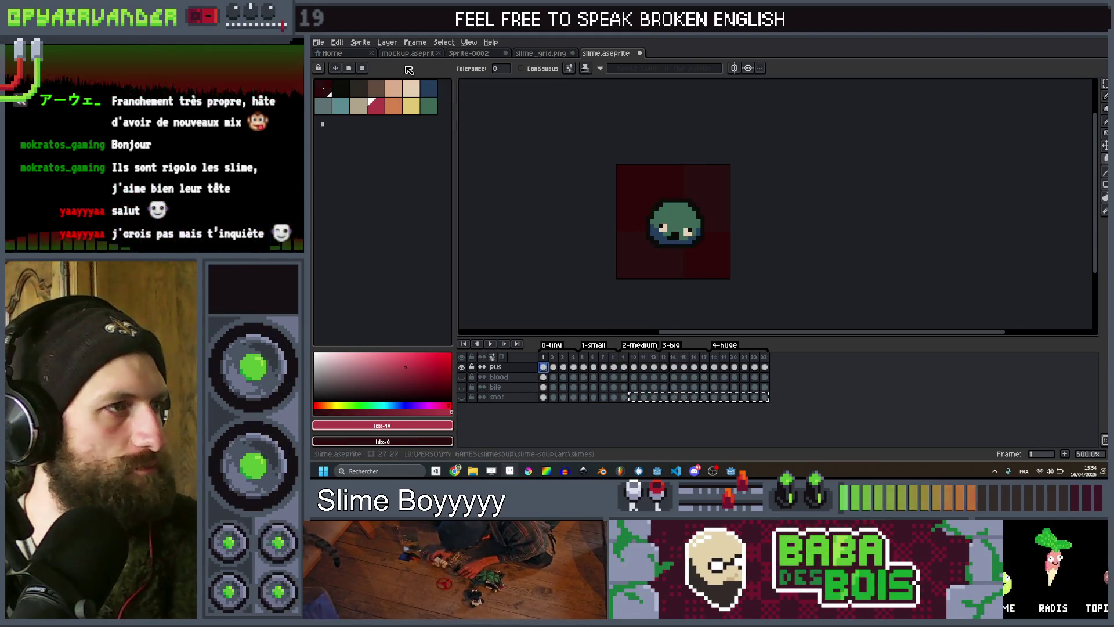
{"action": "left_click", "coordinate": [394, 88]}
{"action": "scroll", "coordinate": [649, 243], "scroll_direction": "up", "scroll_amount": 4}
{"action": "left_click", "coordinate": [722, 181]}
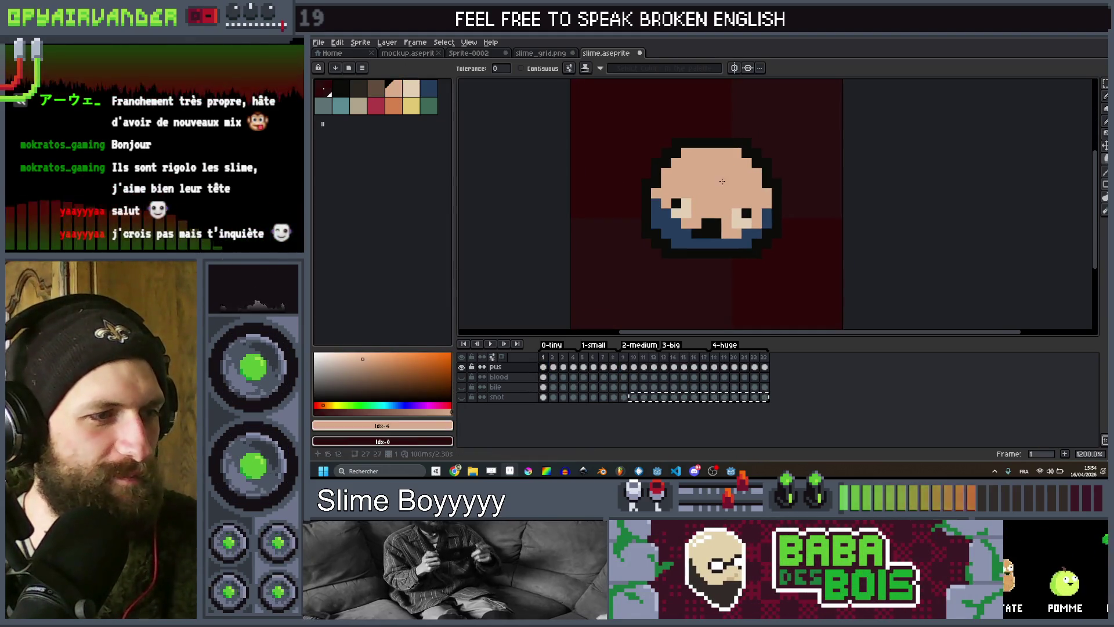
{"action": "scroll", "coordinate": [722, 181], "scroll_direction": "up", "scroll_amount": 1}
Play the animation to preview it, pick tan, and step through the next frames.
{"action": "key", "text": "Return"}
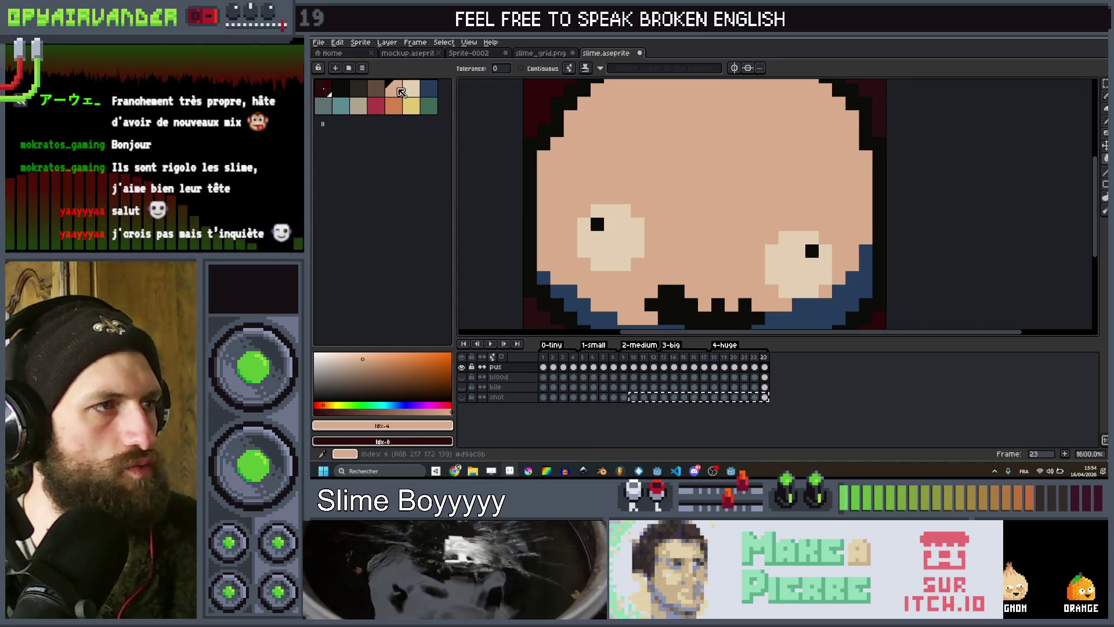
{"action": "left_click", "coordinate": [358, 105]}
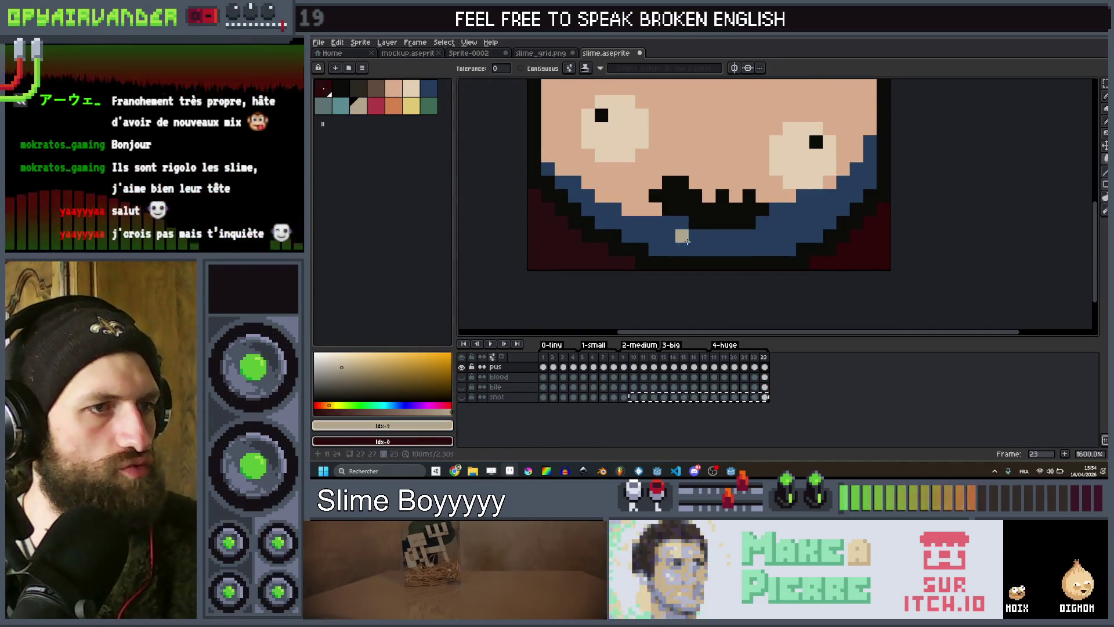
{"action": "key", "text": "Right"}
{"action": "key", "text": "Right"}
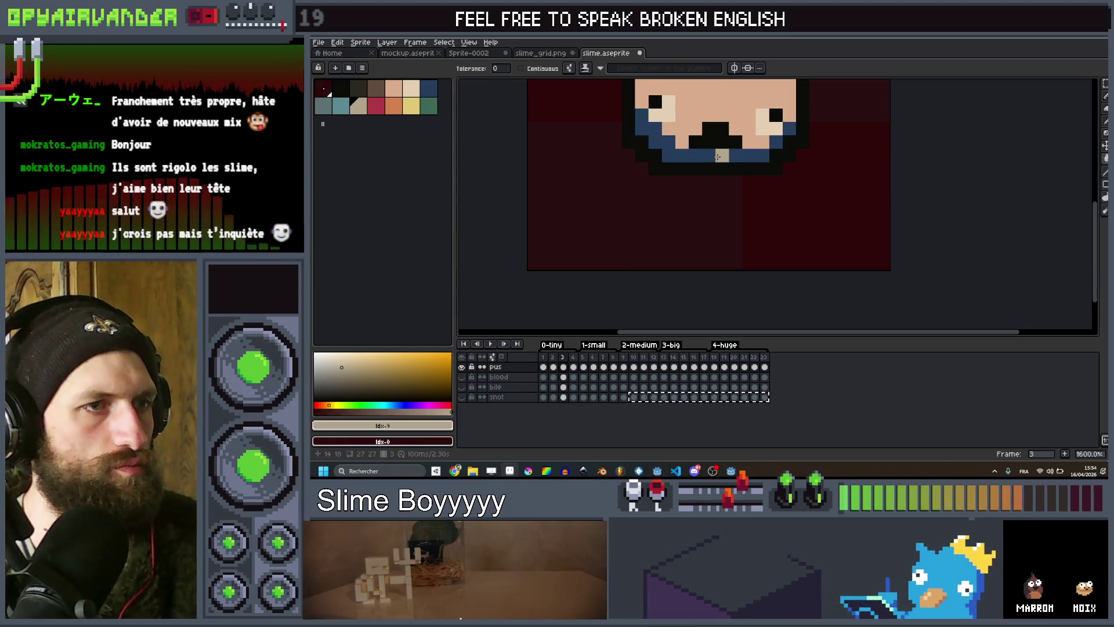
{"action": "key", "text": "Right"}
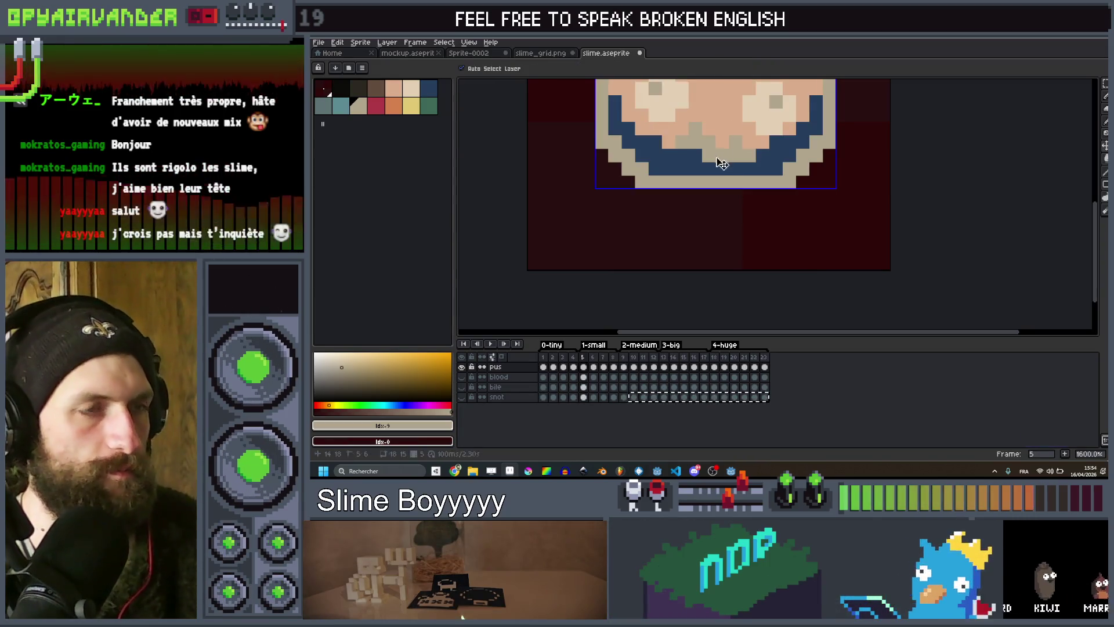
Keep stepping forward through the peach pus-layer slime animation frames.
{"action": "key", "text": "Right"}
{"action": "key", "text": "Right"}
{"action": "key", "text": "Right"}
{"action": "key", "text": "w"}
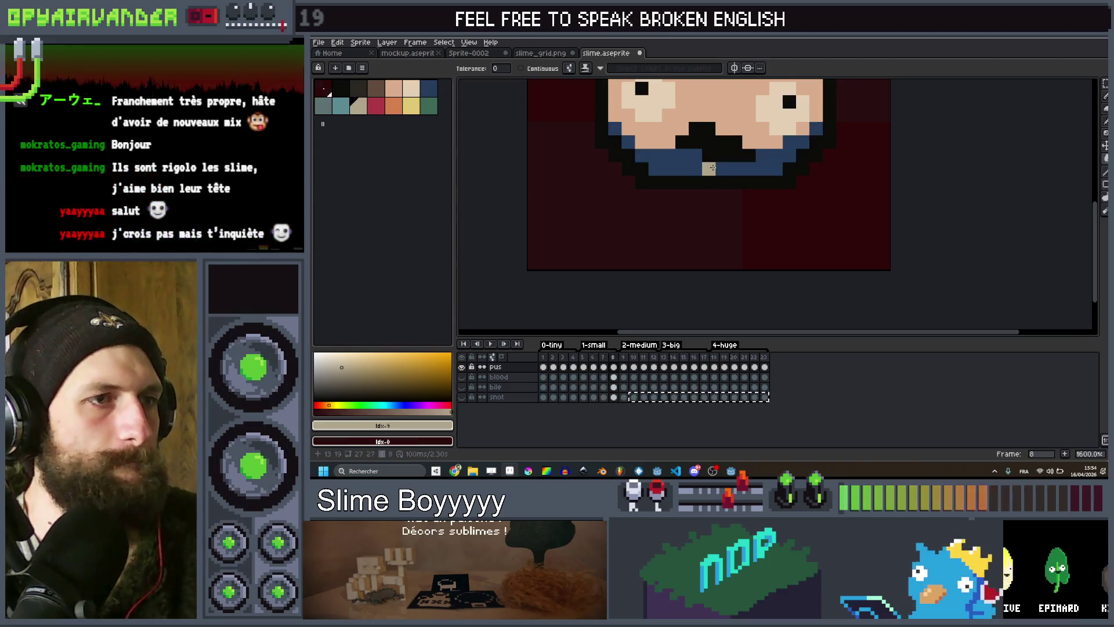
{"action": "key", "text": "Right"}
{"action": "key", "text": "Right"}
{"action": "key", "text": "Right"}
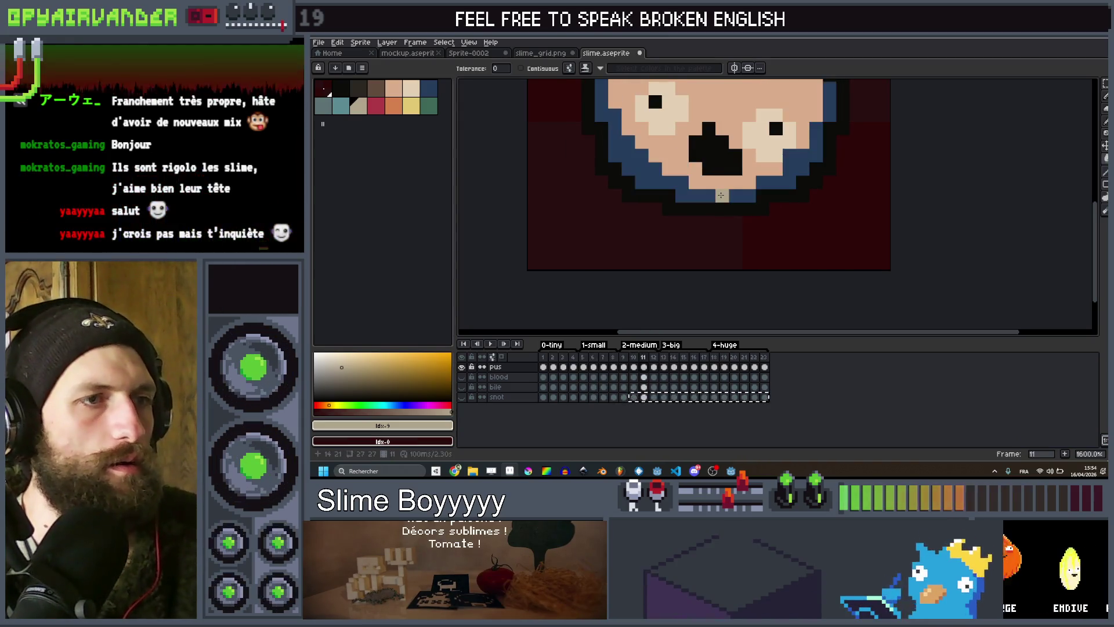
{"action": "key", "text": "Right"}
{"action": "key", "text": "Right"}
{"action": "key", "text": "Right"}
{"action": "key", "text": "Right"}
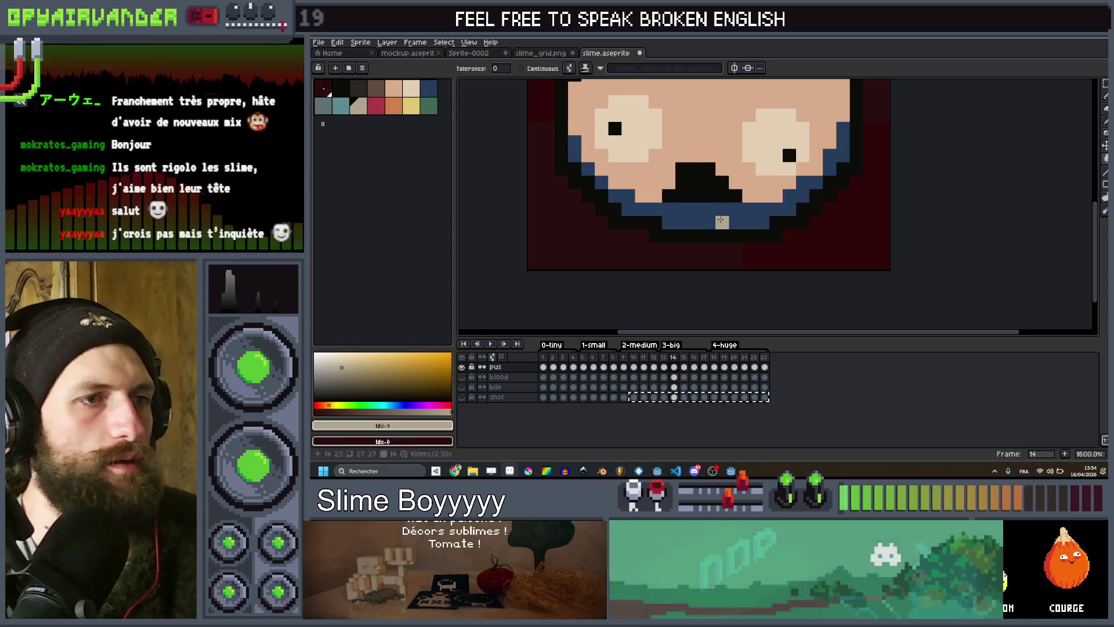
{"action": "key", "text": "Right"}
{"action": "key", "text": "Right"}
{"action": "key", "text": "Right"}
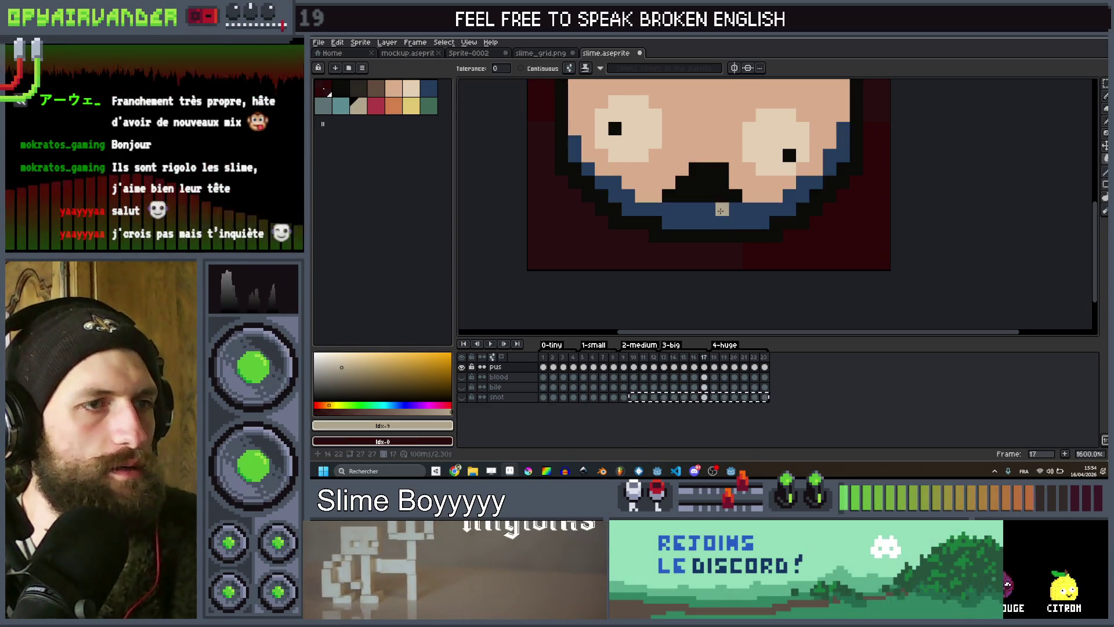
{"action": "key", "text": "Right"}
{"action": "key", "text": "Right"}
{"action": "key", "text": "Right"}
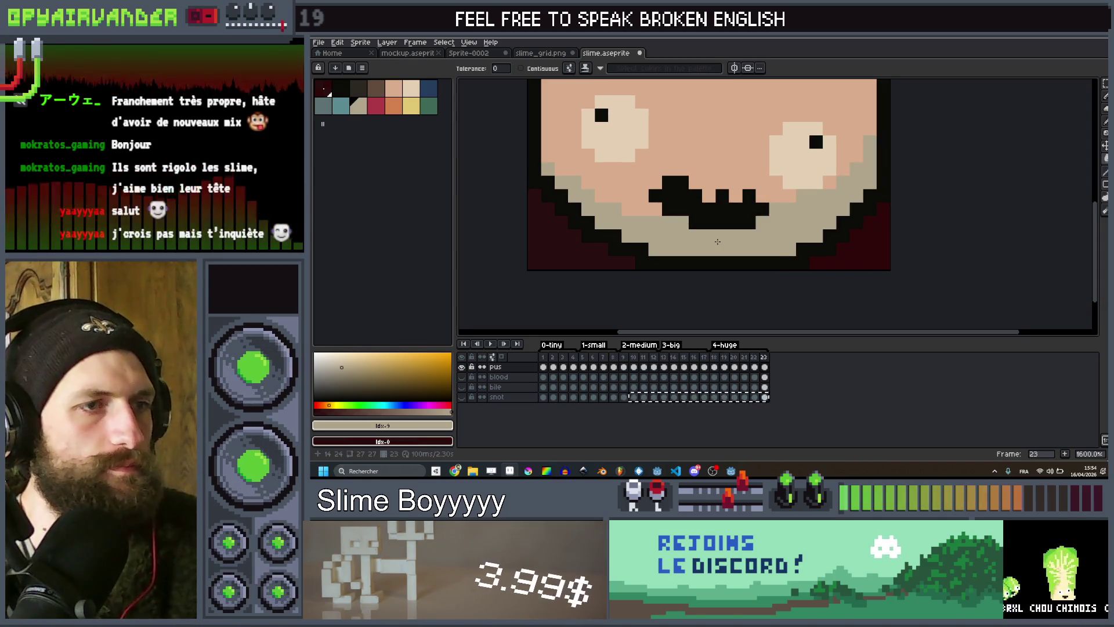
Zoom out to see the whole sprite, review the remaining frames, then switch to Chrome.
{"action": "scroll", "coordinate": [718, 241], "scroll_direction": "down", "scroll_amount": 5}
{"action": "key", "text": "Right"}
{"action": "key", "text": "Right"}
{"action": "key", "text": "Right"}
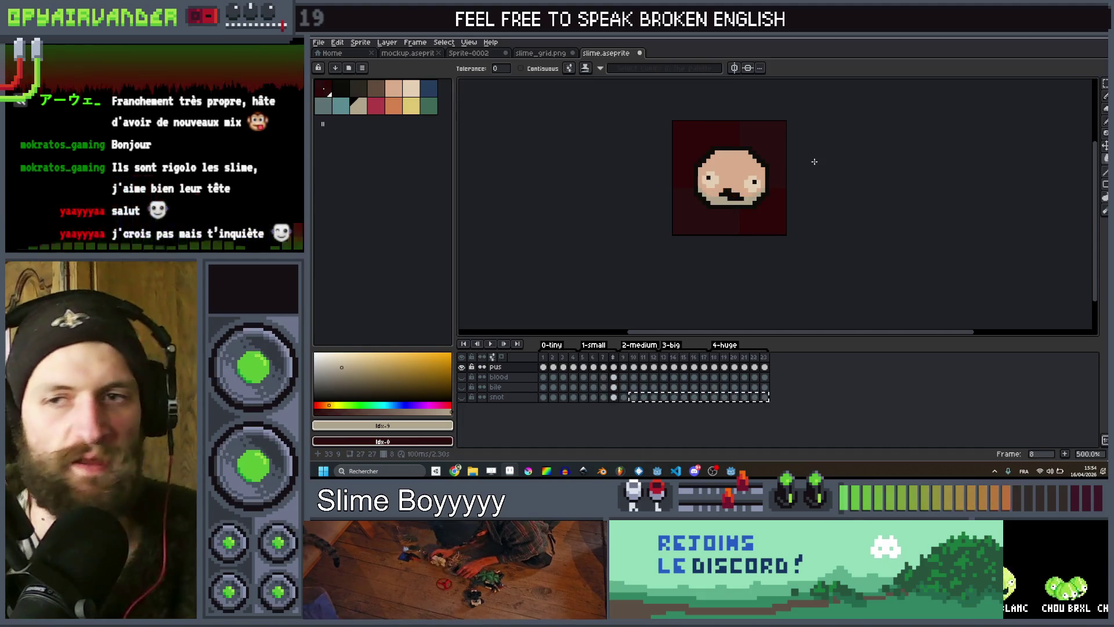
{"action": "key", "text": "Right"}
{"action": "key", "text": "Right"}
{"action": "key", "text": "Right"}
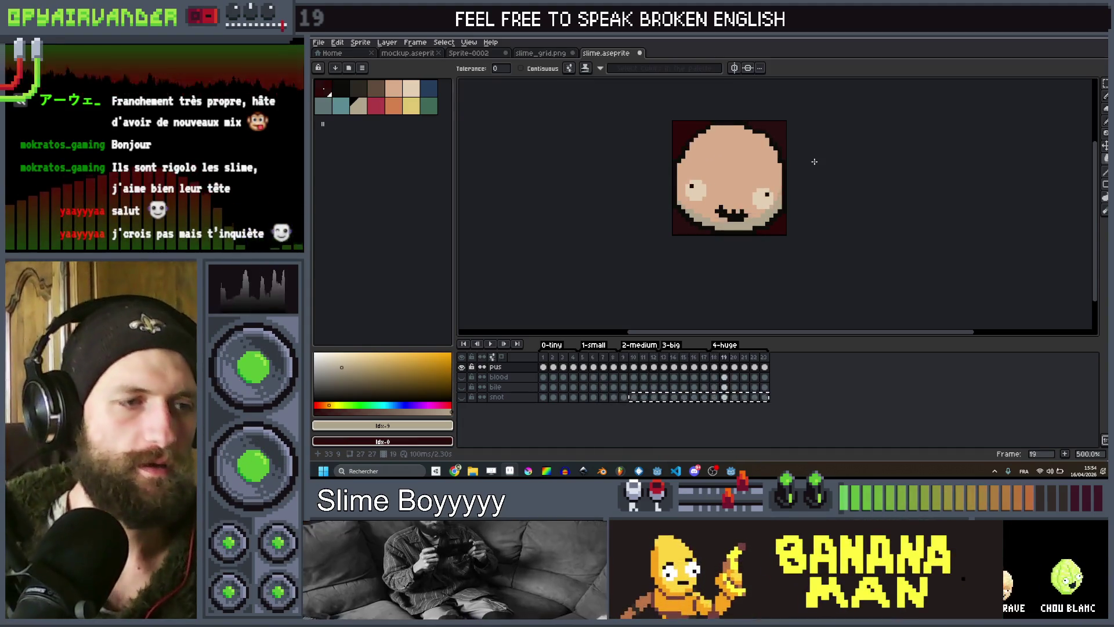
{"action": "key", "text": "Right"}
{"action": "key", "text": "Right"}
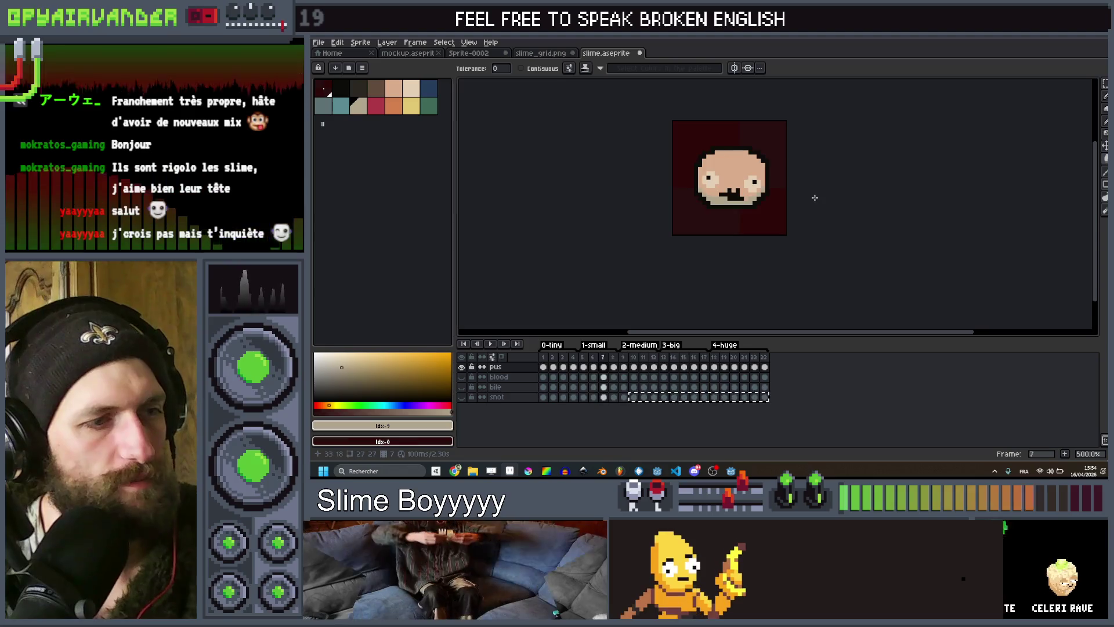
{"action": "key", "text": "Right"}
{"action": "key", "text": "Right"}
{"action": "key", "text": "Right"}
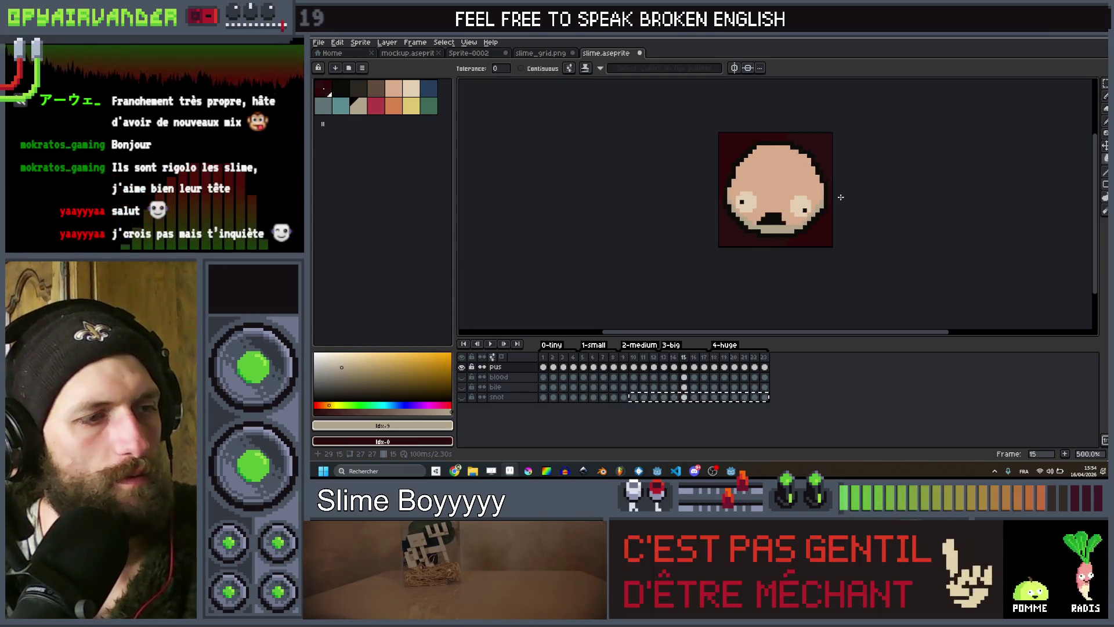
{"action": "left_click_drag", "start_coordinate": [841, 197], "coordinate": [816, 243]}
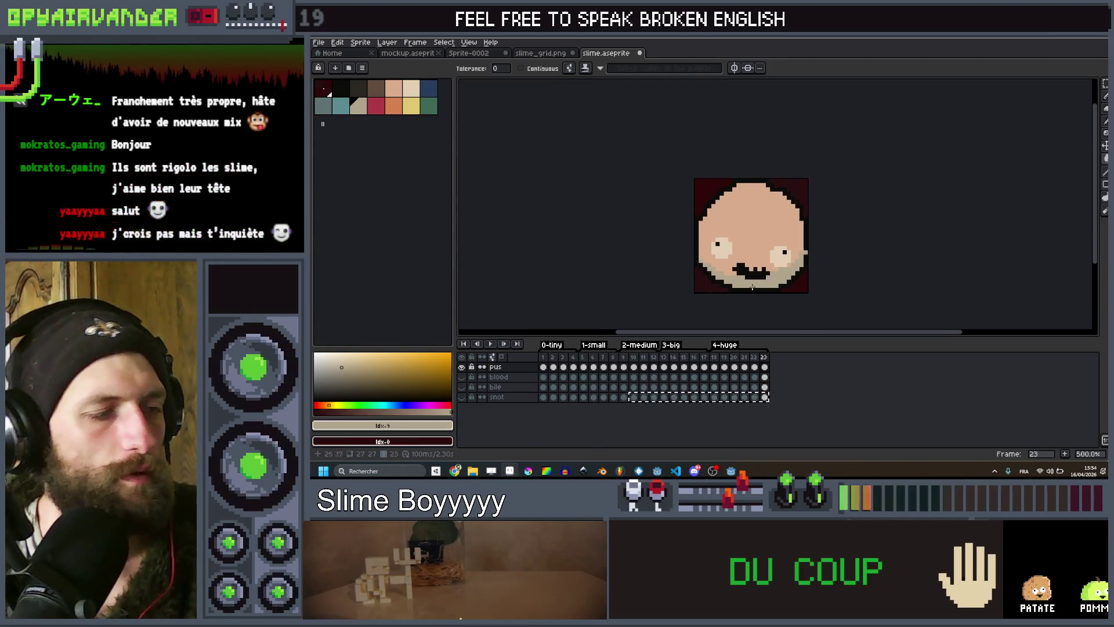
{"action": "key", "text": "alt+Tab"}
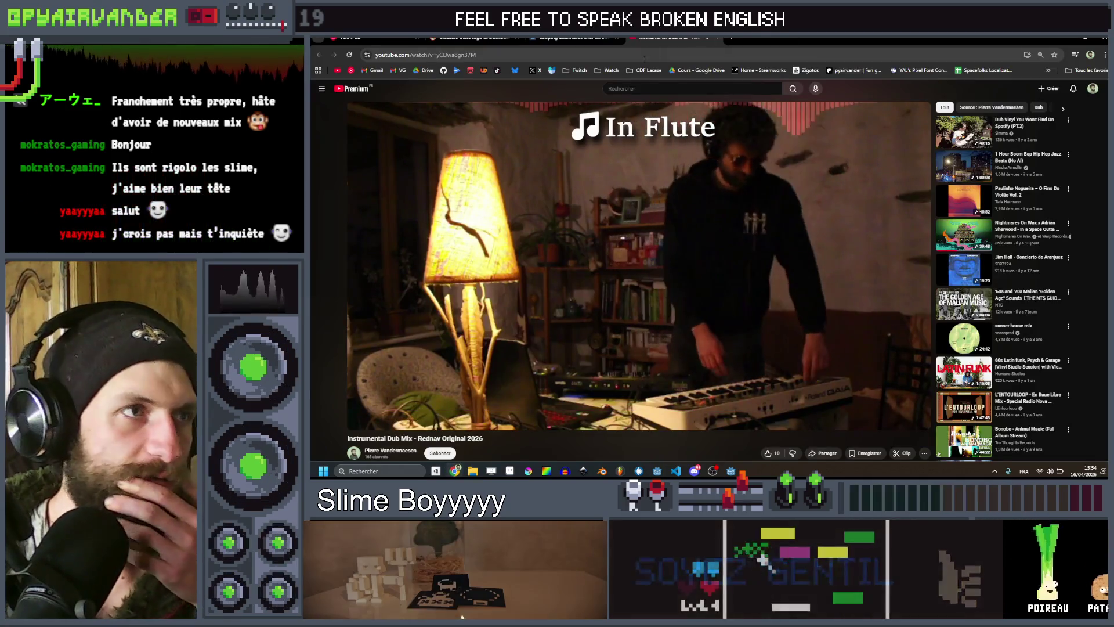
Search 'chat gpt' in a new tab, close it, and pull the ChatGPT tab into this window.
{"action": "key", "text": "ctrl+t"}
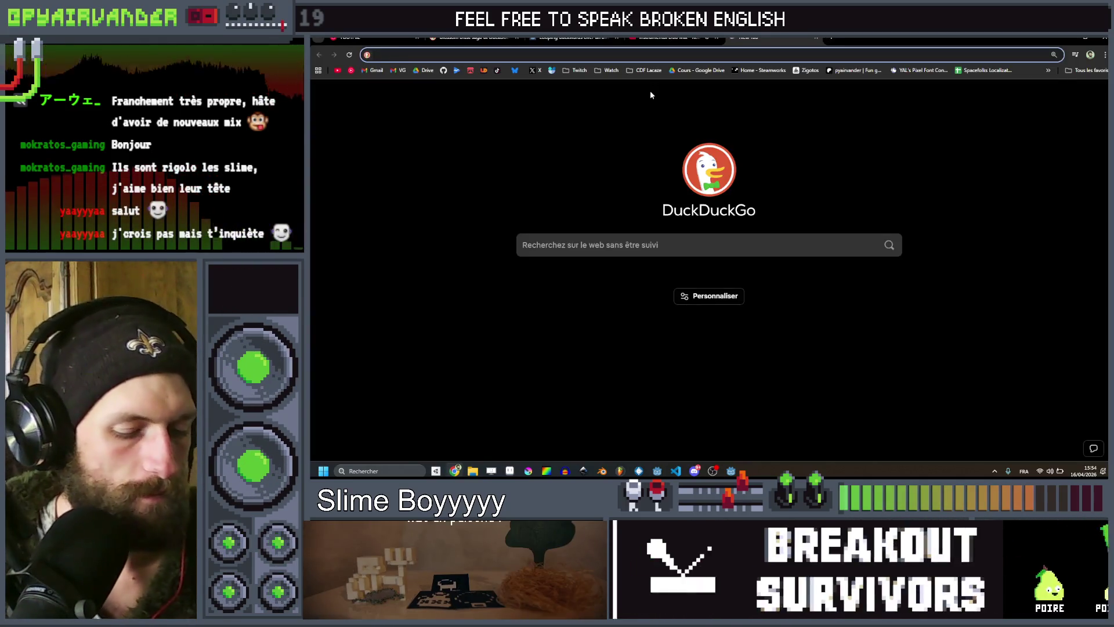
{"action": "type", "text": "chat gpt"}
{"action": "key", "text": "Return"}
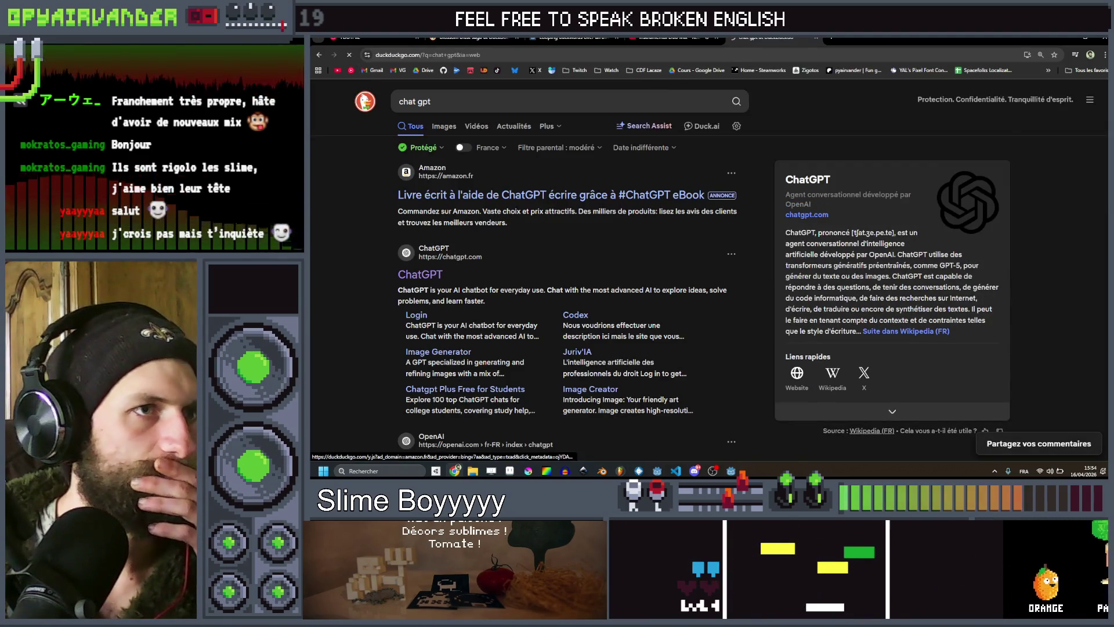
{"action": "key", "text": "ctrl+w"}
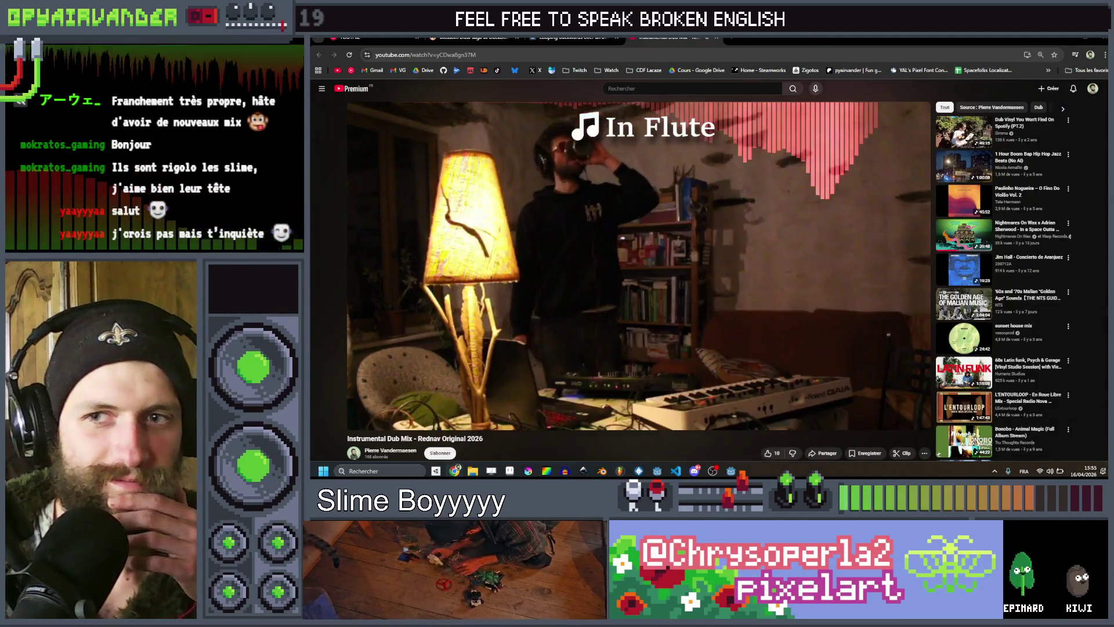
{"action": "left_click_drag", "start_coordinate": [696, 40], "coordinate": [713, 47]}
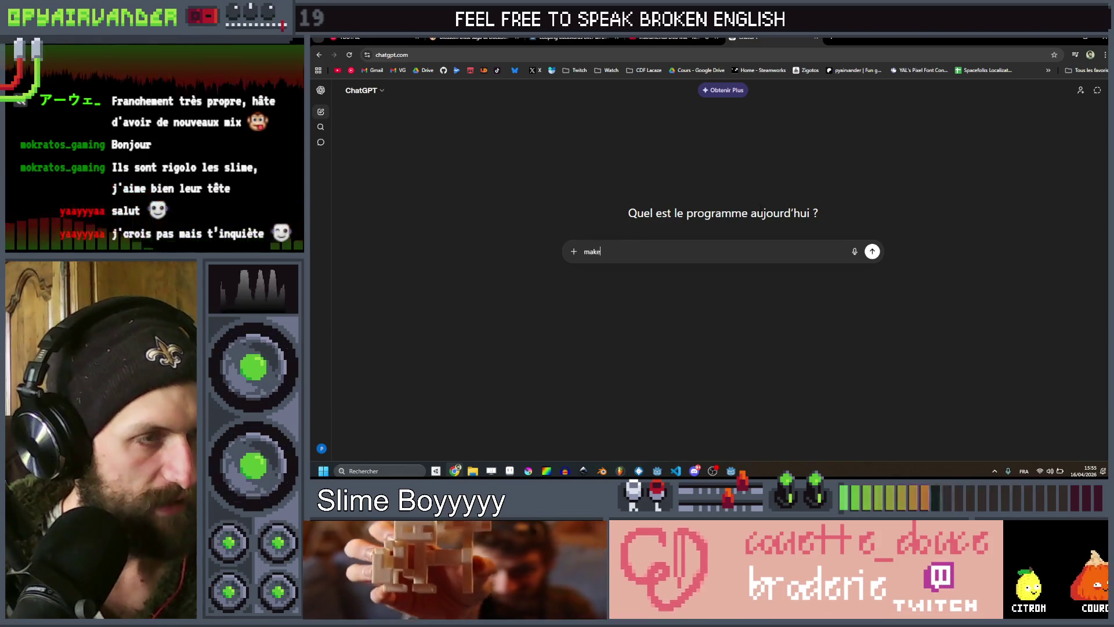
Request an Aseprite Lua script exporting every cel as PNGs named after the current file.
{"action": "type", "text": " a"}
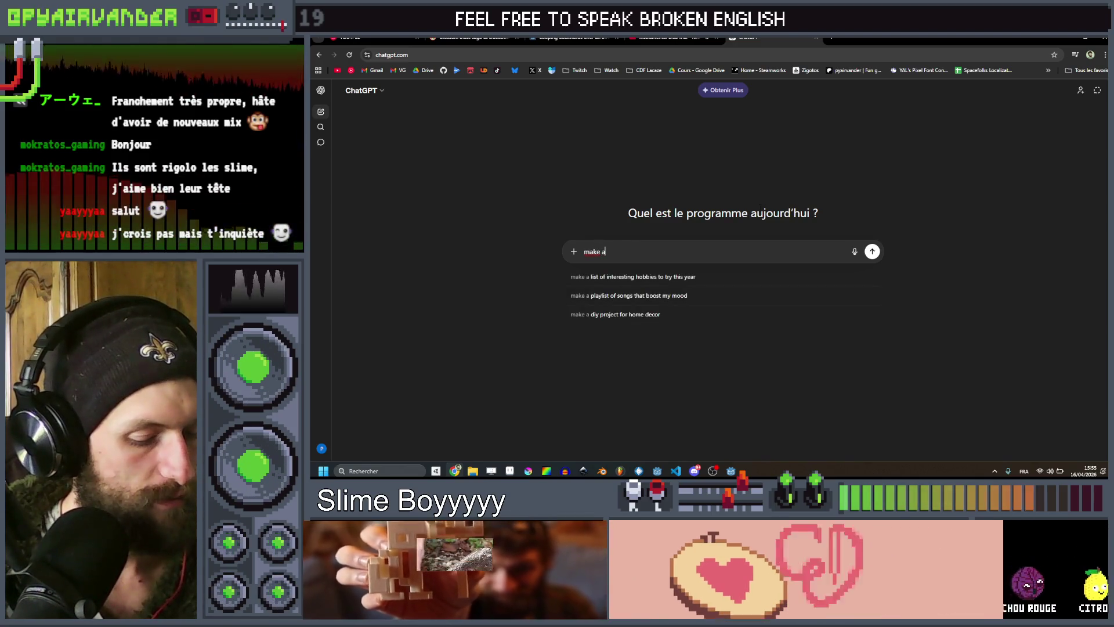
{"action": "type", "text": "n aseprit"}
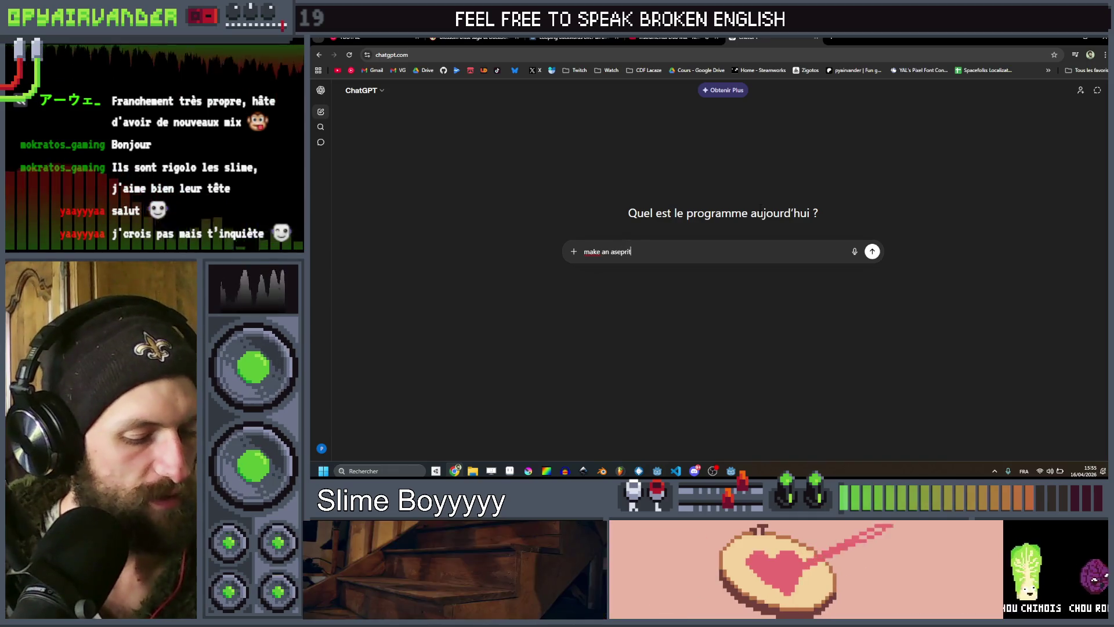
{"action": "type", "text": "e lua script that takes"}
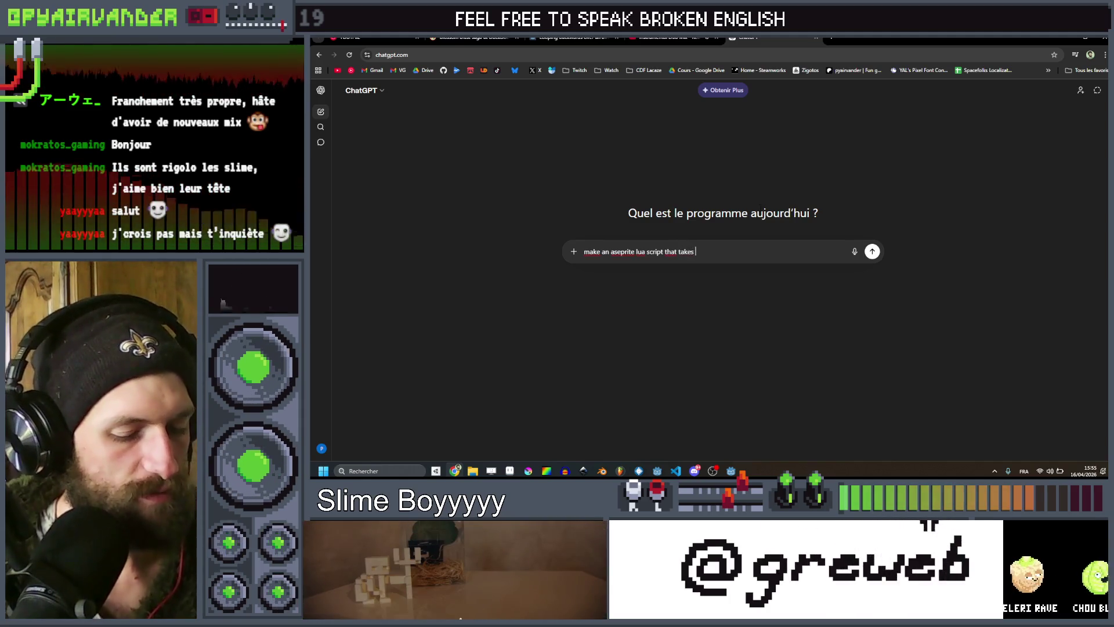
{"action": "type", "text": " openned"}
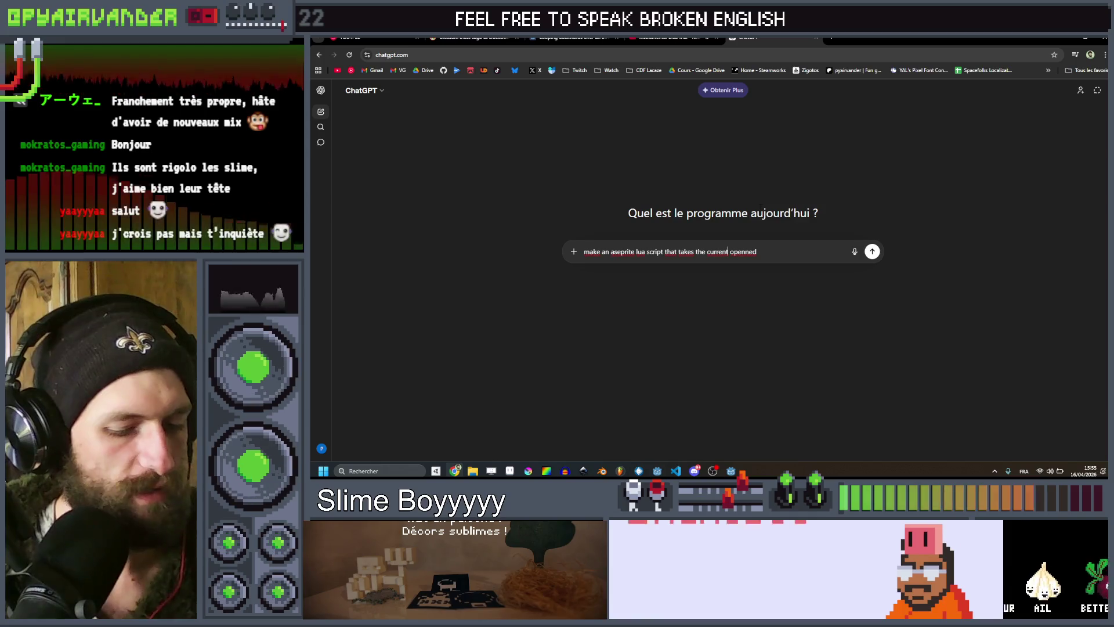
{"action": "type", "text": "ly"}
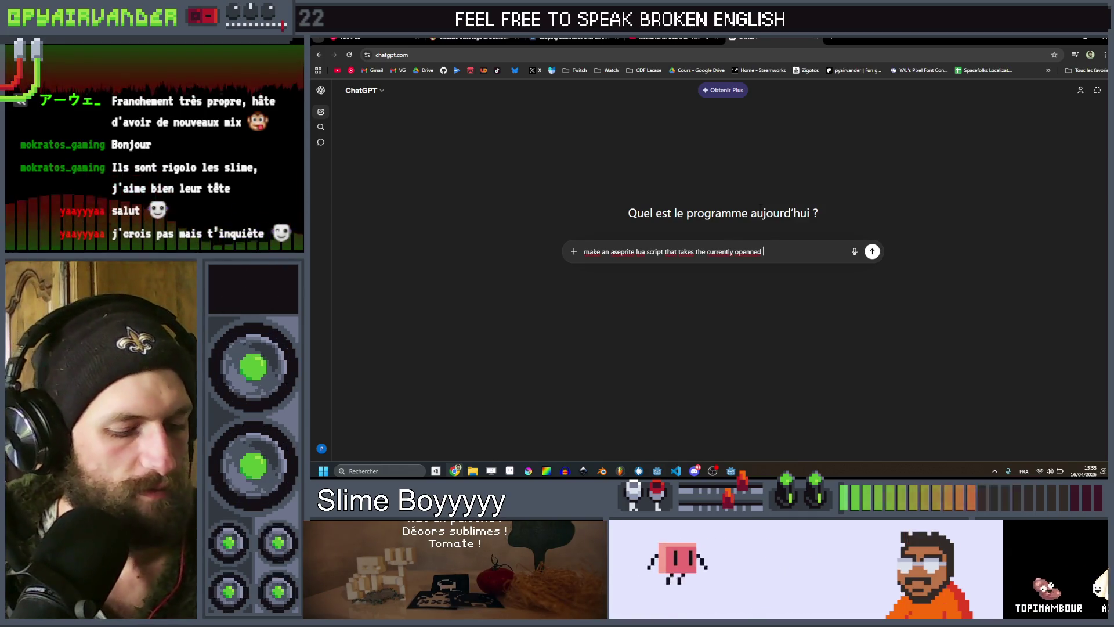
{"action": "type", "text": ", "}
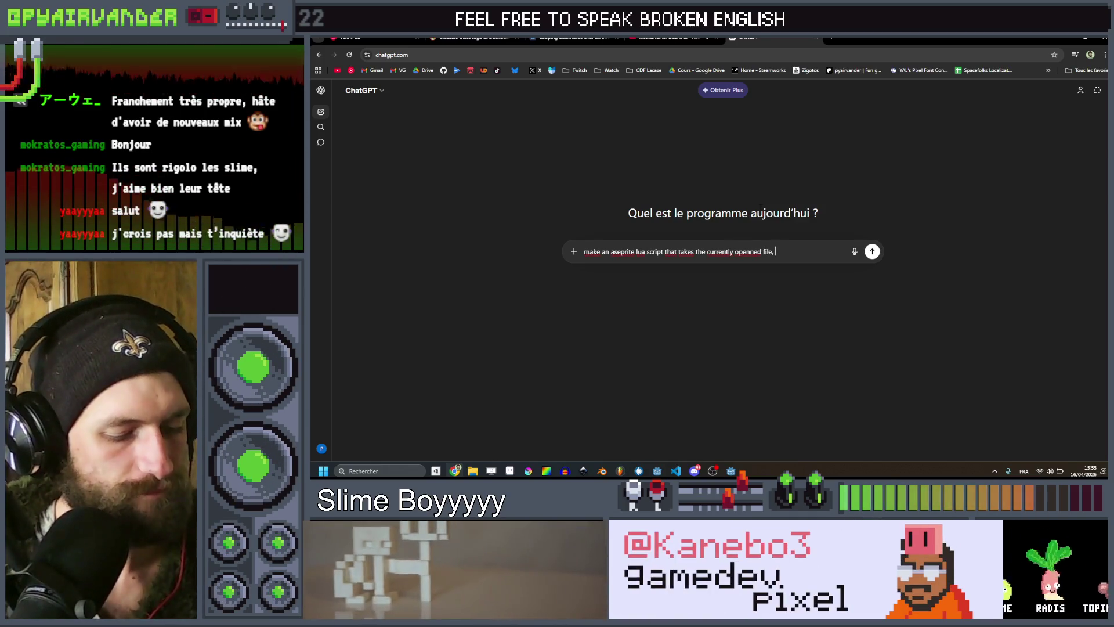
{"action": "type", "text": "and expor"}
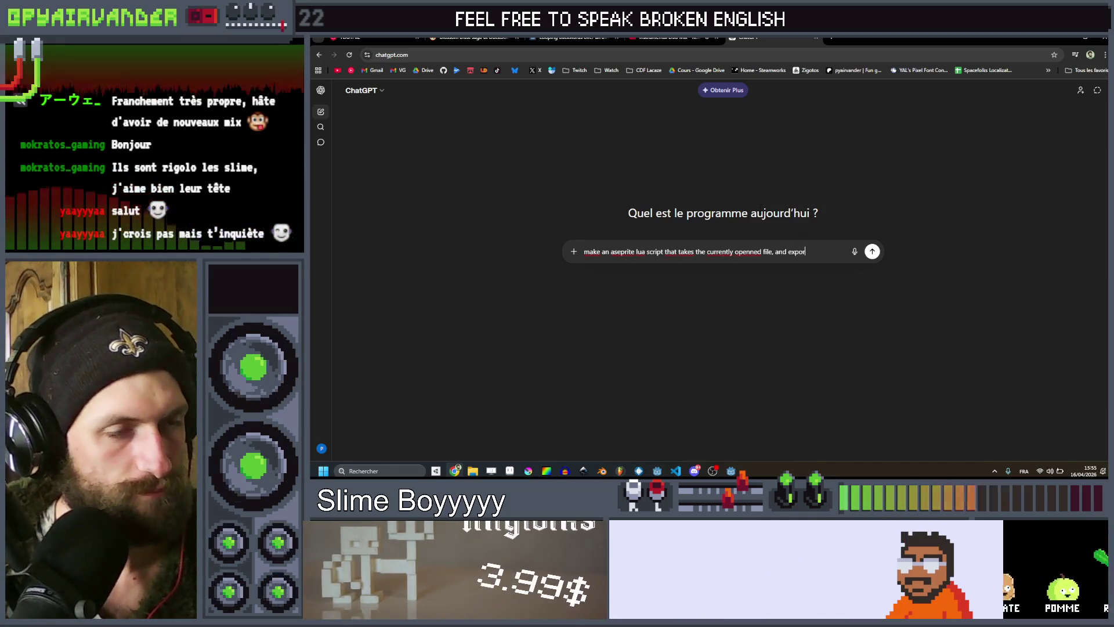
{"action": "type", "text": "t all"}
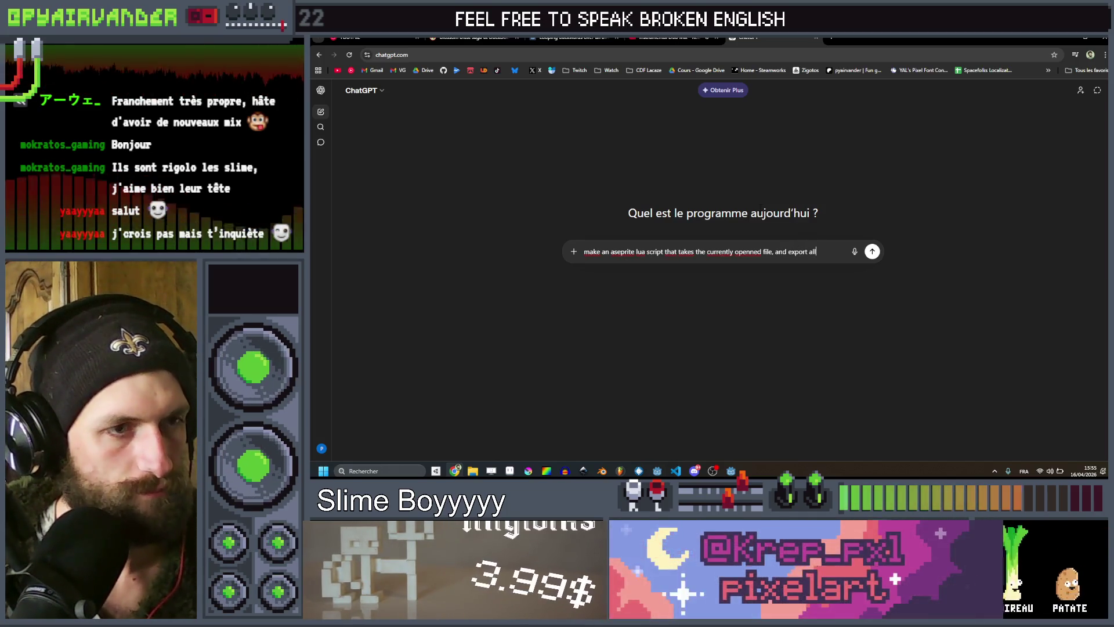
{"action": "type", "text": " cells"}
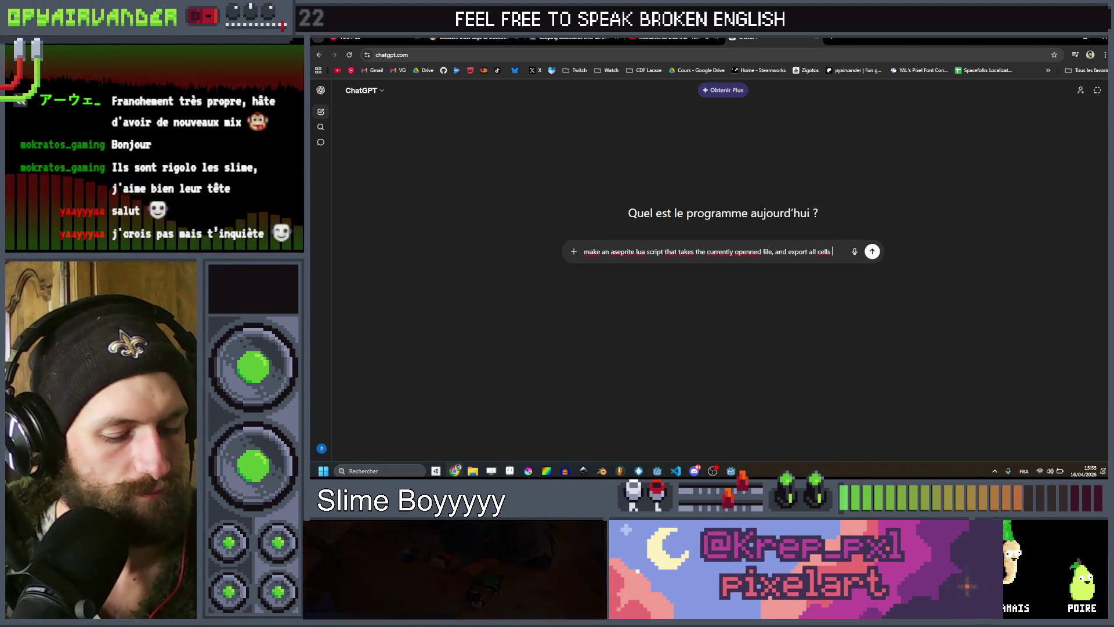
{"action": "type", "text": "as "}
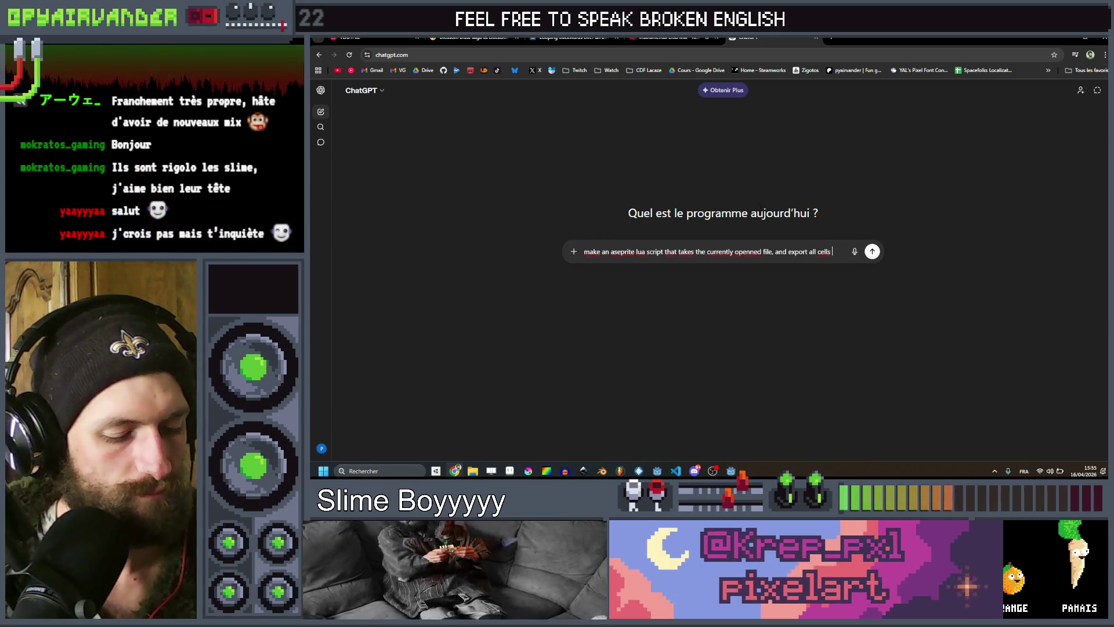
{"action": "type", "text": "pngs in the same folder"}
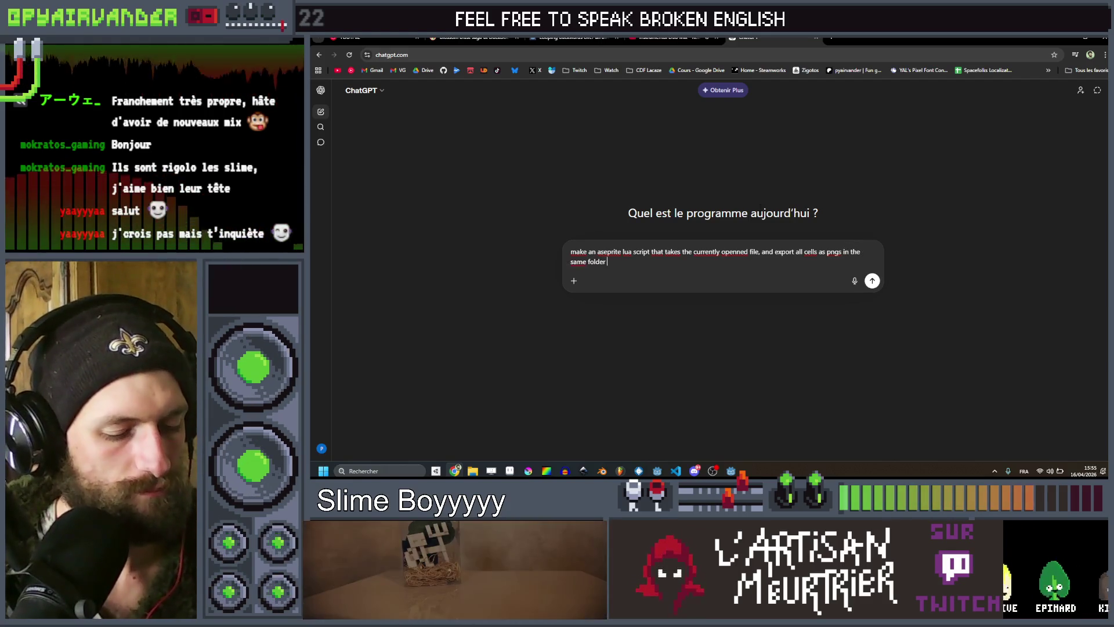
{"action": "type", "text": "as the curr"}
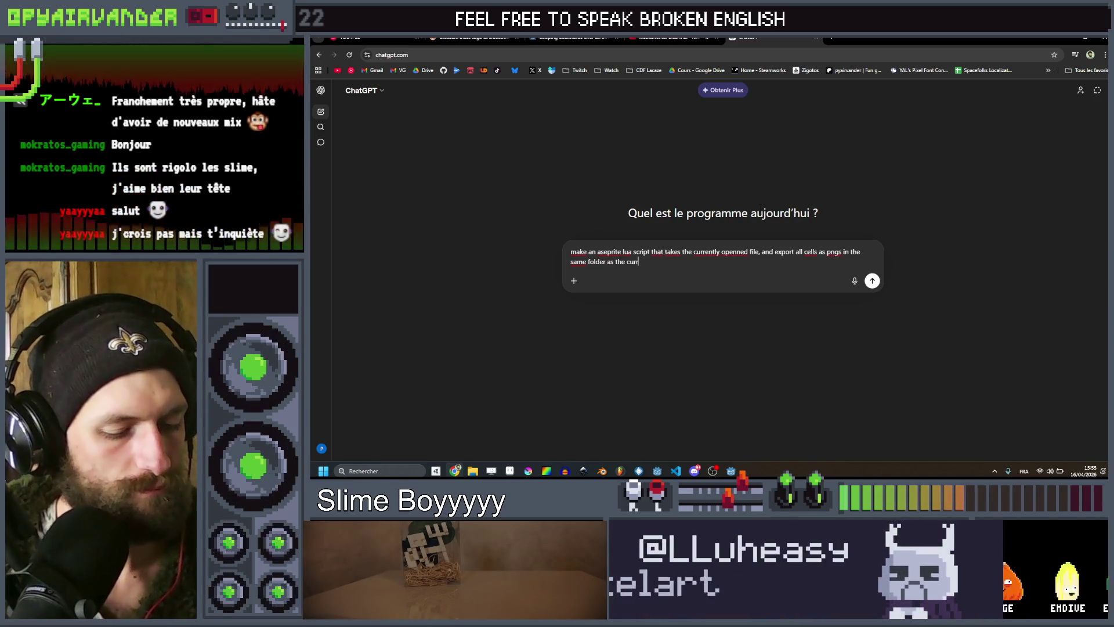
{"action": "type", "text": "ent file, usin"}
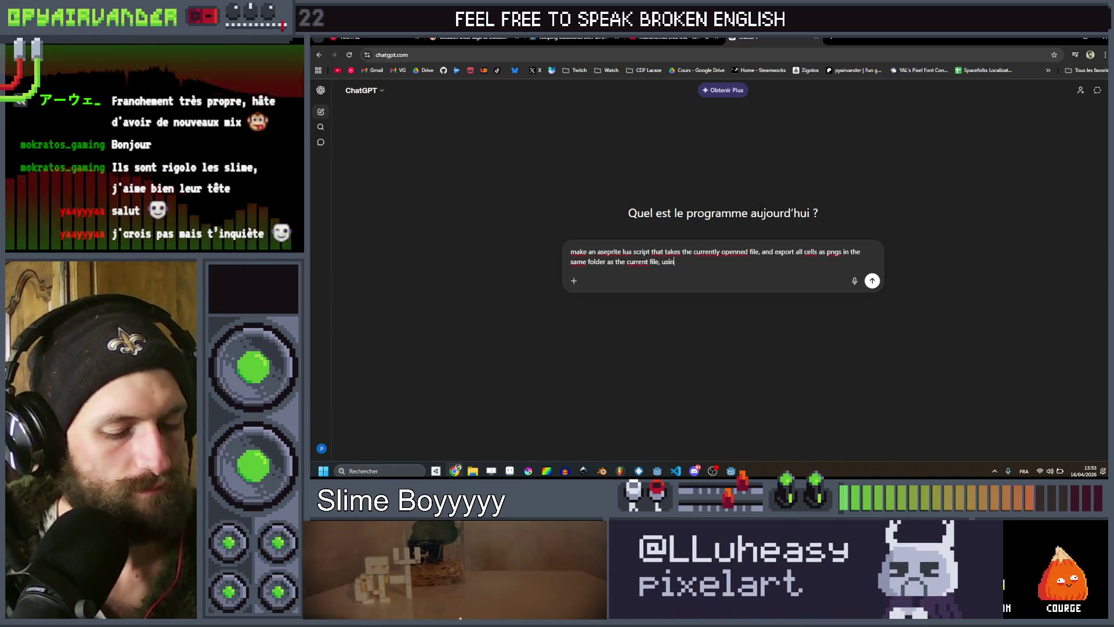
{"action": "type", "text": "g this "}
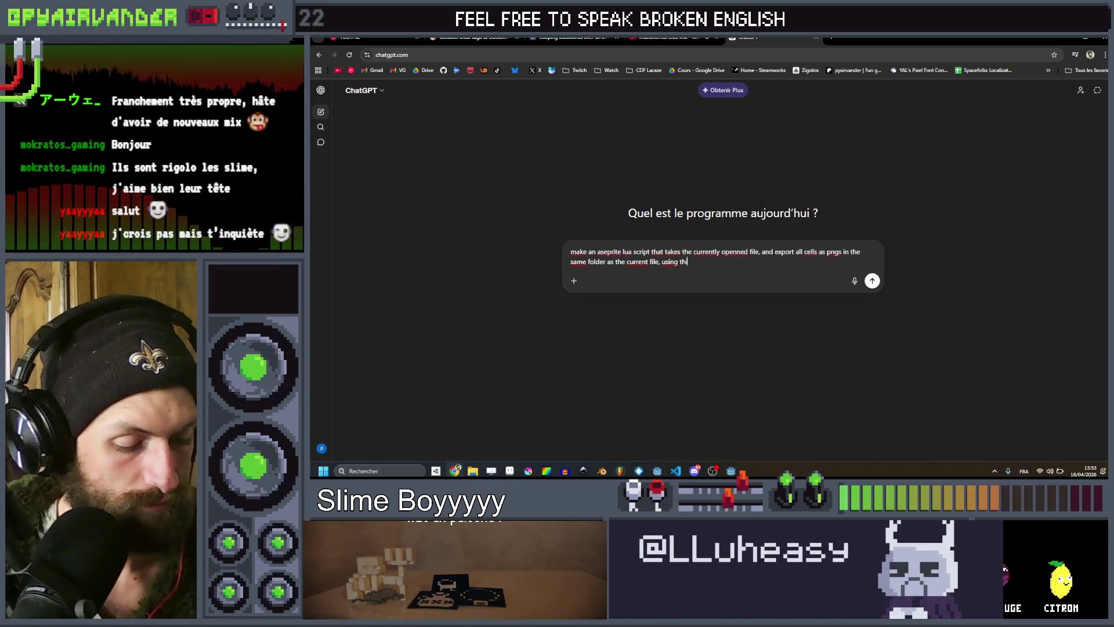
{"action": "type", "text": "namin"}
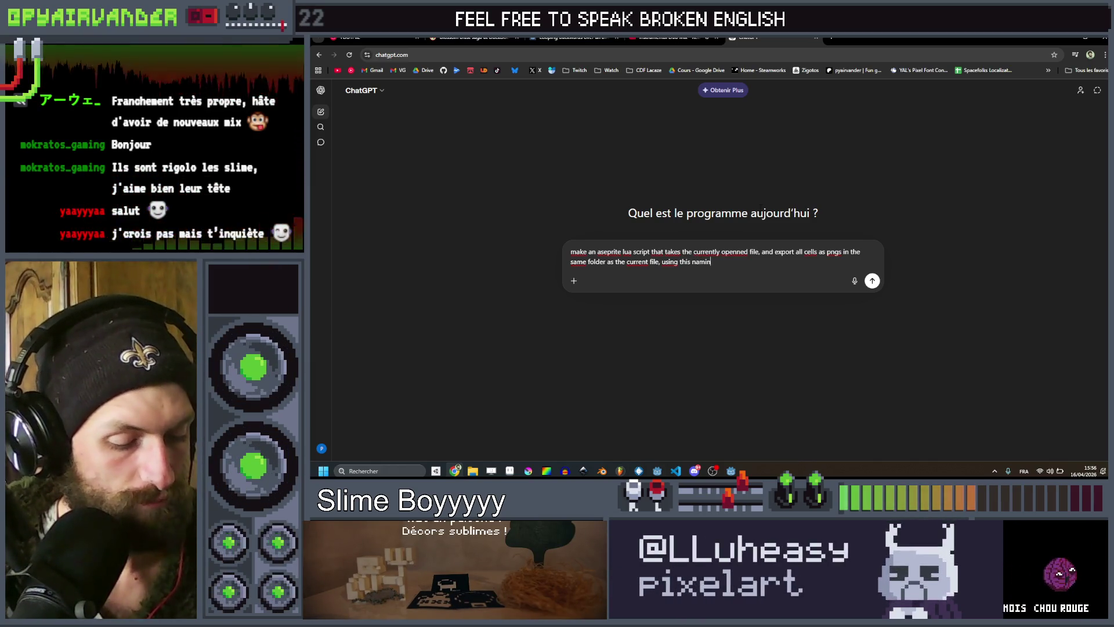
{"action": "type", "text": "g convention "}
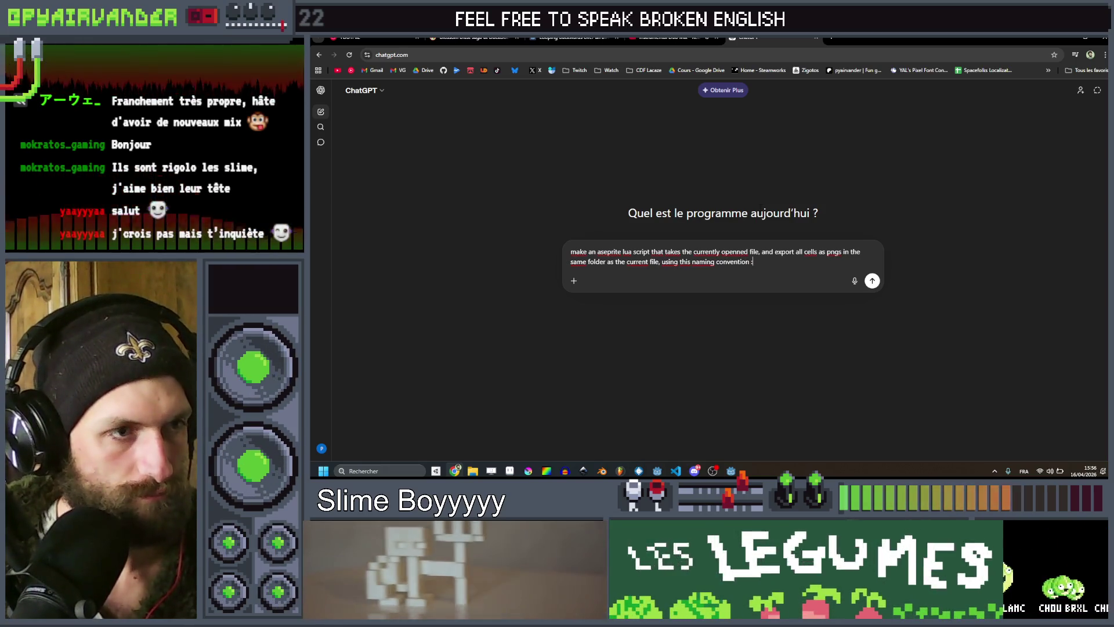
{"action": "type", "text": ":"}
Add the naming pattern filename-layername-tagname-cellnumber.png on a new line and send the prompt.
{"action": "key", "text": "shift+Return"}
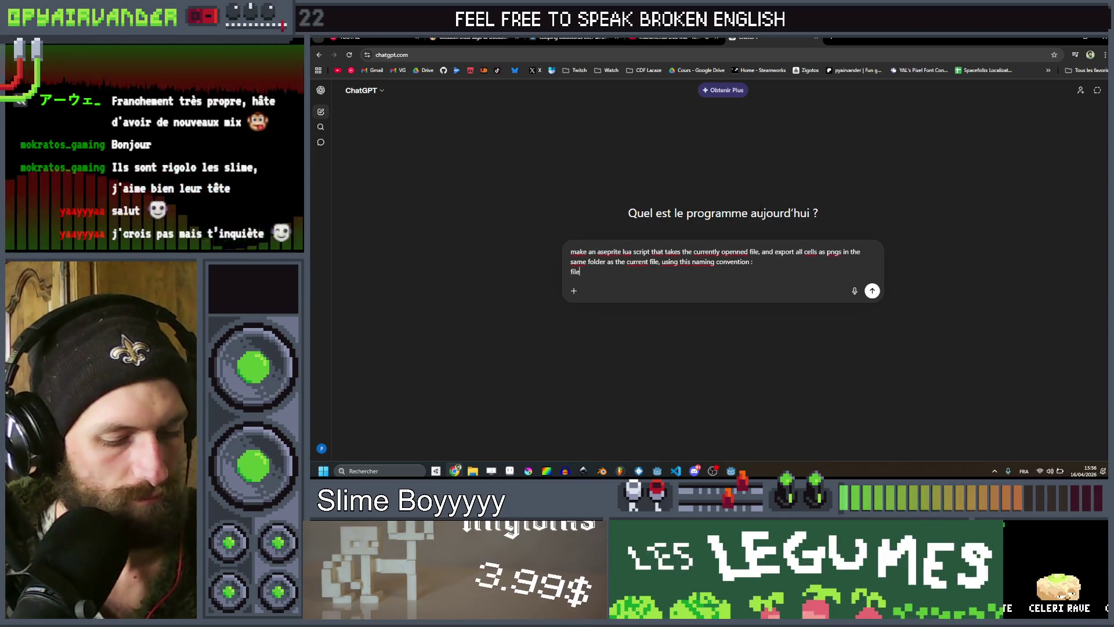
{"action": "type", "text": "-"}
{"action": "key", "text": "BackSpace"}
{"action": "key", "text": "BackSpace"}
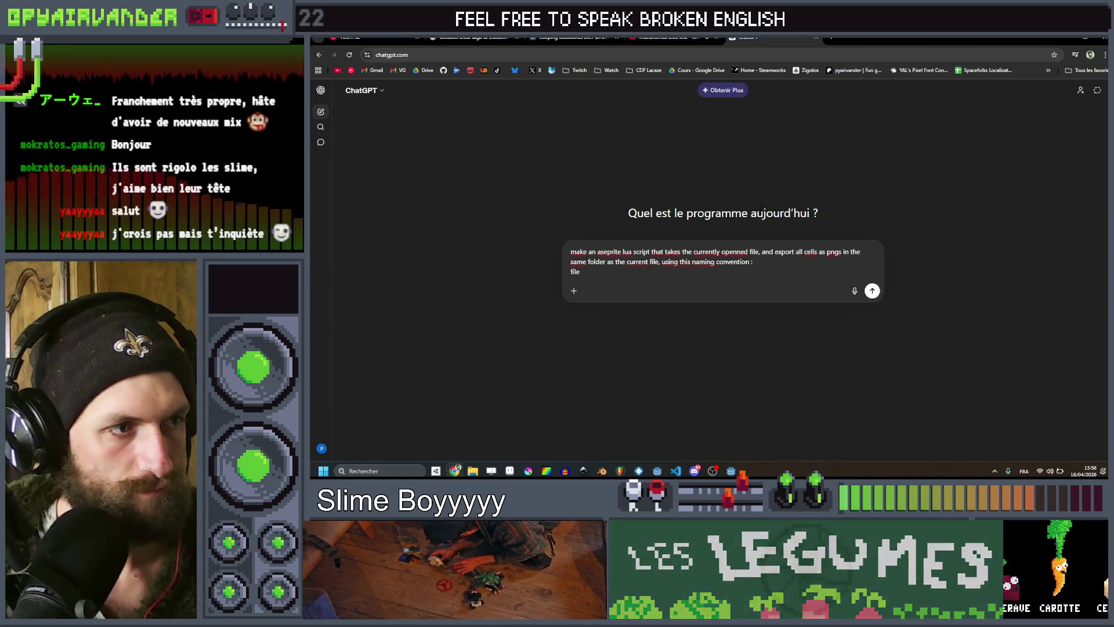
{"action": "type", "text": "name-"}
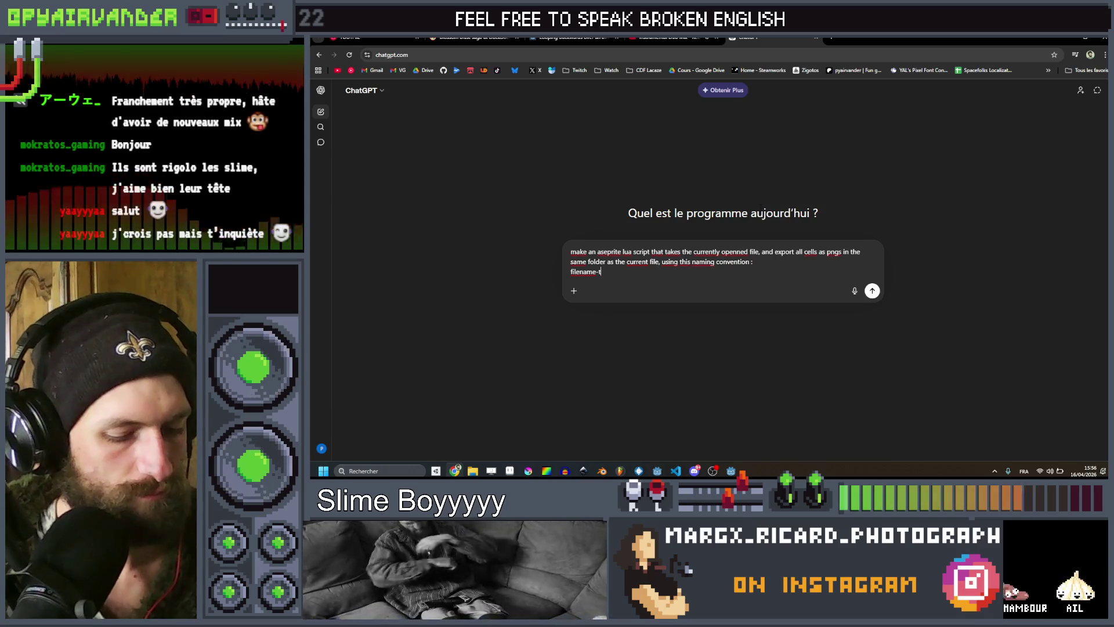
{"action": "type", "text": "tagname"}
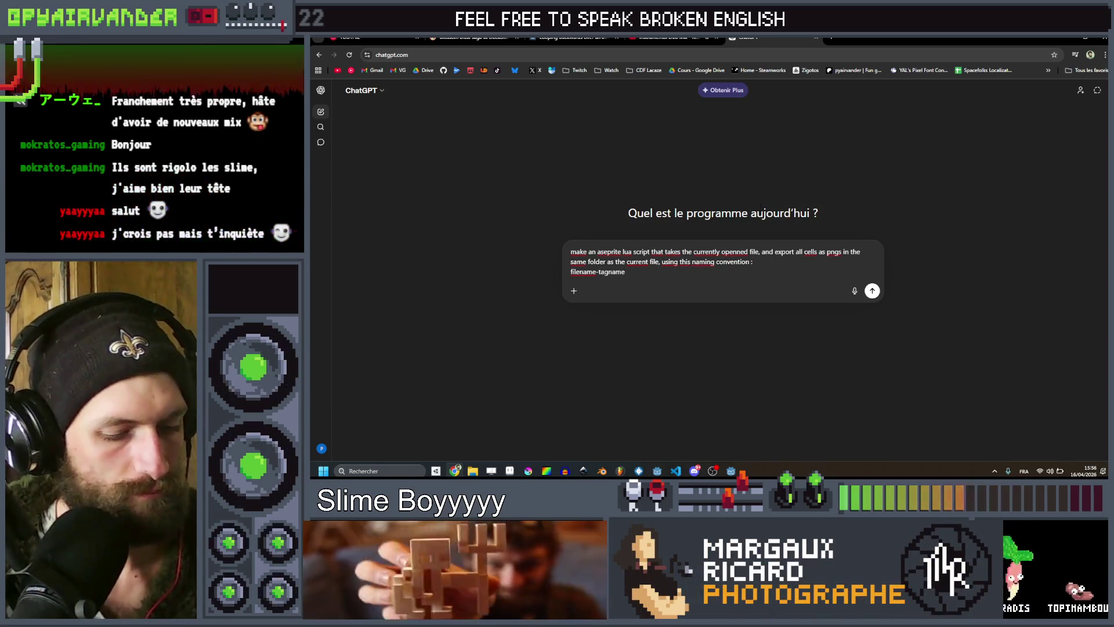
{"action": "type", "text": "-"}
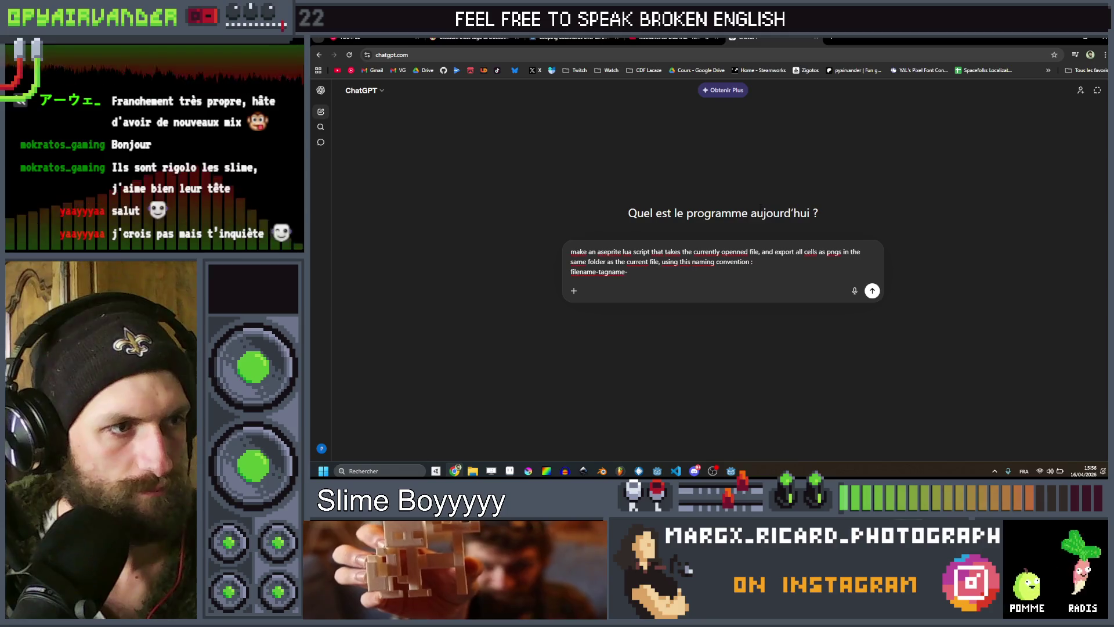
{"action": "type", "text": "-"}
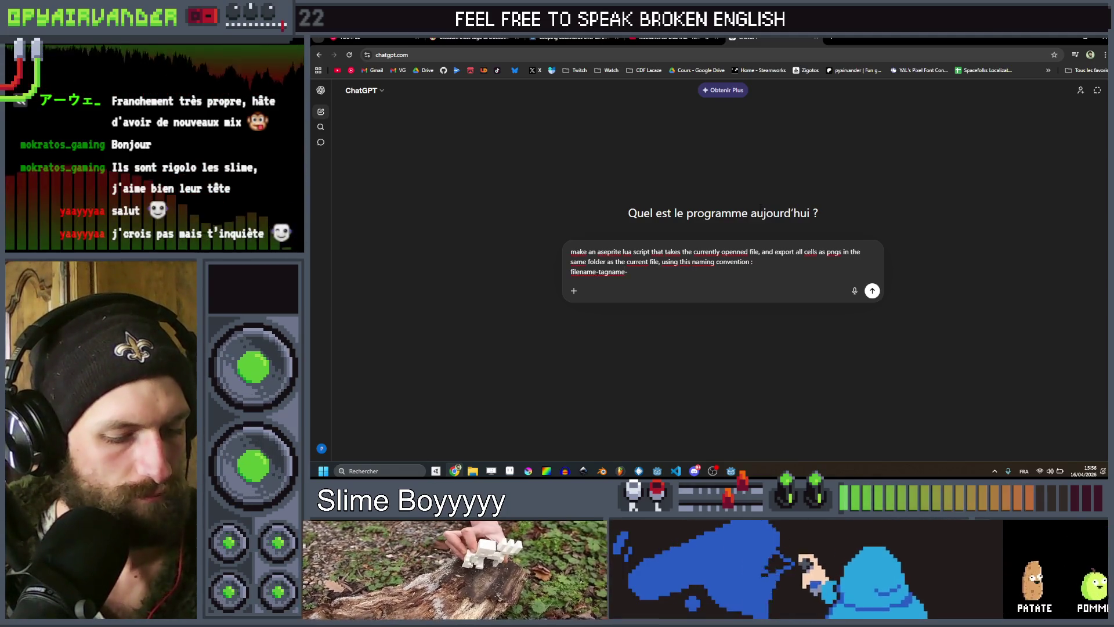
{"action": "type", "text": "lay"}
{"action": "type", "text": "ernam"}
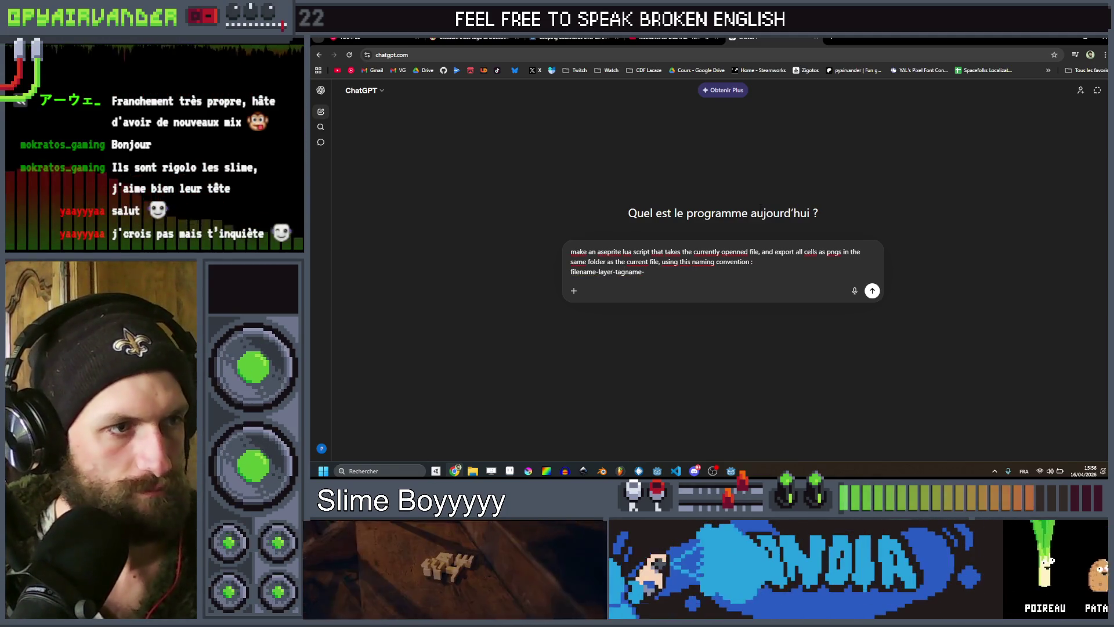
{"action": "left_click", "coordinate": [660, 271]}
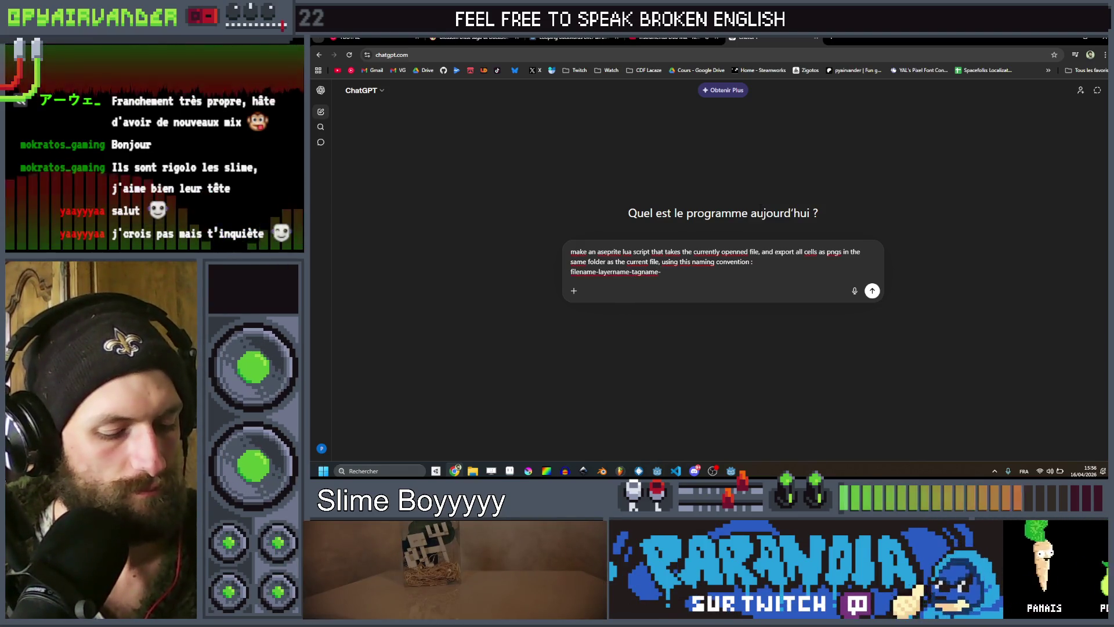
{"action": "type", "text": "cellnu"}
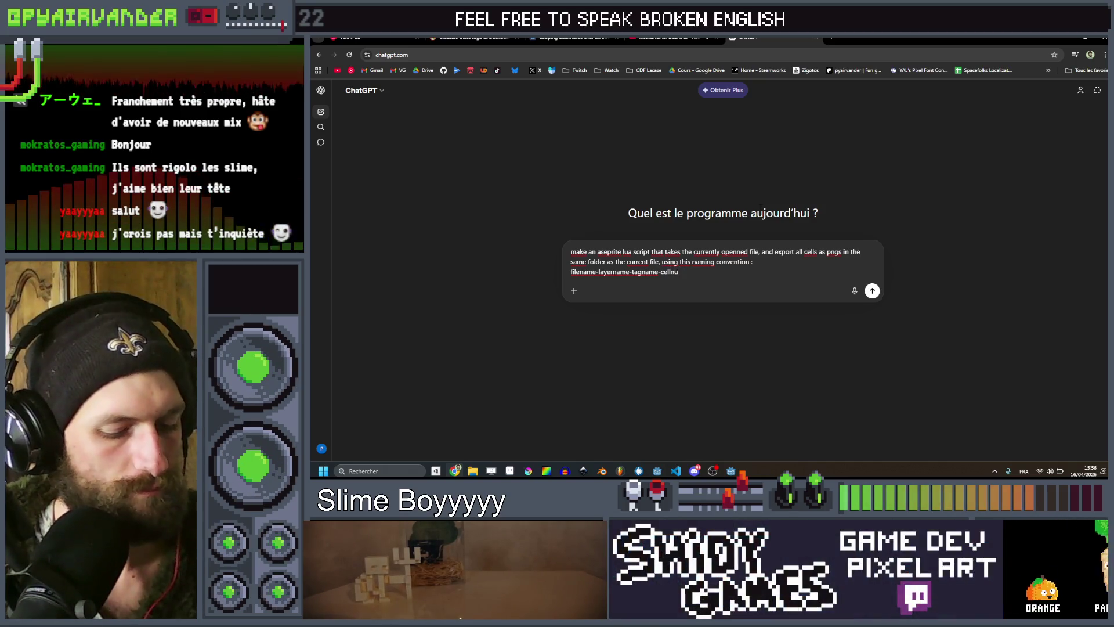
{"action": "type", "text": "mber"}
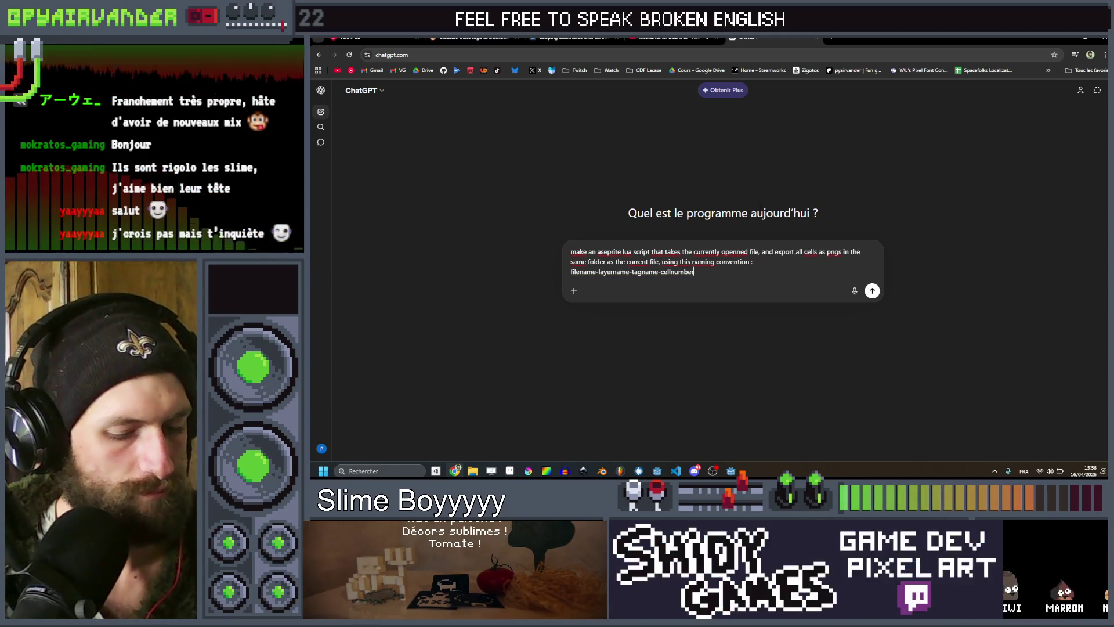
{"action": "type", "text": "ng"}
{"action": "key", "text": "Return"}
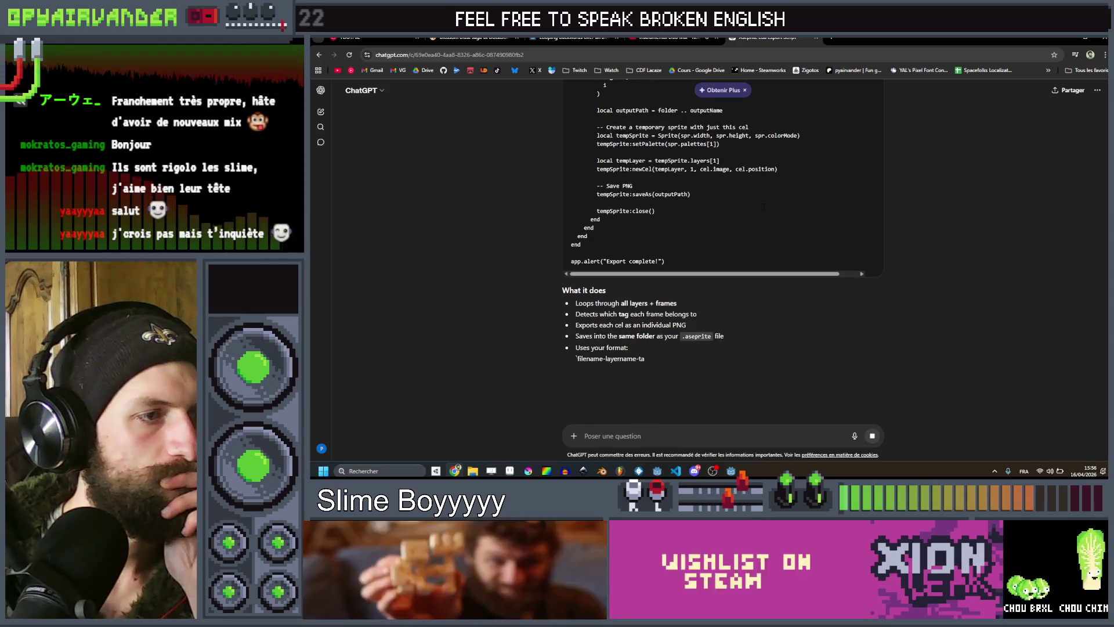
Scroll down the generated reply and dismiss the Codex promotion popup.
{"action": "scroll", "coordinate": [771, 209], "scroll_direction": "down", "scroll_amount": 2}
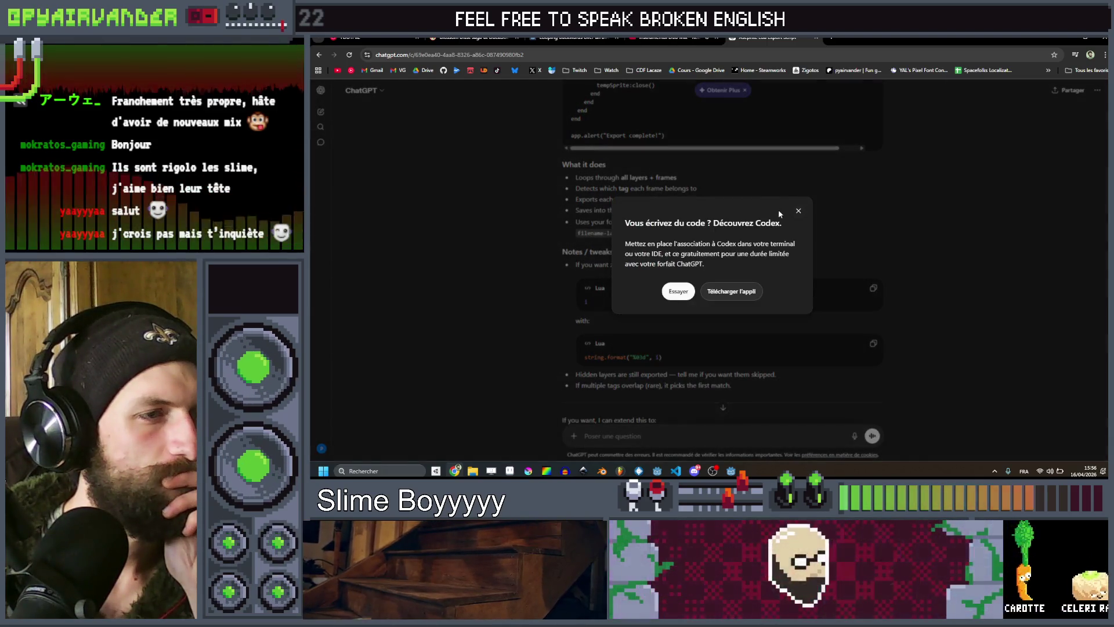
{"action": "left_click", "coordinate": [799, 210]}
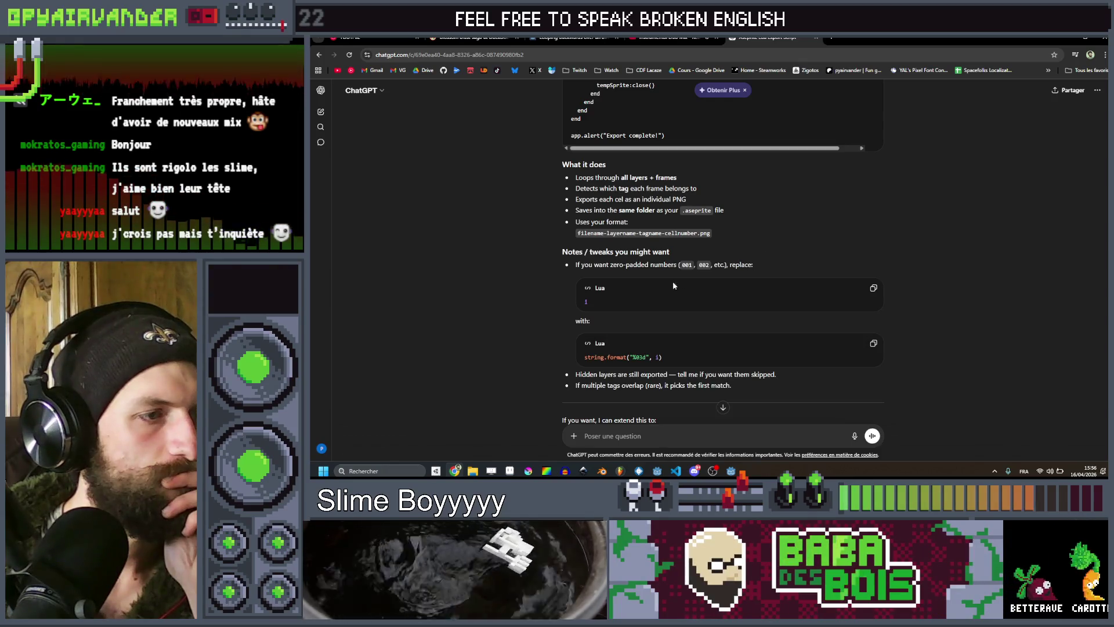
{"action": "scroll", "coordinate": [625, 297], "scroll_direction": "down", "scroll_amount": 1}
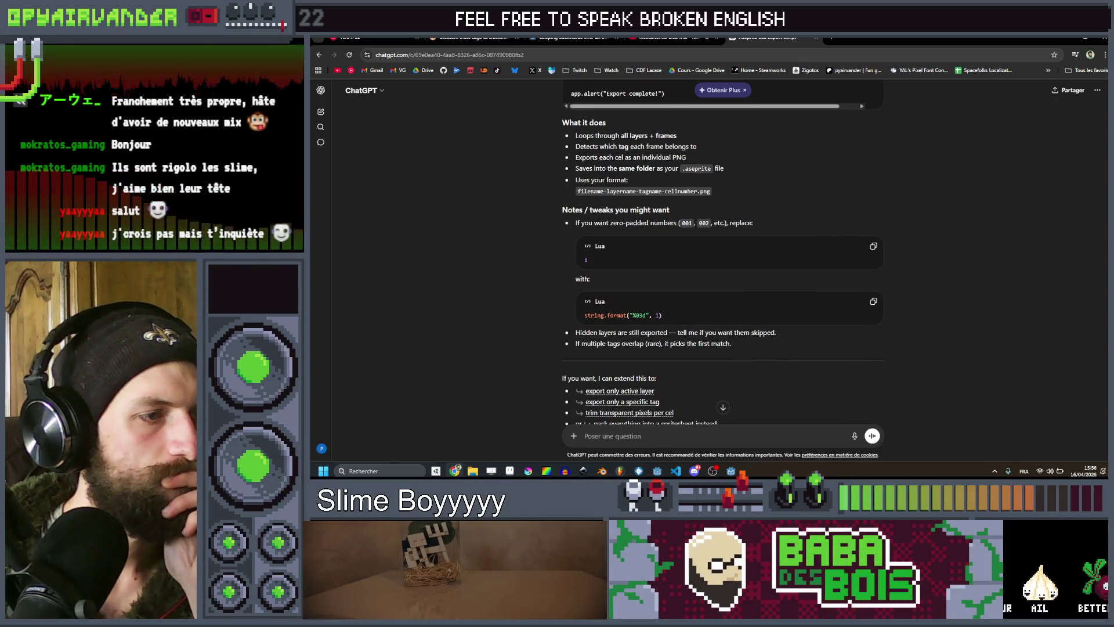
Review the script's %03d zero-padding tweak and the note about overlapping tags.
{"action": "left_click_drag", "start_coordinate": [667, 315], "coordinate": [535, 312]}
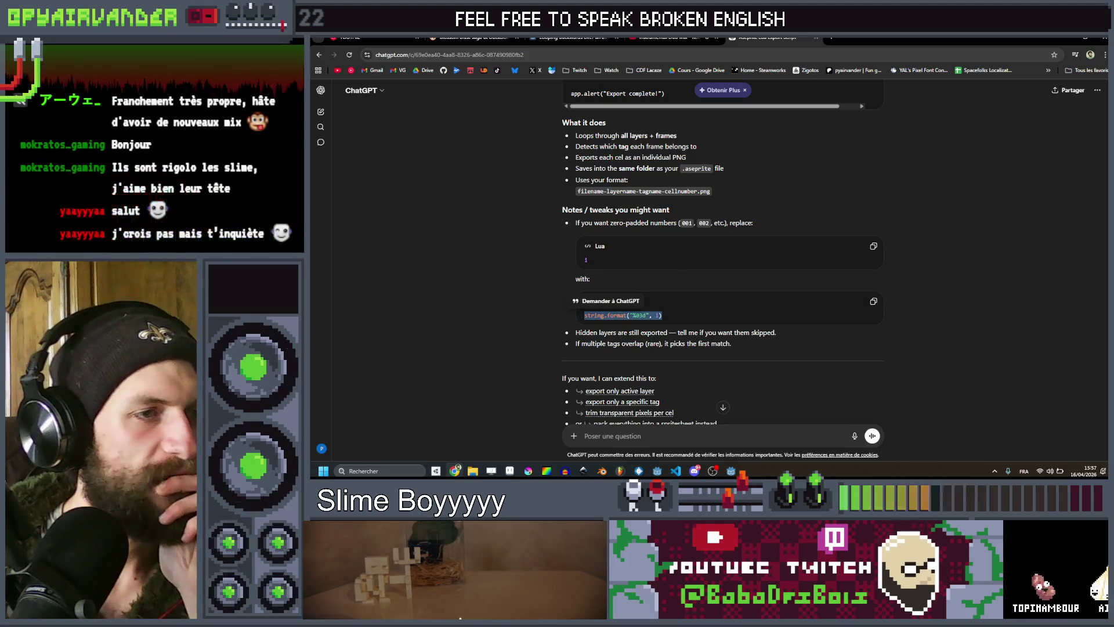
{"action": "scroll", "coordinate": [691, 218], "scroll_direction": "down", "scroll_amount": 1}
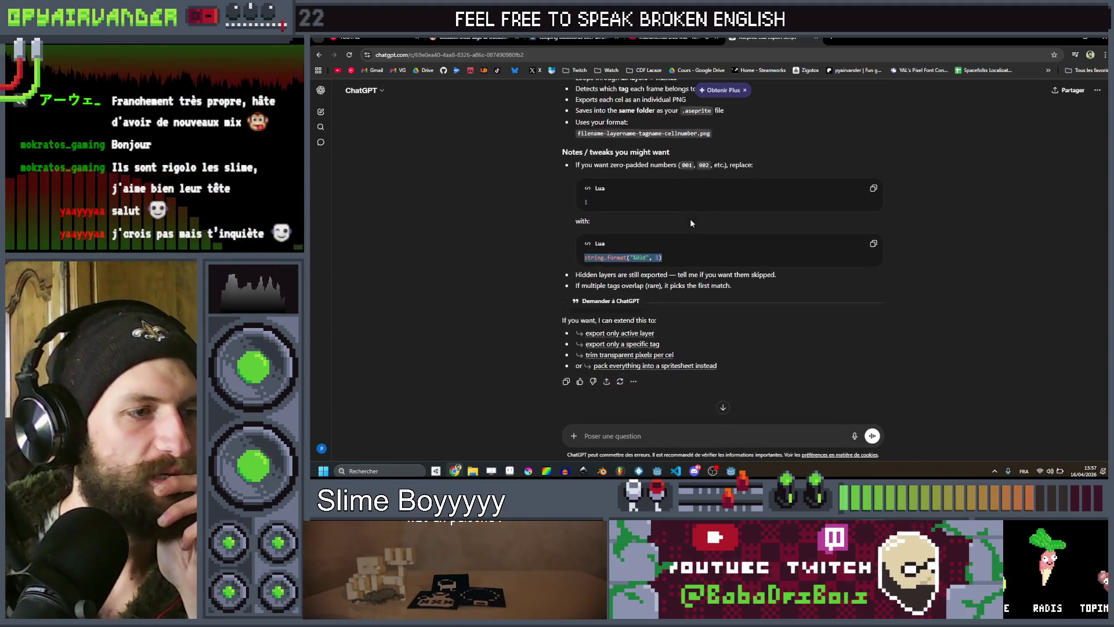
{"action": "left_click", "coordinate": [910, 255]}
{"action": "scroll", "coordinate": [963, 255], "scroll_direction": "up", "scroll_amount": 1}
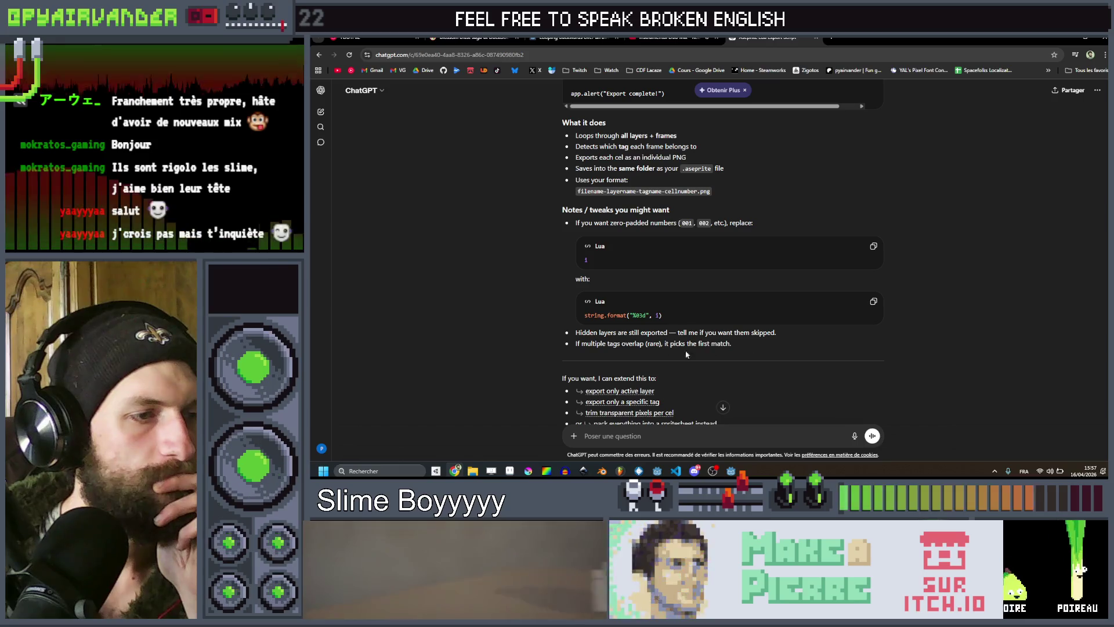
{"action": "left_click_drag", "start_coordinate": [538, 349], "coordinate": [777, 339]}
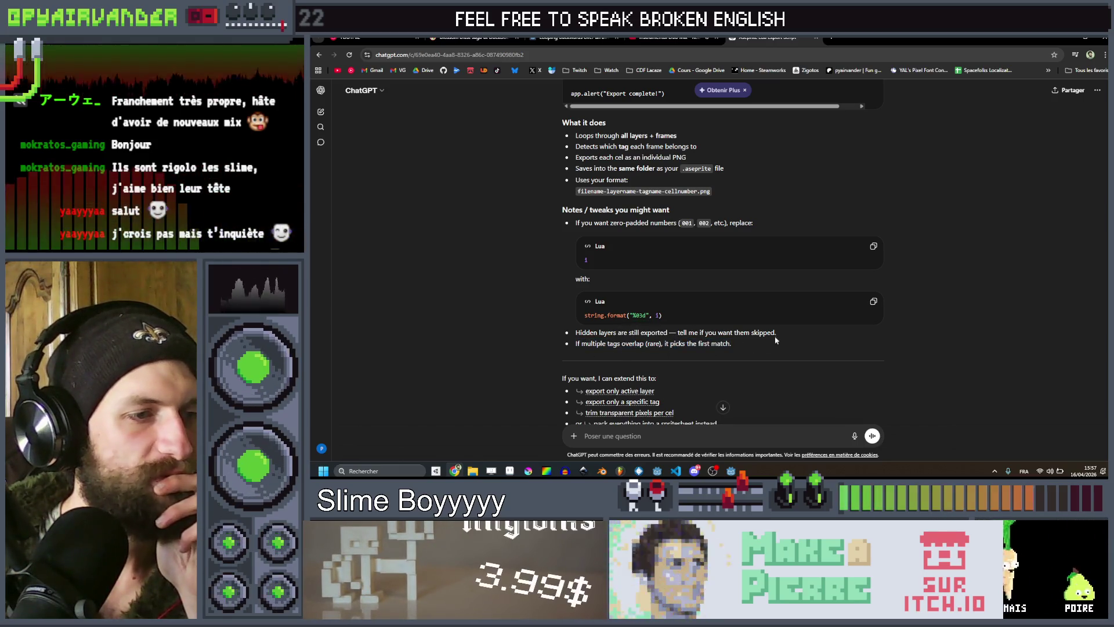
{"action": "scroll", "coordinate": [778, 342], "scroll_direction": "up", "scroll_amount": 10}
{"action": "scroll", "coordinate": [731, 280], "scroll_direction": "up", "scroll_amount": 3}
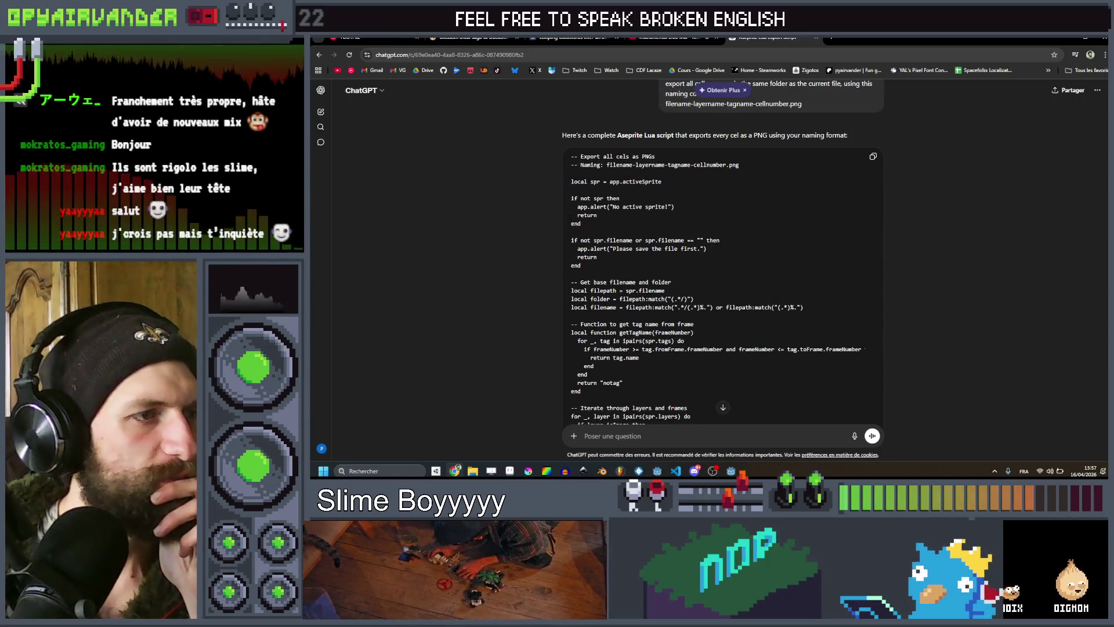
Scroll through the ChatGPT code block, highlighting the folder and filepath lines.
{"action": "scroll", "coordinate": [598, 190], "scroll_direction": "down", "scroll_amount": 1}
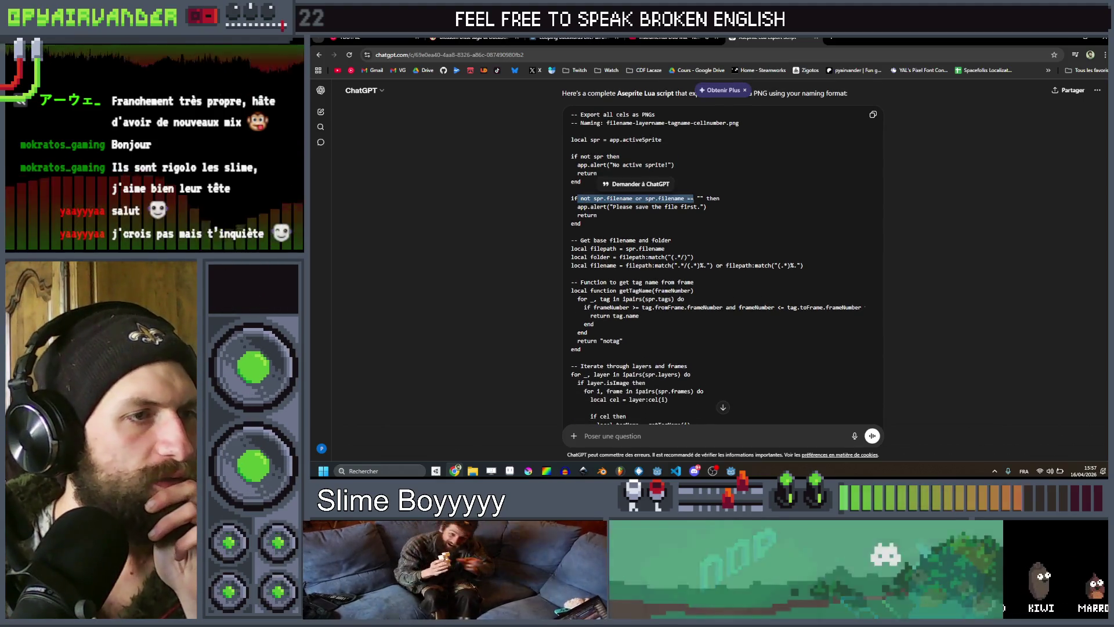
{"action": "left_click", "coordinate": [731, 203]}
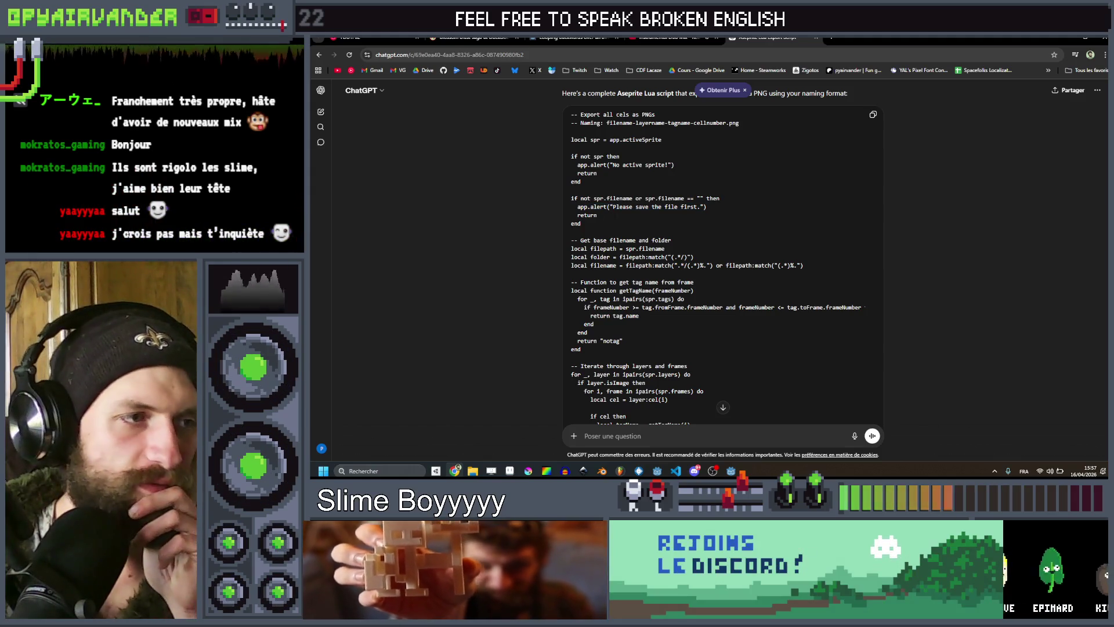
{"action": "scroll", "coordinate": [730, 203], "scroll_direction": "down", "scroll_amount": 1}
{"action": "scroll", "coordinate": [723, 261], "scroll_direction": "up", "scroll_amount": 2}
{"action": "mouse_move", "coordinate": [572, 192]}
{"action": "left_mouse_down"}
{"action": "mouse_move", "coordinate": [675, 208]}
{"action": "mouse_move", "coordinate": [581, 265]}
{"action": "left_mouse_up"}
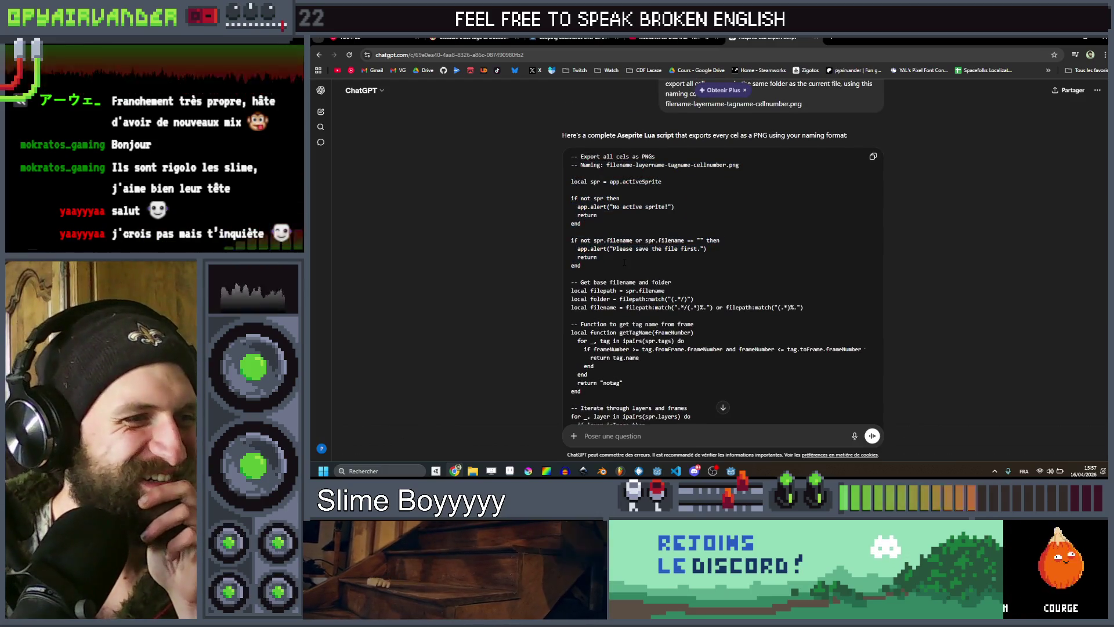
{"action": "scroll", "coordinate": [624, 260], "scroll_direction": "down", "scroll_amount": 1}
{"action": "left_click_drag", "start_coordinate": [652, 239], "coordinate": [616, 248]}
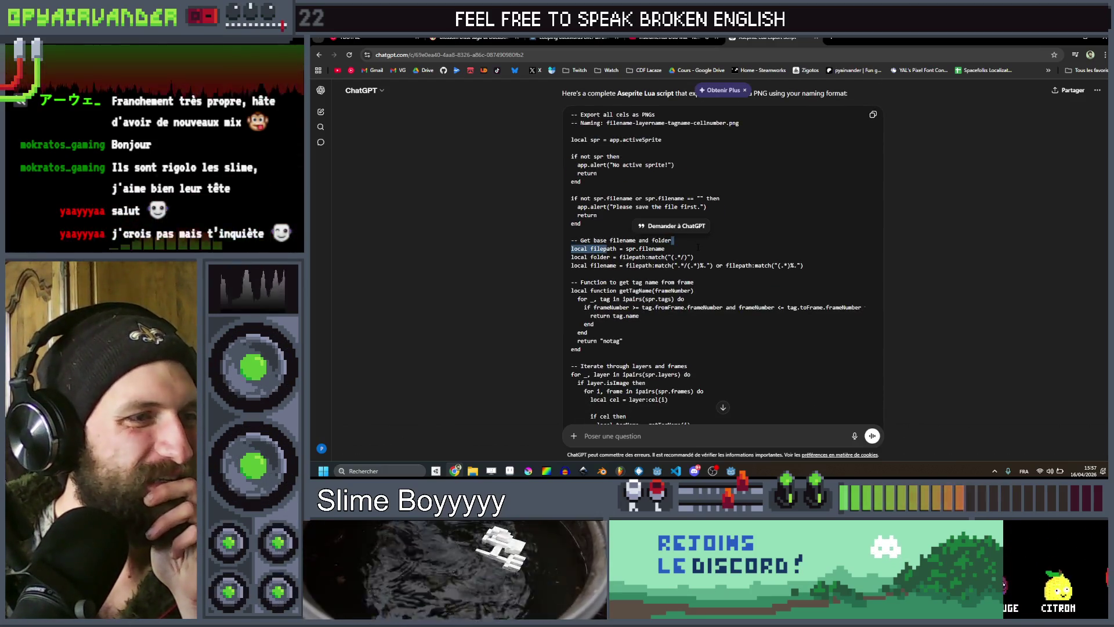
{"action": "scroll", "coordinate": [698, 247], "scroll_direction": "down", "scroll_amount": 1}
{"action": "left_click", "coordinate": [698, 247]}
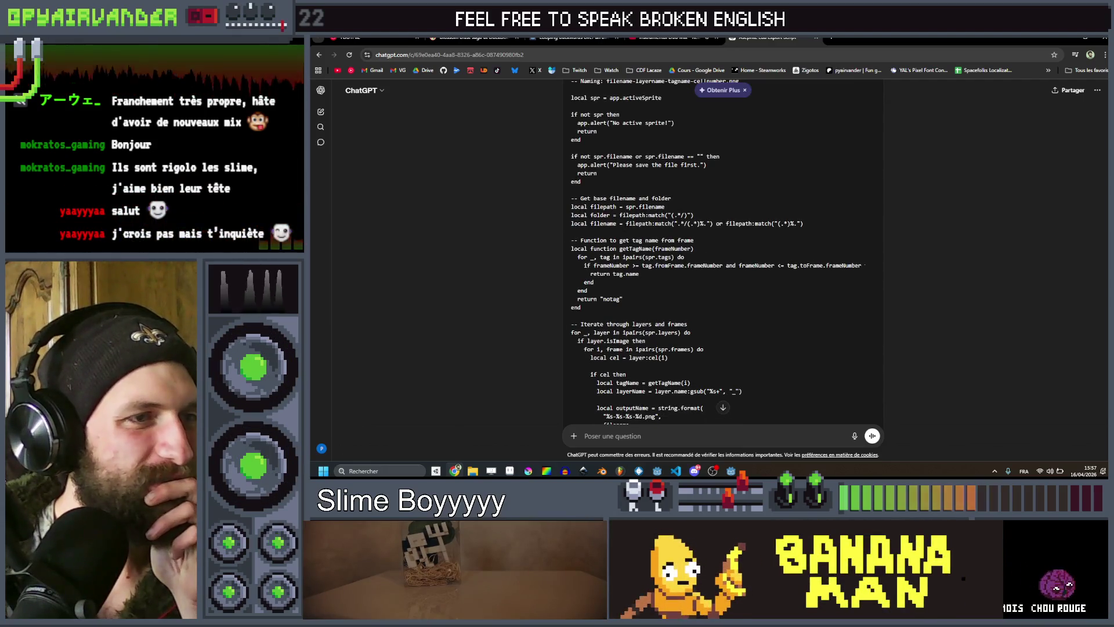
{"action": "scroll", "coordinate": [722, 261], "scroll_direction": "down", "scroll_amount": 1}
{"action": "left_click_drag", "start_coordinate": [571, 164], "coordinate": [724, 182]}
{"action": "left_click", "coordinate": [724, 181]}
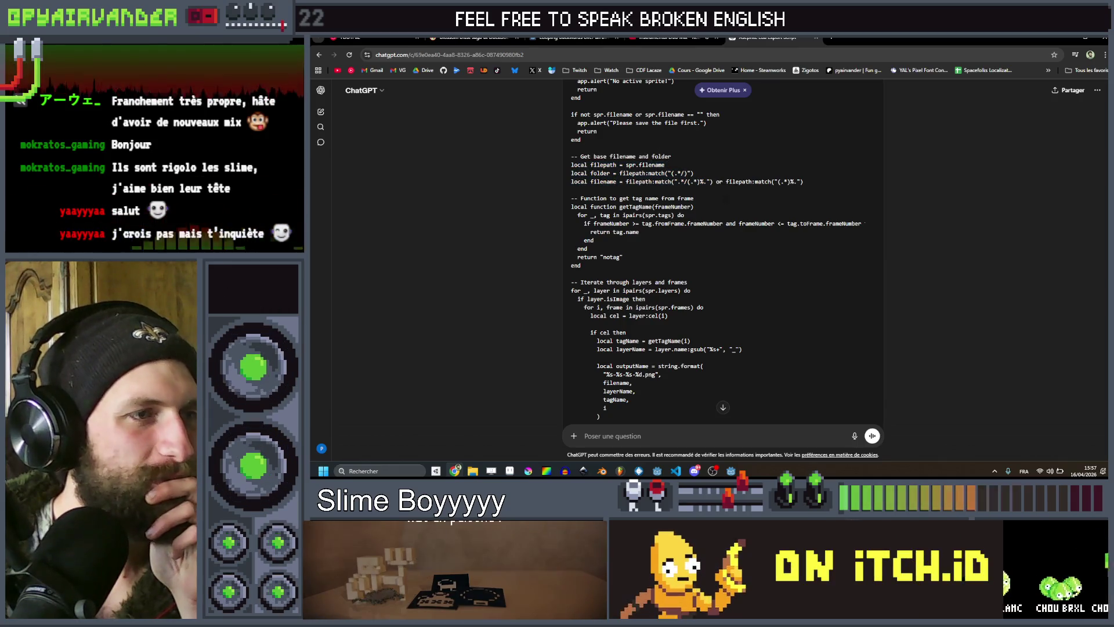
Highlight the getTagName function, the tag loop and the word notag while reading.
{"action": "left_click_drag", "start_coordinate": [723, 207], "coordinate": [488, 211]}
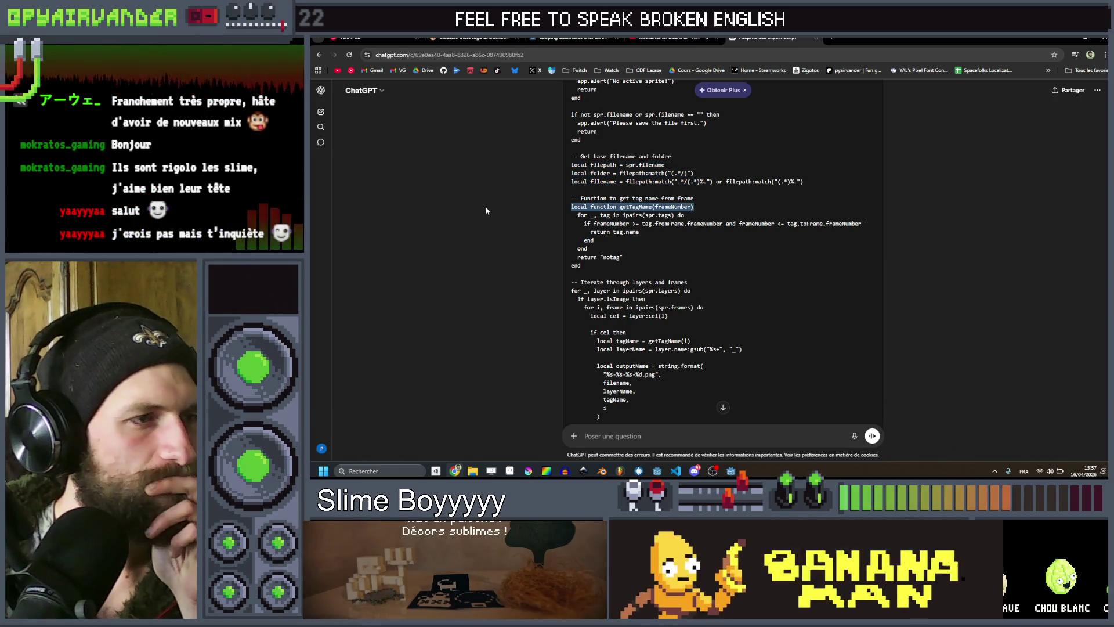
{"action": "left_click_drag", "start_coordinate": [578, 216], "coordinate": [619, 215]}
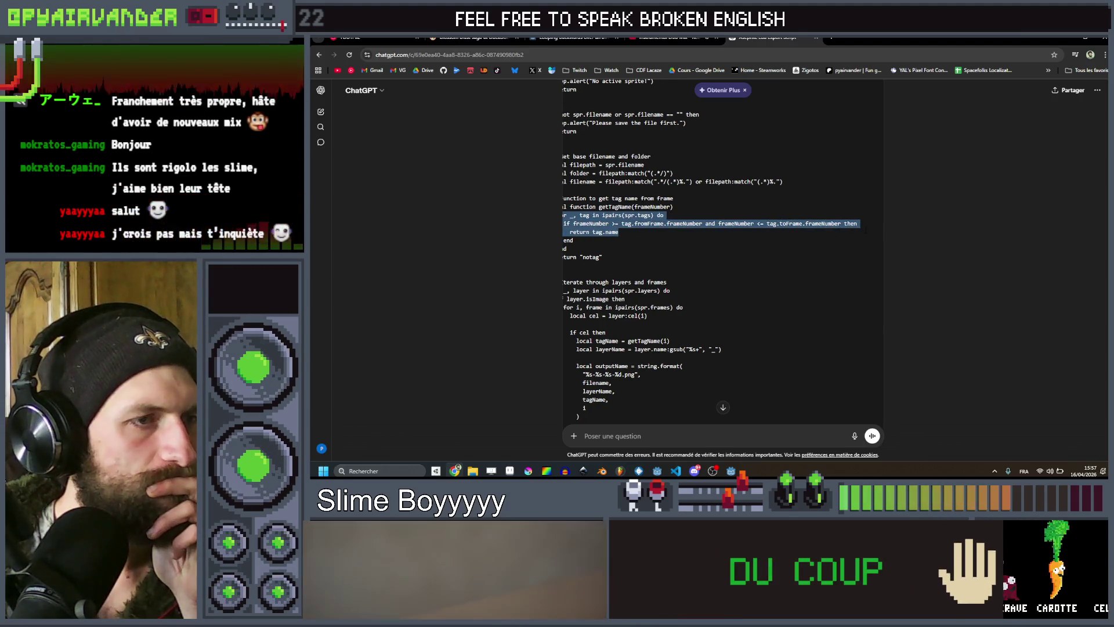
{"action": "left_click_drag", "start_coordinate": [865, 224], "coordinate": [541, 228]}
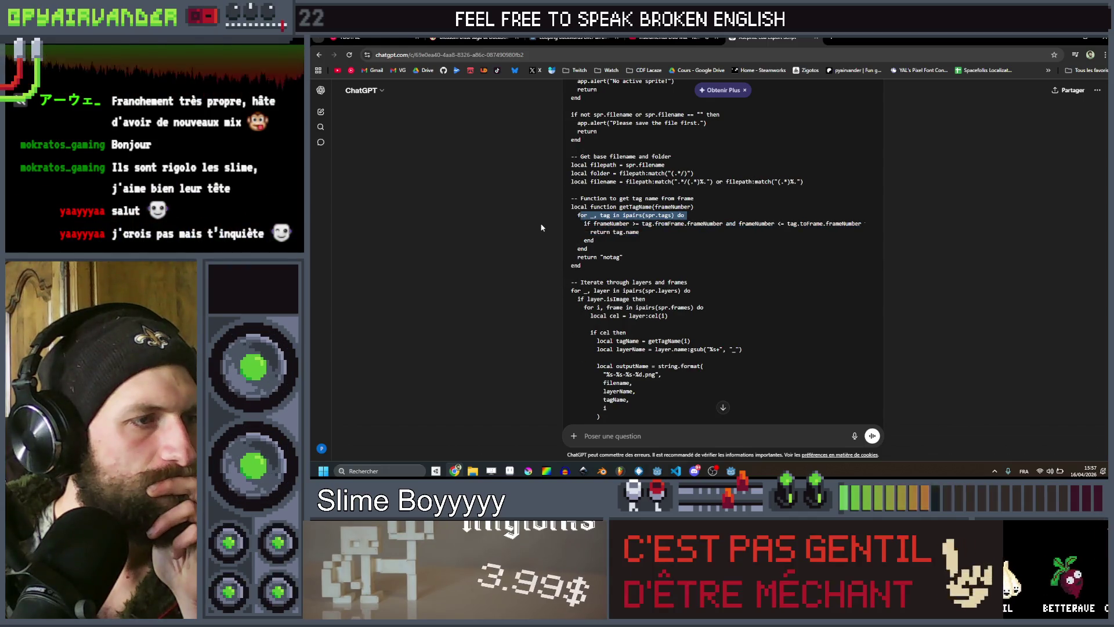
{"action": "left_click", "coordinate": [646, 238]}
{"action": "scroll", "coordinate": [644, 232], "scroll_direction": "down", "scroll_amount": 1}
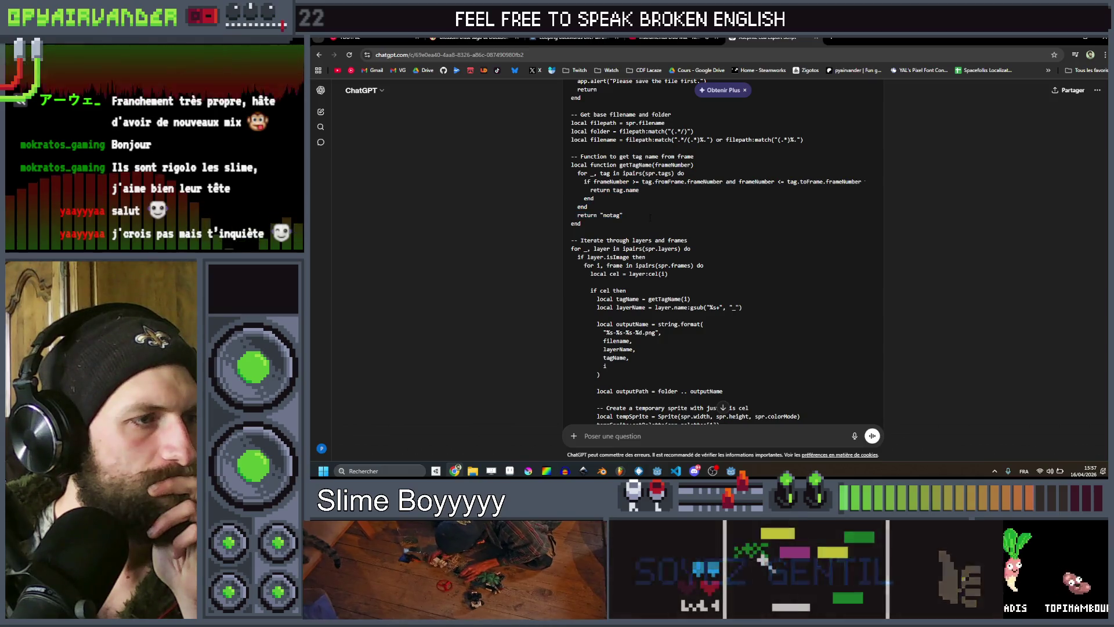
{"action": "scroll", "coordinate": [722, 249], "scroll_direction": "up", "scroll_amount": 1}
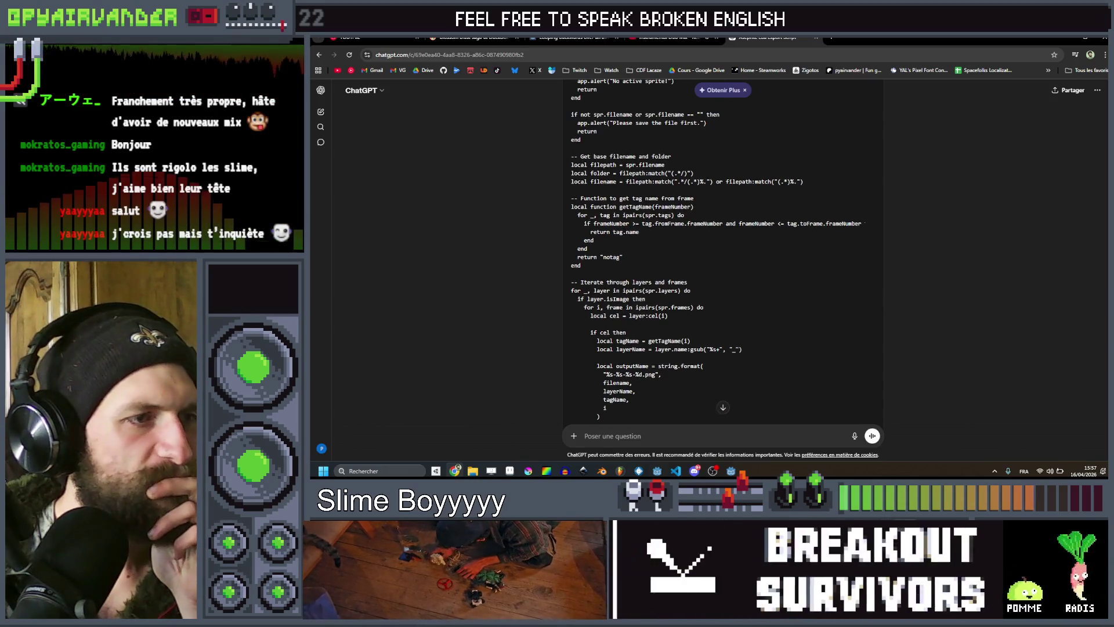
{"action": "double_click", "coordinate": [611, 257]}
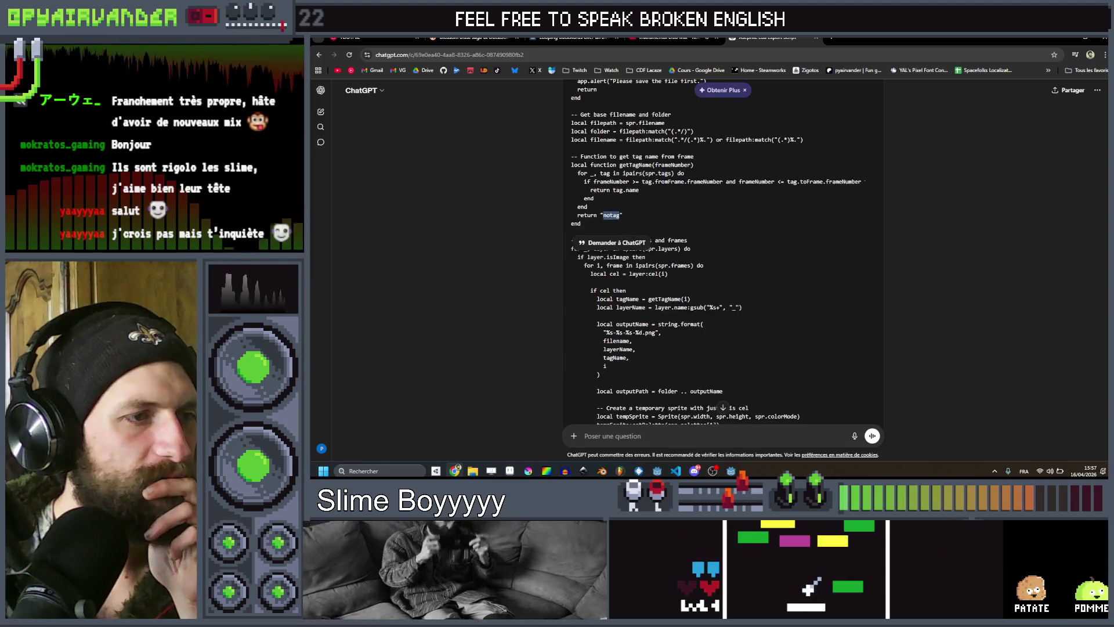
{"action": "left_click", "coordinate": [708, 229]}
Select the whole export script from its last line up to the first.
{"action": "scroll", "coordinate": [709, 229], "scroll_direction": "down", "scroll_amount": 2}
{"action": "scroll", "coordinate": [701, 232], "scroll_direction": "down", "scroll_amount": 1}
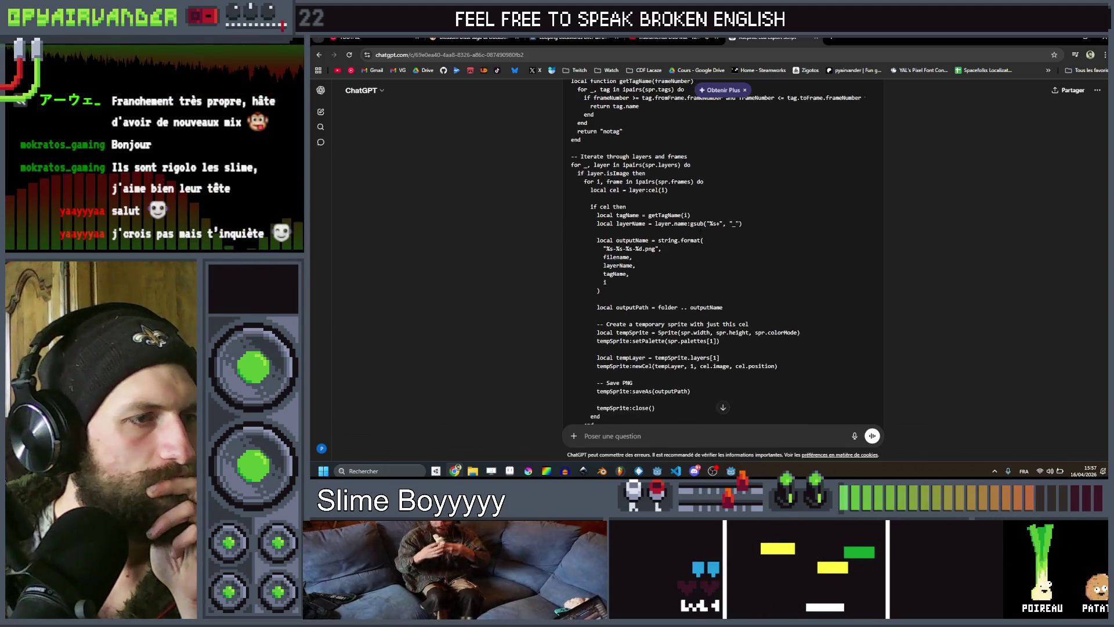
{"action": "scroll", "coordinate": [722, 249], "scroll_direction": "down", "scroll_amount": 2}
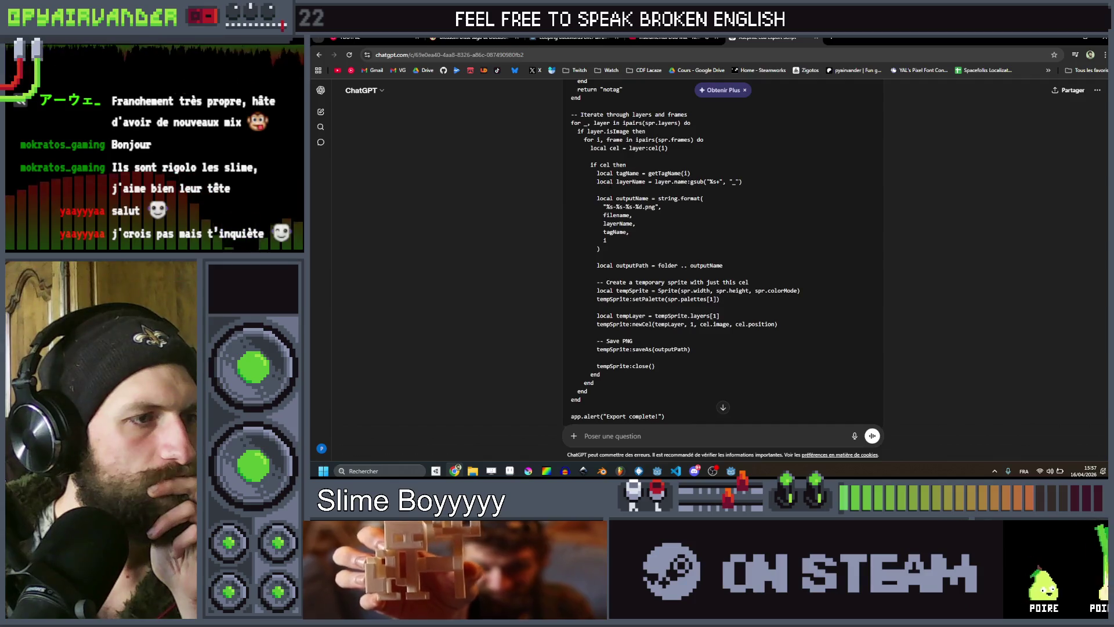
{"action": "scroll", "coordinate": [722, 249], "scroll_direction": "up", "scroll_amount": 1}
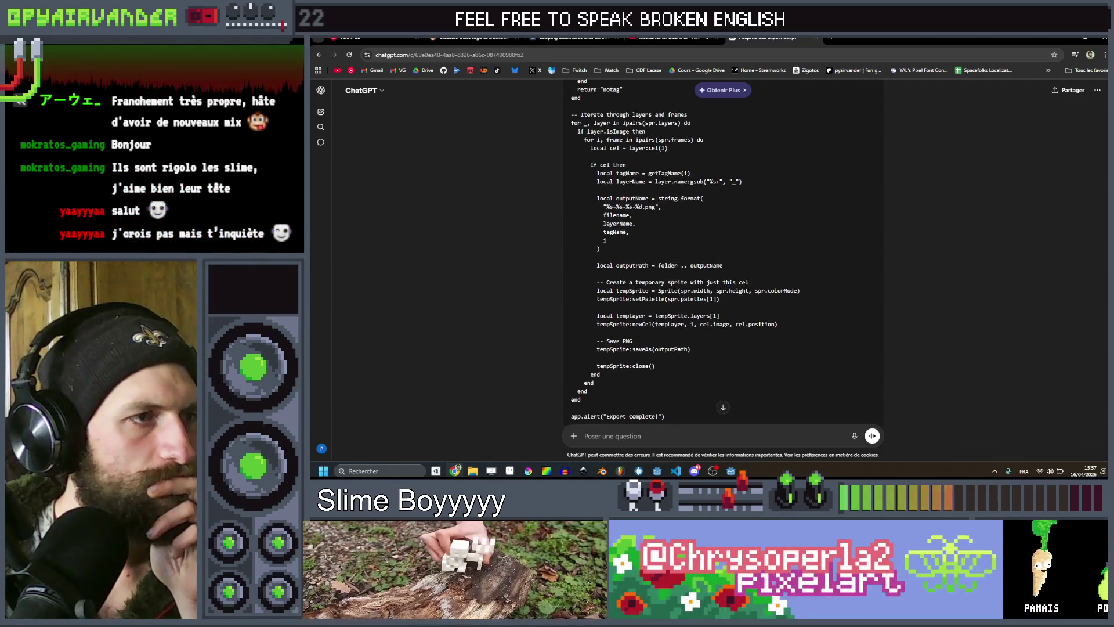
{"action": "mouse_move", "coordinate": [574, 131]}
{"action": "left_mouse_down"}
{"action": "mouse_move", "coordinate": [702, 212]}
{"action": "mouse_move", "coordinate": [725, 265]}
{"action": "left_mouse_up"}
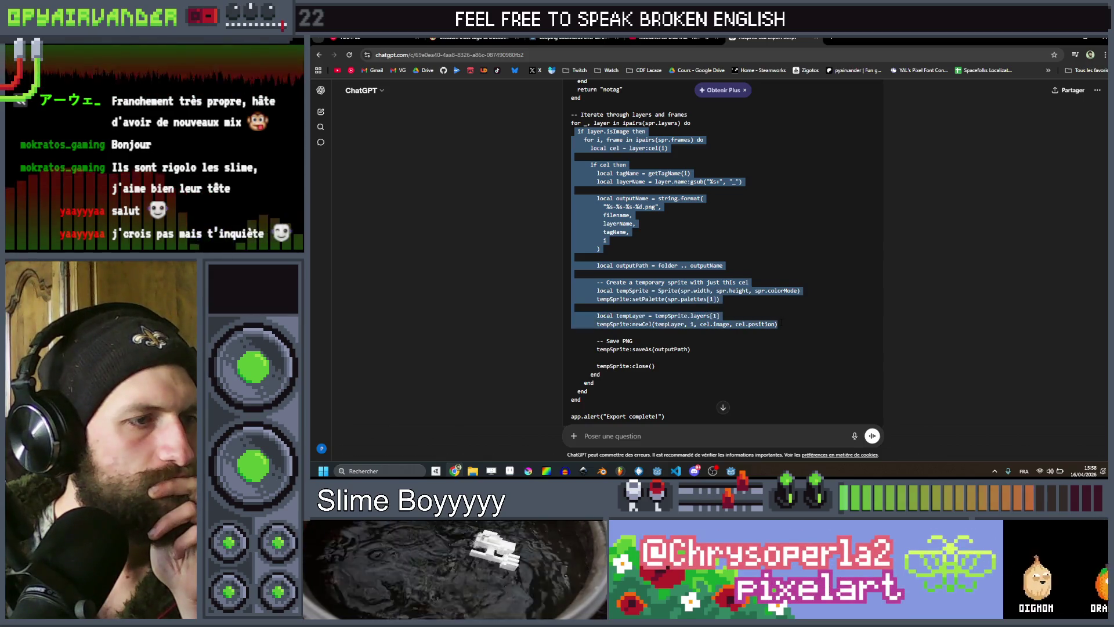
{"action": "left_click", "coordinate": [781, 341]}
{"action": "scroll", "coordinate": [726, 348], "scroll_direction": "down", "scroll_amount": 1}
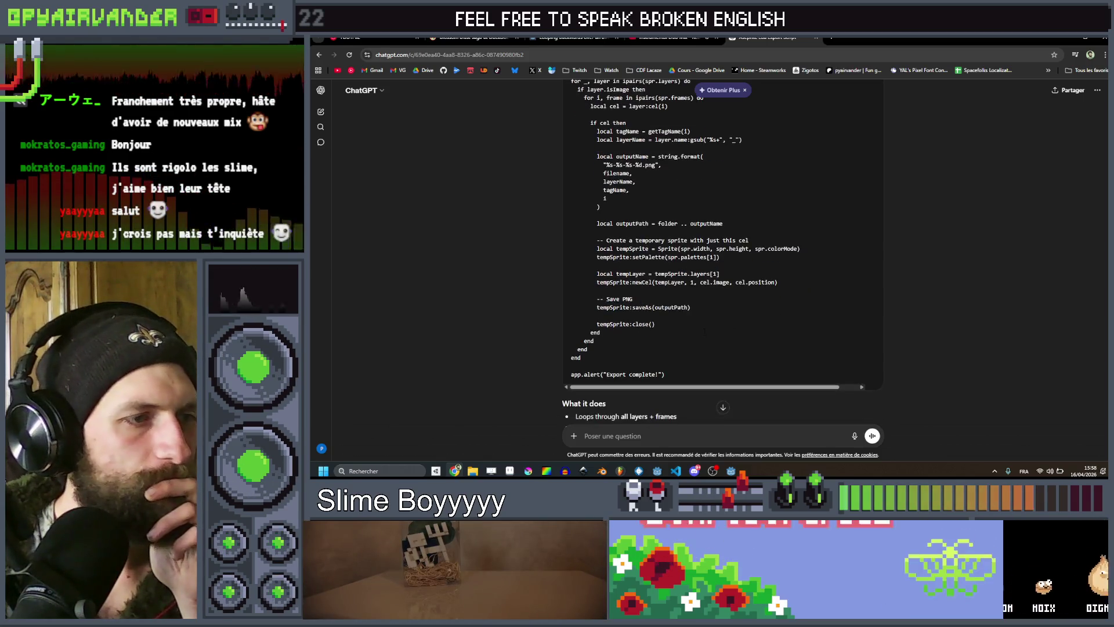
{"action": "mouse_move", "coordinate": [682, 374]}
{"action": "left_mouse_down"}
{"action": "mouse_move", "coordinate": [580, 342]}
{"action": "mouse_move", "coordinate": [597, 190]}
{"action": "mouse_move", "coordinate": [570, 195]}
{"action": "left_mouse_up"}
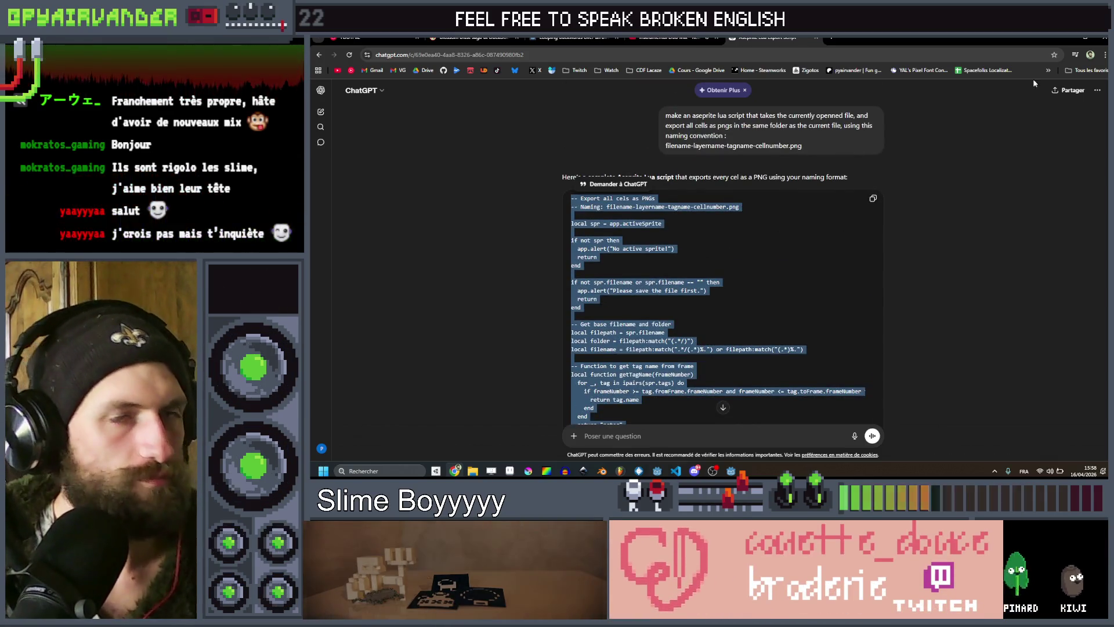
{"action": "left_click", "coordinate": [1066, 38]}
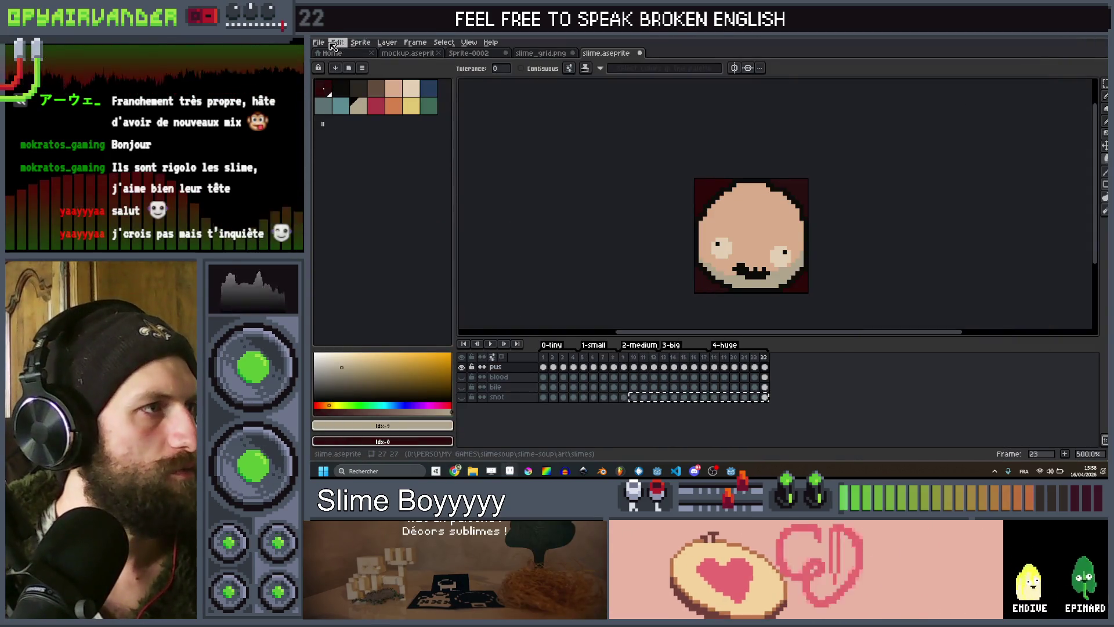
Open Aseprite's scripts folder in File Explorer from the File > Scripts menu.
{"action": "left_click", "coordinate": [319, 43]}
{"action": "left_click", "coordinate": [319, 42]}
{"action": "left_click", "coordinate": [319, 42]}
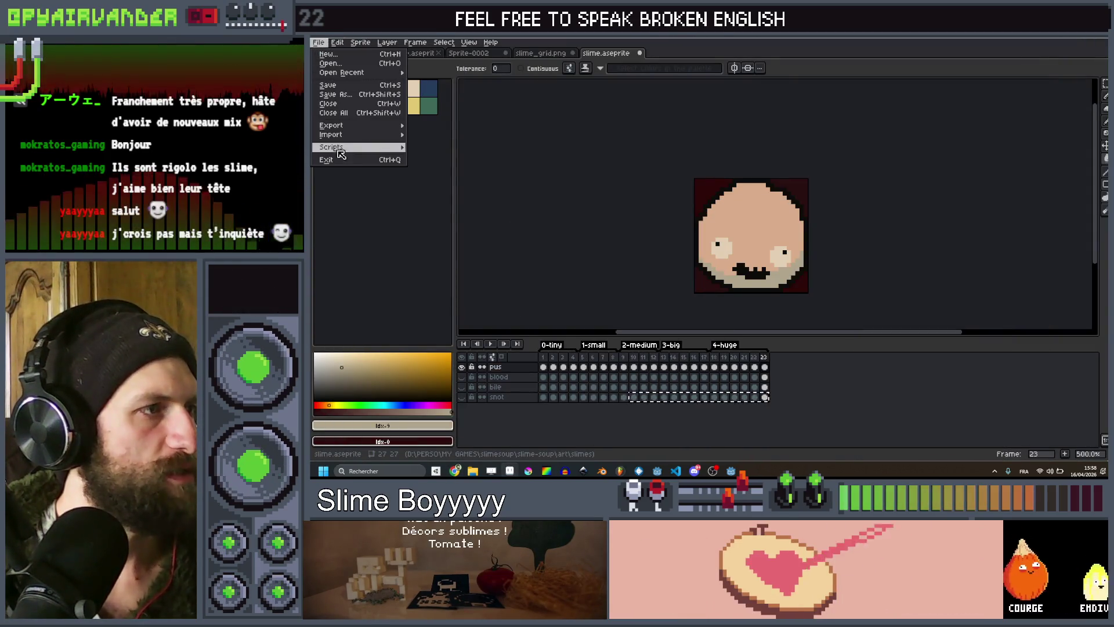
{"action": "mouse_move", "coordinate": [341, 150]}
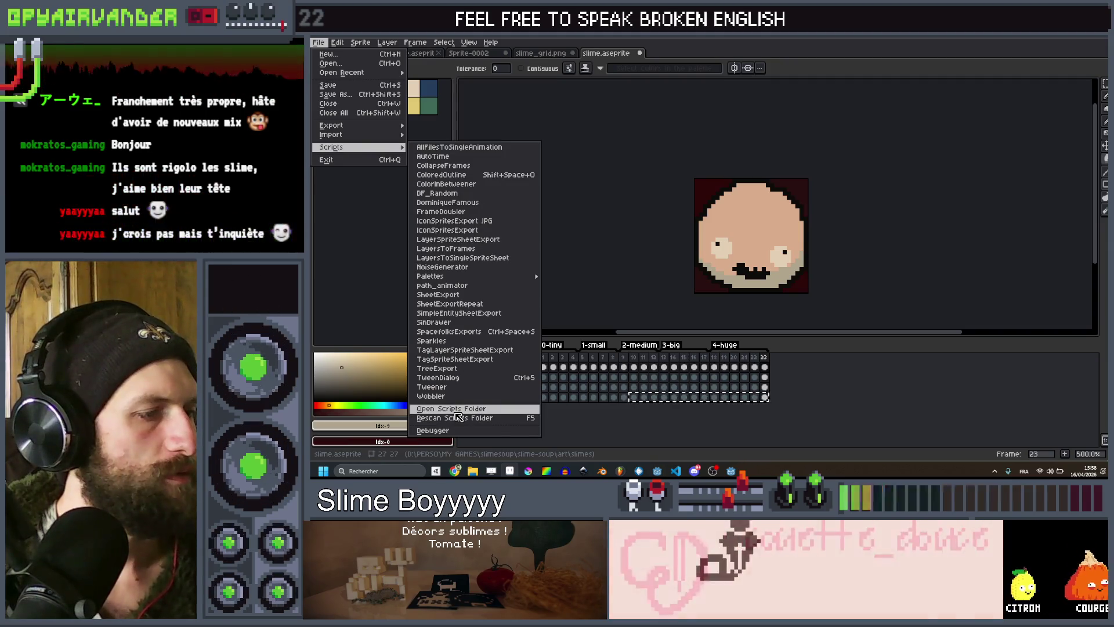
{"action": "key", "text": "Escape"}
{"action": "key", "text": "Escape"}
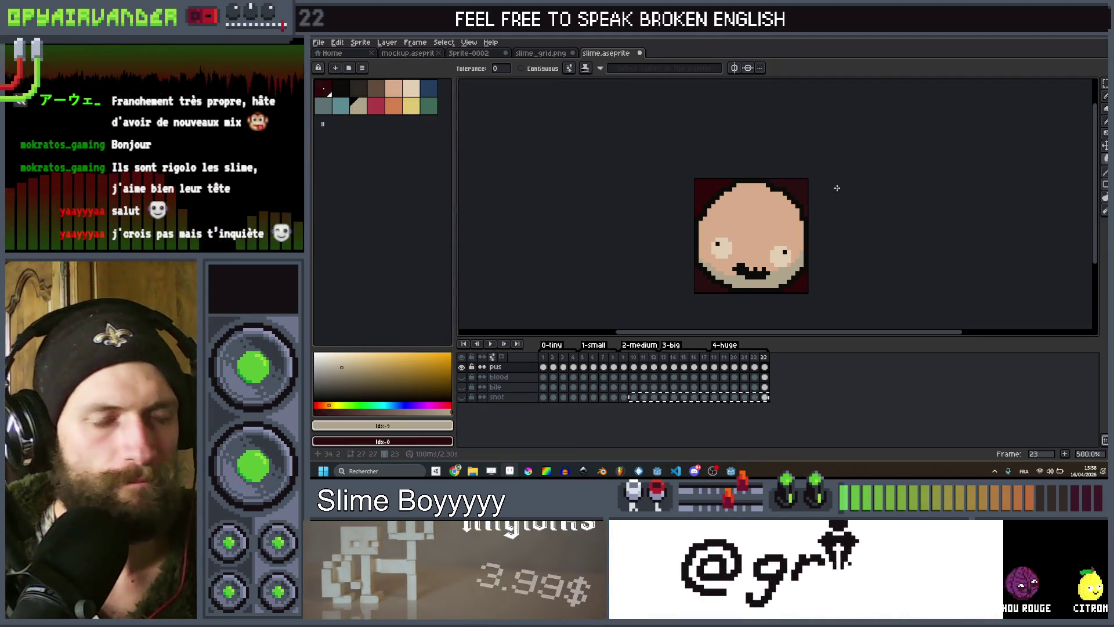
{"action": "key", "text": "super+e"}
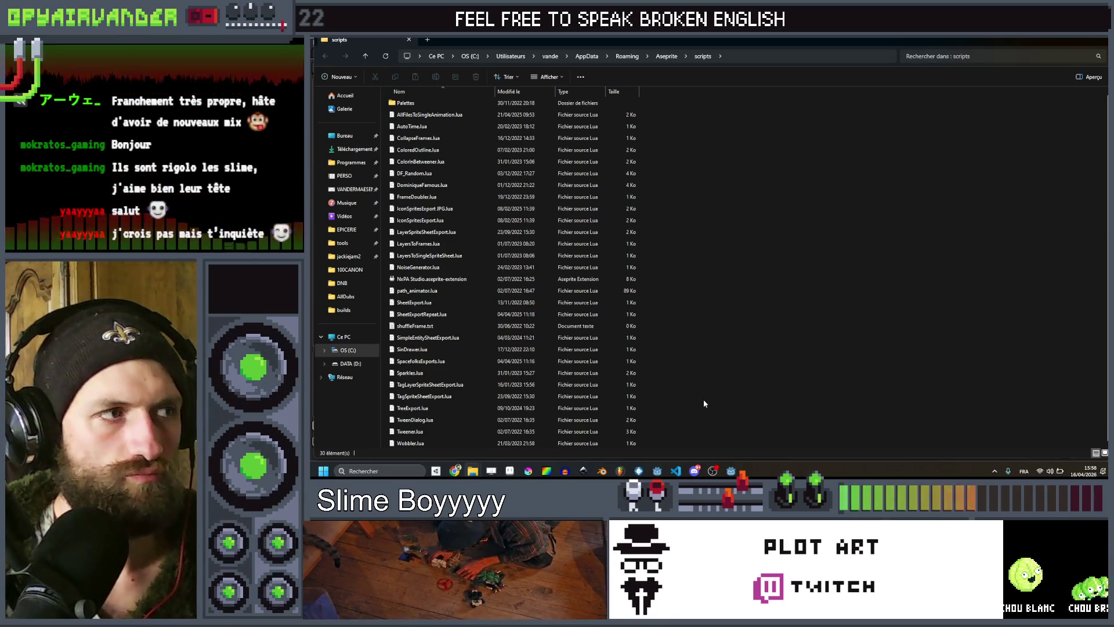
Make a new text document named SinglePNGLayerTagExport.lua instead of .txt and open it in VS Code.
{"action": "right_click", "coordinate": [704, 402]}
{"action": "mouse_move", "coordinate": [735, 381]}
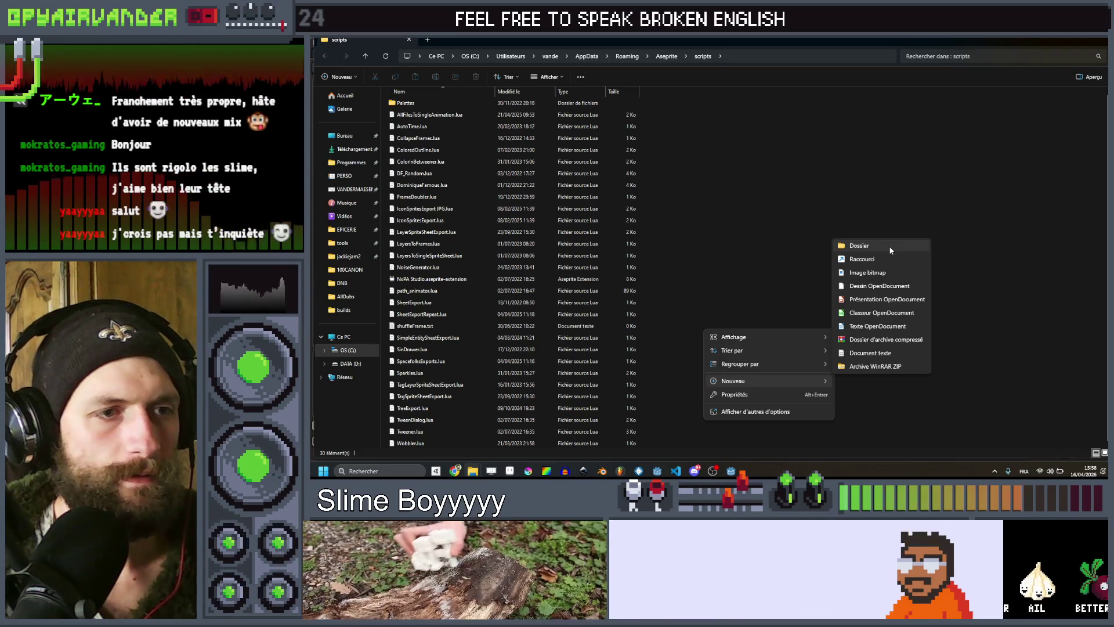
{"action": "left_click", "coordinate": [875, 354]}
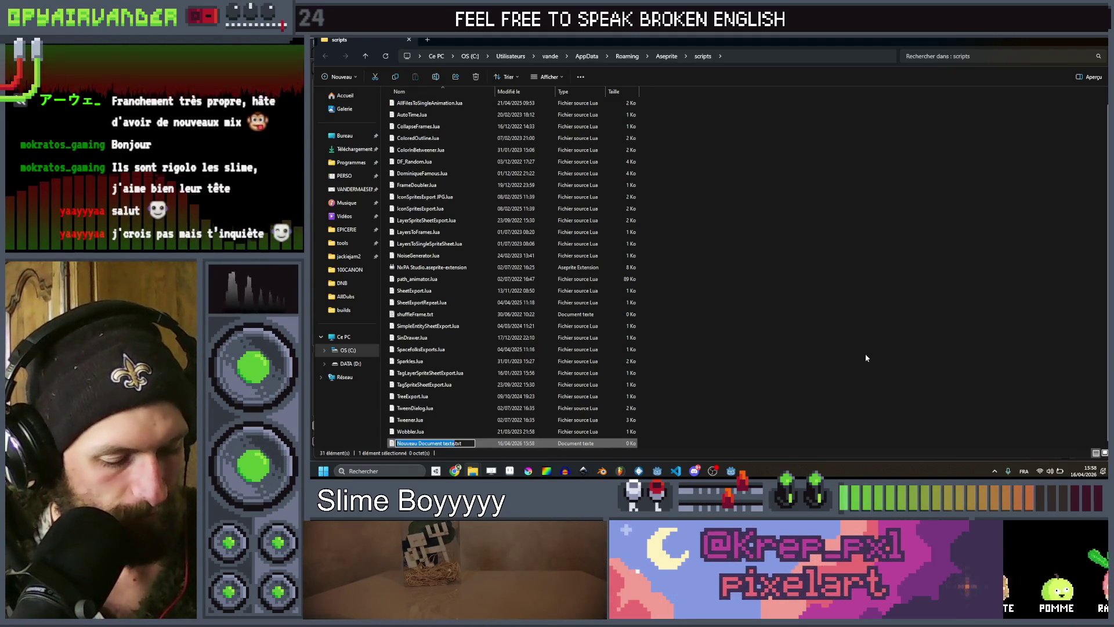
{"action": "type", "text": "SinglePNG"}
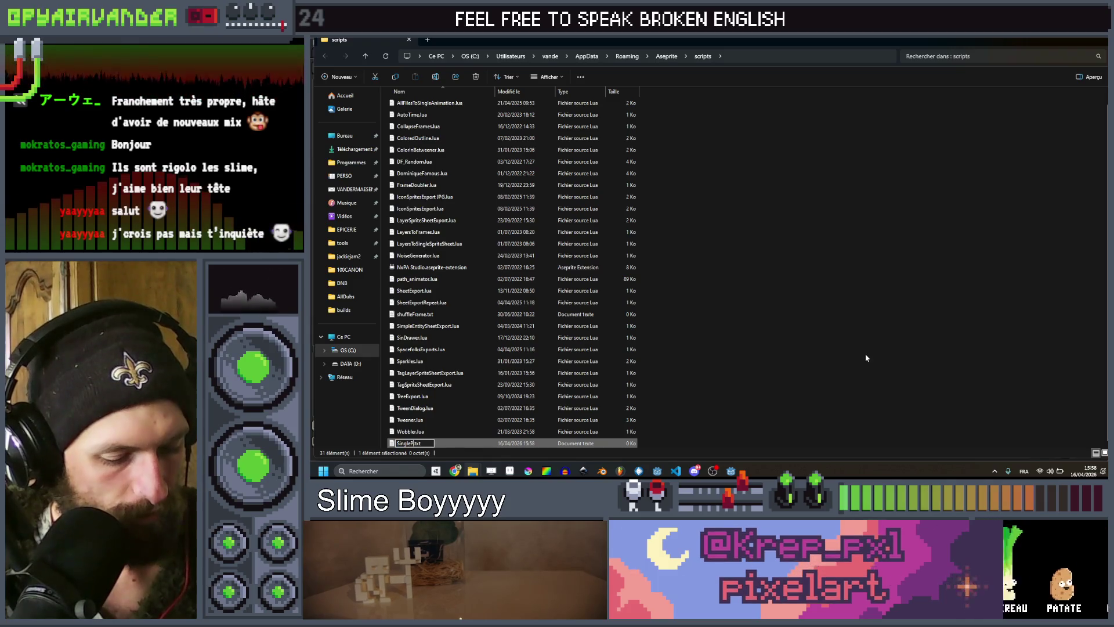
{"action": "type", "text": "Layer"}
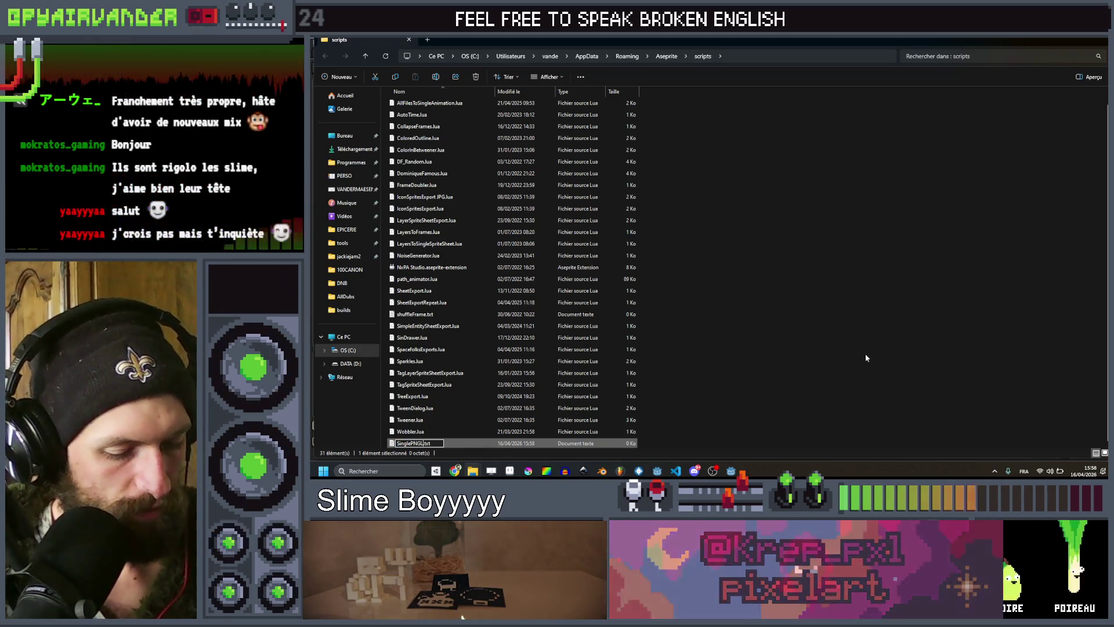
{"action": "type", "text": "TagExp"}
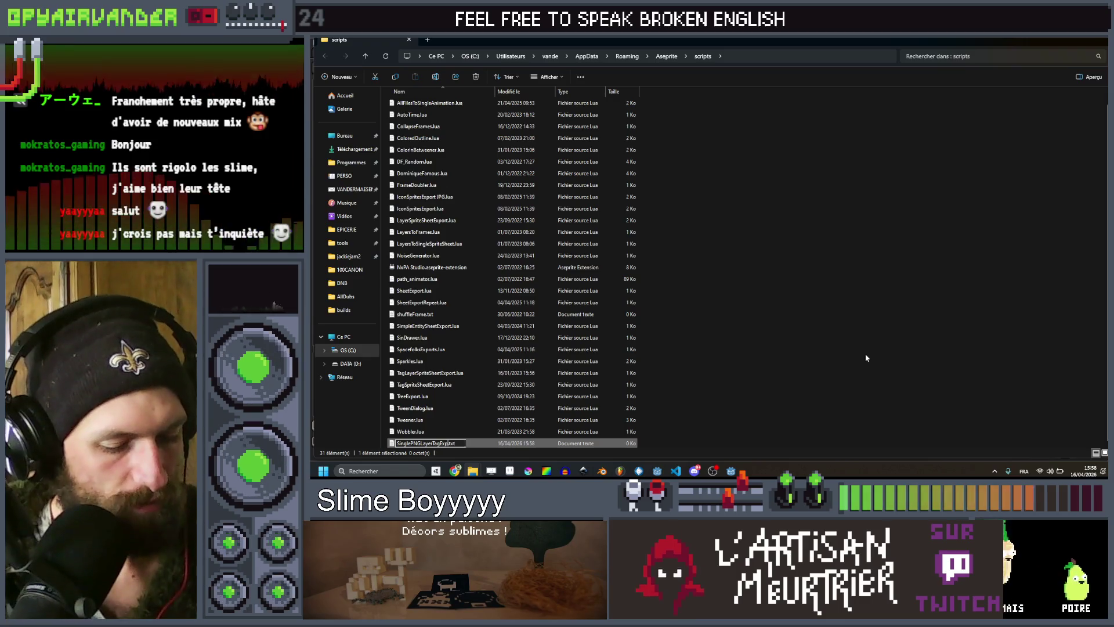
{"action": "type", "text": "ort"}
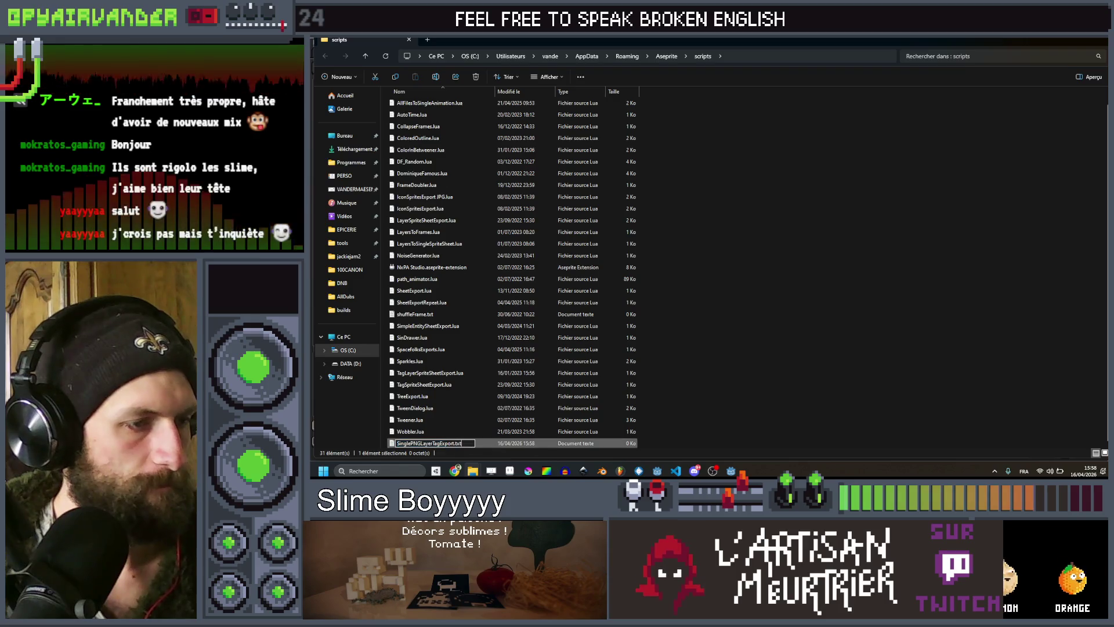
{"action": "key", "text": "BackSpace"}
{"action": "key", "text": "BackSpace"}
{"action": "key", "text": "BackSpace"}
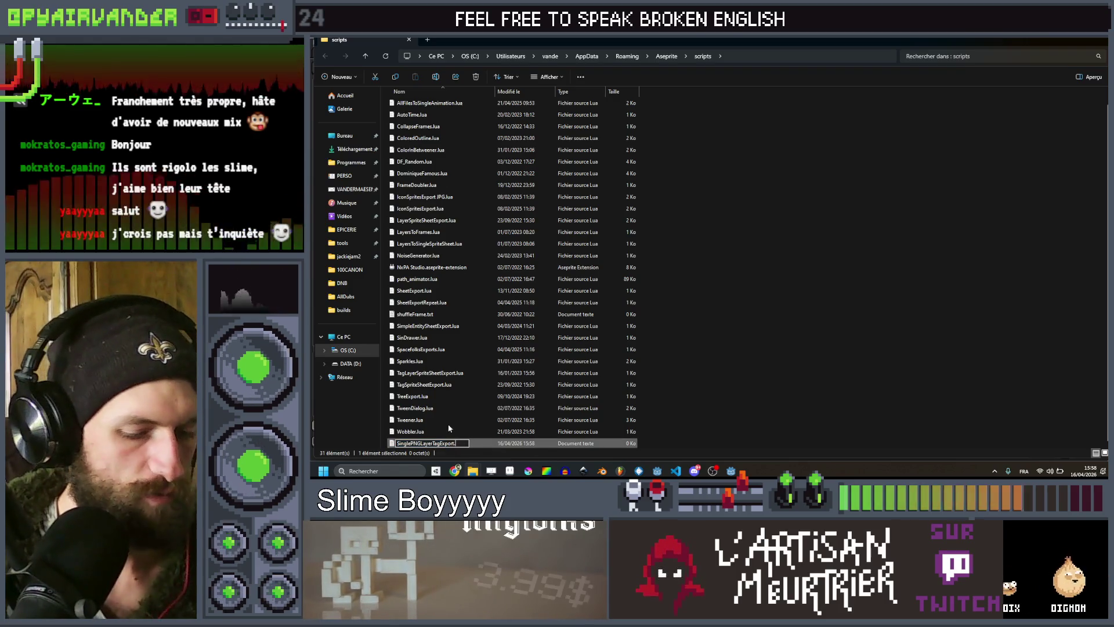
{"action": "type", "text": "lua"}
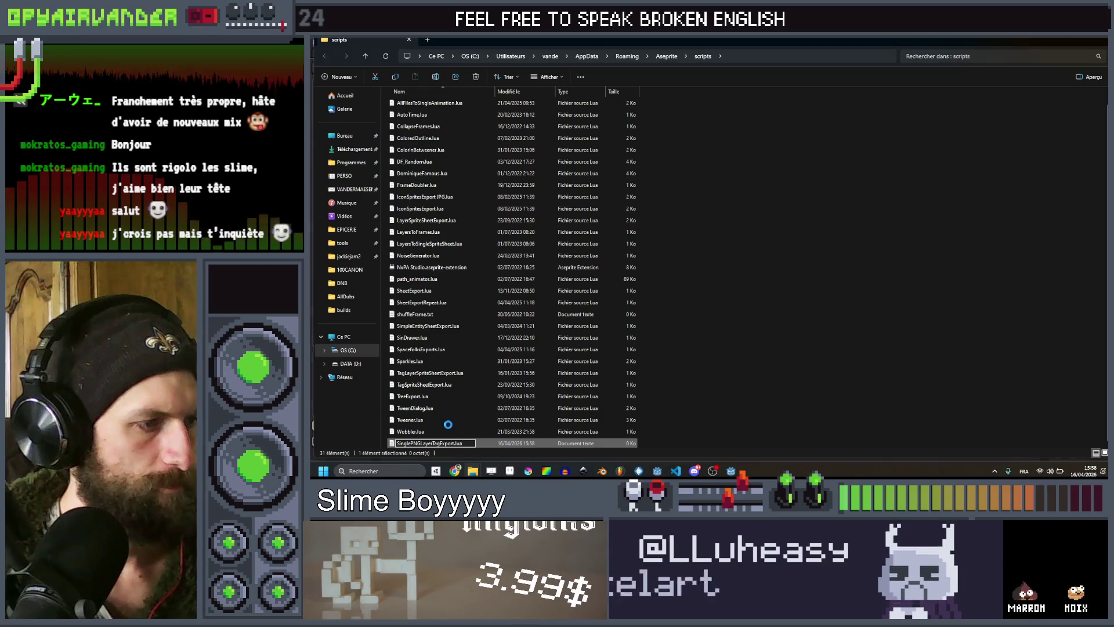
{"action": "key", "text": "Return"}
{"action": "key", "text": "Return"}
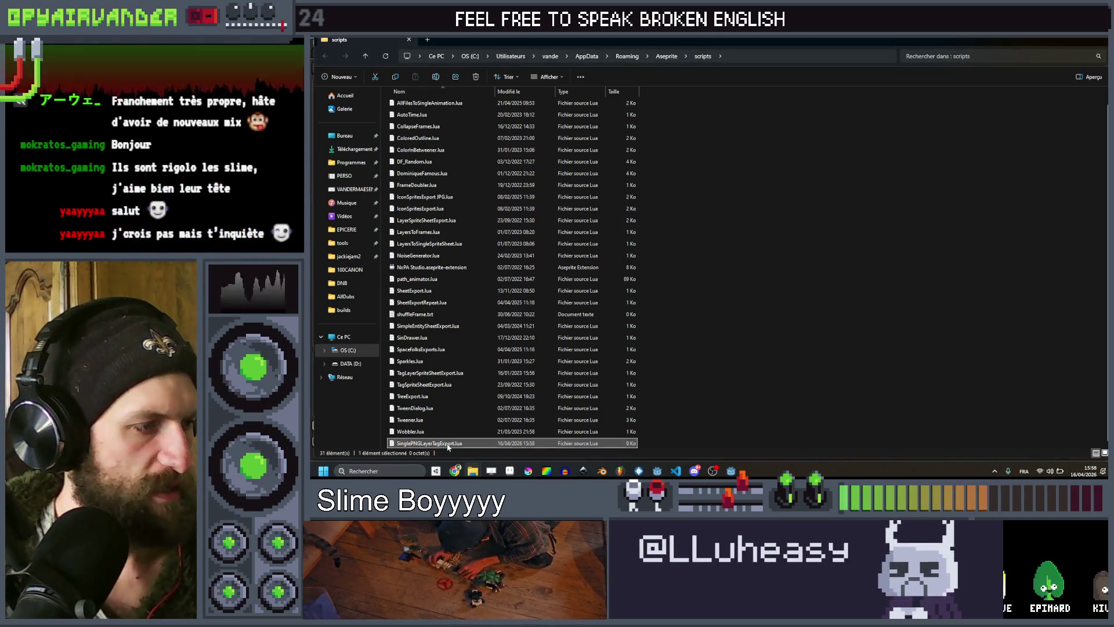
{"action": "right_click", "coordinate": [447, 445]}
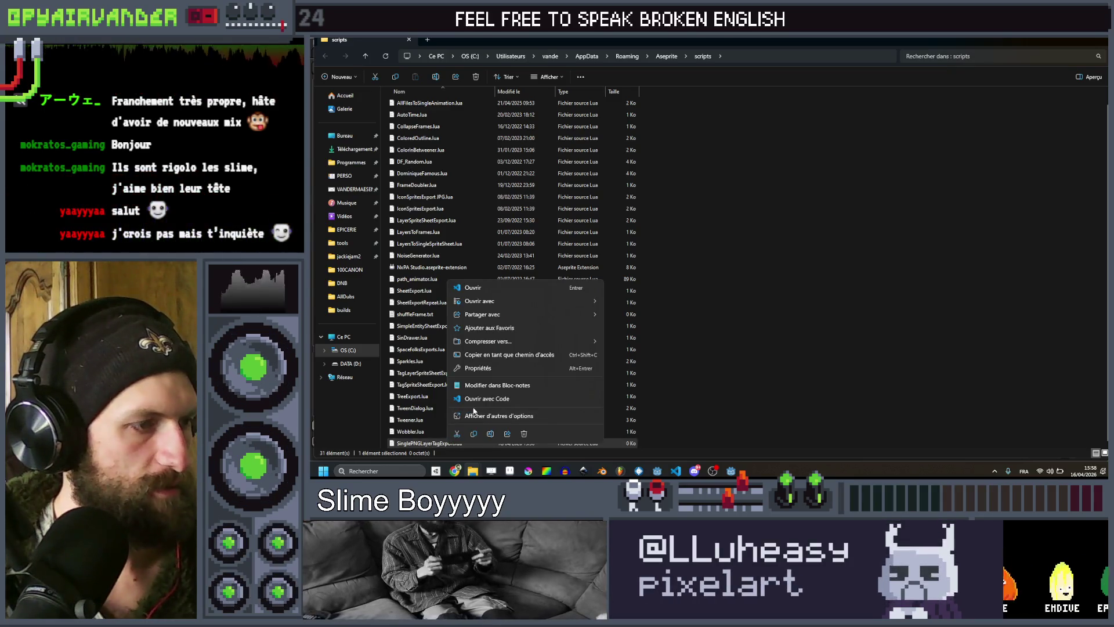
{"action": "left_click", "coordinate": [486, 399]}
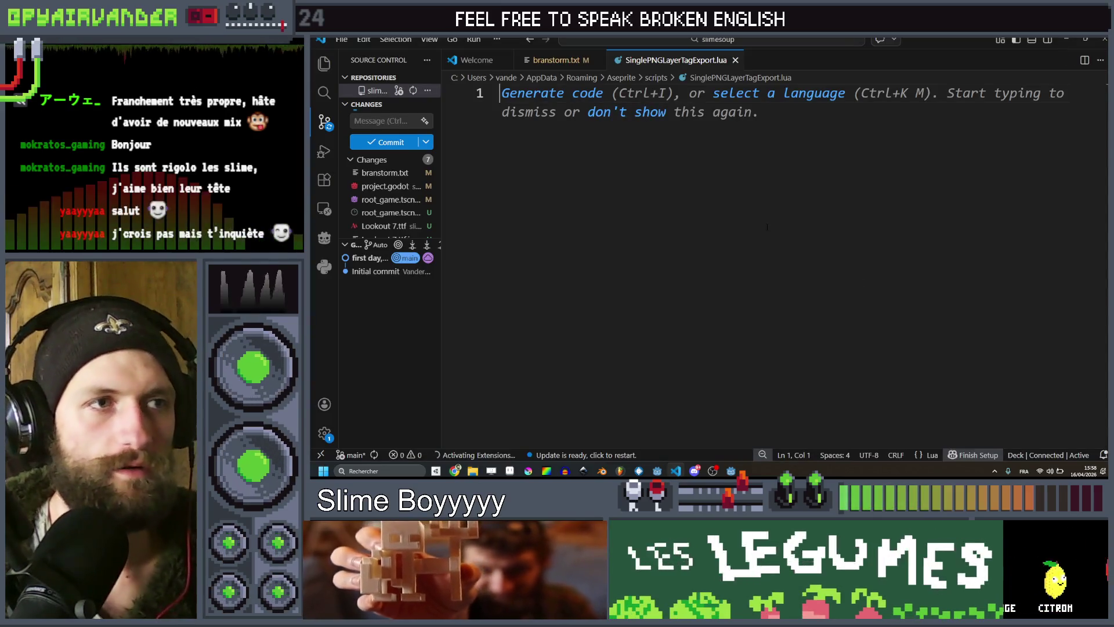
Paste the generated export script into the empty Lua file.
{"action": "scroll", "coordinate": [781, 216], "scroll_direction": "down", "scroll_amount": 3}
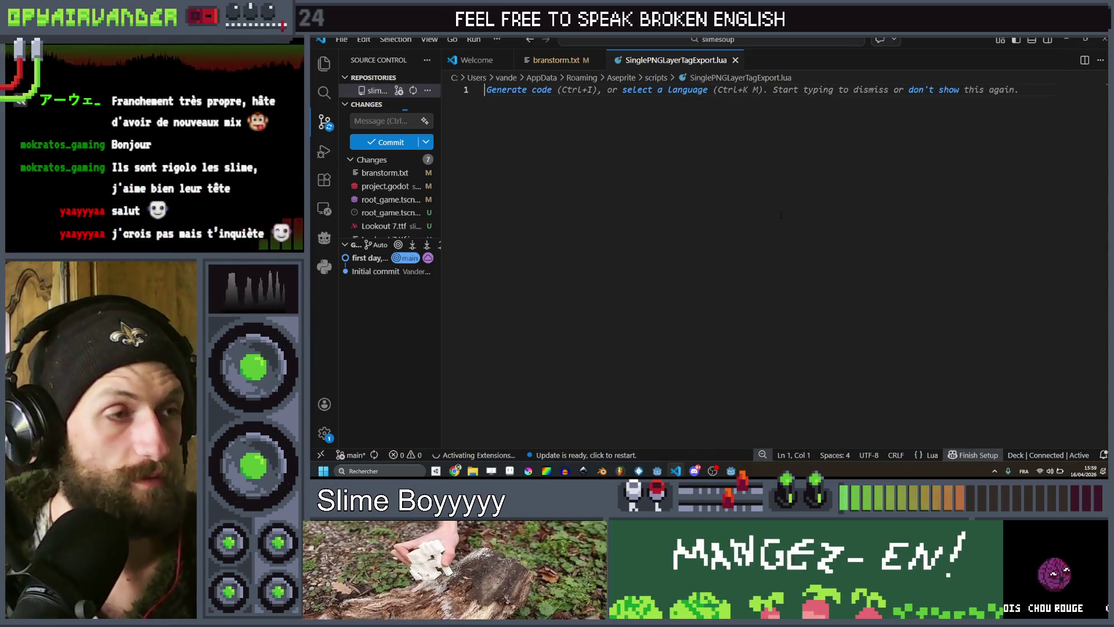
{"action": "key", "text": "ctrl+v"}
{"action": "scroll", "coordinate": [781, 216], "scroll_direction": "up", "scroll_amount": 10}
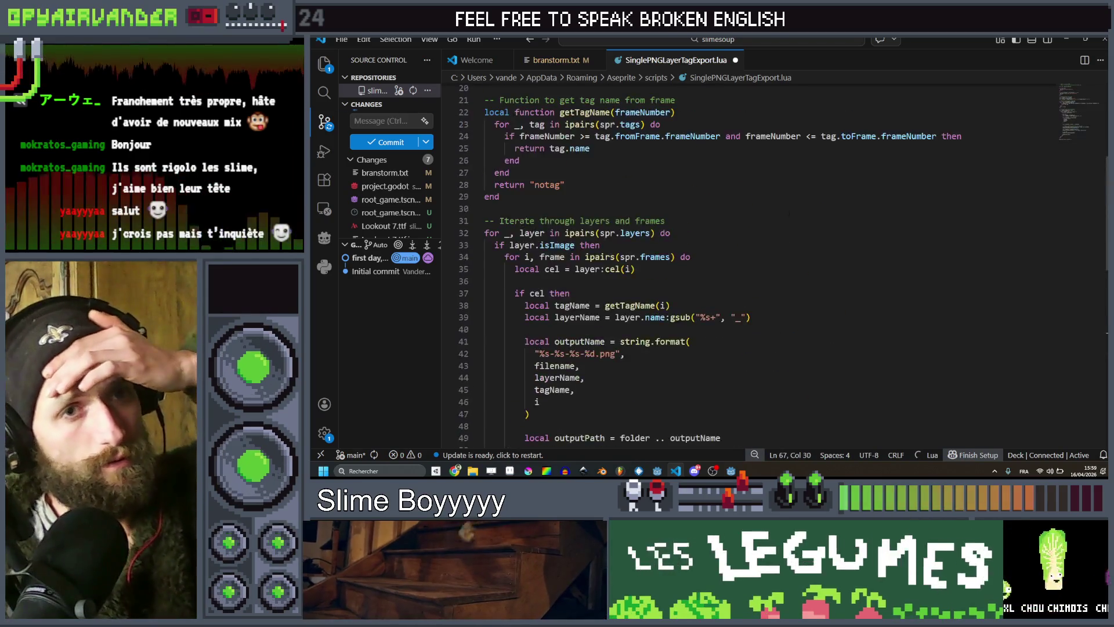
{"action": "scroll", "coordinate": [783, 223], "scroll_direction": "up", "scroll_amount": 3}
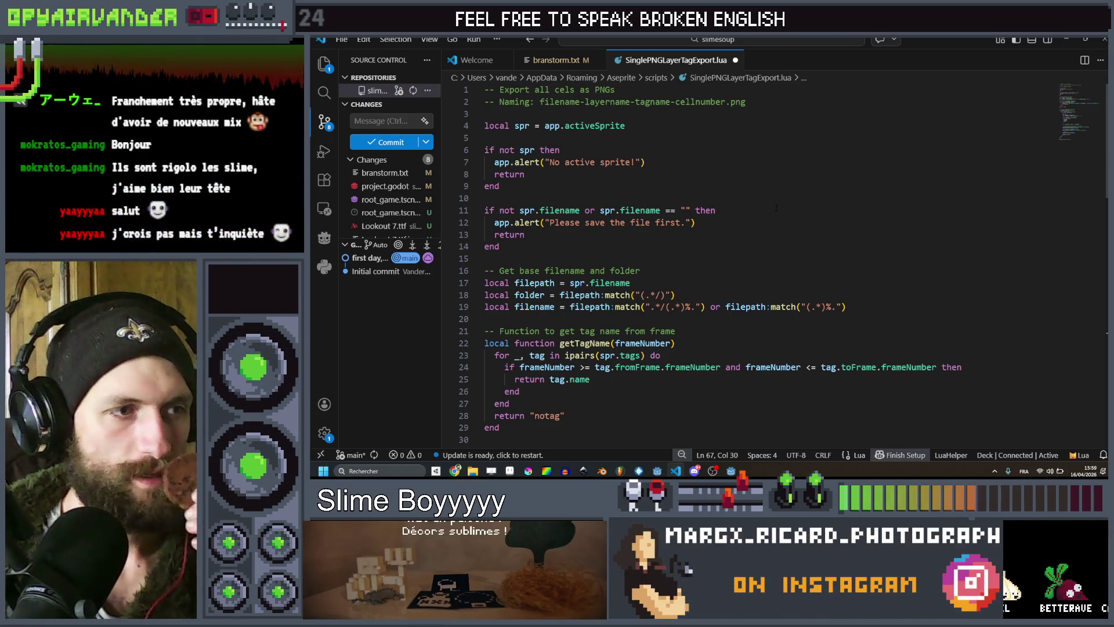
Scroll up and down through the 67-line script to review it.
{"action": "scroll", "coordinate": [777, 207], "scroll_direction": "down", "scroll_amount": 5}
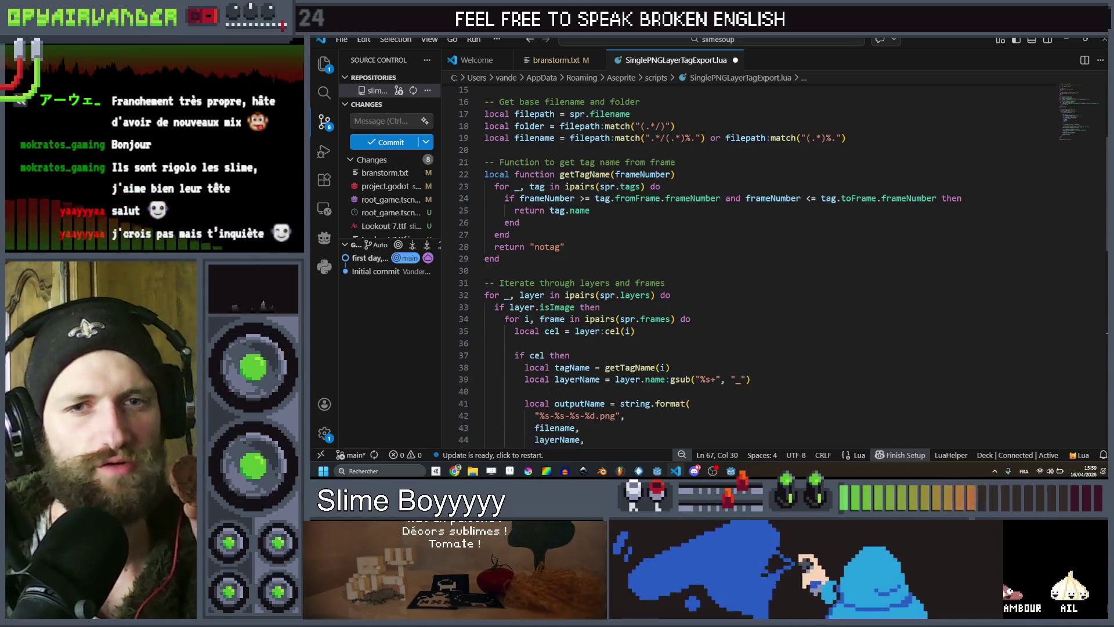
{"action": "scroll", "coordinate": [776, 261], "scroll_direction": "up", "scroll_amount": 5}
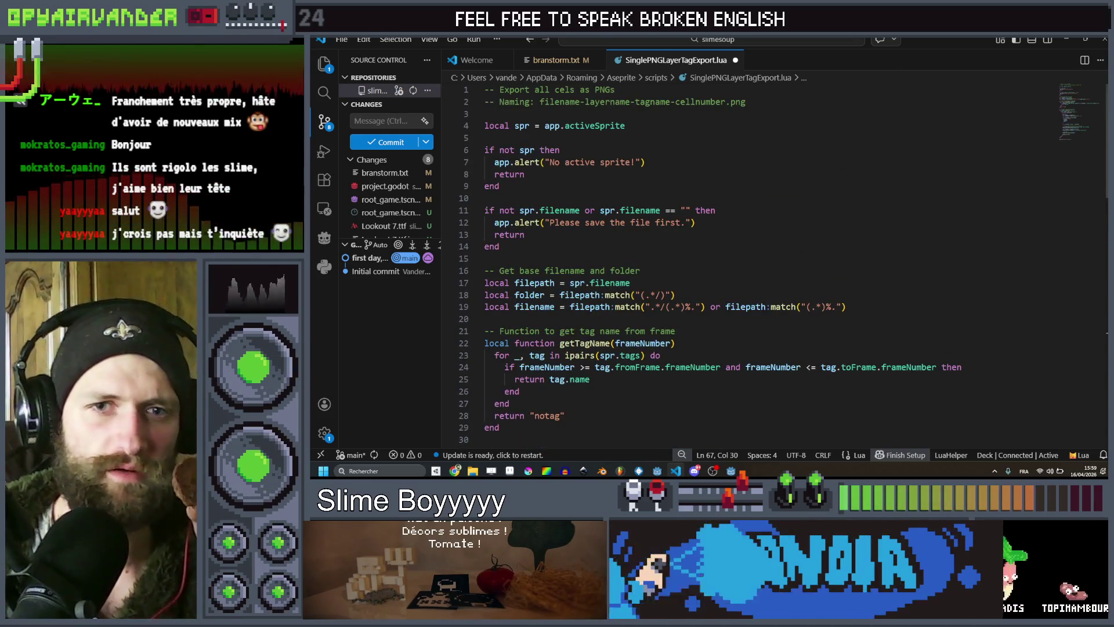
{"action": "scroll", "coordinate": [544, 189], "scroll_direction": "down", "scroll_amount": 5}
{"action": "scroll", "coordinate": [545, 189], "scroll_direction": "up", "scroll_amount": 5}
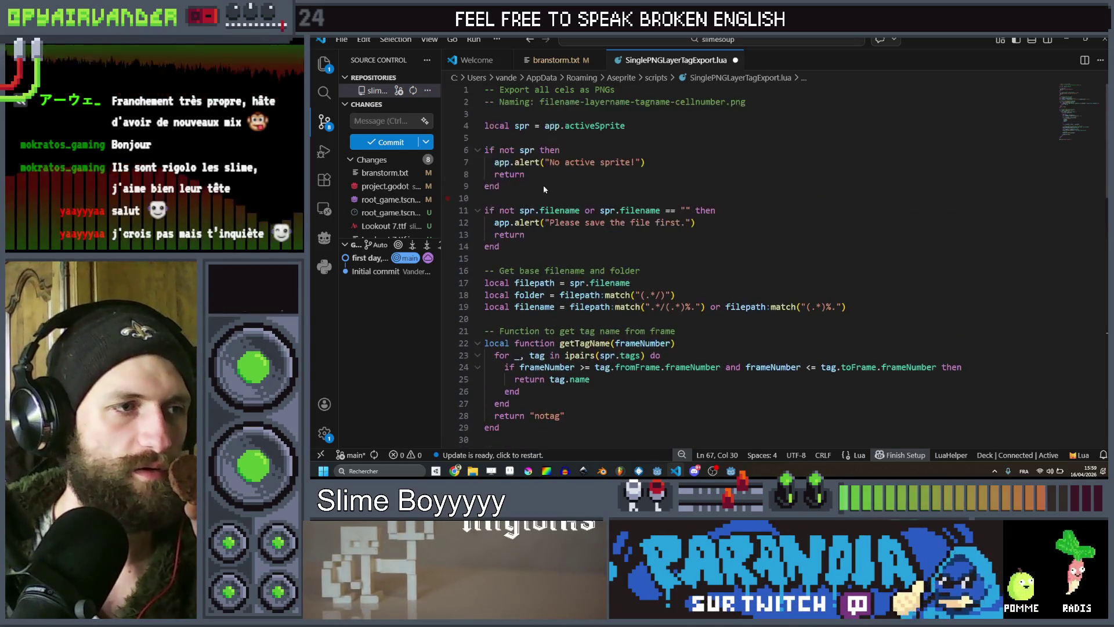
{"action": "scroll", "coordinate": [544, 189], "scroll_direction": "down", "scroll_amount": 7}
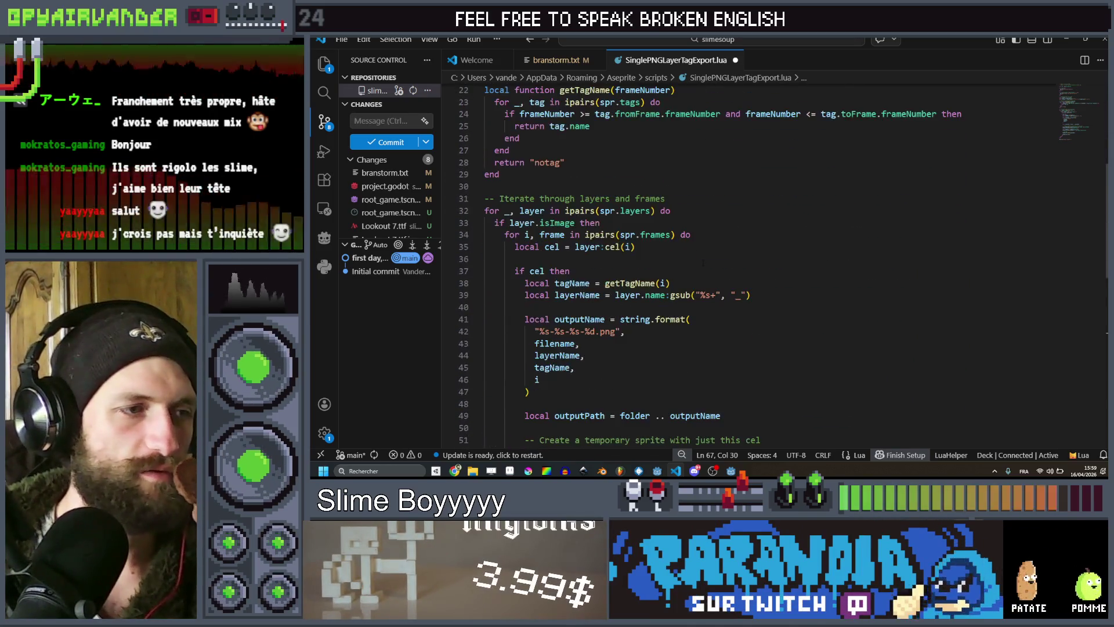
{"action": "scroll", "coordinate": [703, 263], "scroll_direction": "down", "scroll_amount": 4}
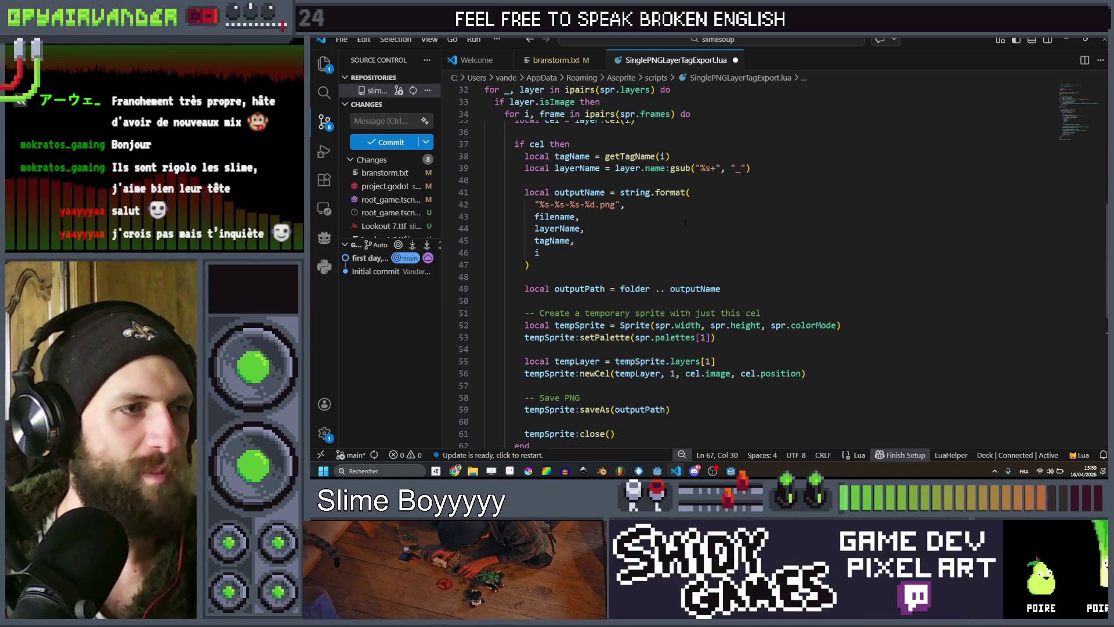
{"action": "scroll", "coordinate": [668, 237], "scroll_direction": "up", "scroll_amount": 1}
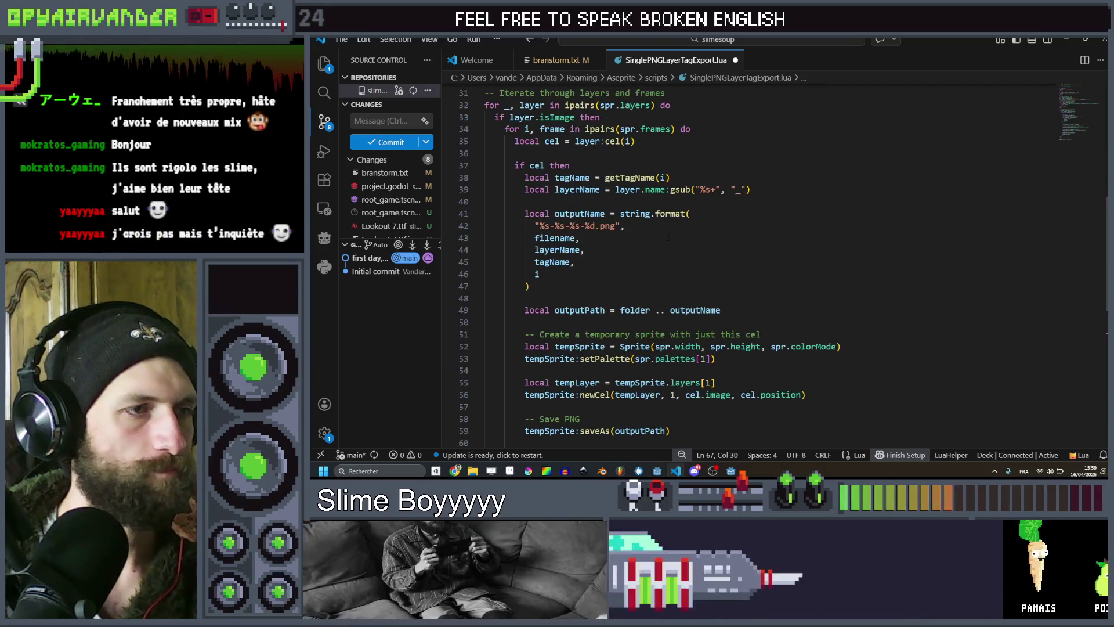
{"action": "scroll", "coordinate": [668, 237], "scroll_direction": "up", "scroll_amount": 2}
{"action": "scroll", "coordinate": [758, 240], "scroll_direction": "up", "scroll_amount": 10}
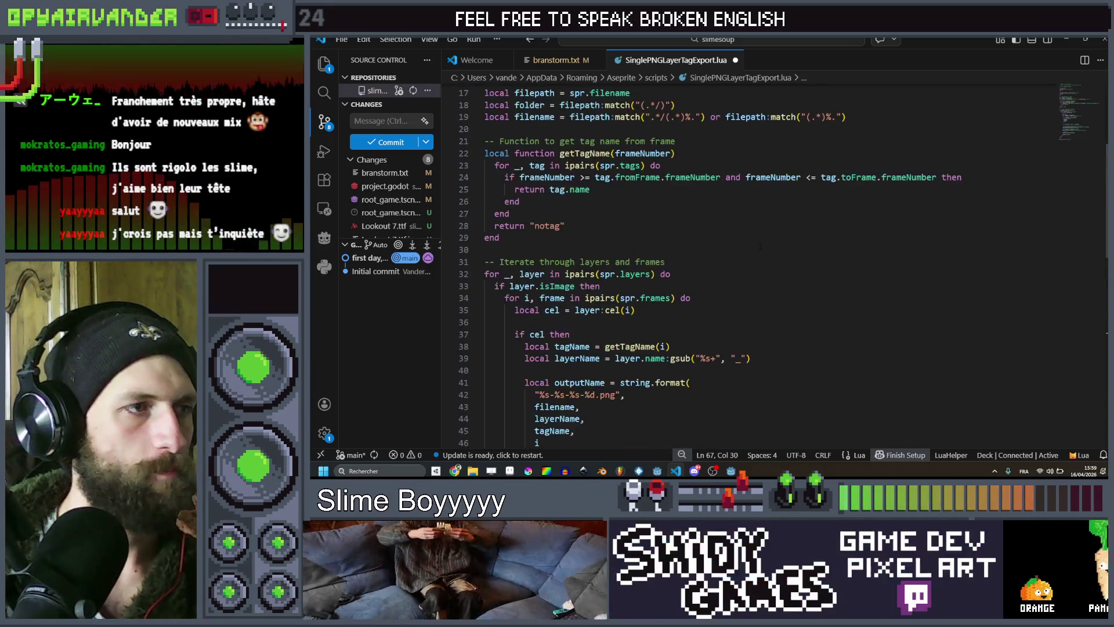
{"action": "scroll", "coordinate": [752, 243], "scroll_direction": "down", "scroll_amount": 8}
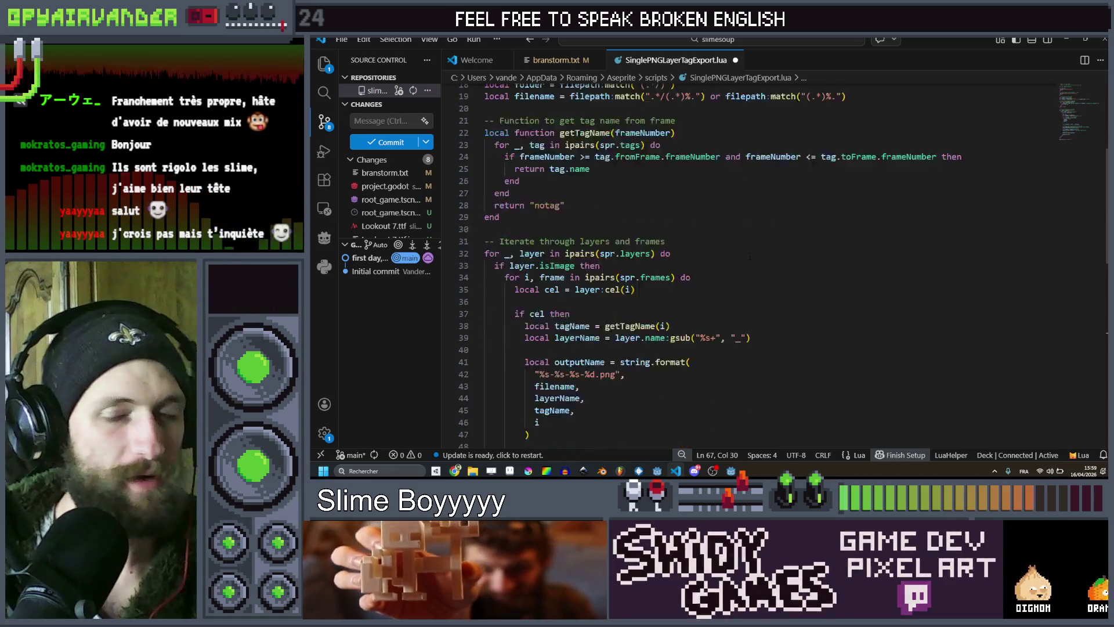
{"action": "scroll", "coordinate": [749, 260], "scroll_direction": "down", "scroll_amount": 1}
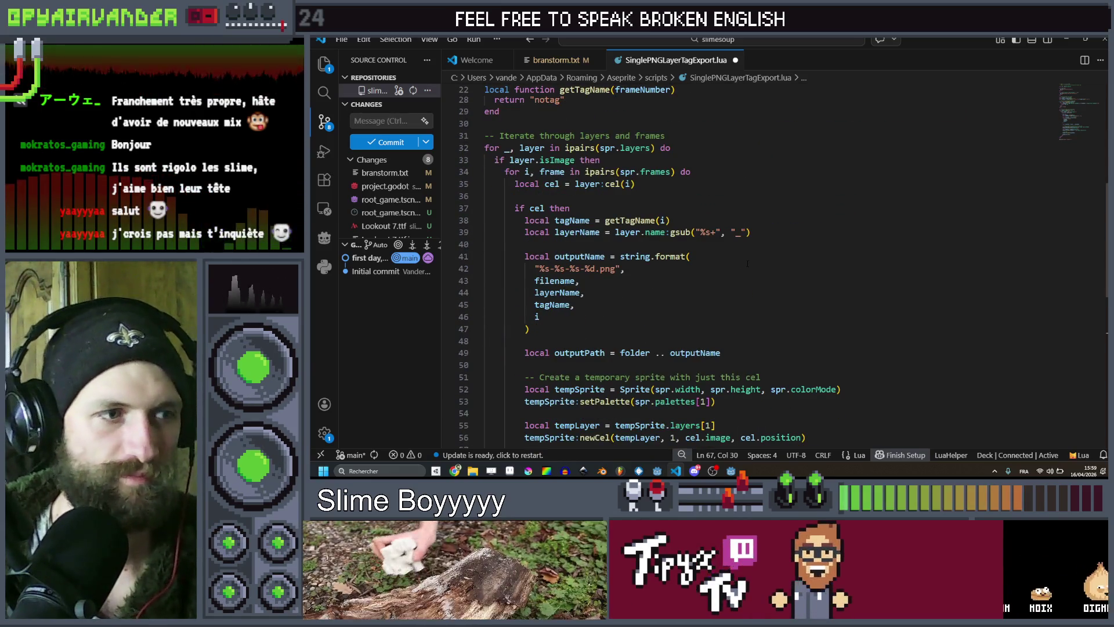
{"action": "scroll", "coordinate": [731, 261], "scroll_direction": "down", "scroll_amount": 2}
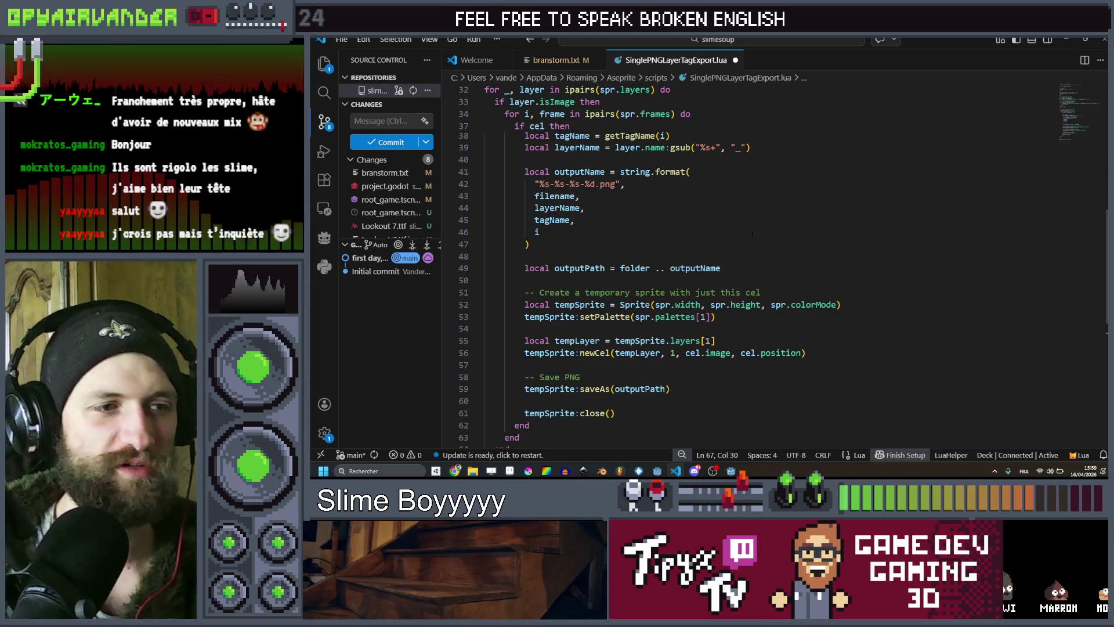
{"action": "scroll", "coordinate": [752, 235], "scroll_direction": "down", "scroll_amount": 2}
Highlight the temporary-sprite saving code and read down to the 'Export complete!' alert.
{"action": "mouse_move", "coordinate": [765, 384]}
{"action": "left_mouse_down"}
{"action": "mouse_move", "coordinate": [667, 229]}
{"action": "mouse_move", "coordinate": [638, 324]}
{"action": "mouse_move", "coordinate": [609, 277]}
{"action": "mouse_move", "coordinate": [576, 314]}
{"action": "mouse_move", "coordinate": [615, 349]}
{"action": "left_mouse_up"}
{"action": "mouse_move", "coordinate": [707, 299]}
{"action": "left_mouse_down"}
{"action": "mouse_move", "coordinate": [696, 386]}
{"action": "mouse_move", "coordinate": [720, 349]}
{"action": "left_mouse_up"}
{"action": "scroll", "coordinate": [725, 360], "scroll_direction": "down", "scroll_amount": 1}
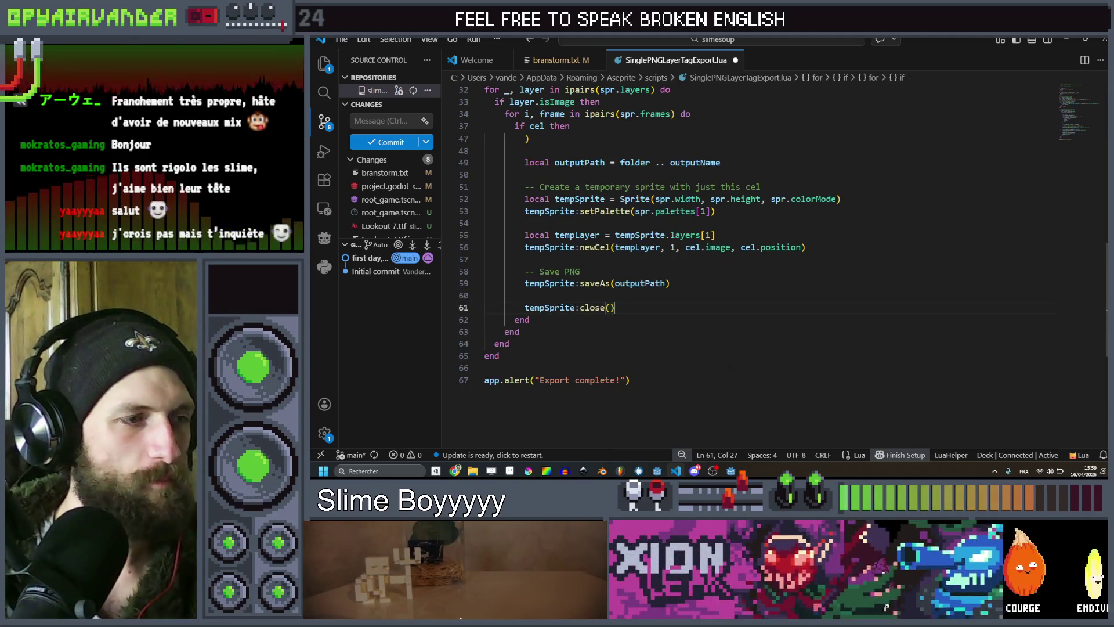
{"action": "scroll", "coordinate": [730, 368], "scroll_direction": "up", "scroll_amount": 10}
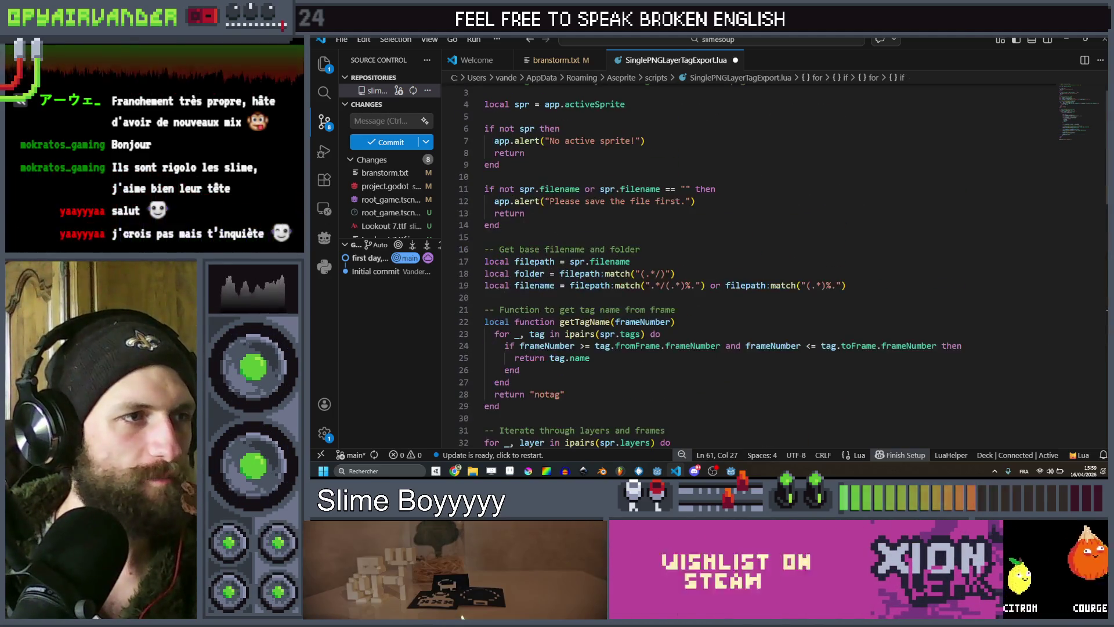
{"action": "scroll", "coordinate": [636, 313], "scroll_direction": "down", "scroll_amount": 3}
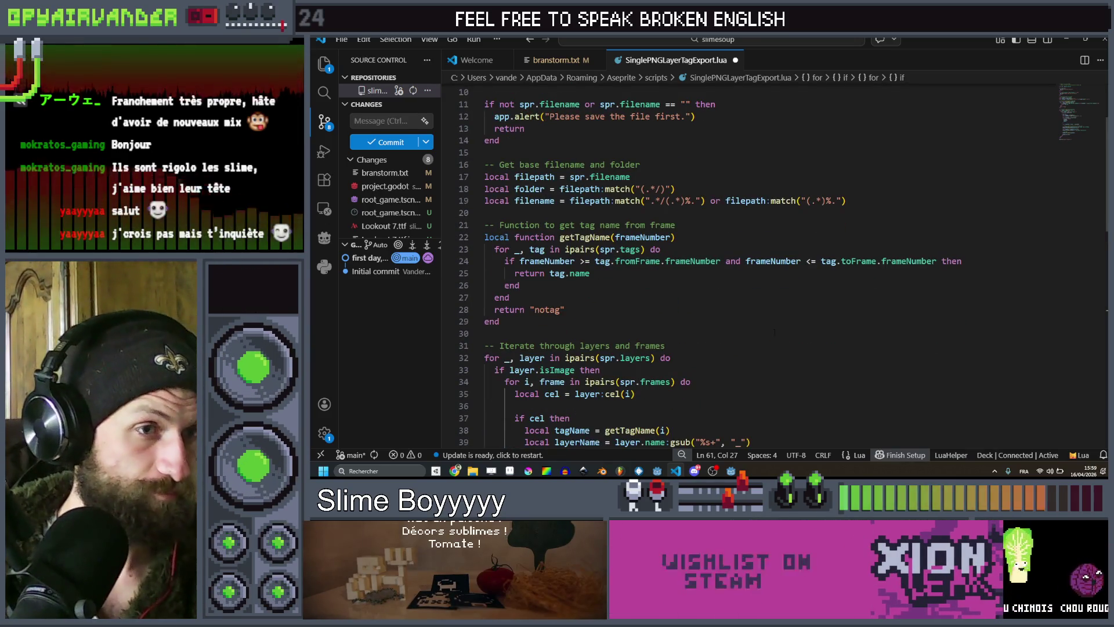
{"action": "scroll", "coordinate": [773, 286], "scroll_direction": "down", "scroll_amount": 3}
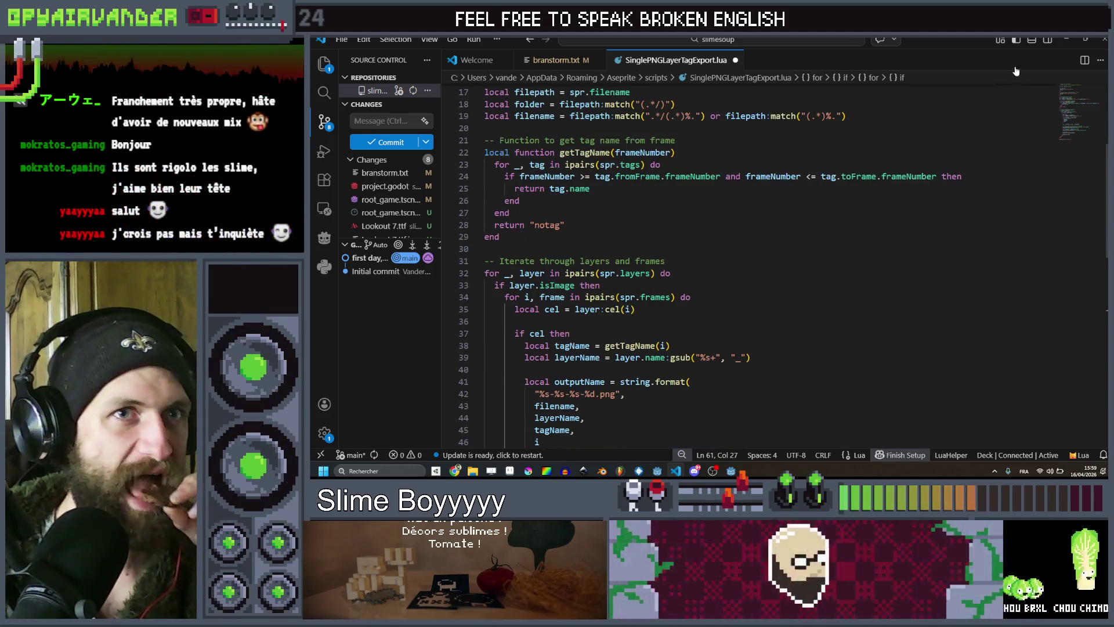
Delete 'notag' on line 28 so the fallback reads return "".
{"action": "double_click", "coordinate": [550, 225]}
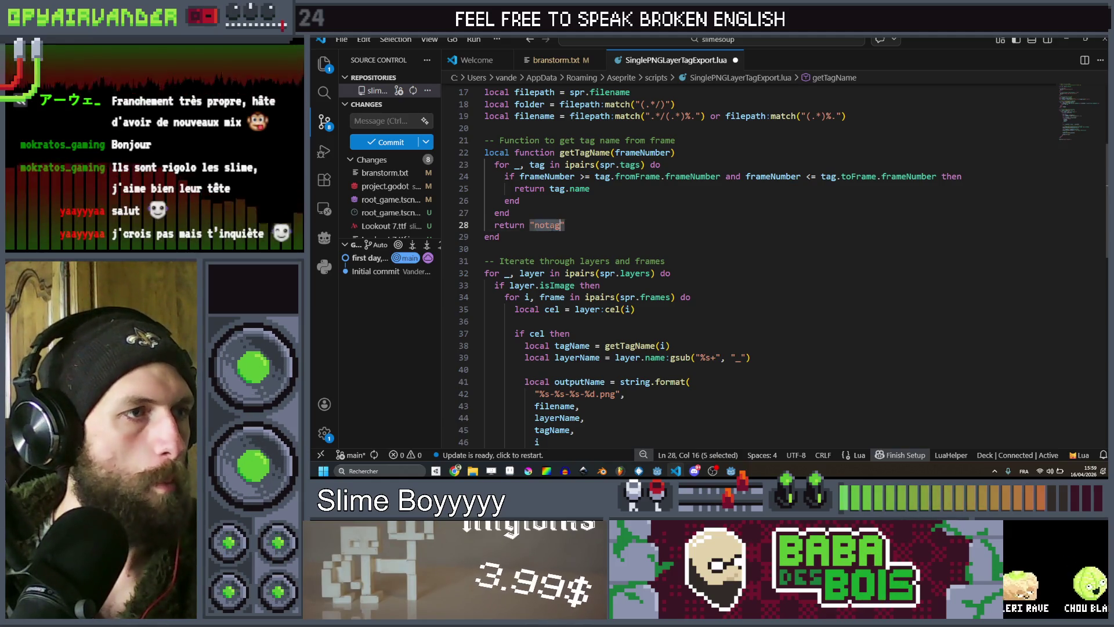
{"action": "left_click_drag", "start_coordinate": [549, 225], "coordinate": [534, 226]}
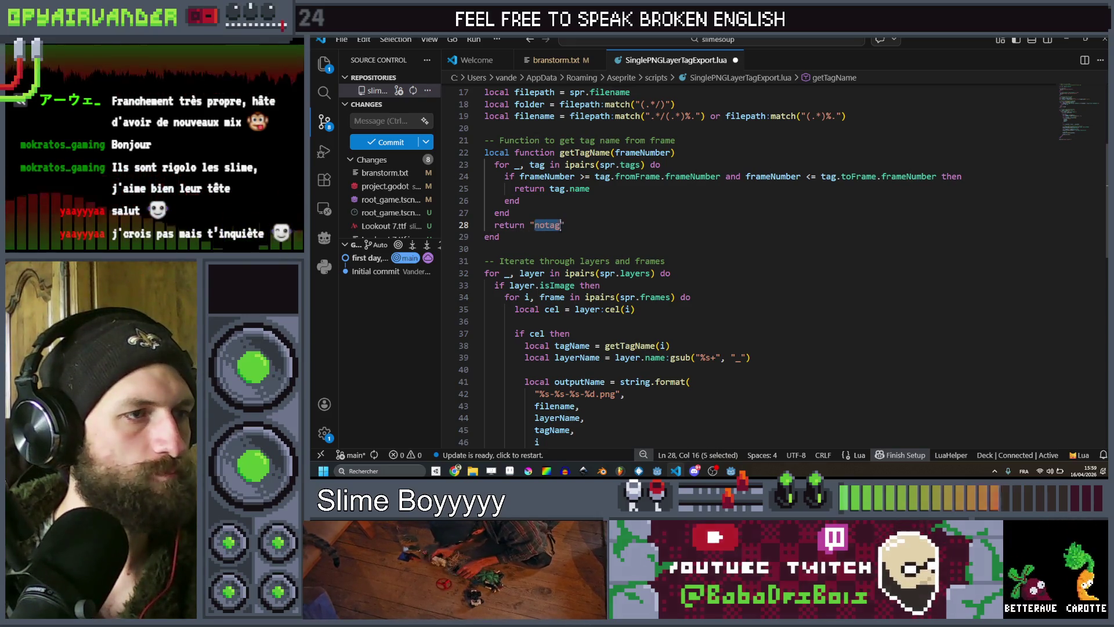
{"action": "key", "text": "BackSpace"}
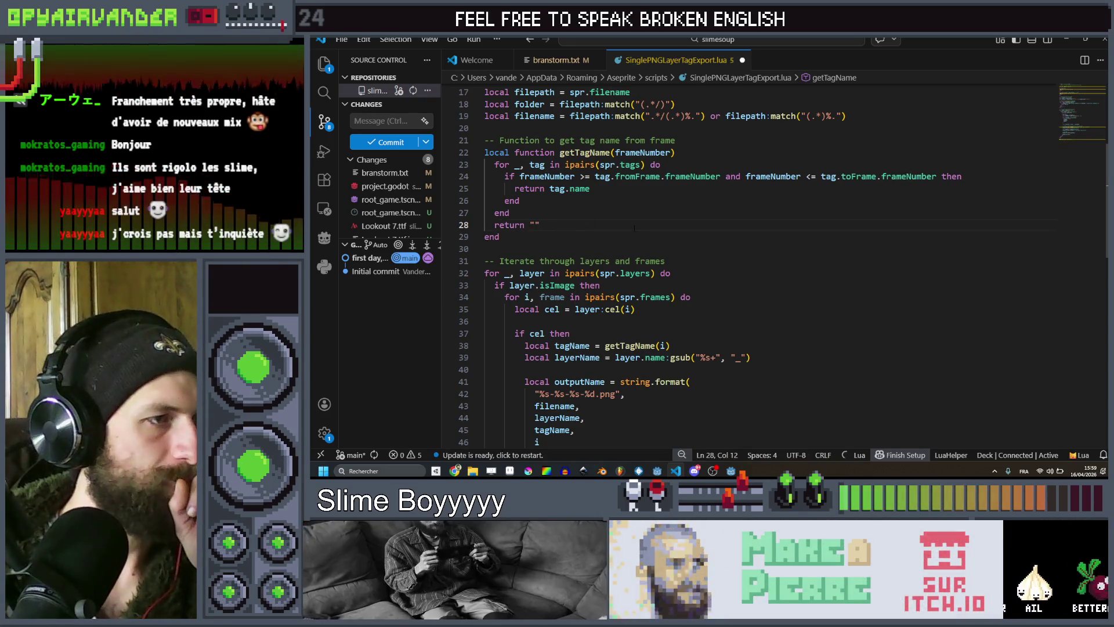
{"action": "scroll", "coordinate": [637, 212], "scroll_direction": "down", "scroll_amount": 2}
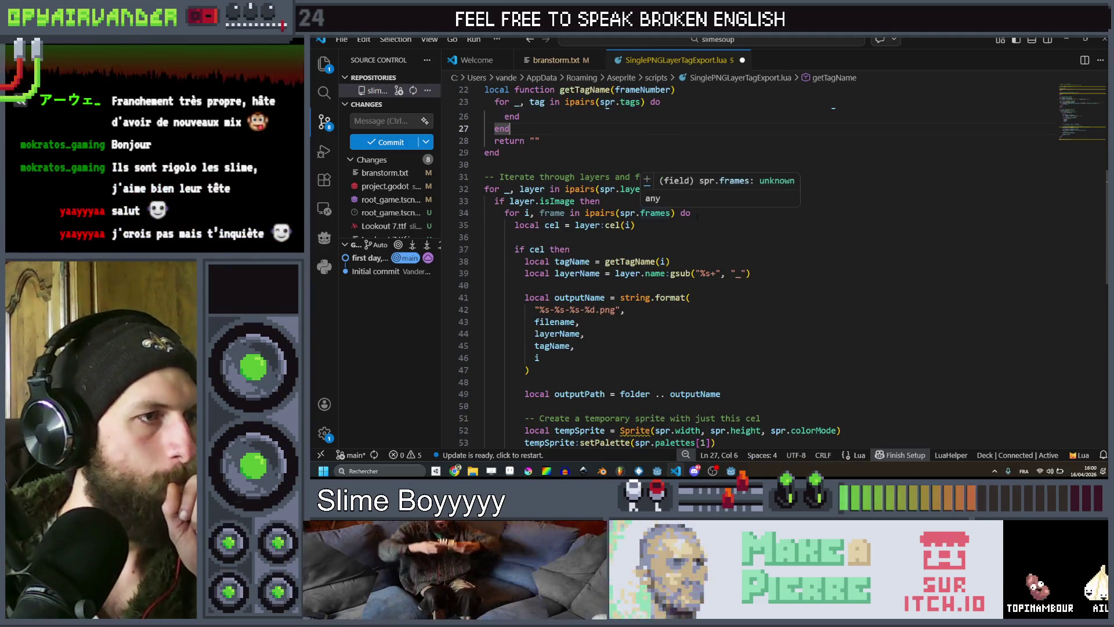
{"action": "scroll", "coordinate": [661, 214], "scroll_direction": "down", "scroll_amount": 1}
{"action": "scroll", "coordinate": [663, 206], "scroll_direction": "down", "scroll_amount": 1}
{"action": "scroll", "coordinate": [662, 206], "scroll_direction": "down", "scroll_amount": 3}
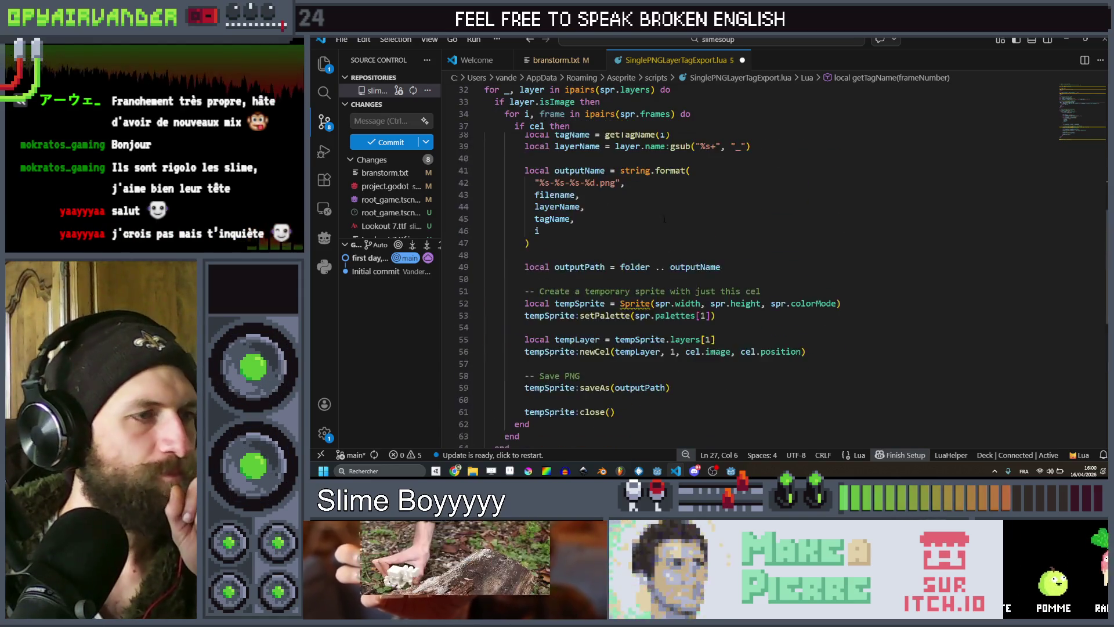
{"action": "scroll", "coordinate": [665, 219], "scroll_direction": "up", "scroll_amount": 10}
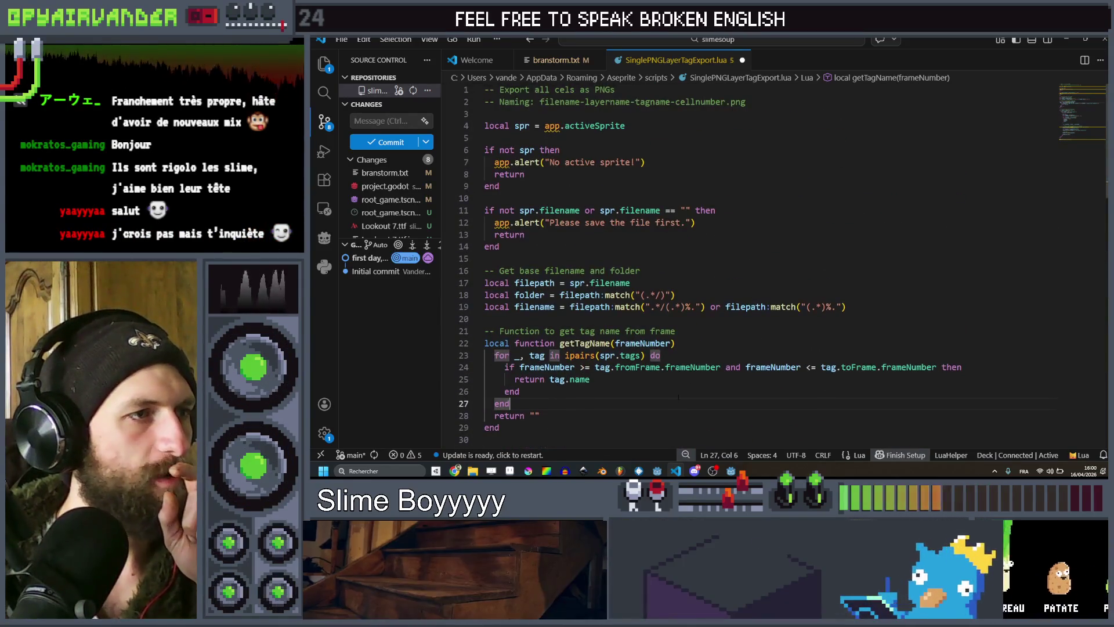
{"action": "mouse_move", "coordinate": [454, 470]}
{"action": "left_click", "coordinate": [480, 420]}
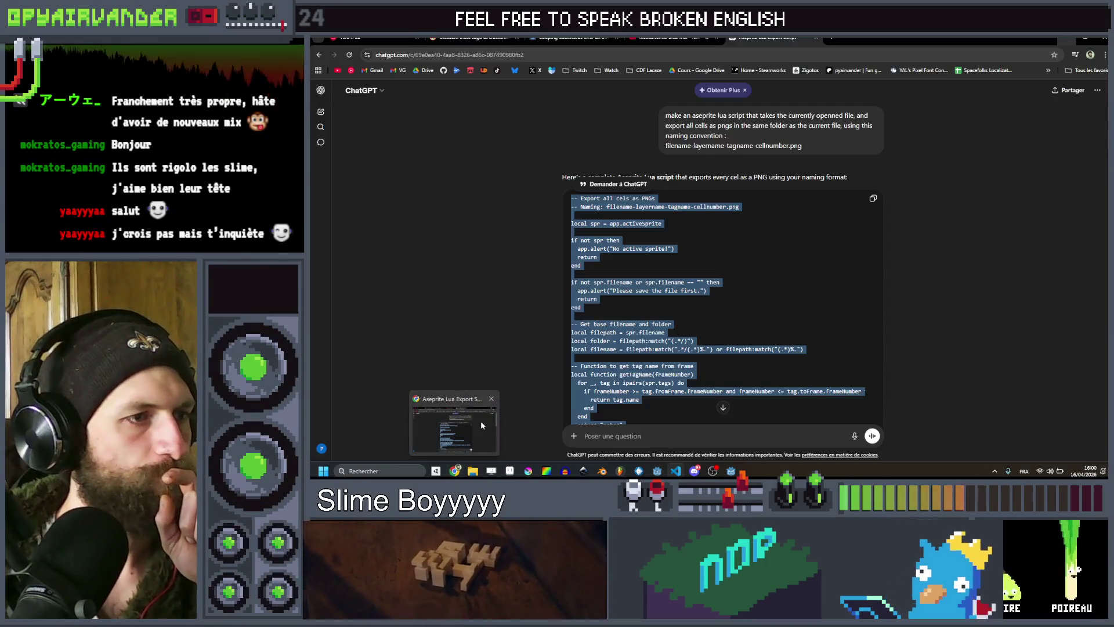
Copy string.format("%03d", i) from ChatGPT's notes and return to VS Code.
{"action": "scroll", "coordinate": [587, 302], "scroll_direction": "down", "scroll_amount": 5}
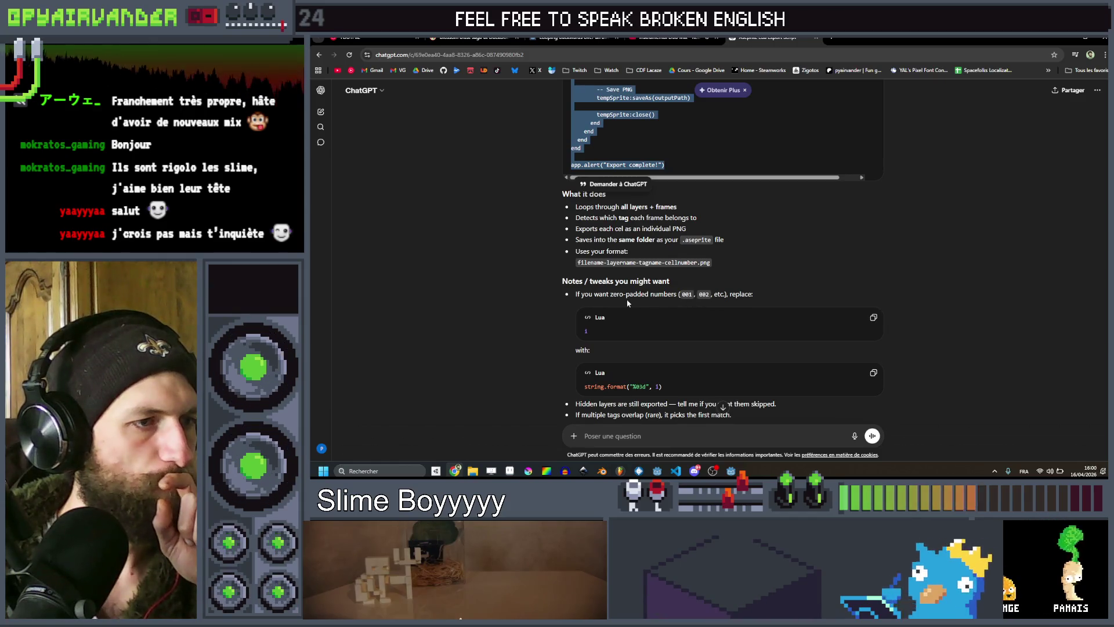
{"action": "scroll", "coordinate": [628, 302], "scroll_direction": "down", "scroll_amount": 1}
{"action": "left_click_drag", "start_coordinate": [662, 344], "coordinate": [567, 346]}
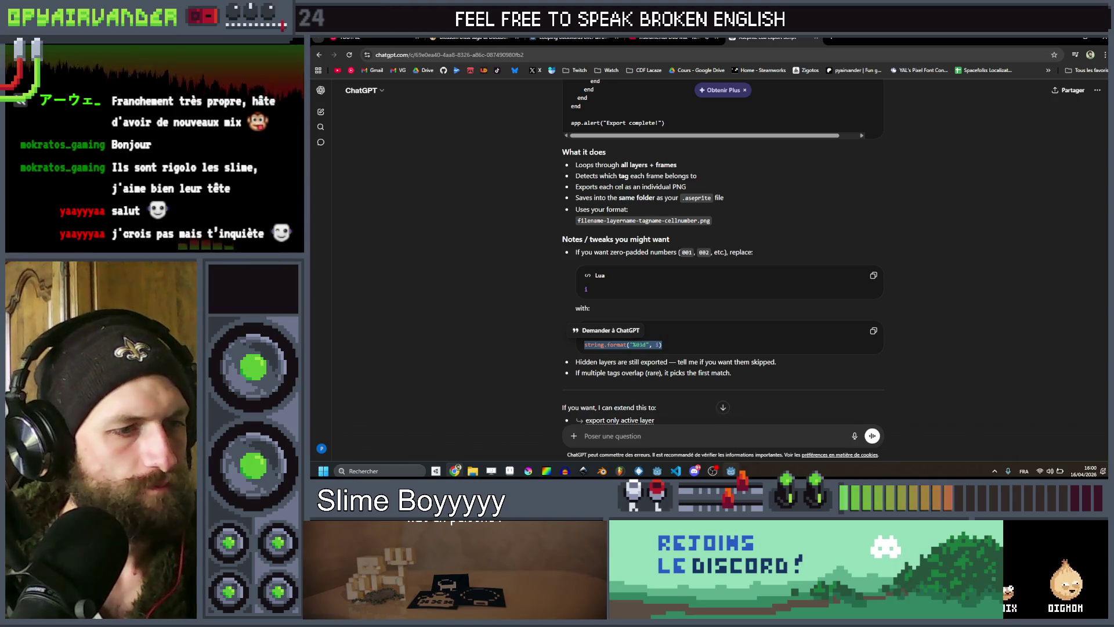
{"action": "left_click", "coordinate": [680, 471]}
{"action": "scroll", "coordinate": [696, 261], "scroll_direction": "down", "scroll_amount": 9}
{"action": "scroll", "coordinate": [562, 328], "scroll_direction": "up", "scroll_amount": 1}
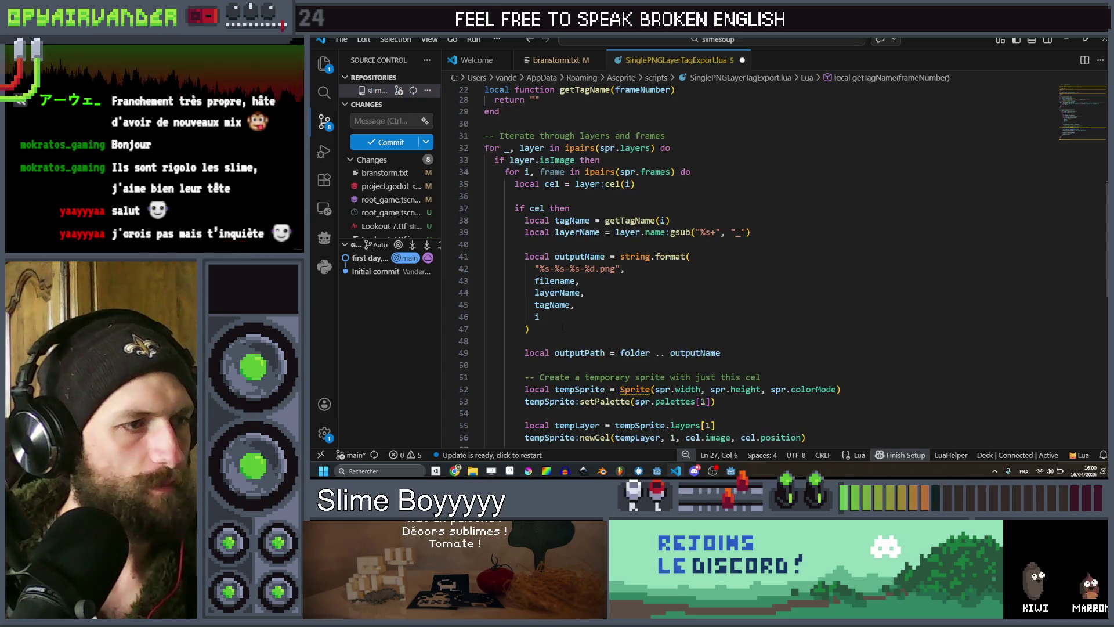
Replace i on line 46 with string.format("%03d", i), save, and switch to Aseprite.
{"action": "double_click", "coordinate": [536, 316]}
{"action": "key", "text": "ctrl+s"}
{"action": "key", "text": "Up"}
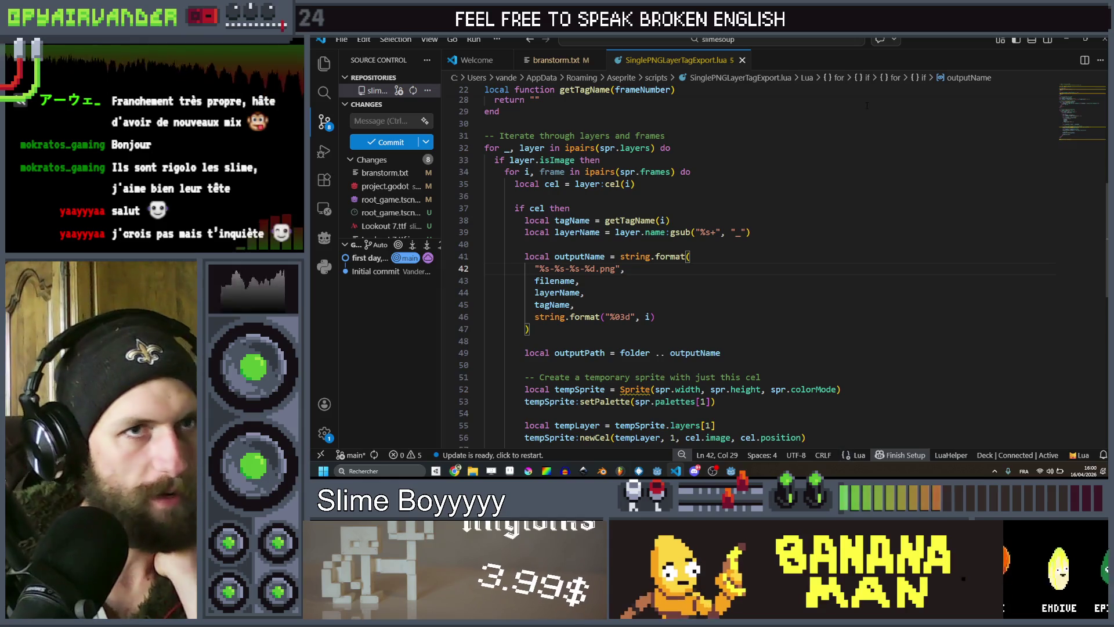
{"action": "left_click", "coordinate": [1071, 49]}
{"action": "key", "text": "alt+Tab"}
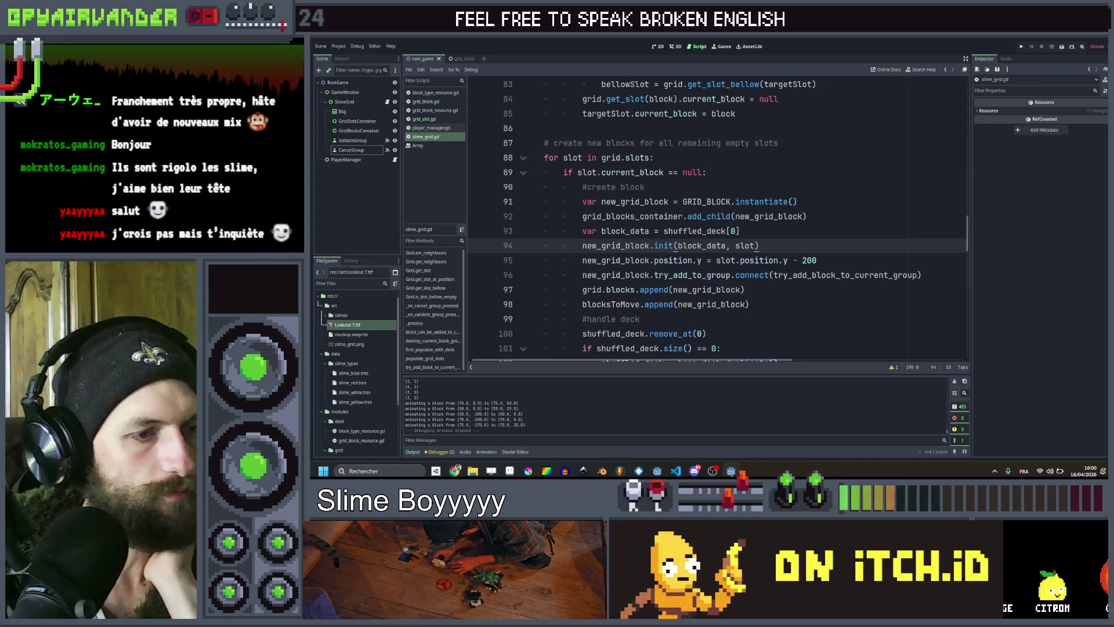
{"action": "key", "text": "alt+Tab"}
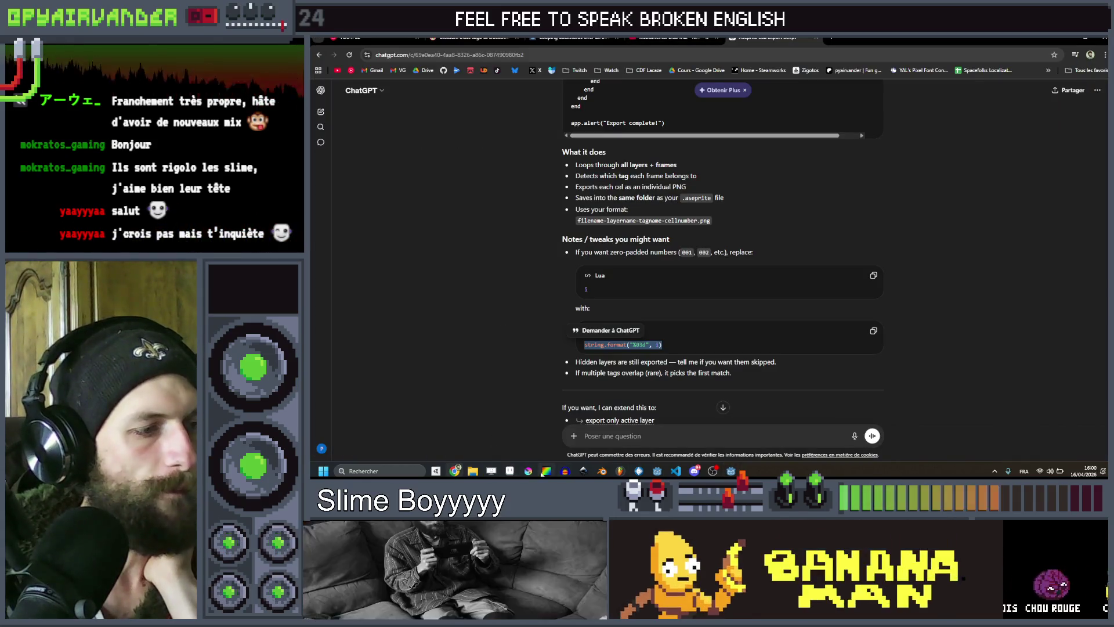
{"action": "key", "text": "alt+Tab"}
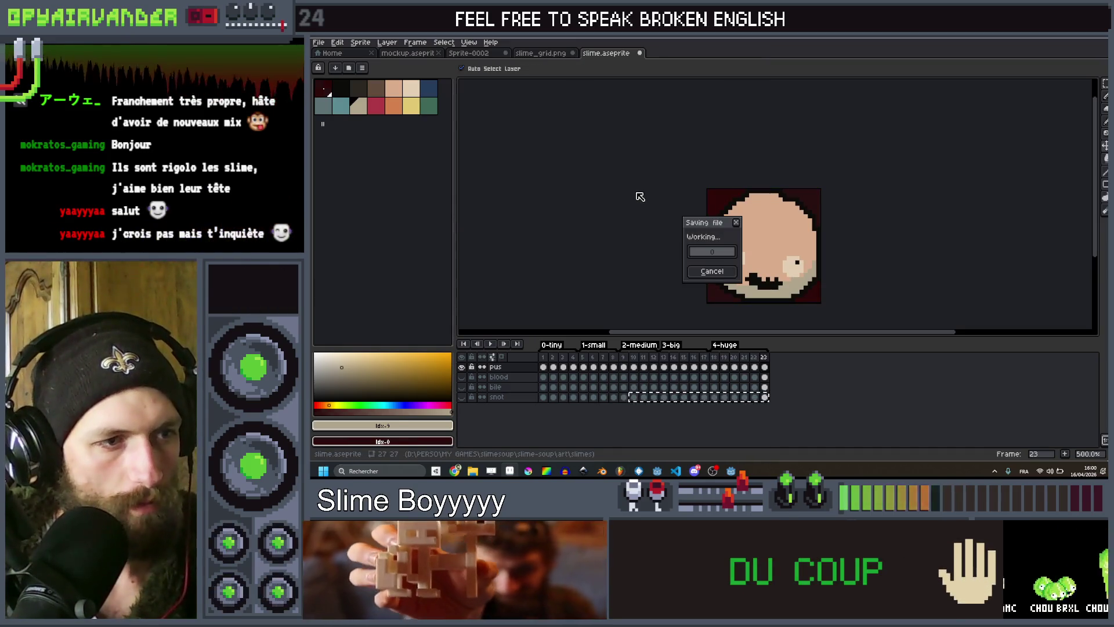
Save the sprite under the new name slime-safe.aseprite in the slimes folder.
{"action": "left_click", "coordinate": [319, 43]}
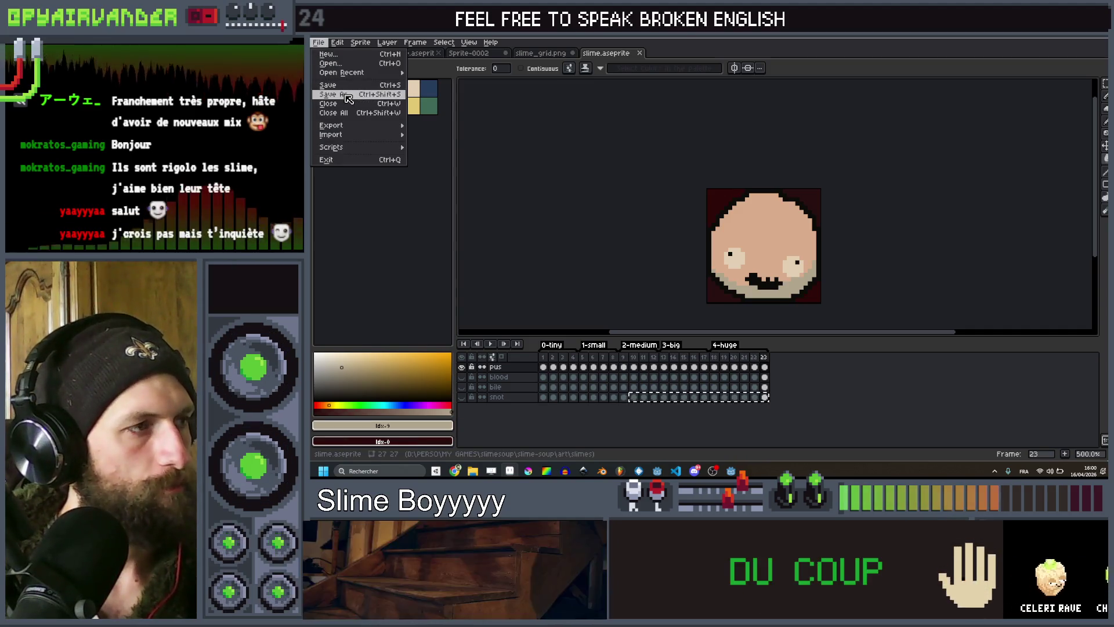
{"action": "left_click", "coordinate": [347, 95]}
{"action": "key", "text": "ctrl+Left"}
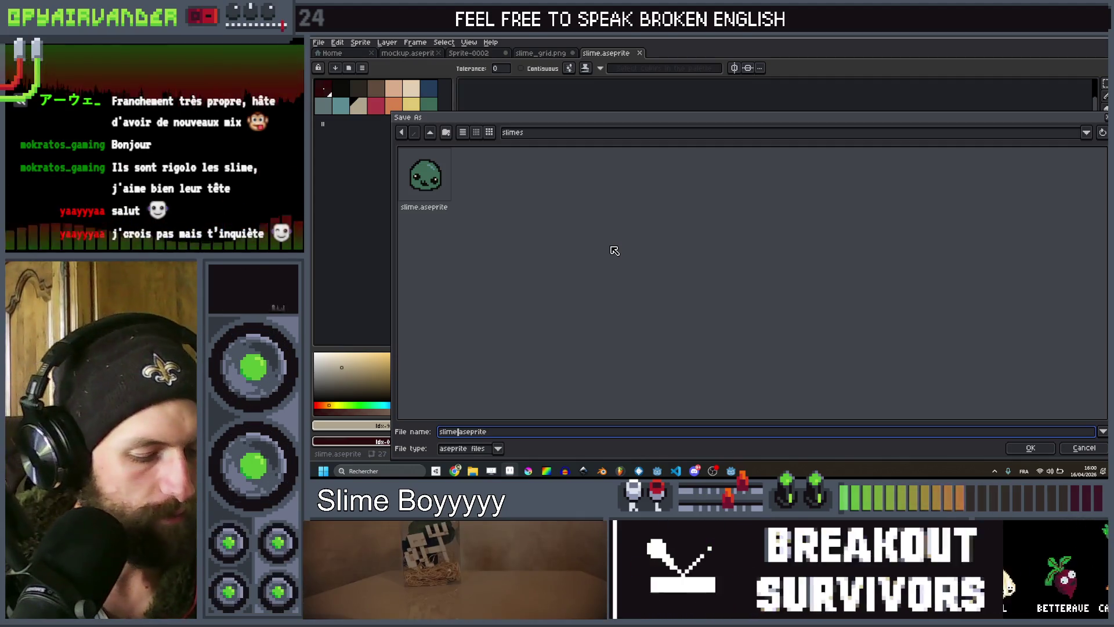
{"action": "key", "text": "BackSpace"}
{"action": "type", "text": "-sar"}
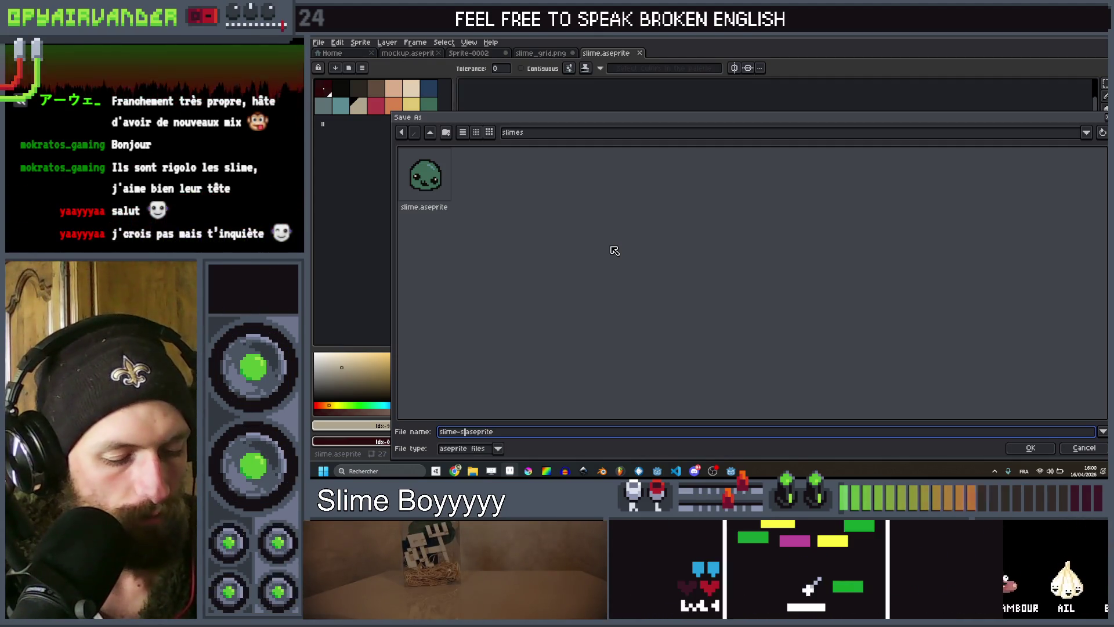
{"action": "key", "text": "Return"}
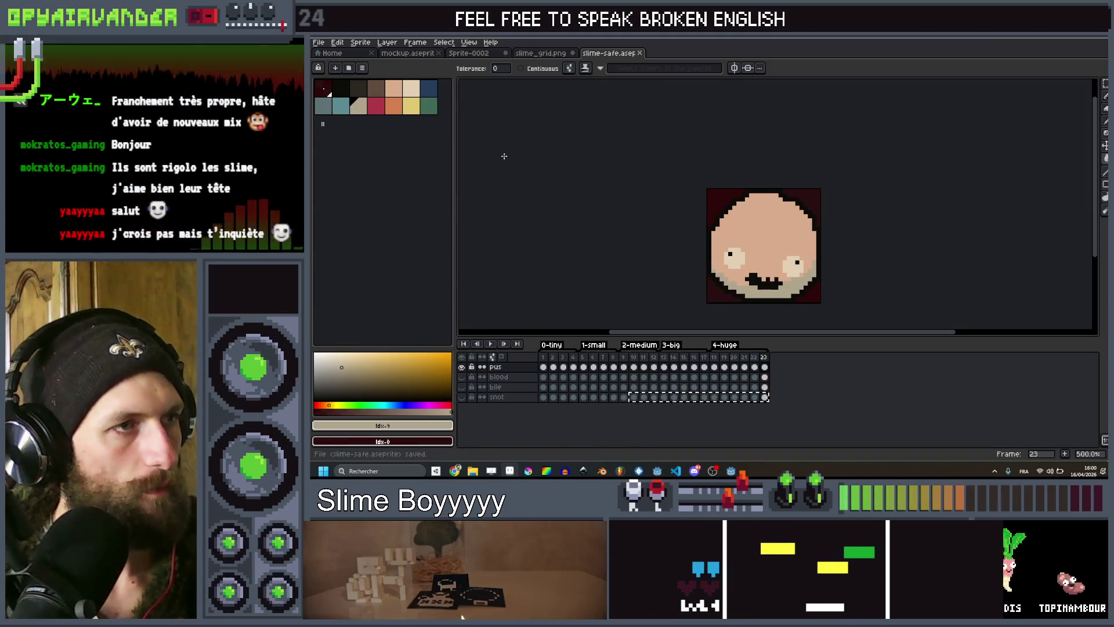
{"action": "left_click", "coordinate": [319, 42]}
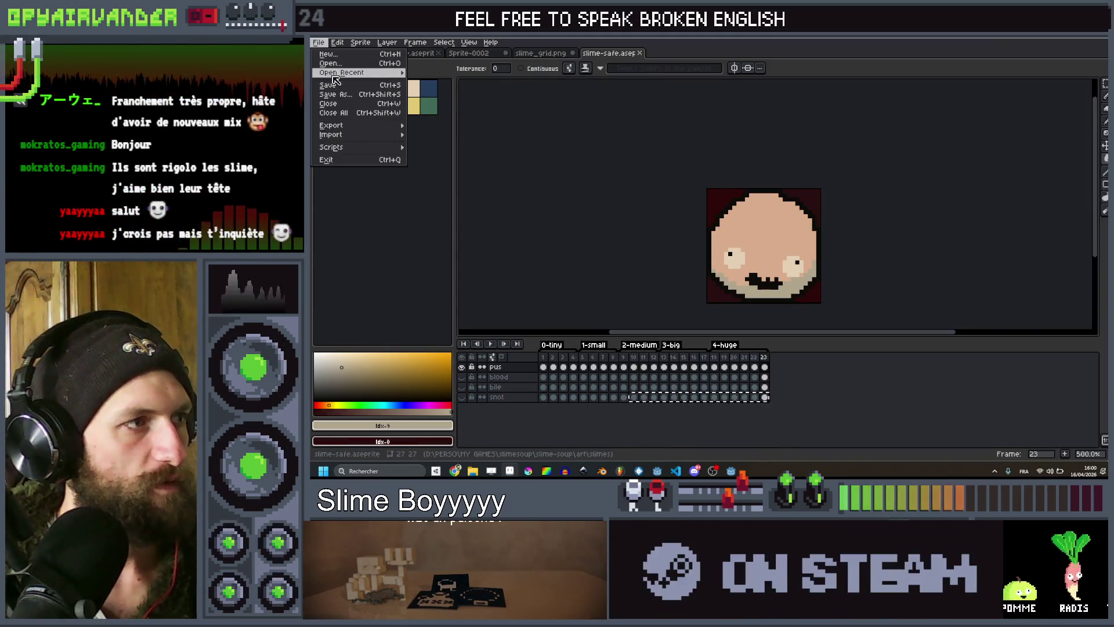
Reopen slime.aseprite from recent files and rescan the scripts folder.
{"action": "mouse_move", "coordinate": [348, 77]}
{"action": "left_click", "coordinate": [475, 95]}
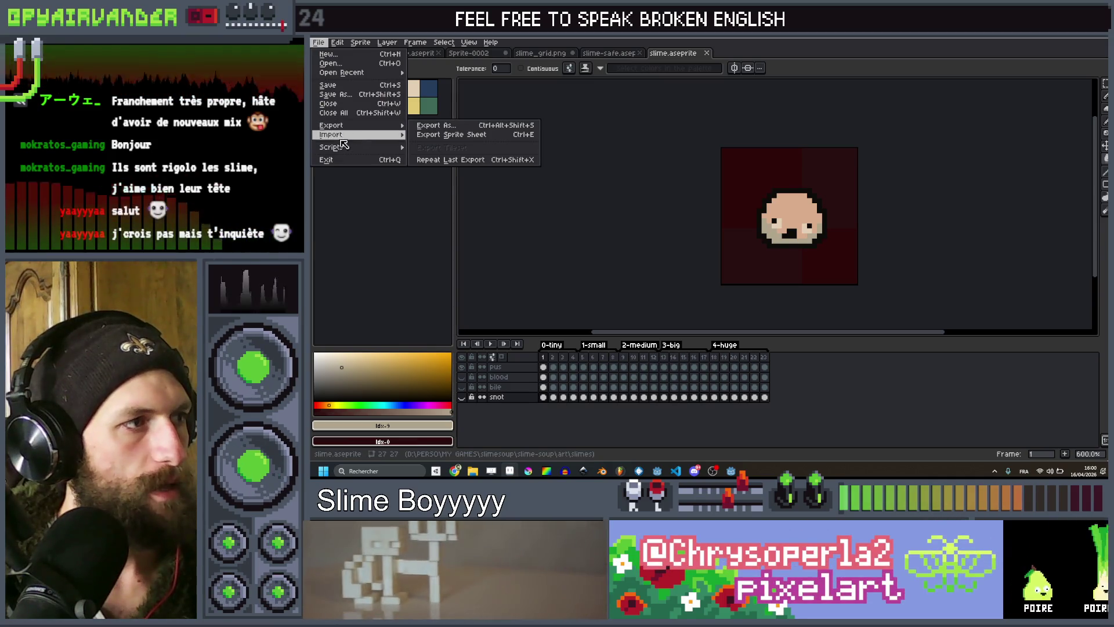
{"action": "mouse_move", "coordinate": [344, 150]}
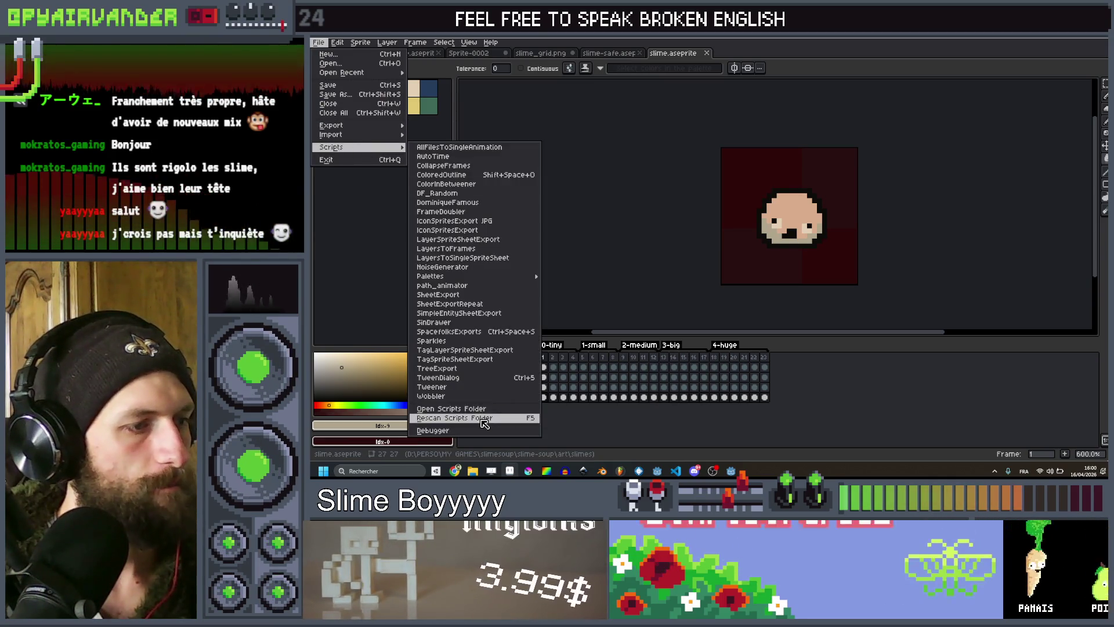
{"action": "left_click", "coordinate": [485, 418]}
Run SinglePNGLayerTagExport, which fails at line 49 on a nil 'folder'.
{"action": "left_click", "coordinate": [318, 42]}
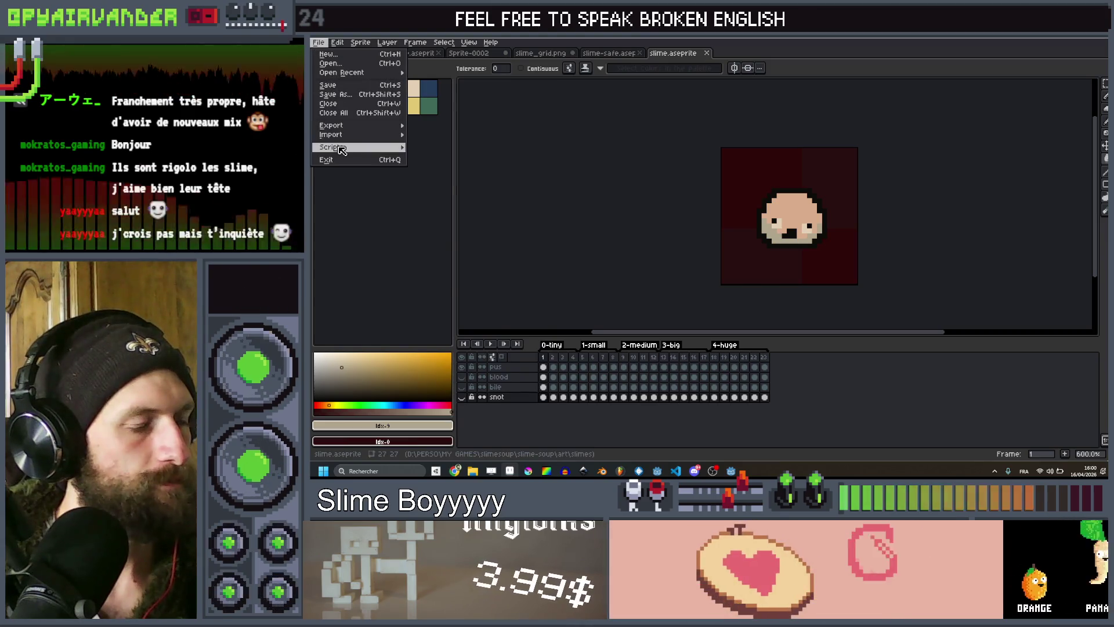
{"action": "mouse_move", "coordinate": [341, 150]}
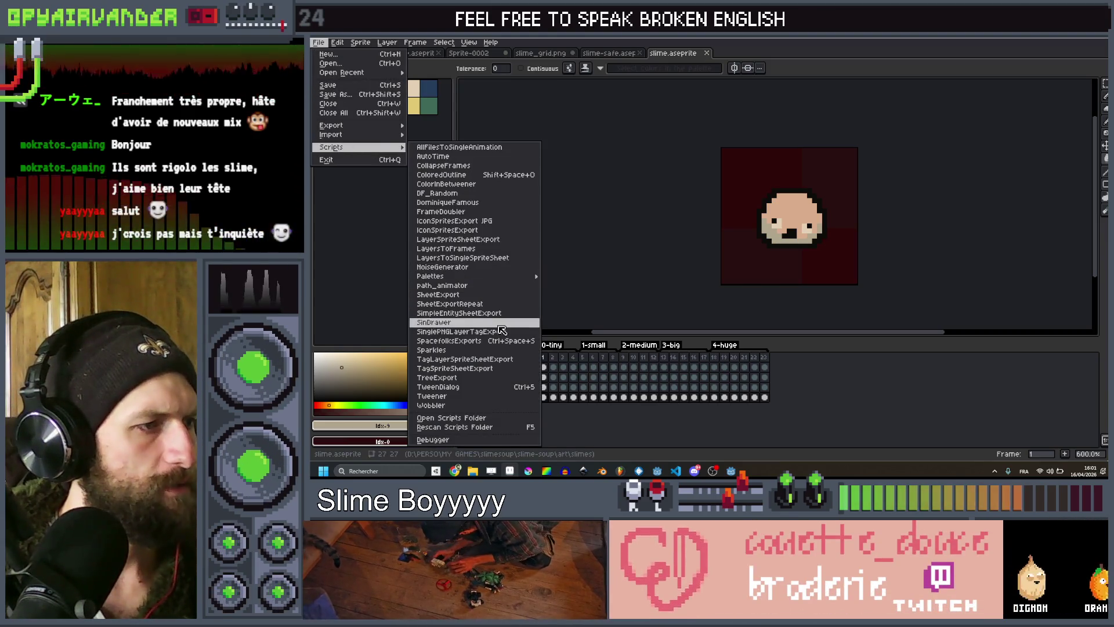
{"action": "left_click", "coordinate": [459, 332]}
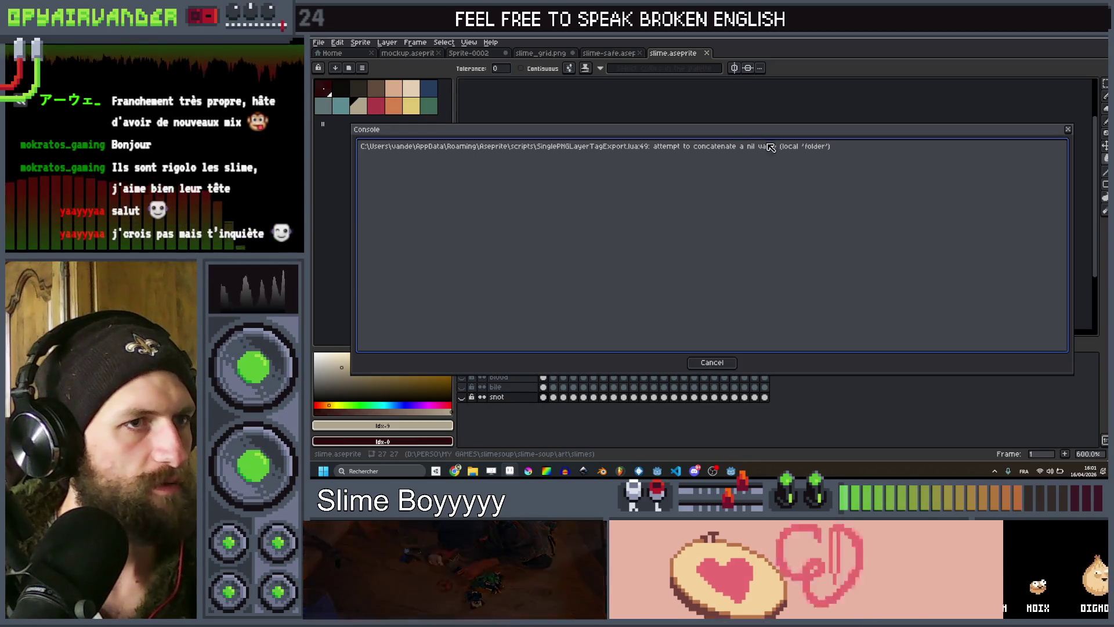
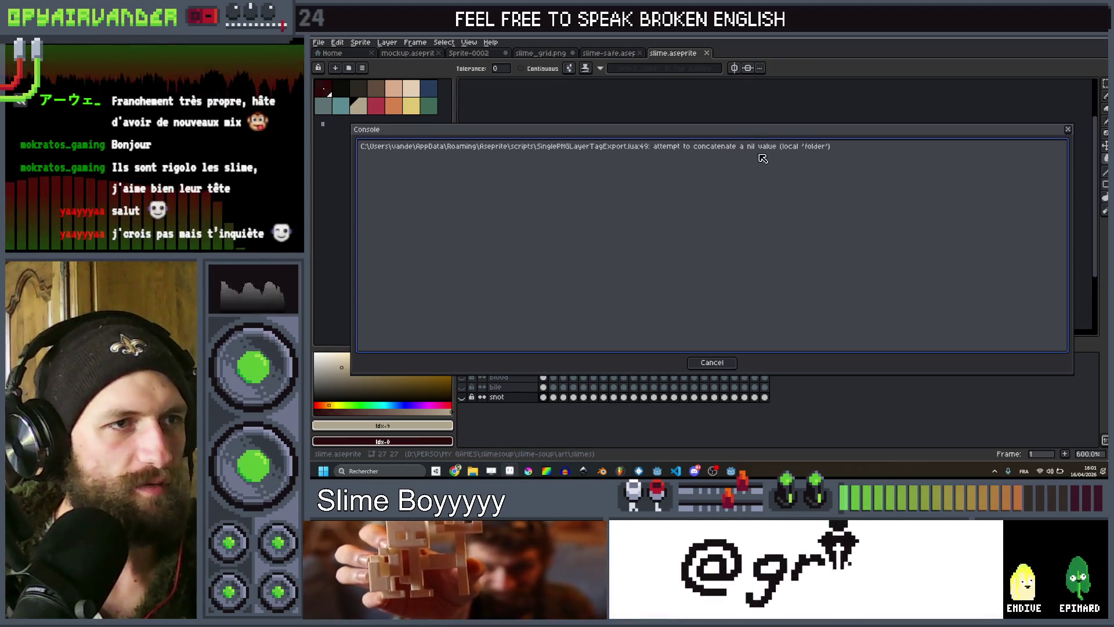
Dismiss Aseprite's nil 'folder' error console and bring up the SinglePNGLayerTagExport.lua code.
{"action": "left_click", "coordinate": [712, 362]}
{"action": "key", "text": "alt+Tab"}
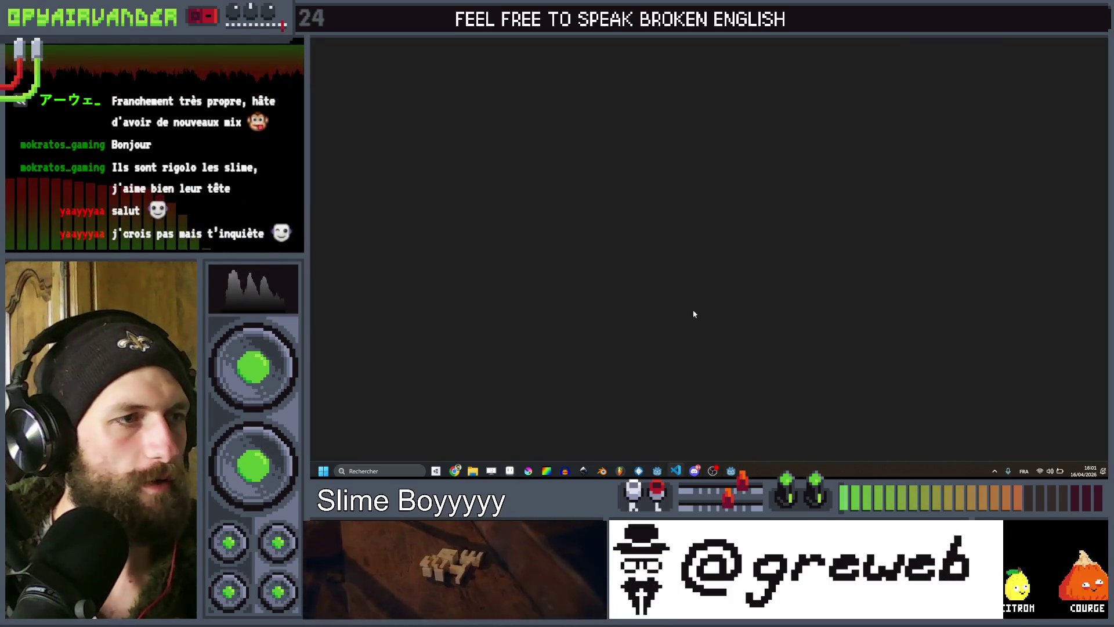
{"action": "scroll", "coordinate": [708, 191], "scroll_direction": "up", "scroll_amount": 6}
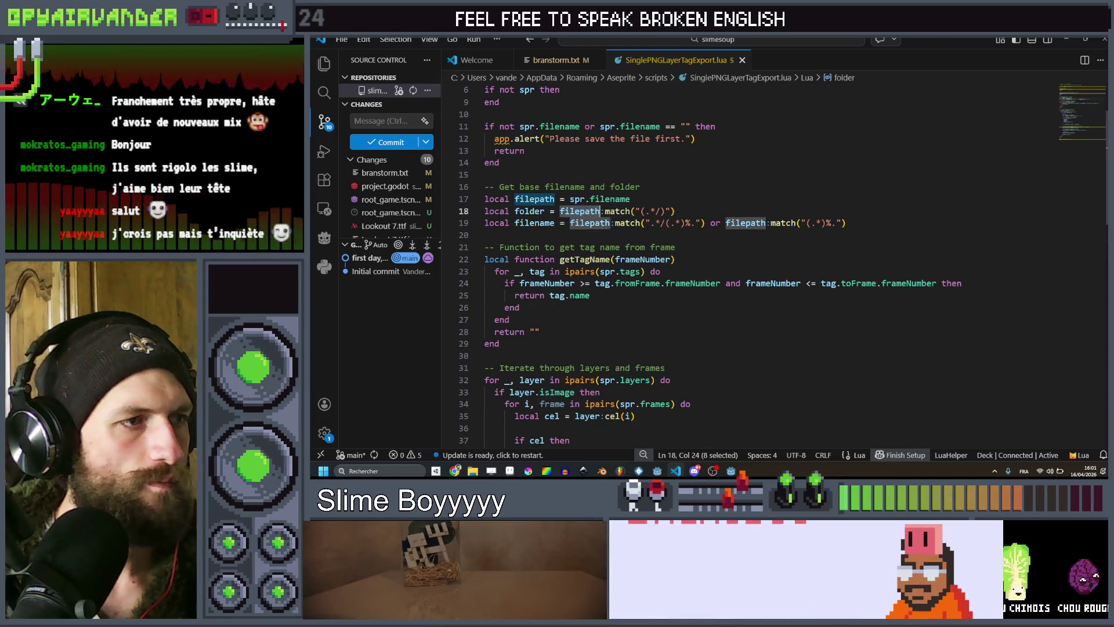
Scroll through the script and inspect the folder variable on line 18.
{"action": "scroll", "coordinate": [581, 186], "scroll_direction": "up", "scroll_amount": 2}
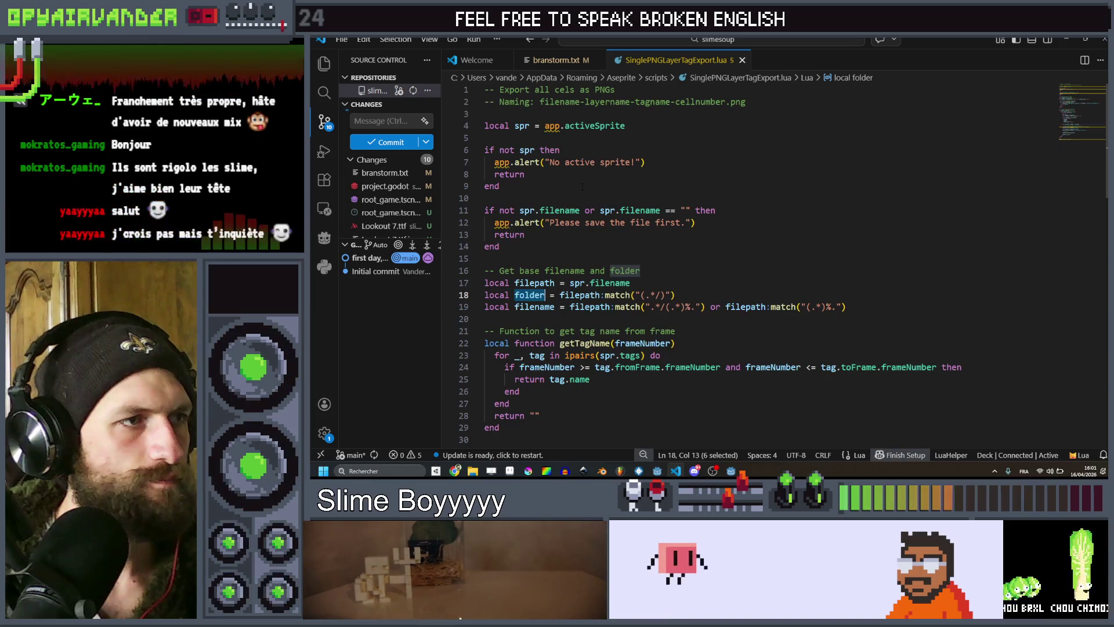
{"action": "scroll", "coordinate": [581, 187], "scroll_direction": "down", "scroll_amount": 10}
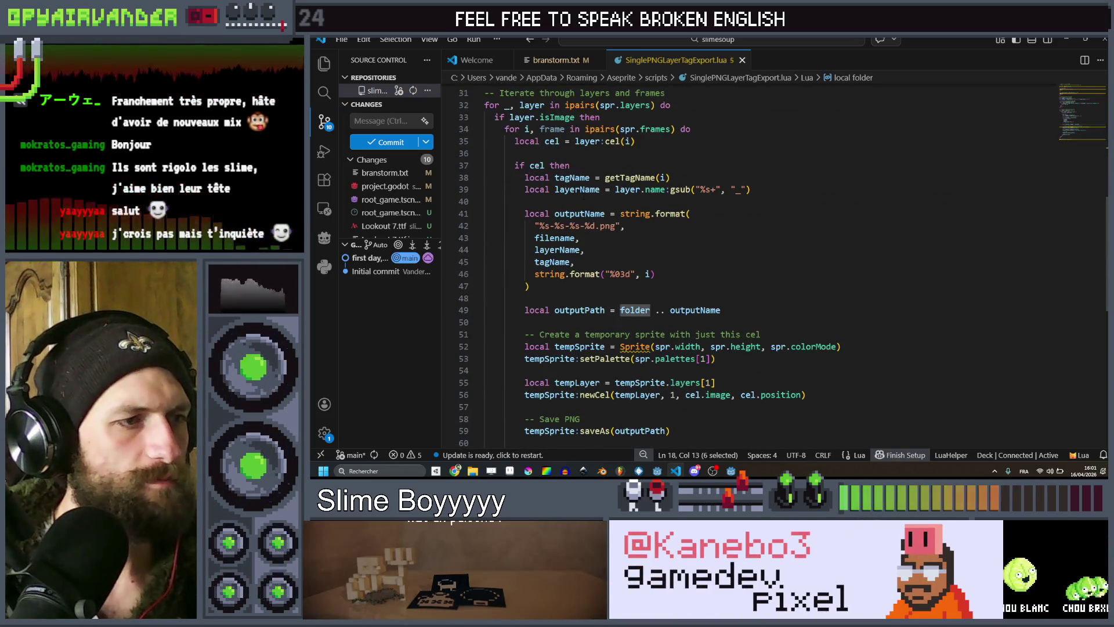
{"action": "scroll", "coordinate": [583, 197], "scroll_direction": "down", "scroll_amount": 4}
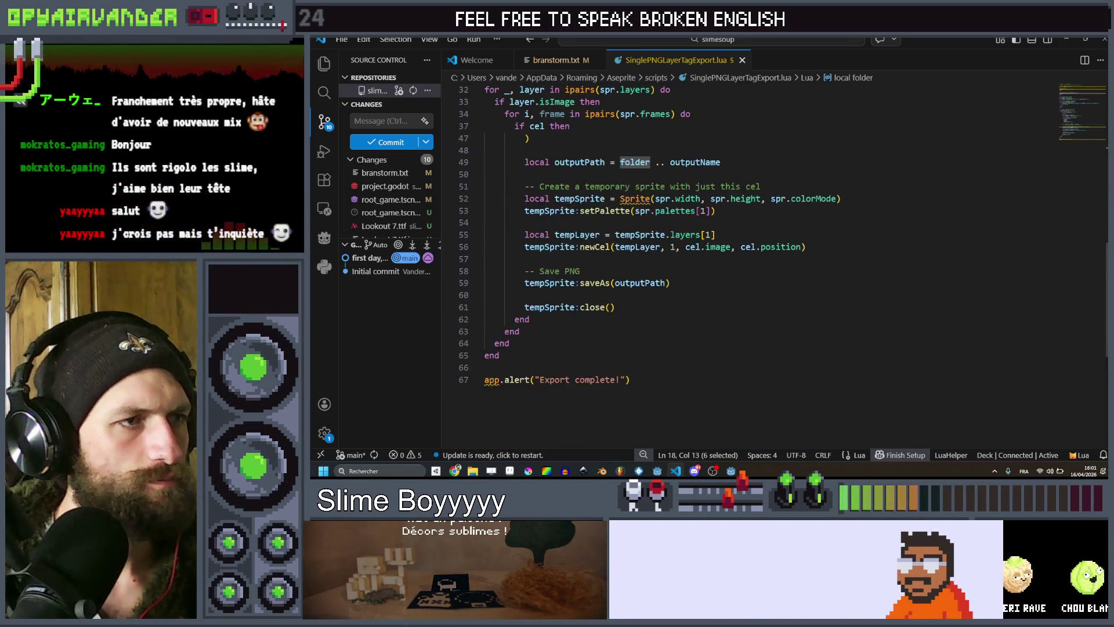
{"action": "scroll", "coordinate": [589, 176], "scroll_direction": "up", "scroll_amount": 13}
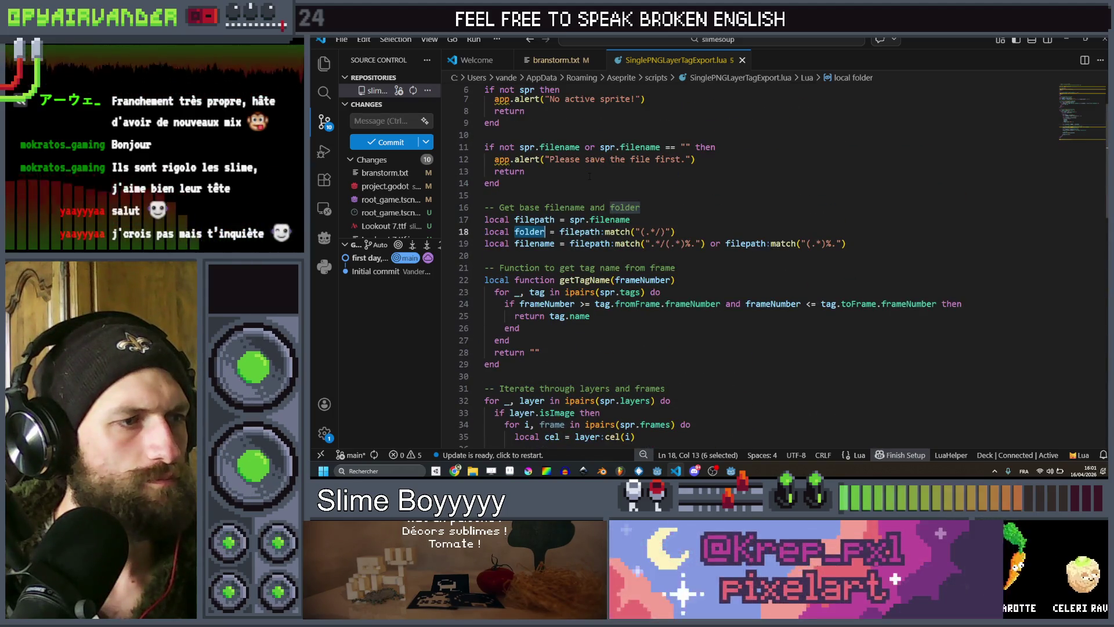
{"action": "scroll", "coordinate": [588, 176], "scroll_direction": "up", "scroll_amount": 2}
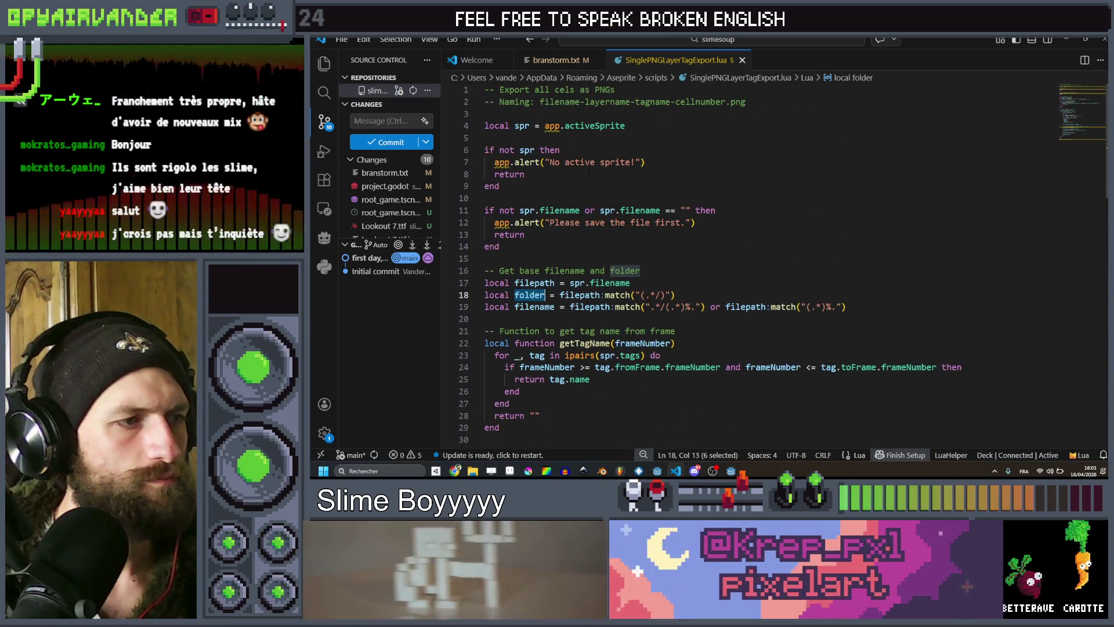
{"action": "mouse_move", "coordinate": [676, 470]}
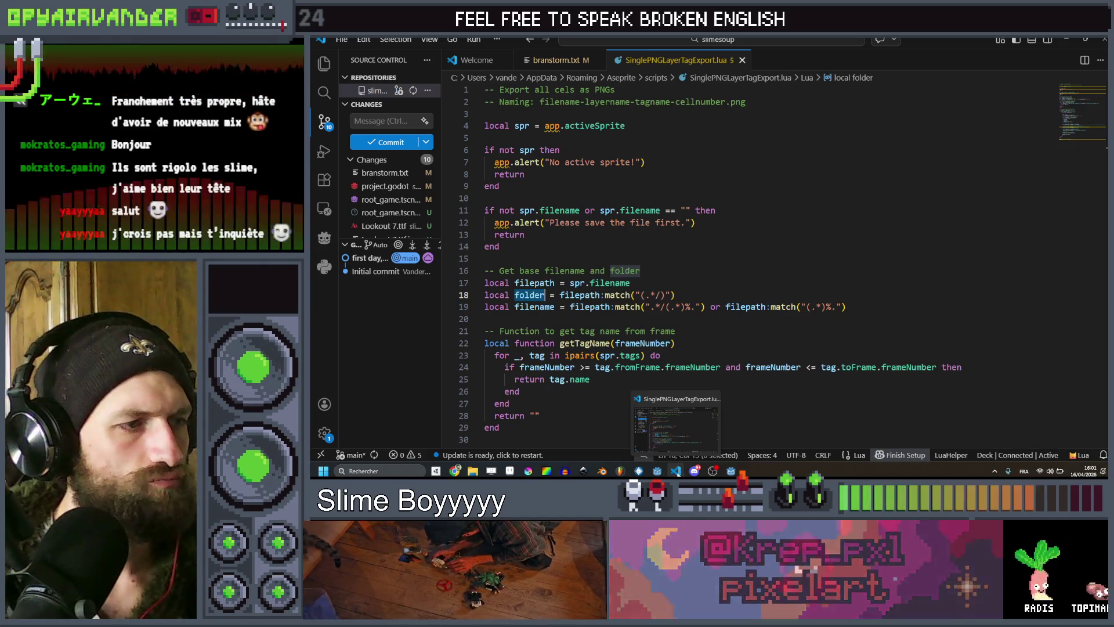
{"action": "key", "text": "End"}
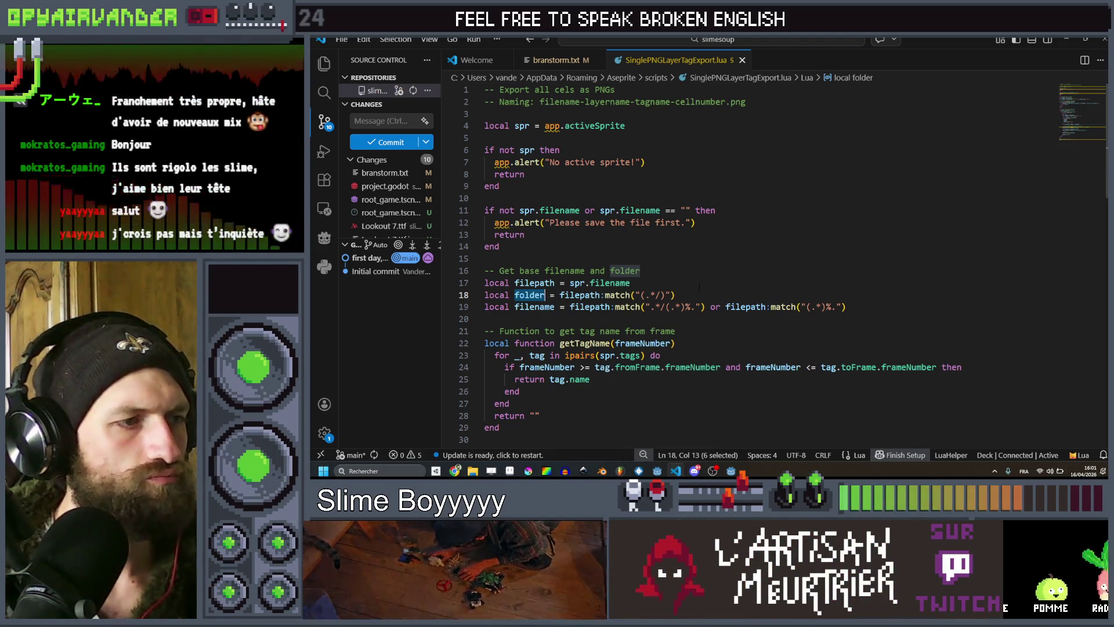
{"action": "double_click", "coordinate": [532, 294]}
Inspect the filename value on line 17, then return to the ChatGPT conversation.
{"action": "scroll", "coordinate": [667, 261], "scroll_direction": "down", "scroll_amount": 13}
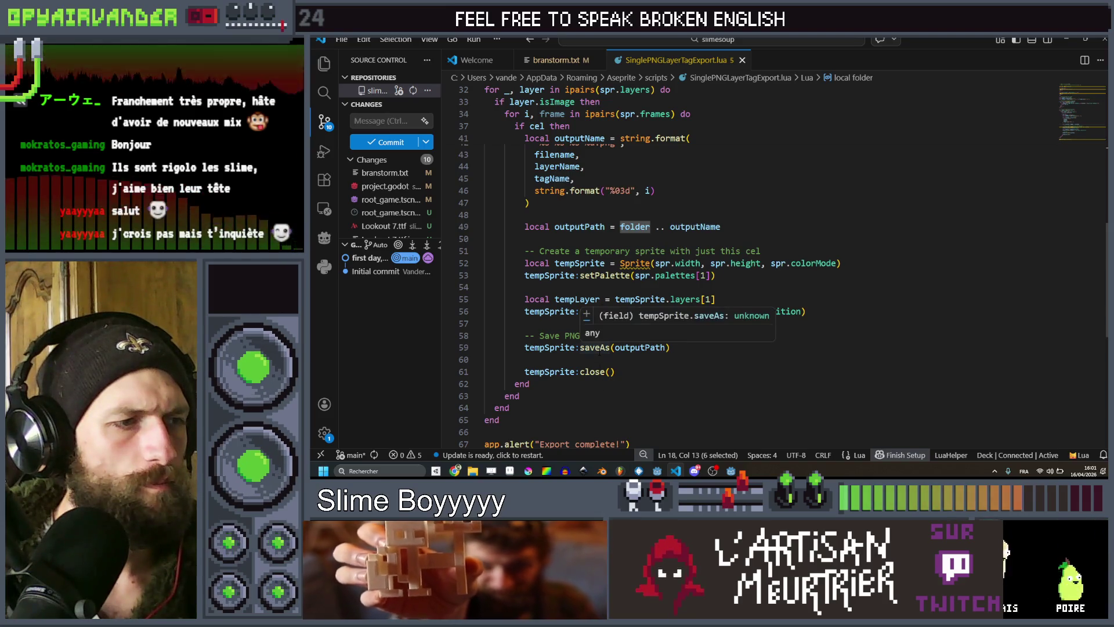
{"action": "scroll", "coordinate": [747, 218], "scroll_direction": "up", "scroll_amount": 2}
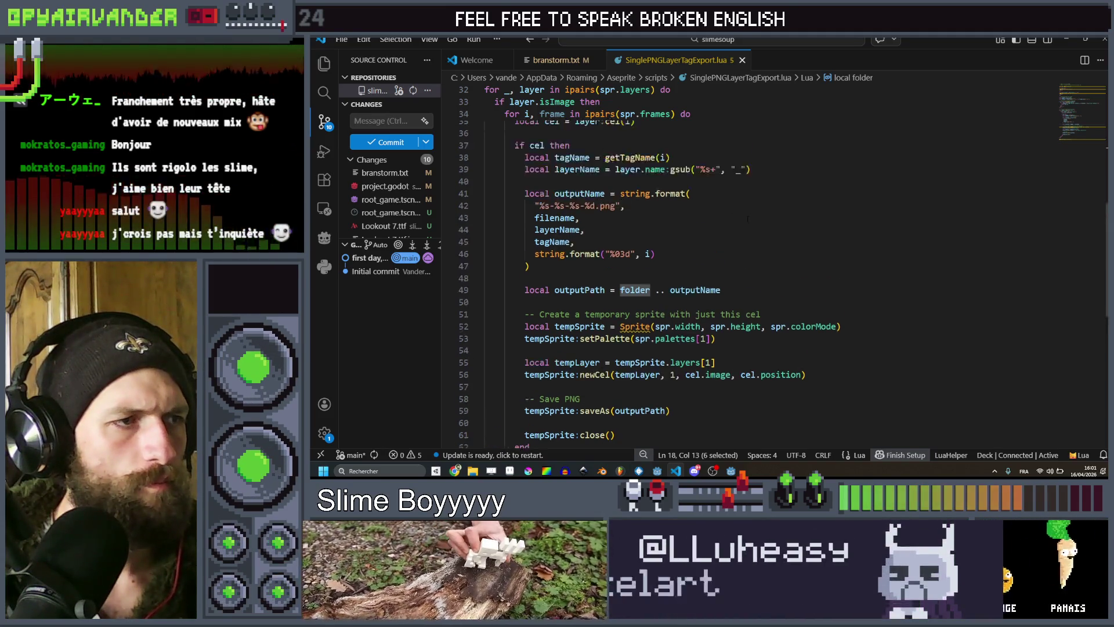
{"action": "scroll", "coordinate": [748, 219], "scroll_direction": "up", "scroll_amount": 3}
{"action": "scroll", "coordinate": [709, 266], "scroll_direction": "down", "scroll_amount": 3}
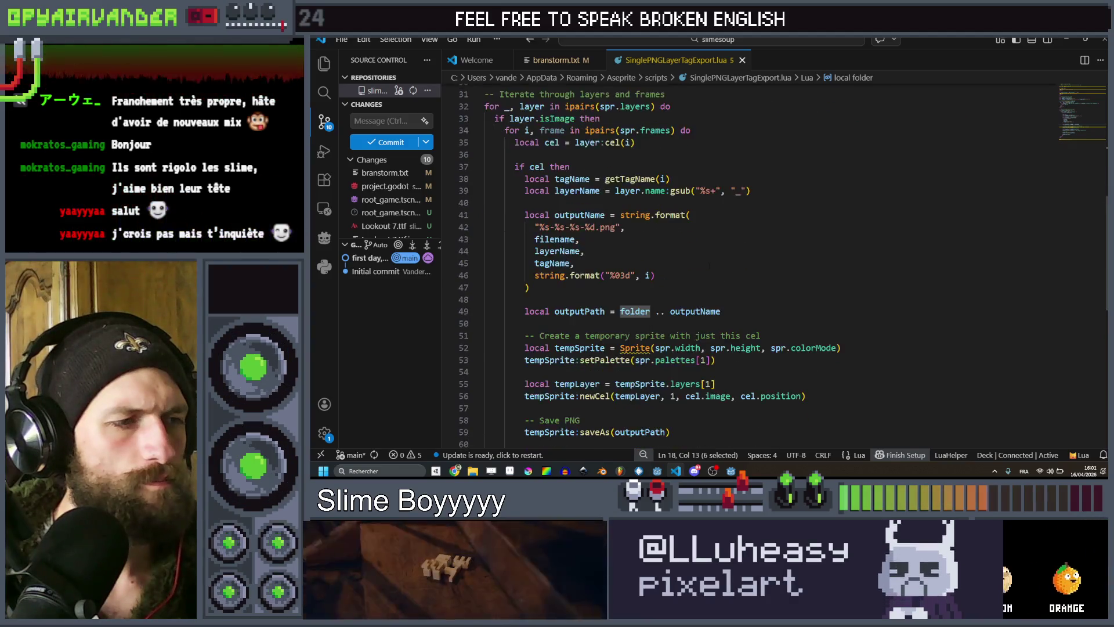
{"action": "scroll", "coordinate": [709, 265], "scroll_direction": "up", "scroll_amount": 8}
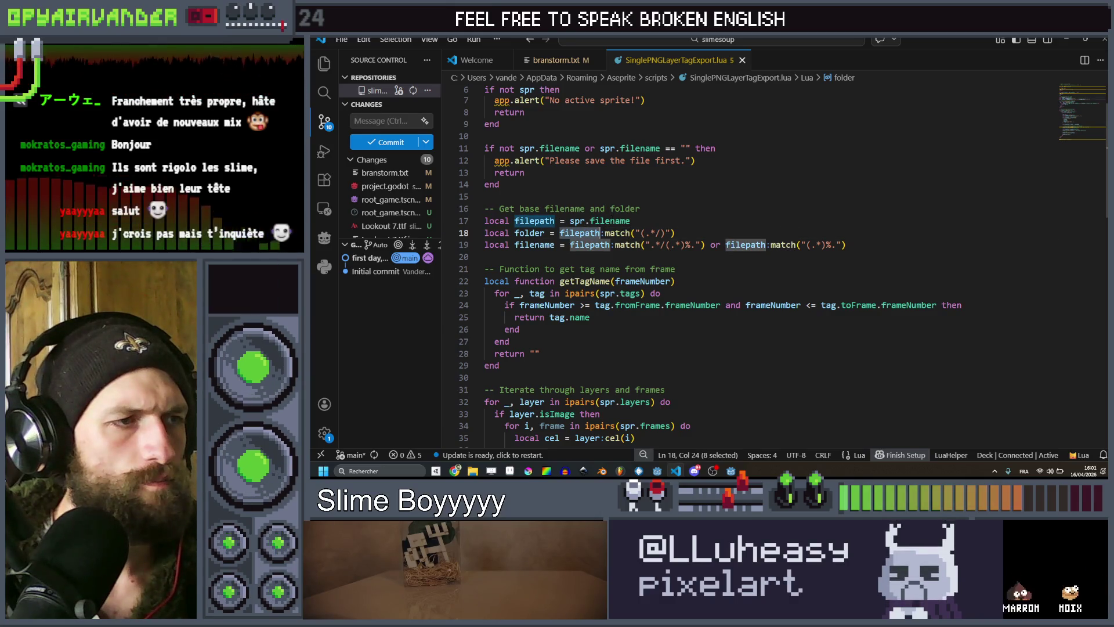
{"action": "double_click", "coordinate": [609, 221]}
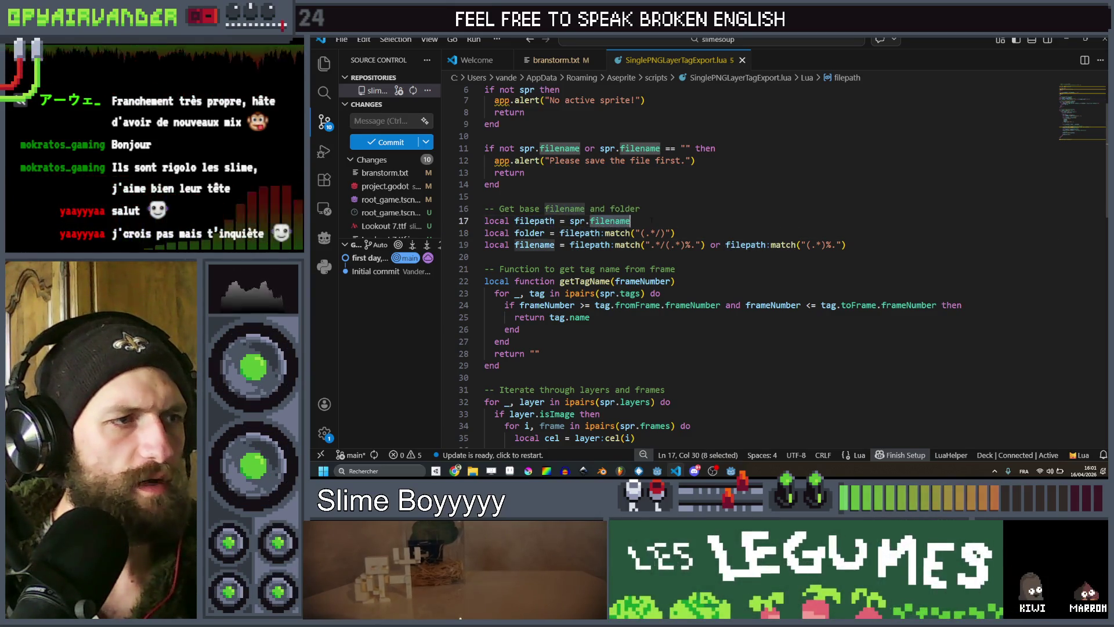
{"action": "scroll", "coordinate": [651, 219], "scroll_direction": "up", "scroll_amount": 1}
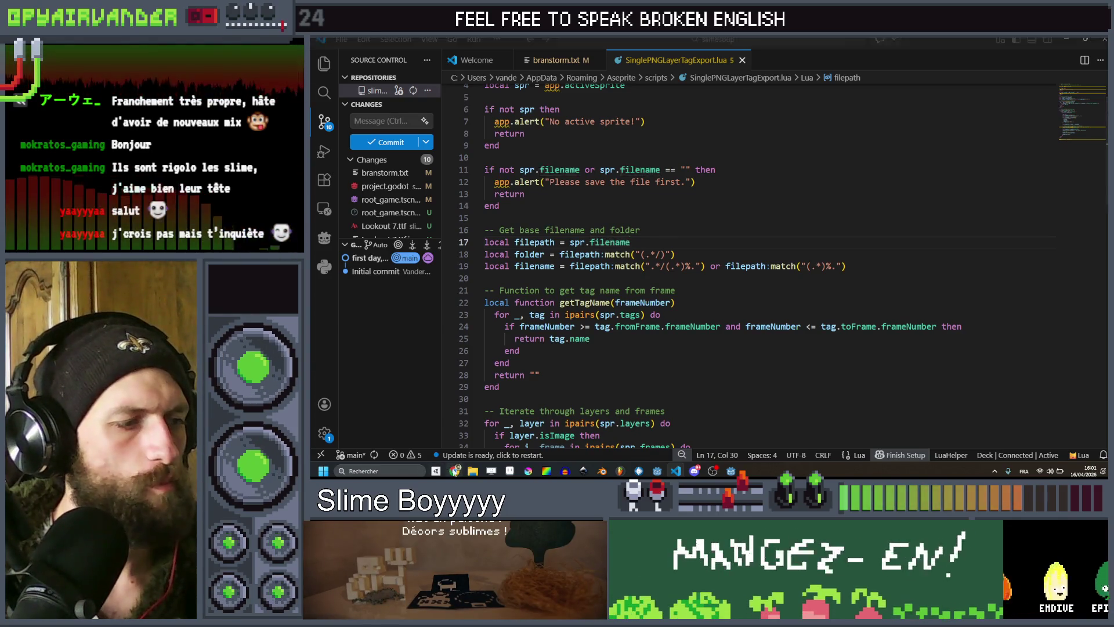
{"action": "key", "text": "alt+Tab"}
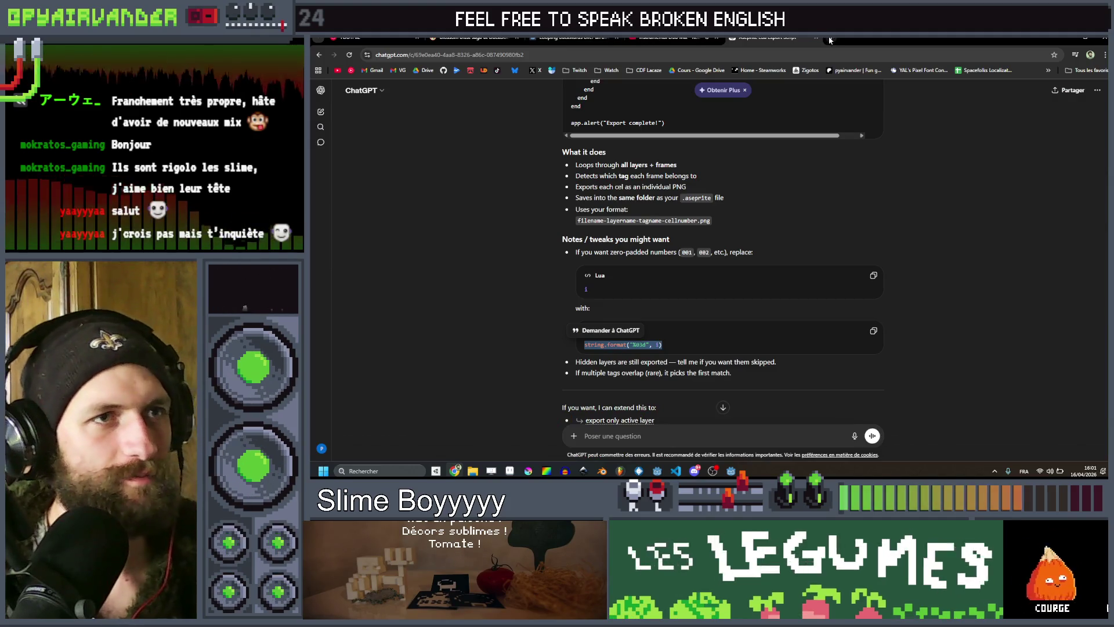
Search the web for 'aseprite api' in a new browser tab.
{"action": "left_click", "coordinate": [830, 39]}
{"action": "type", "text": "aseprite "}
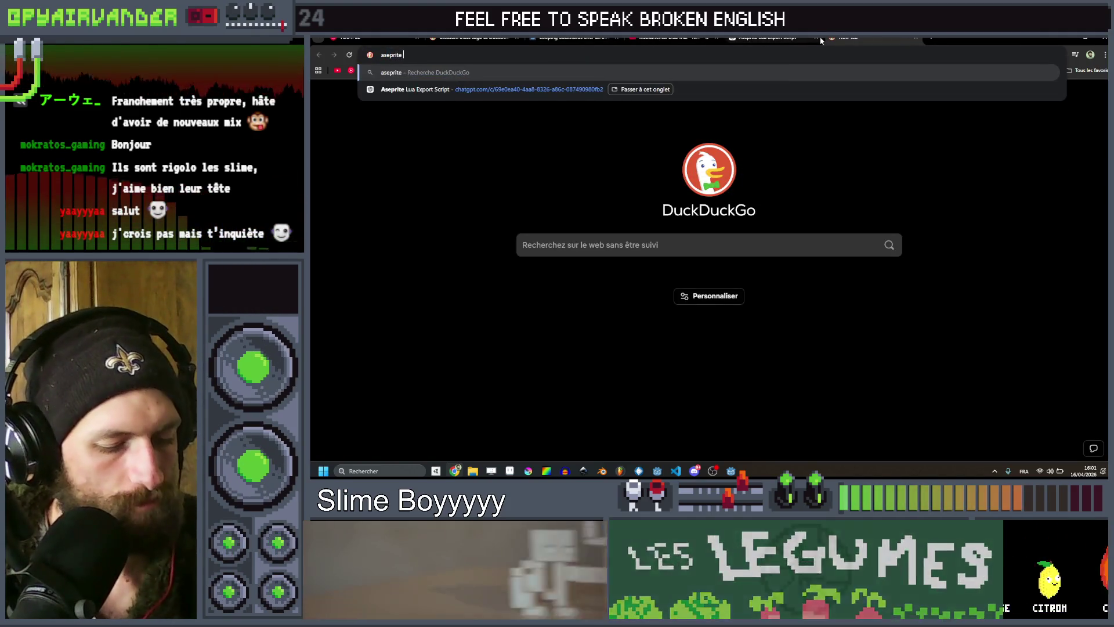
{"action": "type", "text": "api"}
{"action": "key", "text": "Return"}
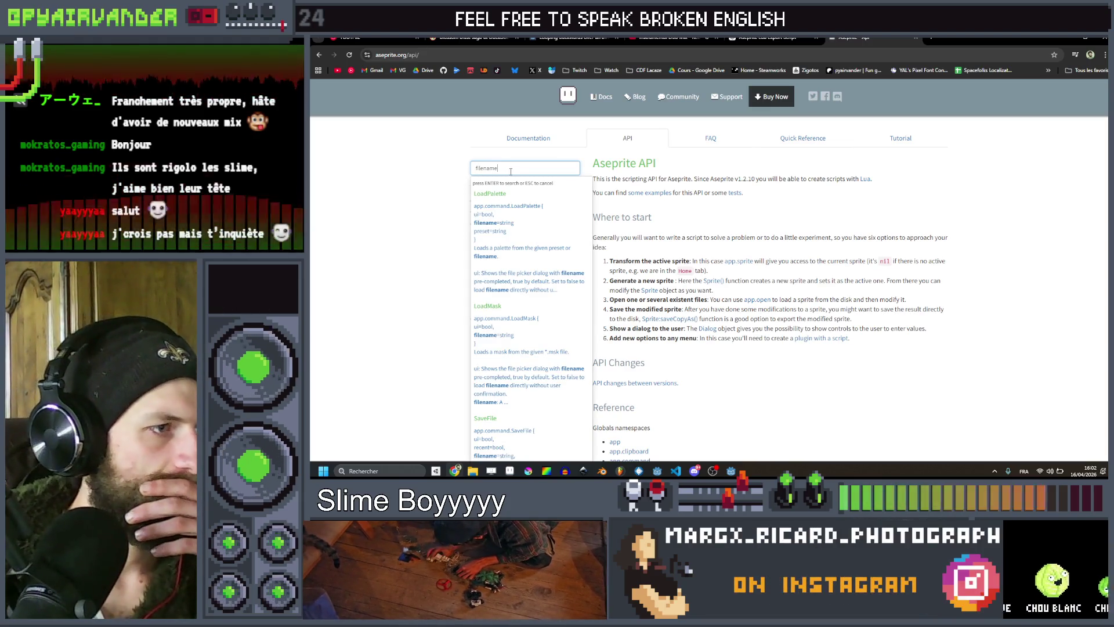
Open the SaveFile command page from the docs' filename search results.
{"action": "left_click", "coordinate": [437, 179]}
{"action": "left_click", "coordinate": [499, 168]}
{"action": "scroll", "coordinate": [503, 266], "scroll_direction": "down", "scroll_amount": 5}
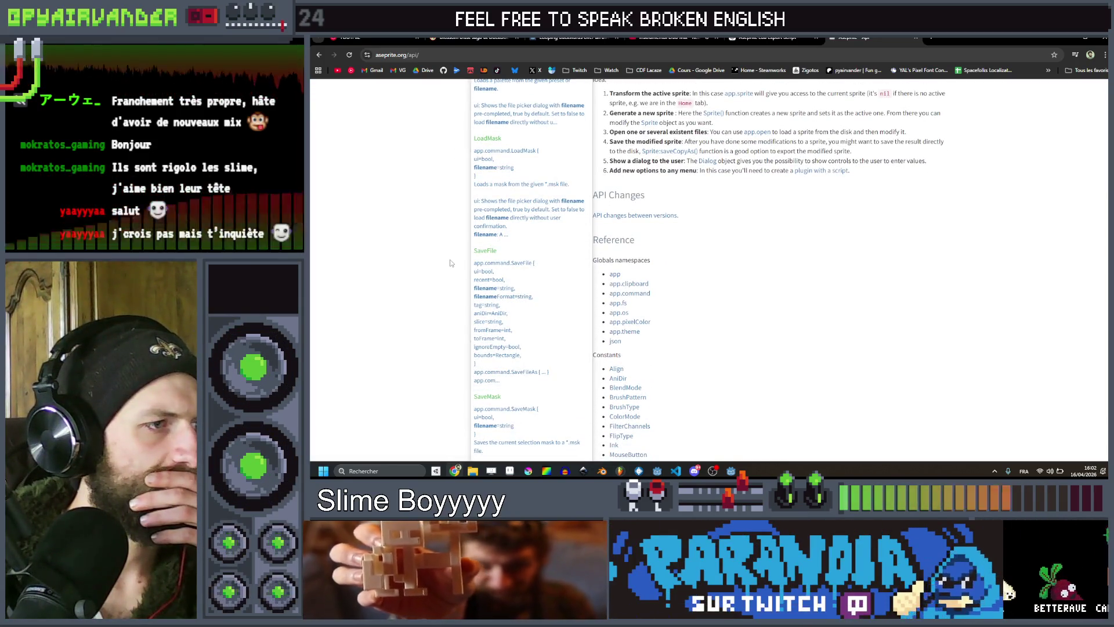
{"action": "scroll", "coordinate": [450, 263], "scroll_direction": "down", "scroll_amount": 1}
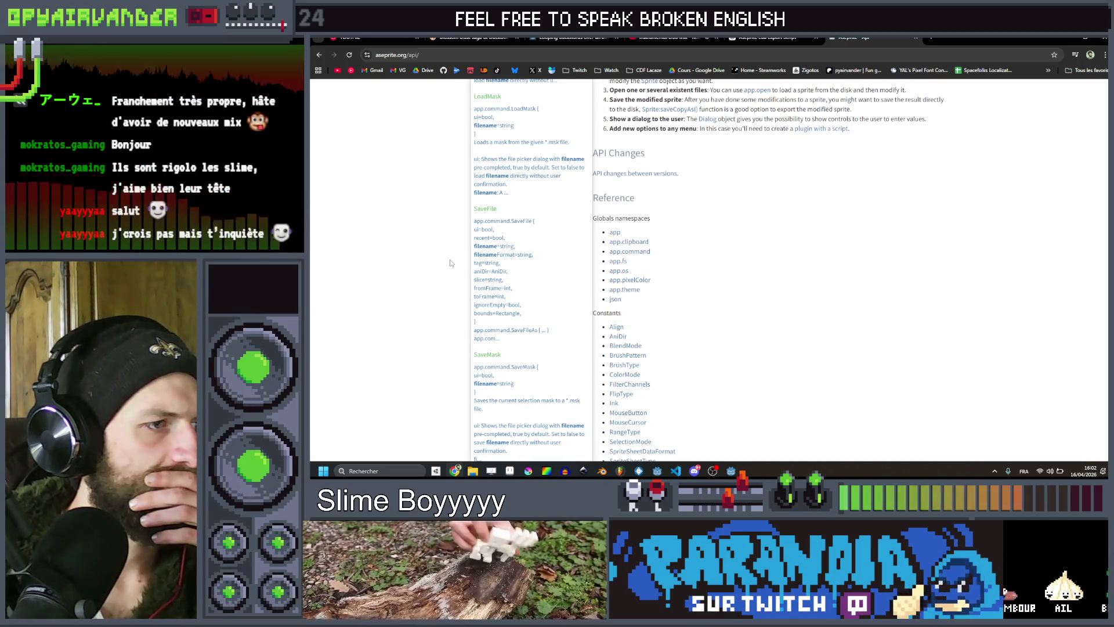
{"action": "left_click", "coordinate": [505, 322]}
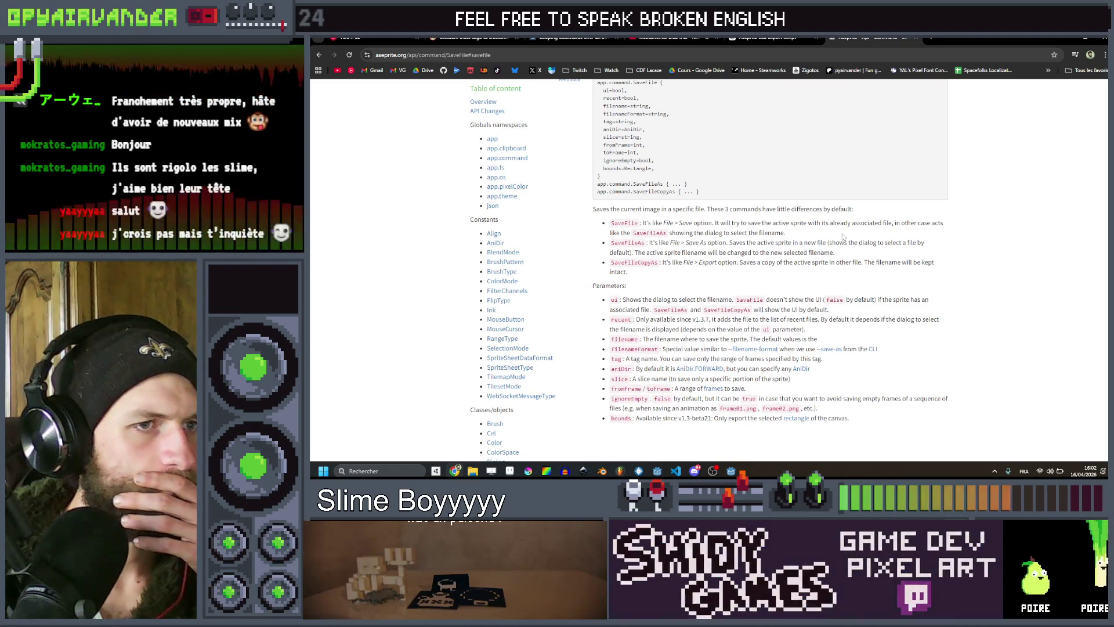
Read through the SaveFile and SaveFileAs filename parameters.
{"action": "scroll", "coordinate": [843, 236], "scroll_direction": "up", "scroll_amount": 1}
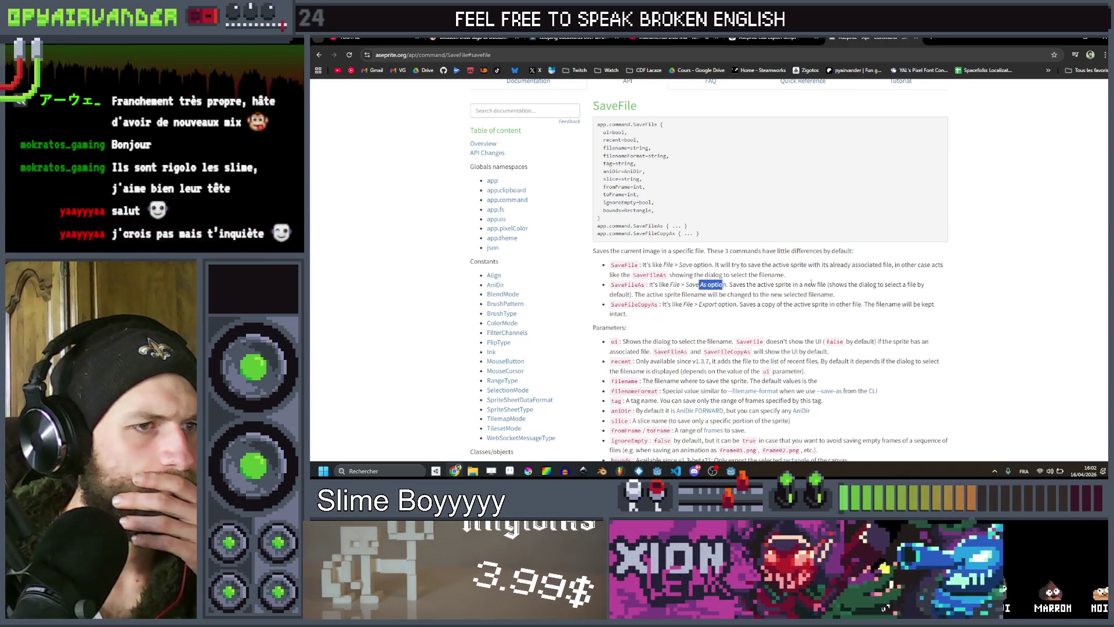
{"action": "left_click", "coordinate": [889, 299]}
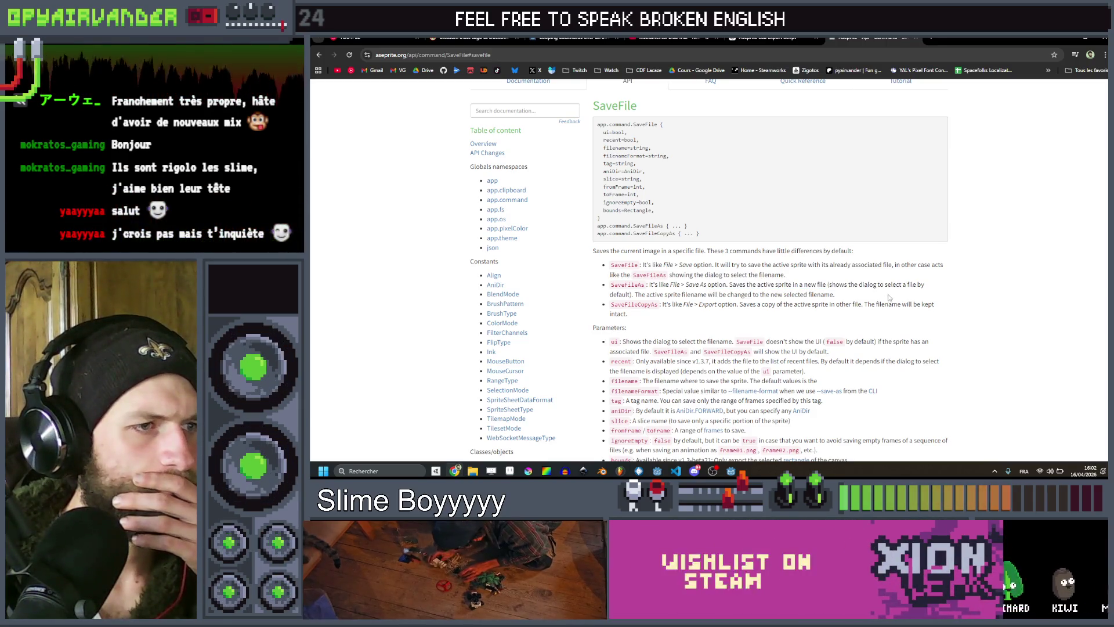
{"action": "left_click", "coordinate": [638, 284]}
{"action": "scroll", "coordinate": [625, 286], "scroll_direction": "down", "scroll_amount": 1}
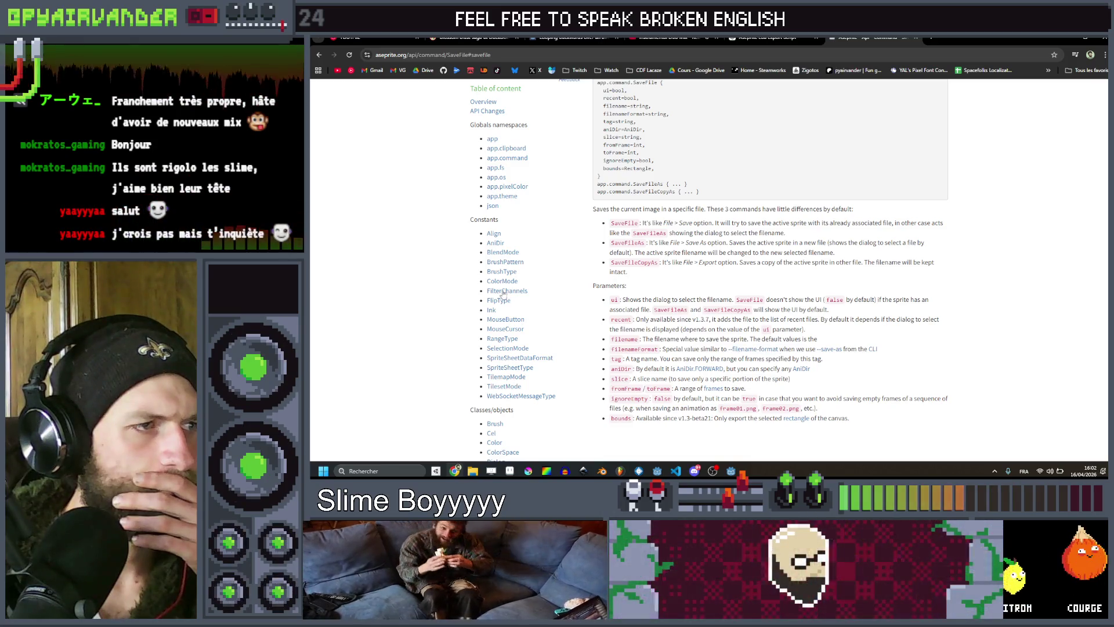
{"action": "scroll", "coordinate": [502, 294], "scroll_direction": "down", "scroll_amount": 10}
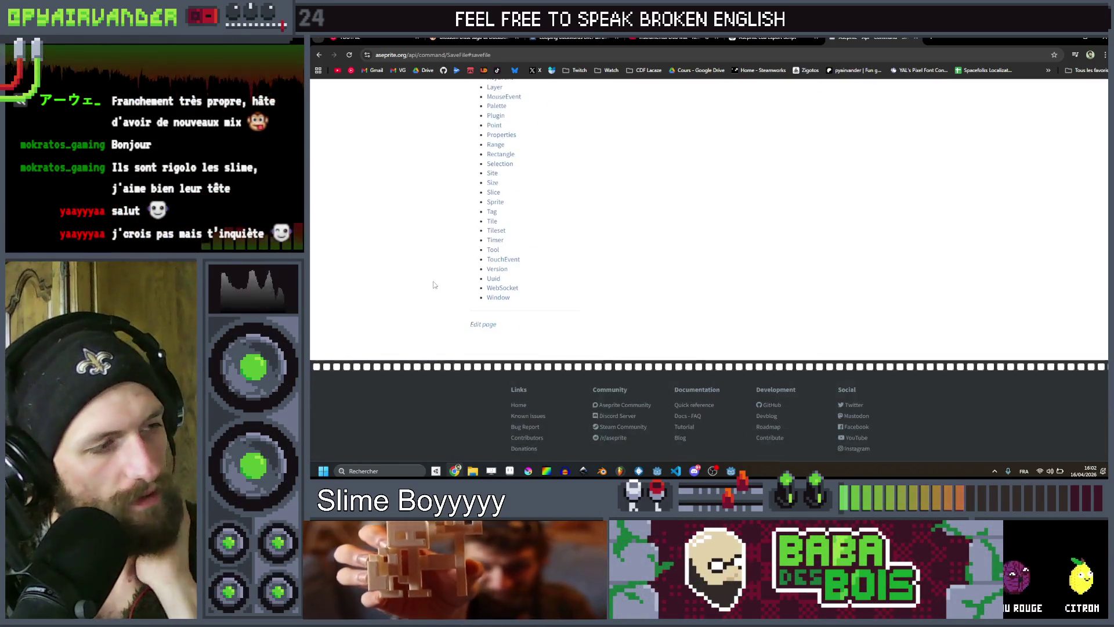
{"action": "scroll", "coordinate": [435, 285], "scroll_direction": "up", "scroll_amount": 4}
{"action": "scroll", "coordinate": [477, 269], "scroll_direction": "up", "scroll_amount": 6}
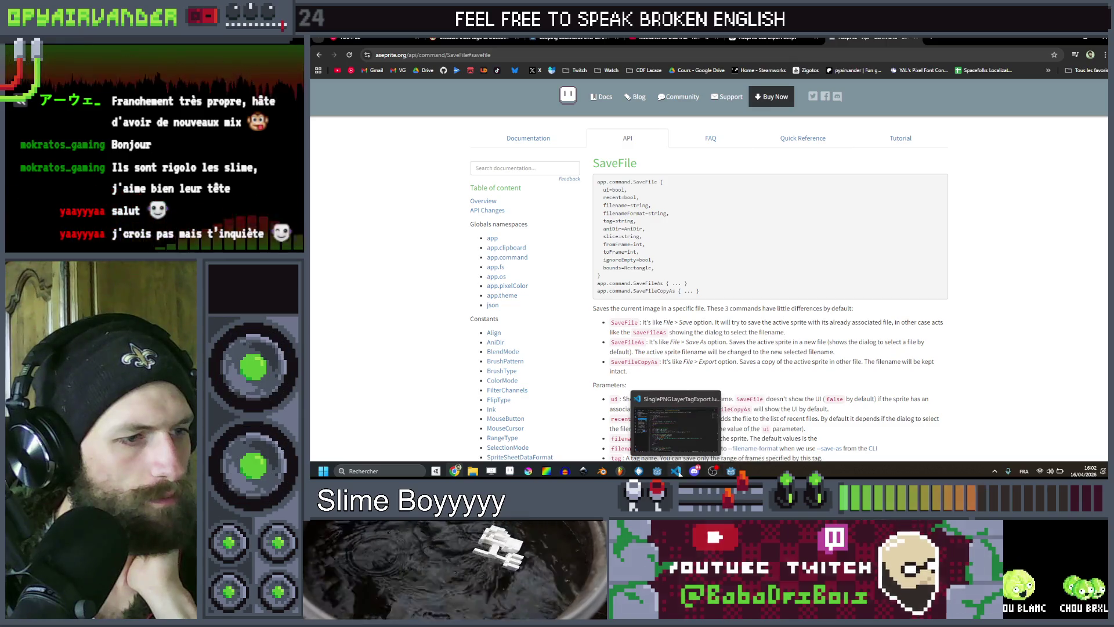
Glance at the export script, then open the Sprite class reference from the Classes list.
{"action": "mouse_move", "coordinate": [676, 471]}
{"action": "left_click", "coordinate": [684, 441]}
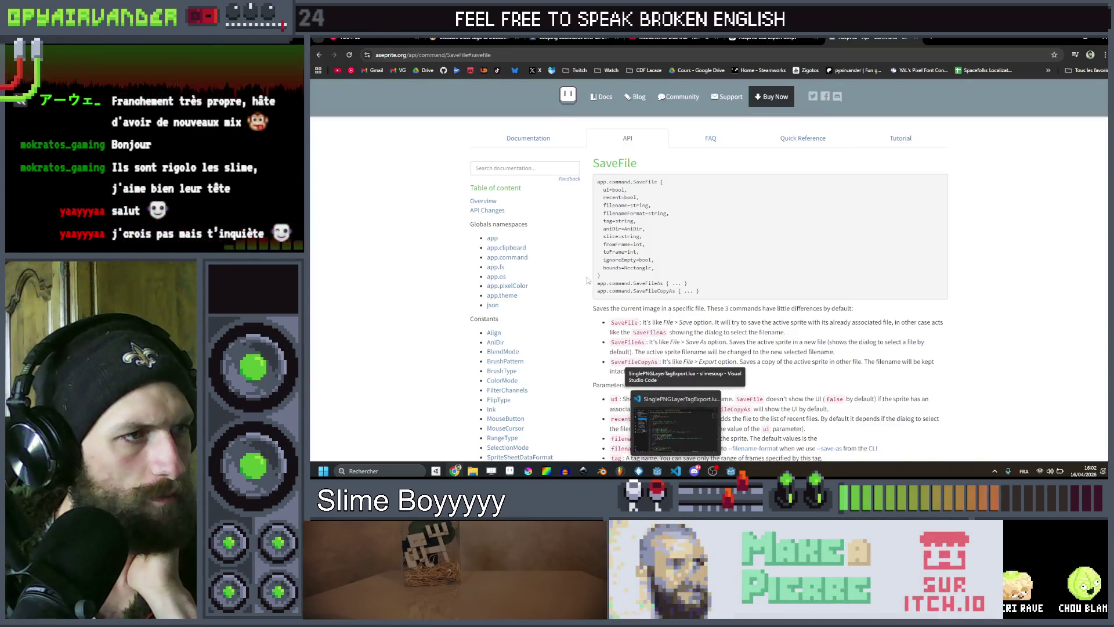
{"action": "scroll", "coordinate": [527, 337], "scroll_direction": "down", "scroll_amount": 1}
{"action": "scroll", "coordinate": [527, 337], "scroll_direction": "down", "scroll_amount": 6}
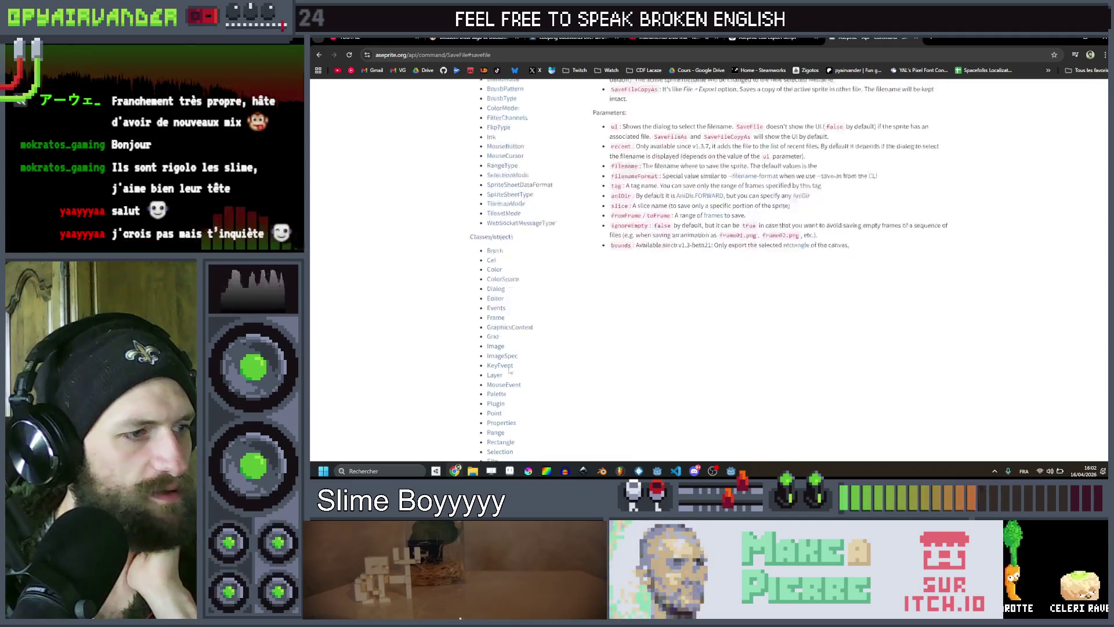
{"action": "scroll", "coordinate": [512, 332], "scroll_direction": "down", "scroll_amount": 1}
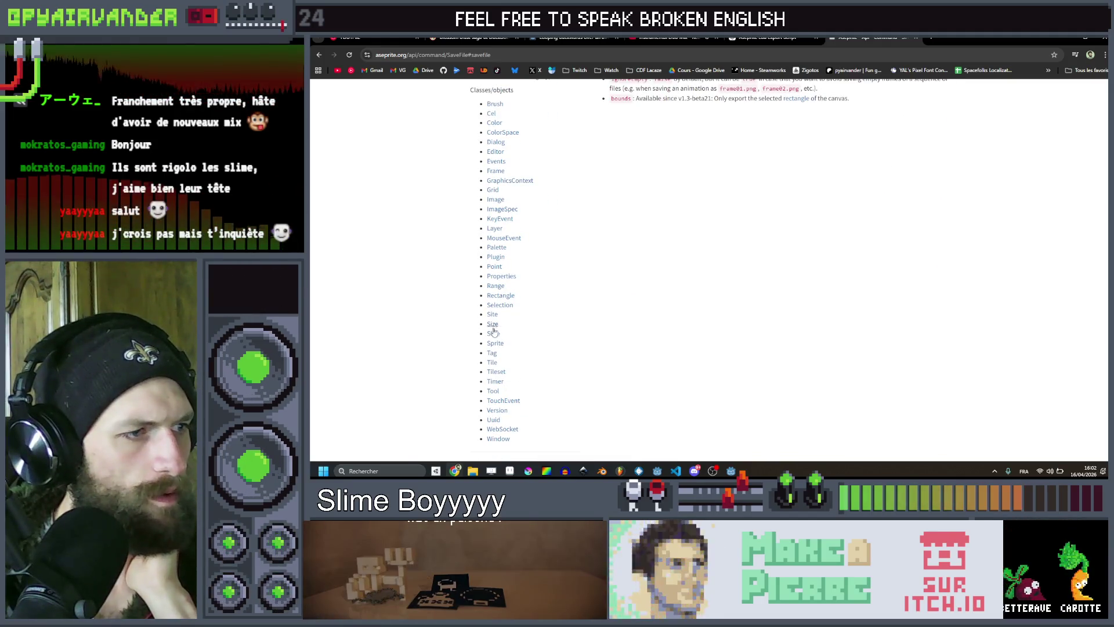
{"action": "left_click", "coordinate": [495, 343]}
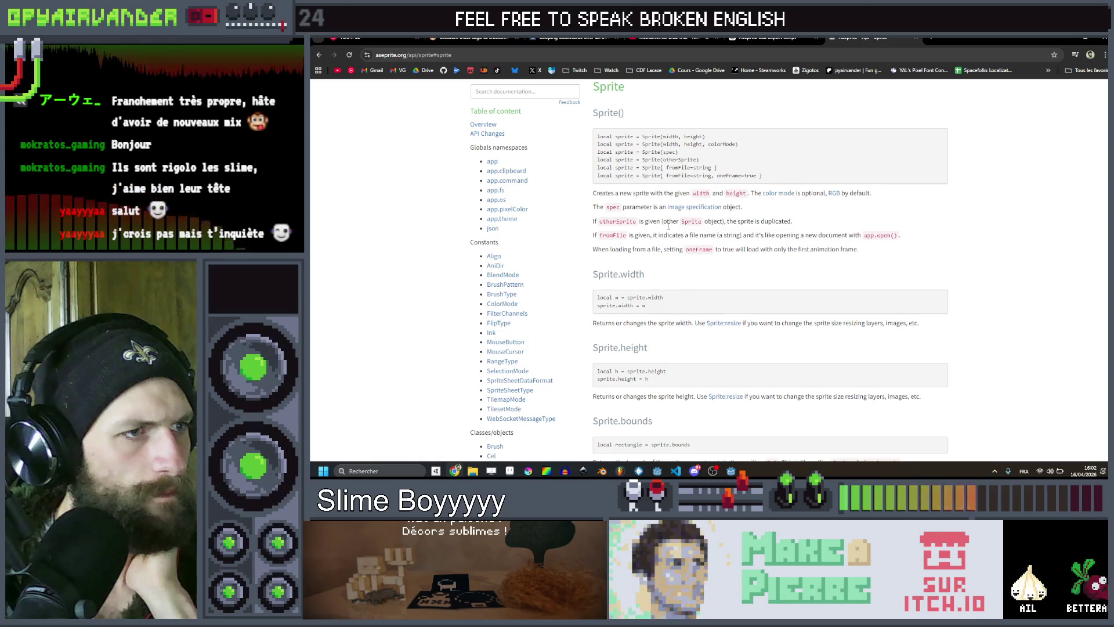
Highlight the Sprite.filename description and scroll through the remaining Sprite properties.
{"action": "scroll", "coordinate": [694, 200], "scroll_direction": "down", "scroll_amount": 8}
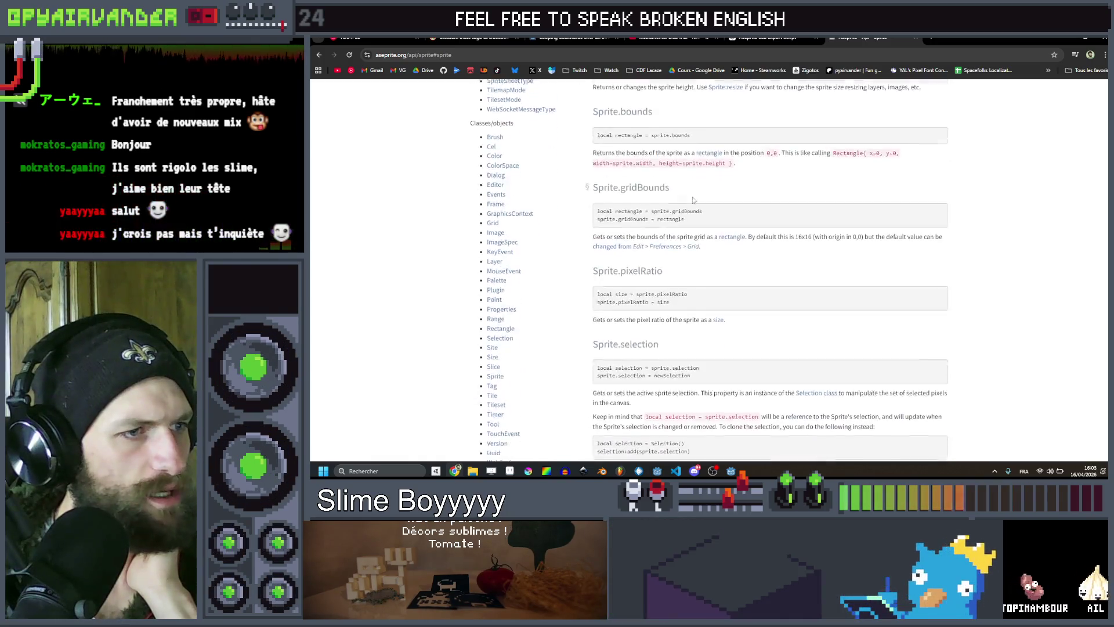
{"action": "scroll", "coordinate": [694, 200], "scroll_direction": "down", "scroll_amount": 1}
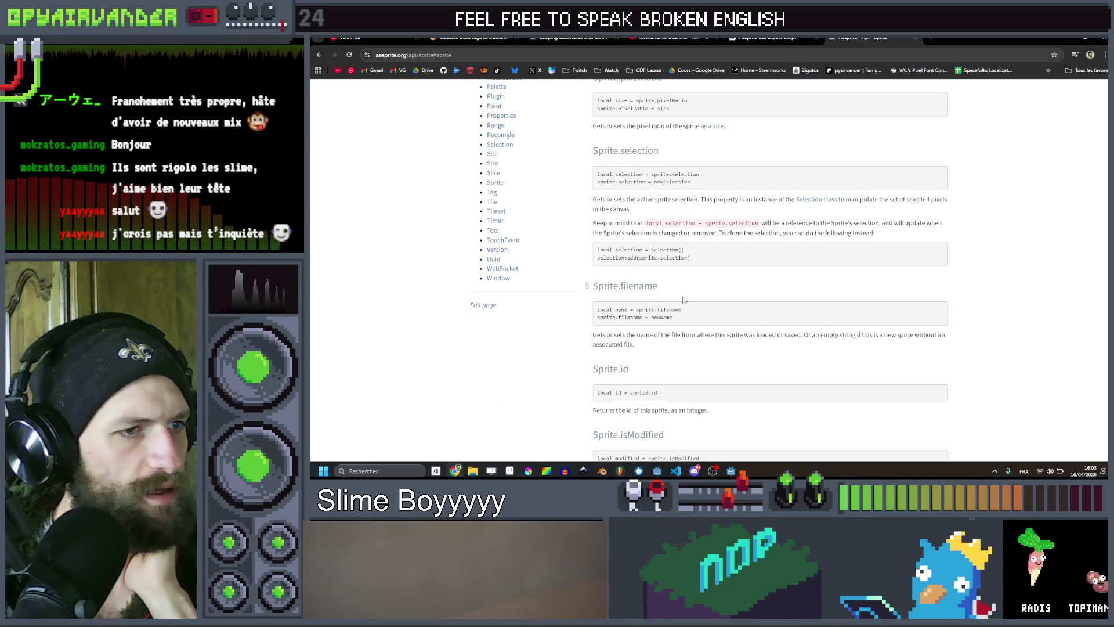
{"action": "mouse_move", "coordinate": [625, 336]}
{"action": "left_mouse_down"}
{"action": "mouse_move", "coordinate": [898, 337]}
{"action": "mouse_move", "coordinate": [628, 344]}
{"action": "mouse_move", "coordinate": [799, 336]}
{"action": "left_mouse_up"}
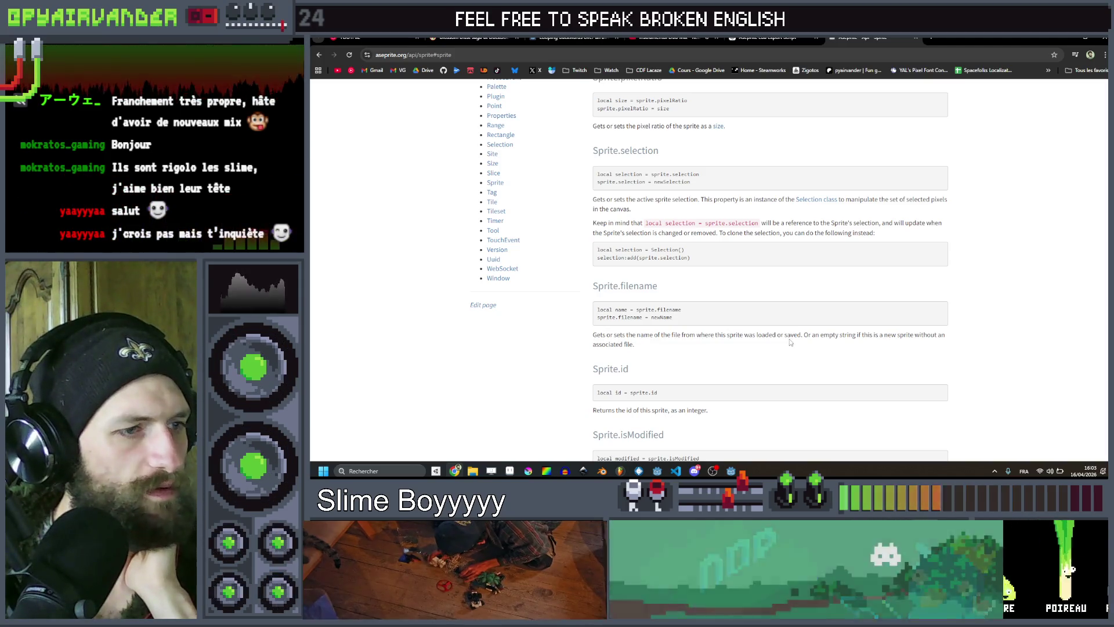
{"action": "scroll", "coordinate": [792, 342], "scroll_direction": "down", "scroll_amount": 6}
{"action": "scroll", "coordinate": [789, 342], "scroll_direction": "down", "scroll_amount": 8}
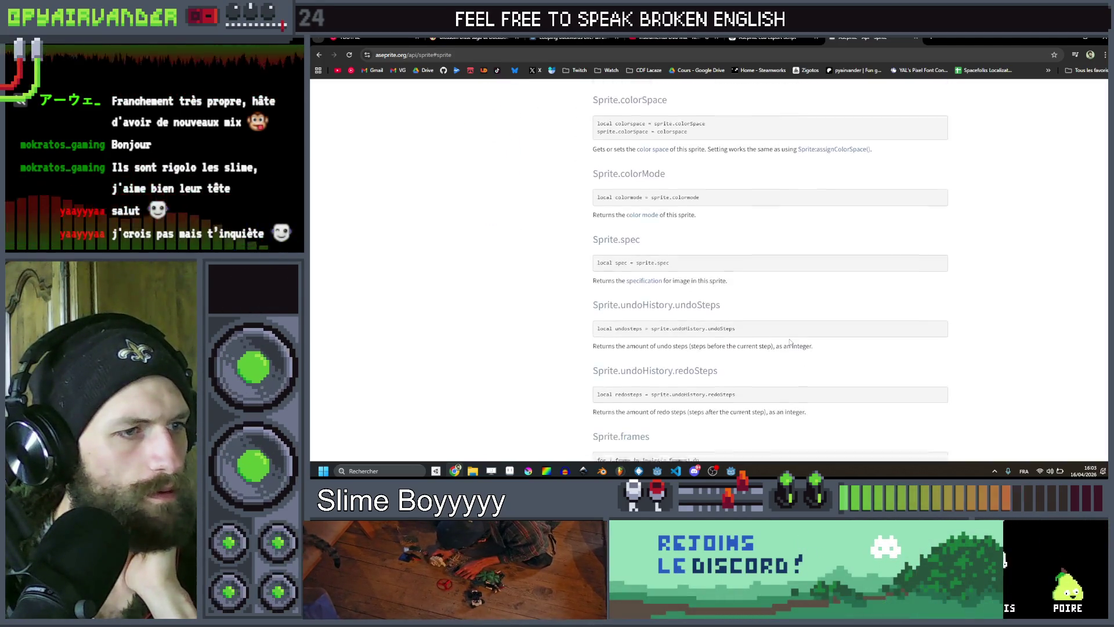
{"action": "scroll", "coordinate": [789, 342], "scroll_direction": "down", "scroll_amount": 10}
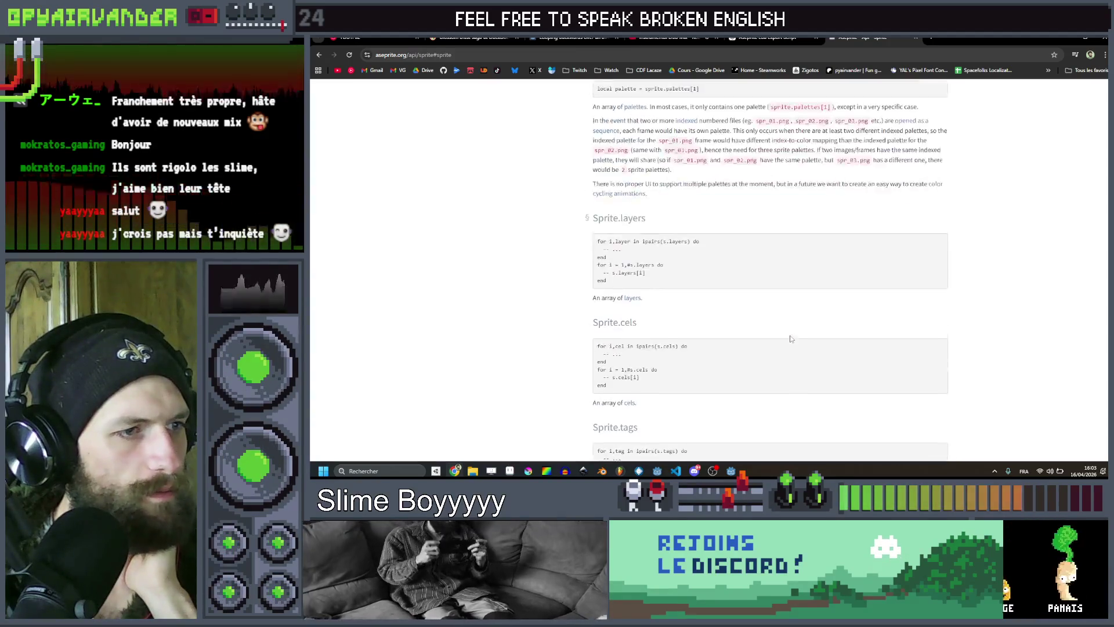
{"action": "scroll", "coordinate": [790, 338], "scroll_direction": "down", "scroll_amount": 7}
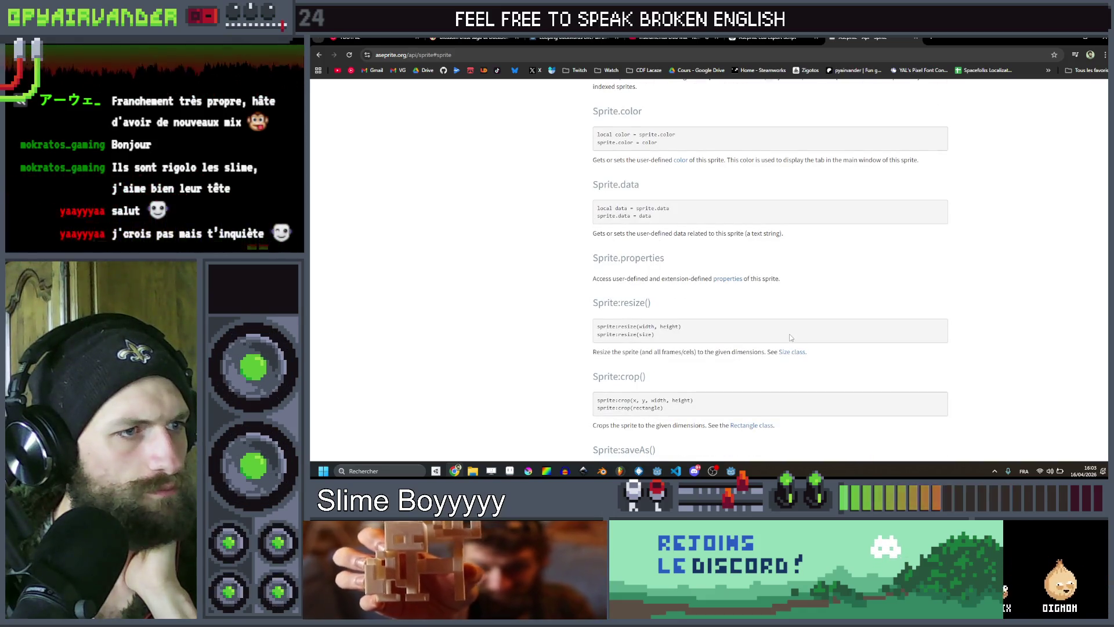
{"action": "scroll", "coordinate": [790, 336], "scroll_direction": "down", "scroll_amount": 3}
{"action": "scroll", "coordinate": [771, 340], "scroll_direction": "up", "scroll_amount": 5}
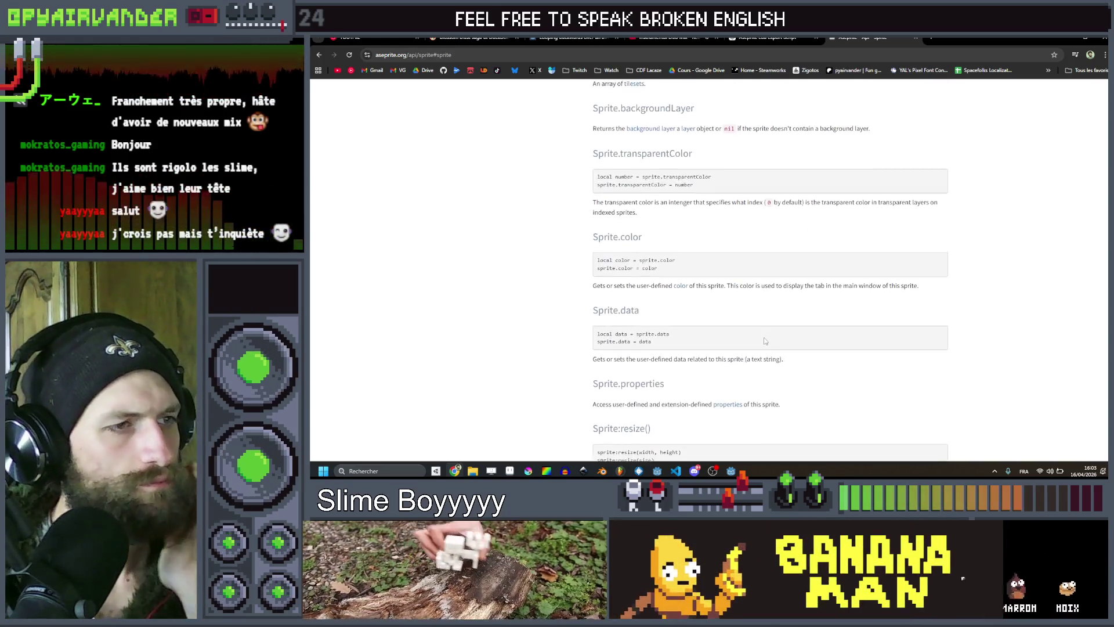
{"action": "scroll", "coordinate": [764, 341], "scroll_direction": "down", "scroll_amount": 6}
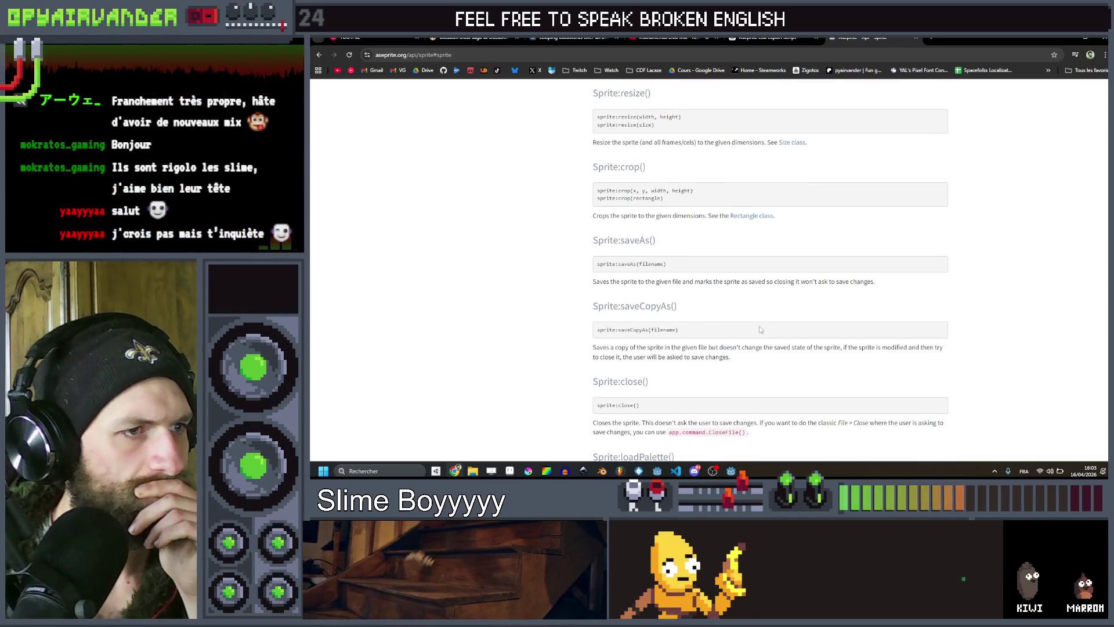
Scroll back to re-mark the Sprite.filename explanation, then switch to the Godot editor.
{"action": "scroll", "coordinate": [754, 320], "scroll_direction": "up", "scroll_amount": 10}
{"action": "scroll", "coordinate": [746, 320], "scroll_direction": "up", "scroll_amount": 10}
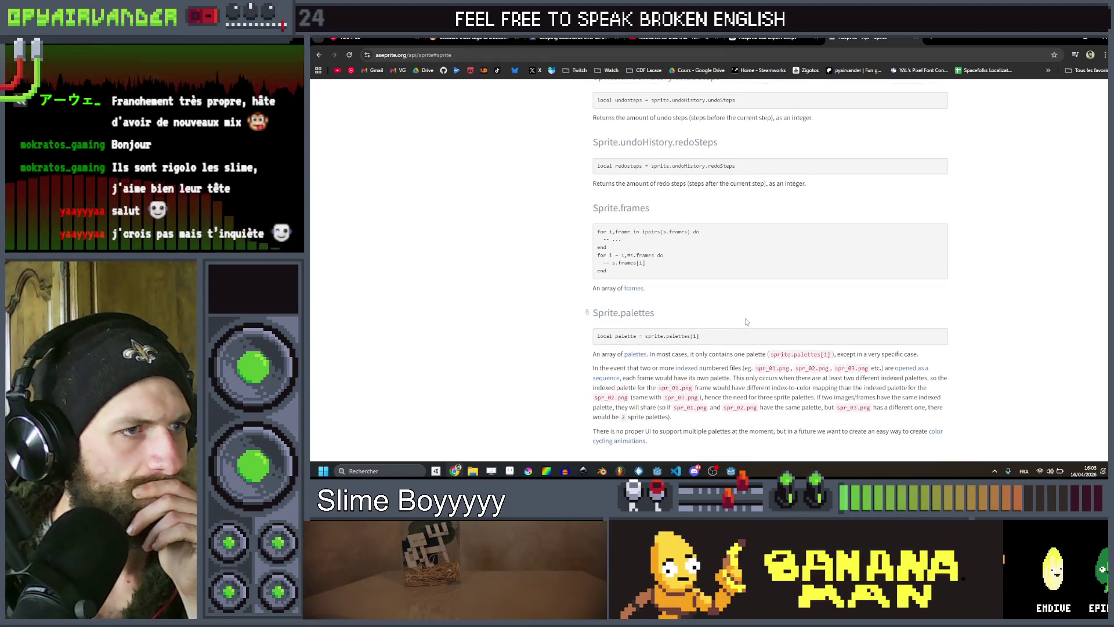
{"action": "scroll", "coordinate": [745, 322], "scroll_direction": "up", "scroll_amount": 5}
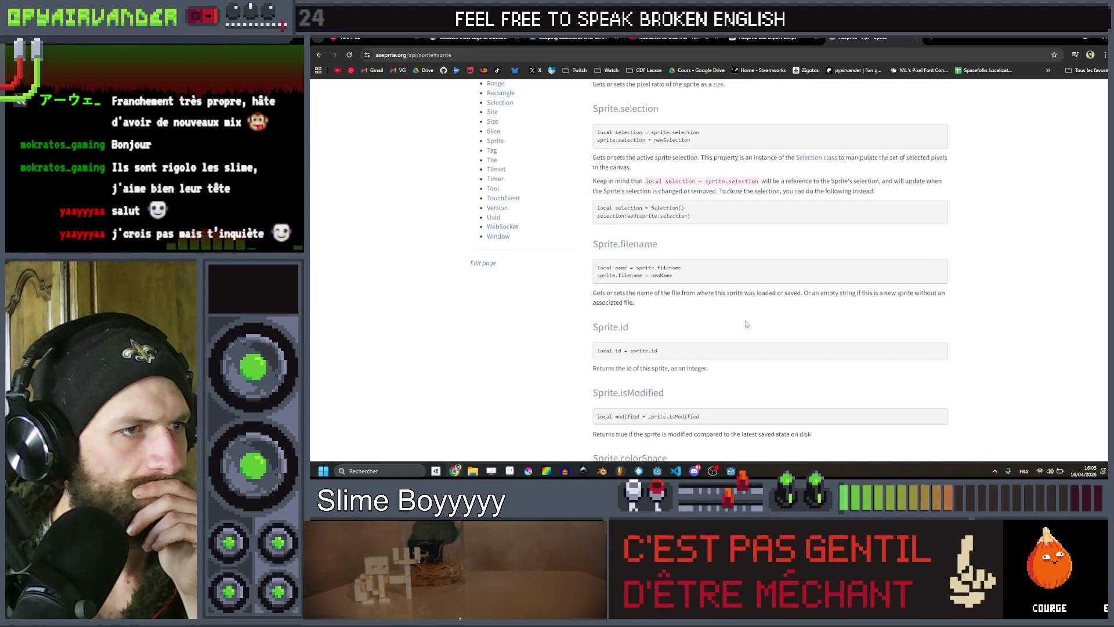
{"action": "scroll", "coordinate": [665, 323], "scroll_direction": "up", "scroll_amount": 10}
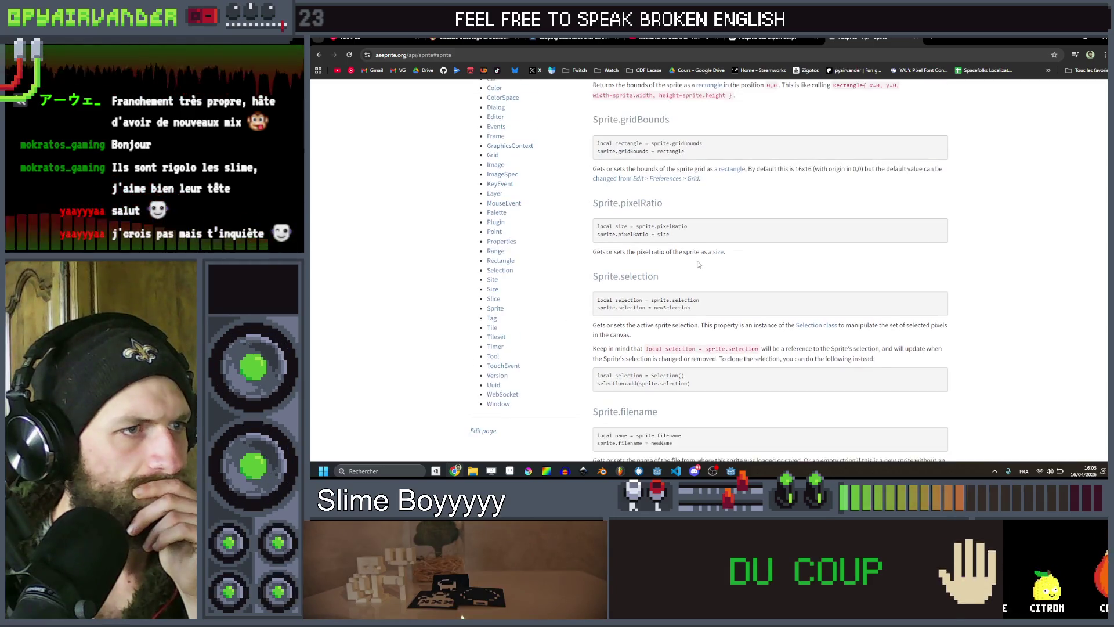
{"action": "scroll", "coordinate": [698, 264], "scroll_direction": "up", "scroll_amount": 4}
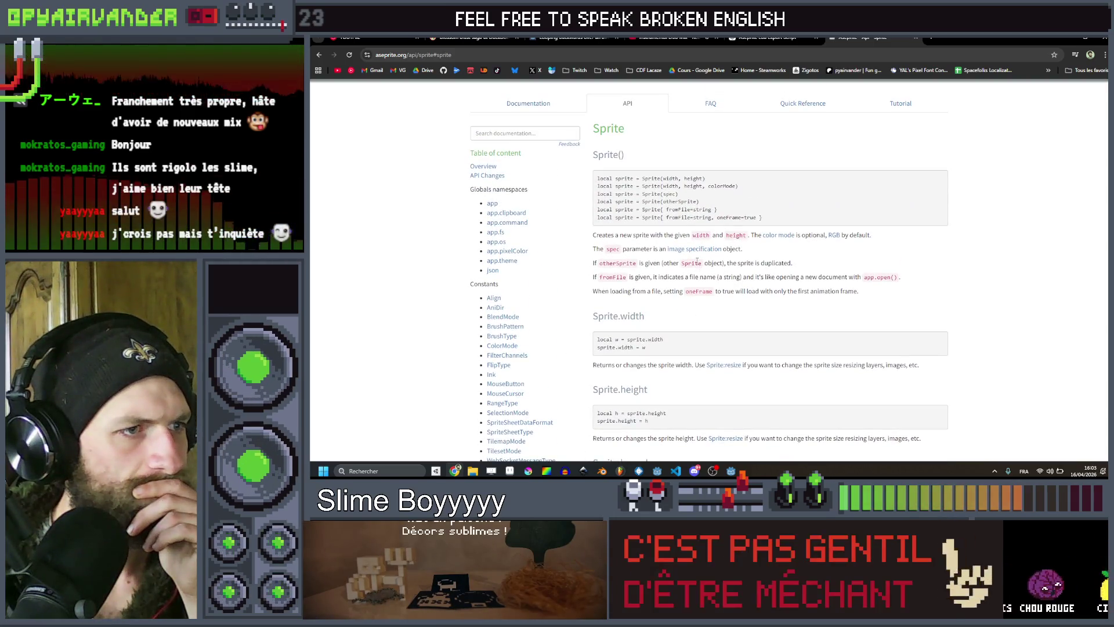
{"action": "scroll", "coordinate": [691, 326], "scroll_direction": "down", "scroll_amount": 12}
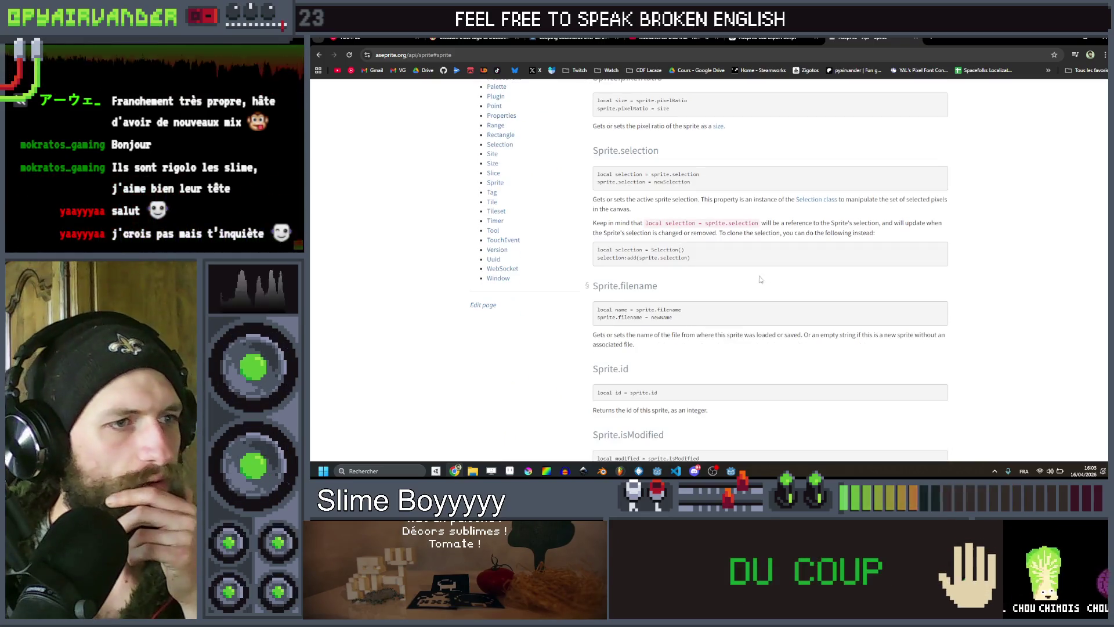
{"action": "scroll", "coordinate": [706, 279], "scroll_direction": "down", "scroll_amount": 2}
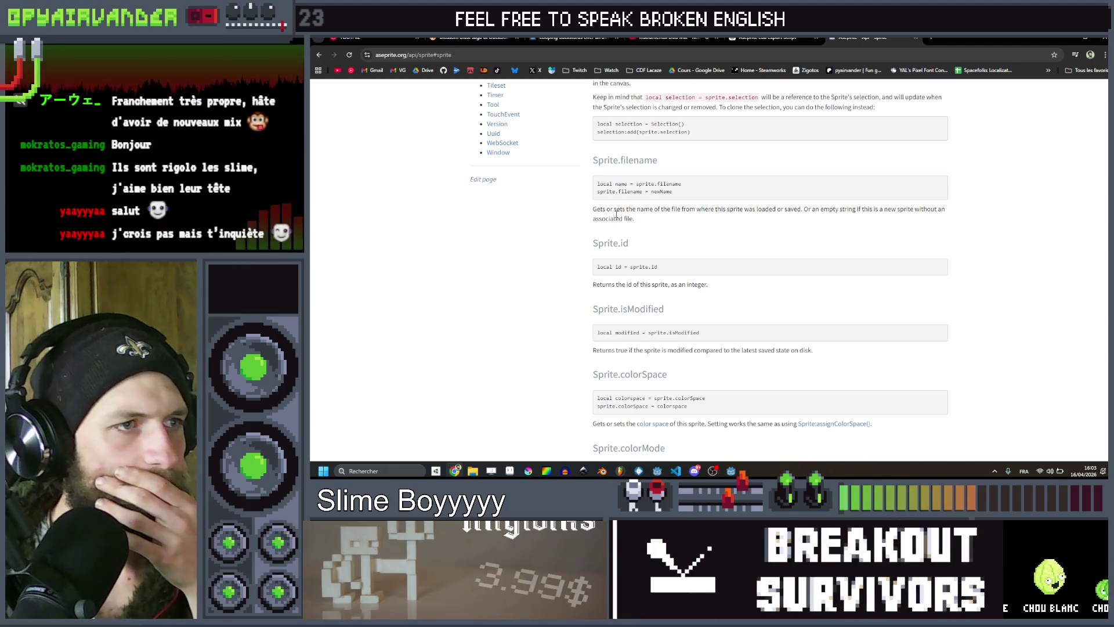
{"action": "left_click_drag", "start_coordinate": [773, 213], "coordinate": [861, 212]}
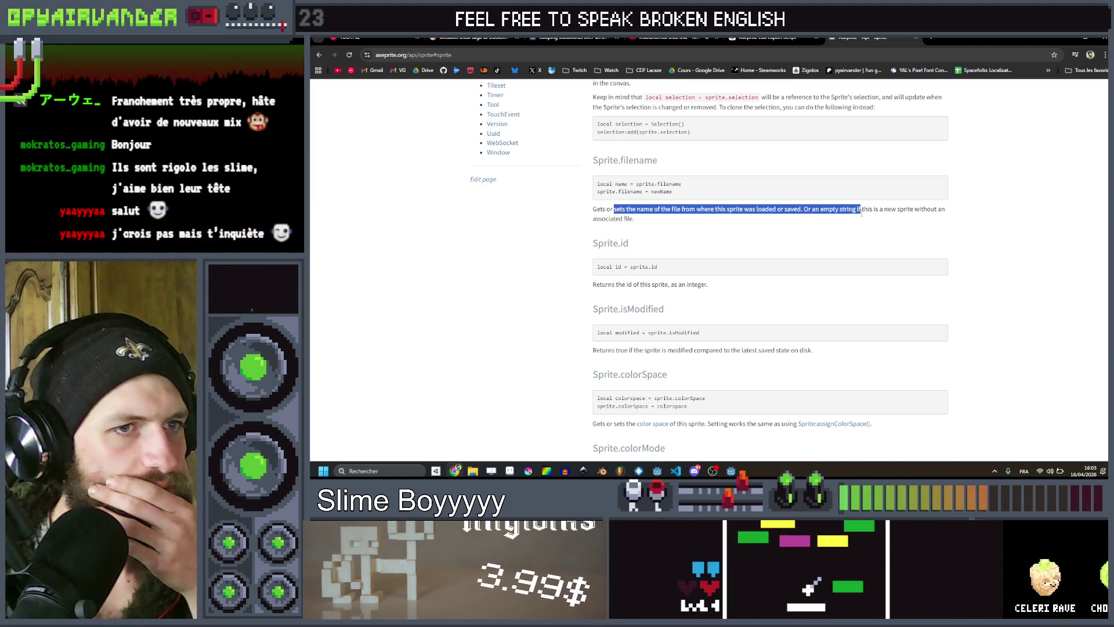
{"action": "scroll", "coordinate": [771, 257], "scroll_direction": "up", "scroll_amount": 1}
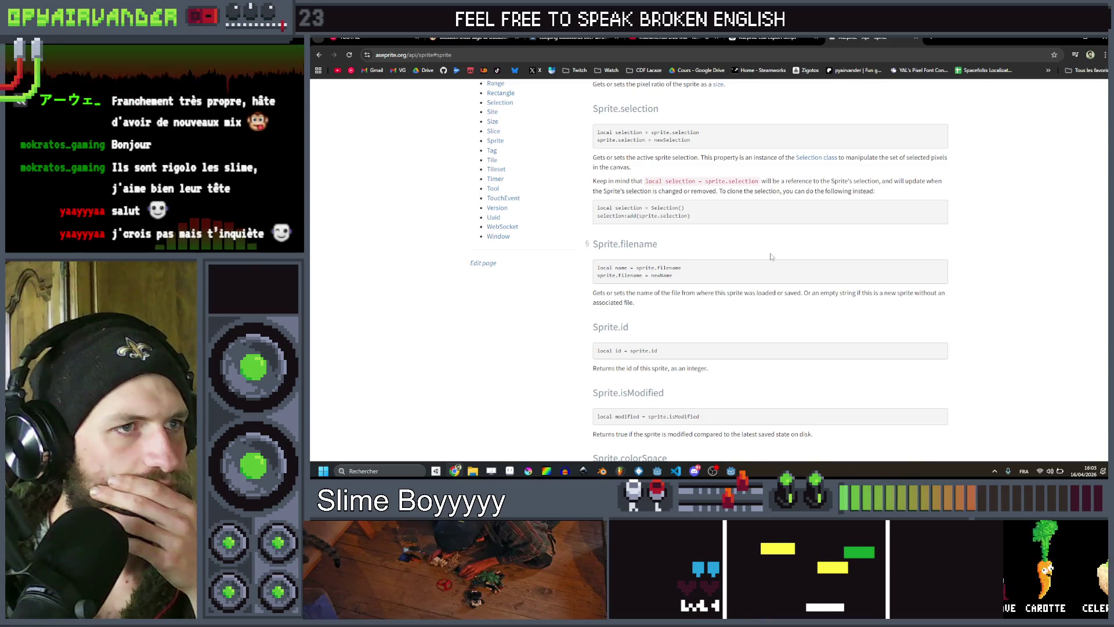
{"action": "scroll", "coordinate": [771, 256], "scroll_direction": "up", "scroll_amount": 4}
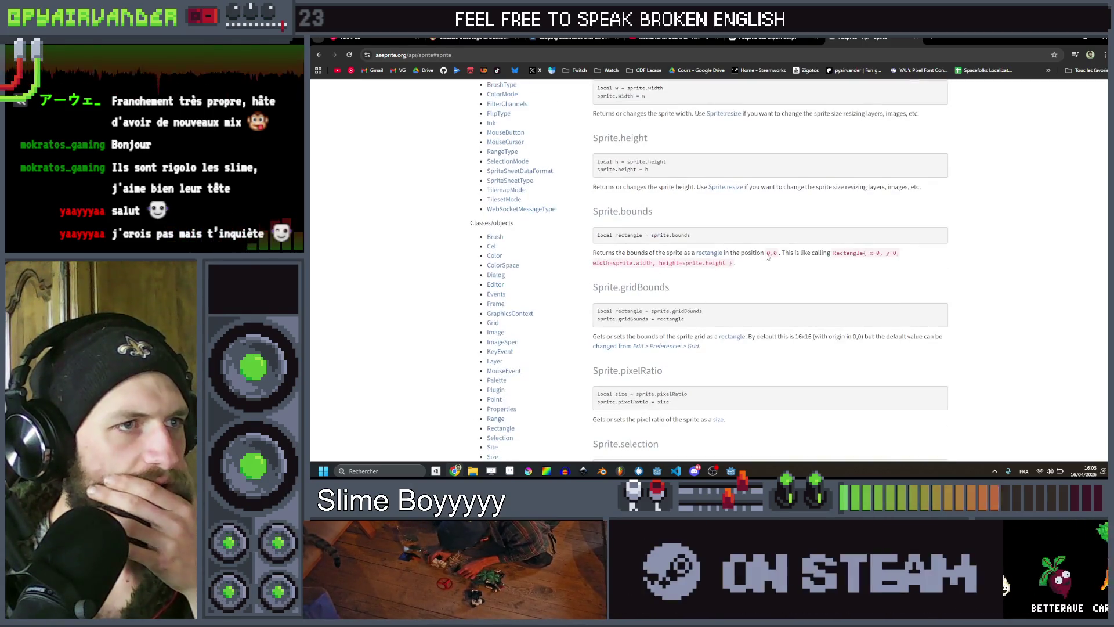
{"action": "scroll", "coordinate": [766, 253], "scroll_direction": "up", "scroll_amount": 4}
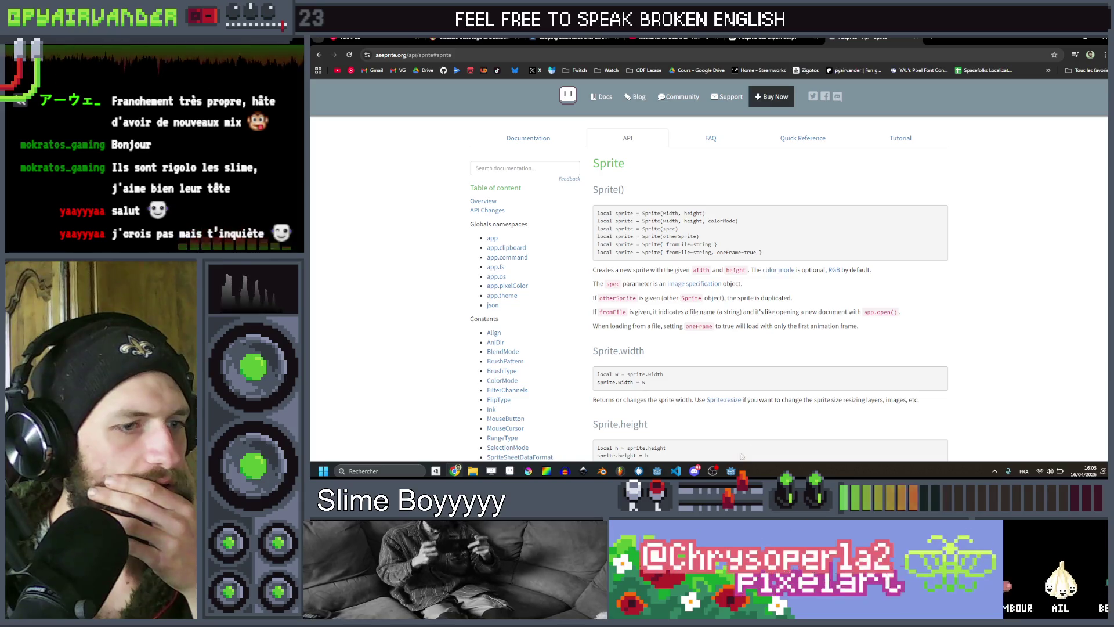
{"action": "left_click", "coordinate": [731, 470]}
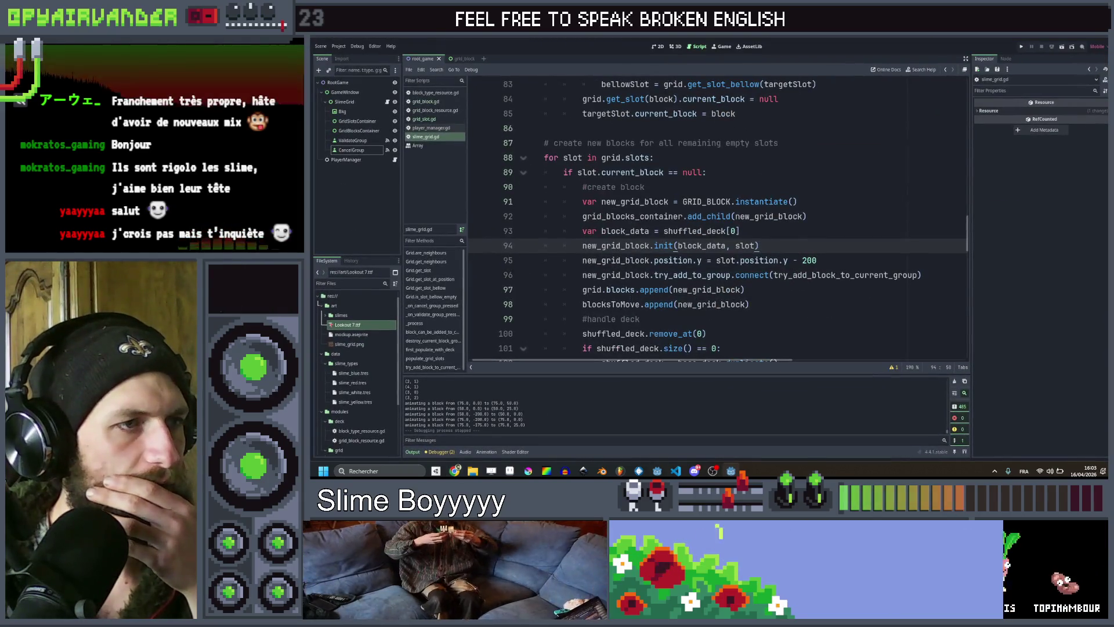
Inspect the line-59 saveAs(outputPath) call and every outputPath use, then return to the Sprite docs.
{"action": "key", "text": "alt+Tab"}
{"action": "key", "text": "alt+Tab"}
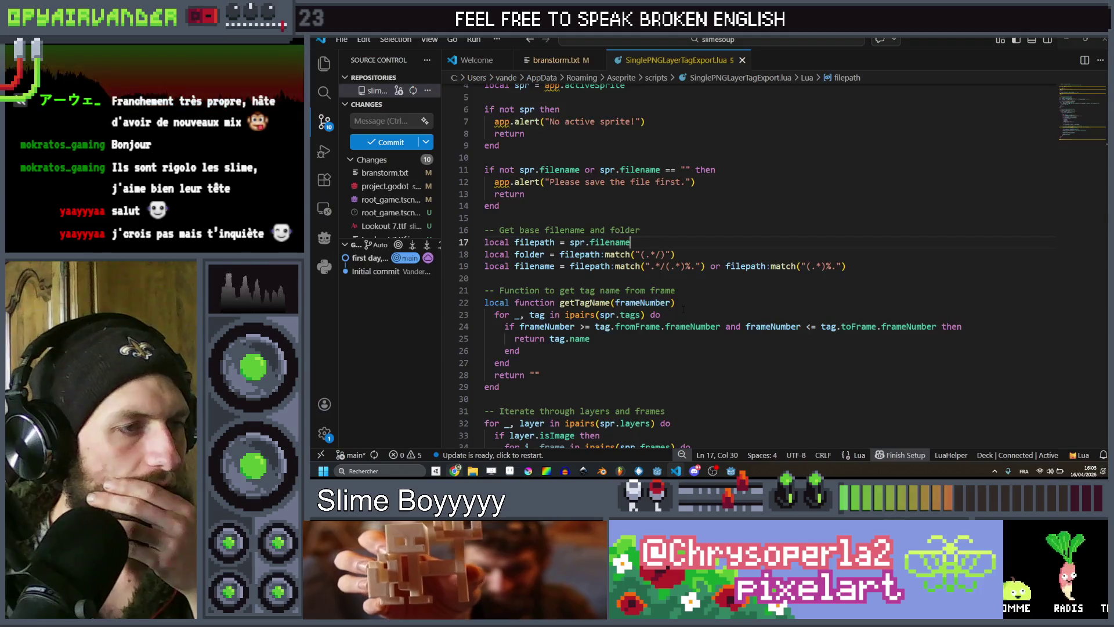
{"action": "scroll", "coordinate": [680, 310], "scroll_direction": "down", "scroll_amount": 7}
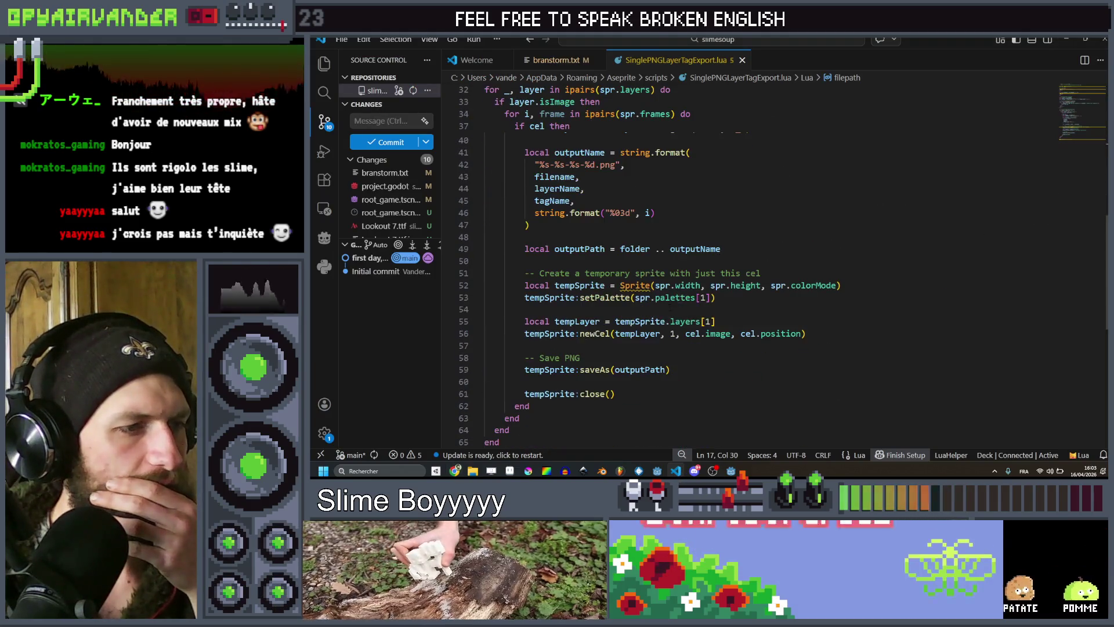
{"action": "double_click", "coordinate": [595, 370]}
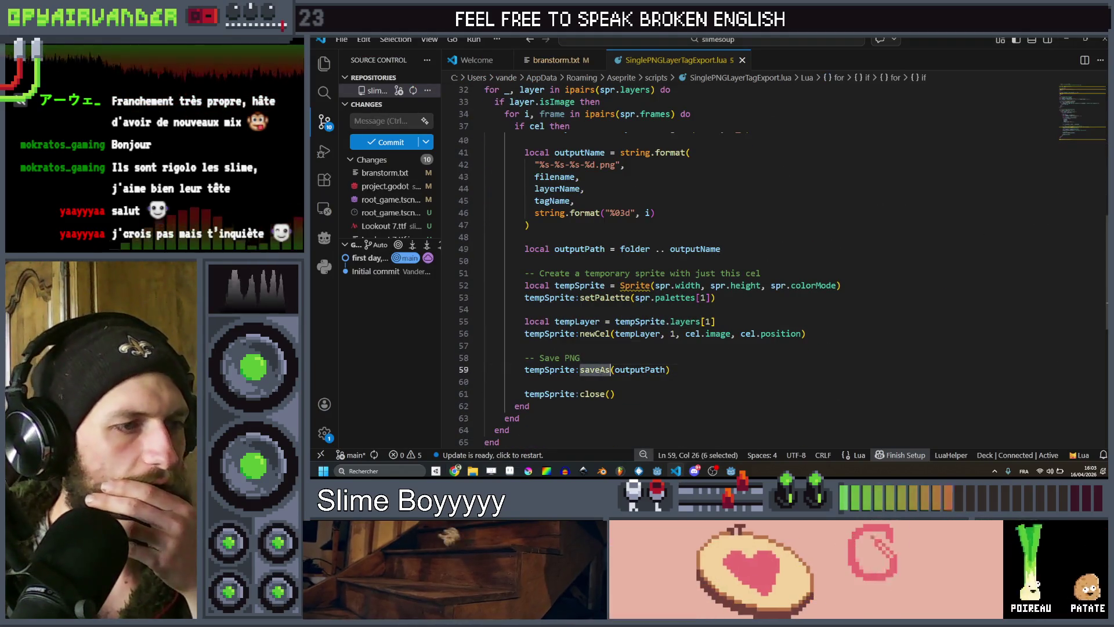
{"action": "left_click_drag", "start_coordinate": [725, 381], "coordinate": [520, 370]}
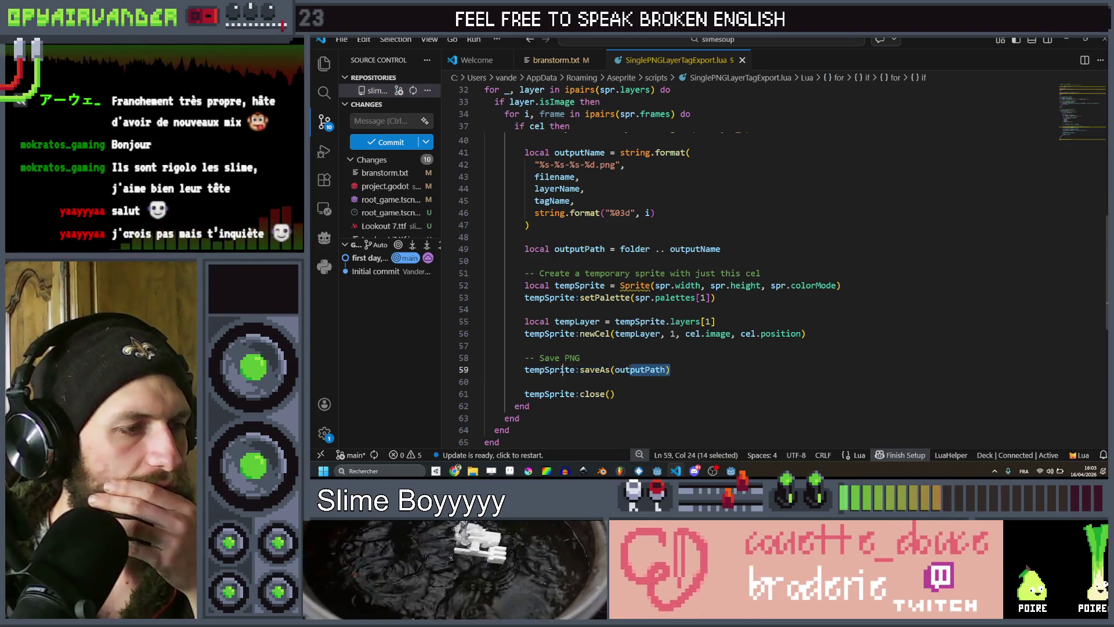
{"action": "left_click", "coordinate": [719, 374]}
{"action": "left_click", "coordinate": [640, 370]}
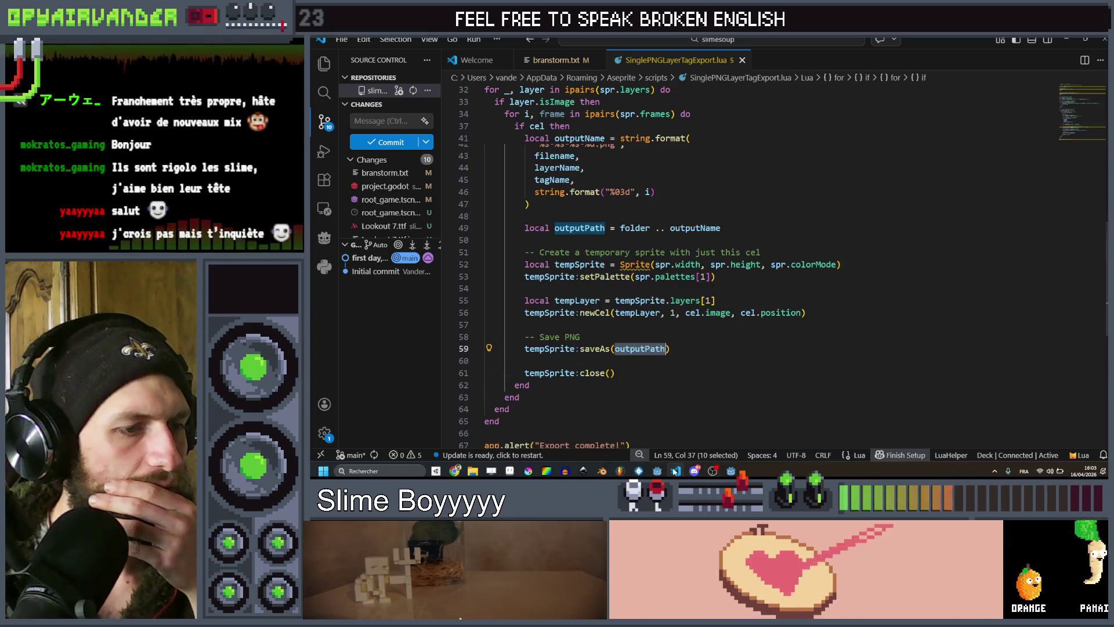
{"action": "key", "text": "alt+Tab"}
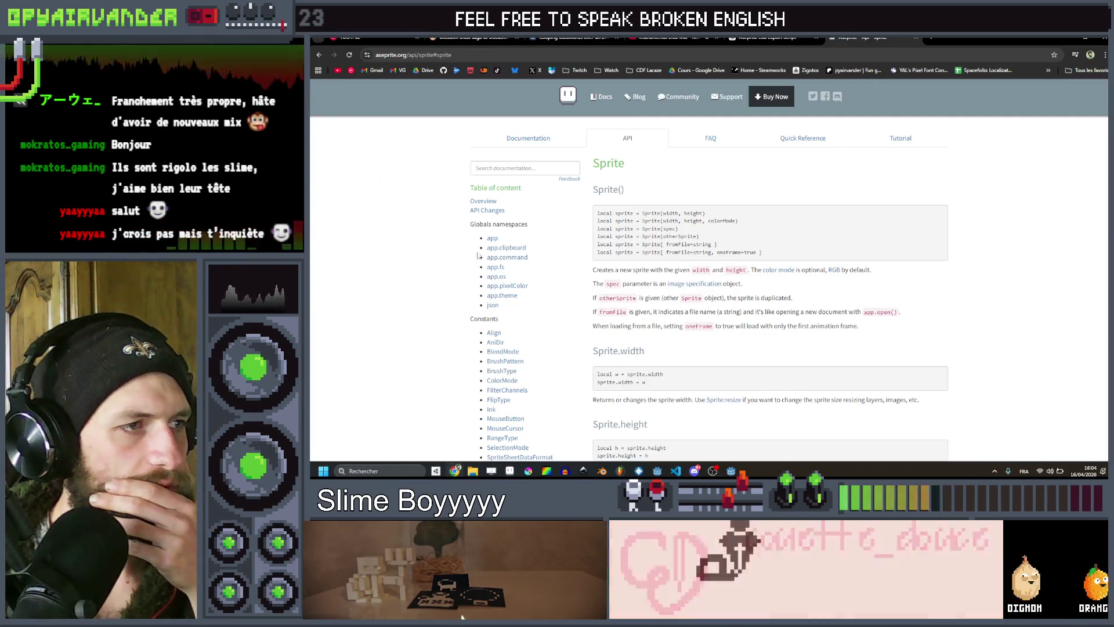
Highlight the Sprite:saveAs() description, then minimize Chrome to reveal slime.aseprite.
{"action": "scroll", "coordinate": [690, 329], "scroll_direction": "down", "scroll_amount": 5}
{"action": "scroll", "coordinate": [690, 329], "scroll_direction": "down", "scroll_amount": 10}
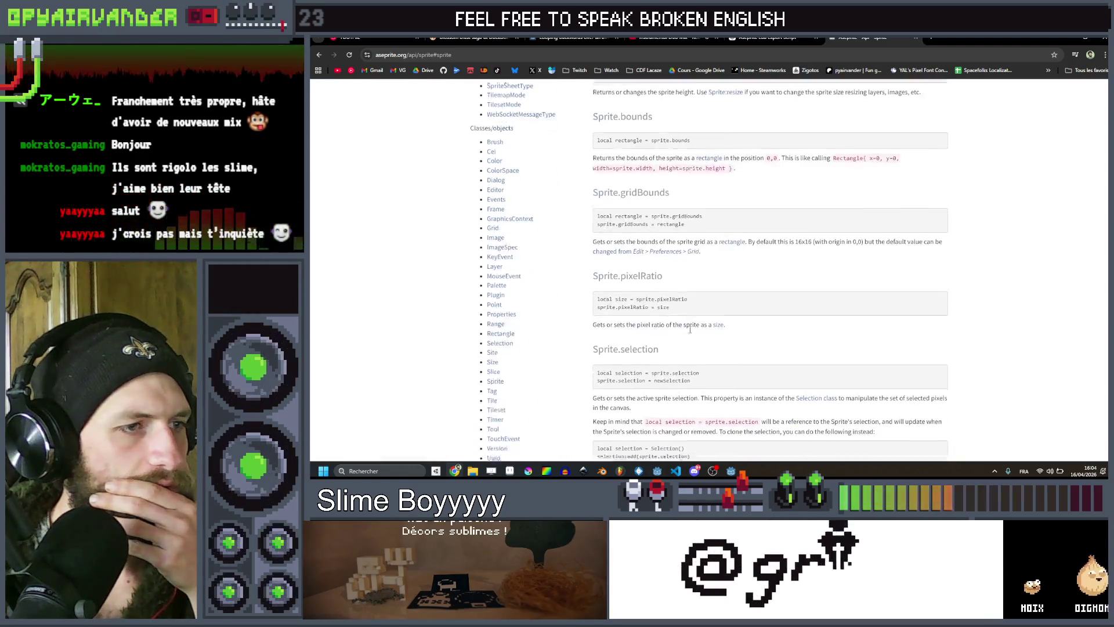
{"action": "scroll", "coordinate": [685, 332], "scroll_direction": "down", "scroll_amount": 10}
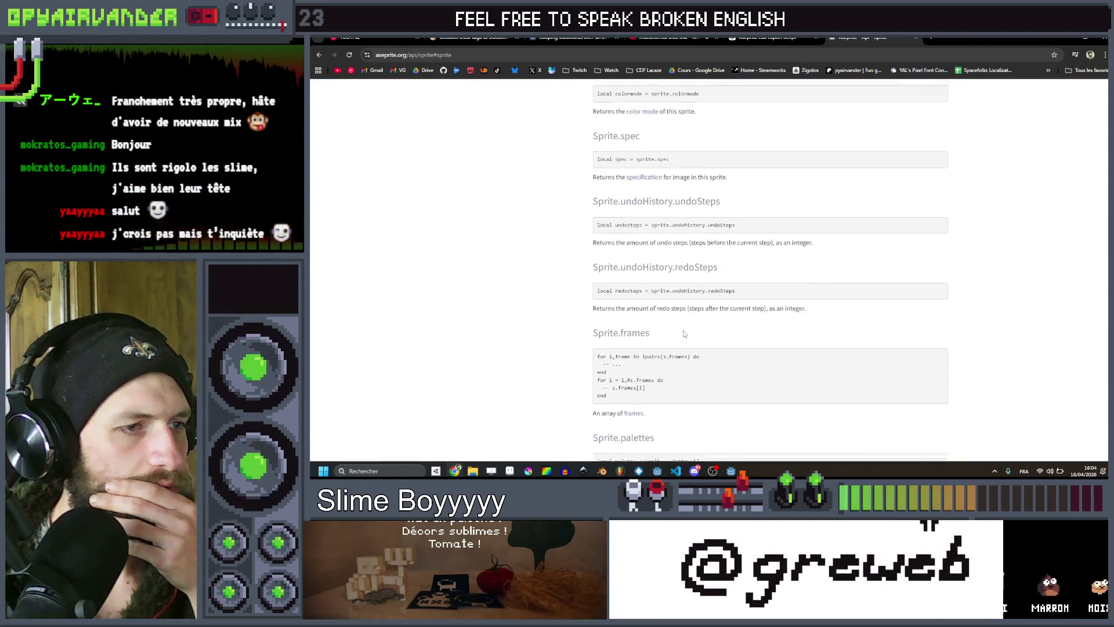
{"action": "scroll", "coordinate": [679, 332], "scroll_direction": "down", "scroll_amount": 10}
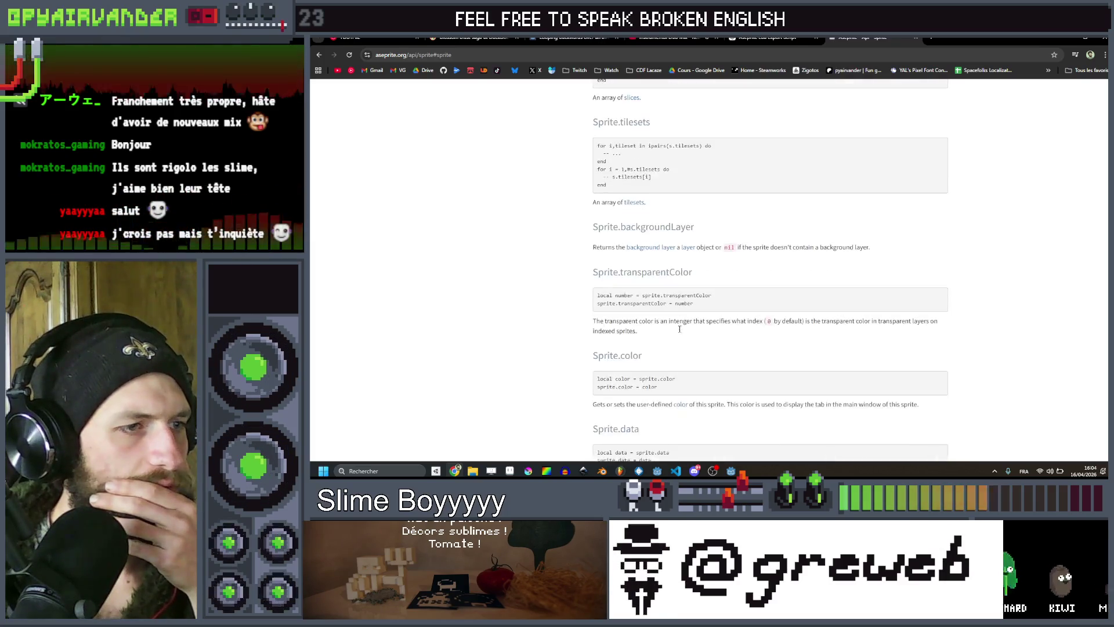
{"action": "scroll", "coordinate": [677, 329], "scroll_direction": "down", "scroll_amount": 1}
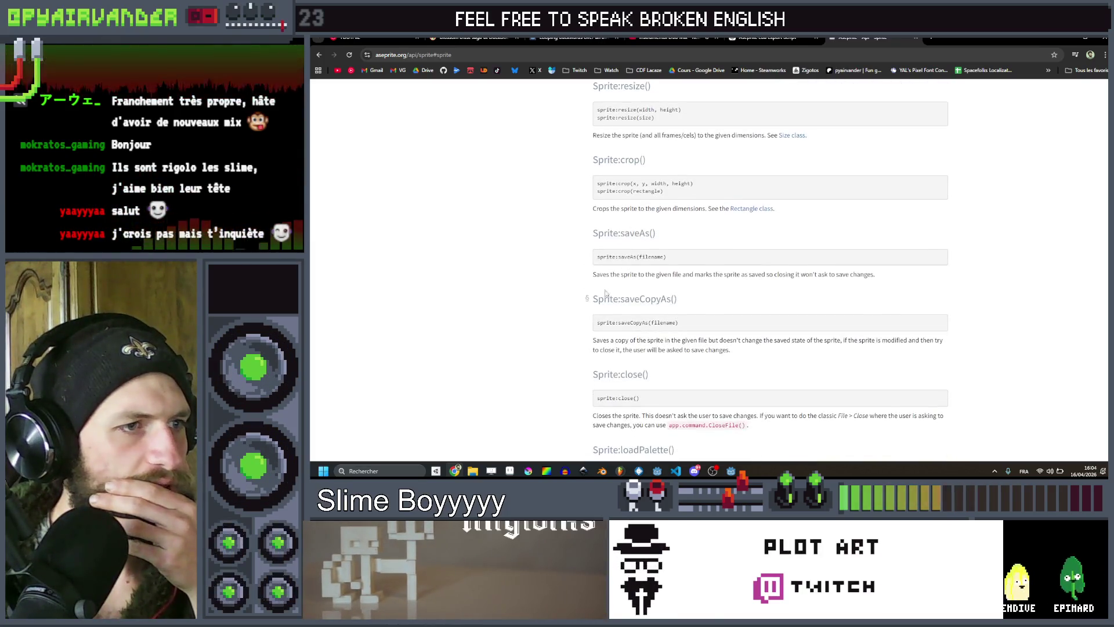
{"action": "left_click_drag", "start_coordinate": [671, 274], "coordinate": [869, 276]}
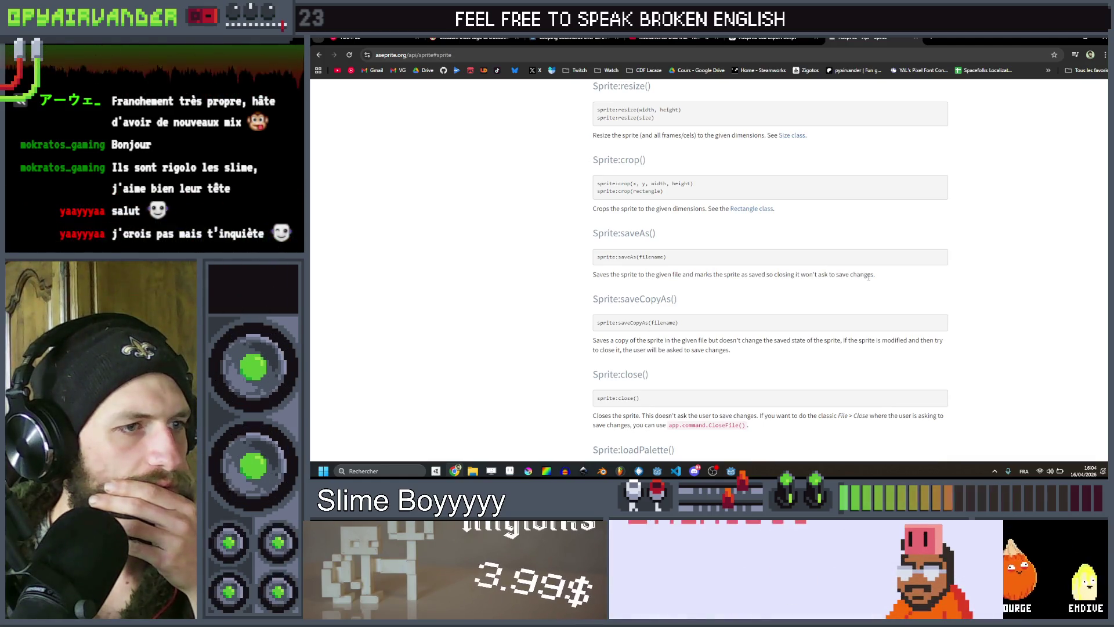
{"action": "scroll", "coordinate": [869, 276], "scroll_direction": "down", "scroll_amount": 7}
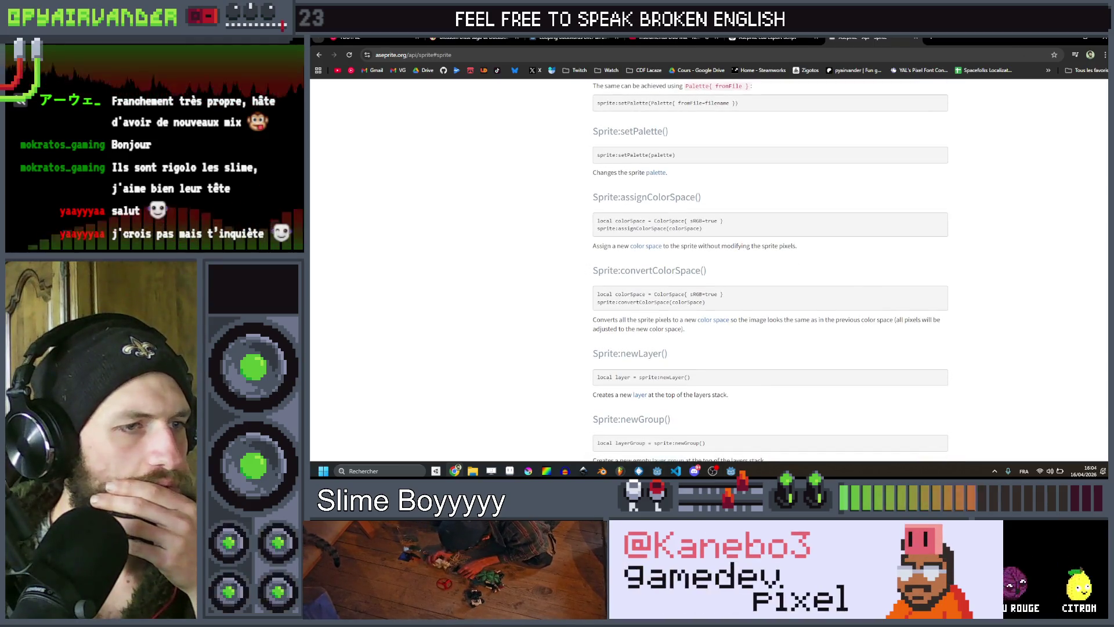
{"action": "left_click", "coordinate": [1063, 38]}
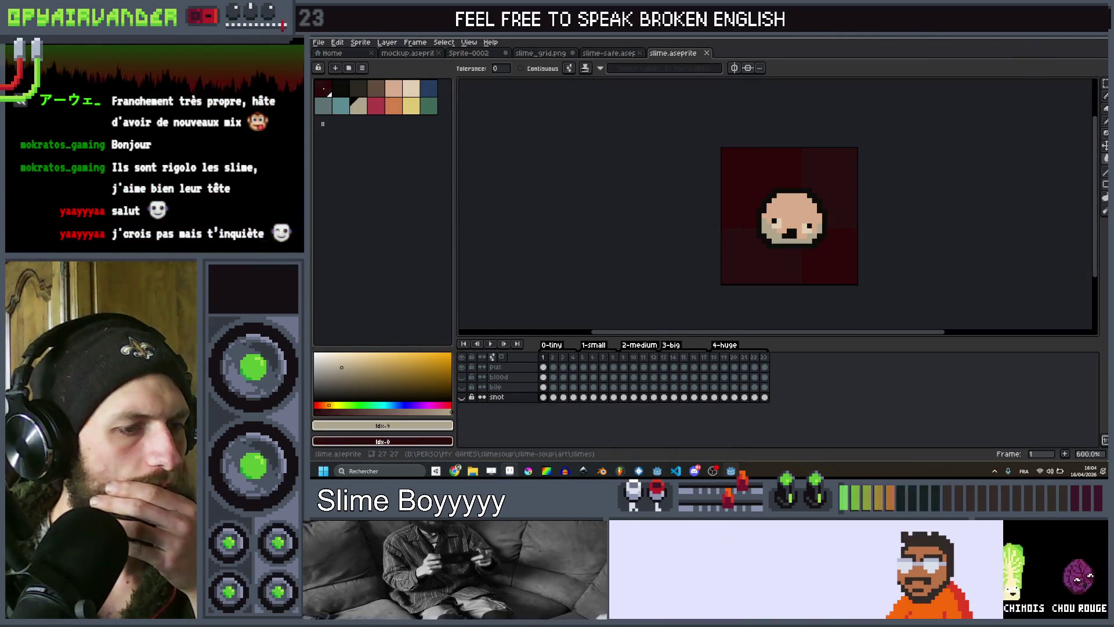
Delete 'folder .. ' from the line-49 outputPath and remove the 'local folder = filepath:match' line.
{"action": "key", "text": "alt+Tab"}
{"action": "scroll", "coordinate": [714, 220], "scroll_direction": "up", "scroll_amount": 4}
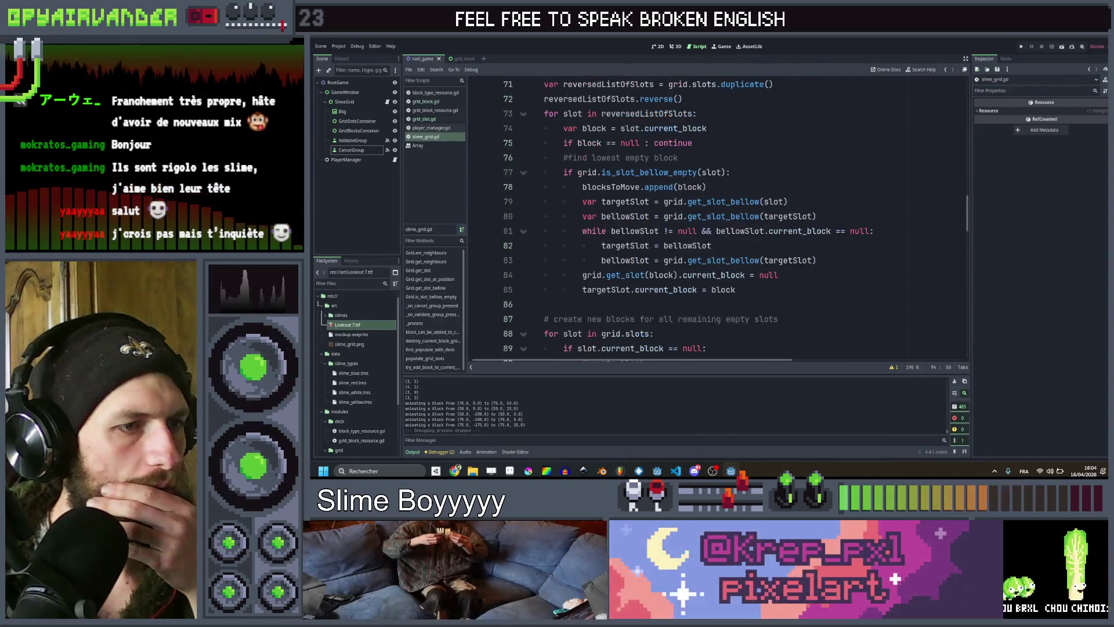
{"action": "key", "text": "alt+Tab"}
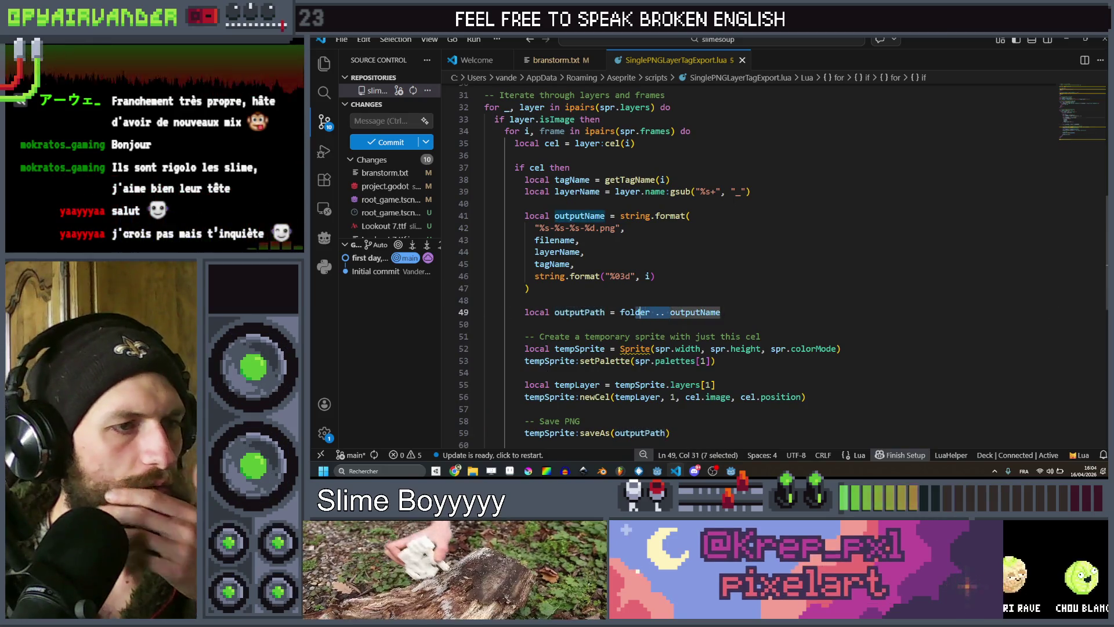
{"action": "left_click_drag", "start_coordinate": [620, 312], "coordinate": [670, 312]}
{"action": "key", "text": "BackSpace"}
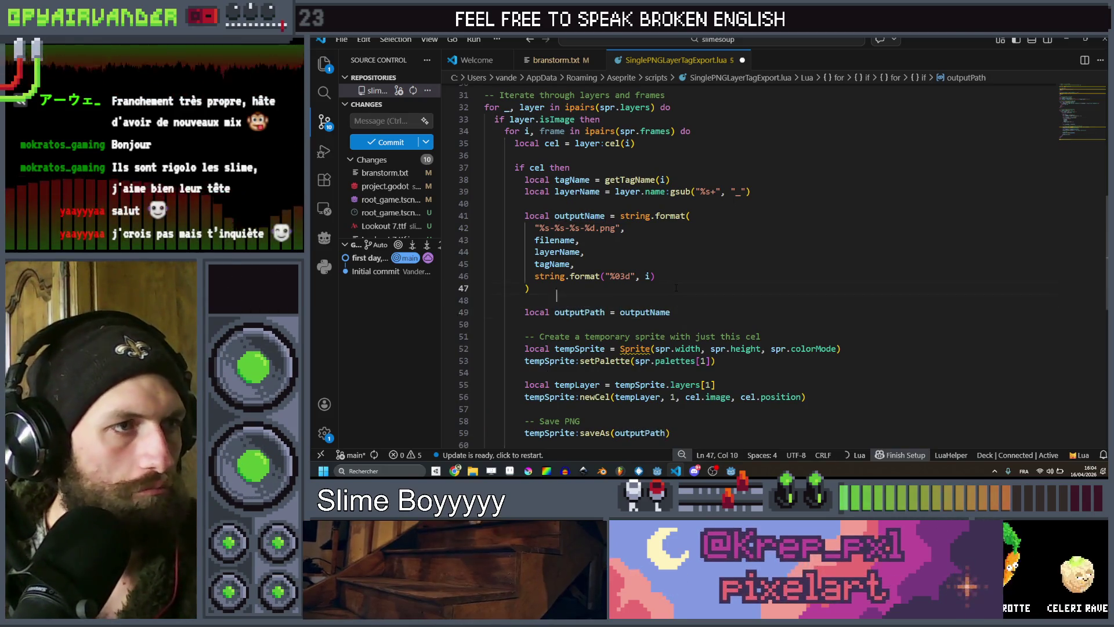
{"action": "scroll", "coordinate": [676, 288], "scroll_direction": "up", "scroll_amount": 10}
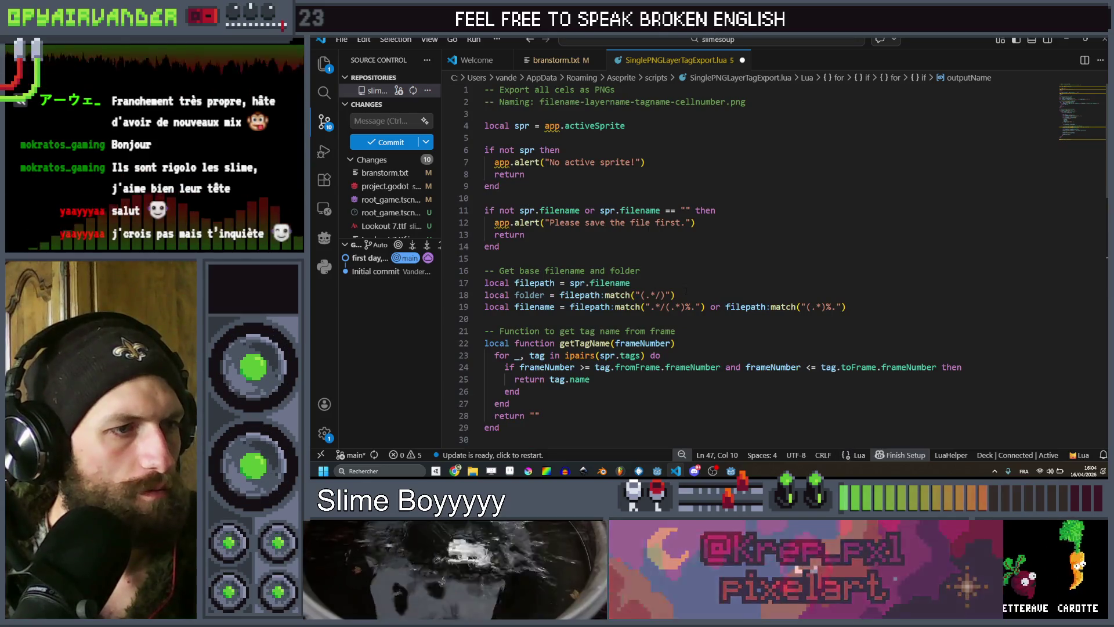
{"action": "left_click_drag", "start_coordinate": [675, 295], "coordinate": [484, 294]}
{"action": "key", "text": "BackSpace"}
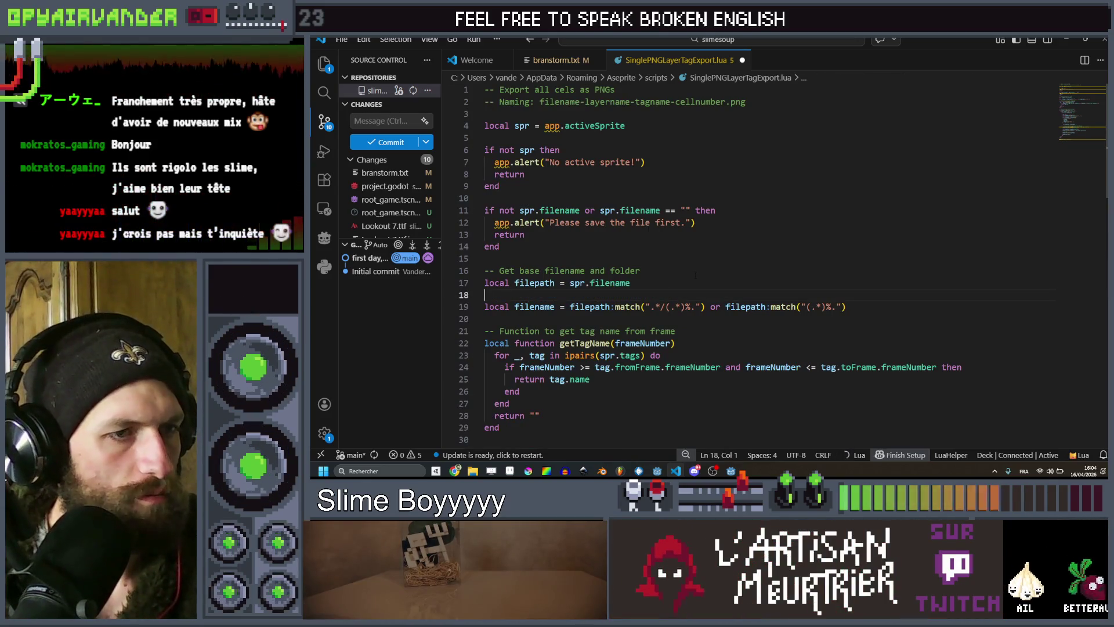
{"action": "key", "text": "BackSpace"}
{"action": "left_click", "coordinate": [696, 275]}
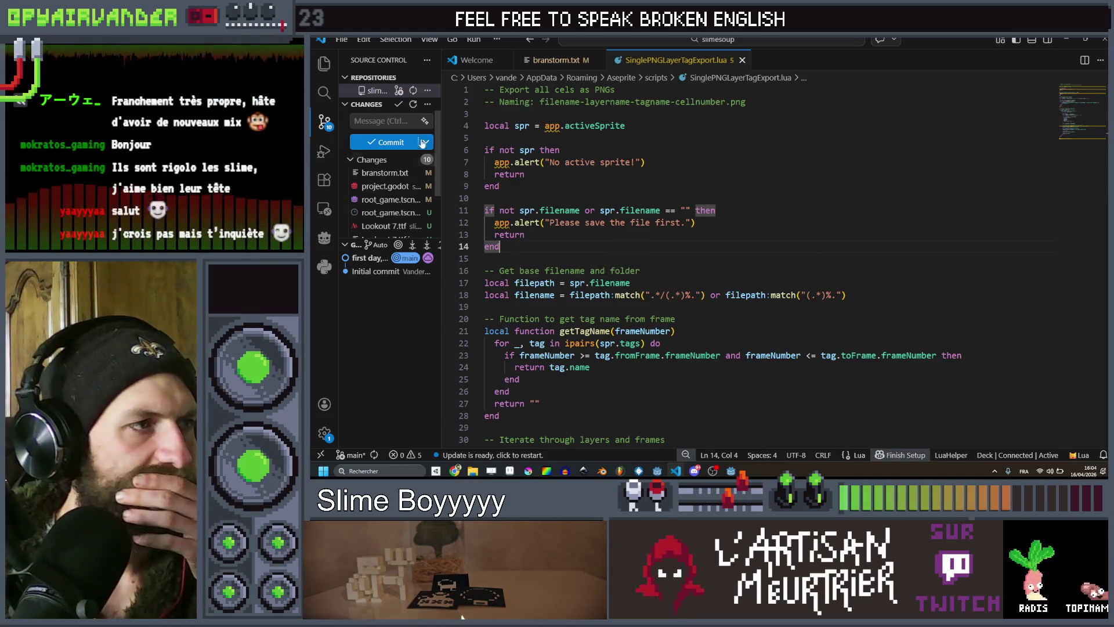
{"action": "left_click", "coordinate": [518, 472]}
Run File > Scripts > SinglePNGLayerTagExport with full trust and acknowledge 'Export complete!'.
{"action": "left_click", "coordinate": [319, 42]}
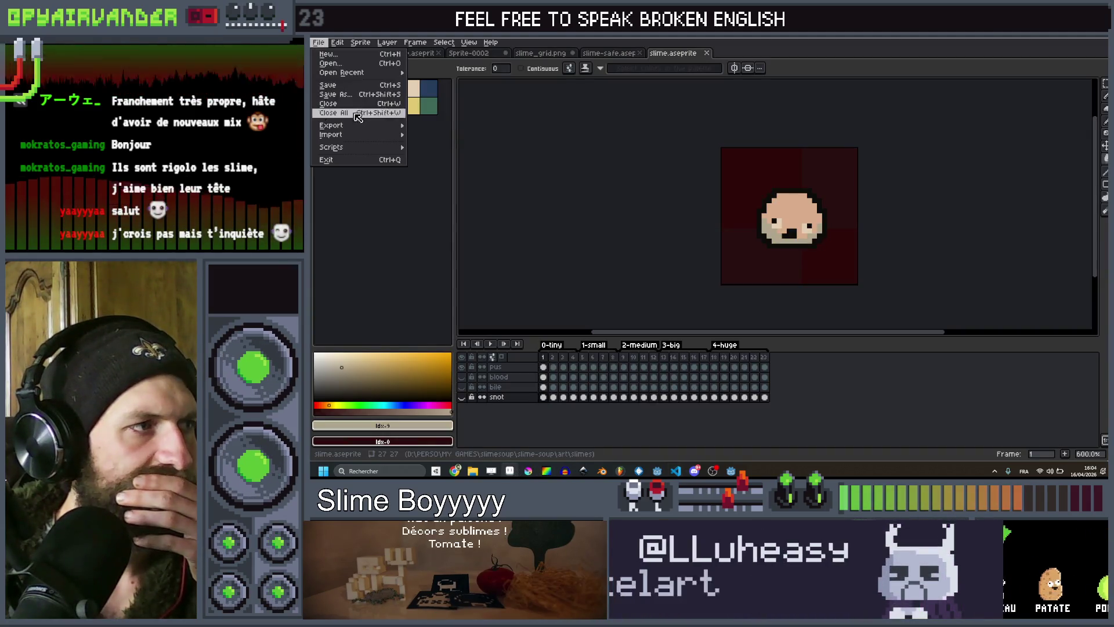
{"action": "mouse_move", "coordinate": [348, 147]}
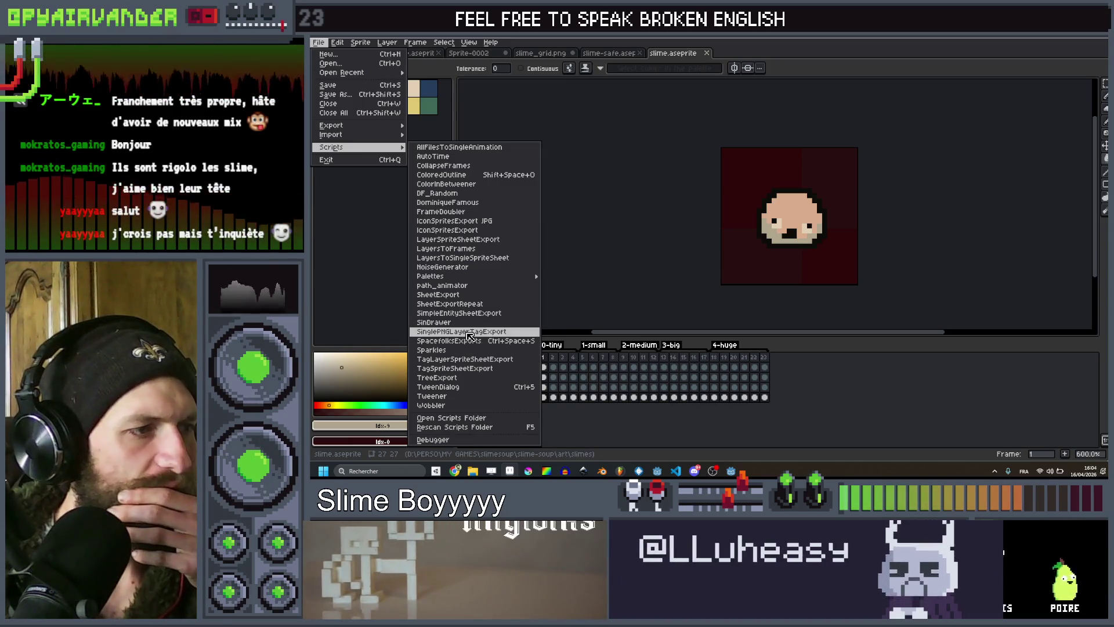
{"action": "left_click", "coordinate": [469, 333]}
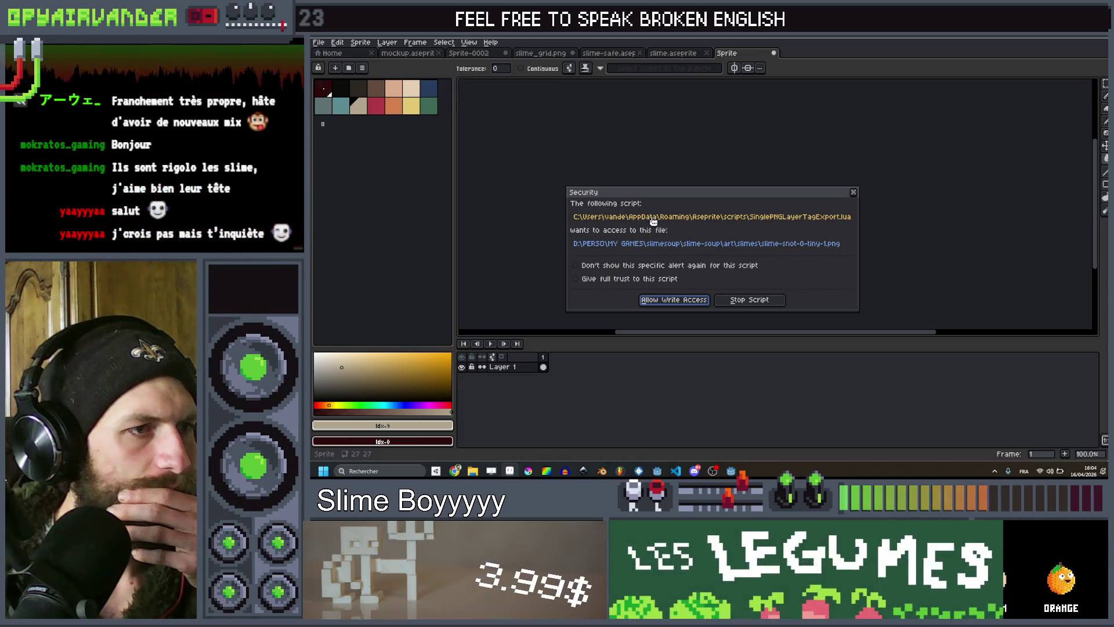
{"action": "left_click", "coordinate": [622, 278]}
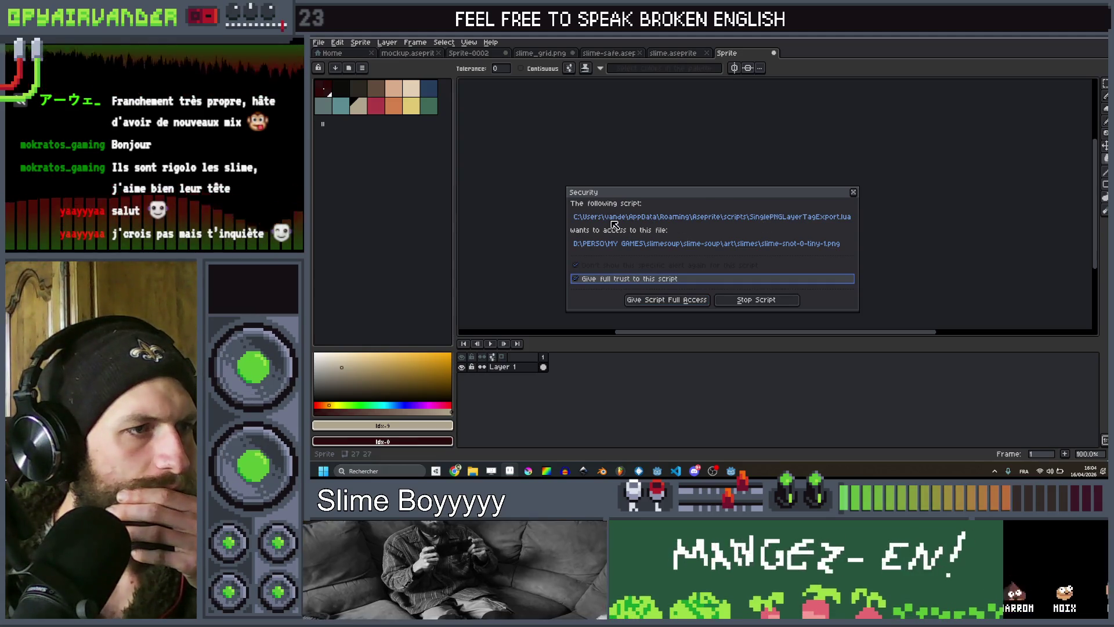
{"action": "left_click", "coordinate": [674, 301]}
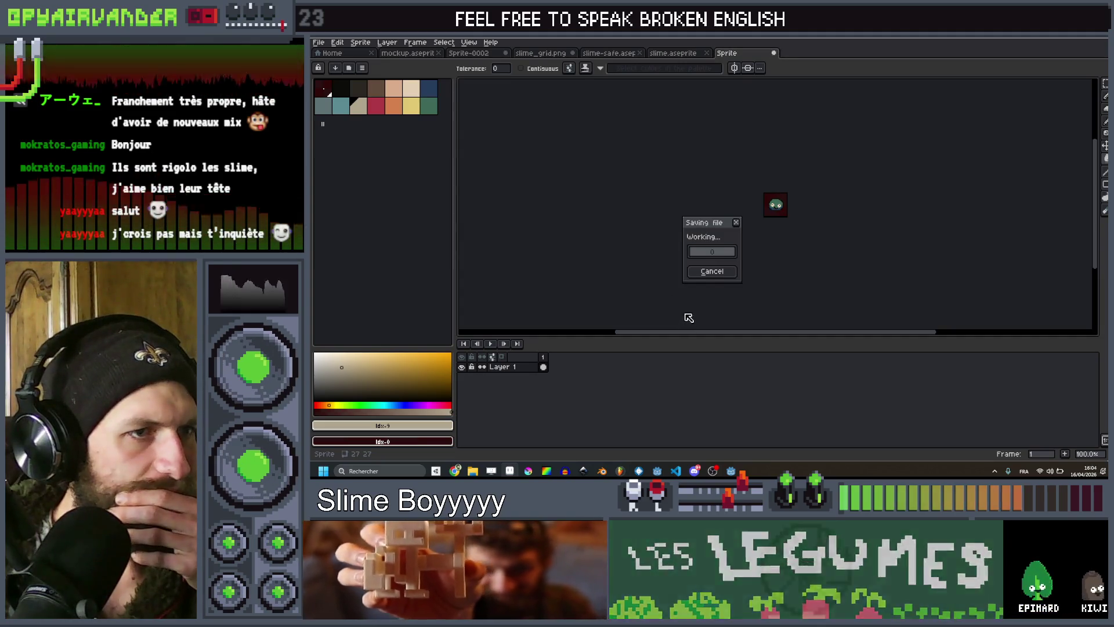
{"action": "key", "text": "Return"}
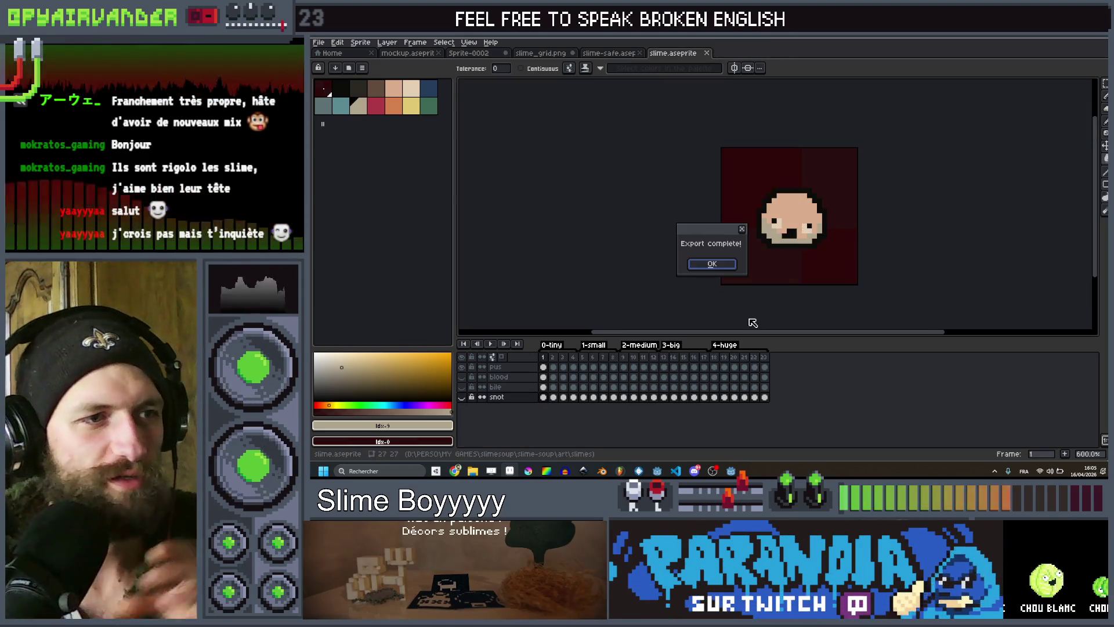
{"action": "left_click", "coordinate": [725, 266]}
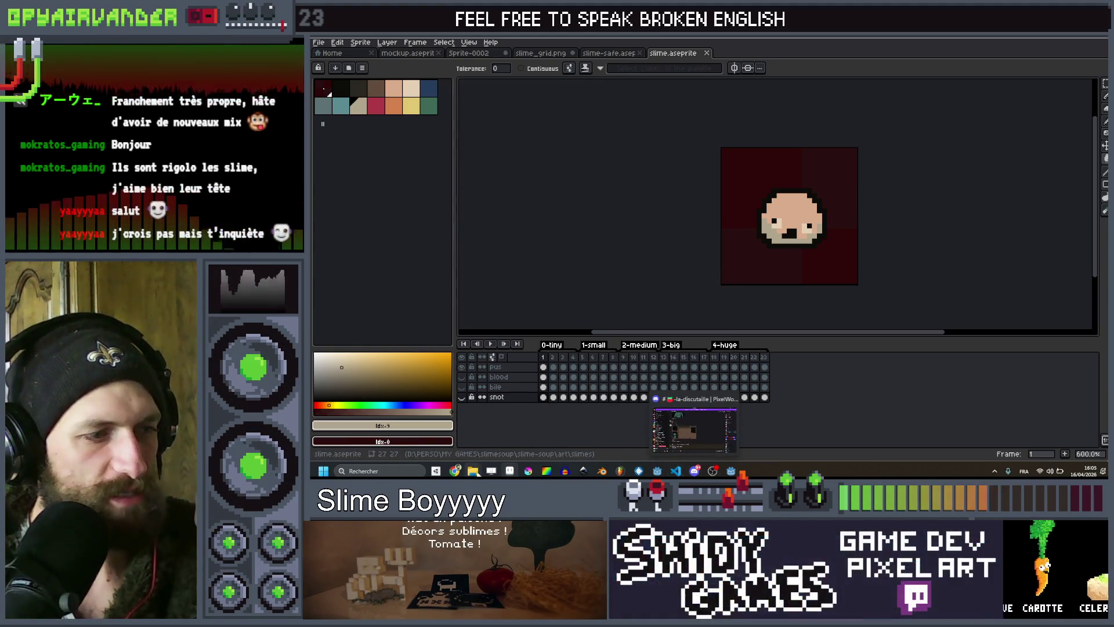
{"action": "mouse_move", "coordinate": [473, 471]}
{"action": "key", "text": "alt+Tab"}
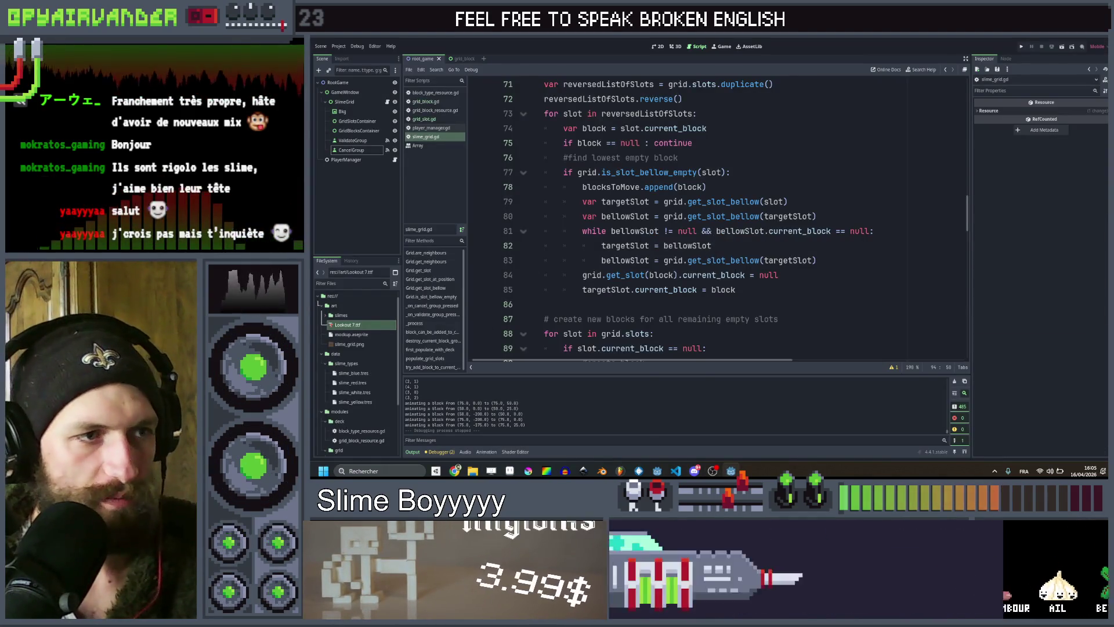
Expand res://art/slimes, select slime-bile-0-tiny-1.png and widen the FileSystem dock to browse the frames.
{"action": "left_click", "coordinate": [325, 315]}
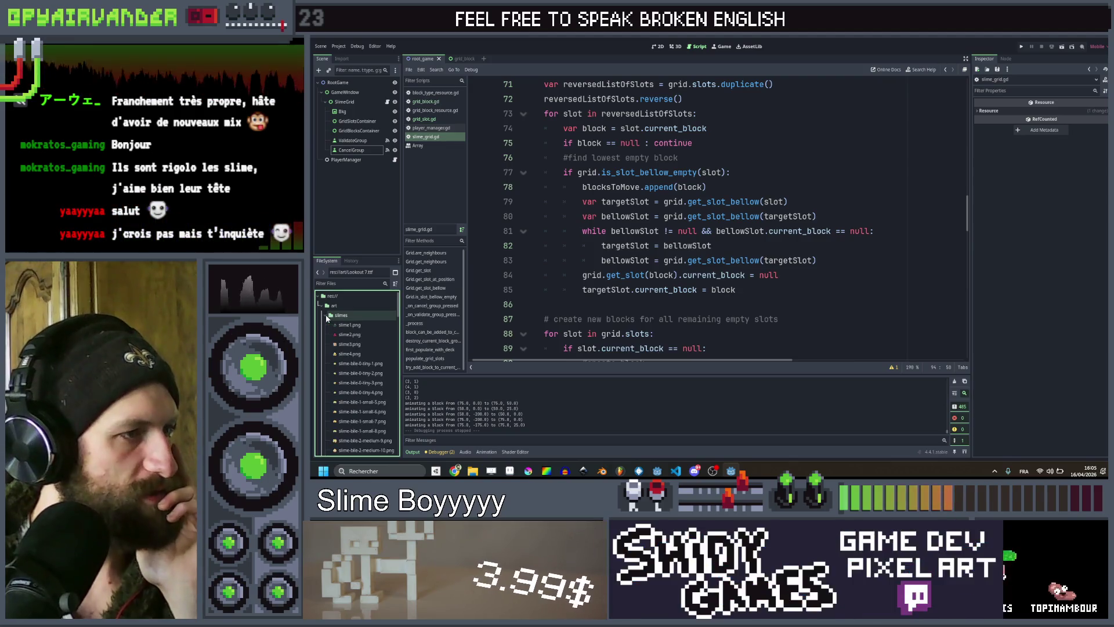
{"action": "left_click", "coordinate": [360, 373]}
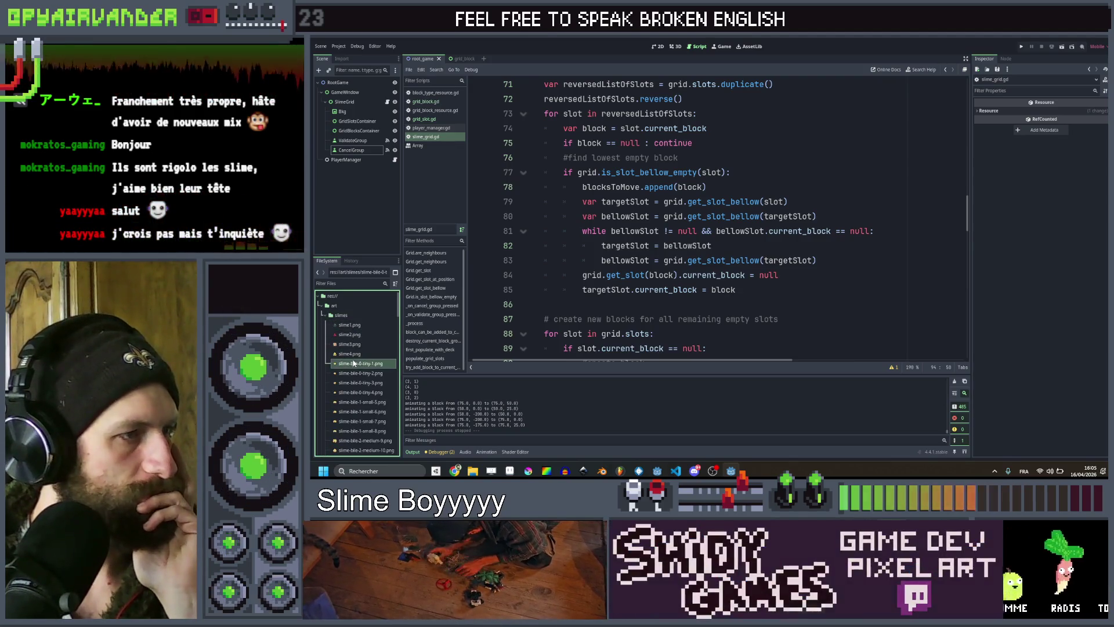
{"action": "scroll", "coordinate": [362, 348], "scroll_direction": "down", "scroll_amount": 3}
{"action": "scroll", "coordinate": [368, 331], "scroll_direction": "down", "scroll_amount": 6}
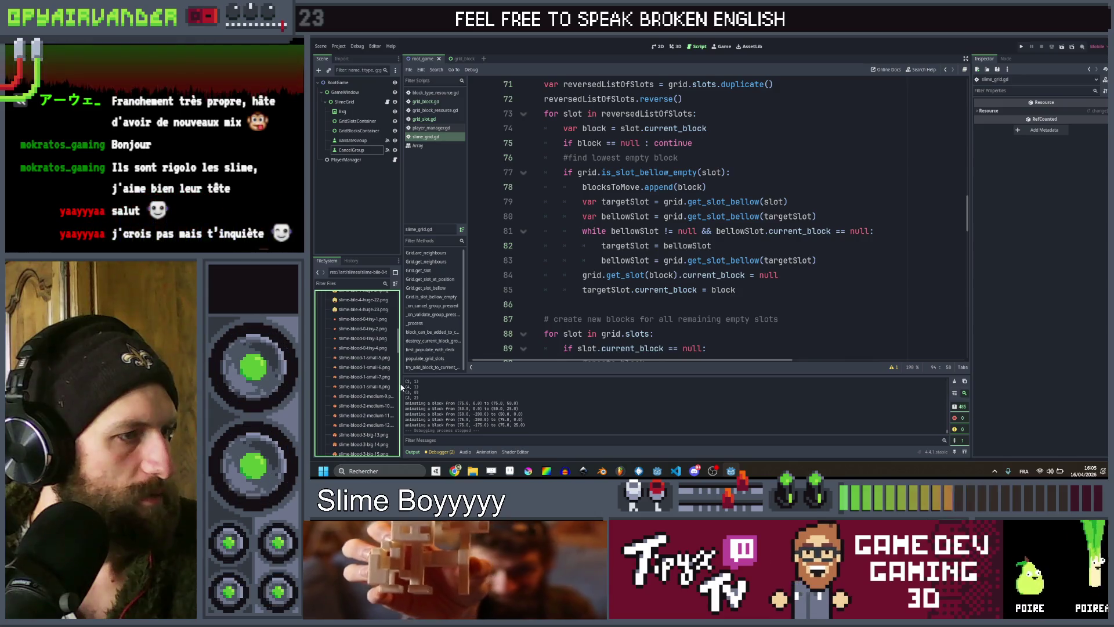
{"action": "left_click_drag", "start_coordinate": [400, 384], "coordinate": [471, 384]}
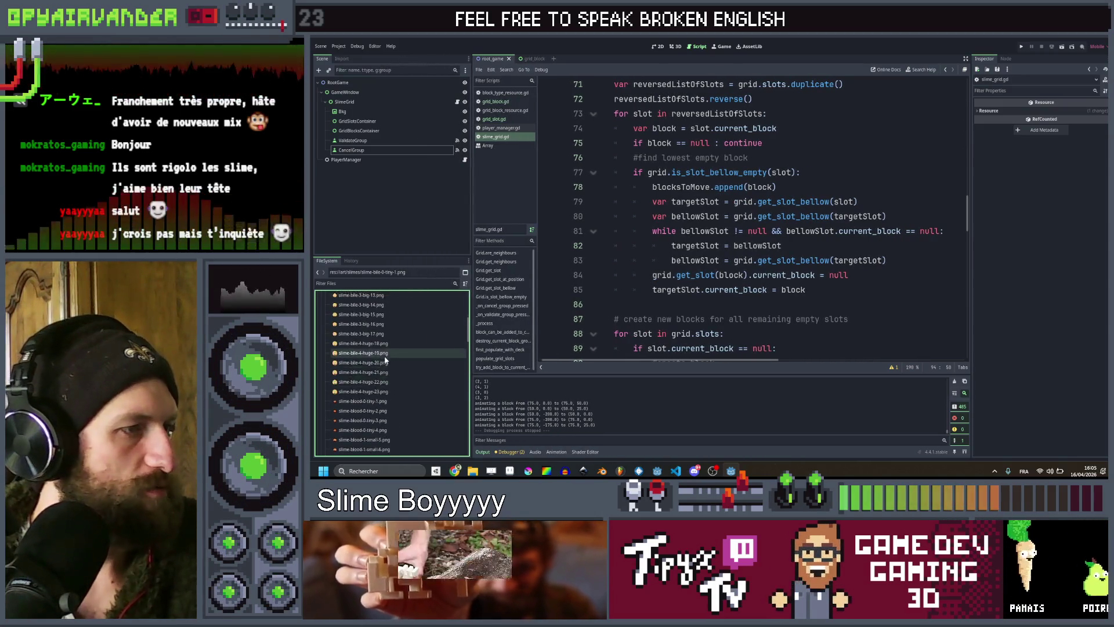
{"action": "scroll", "coordinate": [403, 356], "scroll_direction": "up", "scroll_amount": 4}
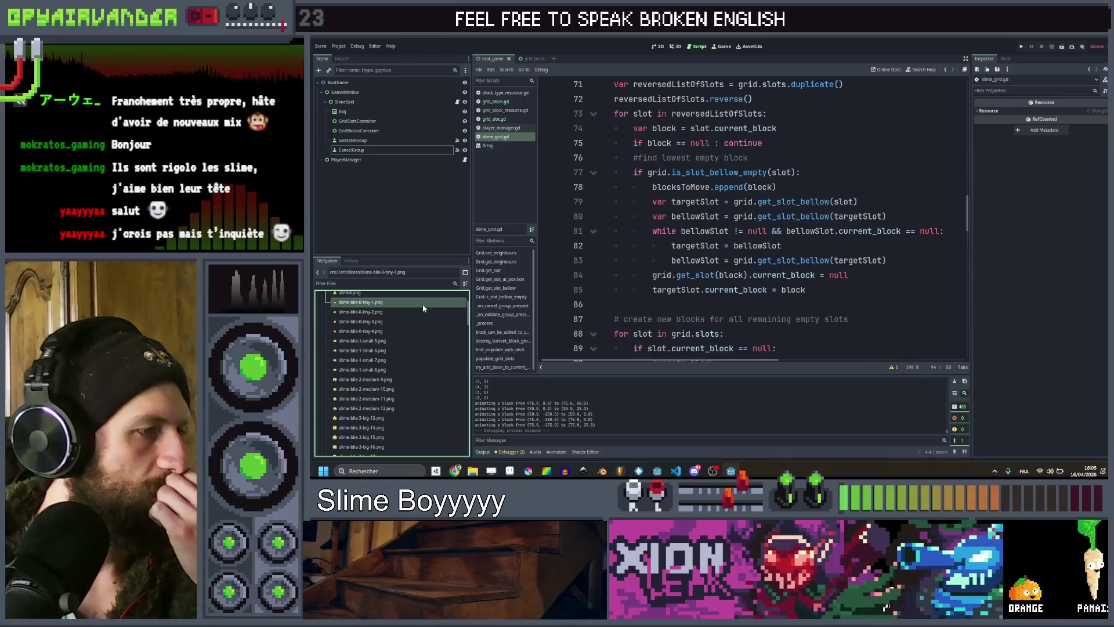
{"action": "scroll", "coordinate": [412, 321], "scroll_direction": "down", "scroll_amount": 1}
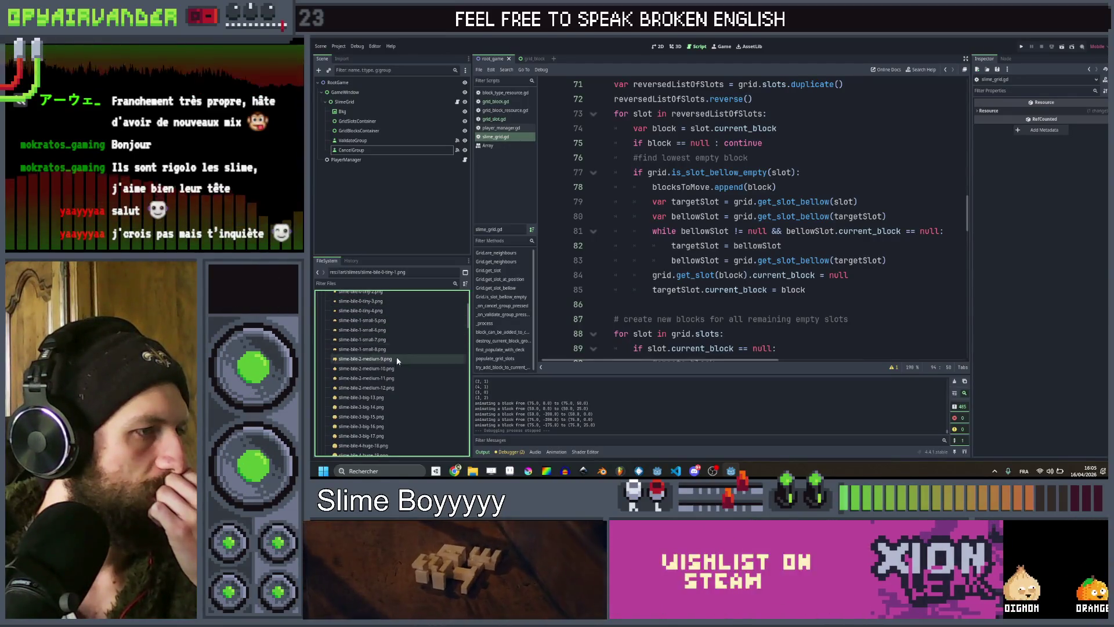
{"action": "scroll", "coordinate": [399, 348], "scroll_direction": "down", "scroll_amount": 2}
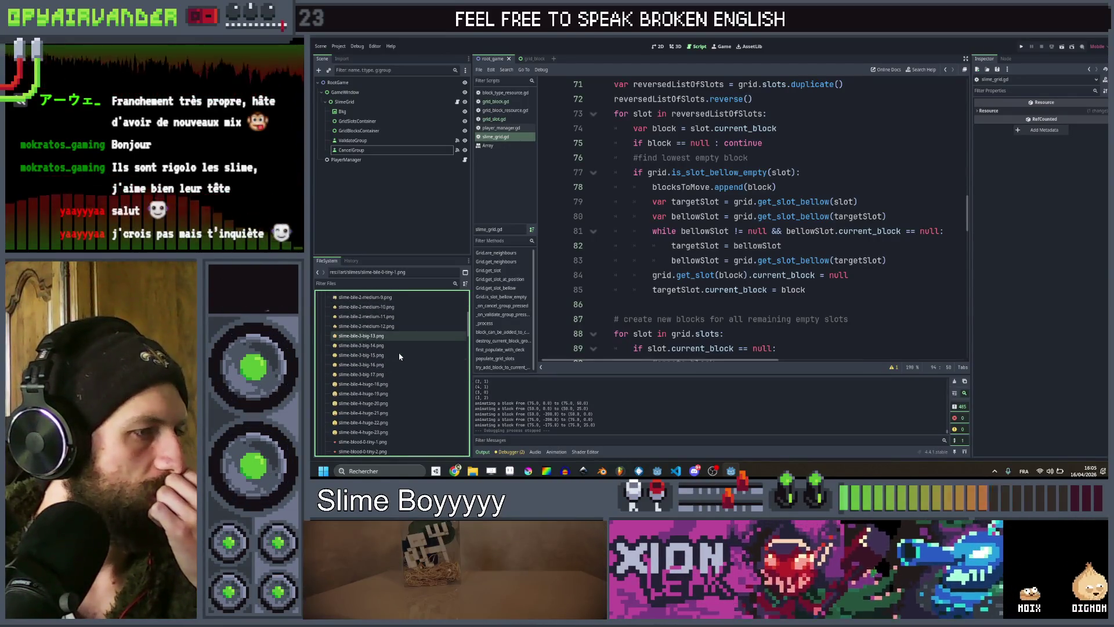
{"action": "scroll", "coordinate": [398, 356], "scroll_direction": "down", "scroll_amount": 2}
{"action": "key", "text": "alt+Tab"}
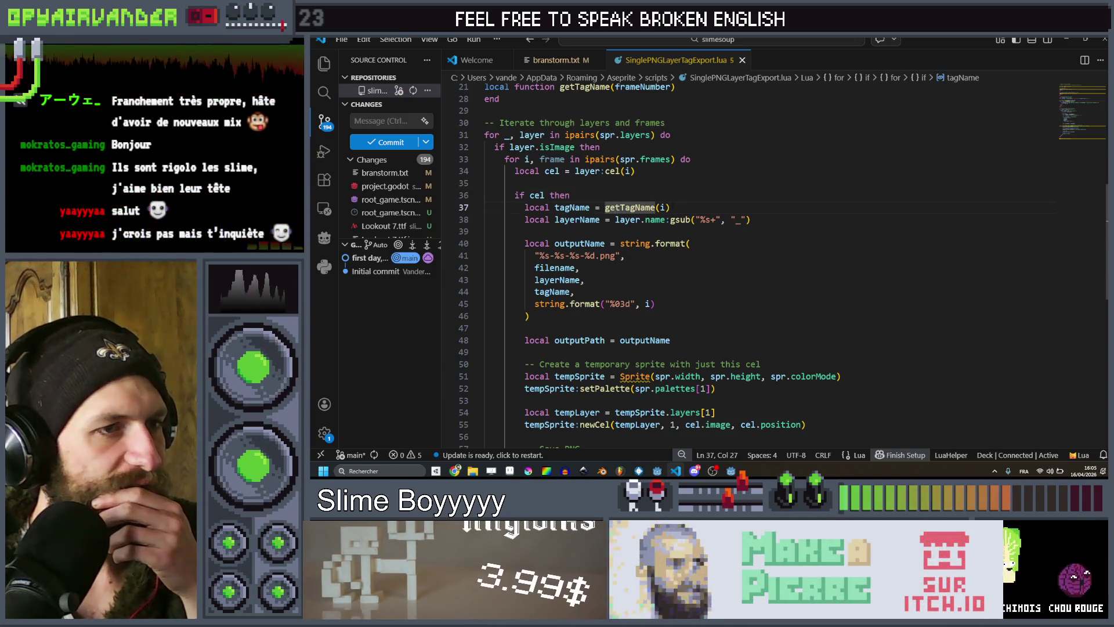
Review the string.format file name arguments, then return to the Aseprite Sprite API page in Chrome.
{"action": "left_click", "coordinate": [671, 207]}
{"action": "mouse_move", "coordinate": [575, 291]}
{"action": "left_mouse_down"}
{"action": "mouse_move", "coordinate": [580, 261]}
{"action": "mouse_move", "coordinate": [522, 195]}
{"action": "mouse_move", "coordinate": [602, 256]}
{"action": "left_mouse_up"}
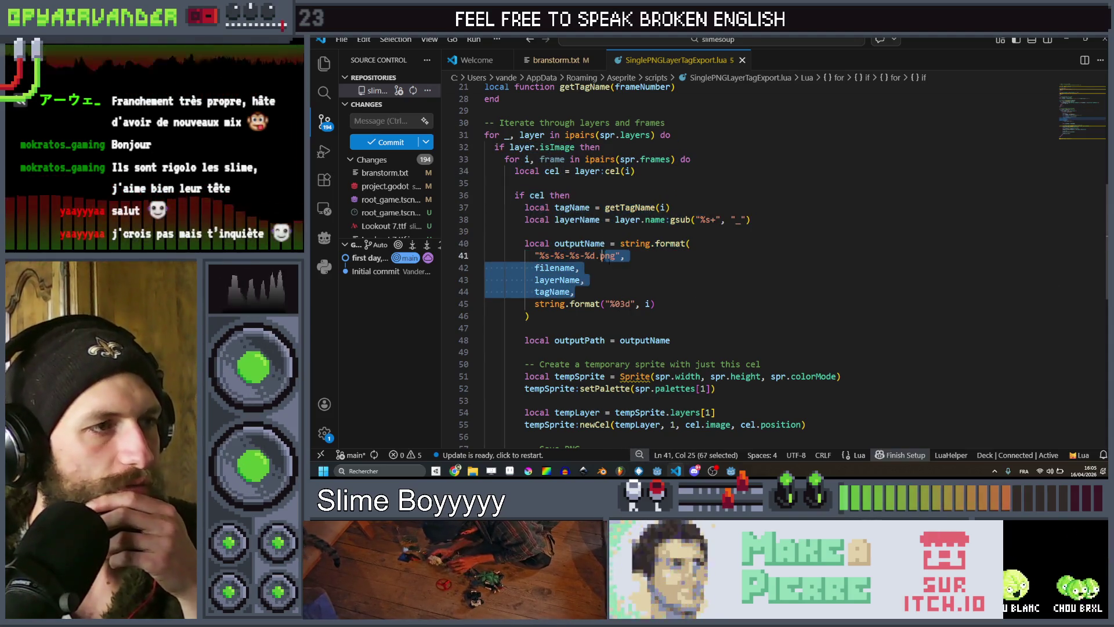
{"action": "left_click", "coordinate": [609, 288]}
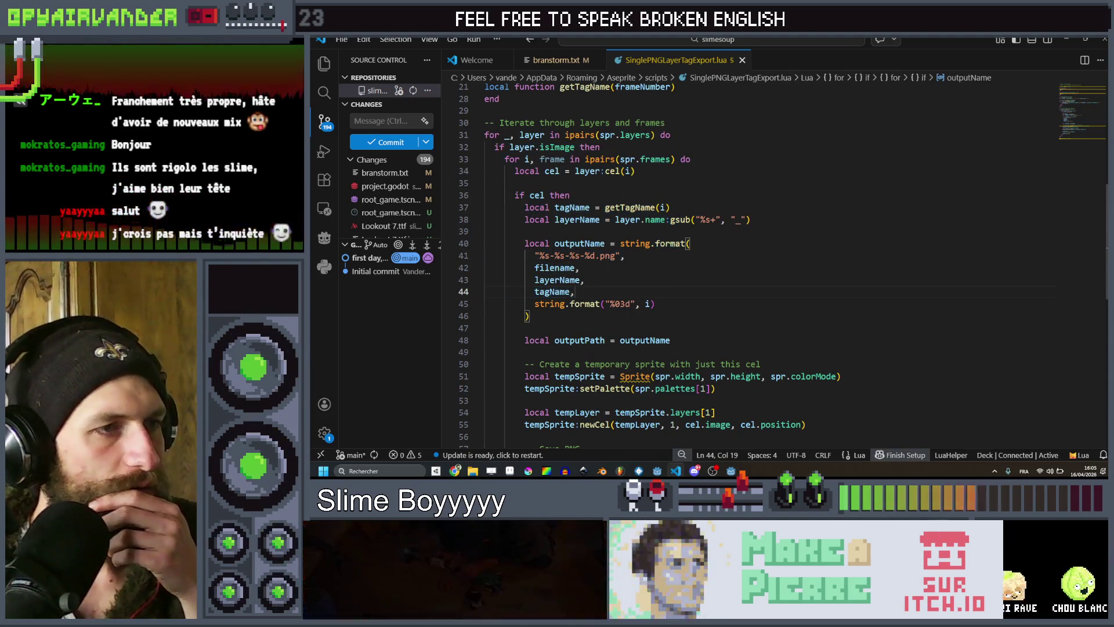
{"action": "scroll", "coordinate": [605, 289], "scroll_direction": "down", "scroll_amount": 3}
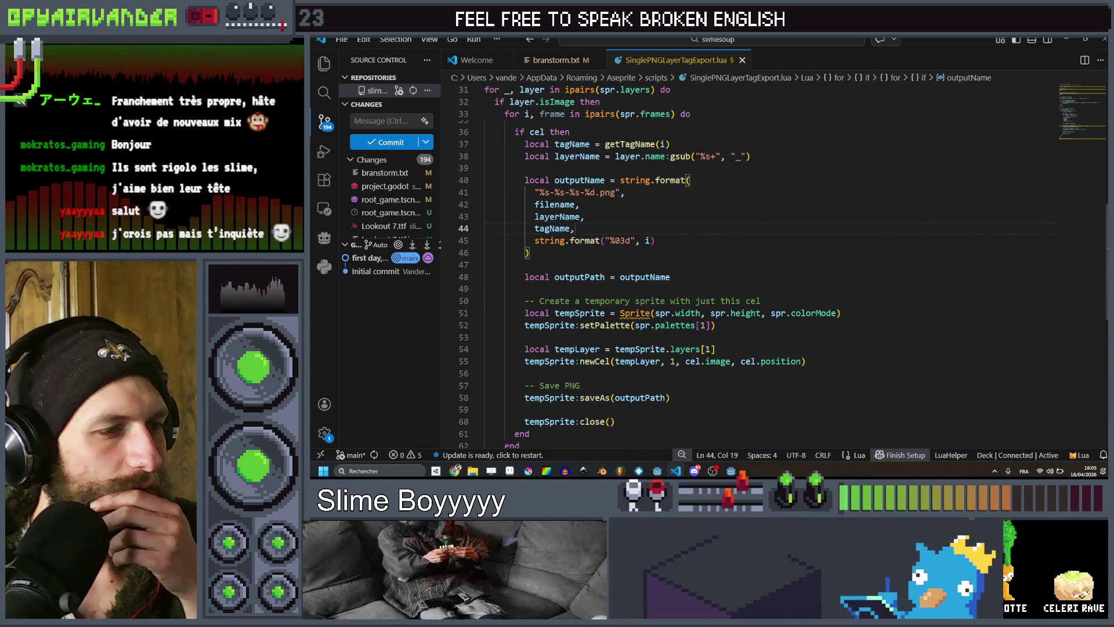
{"action": "mouse_move", "coordinate": [454, 470]}
{"action": "left_click", "coordinate": [453, 434]}
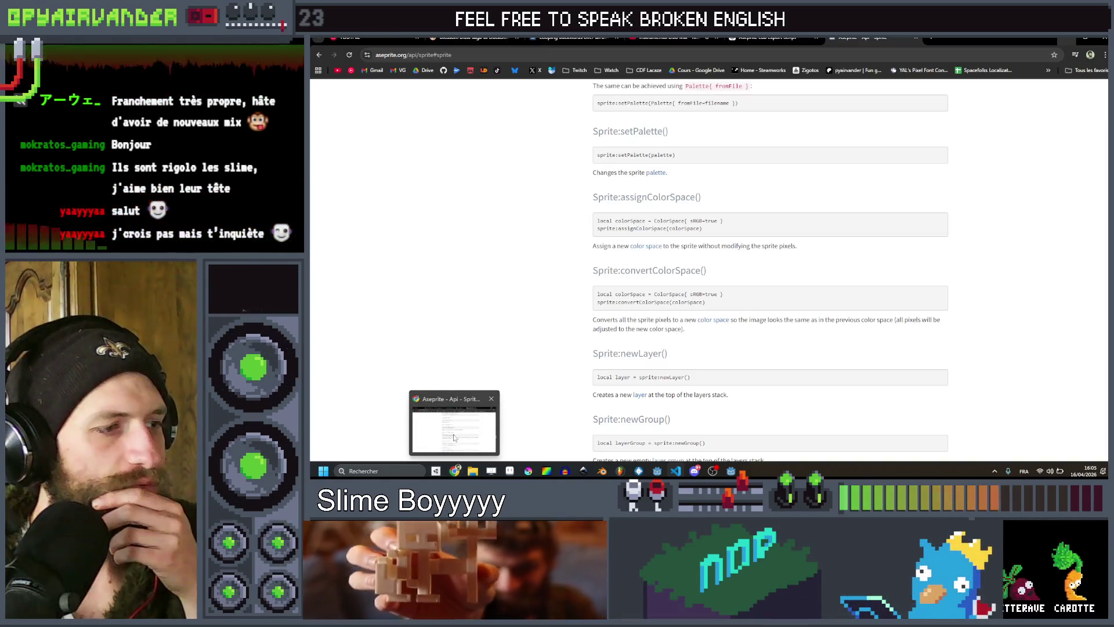
Browse the Sprite API page and follow the Sprite.tags link to the Tag class reference.
{"action": "scroll", "coordinate": [628, 288], "scroll_direction": "up", "scroll_amount": 20}
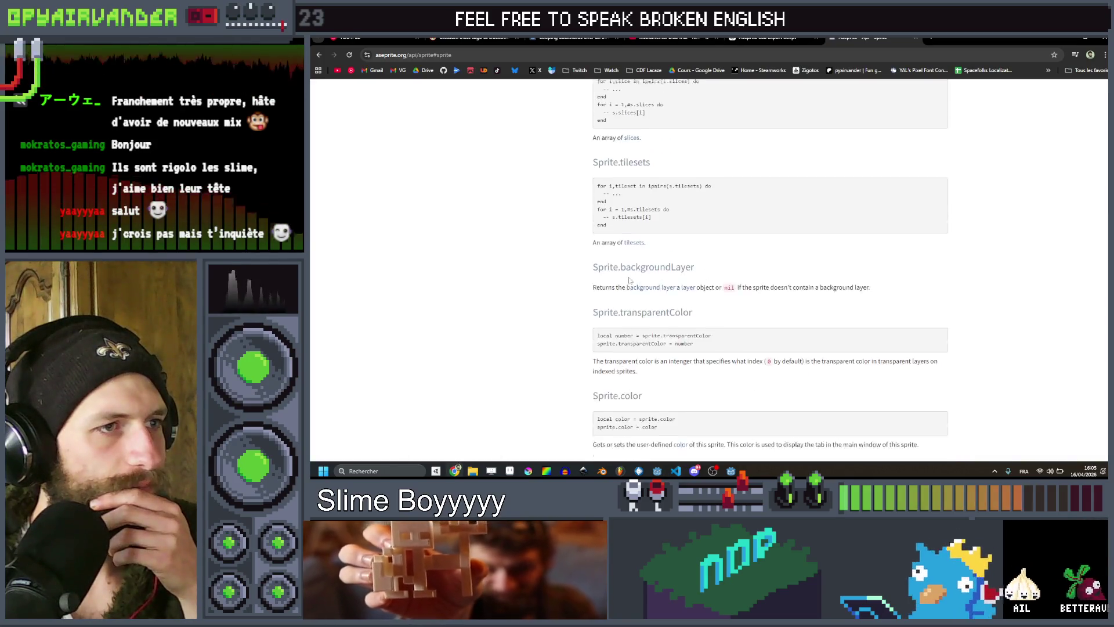
{"action": "scroll", "coordinate": [630, 280], "scroll_direction": "up", "scroll_amount": 10}
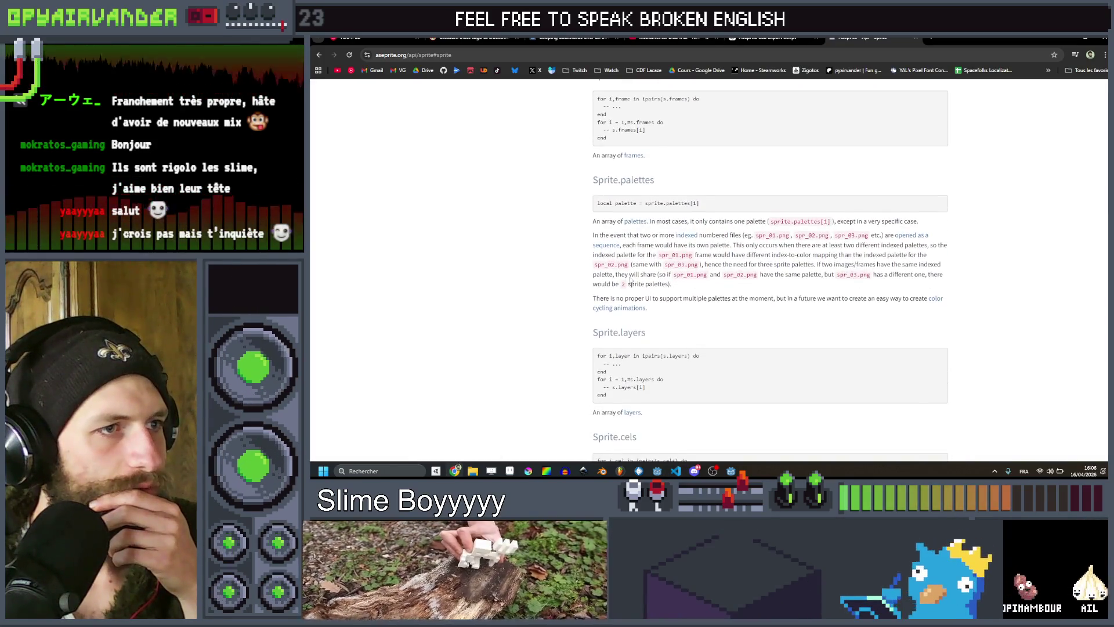
{"action": "scroll", "coordinate": [629, 281], "scroll_direction": "down", "scroll_amount": 1}
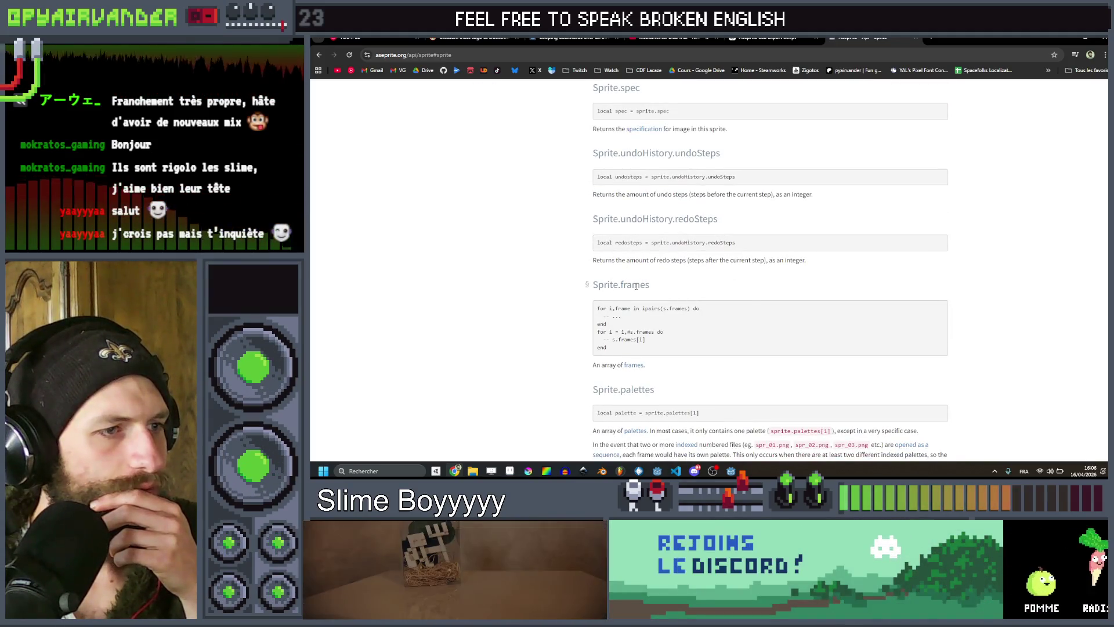
{"action": "scroll", "coordinate": [635, 285], "scroll_direction": "down", "scroll_amount": 2}
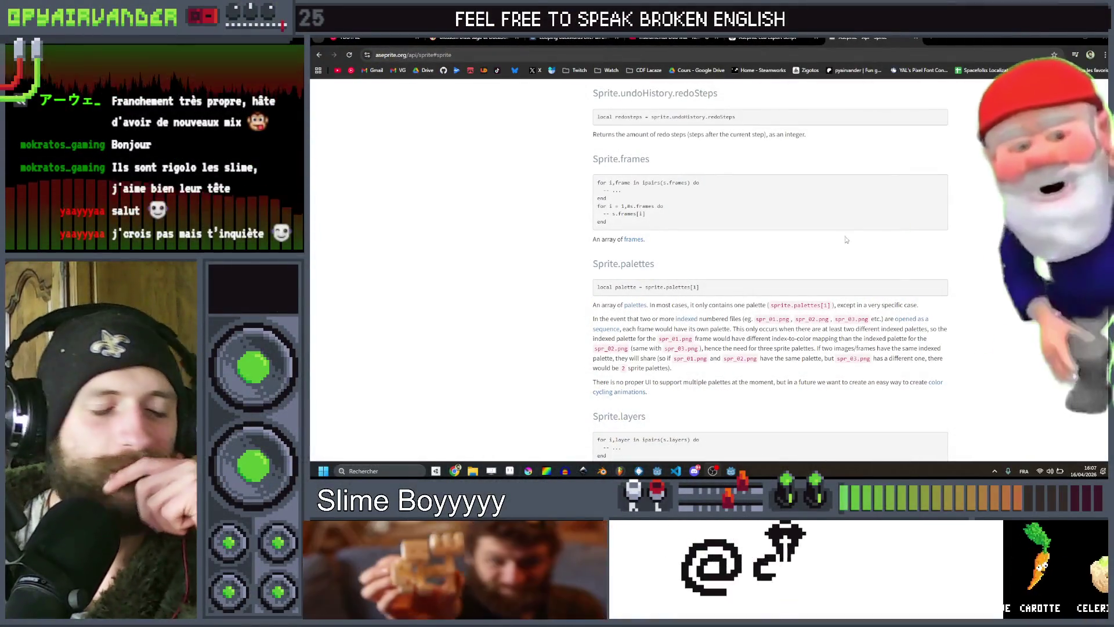
{"action": "scroll", "coordinate": [855, 234], "scroll_direction": "down", "scroll_amount": 5}
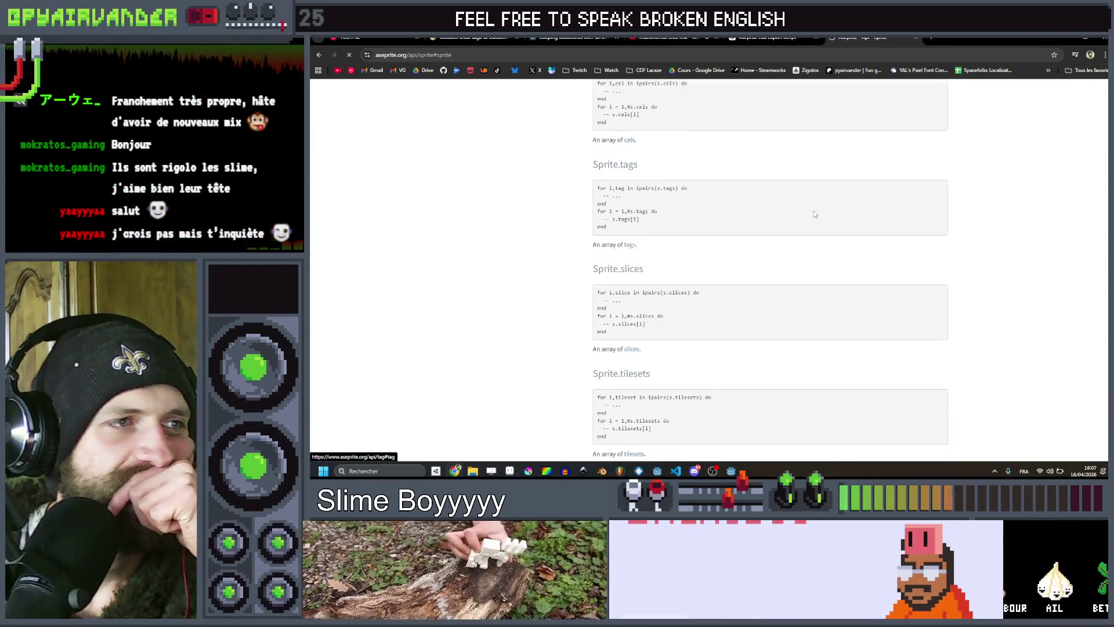
{"action": "left_click", "coordinate": [630, 246]}
{"action": "scroll", "coordinate": [815, 214], "scroll_direction": "down", "scroll_amount": 1}
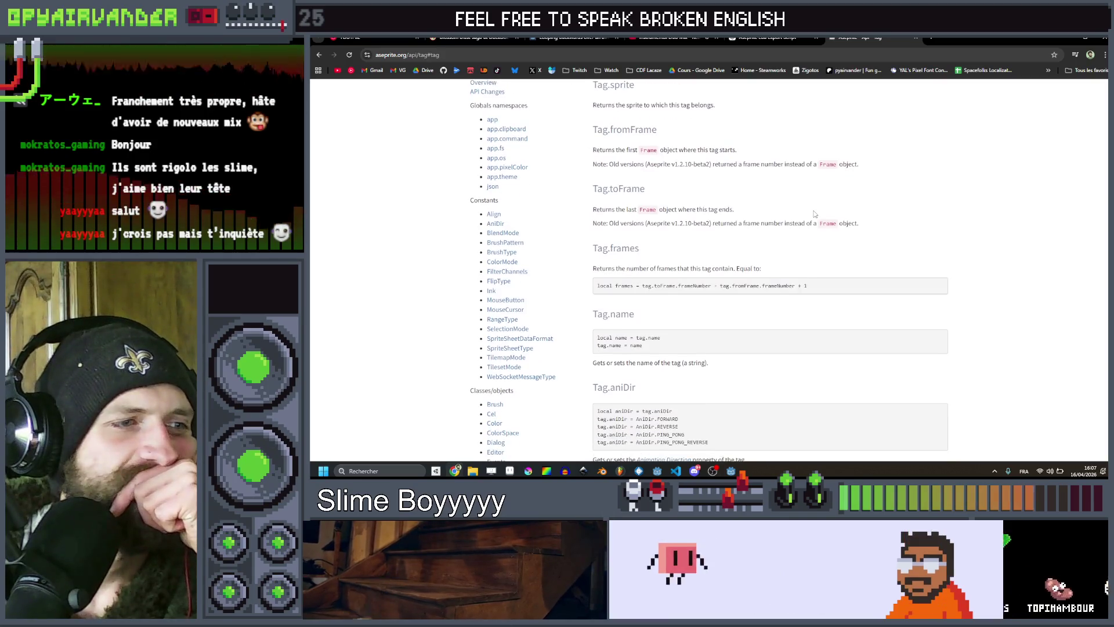
Skim the Tag reference, then open the Cel class page and look over its properties.
{"action": "scroll", "coordinate": [815, 214], "scroll_direction": "down", "scroll_amount": 10}
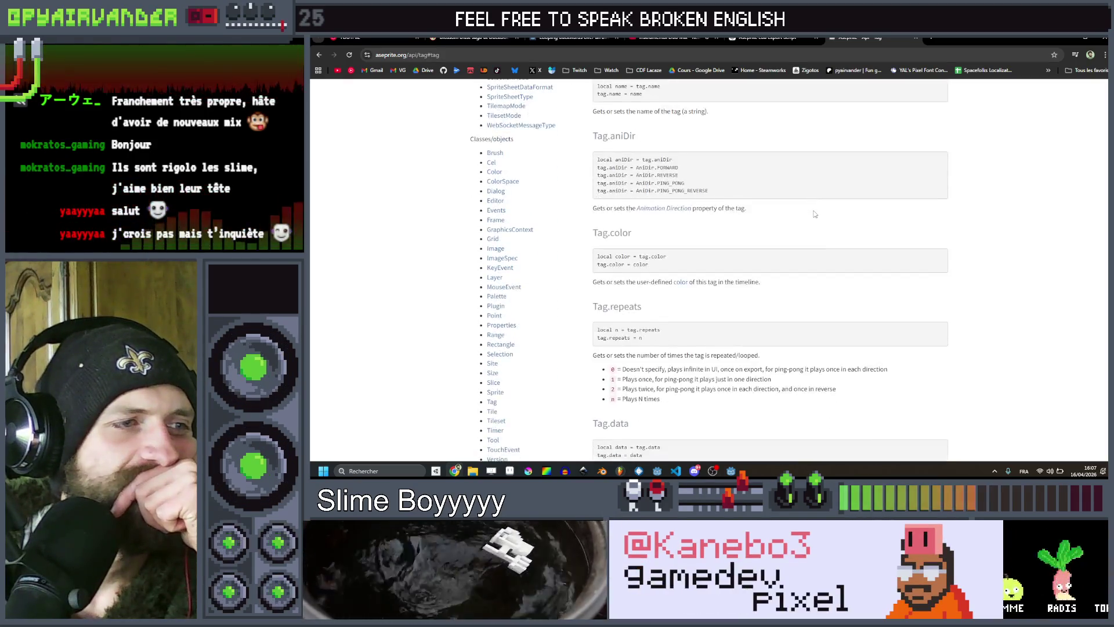
{"action": "scroll", "coordinate": [814, 213], "scroll_direction": "up", "scroll_amount": 6}
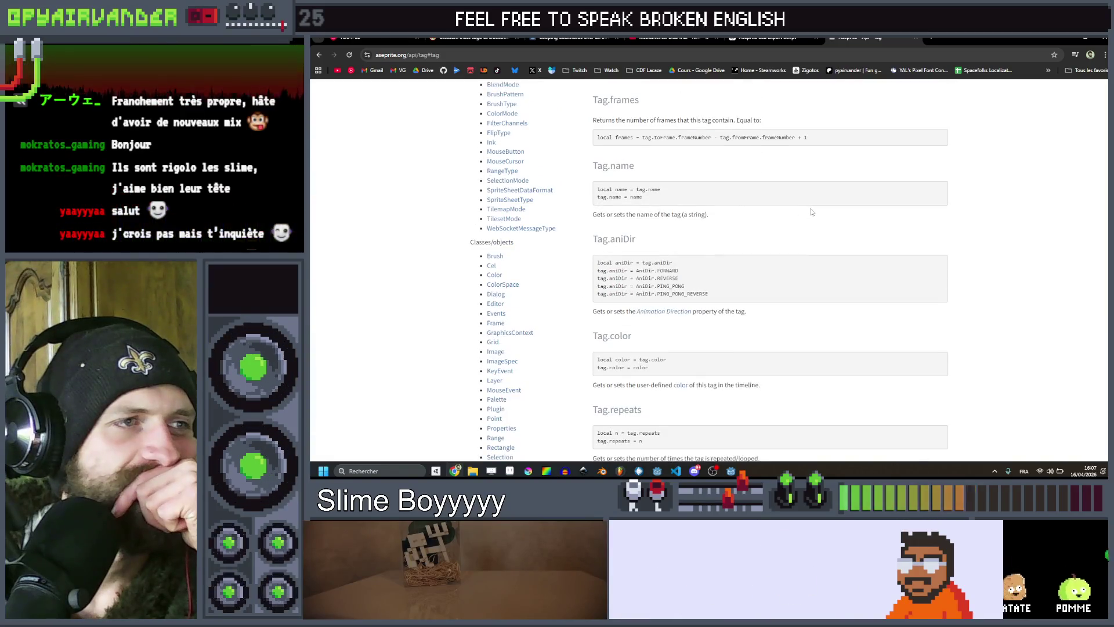
{"action": "left_click", "coordinate": [491, 265]}
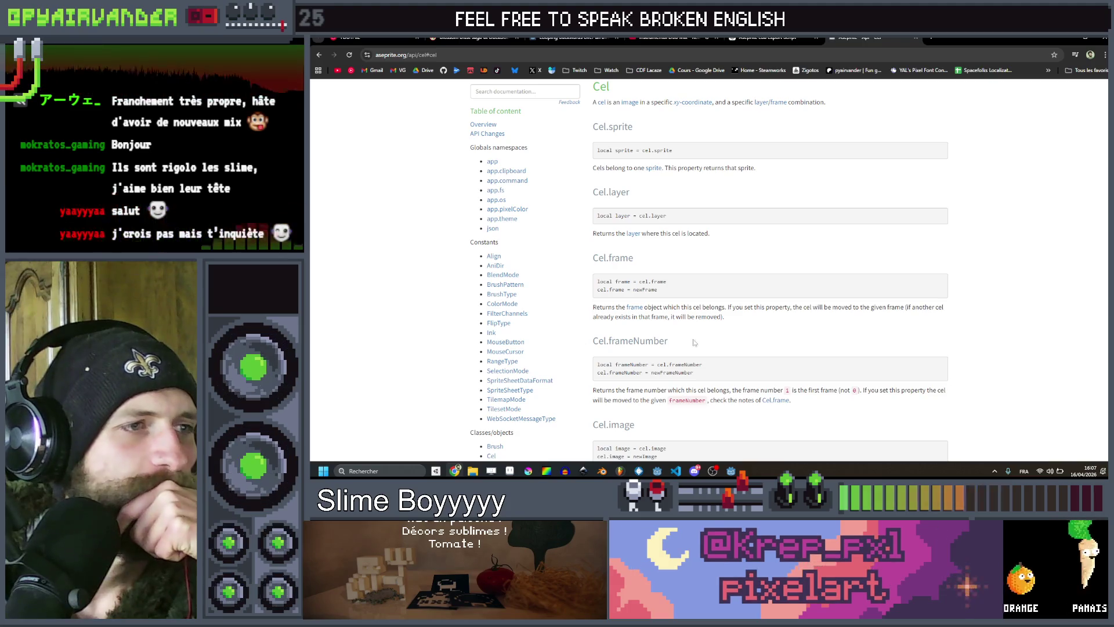
{"action": "scroll", "coordinate": [707, 260], "scroll_direction": "down", "scroll_amount": 6}
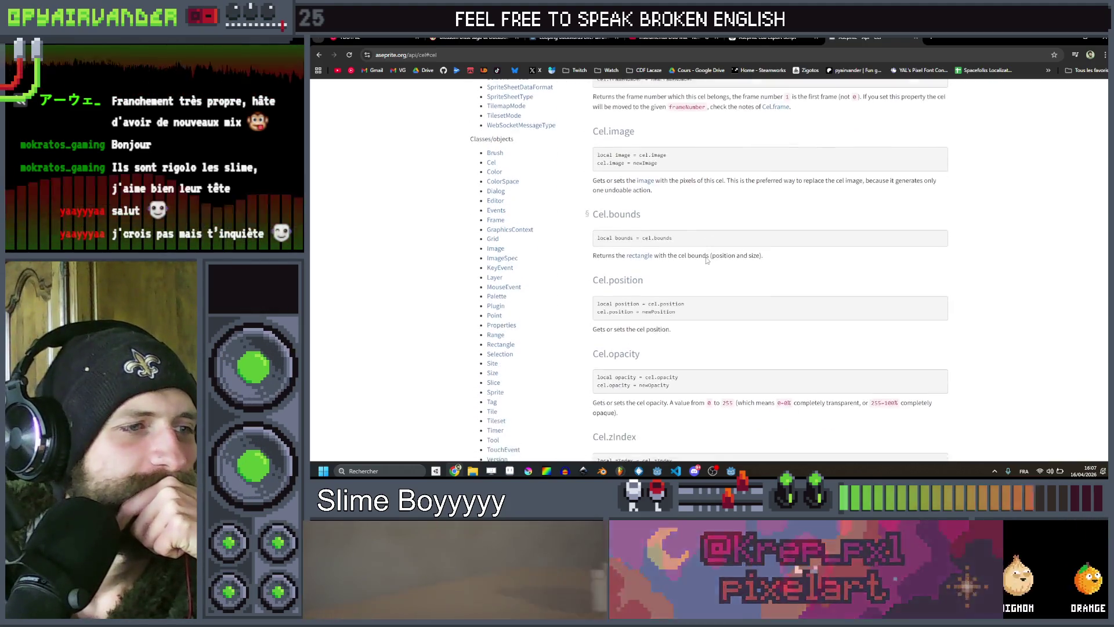
{"action": "scroll", "coordinate": [707, 261], "scroll_direction": "down", "scroll_amount": 4}
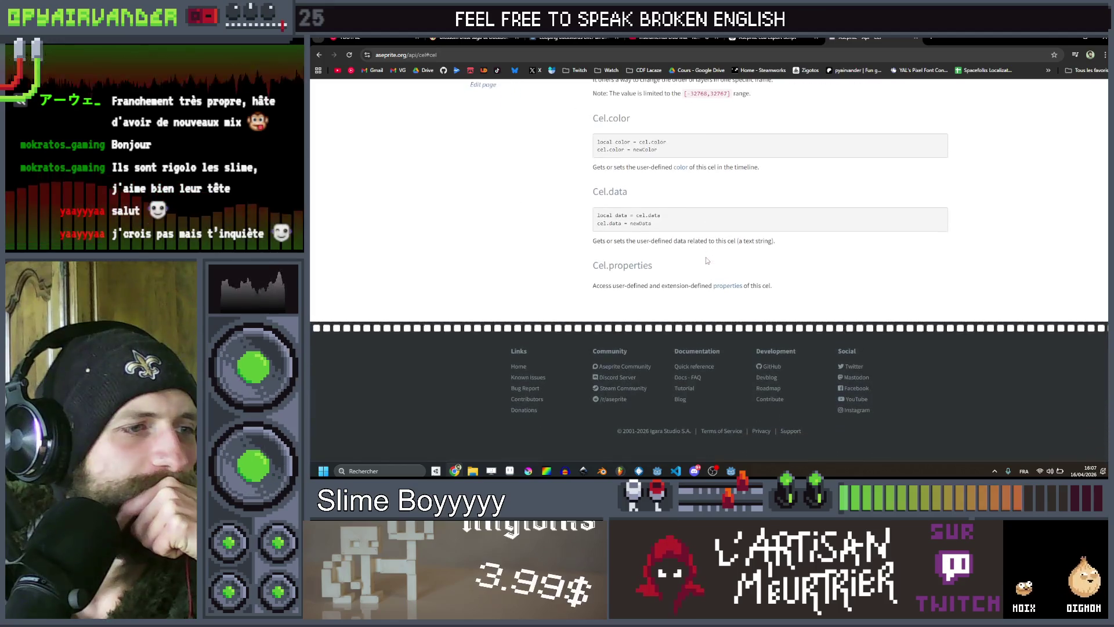
{"action": "scroll", "coordinate": [707, 261], "scroll_direction": "up", "scroll_amount": 15}
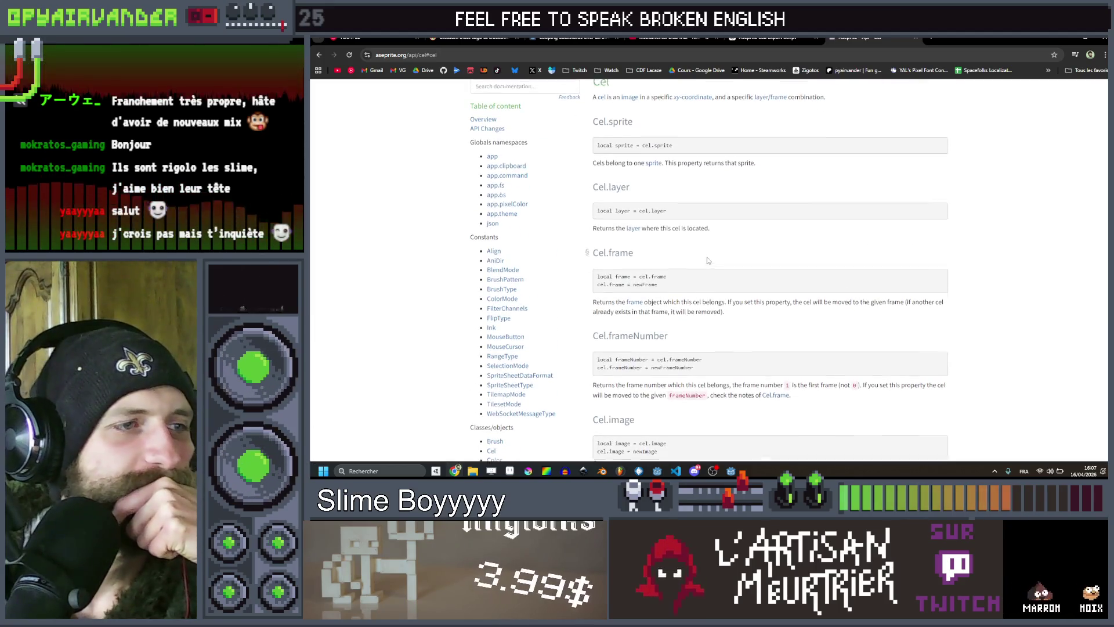
{"action": "scroll", "coordinate": [707, 261], "scroll_direction": "up", "scroll_amount": 1}
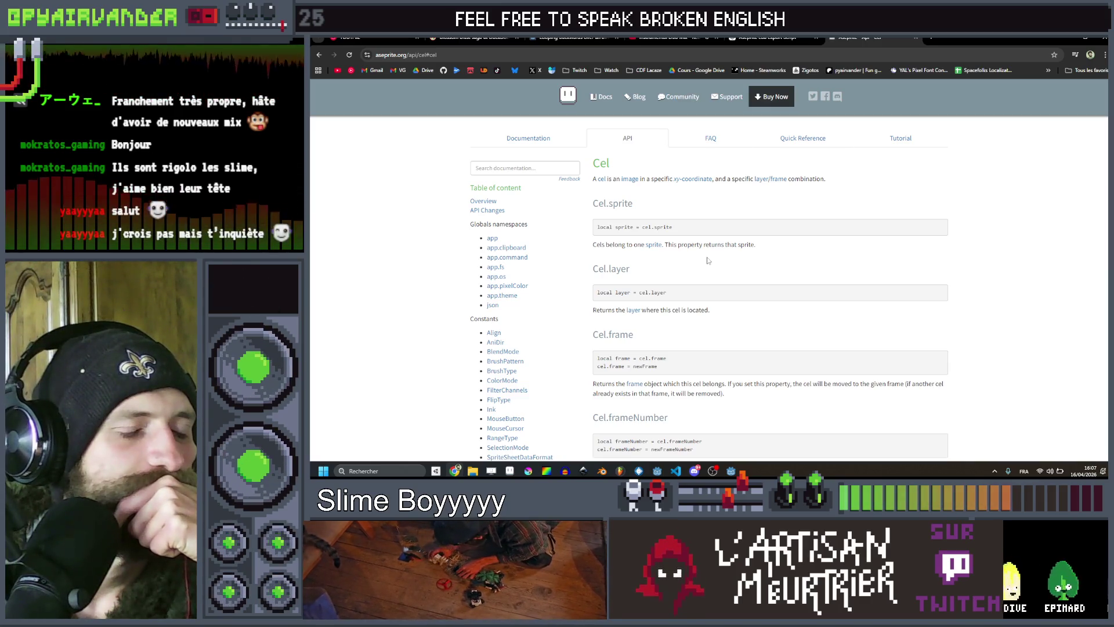
Switch to the ChatGPT conversation and look over its previous answer.
{"action": "mouse_move", "coordinate": [693, 471]}
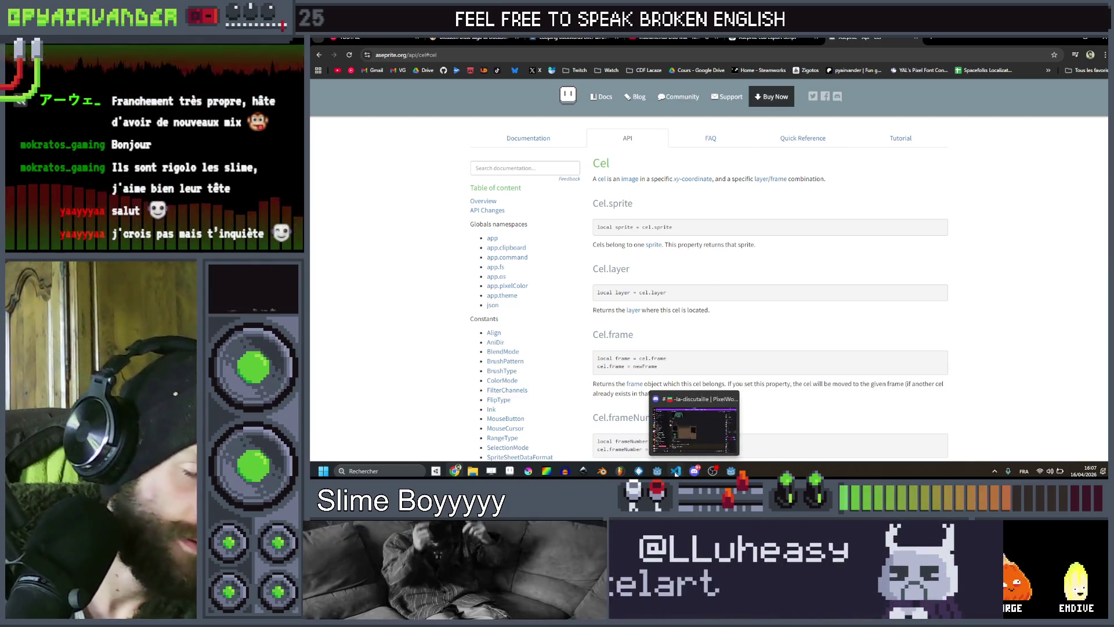
{"action": "left_click", "coordinate": [499, 430]}
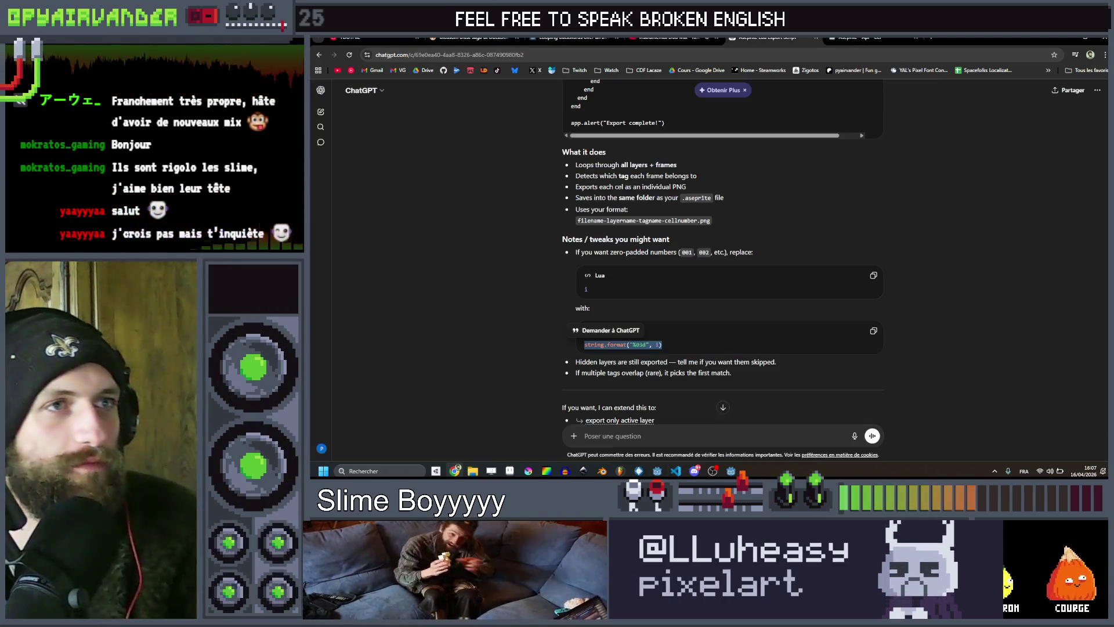
{"action": "scroll", "coordinate": [650, 439], "scroll_direction": "down", "scroll_amount": 3}
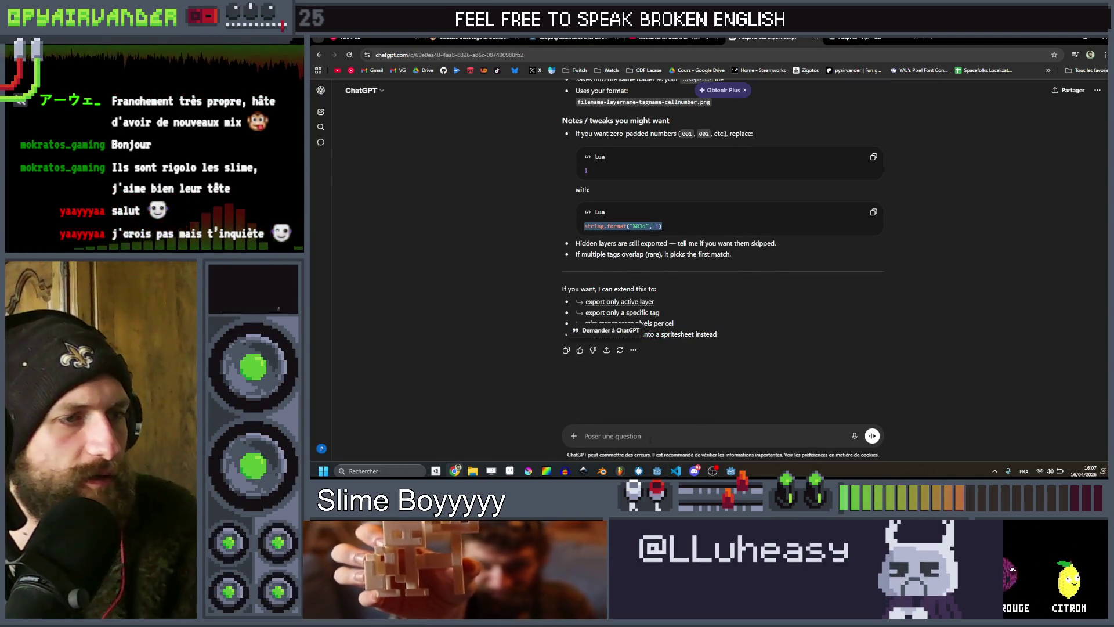
{"action": "scroll", "coordinate": [737, 295], "scroll_direction": "up", "scroll_amount": 1}
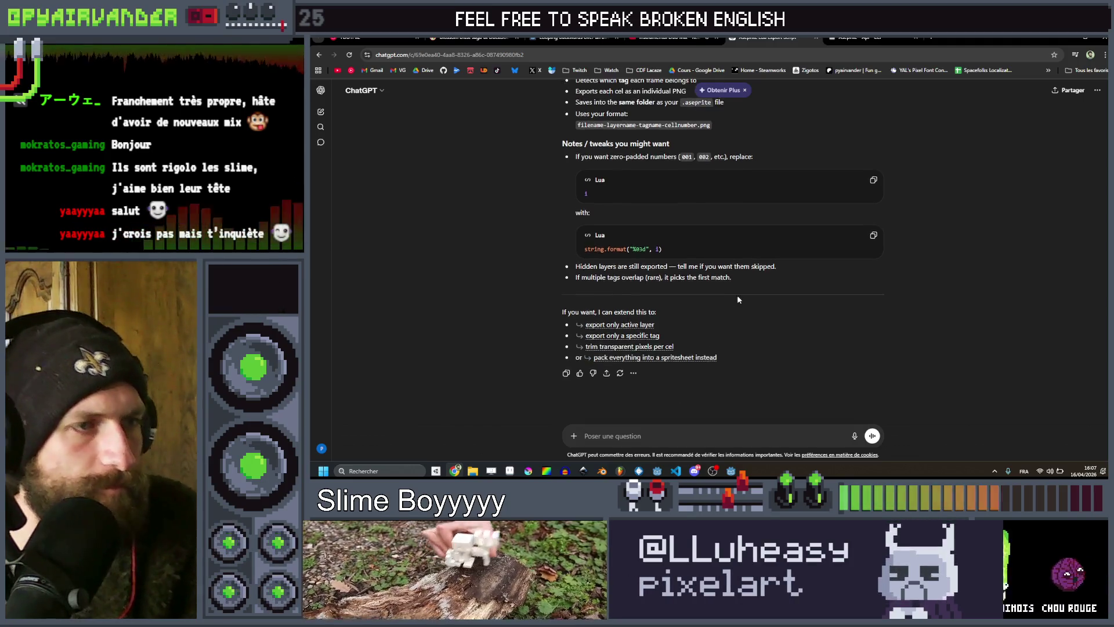
Ask ChatGPT to make 'cellnumber' the position within the frame's tag, not the frame number.
{"action": "type", "text": "i n"}
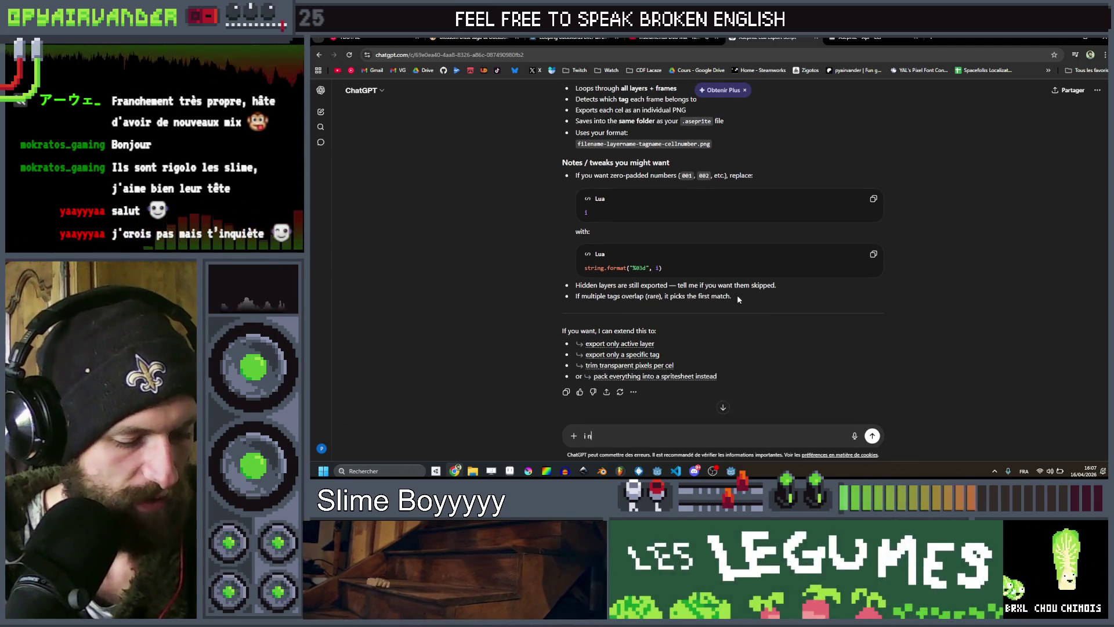
{"action": "type", "text": "eed the"}
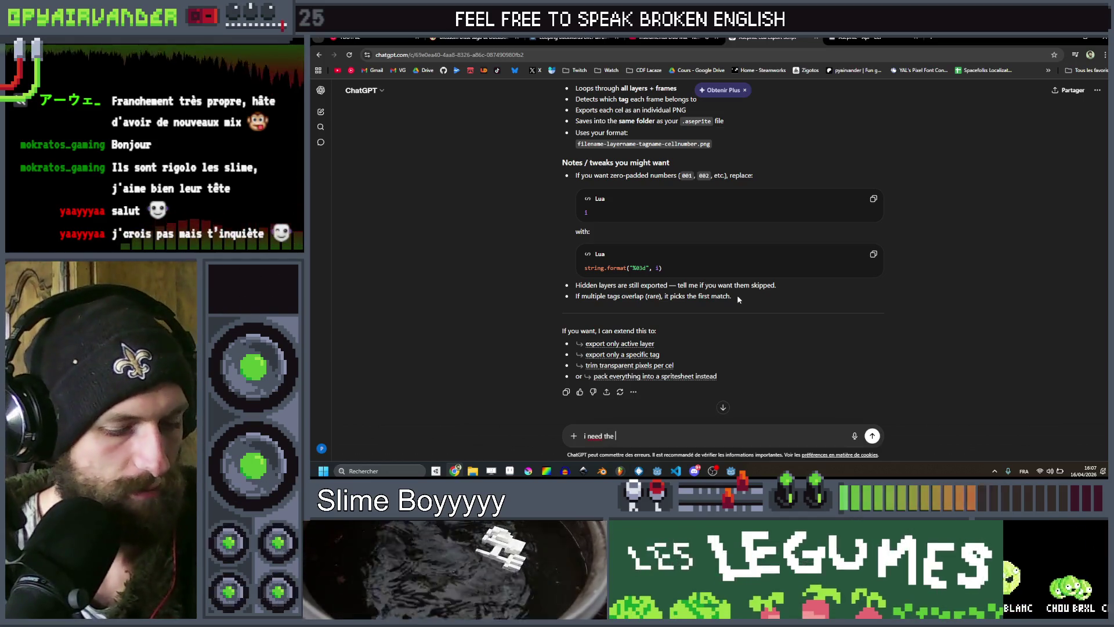
{"action": "scroll", "coordinate": [736, 295], "scroll_direction": "up", "scroll_amount": 10}
{"action": "scroll", "coordinate": [716, 241], "scroll_direction": "up", "scroll_amount": 10}
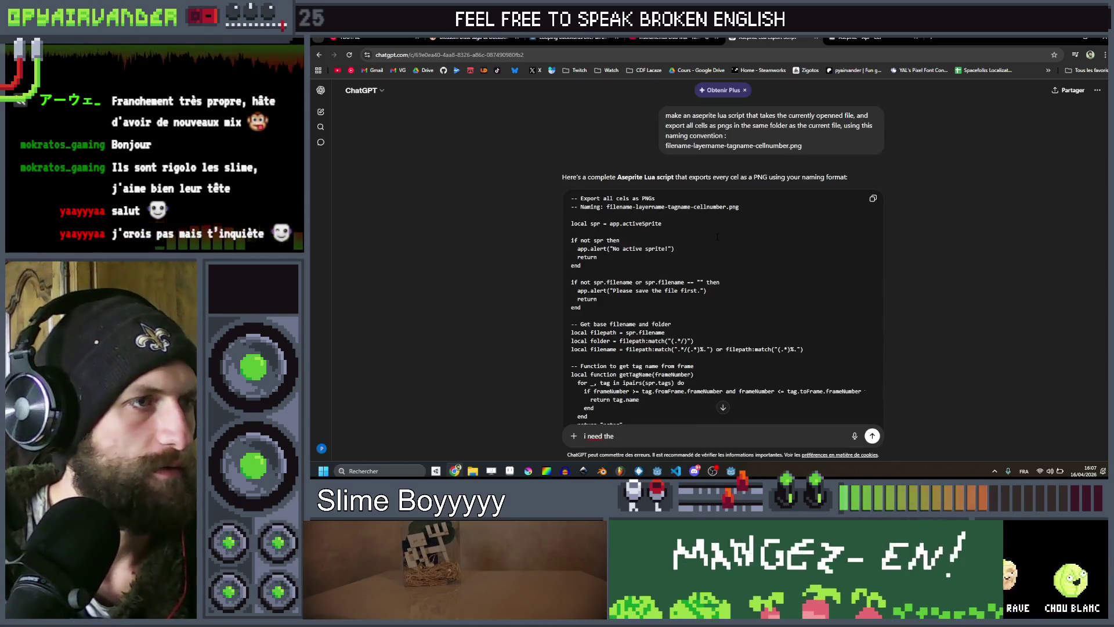
{"action": "scroll", "coordinate": [716, 241], "scroll_direction": "down", "scroll_amount": 12}
{"action": "scroll", "coordinate": [715, 220], "scroll_direction": "down", "scroll_amount": 6}
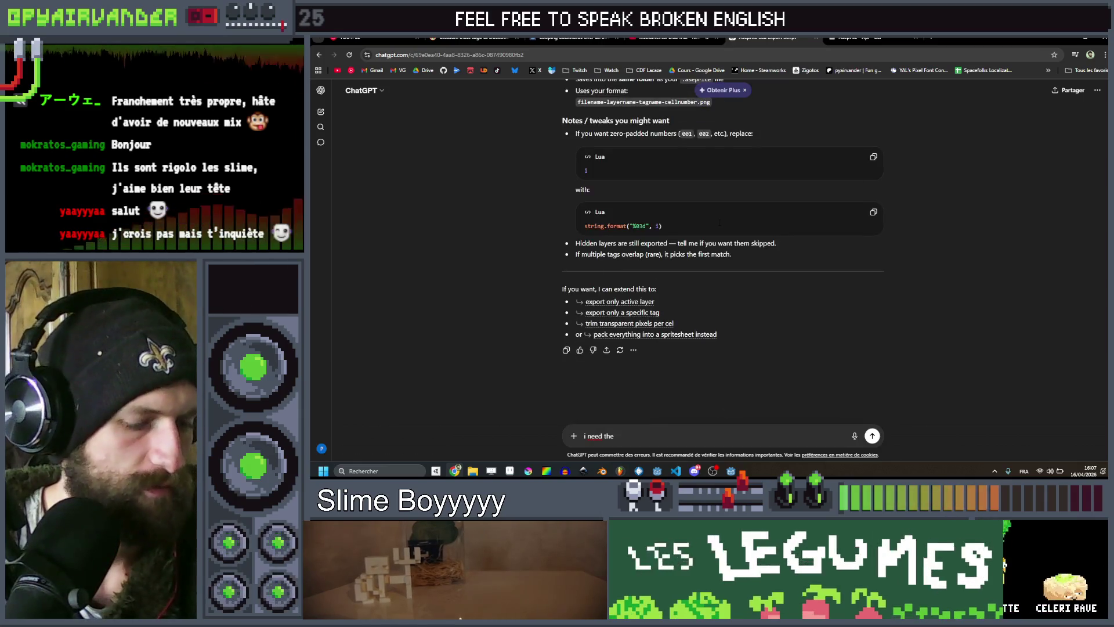
{"action": "type", "text": "\"cellnumber\" part of t"}
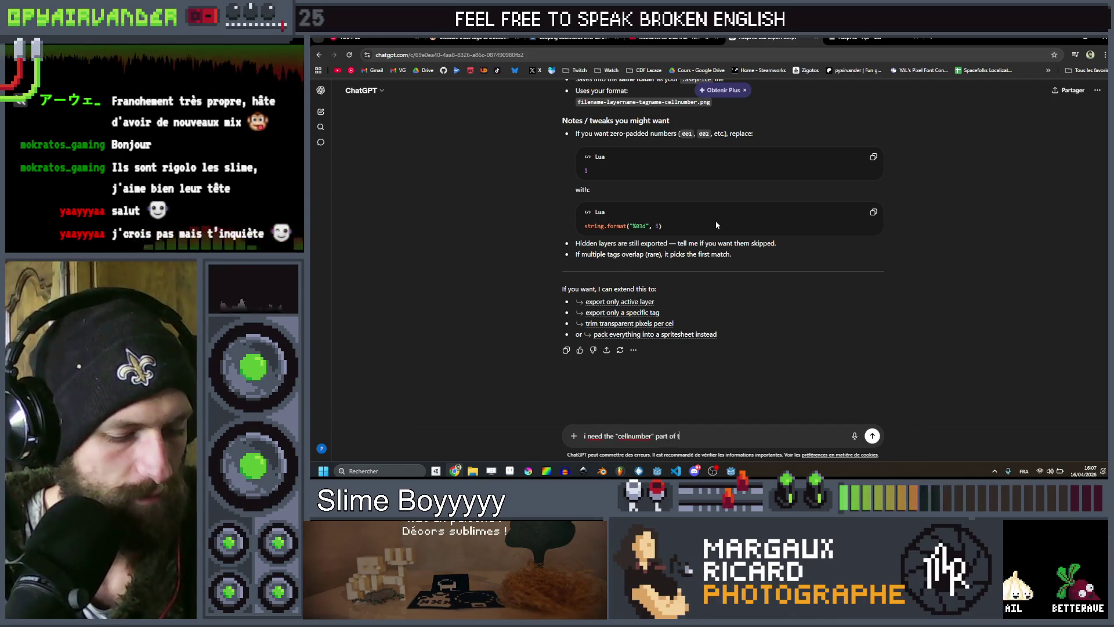
{"action": "type", "text": "he name to be t"}
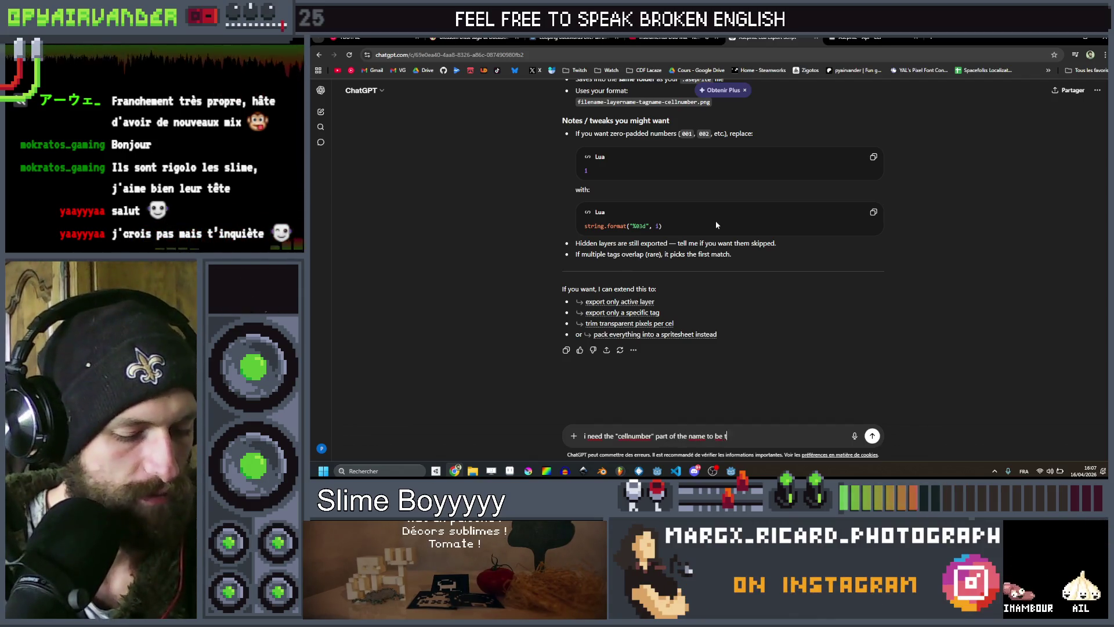
{"action": "type", "text": "he num"}
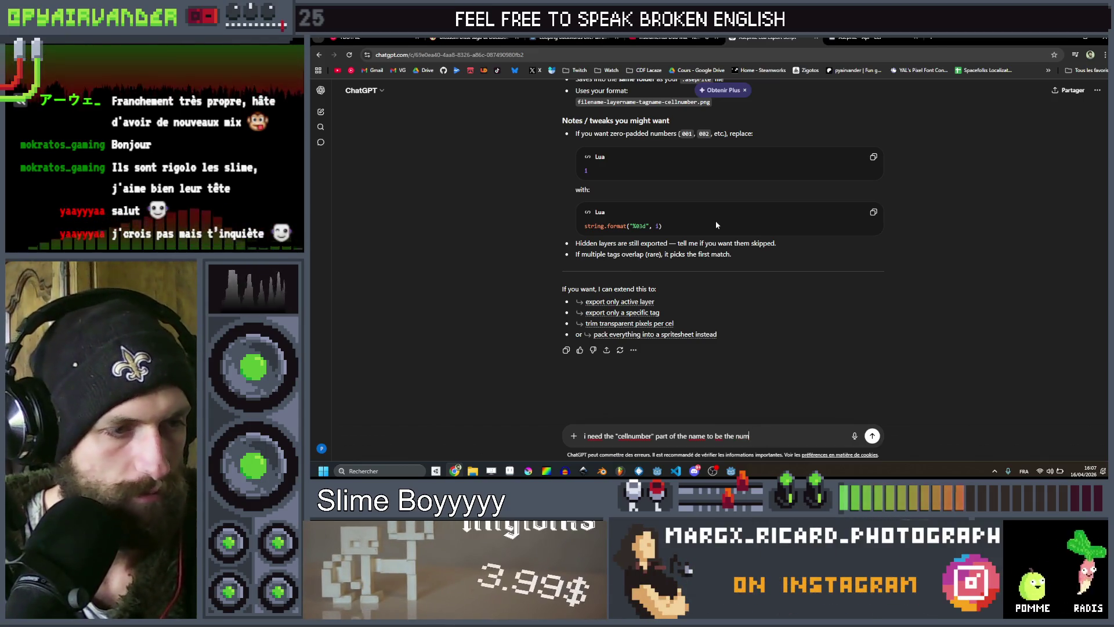
{"action": "type", "text": "ber of  position "}
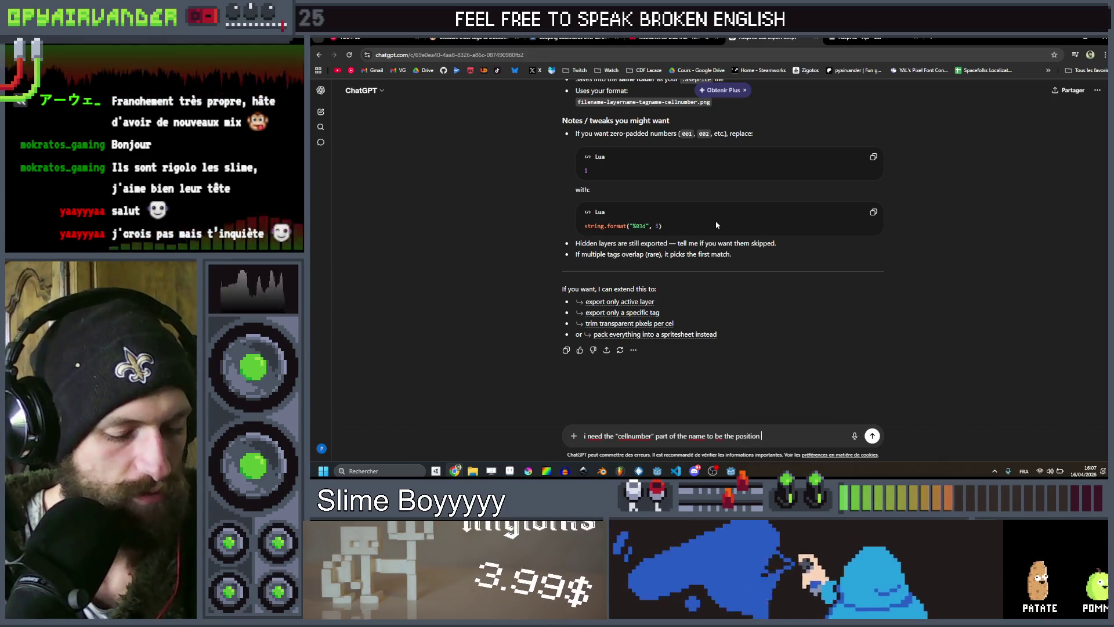
{"action": "type", "text": "ofll "}
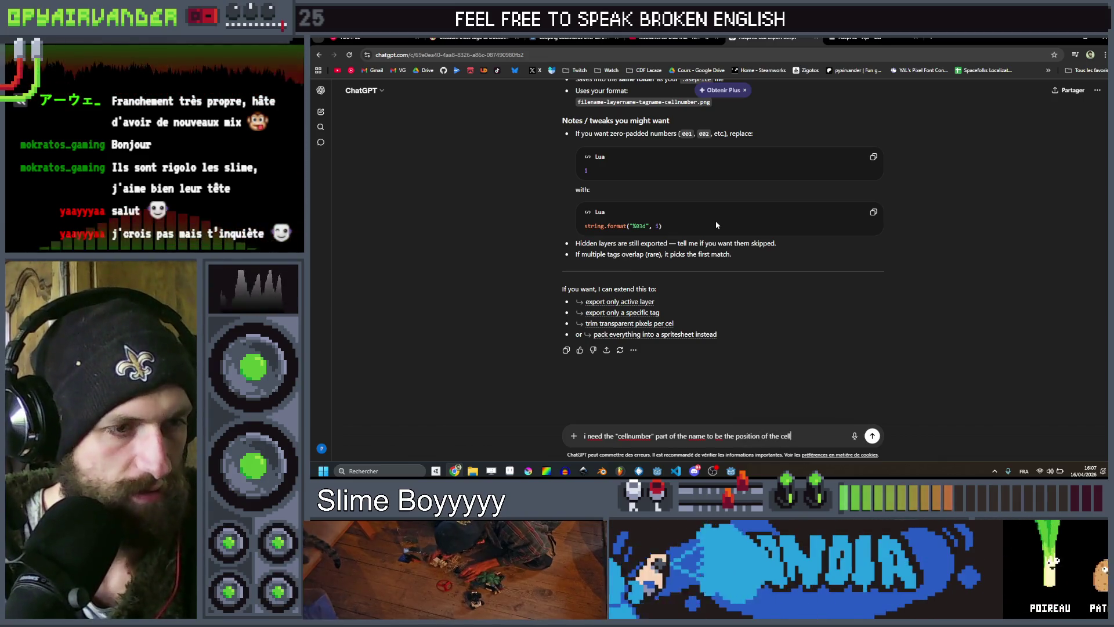
{"action": "type", "text": "on"}
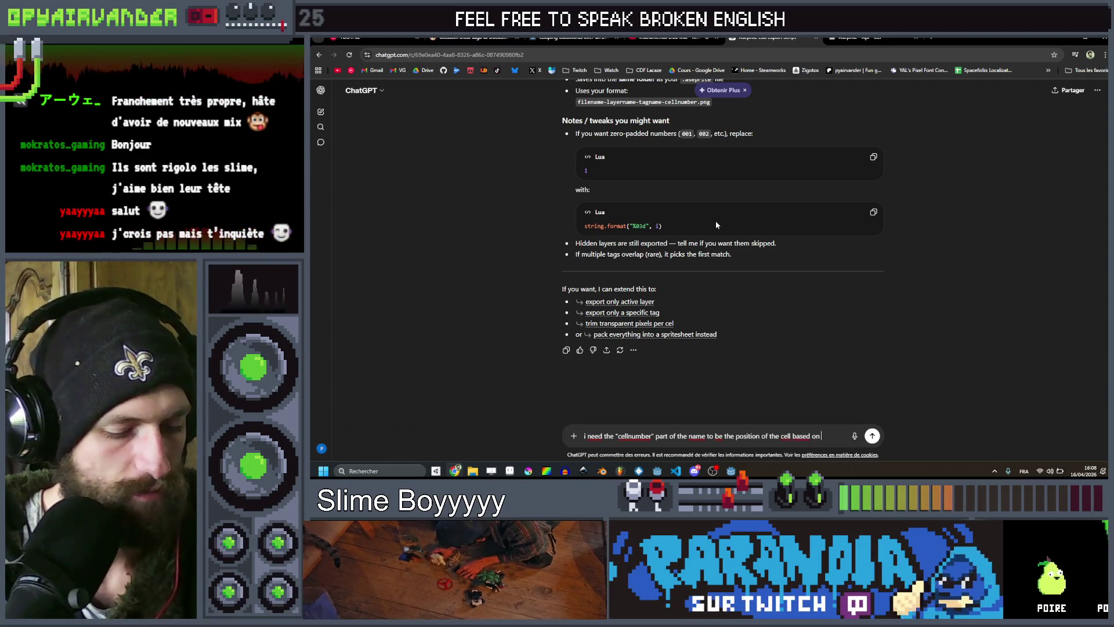
{"action": "type", "text": " rent tag,"}
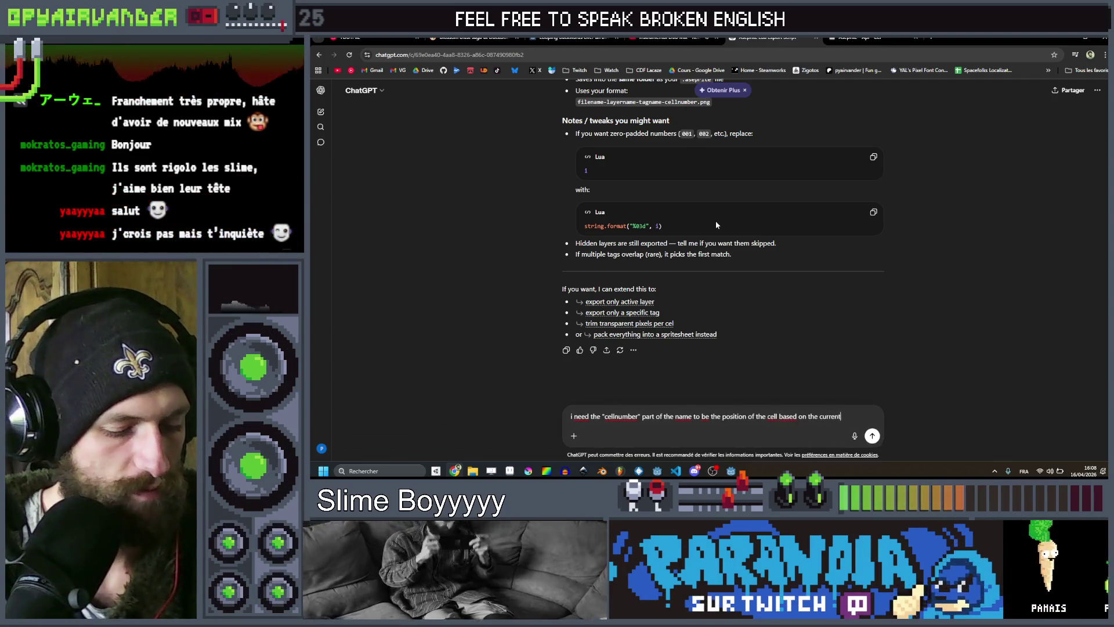
{"action": "key", "text": "BackSpace"}
{"action": "key", "text": "BackSpace"}
{"action": "key", "text": "BackSpace"}
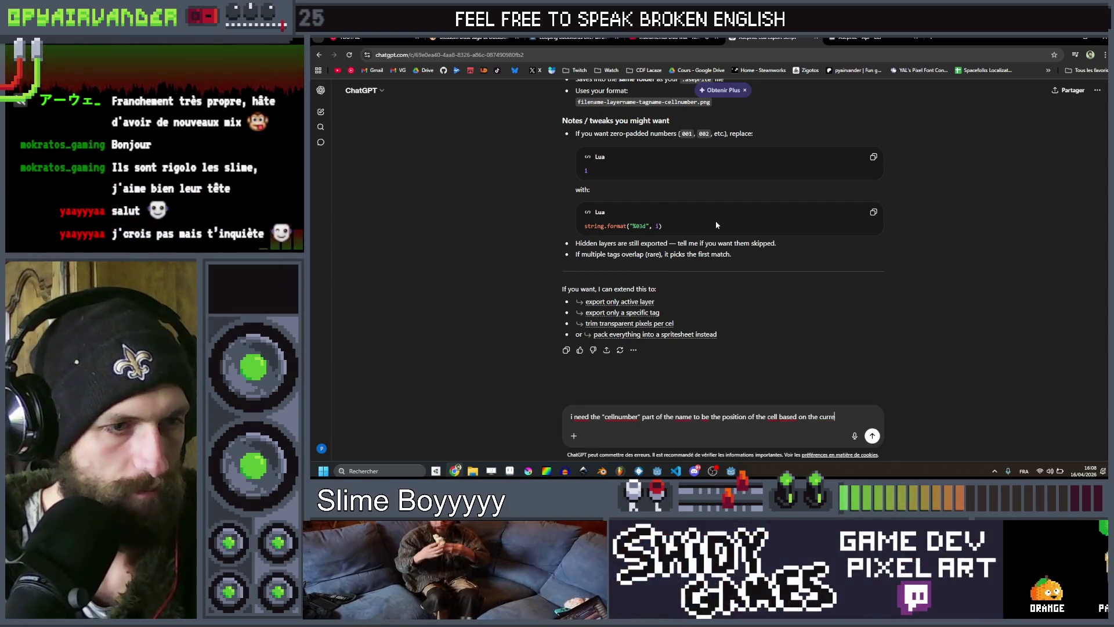
{"action": "key", "text": "BackSpace"}
{"action": "type", "text": "tag it is in, not the "}
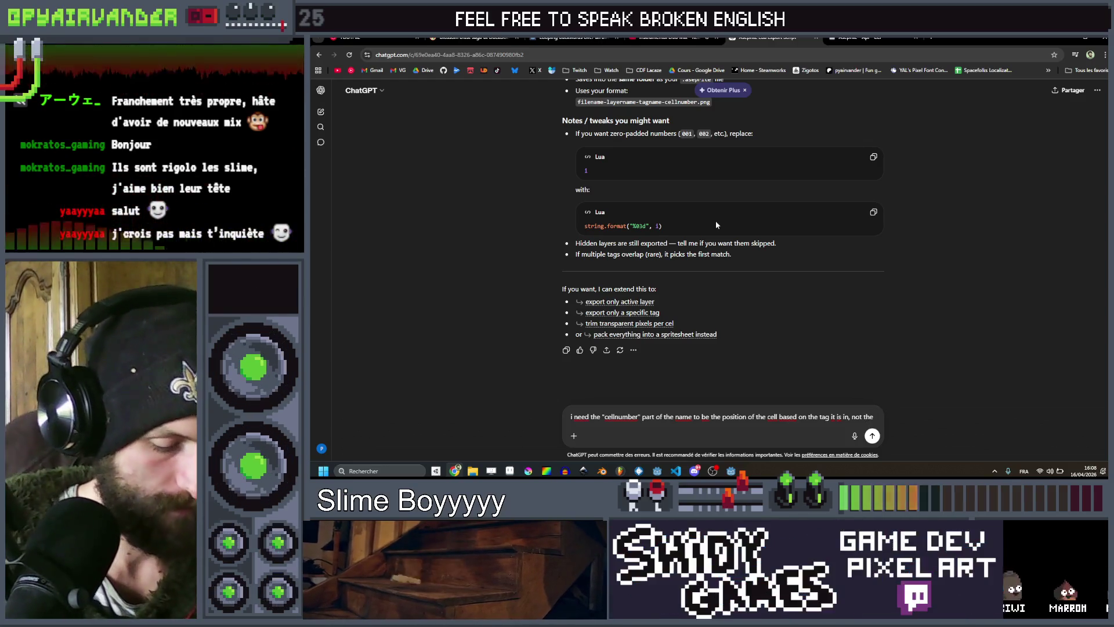
{"action": "type", "text": "frame number on the entire layer"}
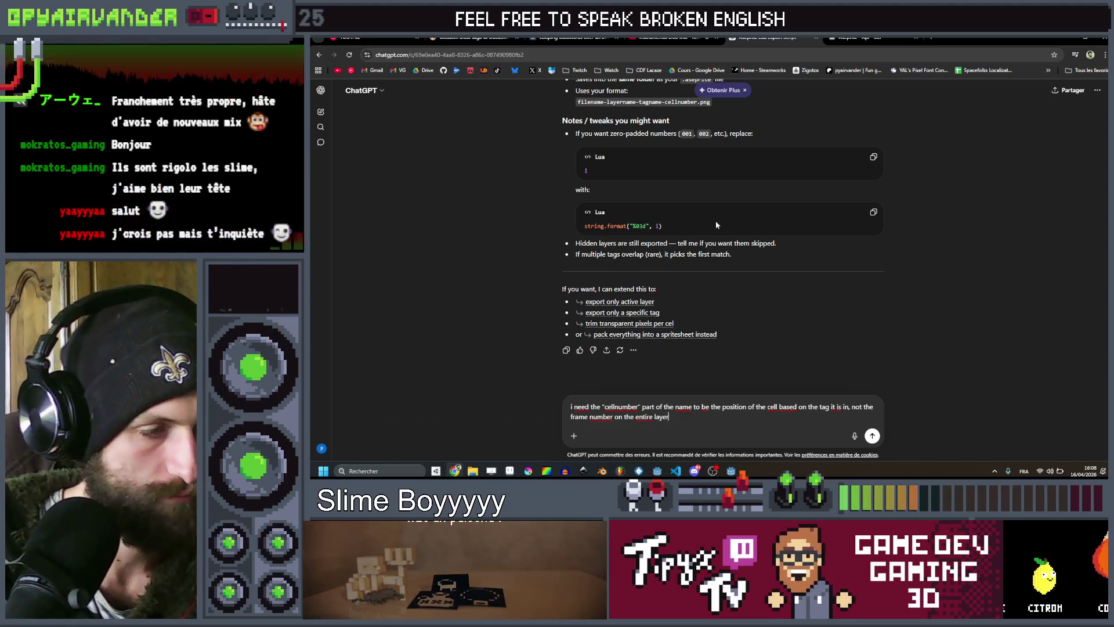
{"action": "key", "text": "Return"}
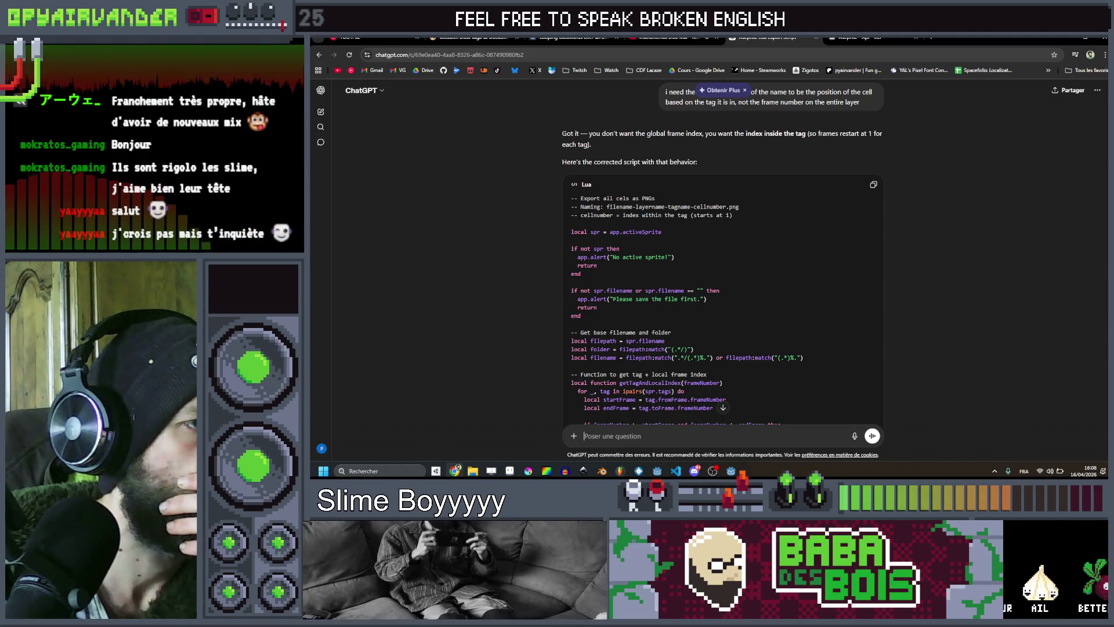
Read through ChatGPT's revised script and select the getTagAndLocalIndex function, then return to VS Code.
{"action": "scroll", "coordinate": [781, 217], "scroll_direction": "down", "scroll_amount": 5}
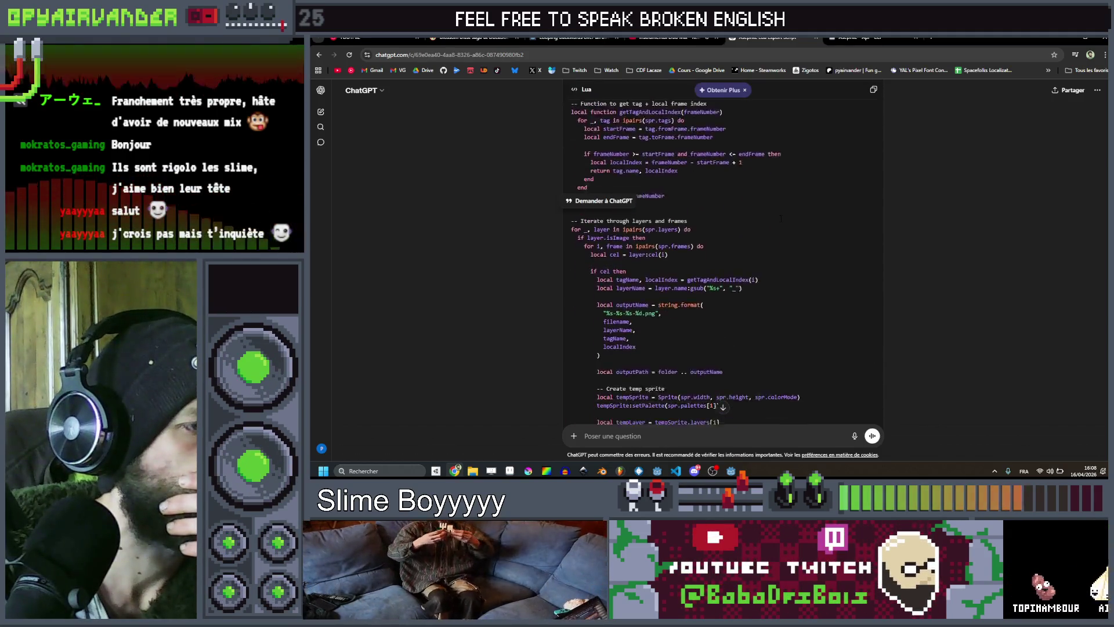
{"action": "scroll", "coordinate": [780, 218], "scroll_direction": "down", "scroll_amount": 1}
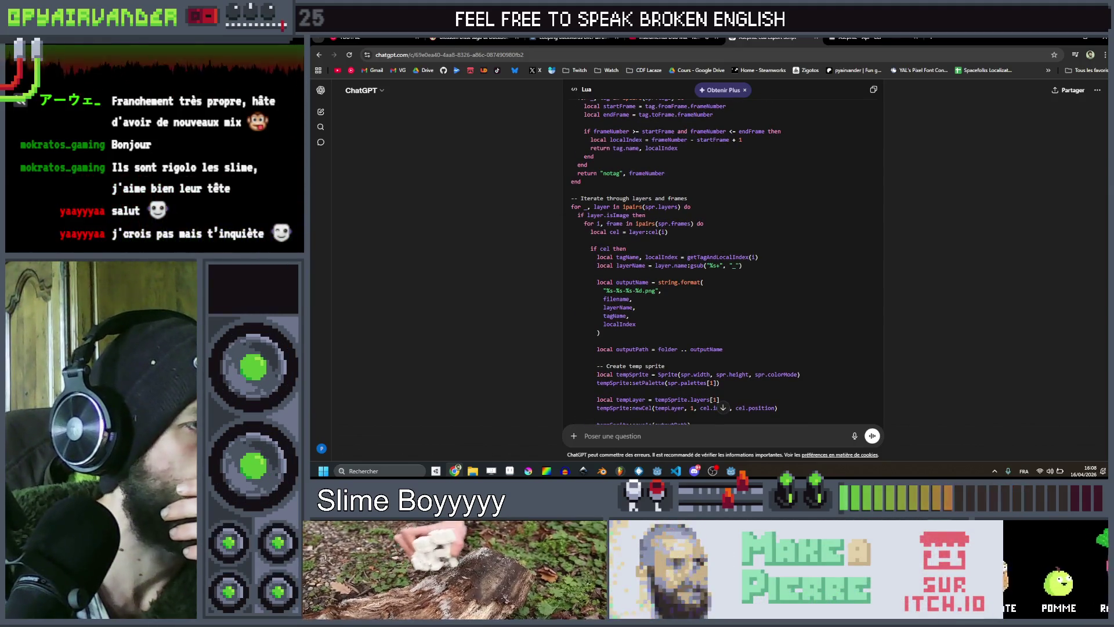
{"action": "double_click", "coordinate": [722, 256]}
{"action": "scroll", "coordinate": [724, 251], "scroll_direction": "up", "scroll_amount": 2}
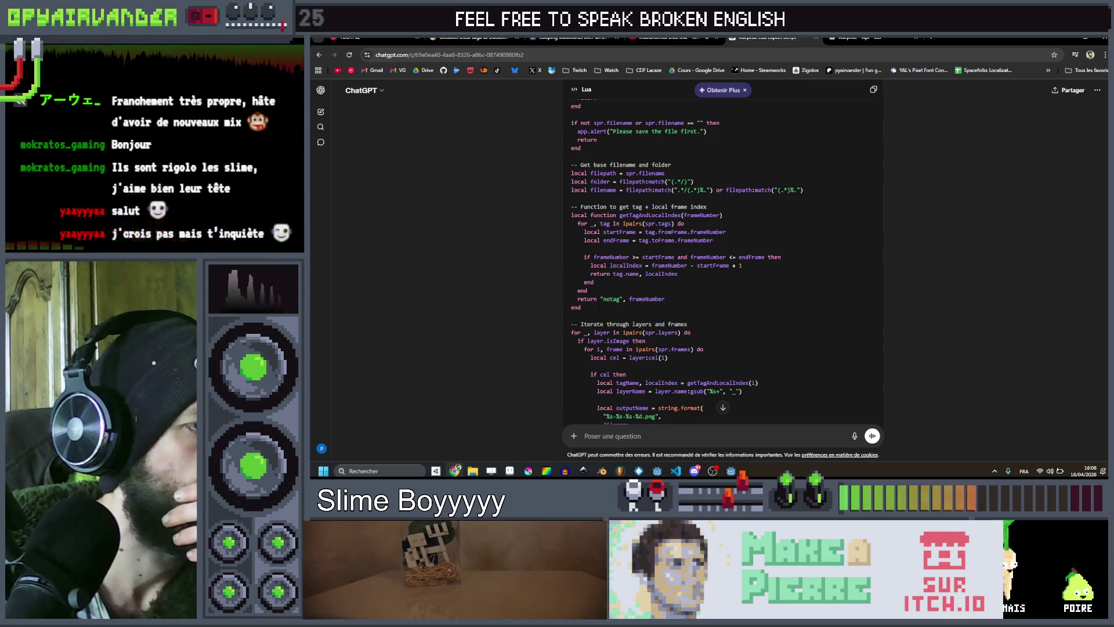
{"action": "mouse_move", "coordinate": [581, 308]}
{"action": "left_mouse_down"}
{"action": "mouse_move", "coordinate": [575, 231]}
{"action": "mouse_move", "coordinate": [559, 210]}
{"action": "left_mouse_up"}
{"action": "key", "text": "ctrl+c"}
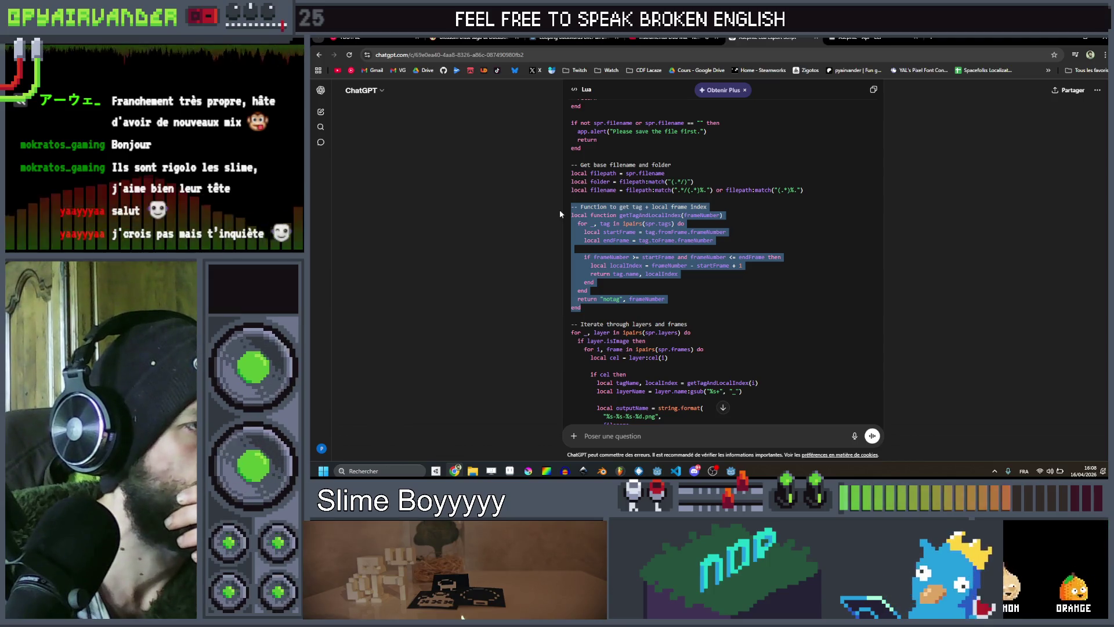
{"action": "scroll", "coordinate": [772, 219], "scroll_direction": "down", "scroll_amount": 2}
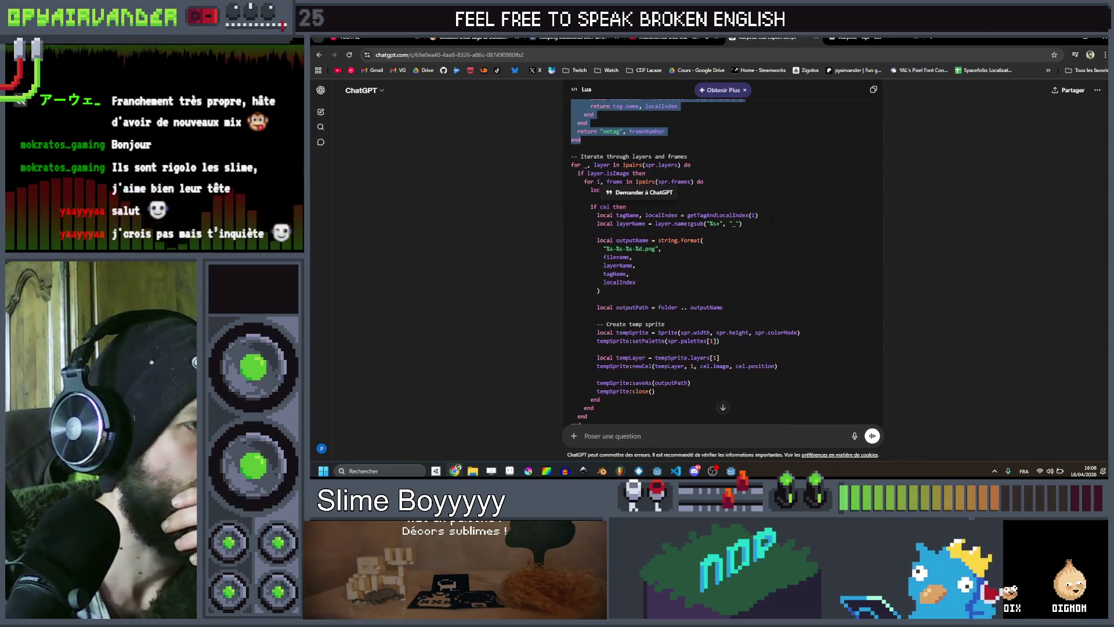
{"action": "scroll", "coordinate": [772, 220], "scroll_direction": "down", "scroll_amount": 2}
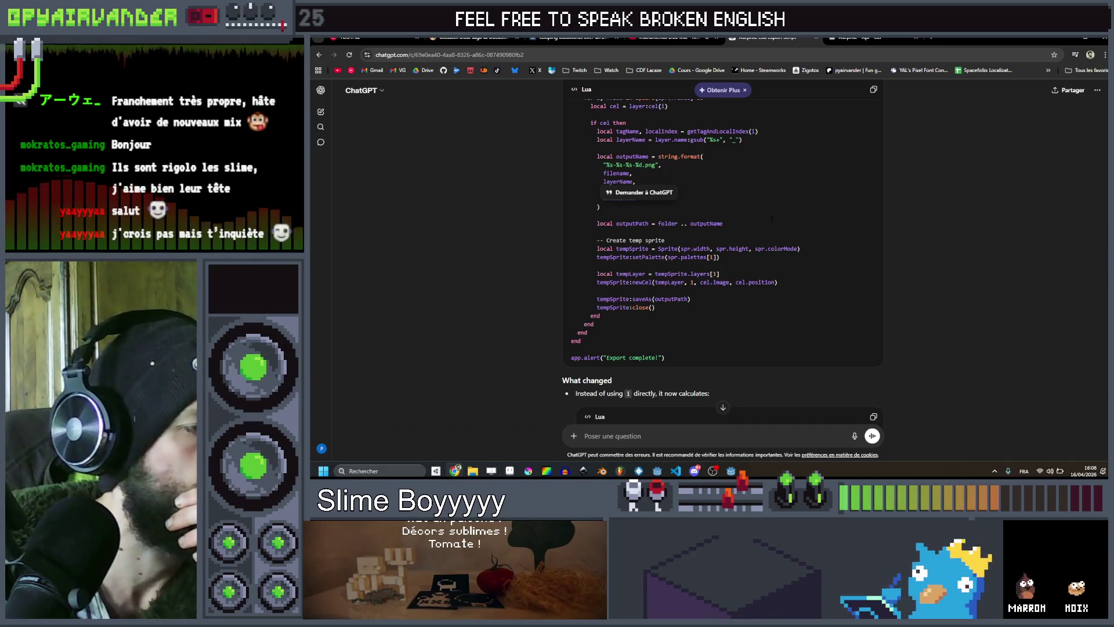
{"action": "scroll", "coordinate": [772, 220], "scroll_direction": "up", "scroll_amount": 3}
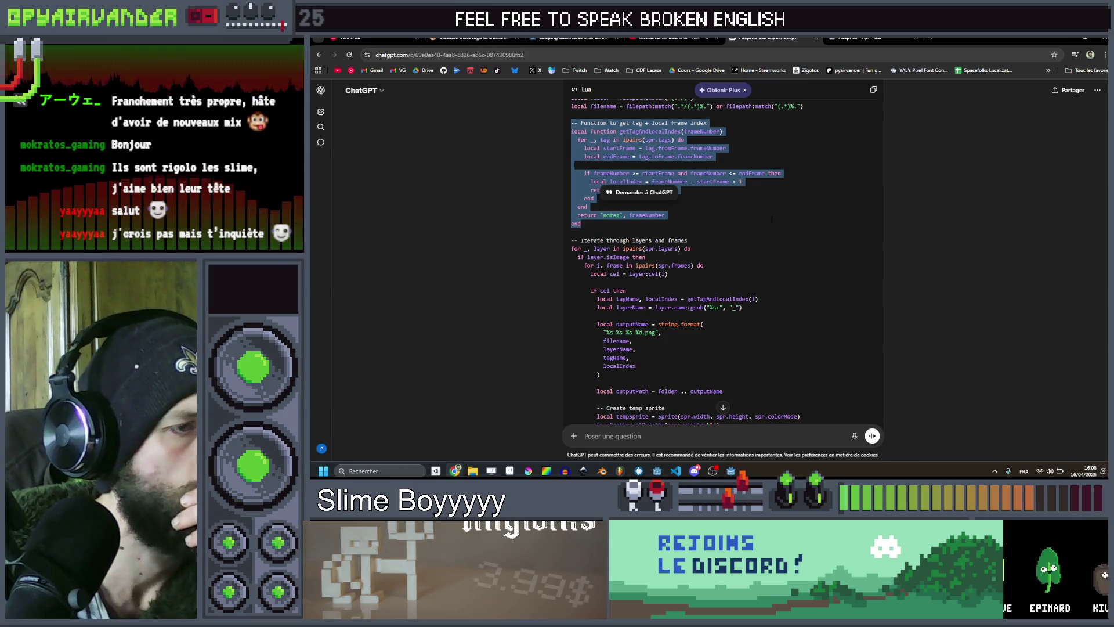
{"action": "scroll", "coordinate": [771, 219], "scroll_direction": "up", "scroll_amount": 1}
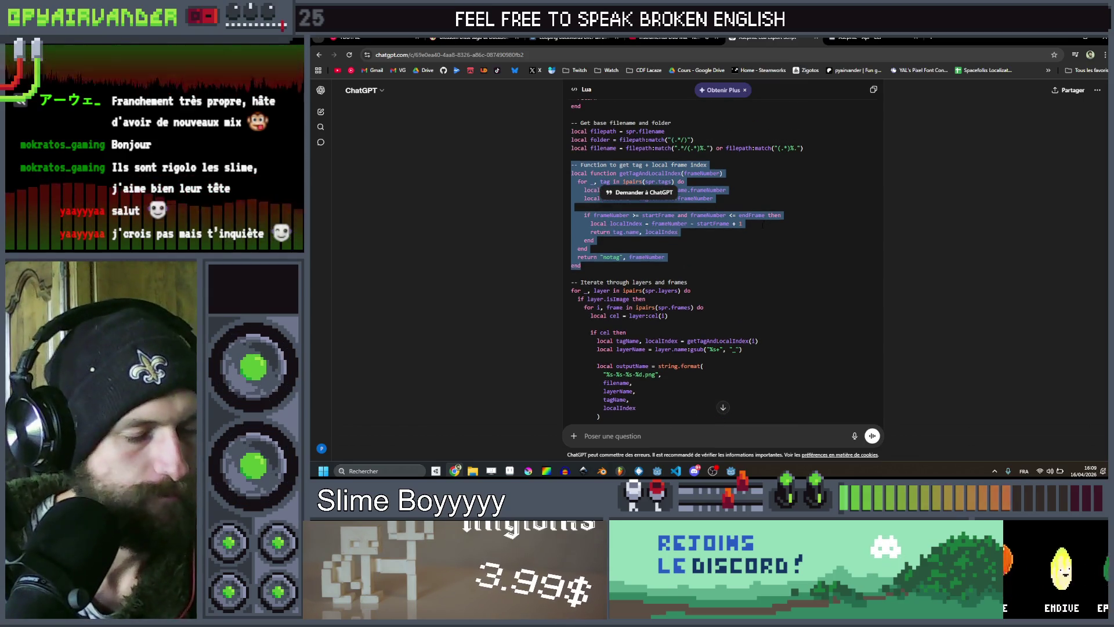
{"action": "key", "text": "alt+Tab"}
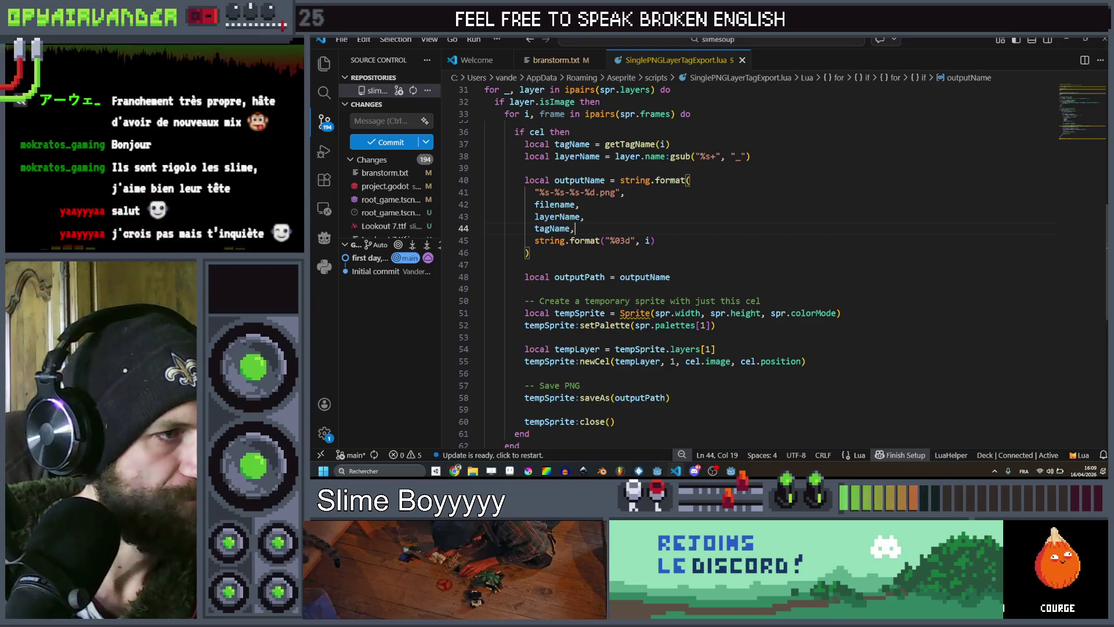
Replace the old tag-lookup function with the pasted getTagAndLocalIndex function.
{"action": "scroll", "coordinate": [619, 272], "scroll_direction": "up", "scroll_amount": 4}
{"action": "mouse_move", "coordinate": [532, 314]}
{"action": "left_mouse_down"}
{"action": "mouse_move", "coordinate": [493, 298]}
{"action": "mouse_move", "coordinate": [484, 213]}
{"action": "left_mouse_up"}
{"action": "key", "text": "ctrl+v"}
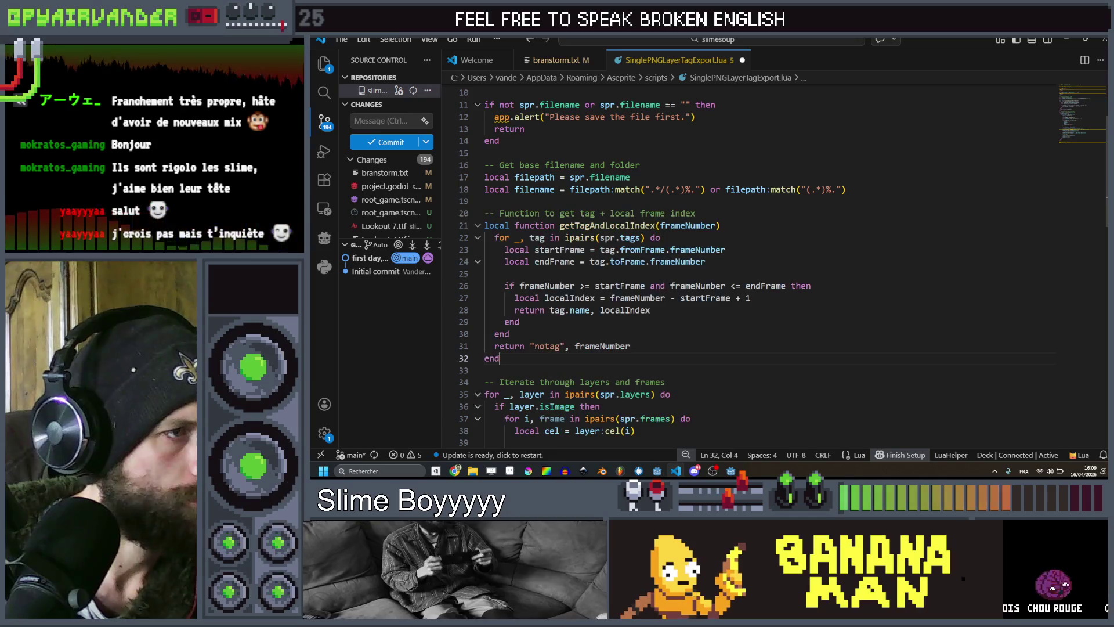
{"action": "left_click", "coordinate": [787, 239]}
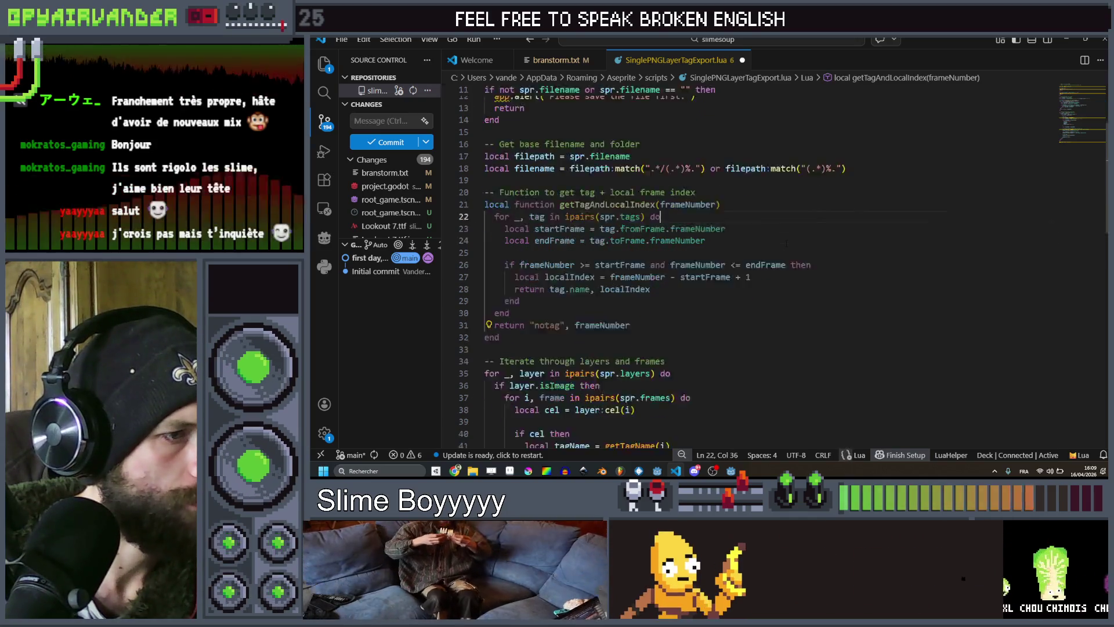
{"action": "scroll", "coordinate": [786, 242], "scroll_direction": "down", "scroll_amount": 4}
{"action": "scroll", "coordinate": [786, 243], "scroll_direction": "up", "scroll_amount": 1}
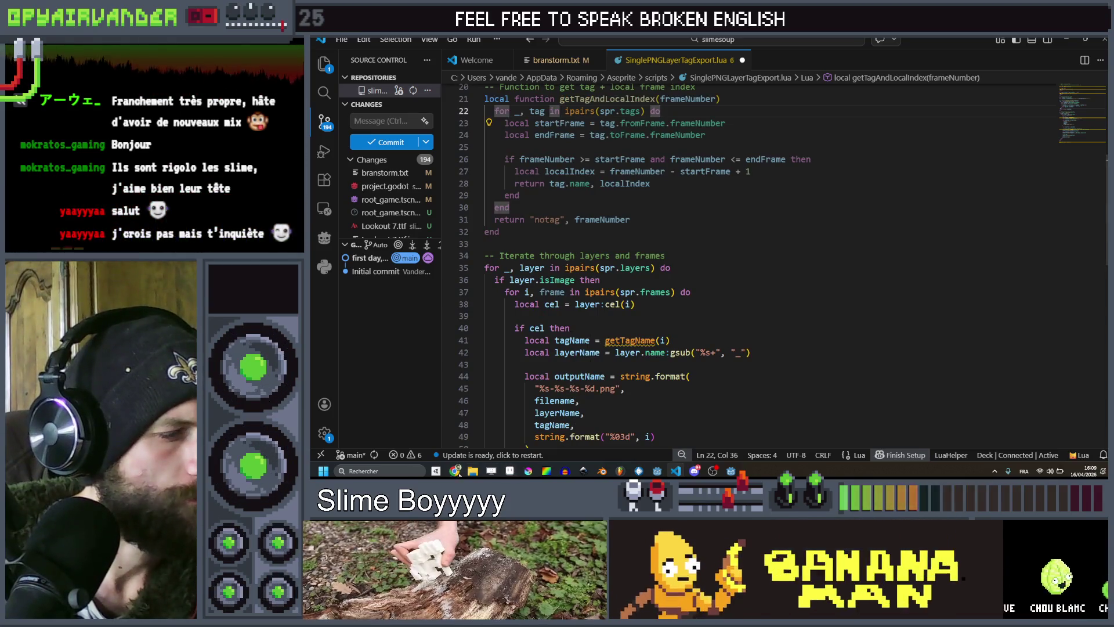
Copy ChatGPT's getTagAndLocalIndex(i) call and paste it over line 41's old call.
{"action": "mouse_move", "coordinate": [455, 471]}
{"action": "mouse_move", "coordinate": [453, 421]}
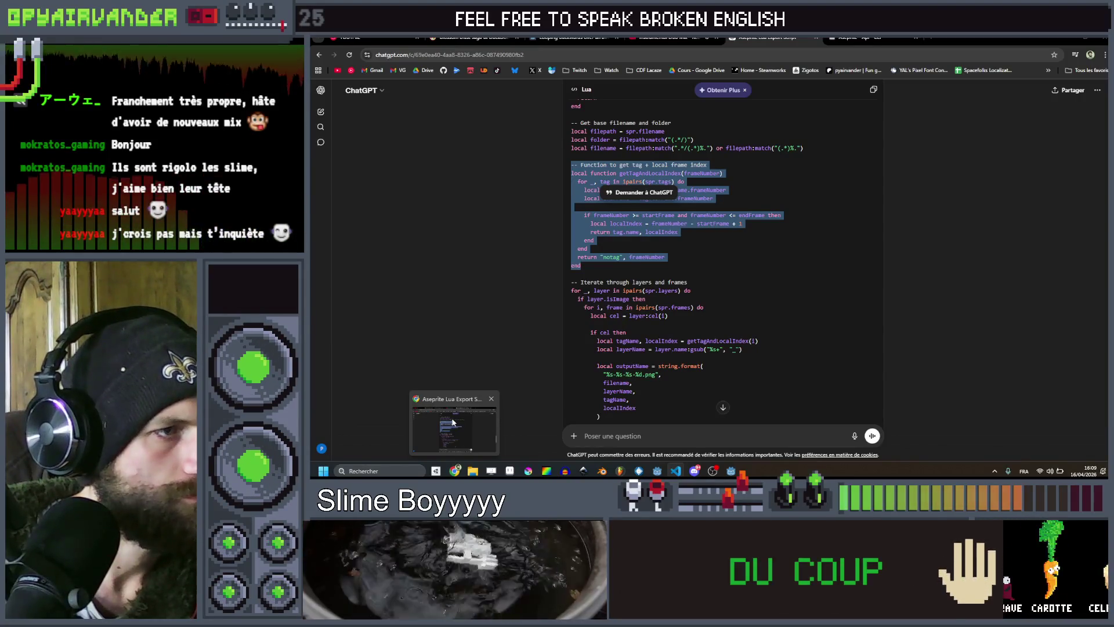
{"action": "left_click", "coordinate": [453, 422]}
{"action": "left_click", "coordinate": [454, 422]}
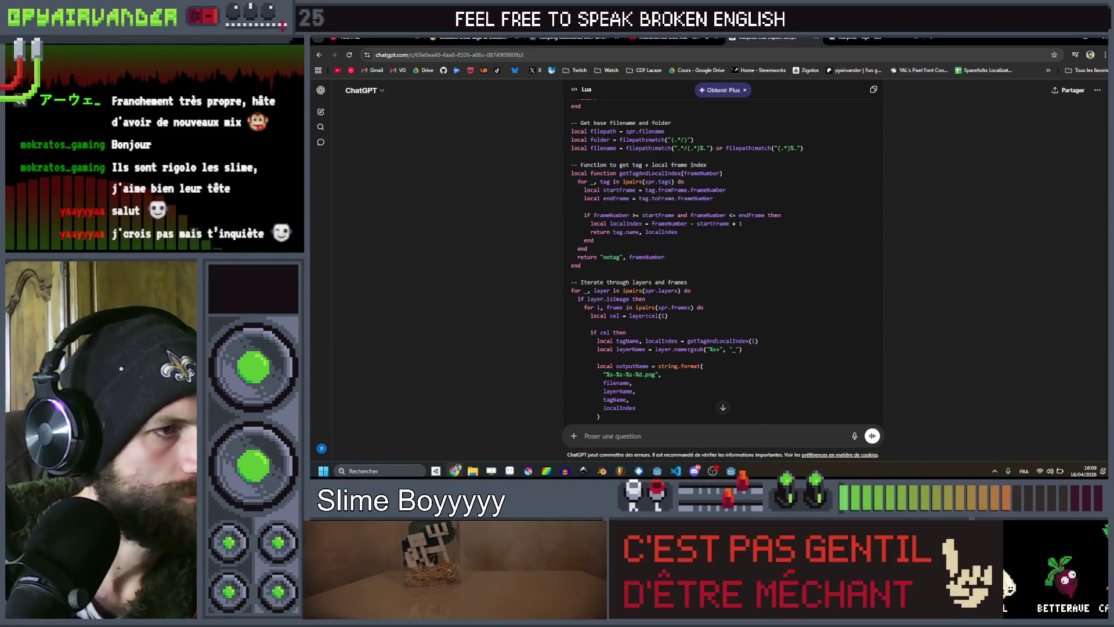
{"action": "scroll", "coordinate": [722, 255], "scroll_direction": "down", "scroll_amount": 3}
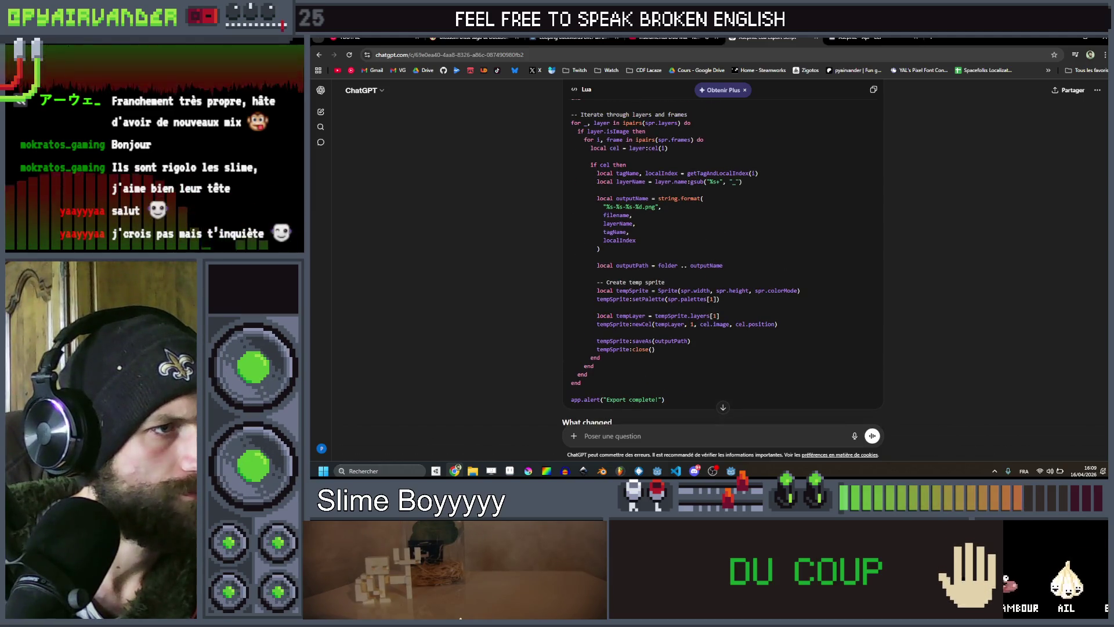
{"action": "left_click_drag", "start_coordinate": [597, 173], "coordinate": [769, 175]}
{"action": "key", "text": "ctrl+c"}
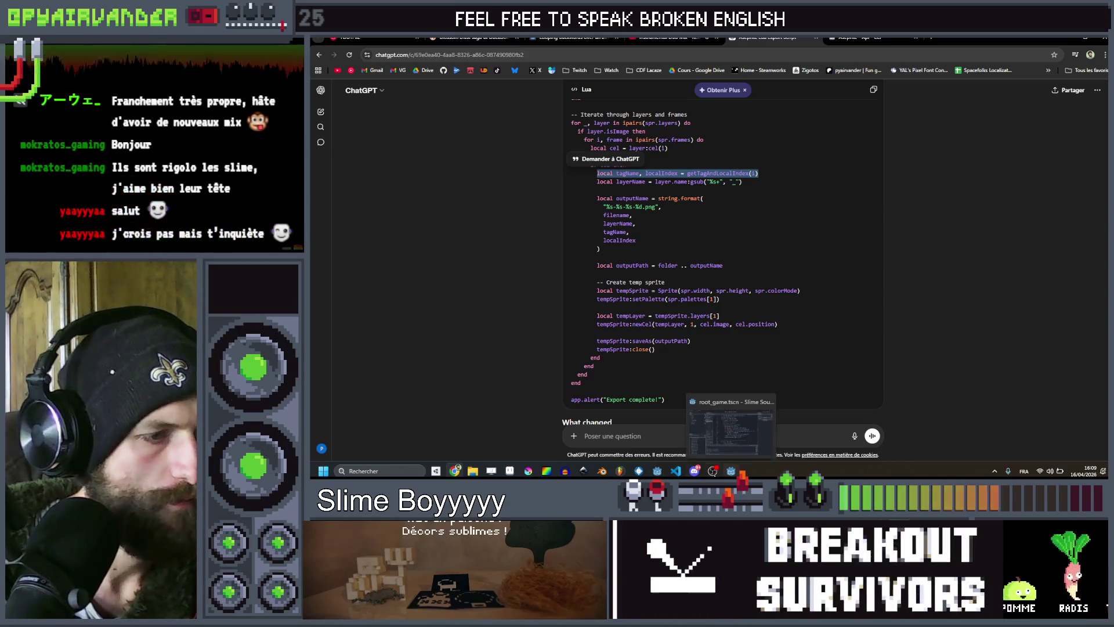
{"action": "mouse_move", "coordinate": [676, 472]}
{"action": "left_click", "coordinate": [676, 445]}
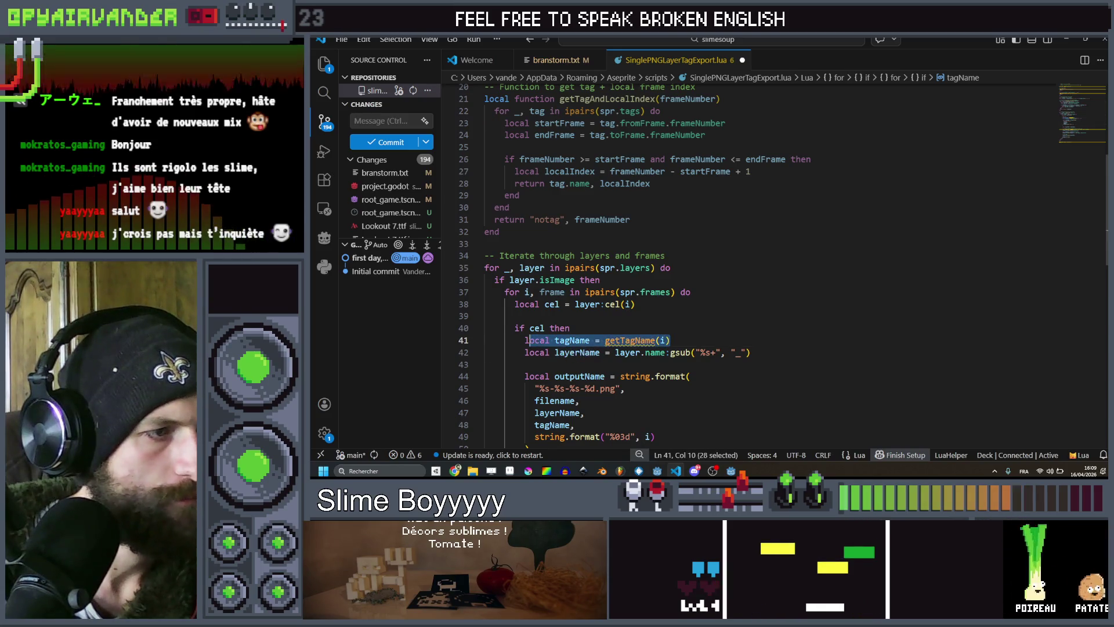
{"action": "key", "text": "ctrl+v"}
Change the frame index argument on line 49 to localIndex and save the script.
{"action": "scroll", "coordinate": [748, 261], "scroll_direction": "down", "scroll_amount": 2}
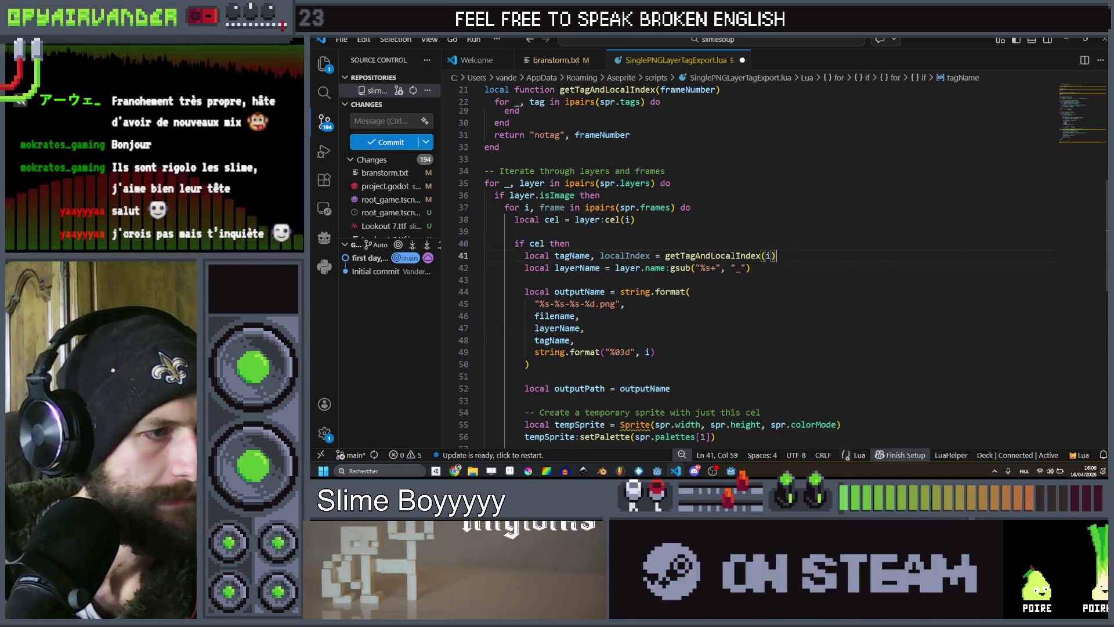
{"action": "double_click", "coordinate": [625, 255]}
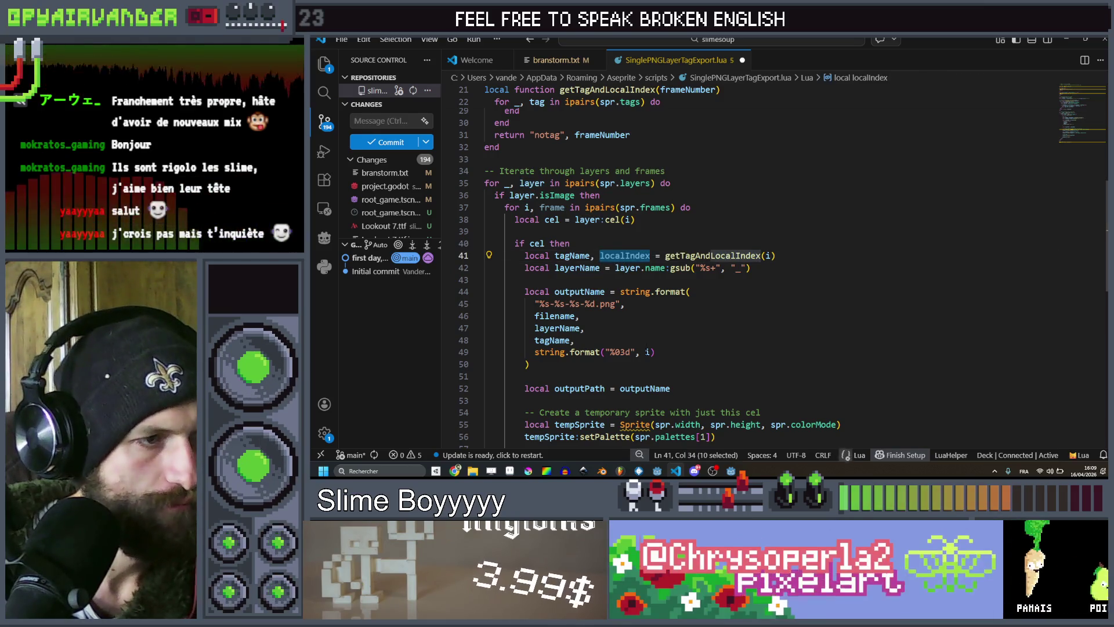
{"action": "left_click", "coordinate": [650, 347]}
{"action": "type", "text": "localIndex"}
{"action": "scroll", "coordinate": [673, 271], "scroll_direction": "up", "scroll_amount": 3}
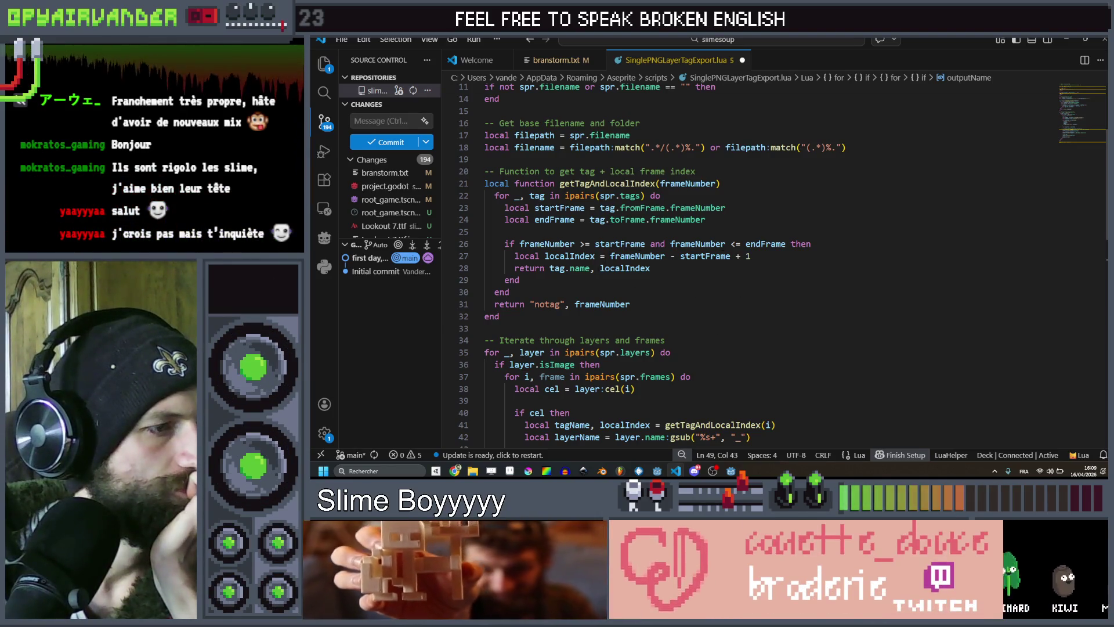
{"action": "left_click", "coordinate": [715, 282]}
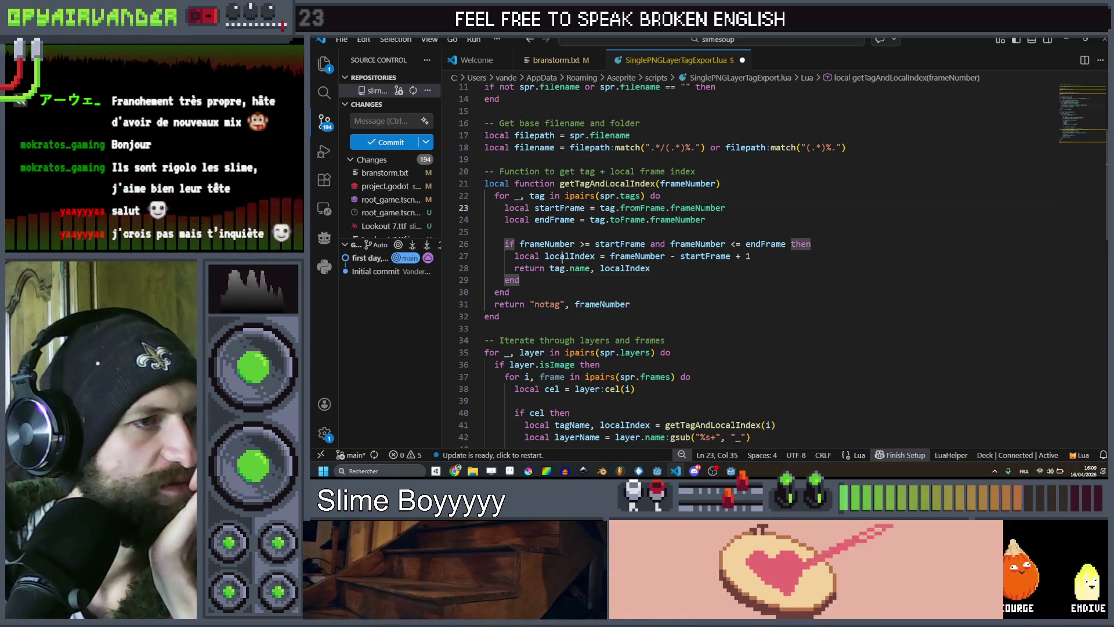
{"action": "left_click", "coordinate": [731, 221]}
{"action": "key", "text": "ctrl+s"}
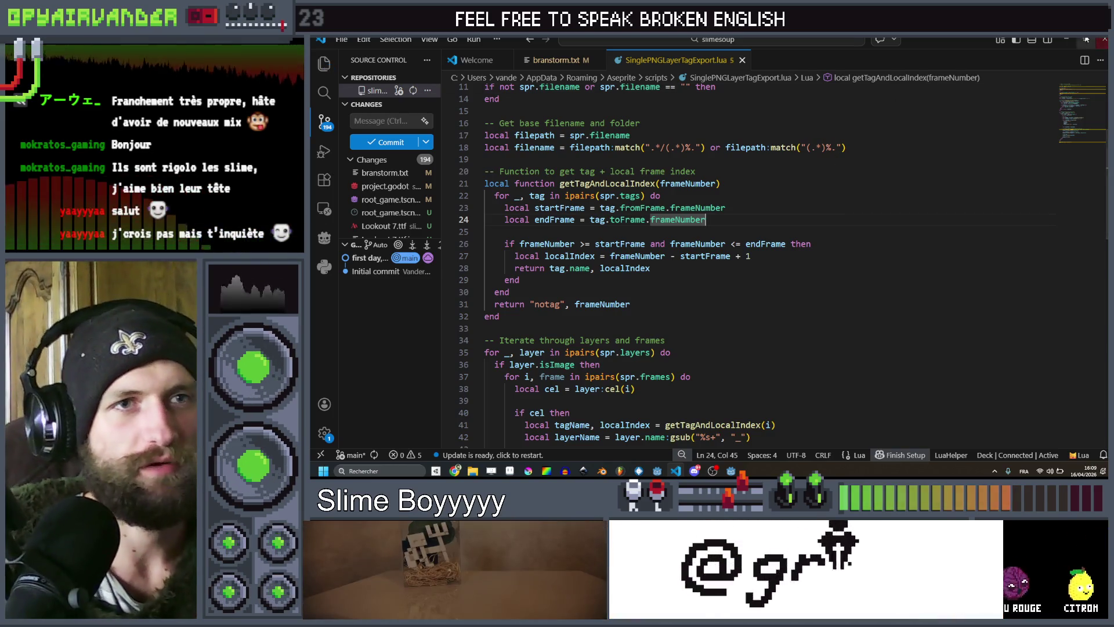
Switch back to the Godot project.
{"action": "key", "text": "alt+Tab"}
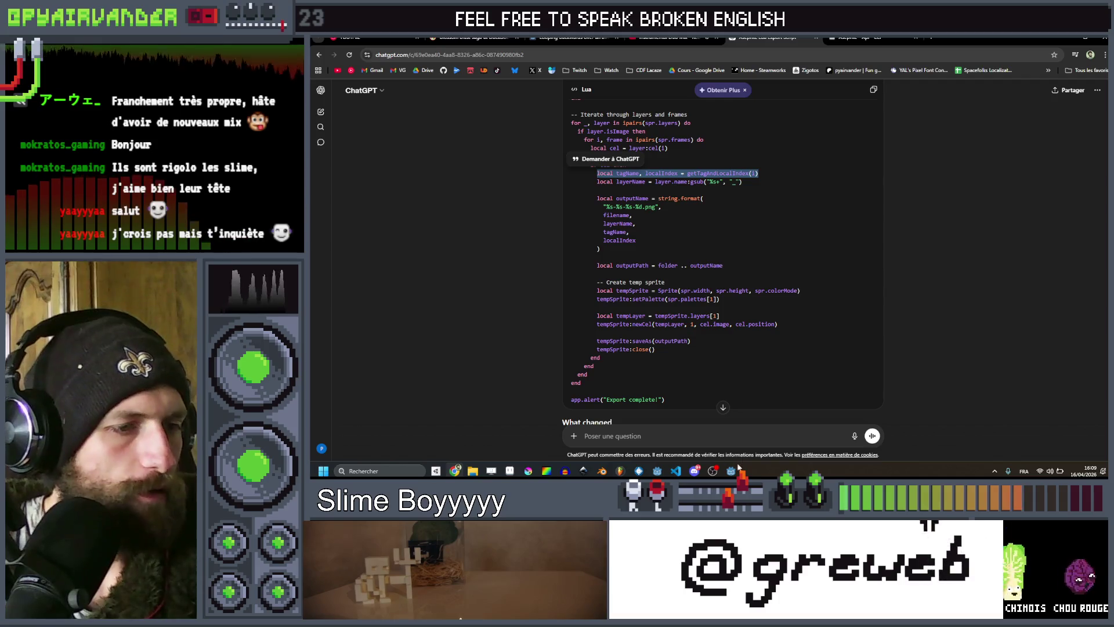
{"action": "left_click", "coordinate": [731, 470]}
{"action": "key", "text": "alt+Tab"}
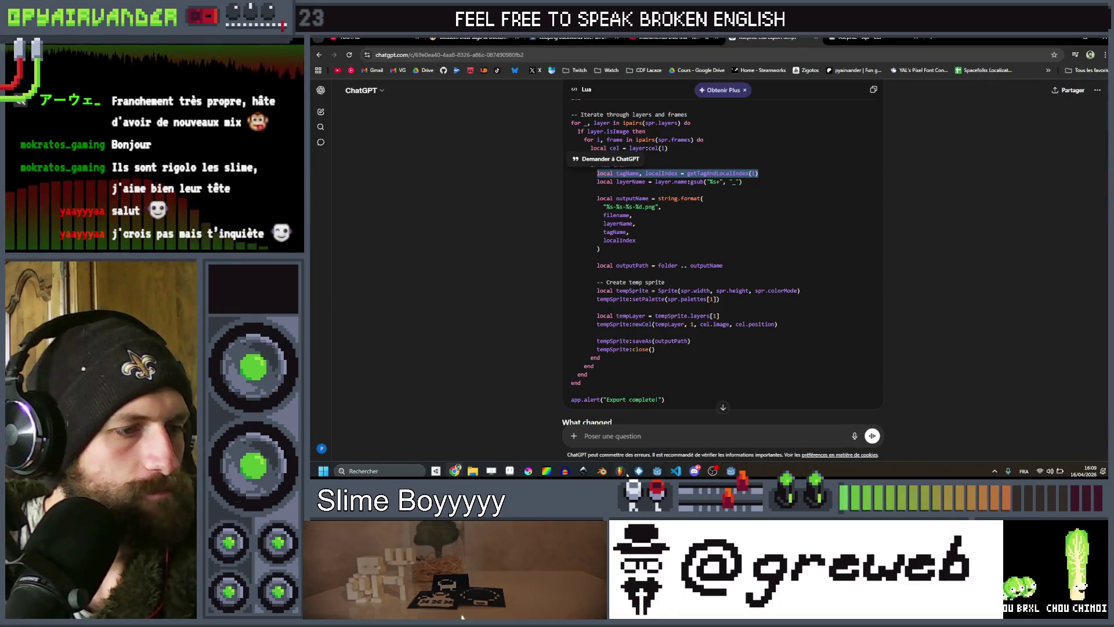
{"action": "mouse_move", "coordinate": [472, 471]}
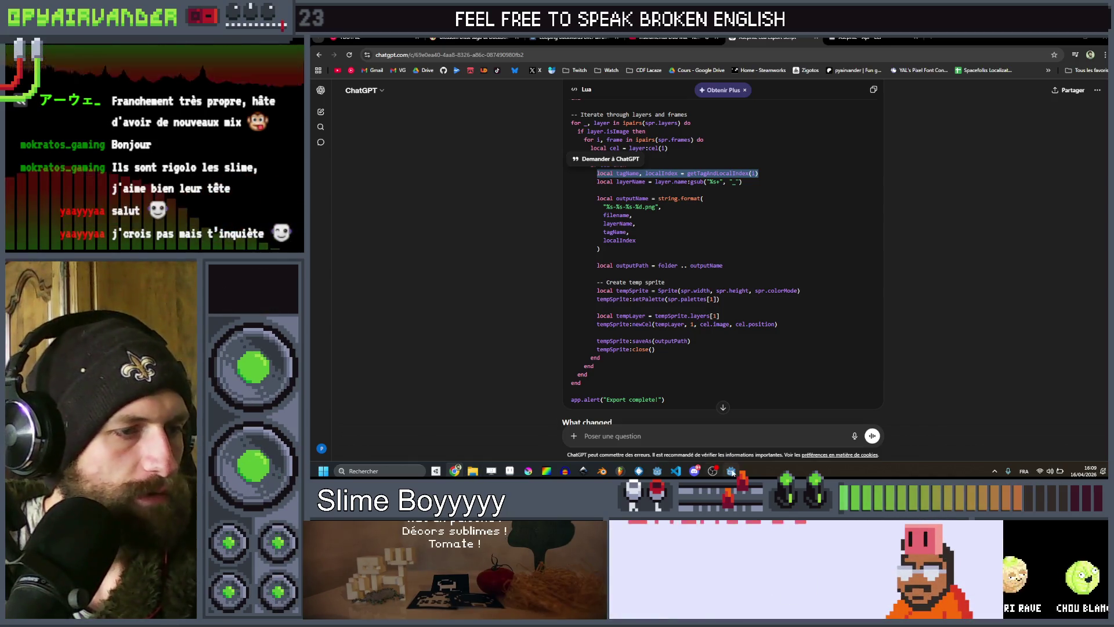
{"action": "left_click", "coordinate": [731, 470]}
{"action": "scroll", "coordinate": [382, 394], "scroll_direction": "down", "scroll_amount": 3}
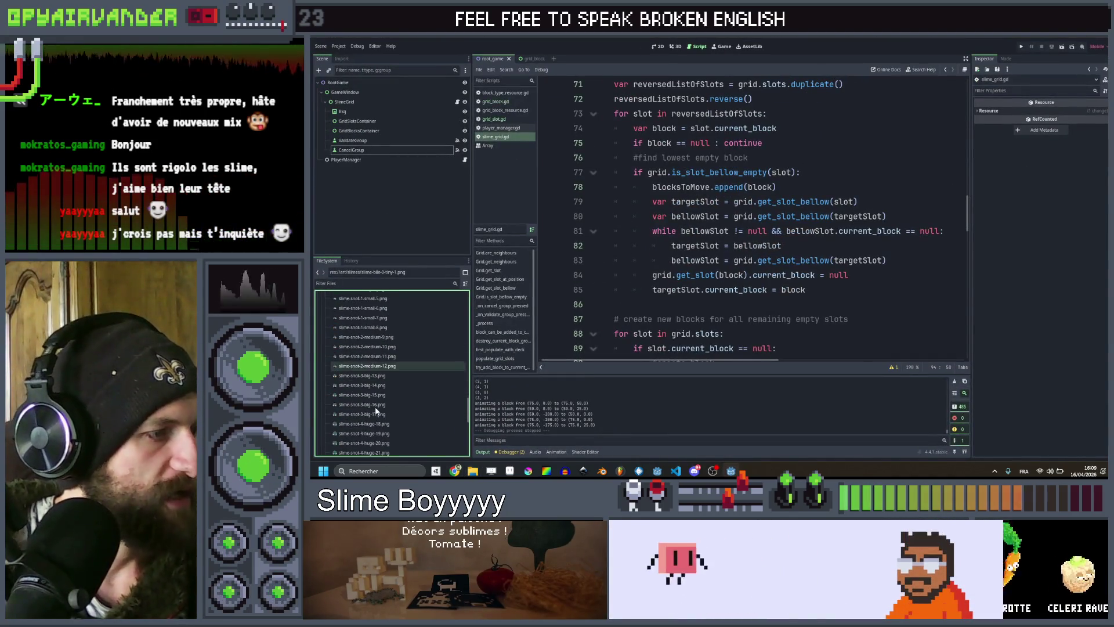
{"action": "scroll", "coordinate": [376, 411], "scroll_direction": "down", "scroll_amount": 3}
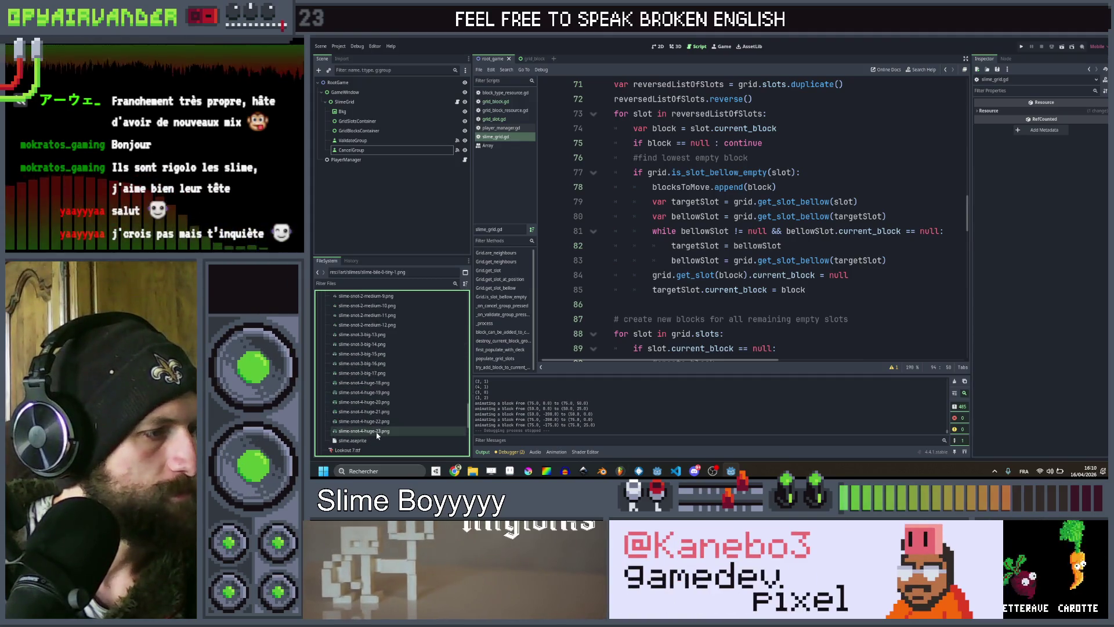
{"action": "left_click", "coordinate": [377, 432]}
{"action": "scroll", "coordinate": [377, 398], "scroll_direction": "up", "scroll_amount": 5}
{"action": "scroll", "coordinate": [371, 393], "scroll_direction": "up", "scroll_amount": 15}
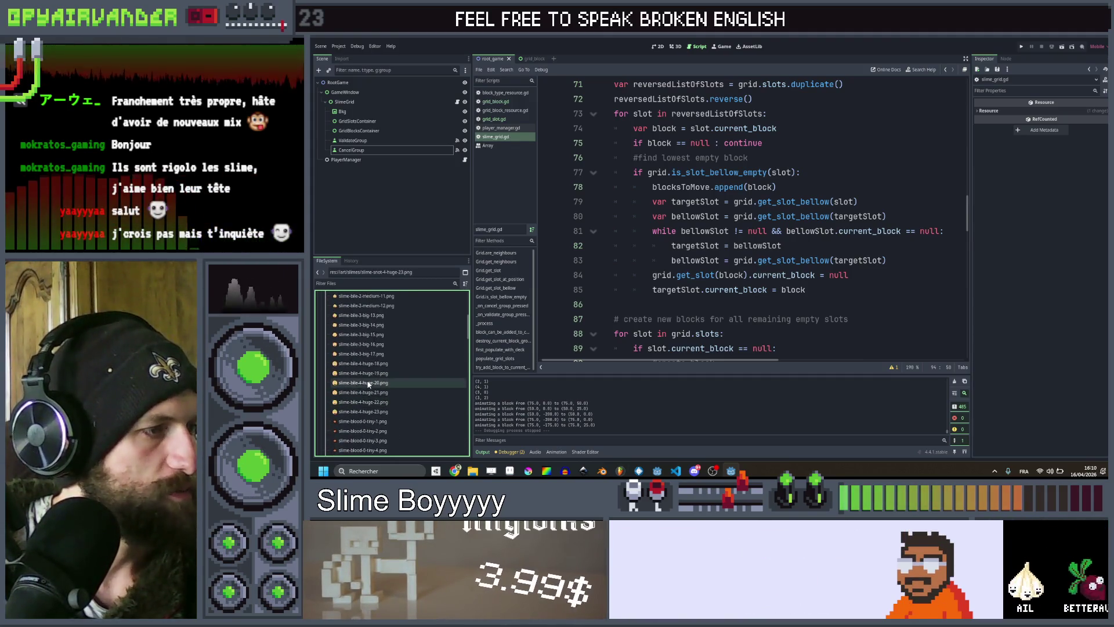
{"action": "left_click", "coordinate": [431, 336], "text": "shift"}
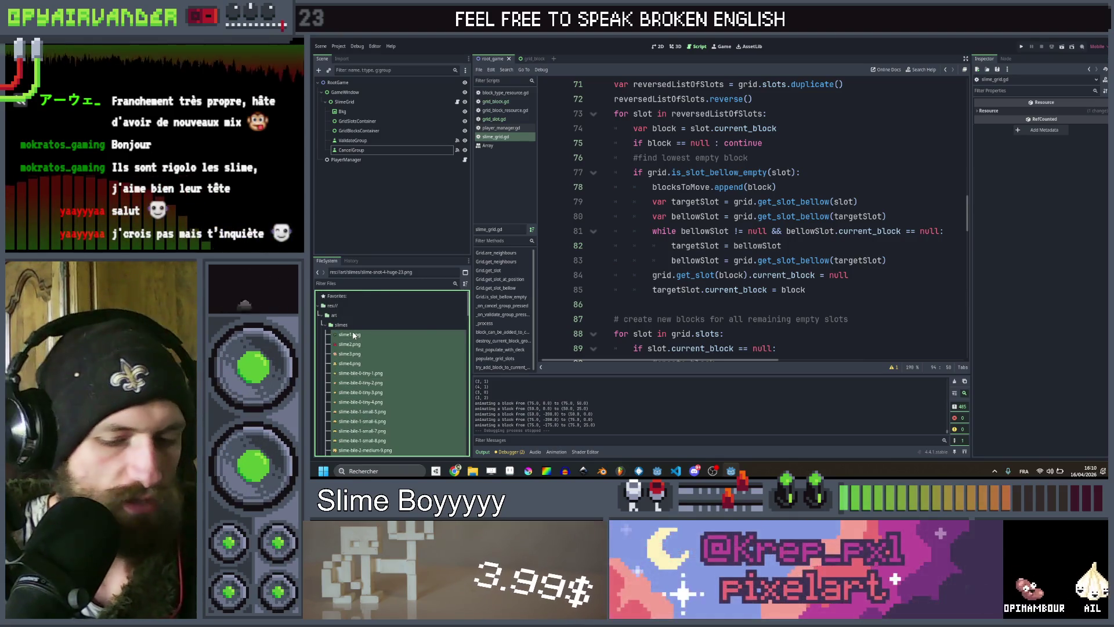
{"action": "key", "text": "Delete"}
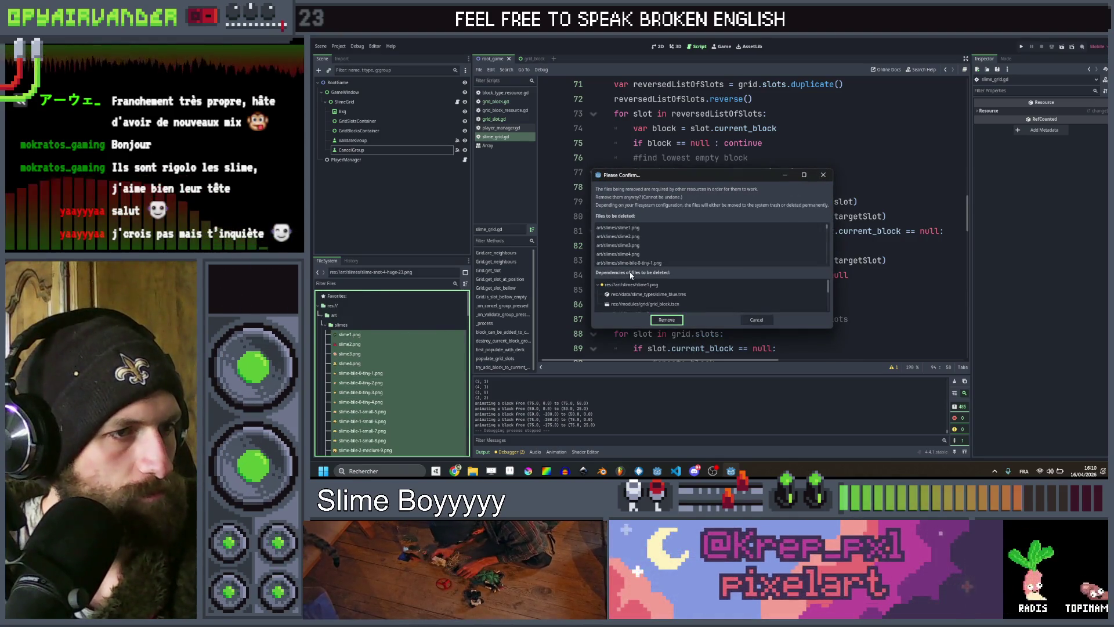
{"action": "left_click", "coordinate": [756, 319]}
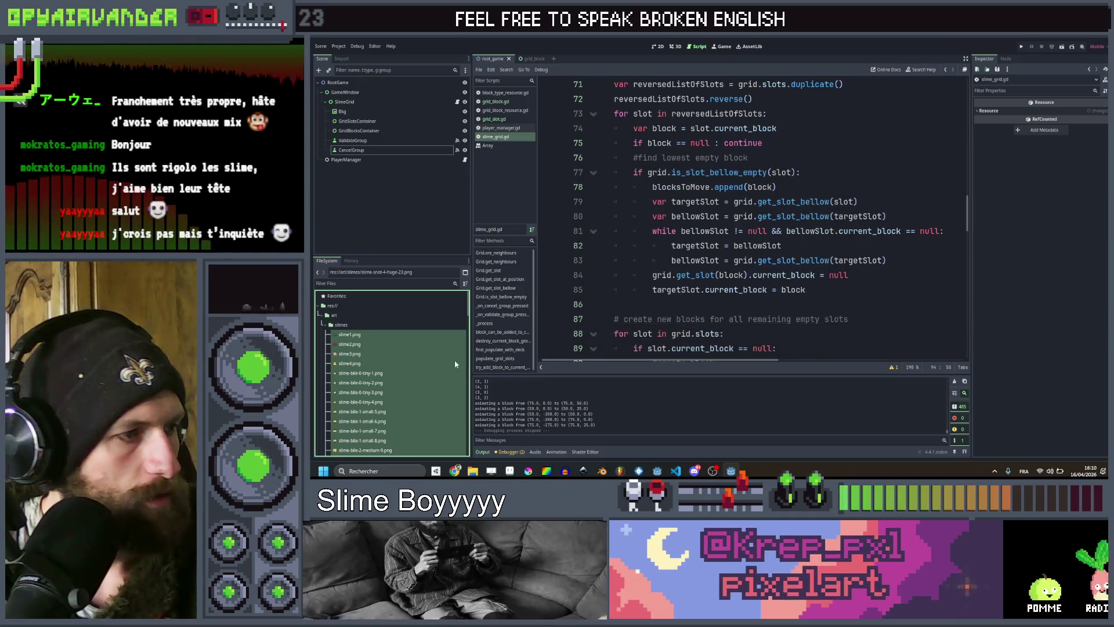
{"action": "left_click", "coordinate": [360, 381]}
{"action": "scroll", "coordinate": [369, 374], "scroll_direction": "down", "scroll_amount": 10}
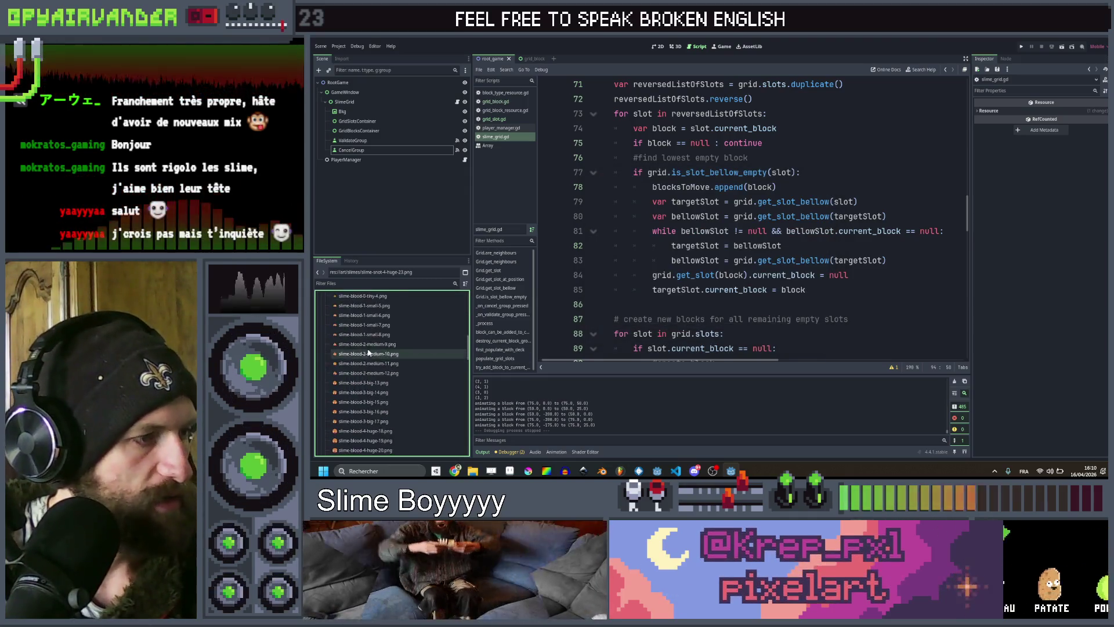
{"action": "scroll", "coordinate": [371, 370], "scroll_direction": "down", "scroll_amount": 6}
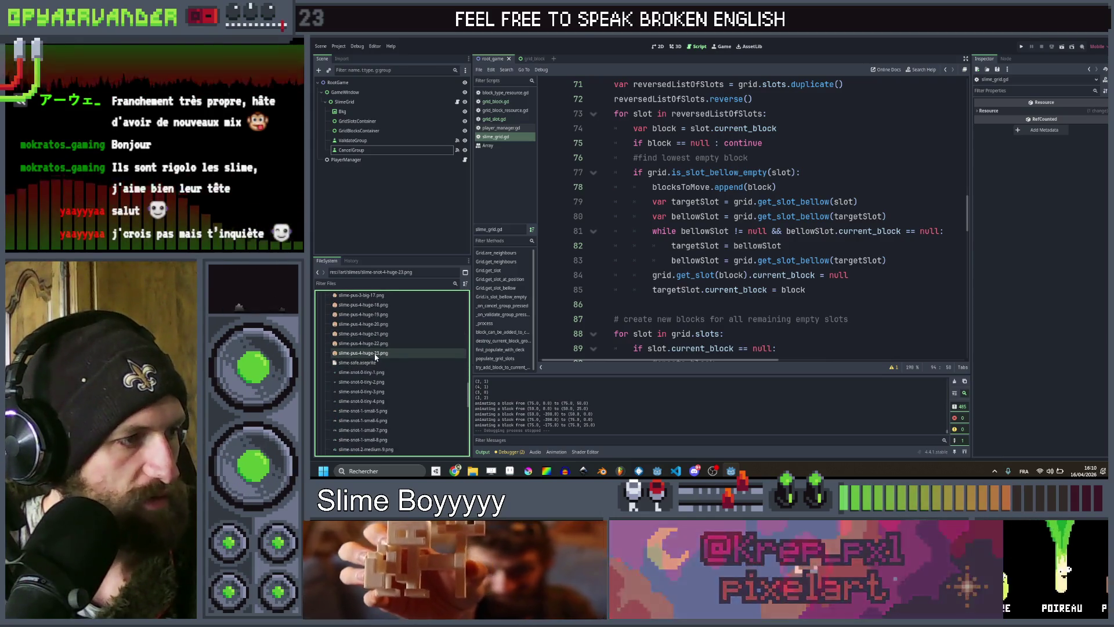
{"action": "scroll", "coordinate": [376, 375], "scroll_direction": "down", "scroll_amount": 5}
{"action": "left_click", "coordinate": [376, 360], "text": "shift"}
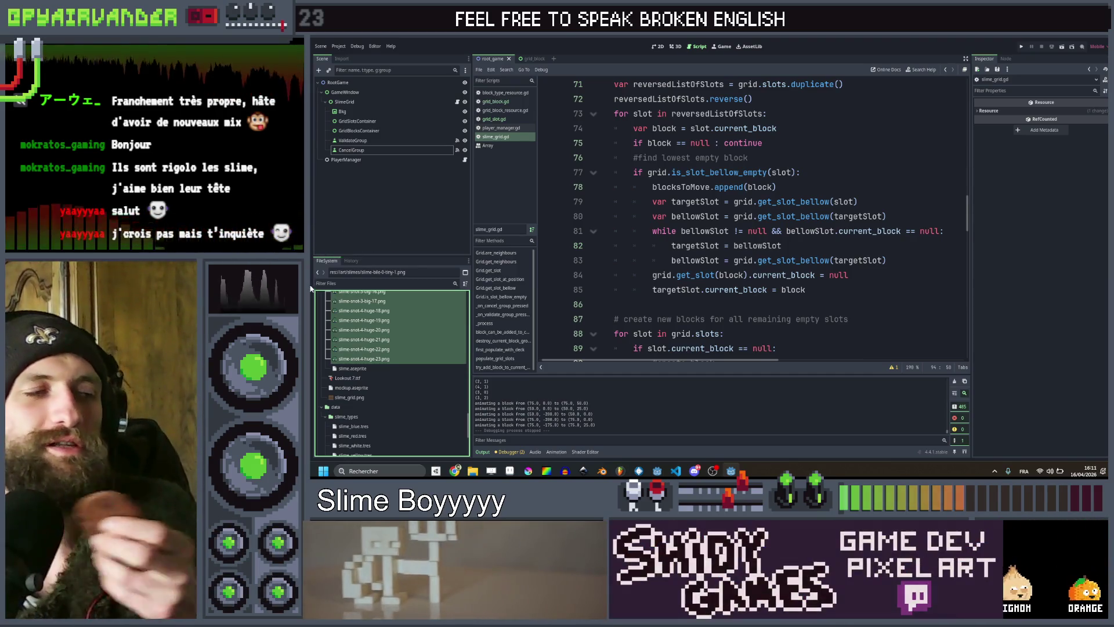
{"action": "left_click", "coordinate": [384, 197]}
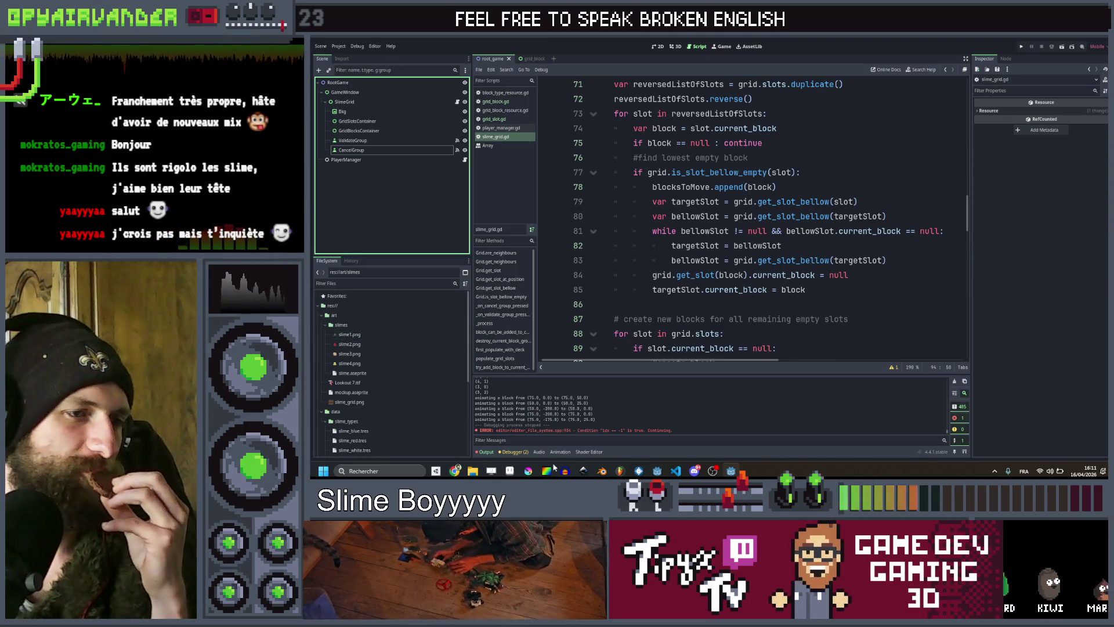
Run File > Scripts > SinglePNGLayerTagExport on the slime sprite in Aseprite.
{"action": "left_click", "coordinate": [510, 470]}
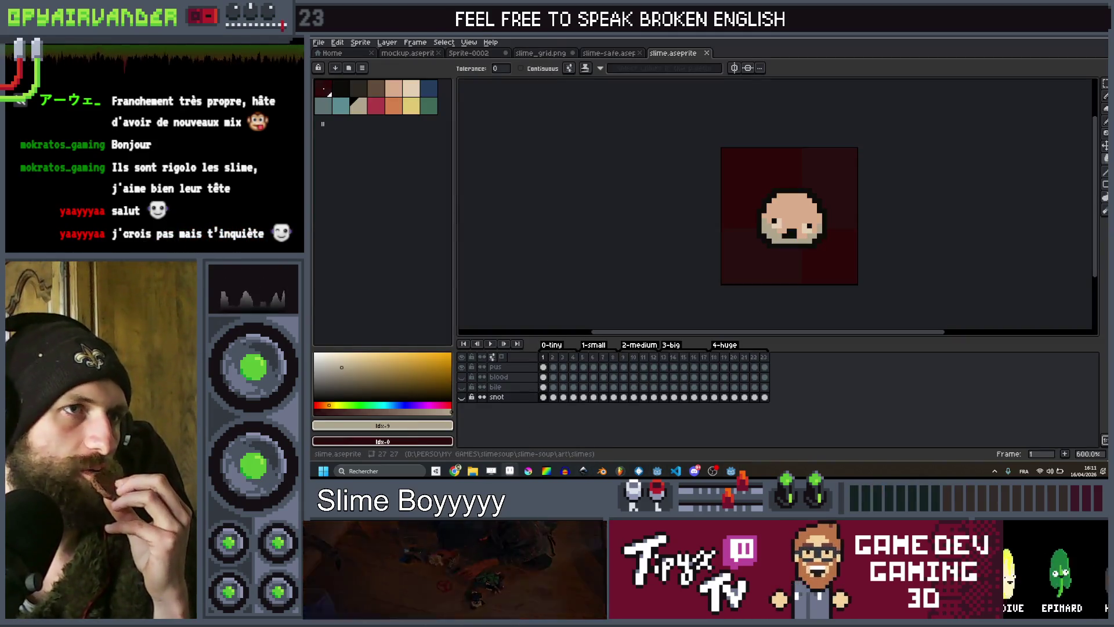
{"action": "left_click", "coordinate": [319, 42]}
{"action": "mouse_move", "coordinate": [351, 127]}
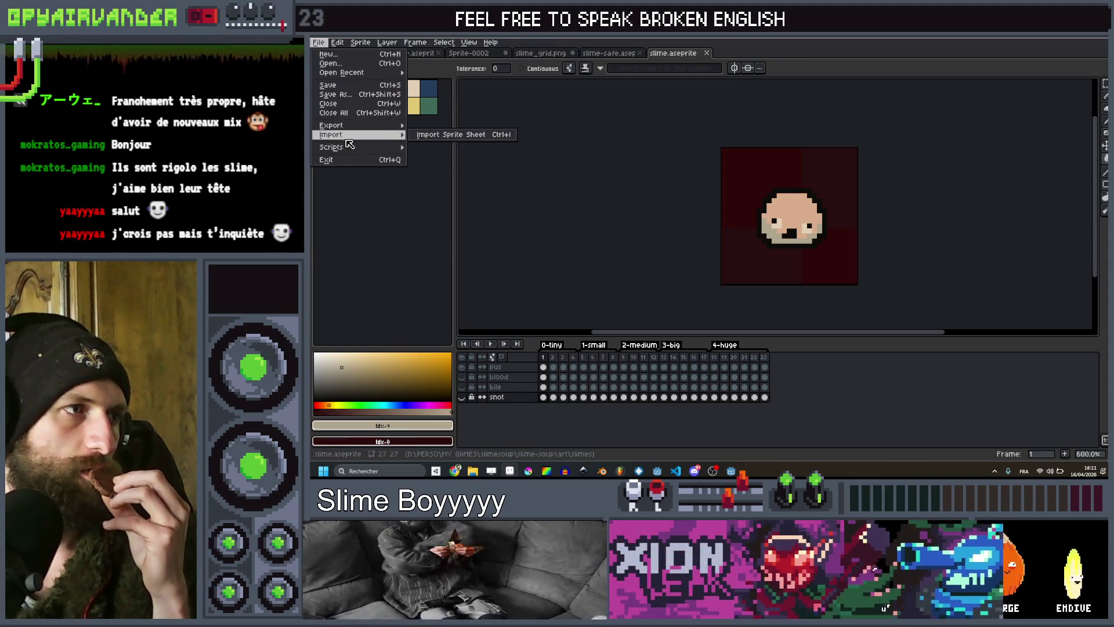
{"action": "mouse_move", "coordinate": [353, 147]}
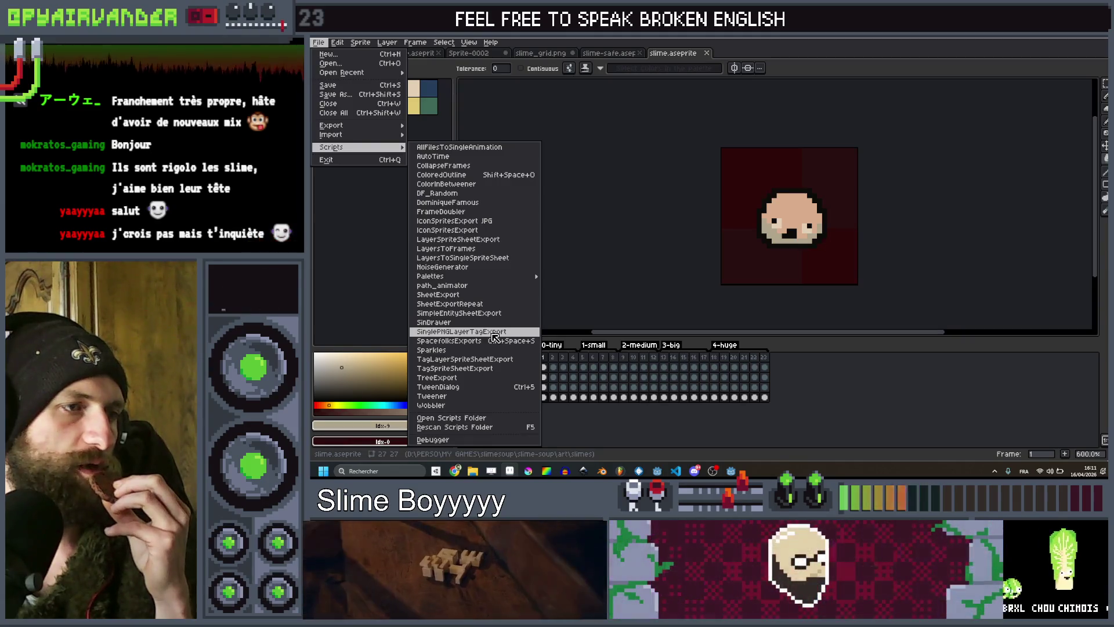
{"action": "left_click", "coordinate": [494, 333]}
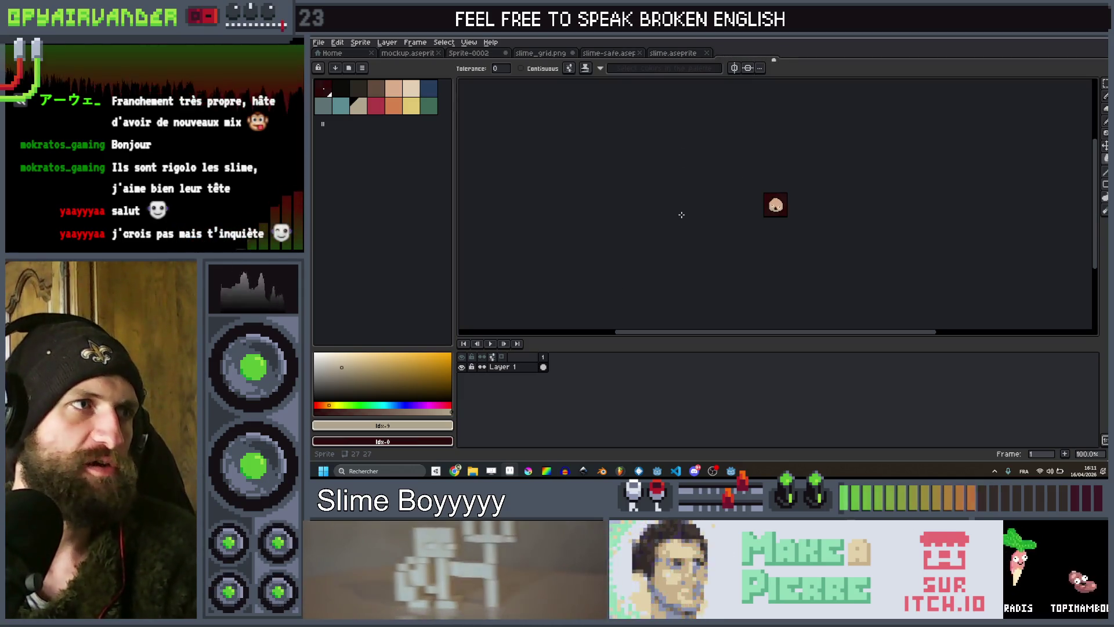
Show the VS Code Explorer and bring up Aseprite's scripts folder in File Explorer.
{"action": "key", "text": "alt+Tab"}
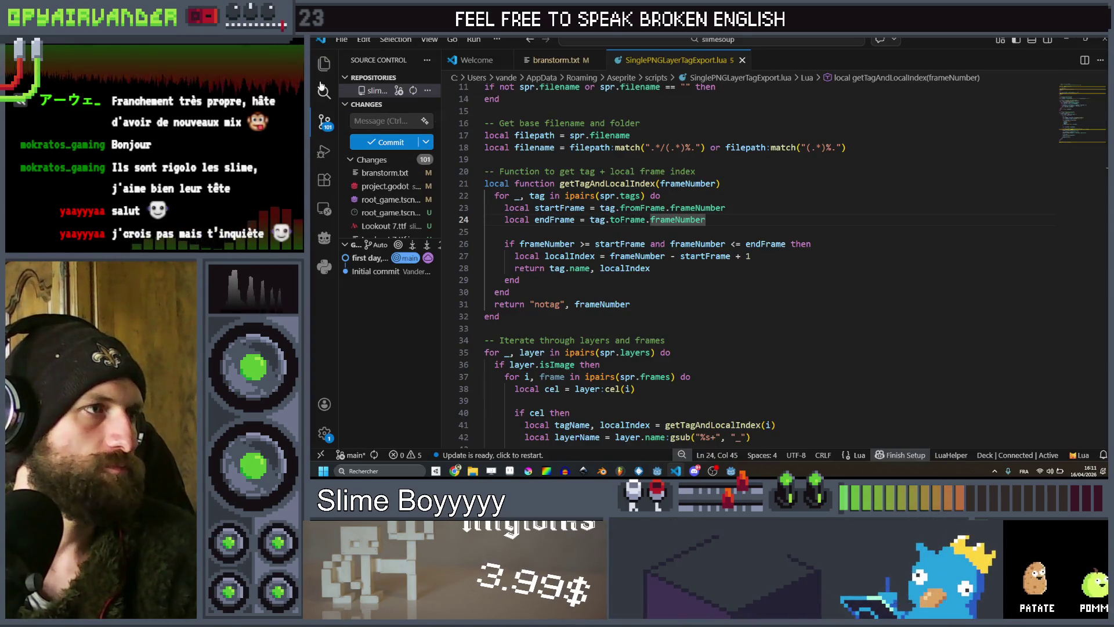
{"action": "left_click", "coordinate": [324, 63]}
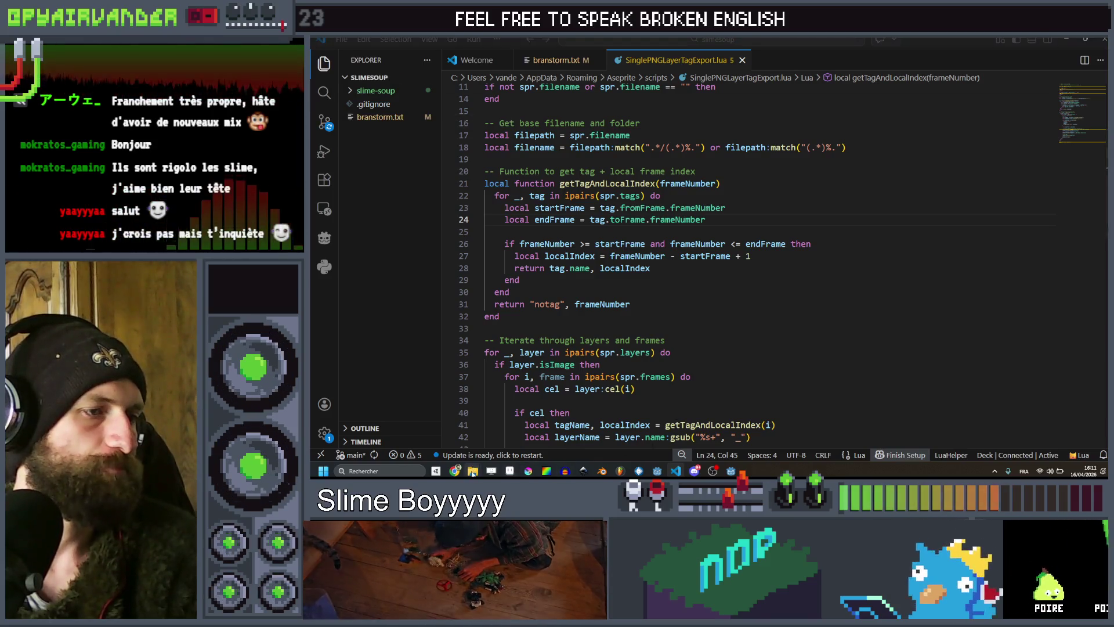
{"action": "mouse_move", "coordinate": [472, 471]}
{"action": "left_click", "coordinate": [524, 434]}
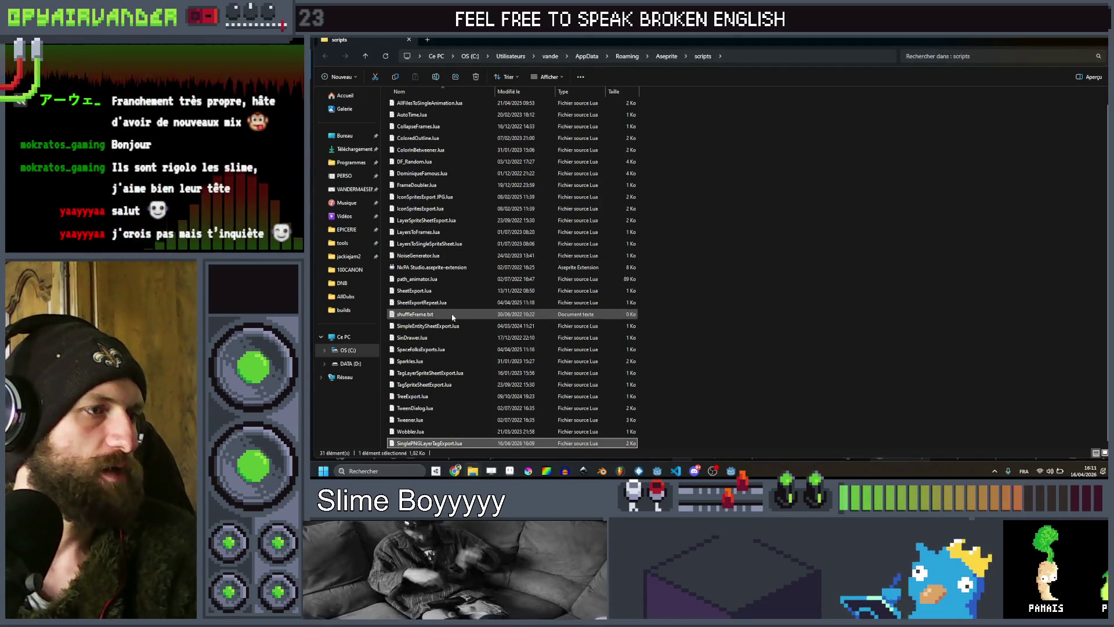
Open SpacefolksExports.lua from the scripts folder with Visual Studio Code.
{"action": "left_click", "coordinate": [442, 350]}
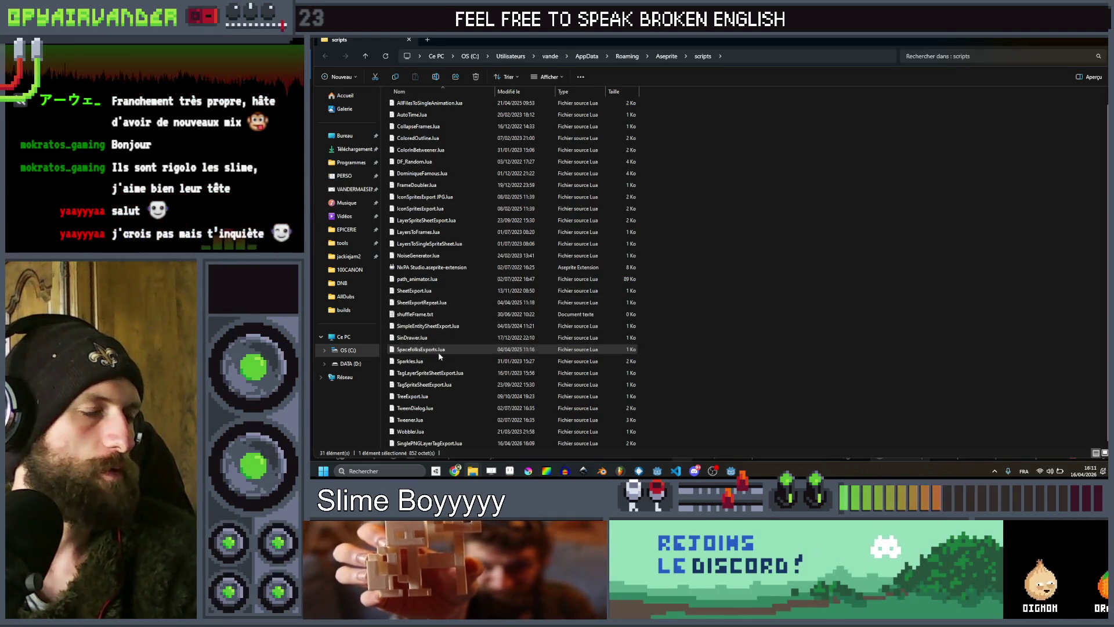
{"action": "right_click", "coordinate": [437, 351]}
{"action": "left_click", "coordinate": [463, 328]}
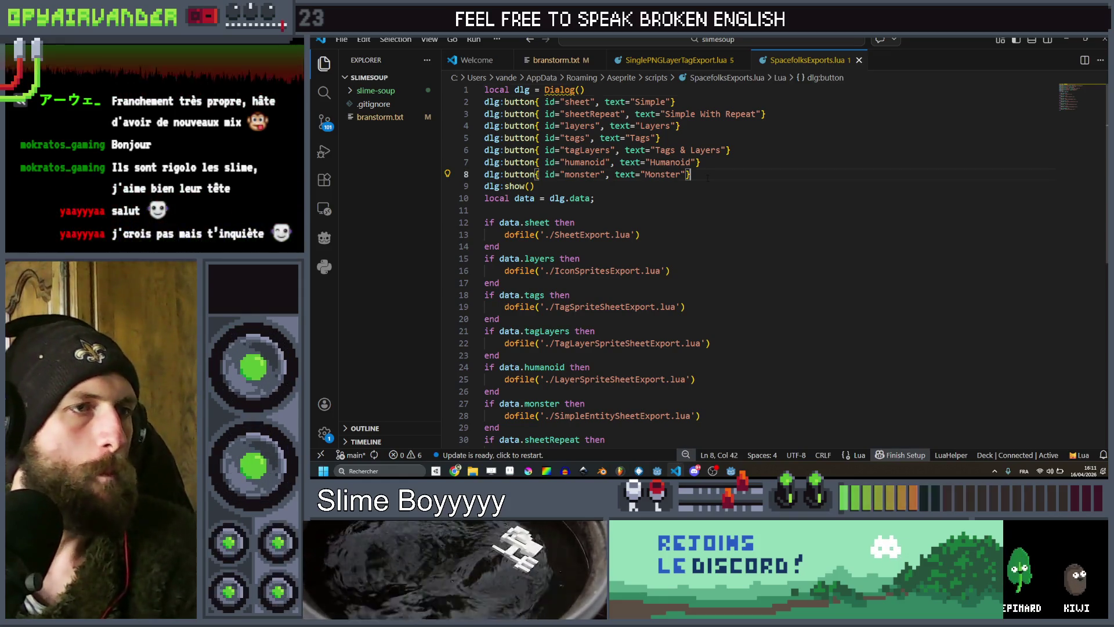
Duplicate the Monster button line and change it to id 'singles' labelled 'Single PNGS'.
{"action": "key", "text": "shift+alt+Down"}
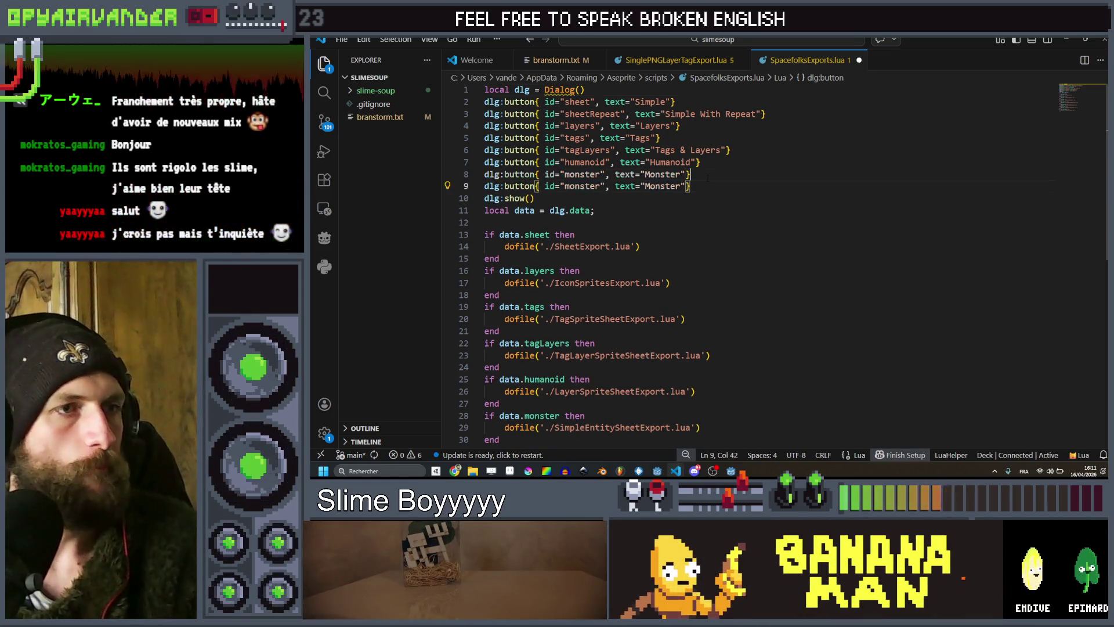
{"action": "key", "text": "ctrl+Left"}
{"action": "key", "text": "ctrl+Left"}
{"action": "key", "text": "Left"}
{"action": "key", "text": "Left"}
{"action": "key", "text": "Left"}
{"action": "key", "text": "ctrl+shift+Left"}
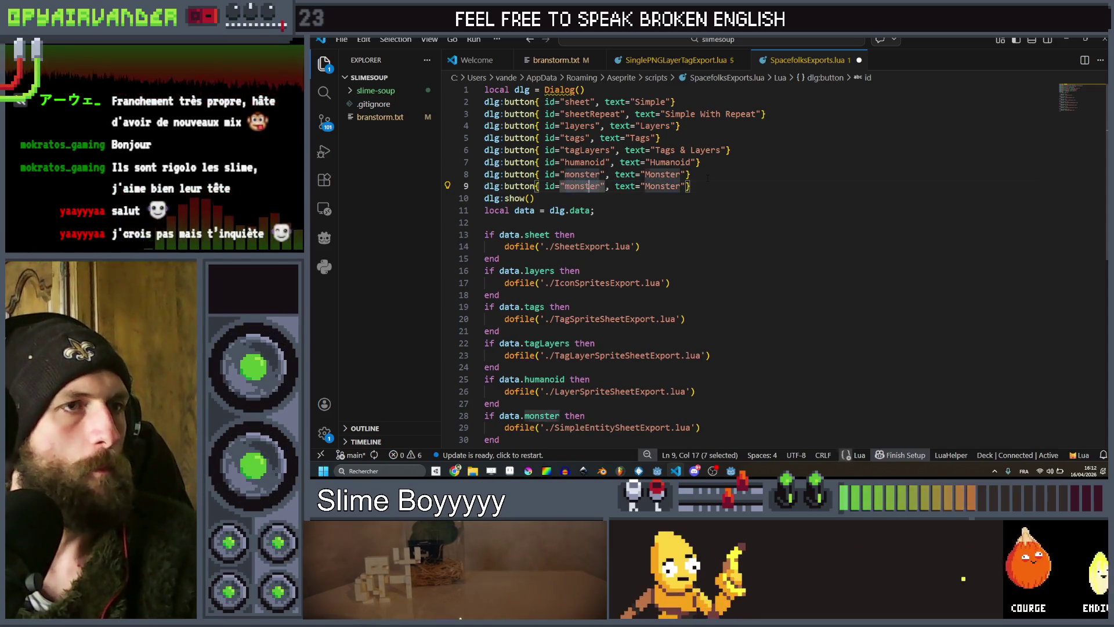
{"action": "type", "text": "Single"}
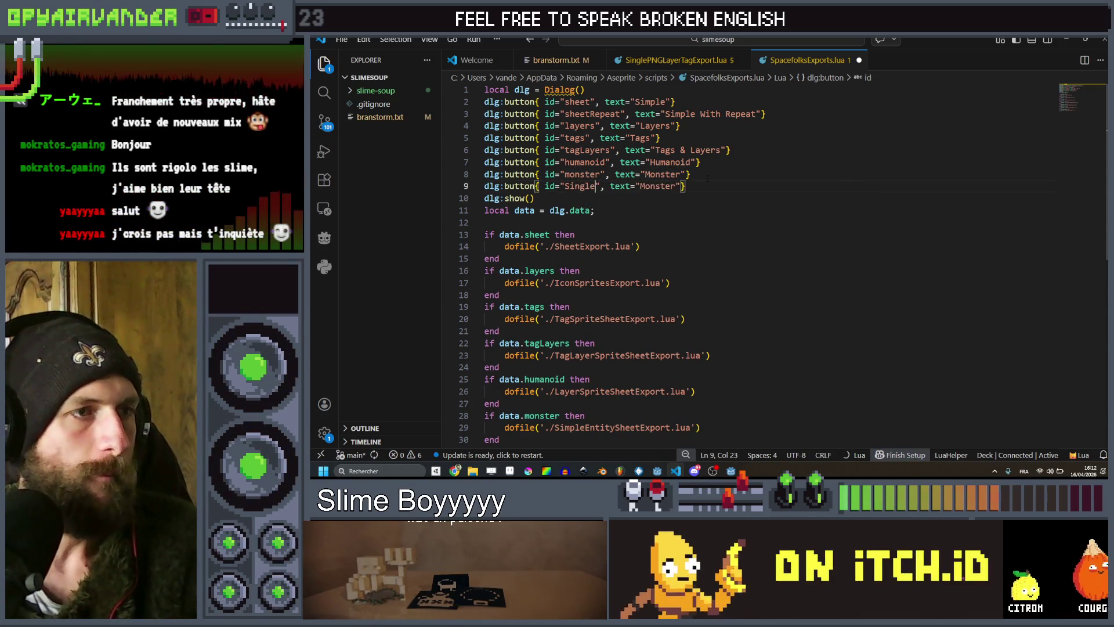
{"action": "key", "text": "ctrl+BackSpace"}
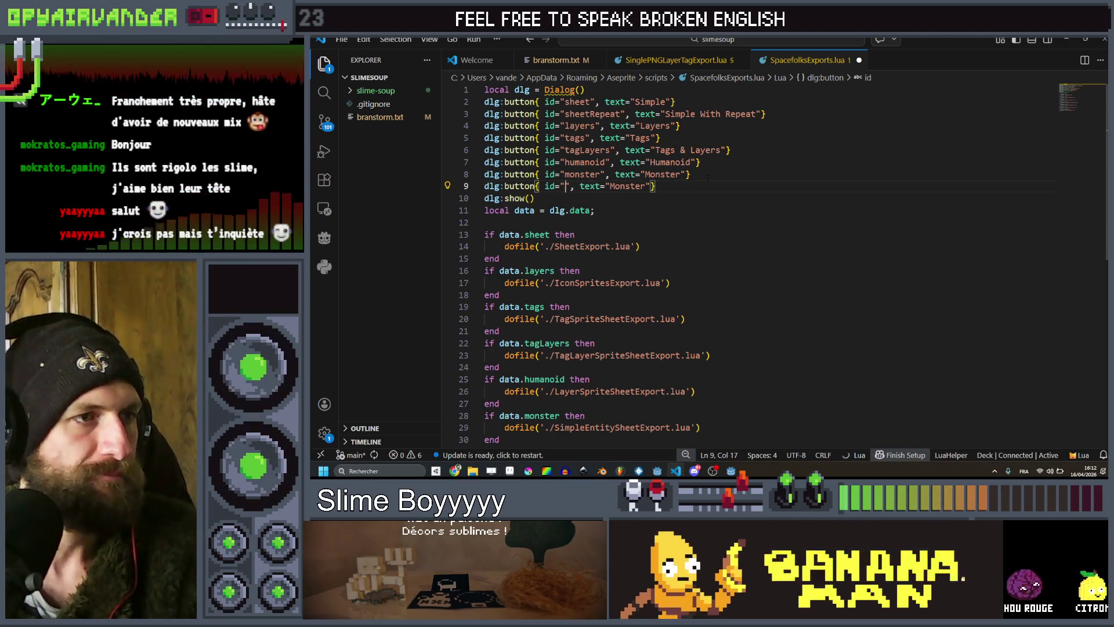
{"action": "type", "text": "singles"}
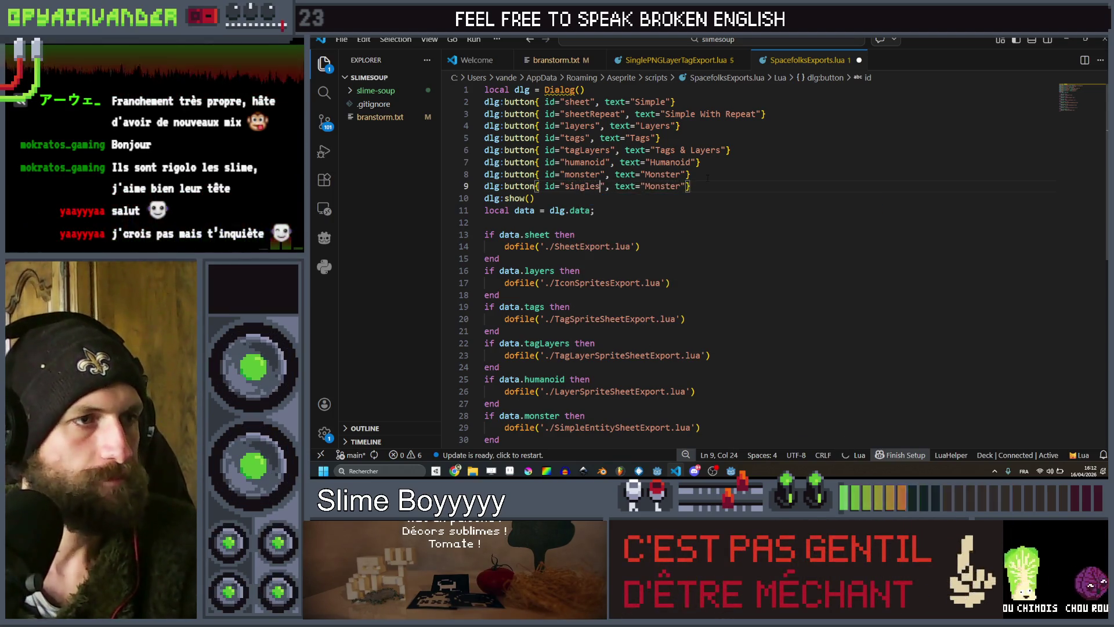
{"action": "key", "text": "ctrl+Right"}
{"action": "key", "text": "ctrl+Right"}
{"action": "key", "text": "ctrl+Right"}
{"action": "type", "text": "Single "}
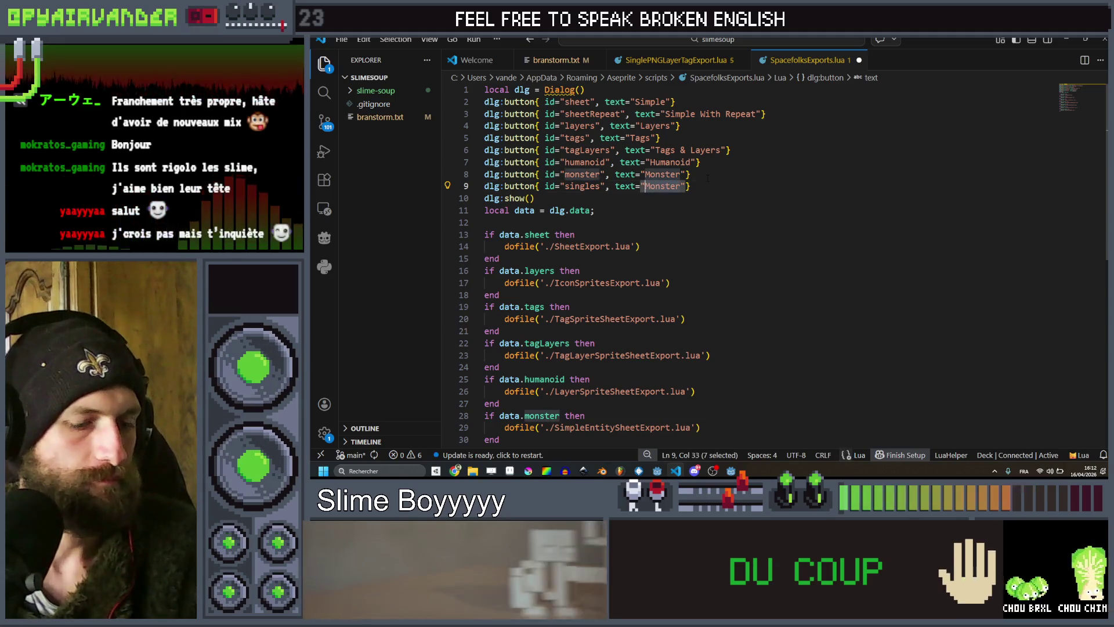
{"action": "type", "text": "PNGS"}
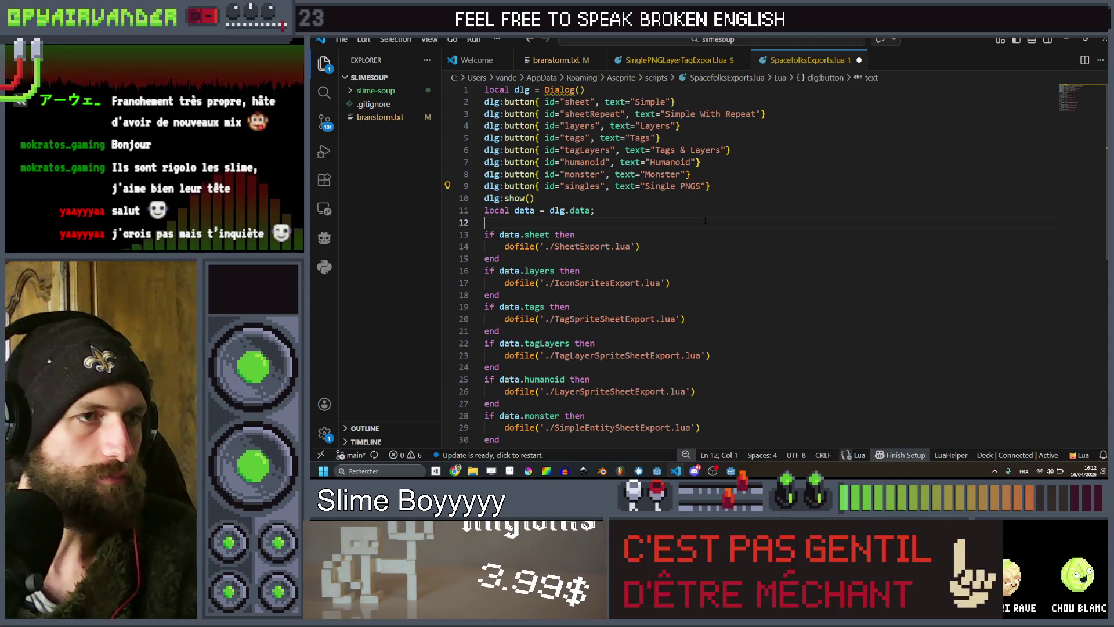
{"action": "scroll", "coordinate": [705, 219], "scroll_direction": "down", "scroll_amount": 2}
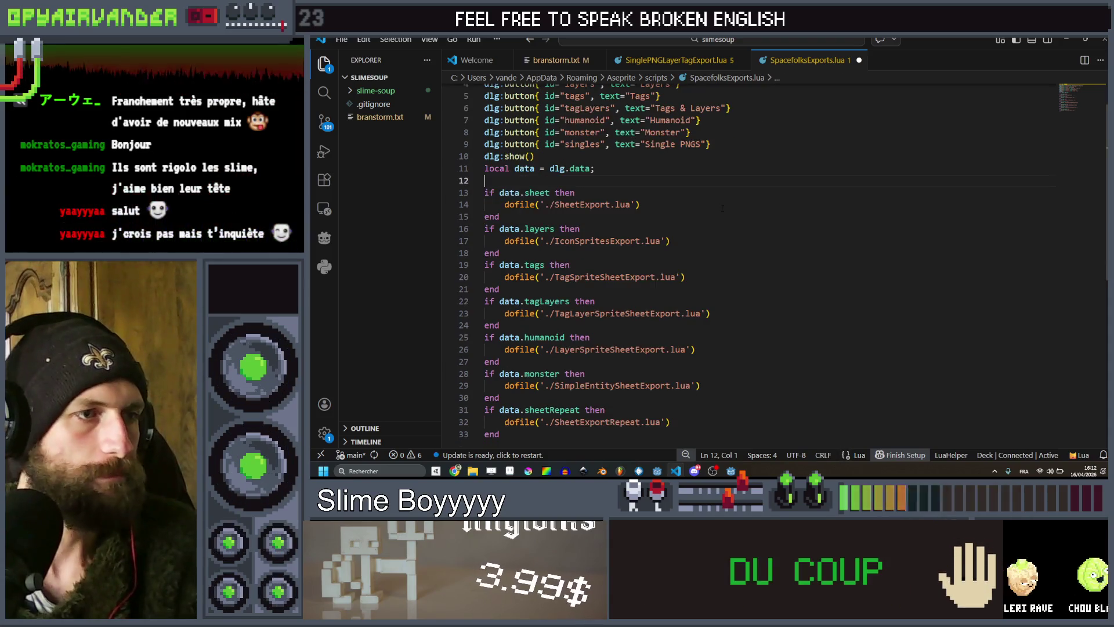
{"action": "left_click_drag", "start_coordinate": [500, 392], "coordinate": [457, 369]}
{"action": "key", "text": "ctrl+c"}
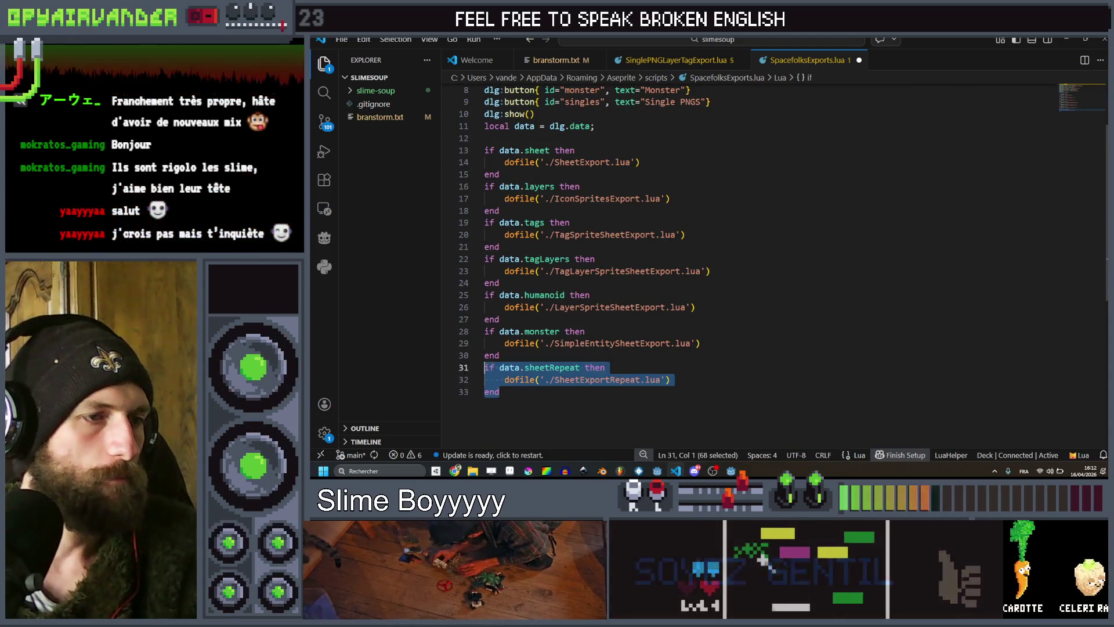
Paste a copy of the sheetRepeat if-block at the end and change its condition to data.singles.
{"action": "key", "text": "ctrl+End"}
{"action": "key", "text": "Return"}
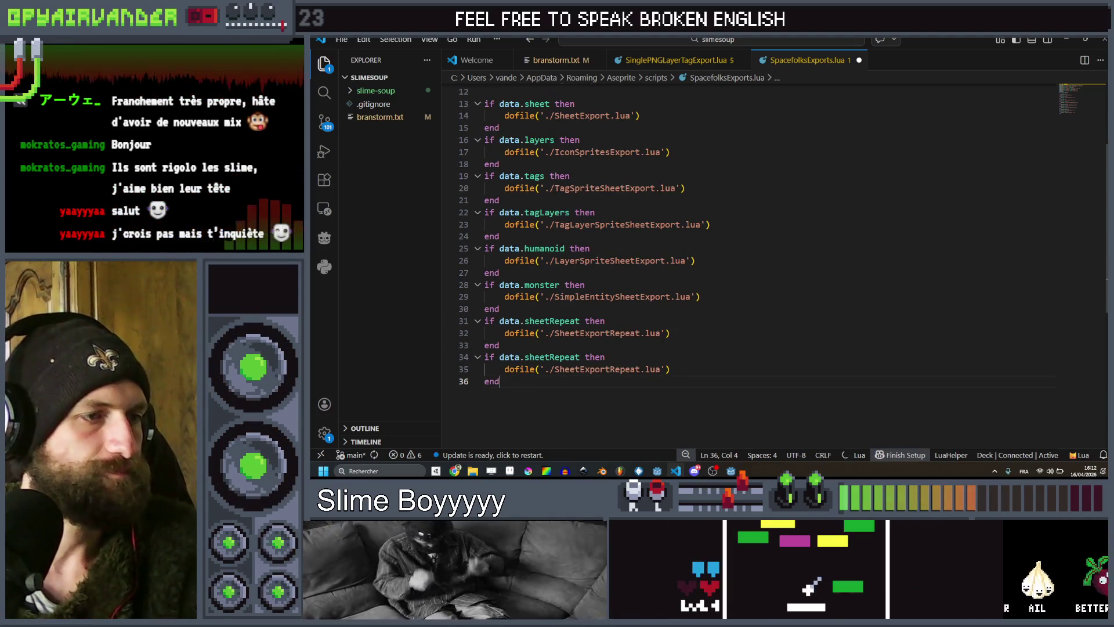
{"action": "key", "text": "ctrl+v"}
{"action": "scroll", "coordinate": [457, 373], "scroll_direction": "up", "scroll_amount": 3}
{"action": "double_click", "coordinate": [582, 185]}
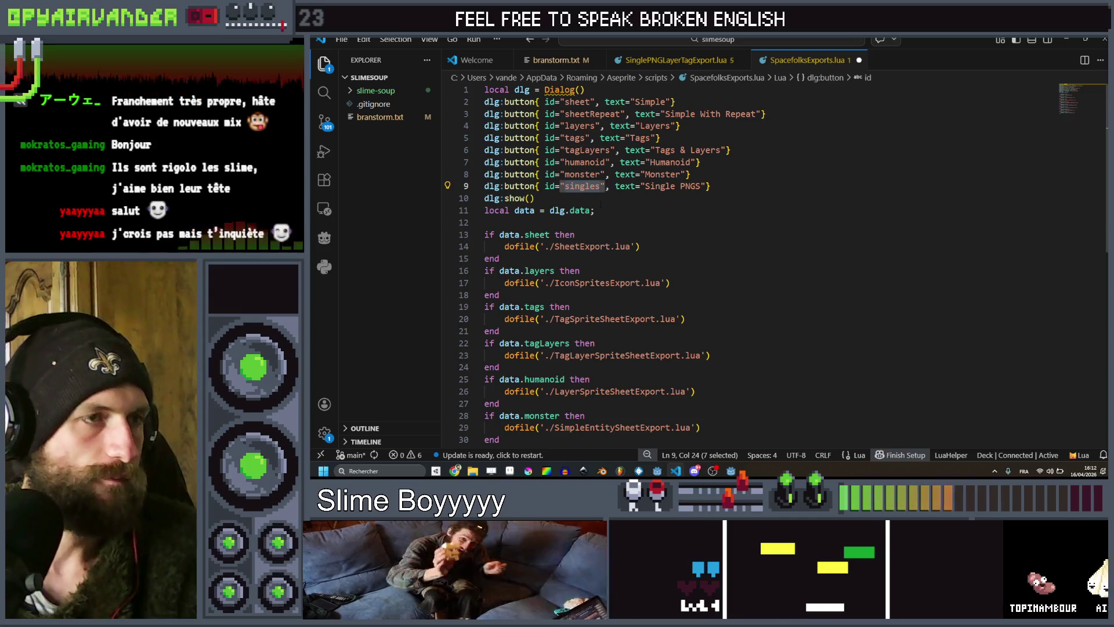
{"action": "scroll", "coordinate": [600, 203], "scroll_direction": "down", "scroll_amount": 4}
{"action": "double_click", "coordinate": [551, 341]}
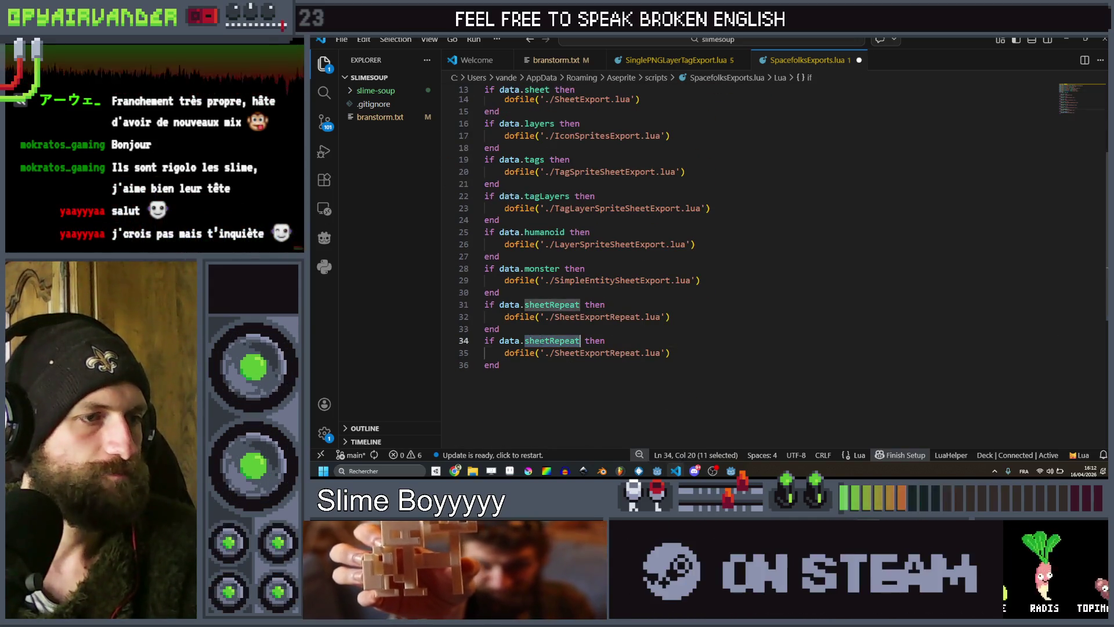
{"action": "type", "text": "singleP"}
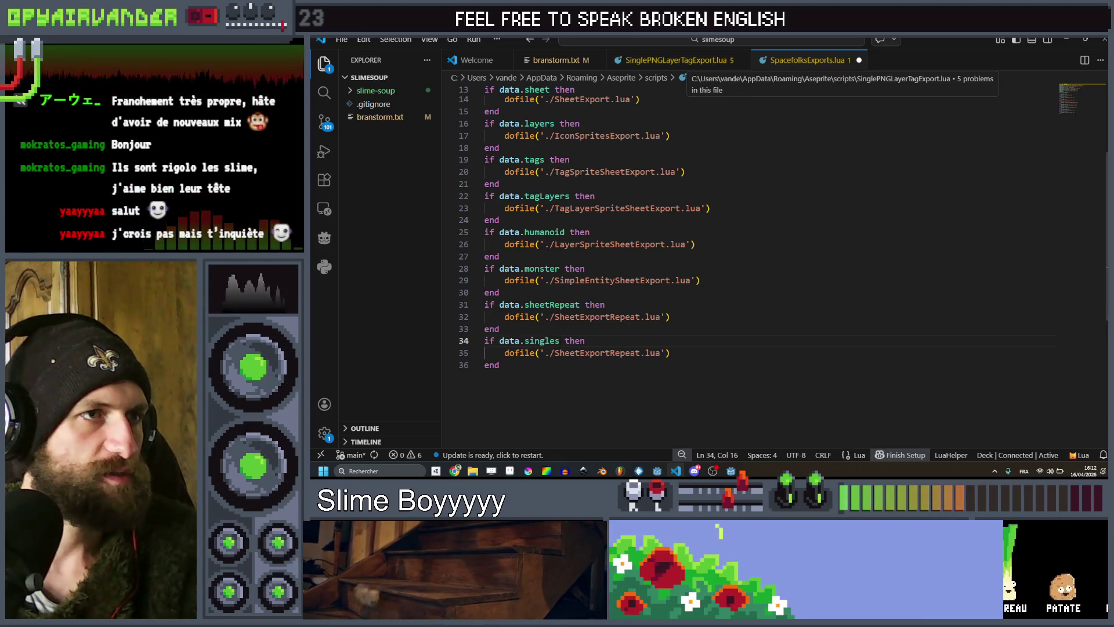
Point the copied block's dofile at SinglePNGLayerTagExport.lua and save SpacefolksExports.lua.
{"action": "double_click", "coordinate": [604, 353]}
{"action": "type", "text": "Si"}
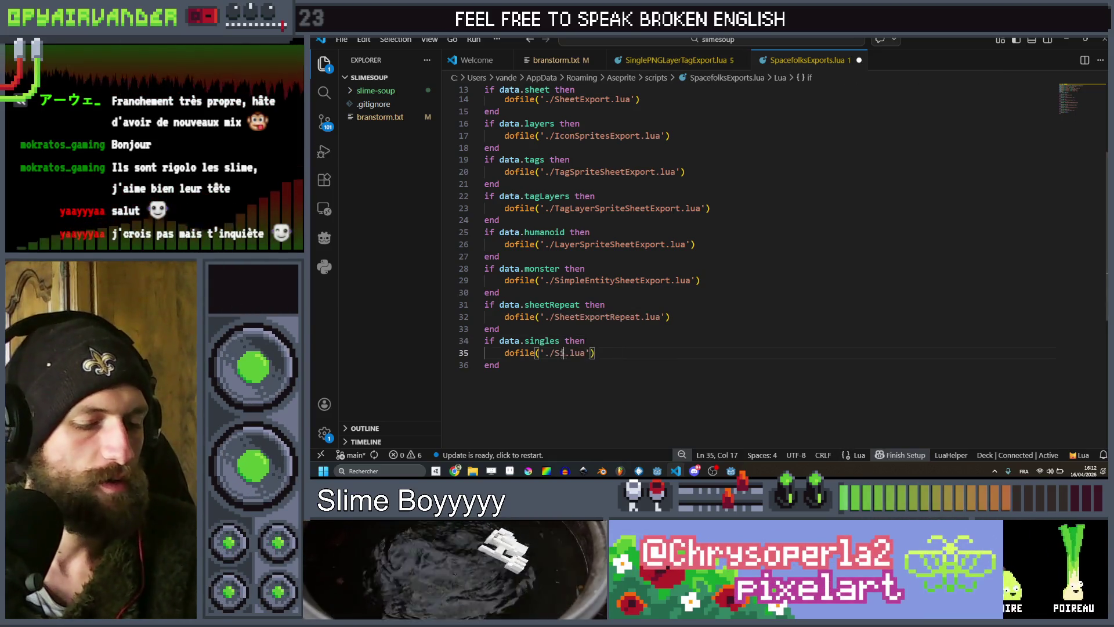
{"action": "type", "text": "nglePNG"}
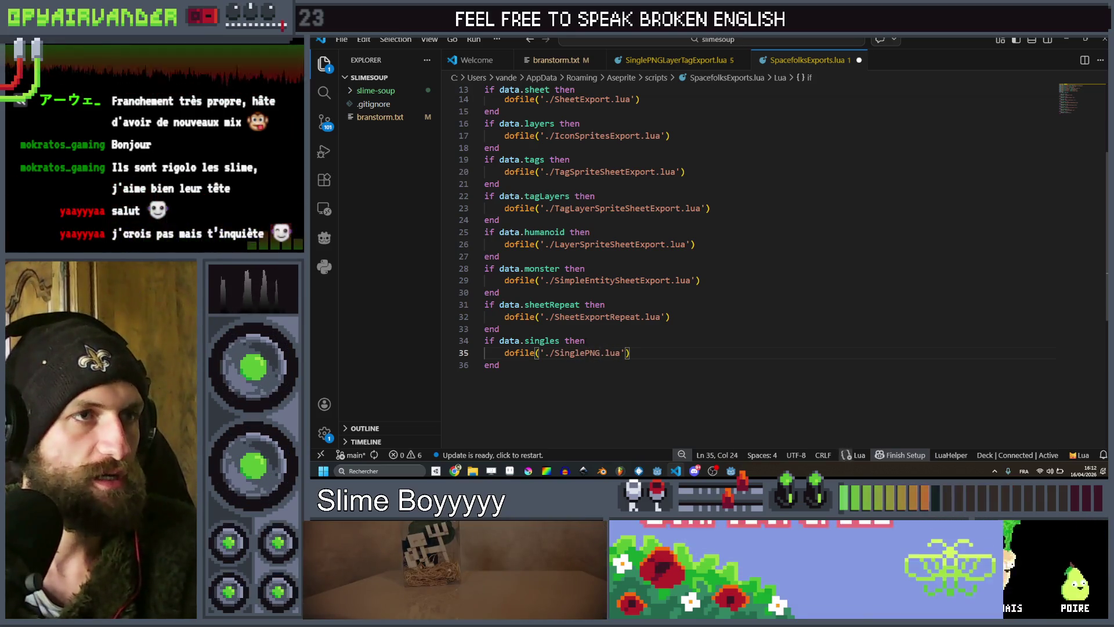
{"action": "type", "text": "LayerTagEx"}
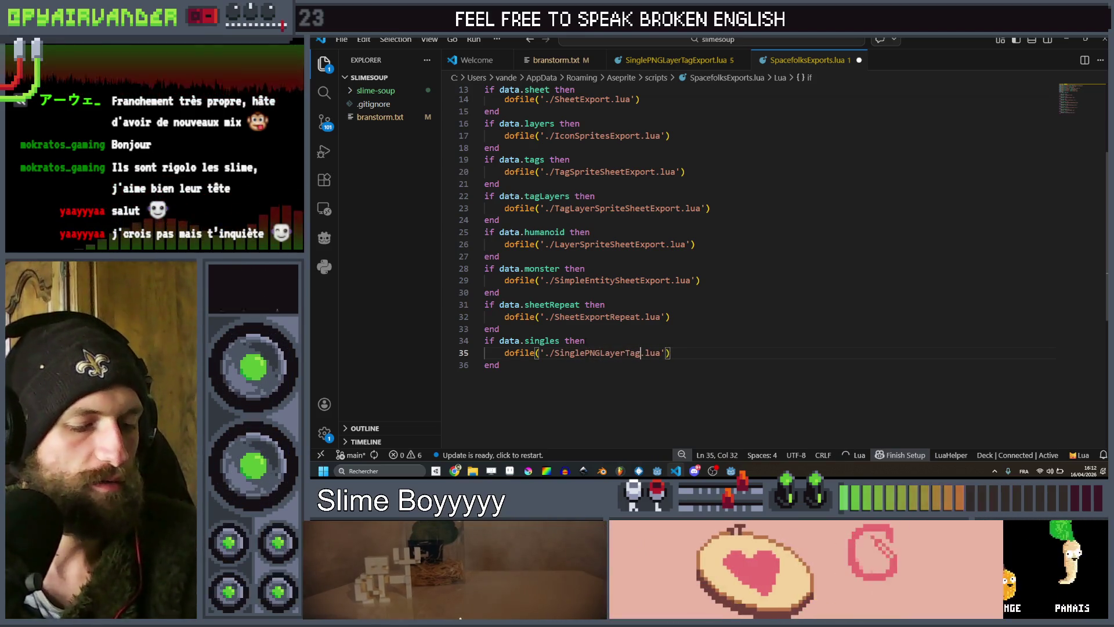
{"action": "type", "text": "portL"}
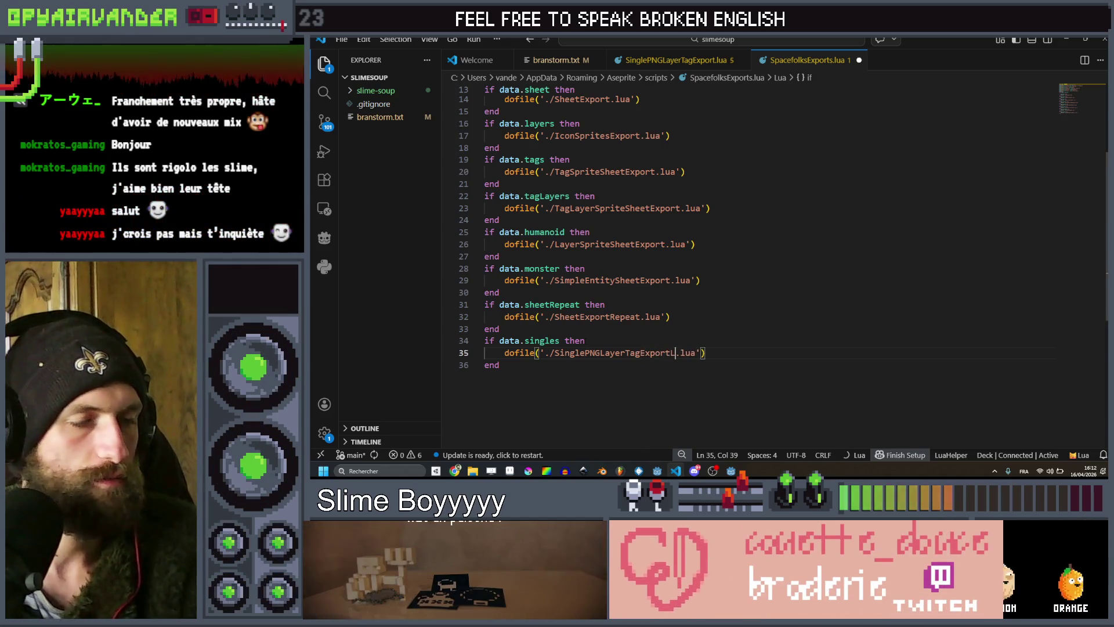
{"action": "key", "text": "ctrl+s"}
{"action": "key", "text": "Up"}
{"action": "key", "text": "Up"}
{"action": "key", "text": "Up"}
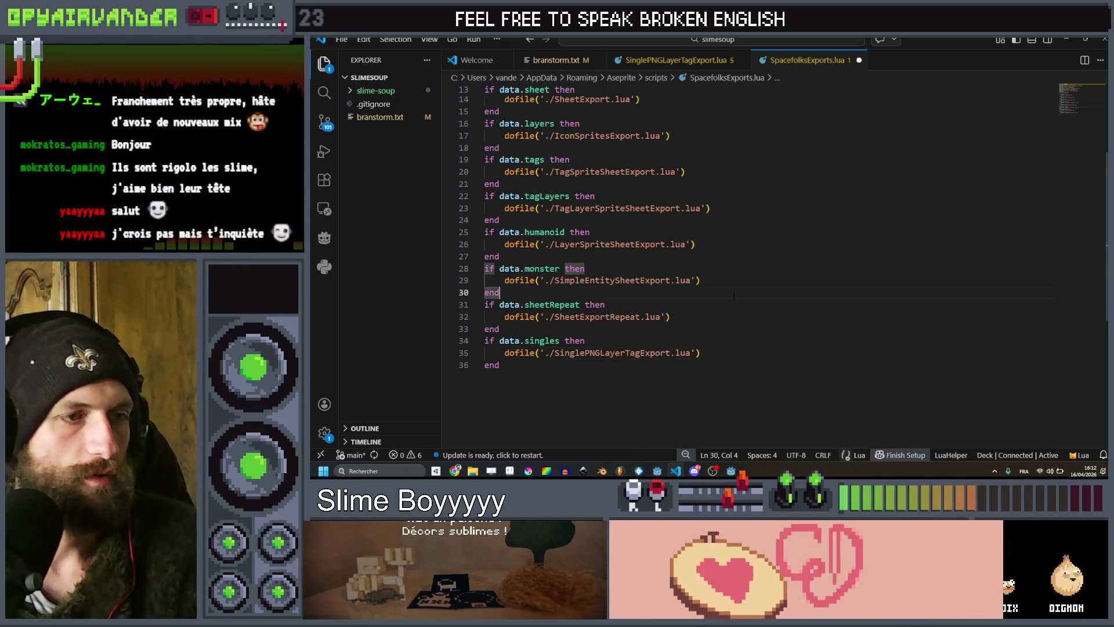
{"action": "key", "text": "alt+Tab"}
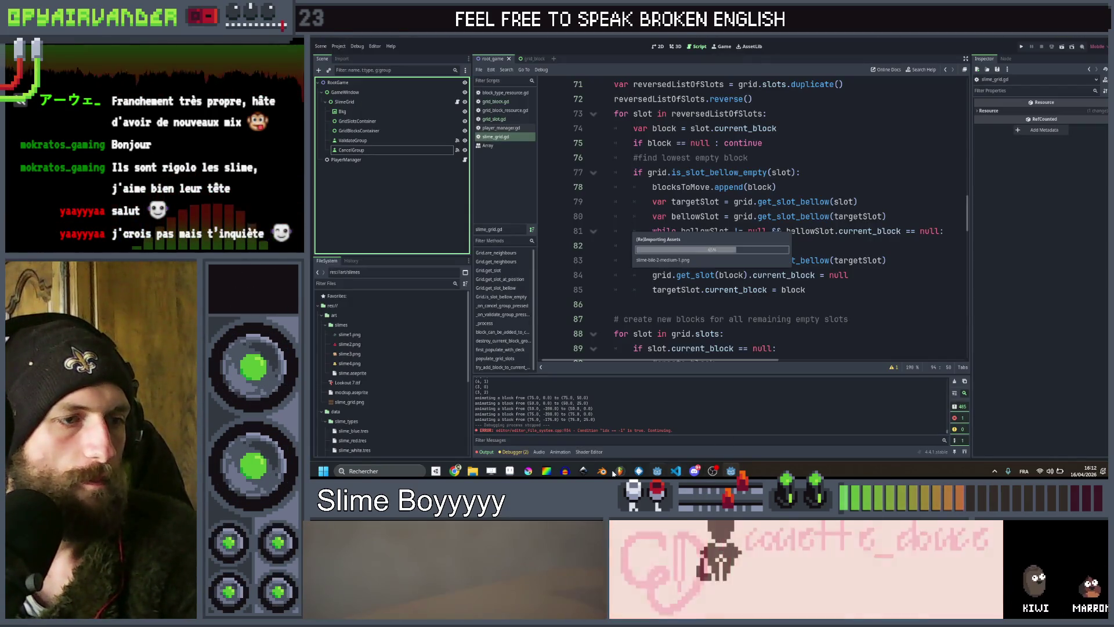
Rerun Aseprite's export script, dismiss its export dialog, and minimize Aseprite to reveal Godot.
{"action": "key", "text": "alt+Tab"}
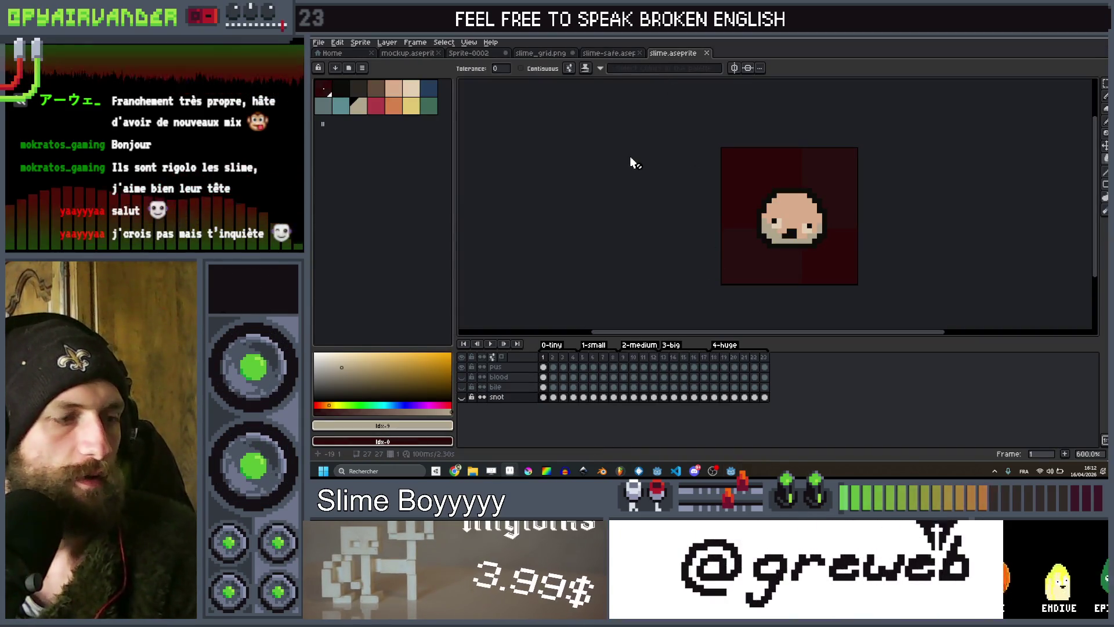
{"action": "key", "text": "ctrl+e"}
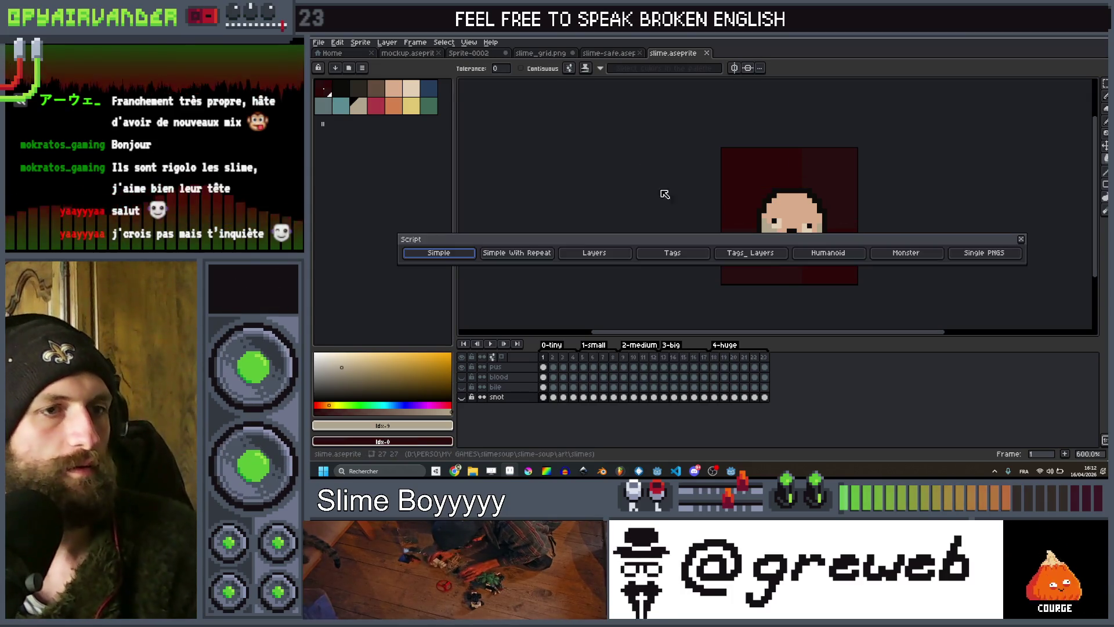
{"action": "left_click", "coordinate": [1020, 239]}
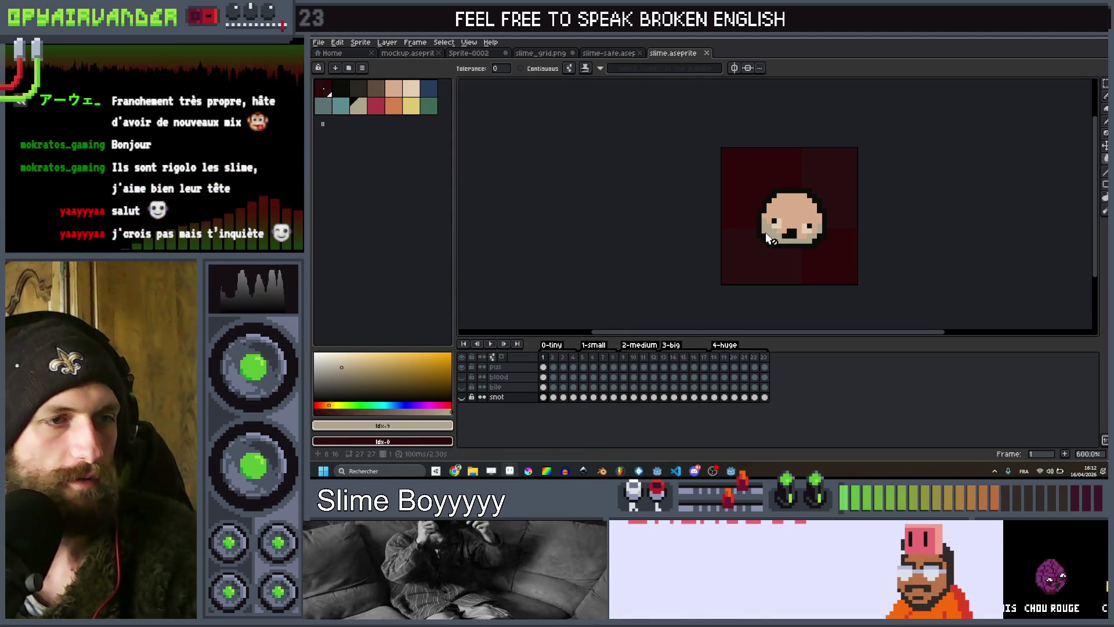
{"action": "left_click", "coordinate": [1069, 39]}
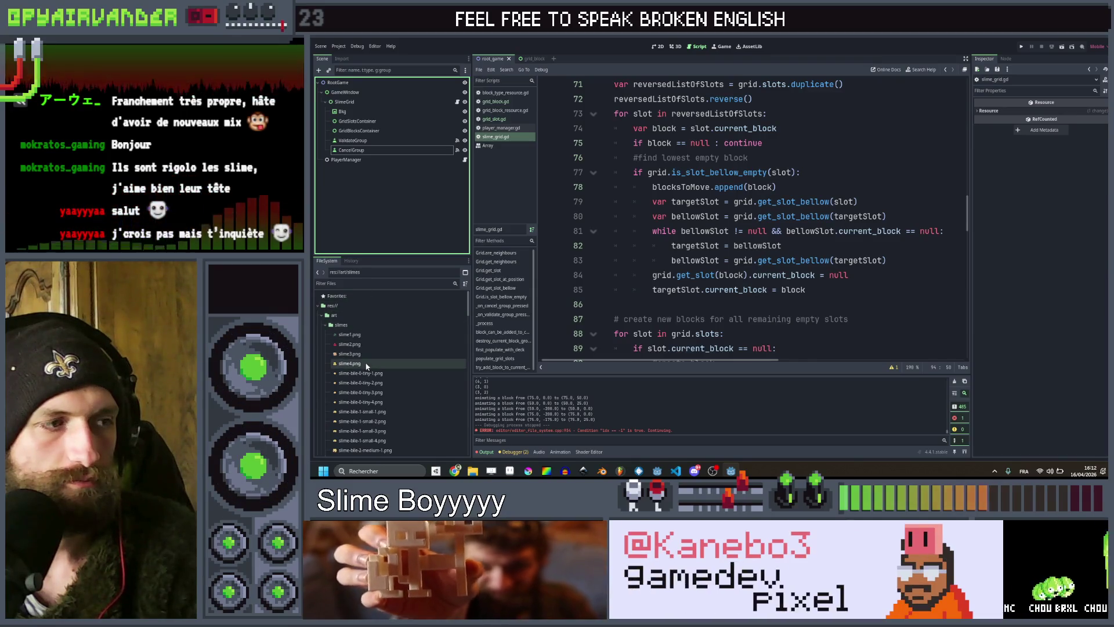
Scroll the FileSystem dock to find data/slime_types/slime_blue.tres.
{"action": "scroll", "coordinate": [382, 337], "scroll_direction": "down", "scroll_amount": 15}
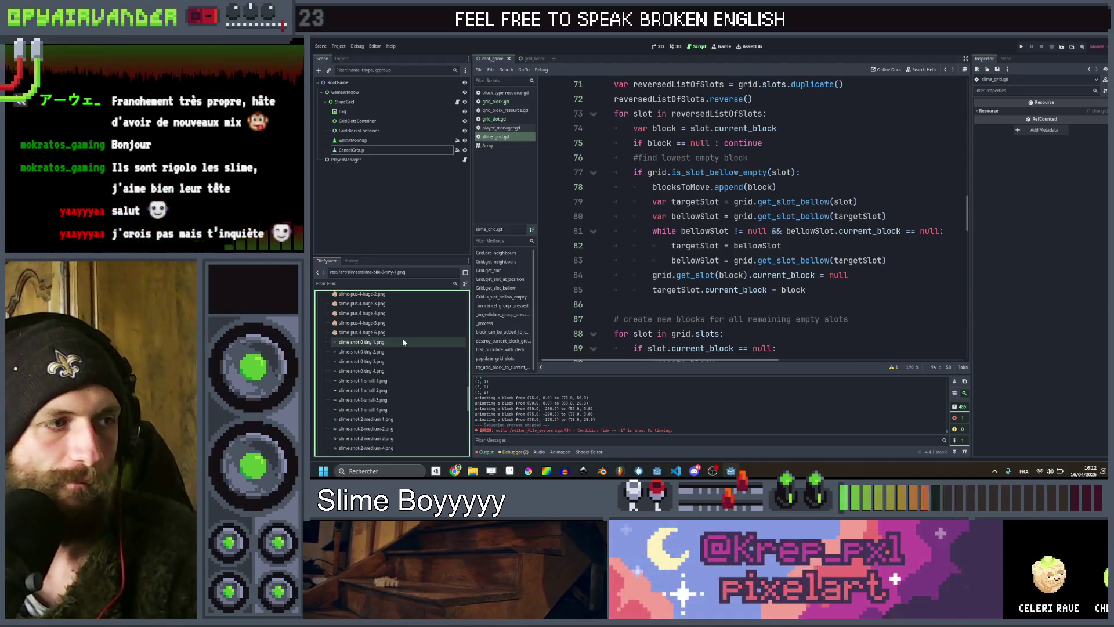
{"action": "scroll", "coordinate": [402, 333], "scroll_direction": "up", "scroll_amount": 2}
{"action": "scroll", "coordinate": [397, 343], "scroll_direction": "down", "scroll_amount": 3}
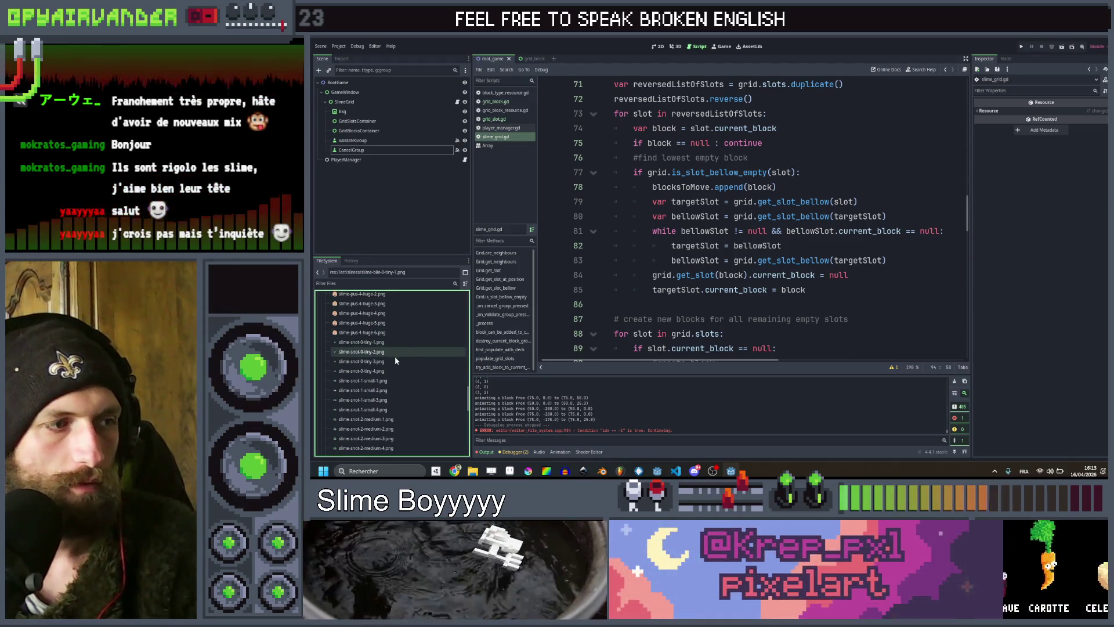
{"action": "scroll", "coordinate": [395, 340], "scroll_direction": "down", "scroll_amount": 3}
{"action": "scroll", "coordinate": [395, 389], "scroll_direction": "up", "scroll_amount": 6}
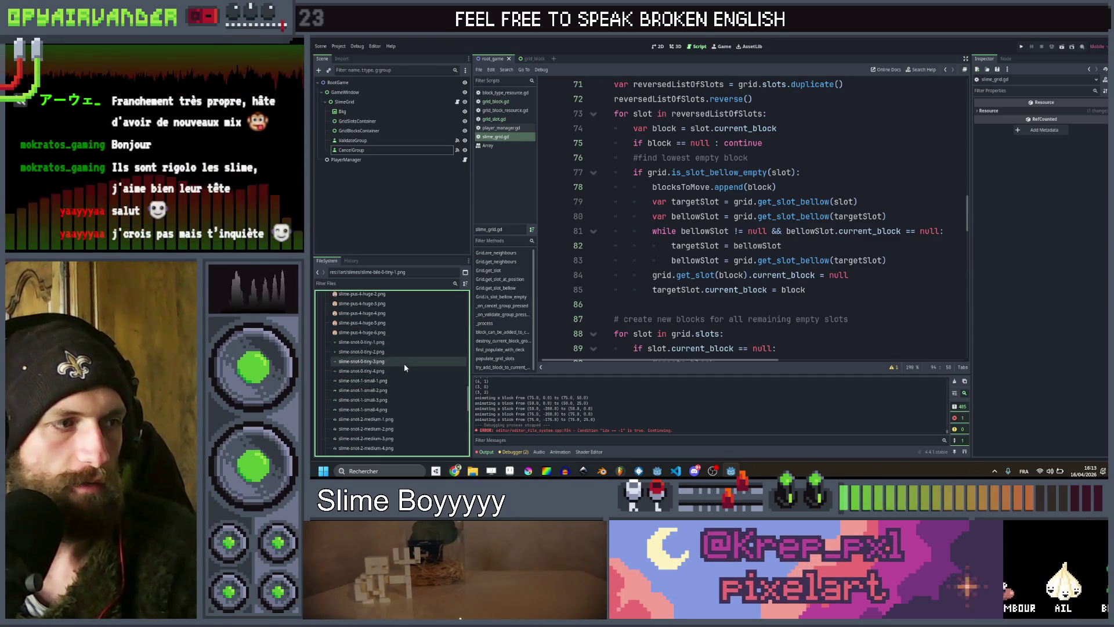
{"action": "scroll", "coordinate": [403, 363], "scroll_direction": "up", "scroll_amount": 15}
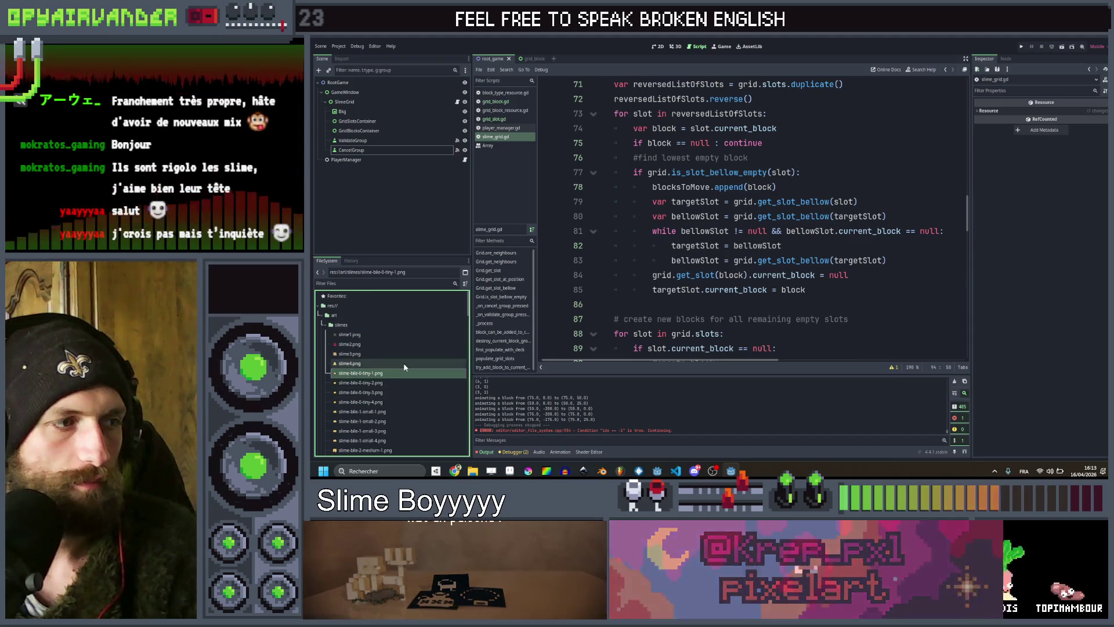
{"action": "scroll", "coordinate": [375, 318], "scroll_direction": "down", "scroll_amount": 15}
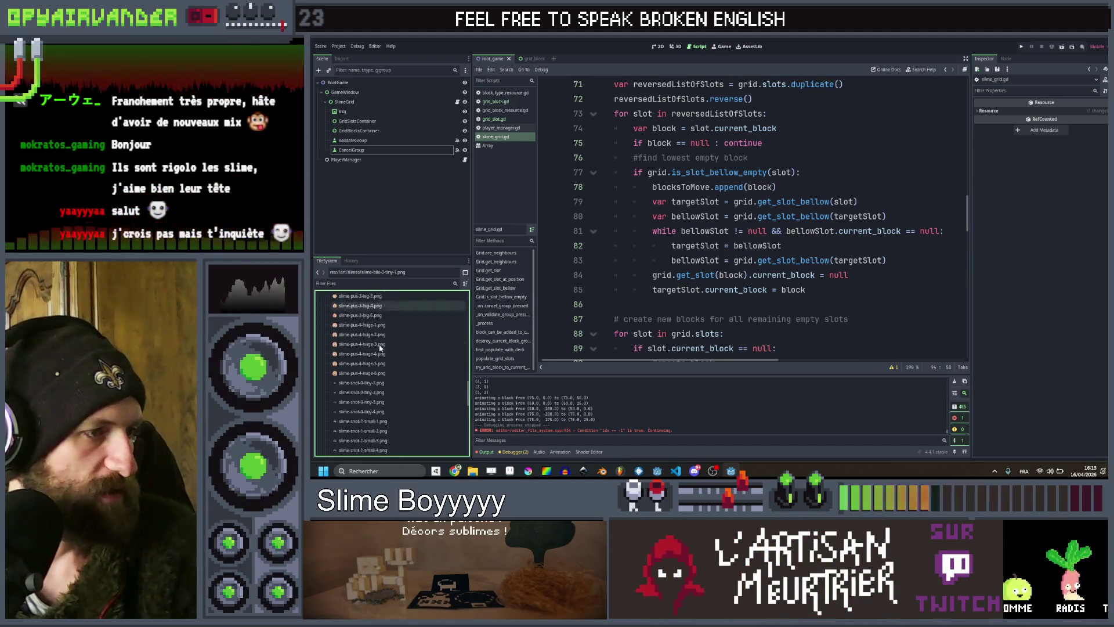
{"action": "scroll", "coordinate": [385, 350], "scroll_direction": "down", "scroll_amount": 10}
{"action": "scroll", "coordinate": [377, 360], "scroll_direction": "up", "scroll_amount": 3}
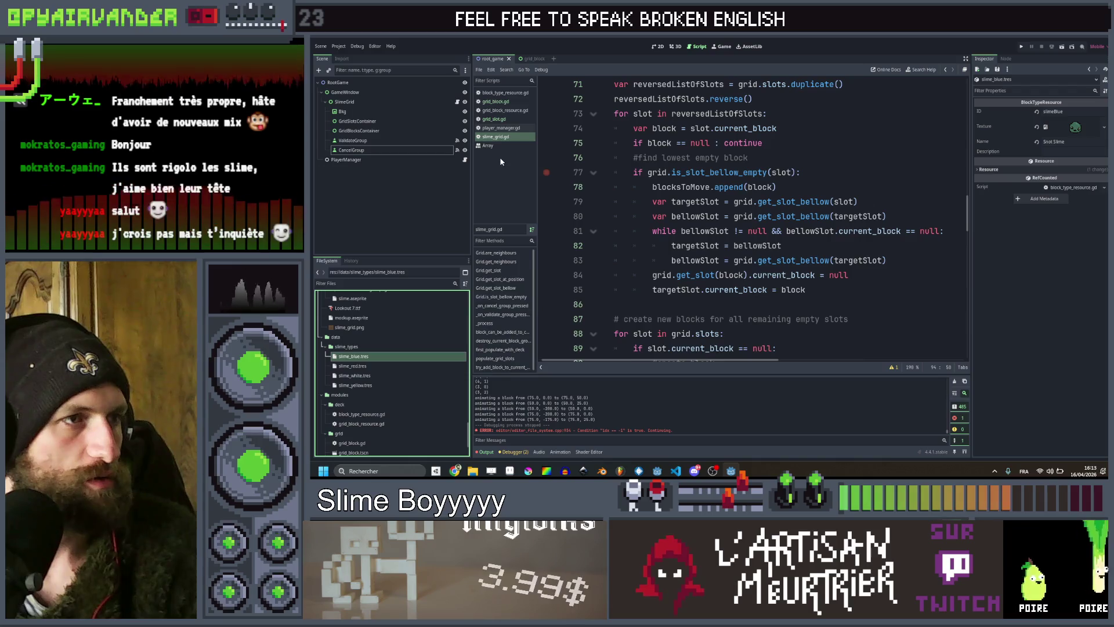
In block_type_resource.gd, rename texture to textures typed Array[SpriteAnimation].
{"action": "left_click", "coordinate": [505, 93]}
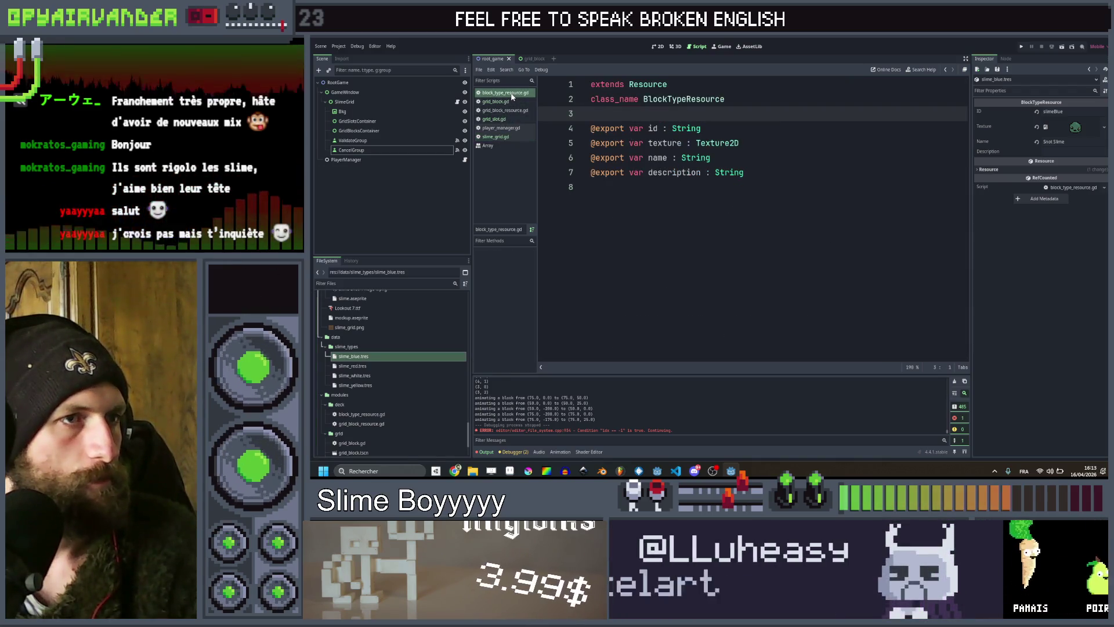
{"action": "left_click_drag", "start_coordinate": [738, 143], "coordinate": [651, 142]}
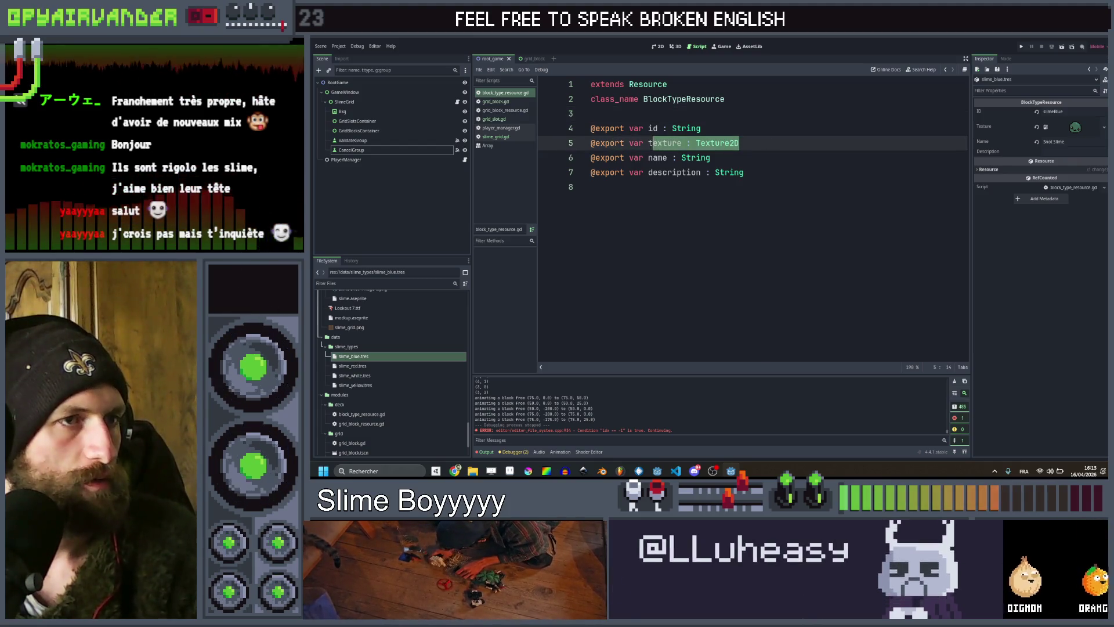
{"action": "type", "text": "s"}
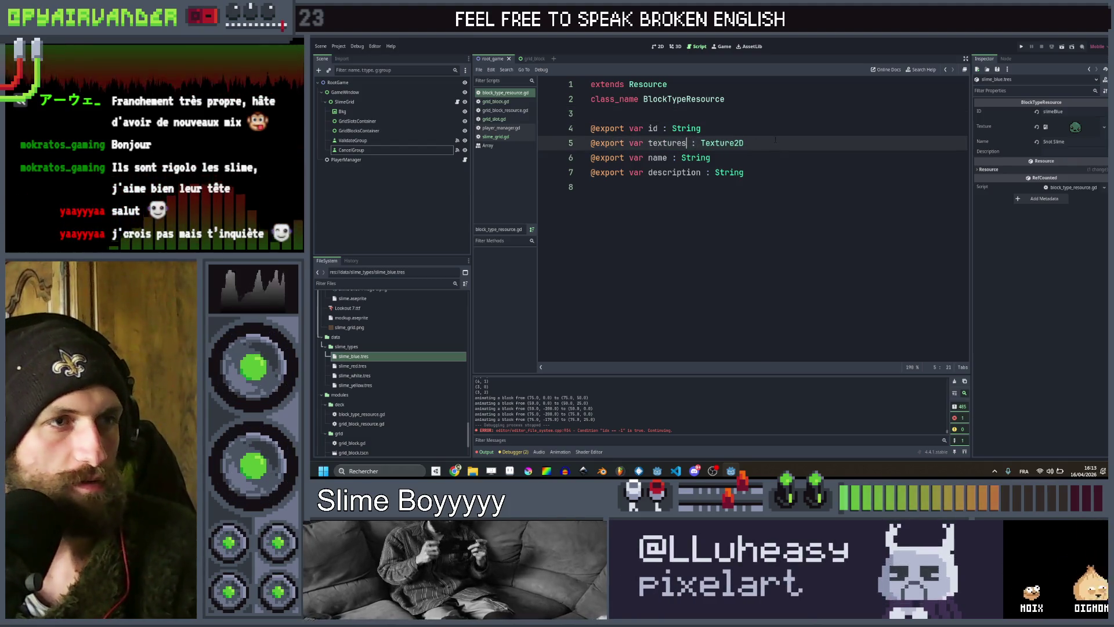
{"action": "left_click", "coordinate": [759, 143]}
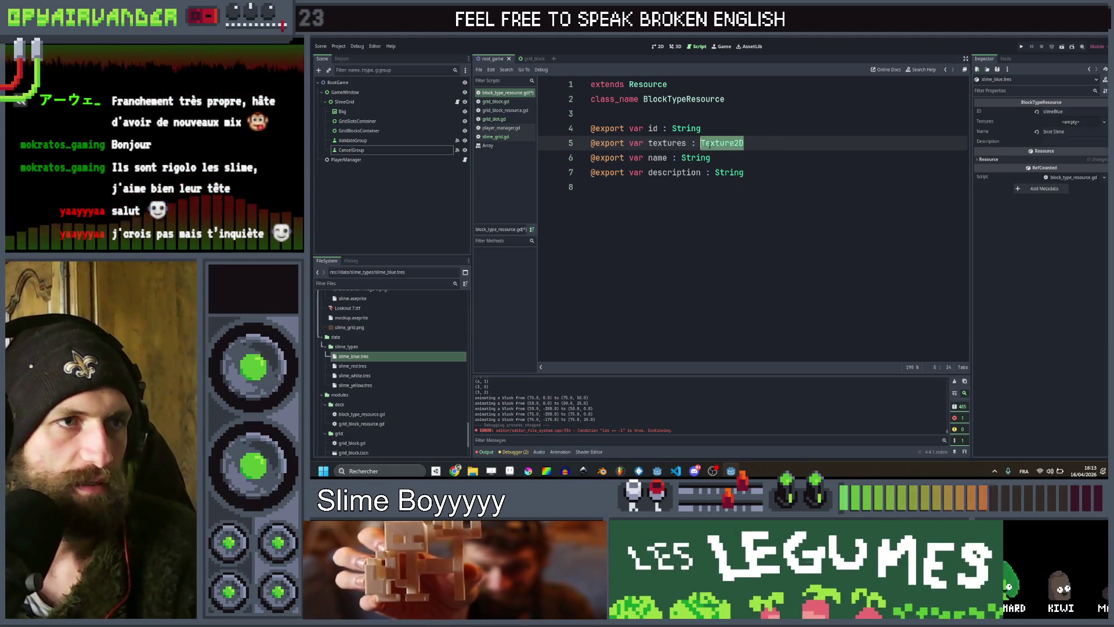
{"action": "type", "text": "Array"}
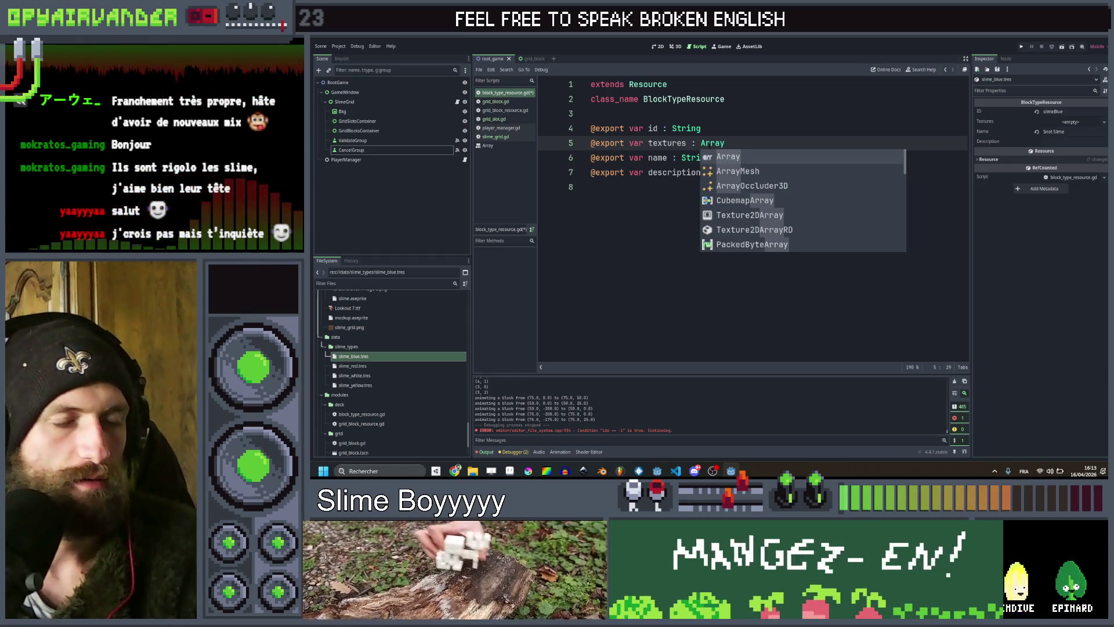
{"action": "type", "text": "[Sprite"}
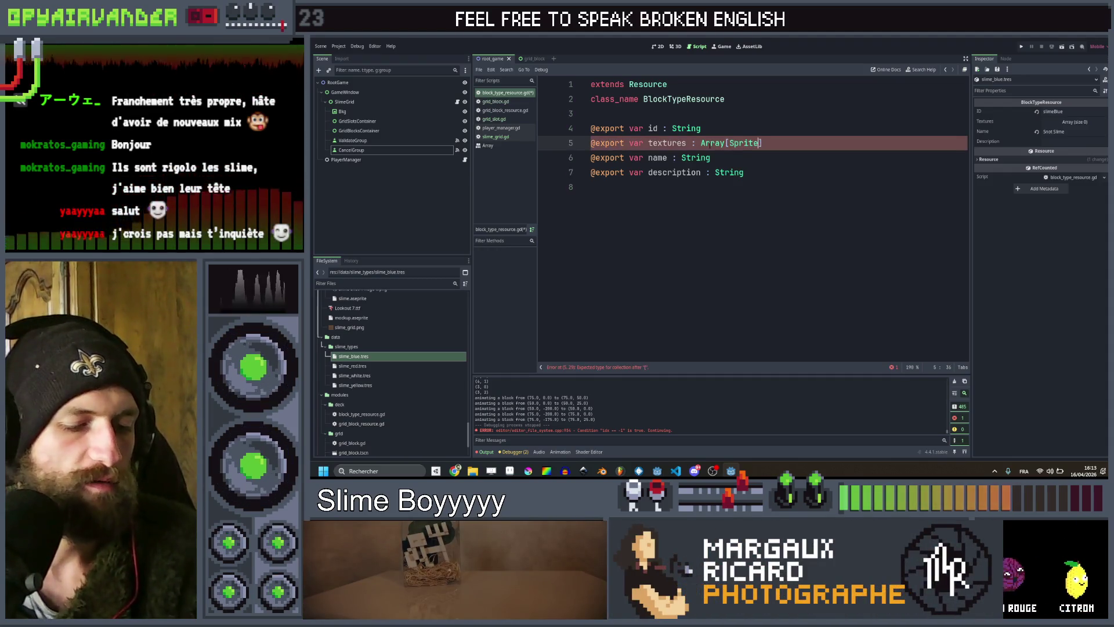
{"action": "type", "text": "Anim"}
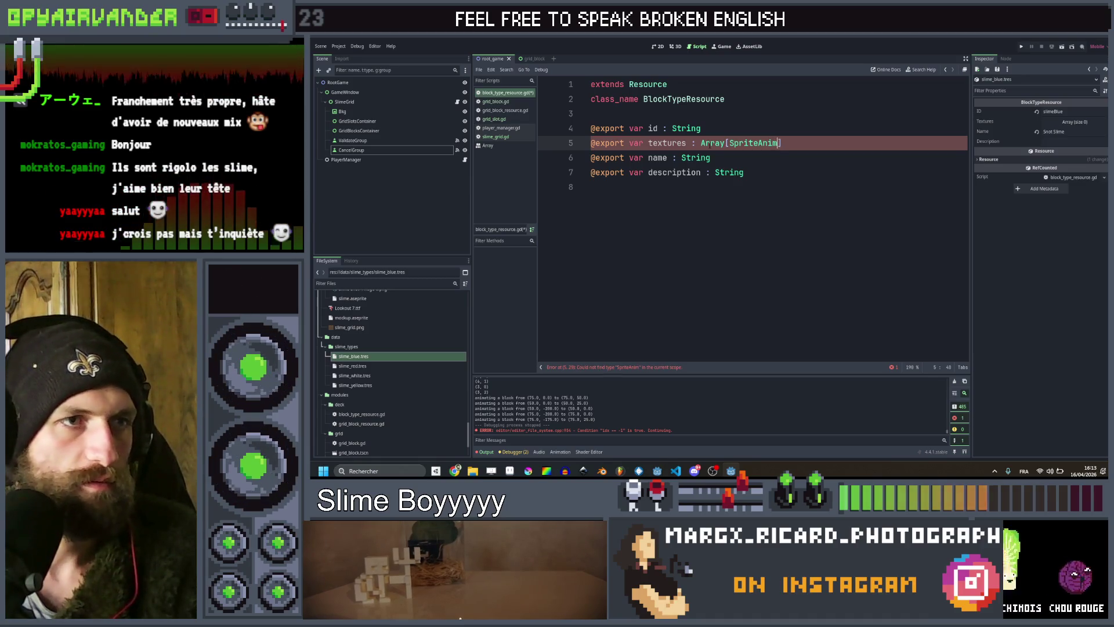
{"action": "type", "text": "ation"}
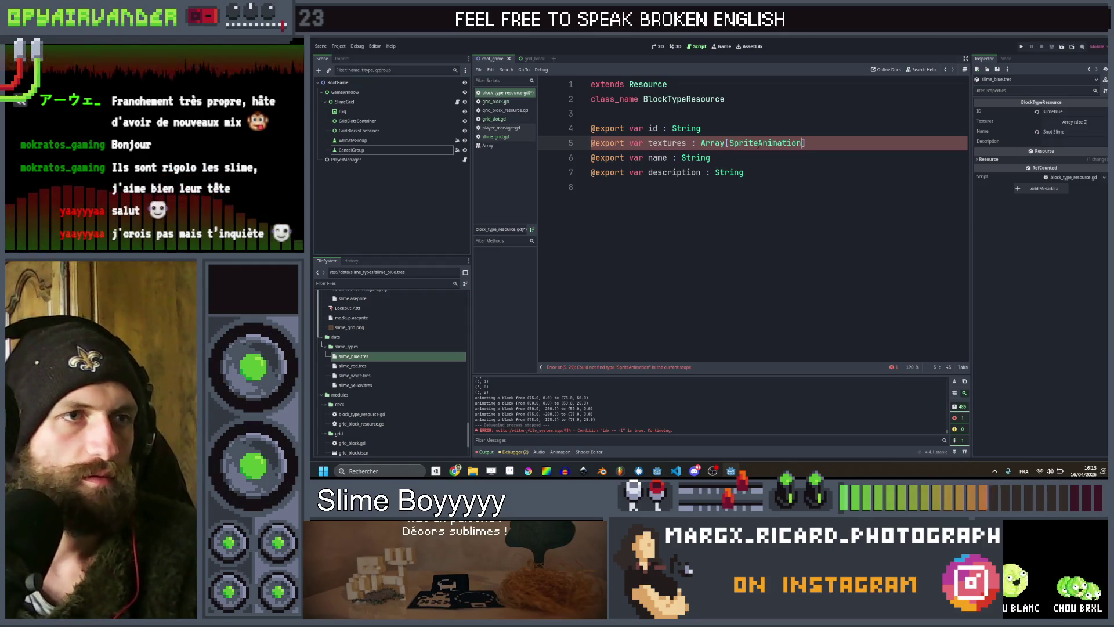
{"action": "left_click", "coordinate": [732, 197]}
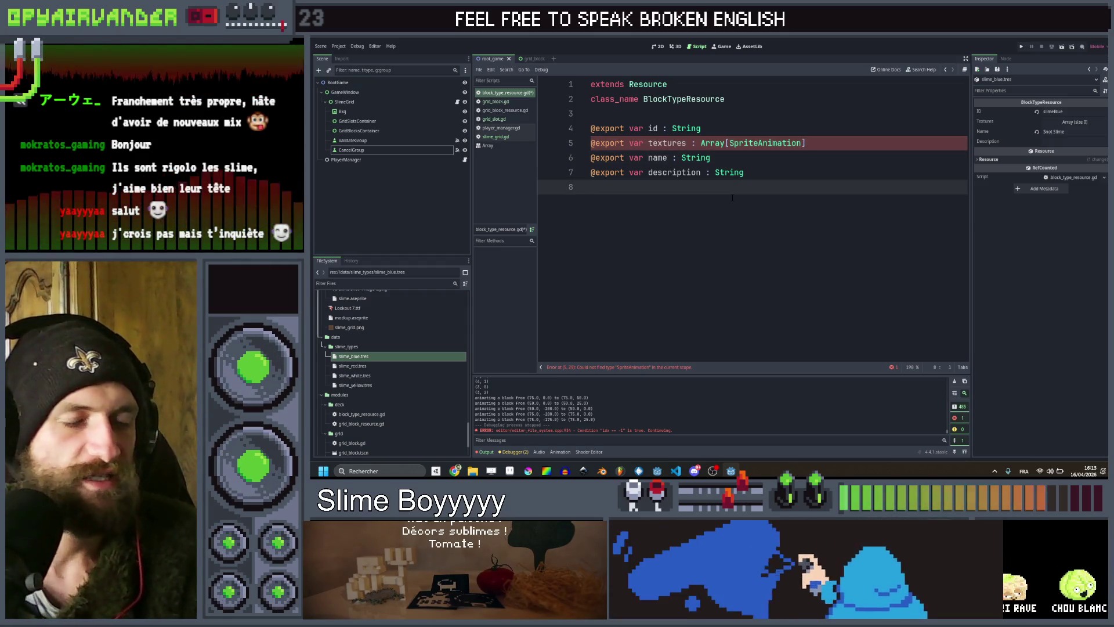
{"action": "key", "text": "Return"}
{"action": "type", "text": "class Sprite"}
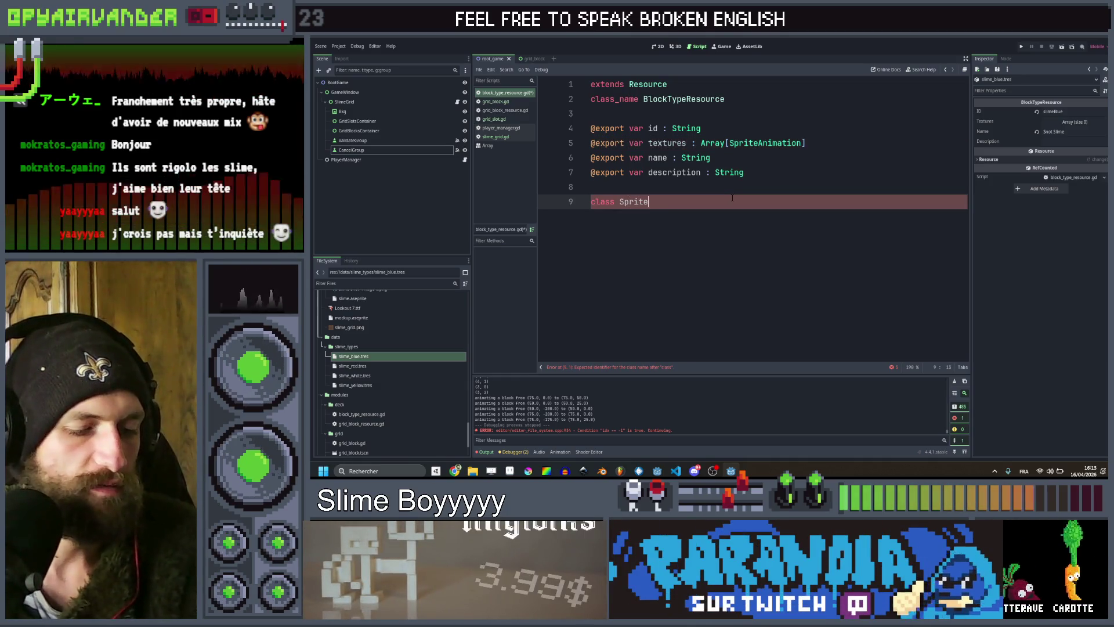
{"action": "type", "text": "Animation"}
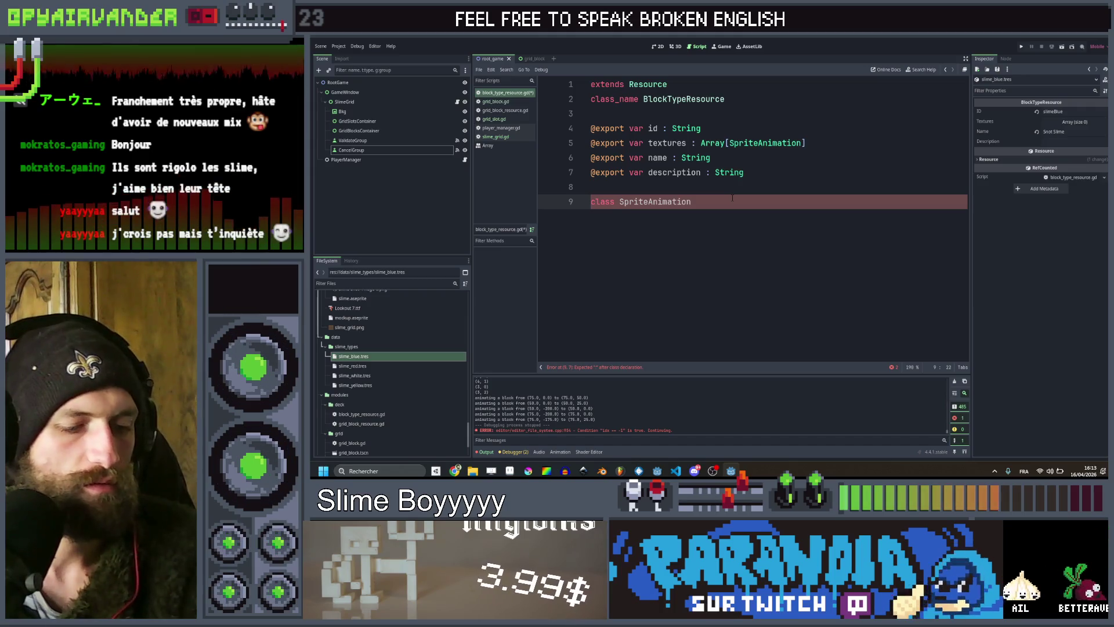
{"action": "type", "text": ":"}
{"action": "key", "text": "Return"}
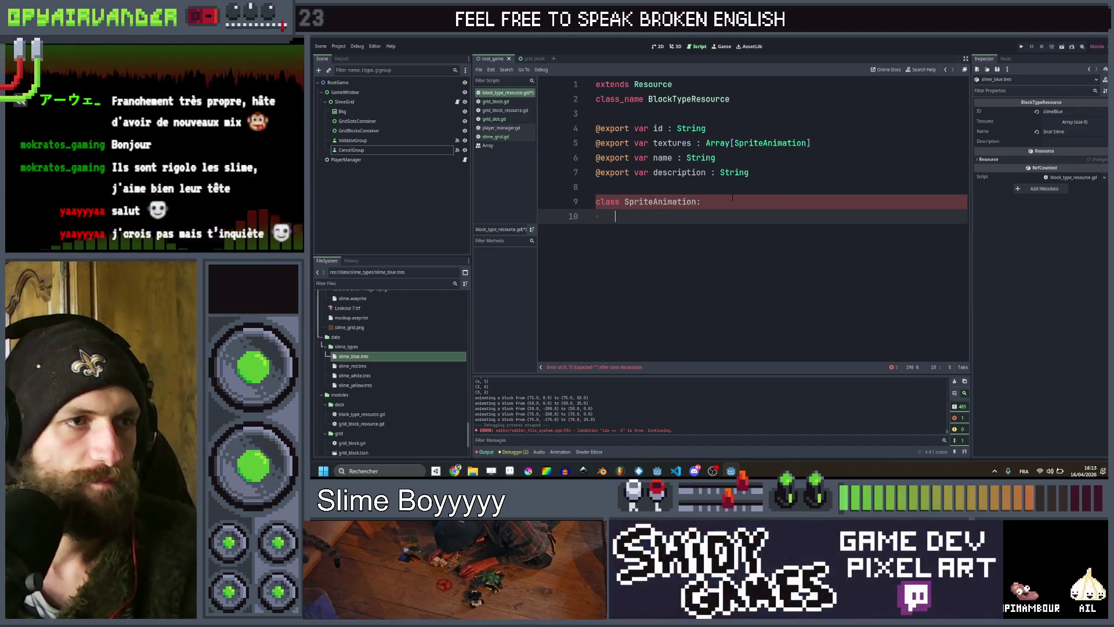
{"action": "type", "text": "textu"}
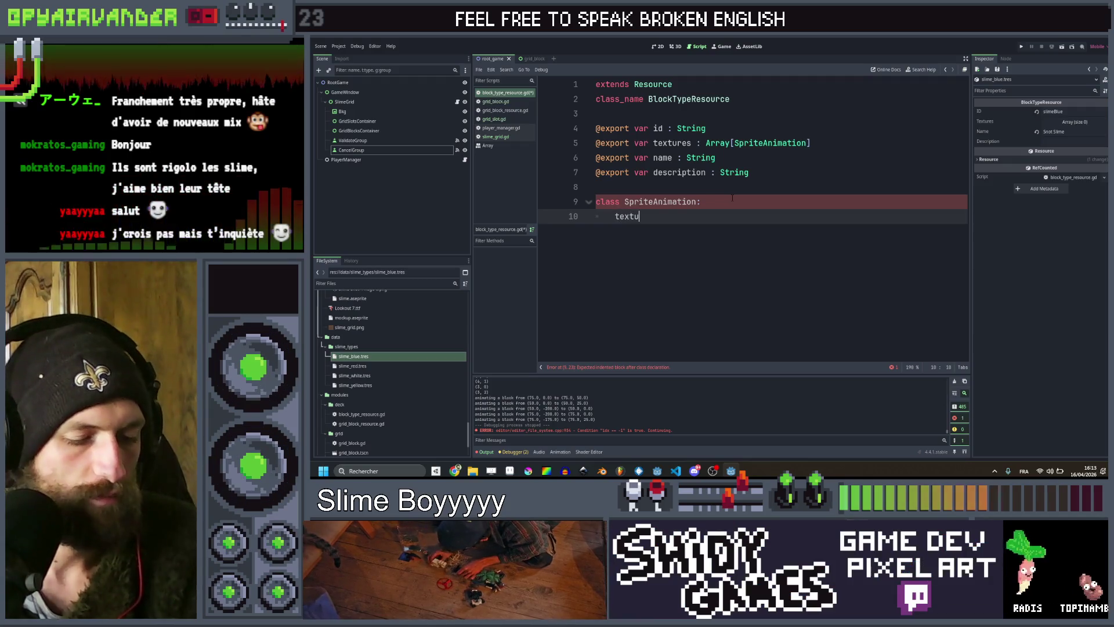
{"action": "type", "text": "res"}
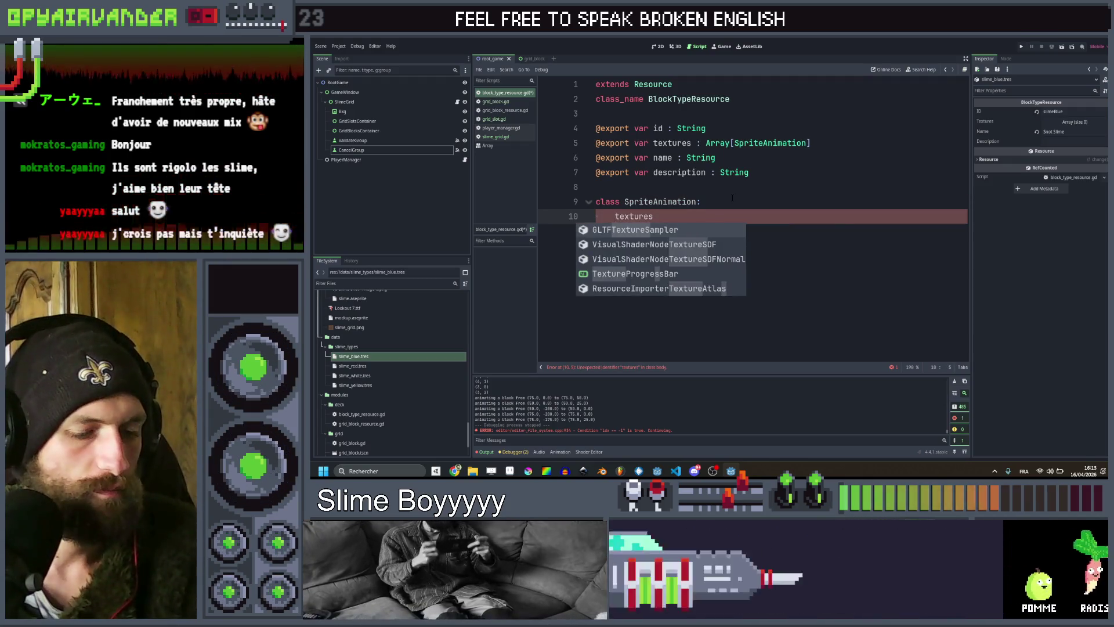
{"action": "key", "text": "Home"}
{"action": "type", "text": "@"}
{"action": "key", "text": "Escape"}
{"action": "type", "text": "export"}
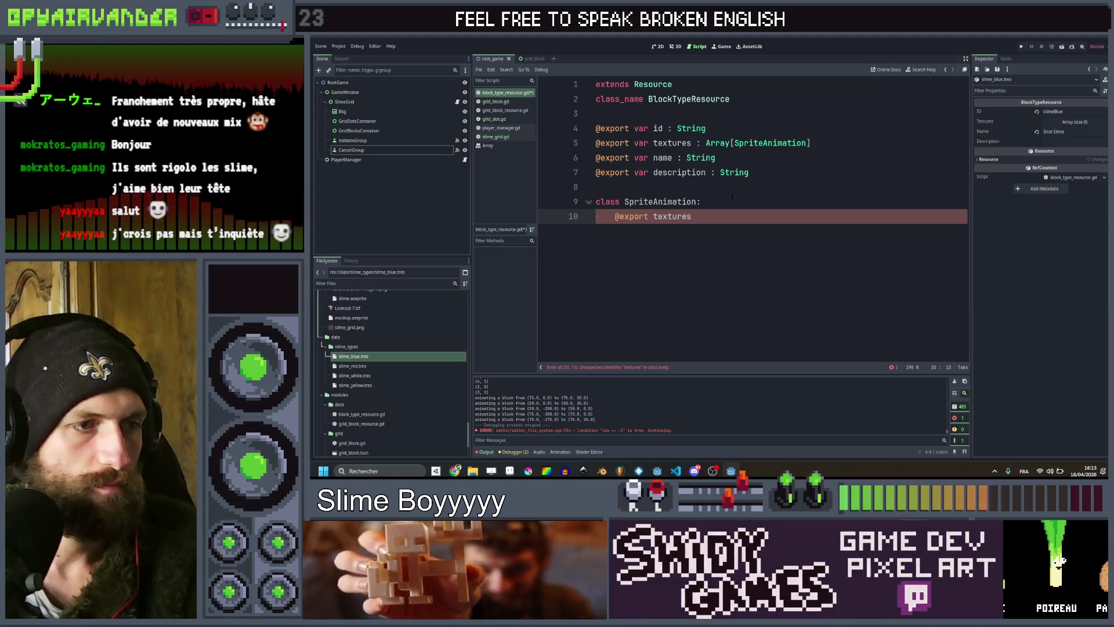
{"action": "key", "text": "End"}
{"action": "type", "text": ": A"}
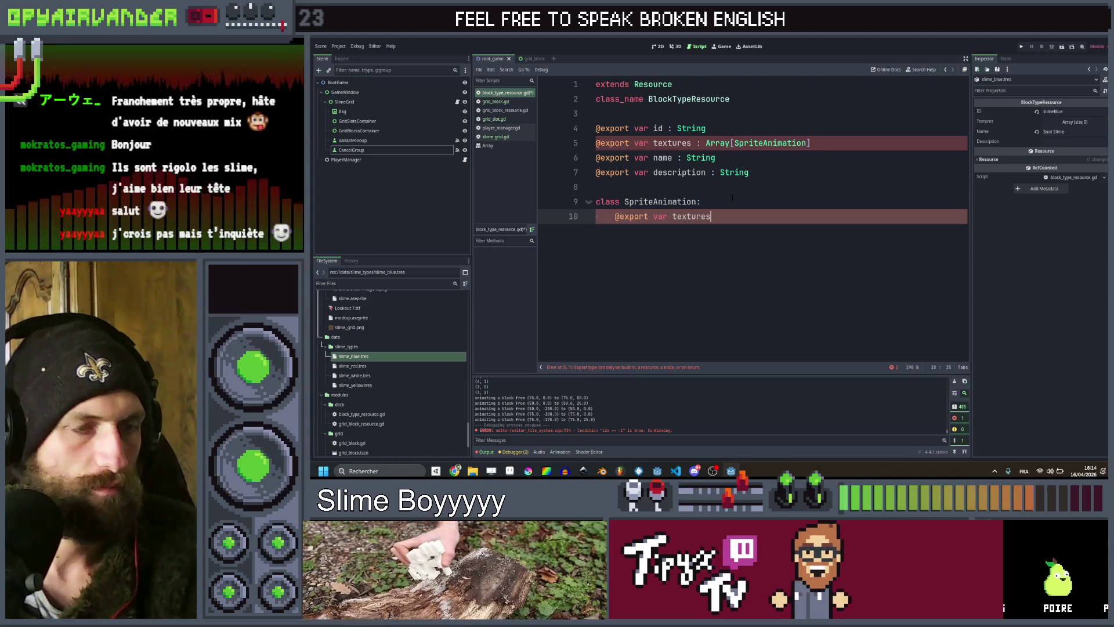
{"action": "type", "text": "rray"}
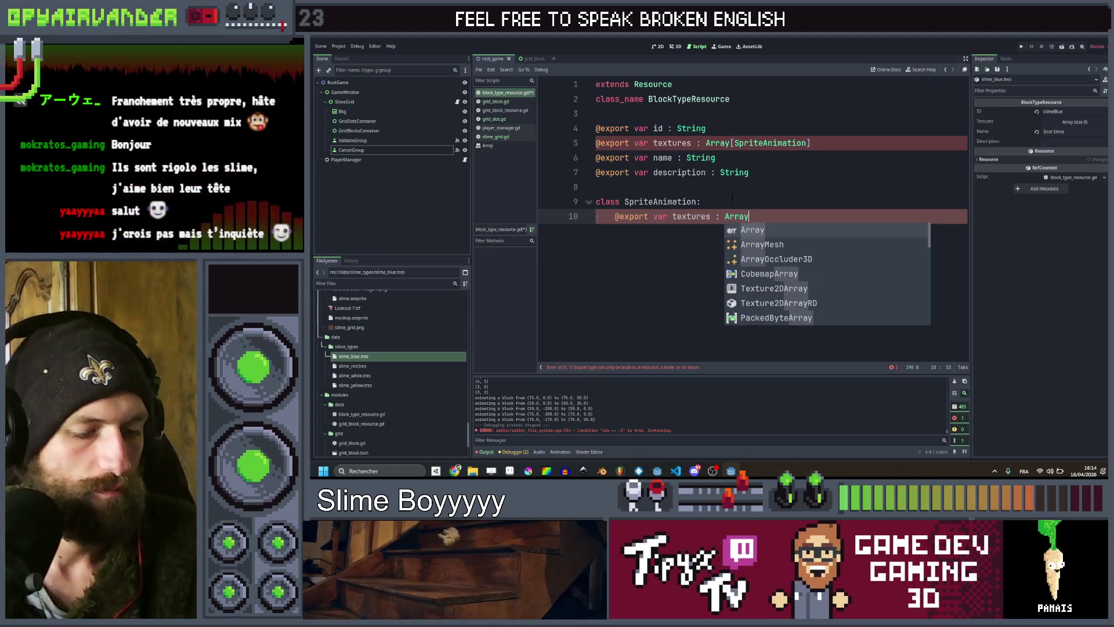
{"action": "type", "text": "[Te"}
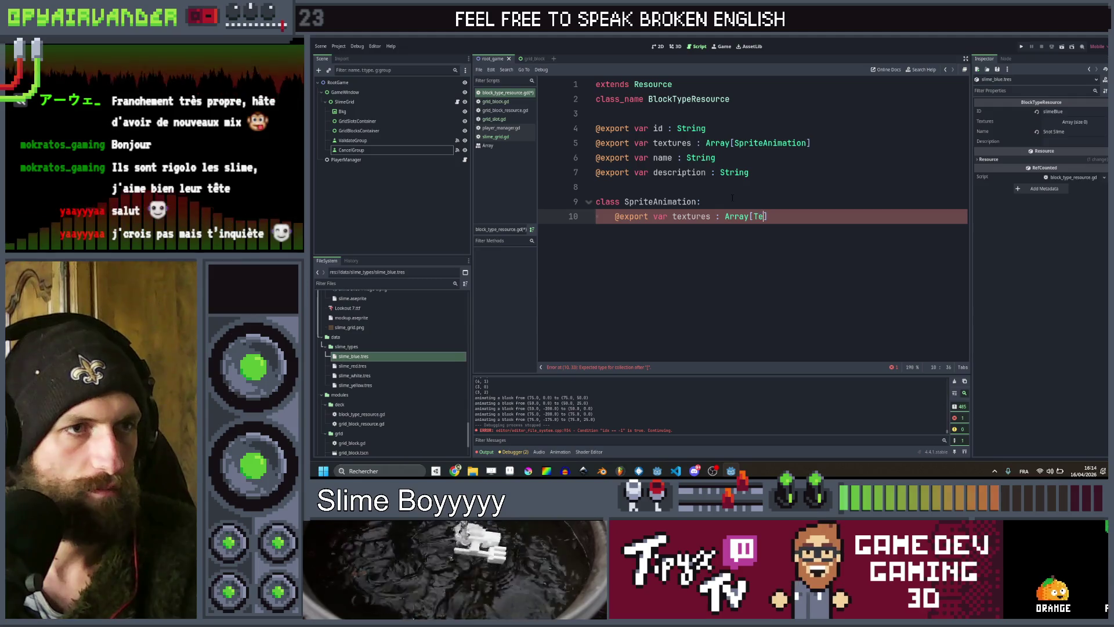
{"action": "type", "text": "xt"}
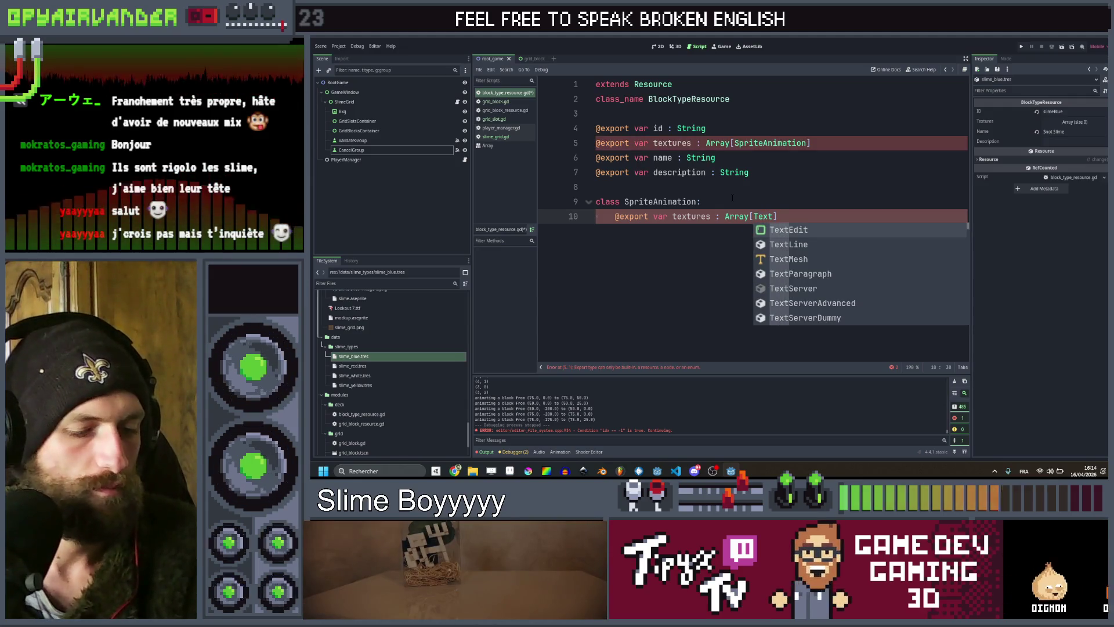
{"action": "type", "text": "ure"}
{"action": "key", "text": "Return"}
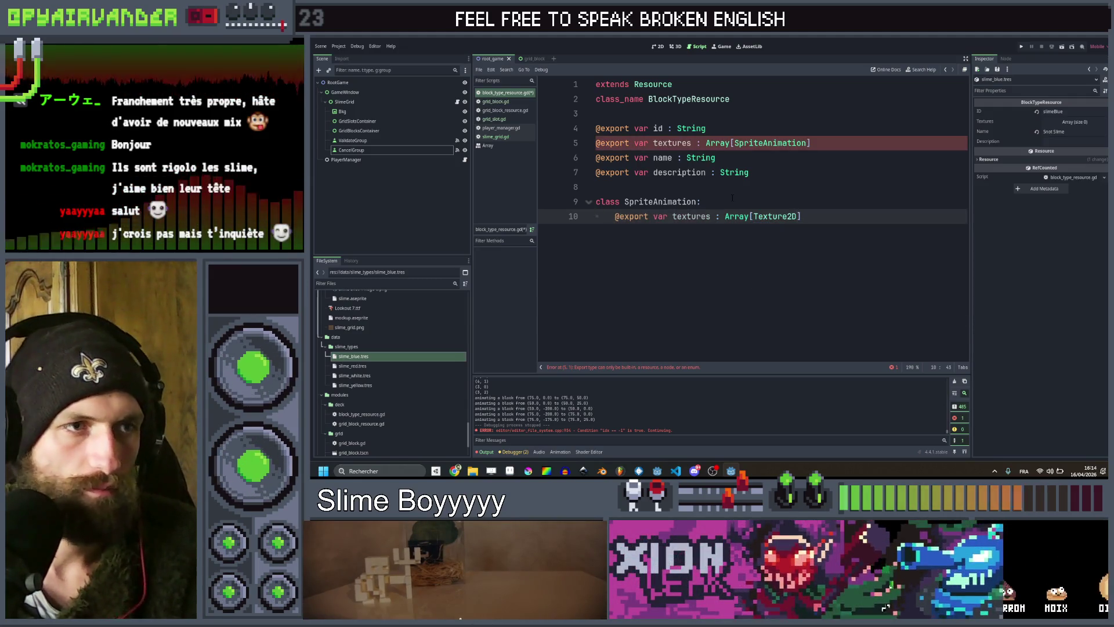
{"action": "key", "text": "ctrl+s"}
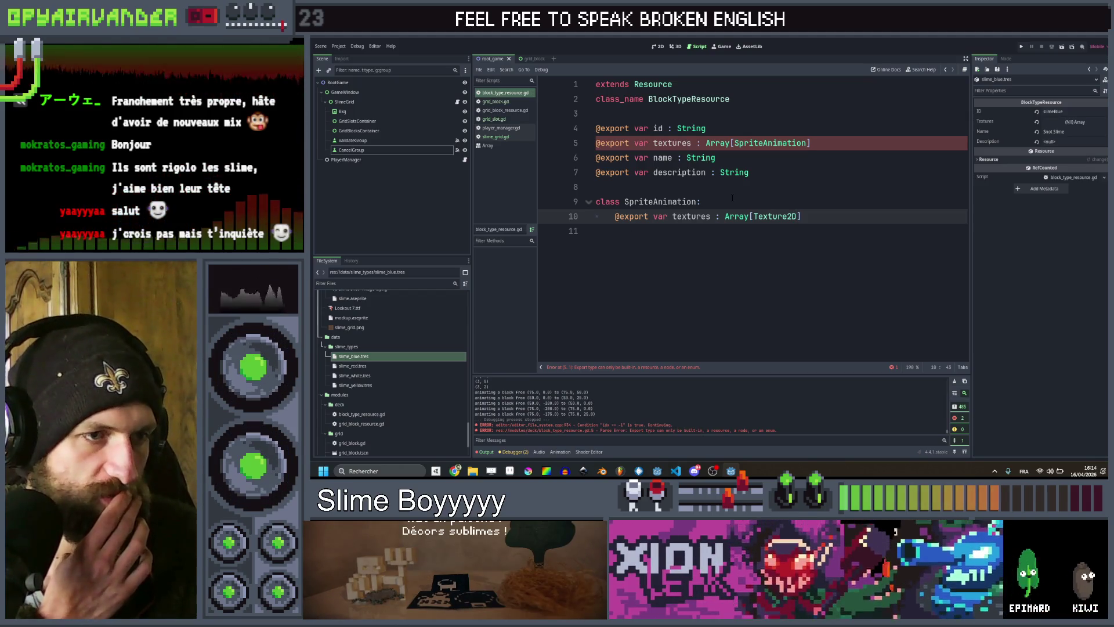
Select the SpriteAnimation type name in the textures declaration on line 5.
{"action": "key", "text": "shift+Up"}
{"action": "key", "text": "shift+Home"}
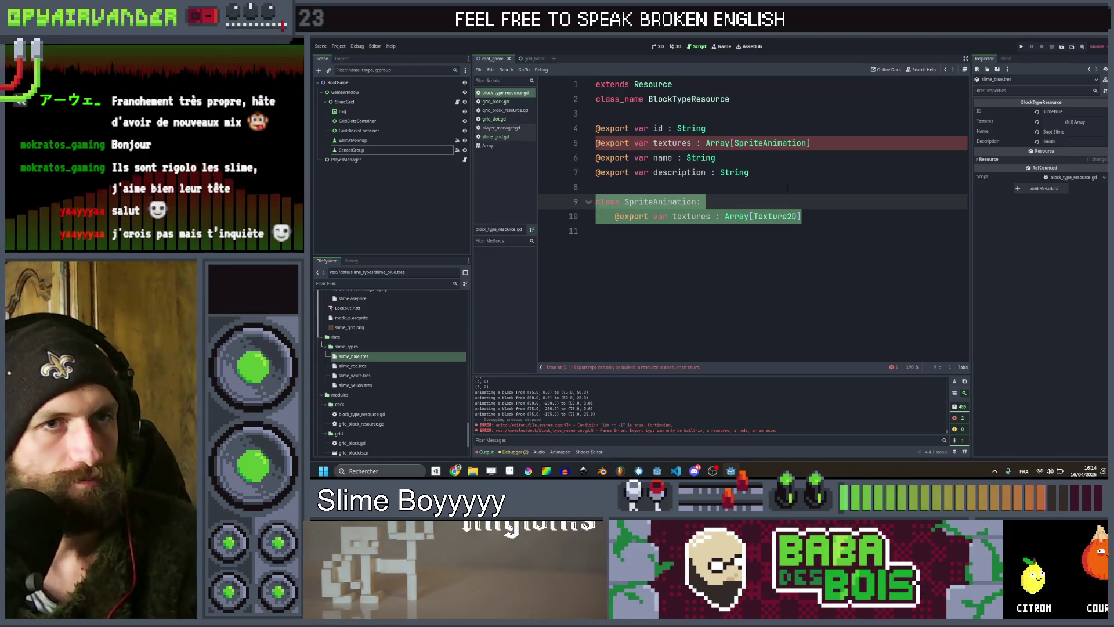
{"action": "double_click", "coordinate": [781, 143]}
Retype textures as Array[Array], delete the SpriteAnimation class lines, and save the script.
{"action": "type", "text": "Array"}
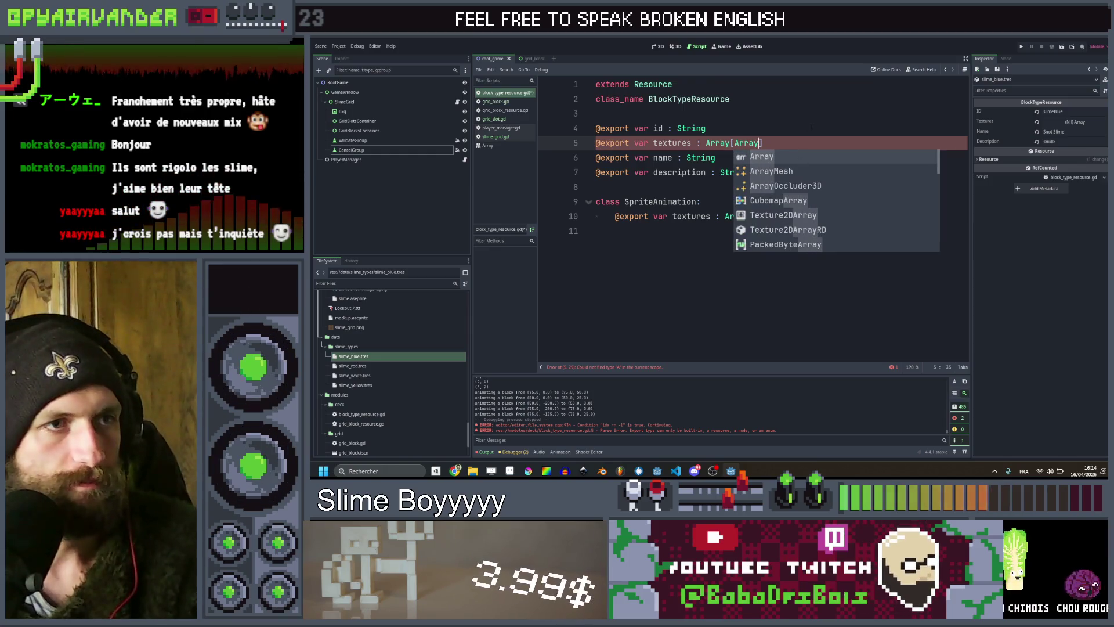
{"action": "key", "text": "Escape"}
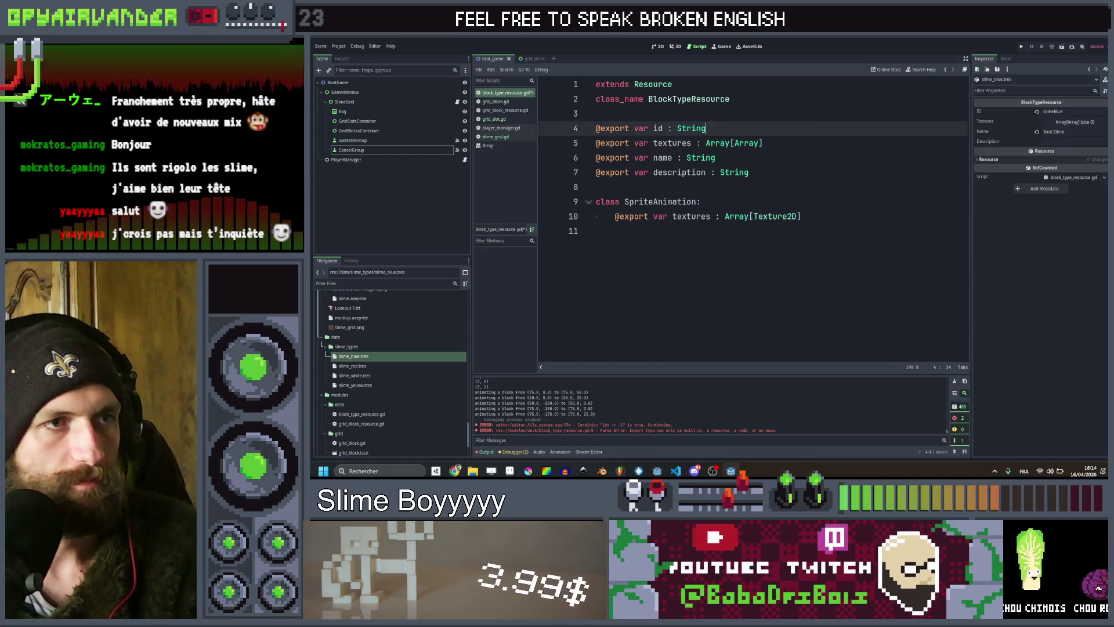
{"action": "left_click", "coordinate": [823, 216]}
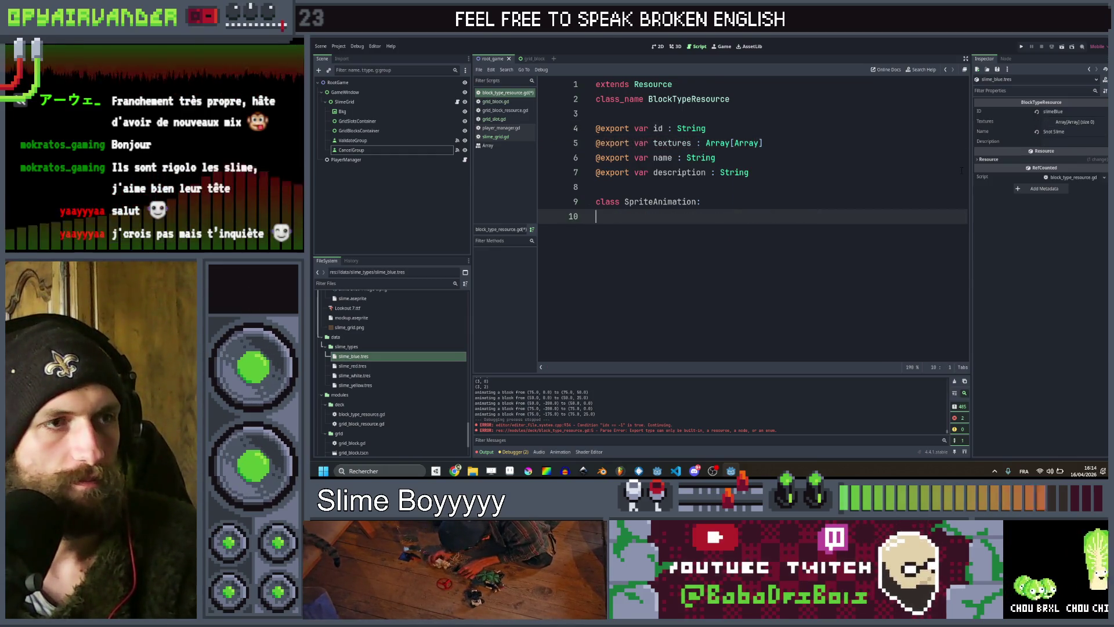
{"action": "left_click_drag", "start_coordinate": [603, 216], "coordinate": [540, 196]}
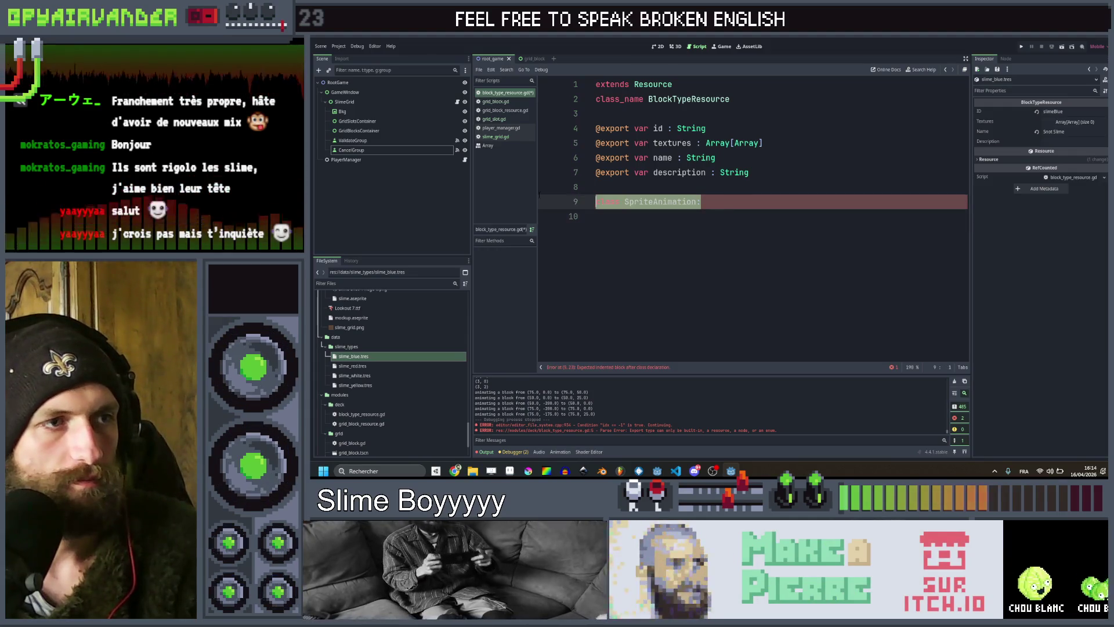
{"action": "key", "text": "BackSpace"}
{"action": "key", "text": "BackSpace"}
{"action": "key", "text": "BackSpace"}
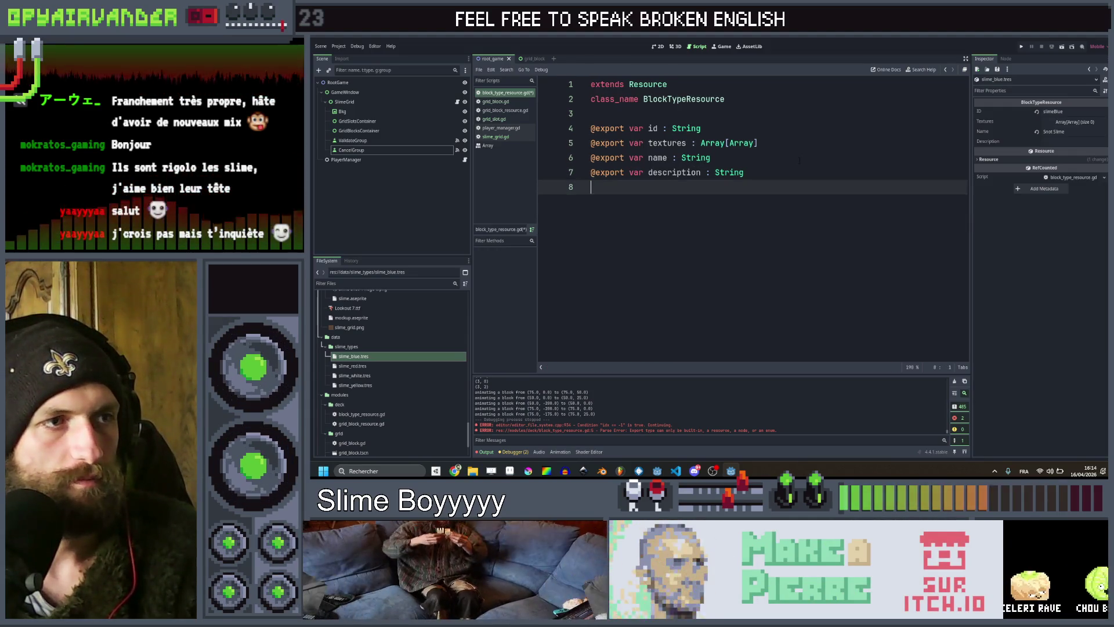
{"action": "key", "text": "ctrl+s"}
Expand Textures in slime_blue.tres and set its array size to 5.
{"action": "left_click", "coordinate": [1075, 122]}
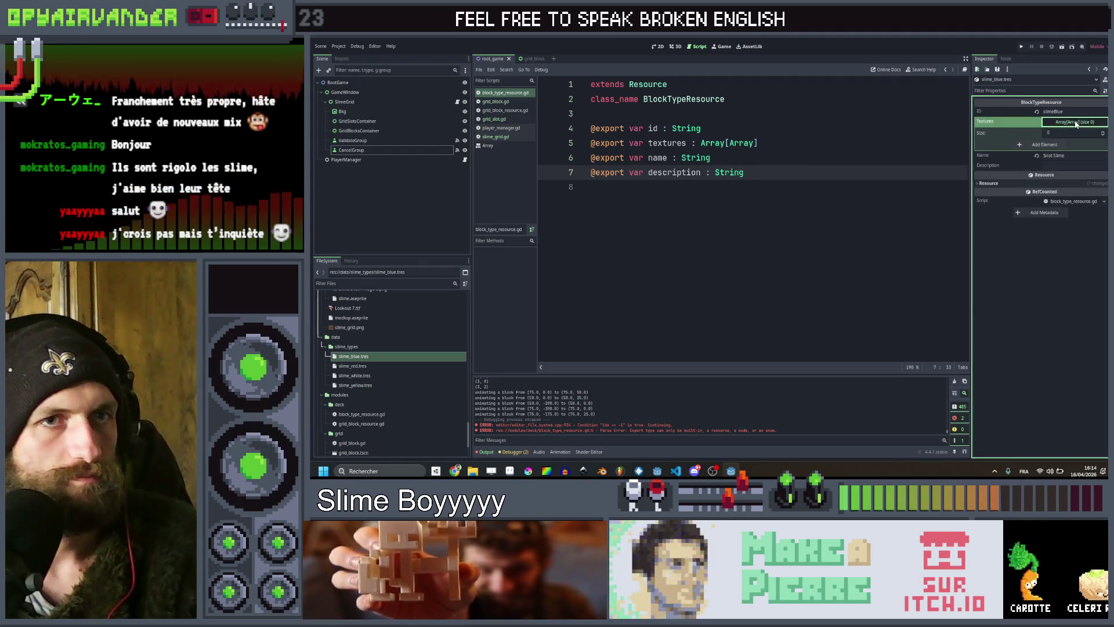
{"action": "left_click", "coordinate": [1063, 134]}
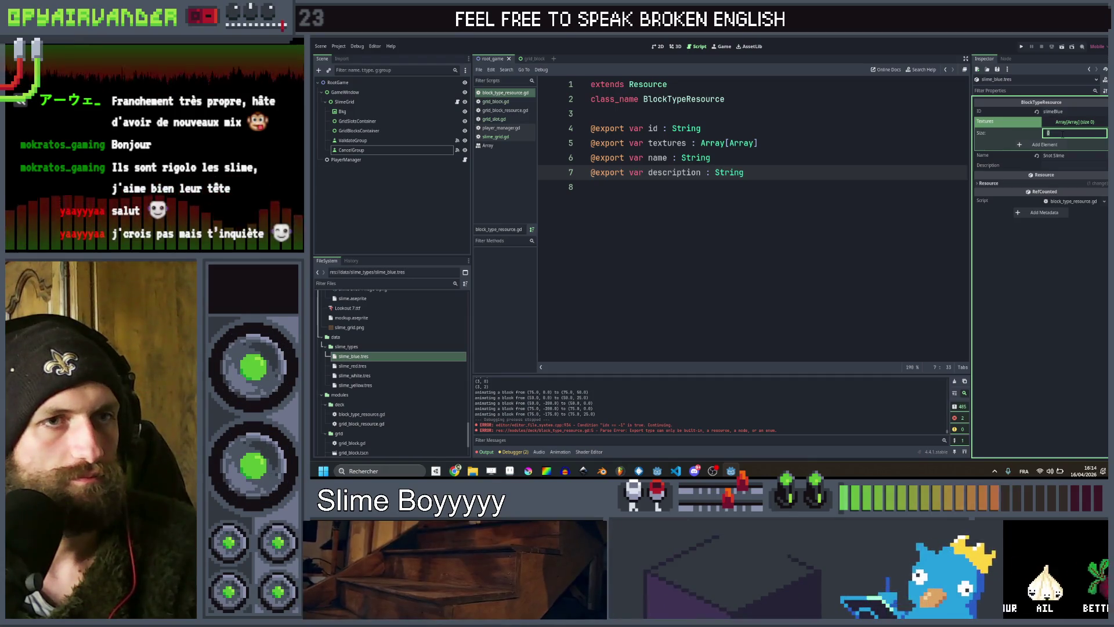
{"action": "type", "text": "5"}
{"action": "key", "text": "Return"}
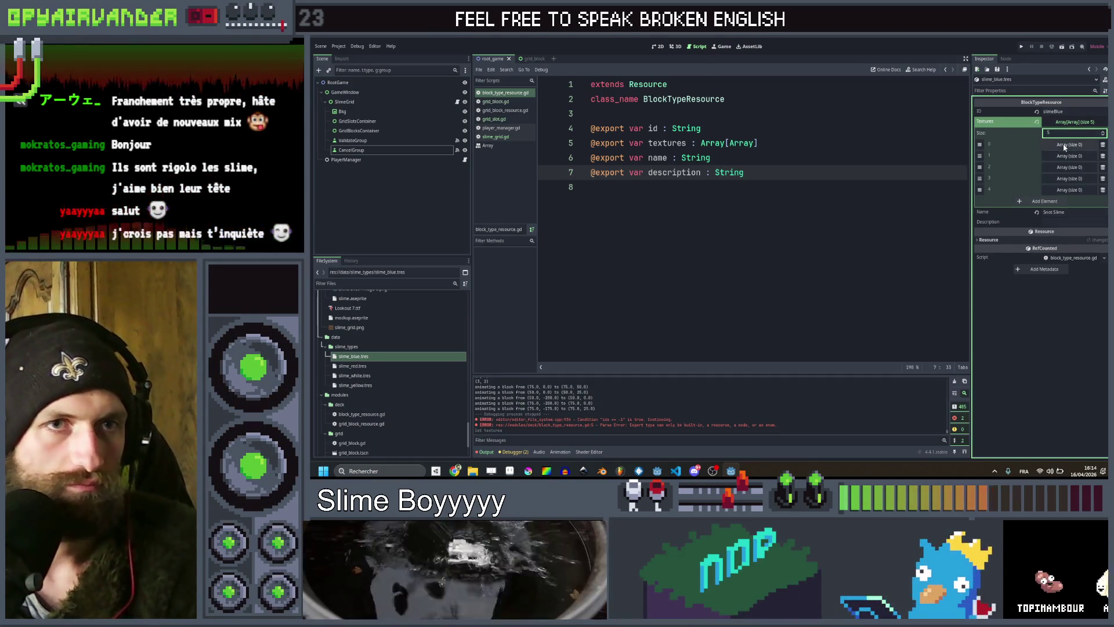
{"action": "left_click", "coordinate": [1064, 145]}
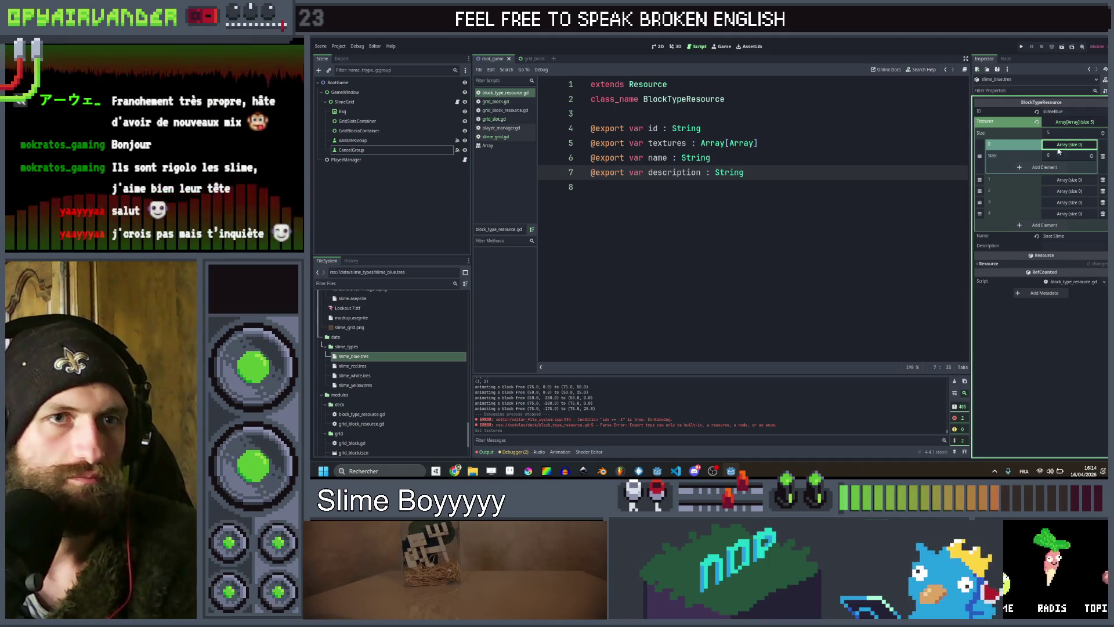
{"action": "left_click", "coordinate": [1060, 145]}
Try dragging the four slime-snot frame PNGs onto Textures element 0.
{"action": "scroll", "coordinate": [364, 332], "scroll_direction": "down", "scroll_amount": 10}
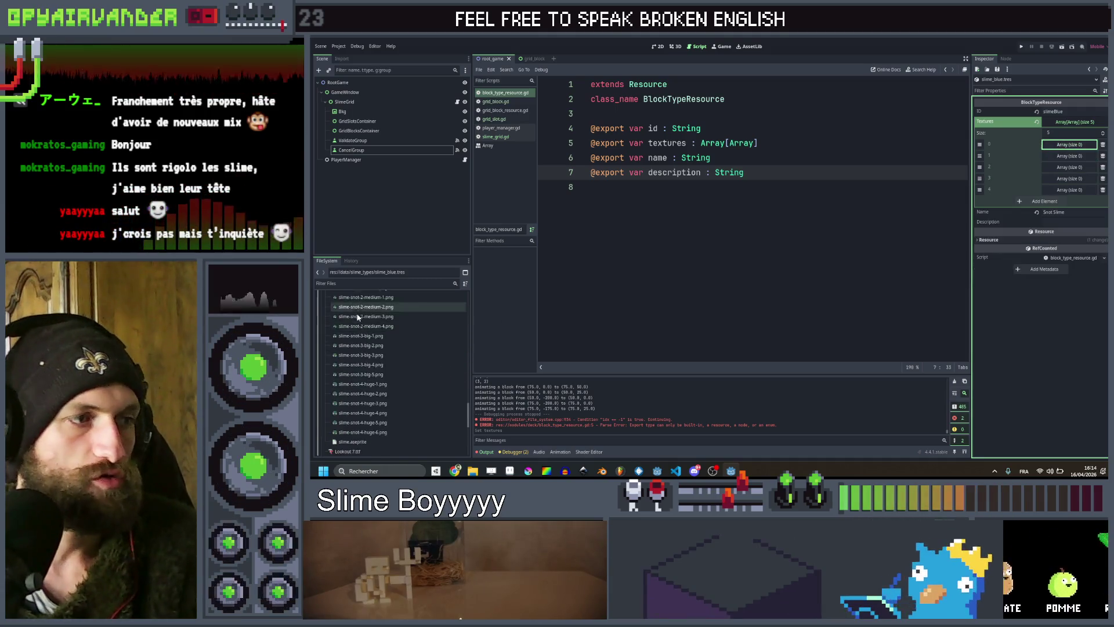
{"action": "scroll", "coordinate": [364, 331], "scroll_direction": "up", "scroll_amount": 10}
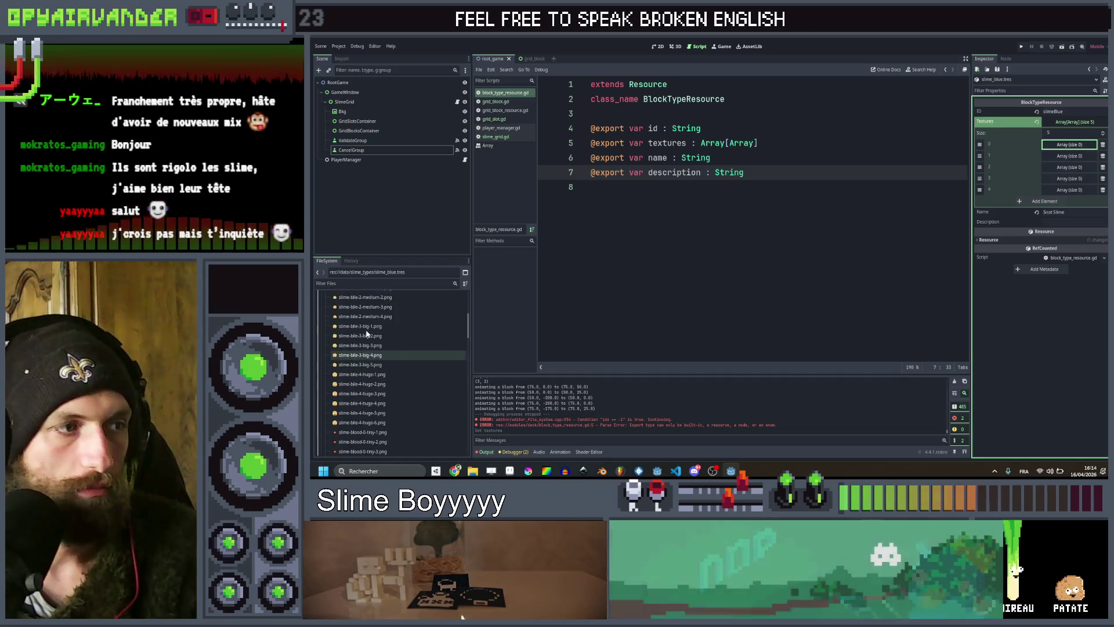
{"action": "left_click", "coordinate": [362, 354]}
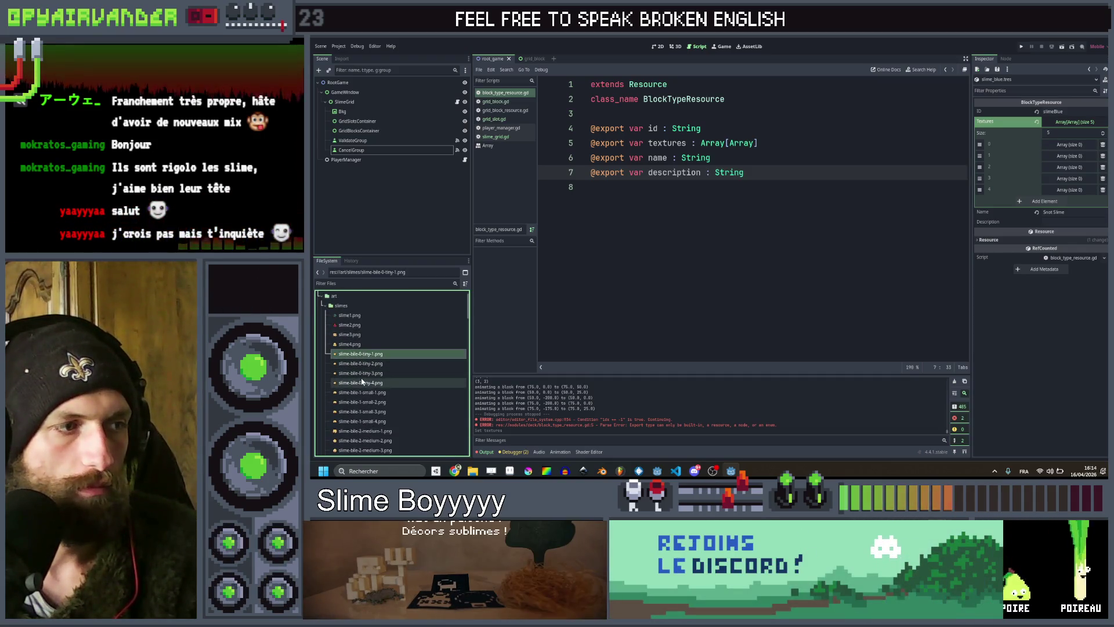
{"action": "scroll", "coordinate": [366, 351], "scroll_direction": "down", "scroll_amount": 5}
{"action": "scroll", "coordinate": [367, 348], "scroll_direction": "down", "scroll_amount": 3}
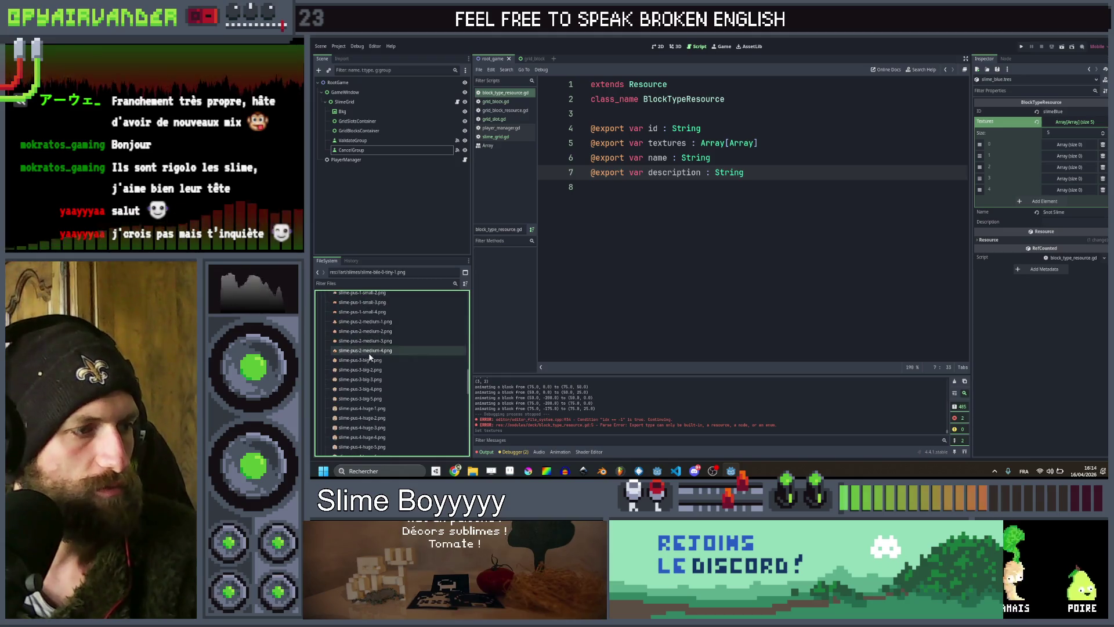
{"action": "left_click", "coordinate": [372, 323]}
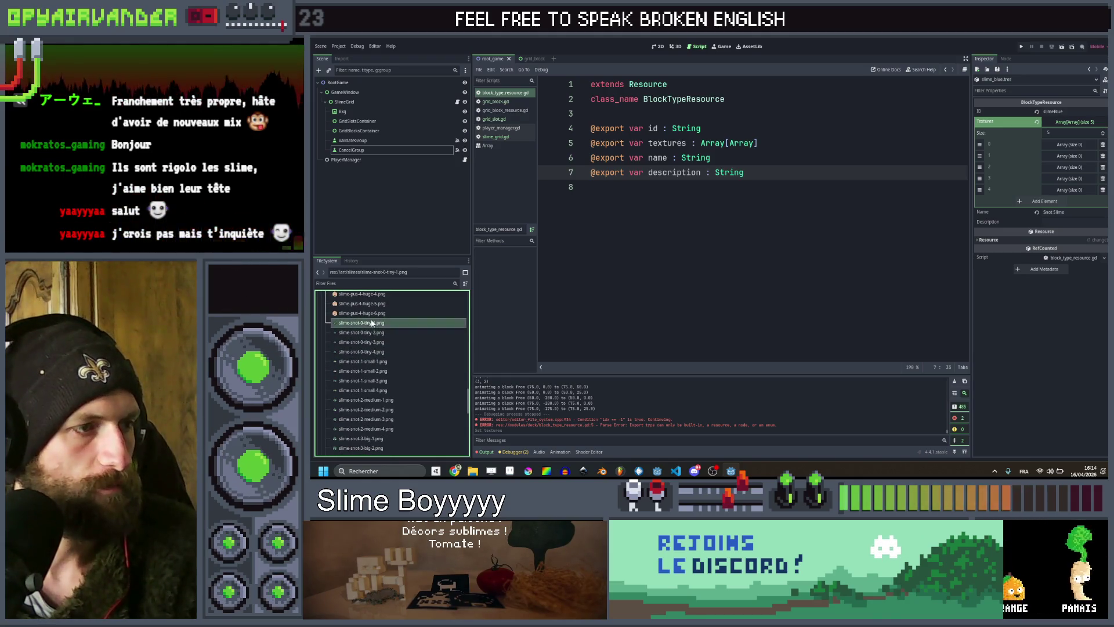
{"action": "mouse_move", "coordinate": [367, 351]}
{"action": "left_mouse_down"}
{"action": "mouse_move", "coordinate": [754, 145]}
{"action": "mouse_move", "coordinate": [1071, 146]}
{"action": "left_mouse_up"}
{"action": "left_click", "coordinate": [1069, 144]}
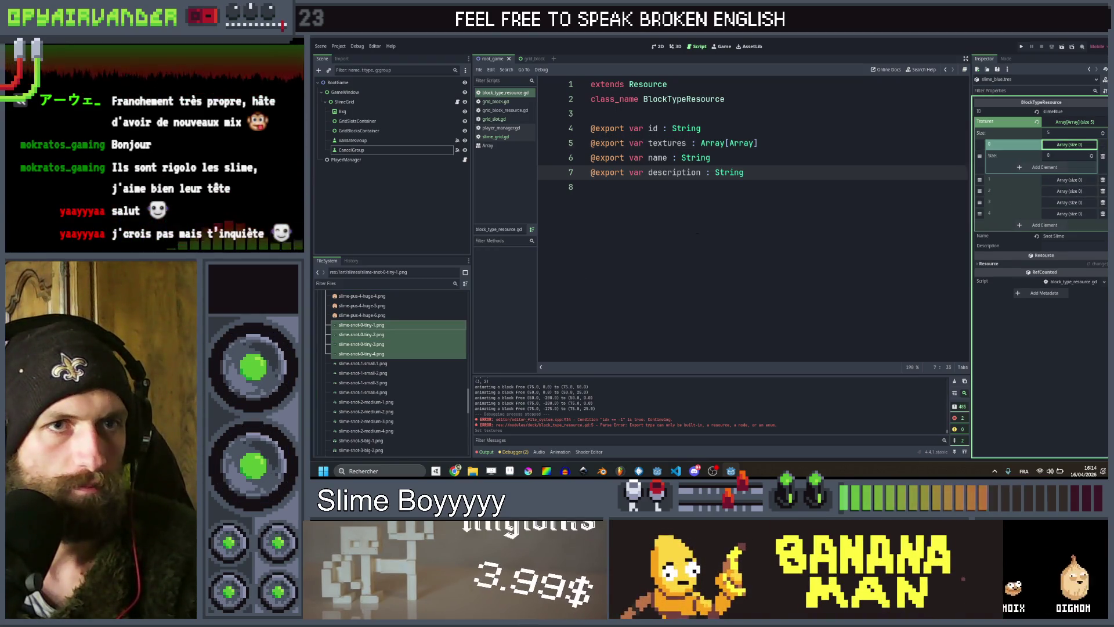
{"action": "mouse_move", "coordinate": [394, 342]}
{"action": "left_mouse_down"}
{"action": "mouse_move", "coordinate": [522, 261]}
{"action": "mouse_move", "coordinate": [998, 127]}
{"action": "mouse_move", "coordinate": [1027, 168]}
{"action": "mouse_move", "coordinate": [1061, 144]}
{"action": "left_mouse_up"}
{"action": "mouse_move", "coordinate": [365, 328]}
{"action": "left_mouse_down"}
{"action": "mouse_move", "coordinate": [754, 187]}
{"action": "mouse_move", "coordinate": [1057, 144]}
{"action": "left_mouse_up"}
{"action": "left_click", "coordinate": [750, 211]}
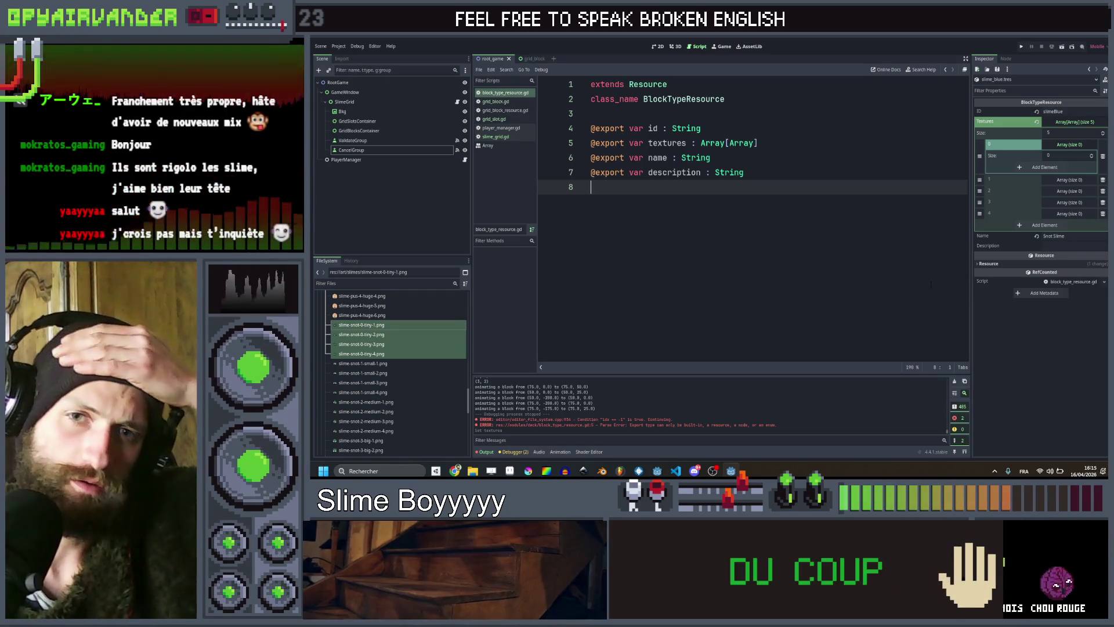
Move the script caret back to line 8.
{"action": "key", "text": "Up"}
{"action": "key", "text": "Up"}
{"action": "key", "text": "Up"}
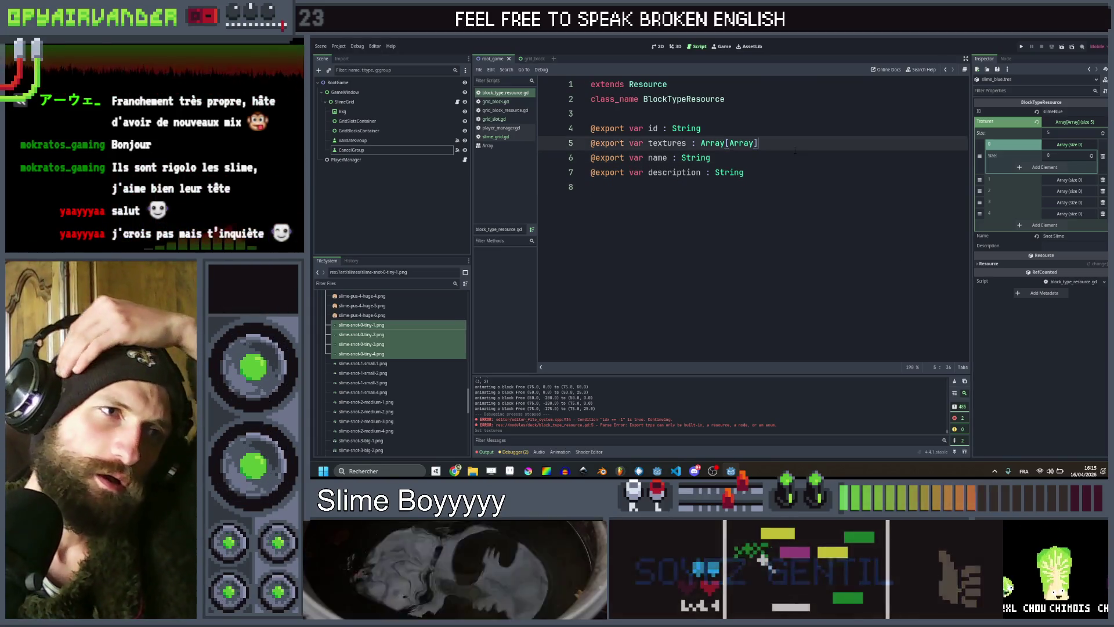
{"action": "key", "text": "End"}
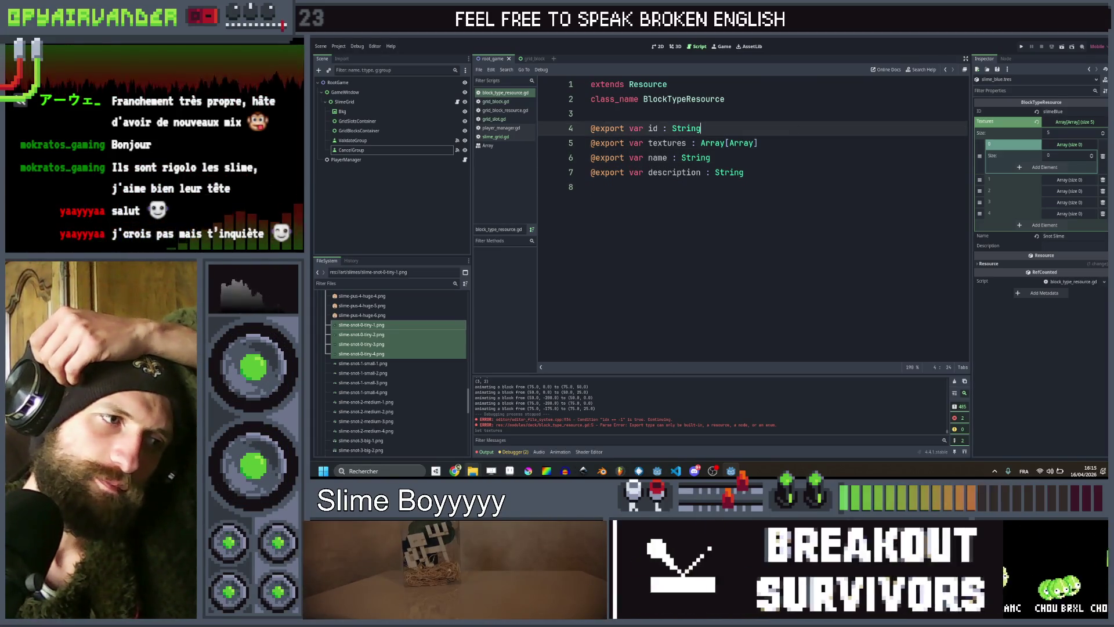
{"action": "mouse_move", "coordinate": [472, 471]}
{"action": "left_click", "coordinate": [779, 250]}
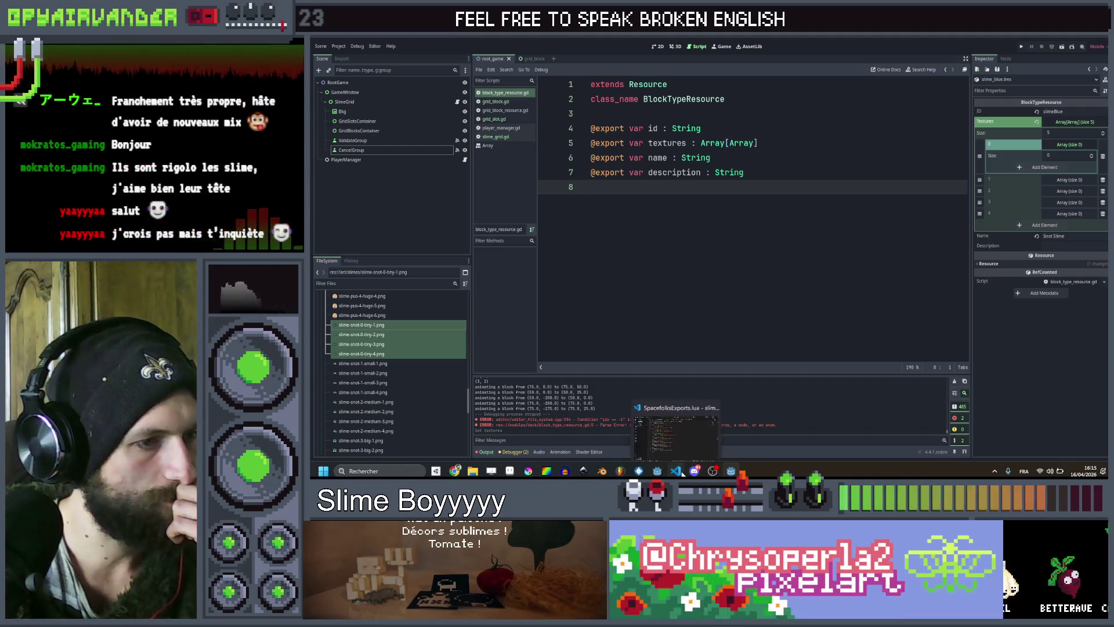
Flip to the VS Code export script and back, then press F5 to launch another Godot window.
{"action": "left_click", "coordinate": [679, 471]}
{"action": "left_click", "coordinate": [679, 471]}
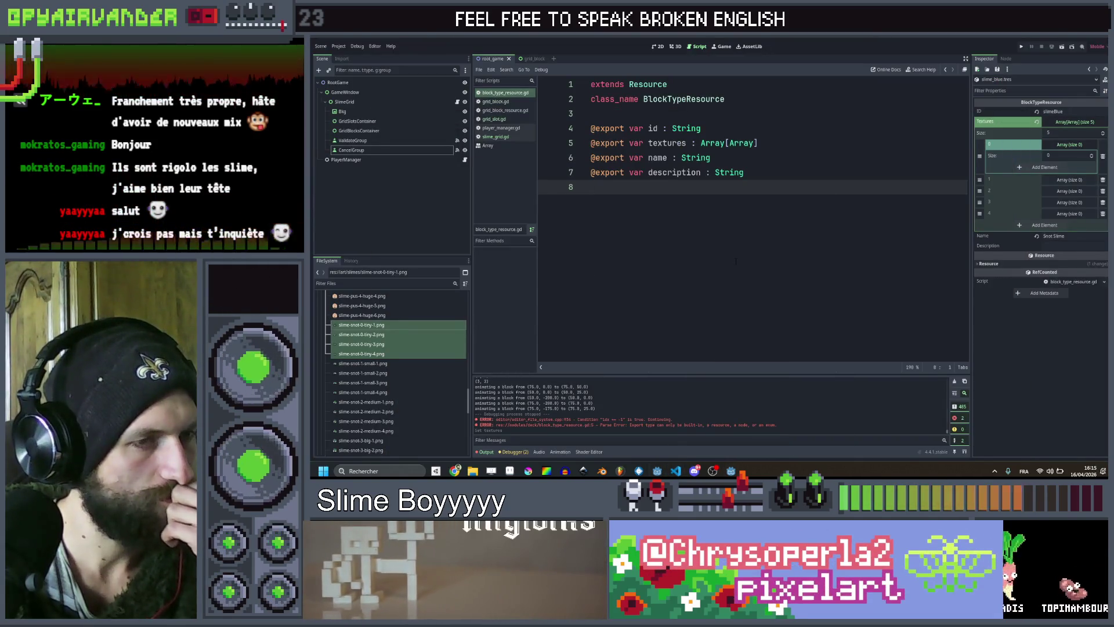
{"action": "key", "text": "F5"}
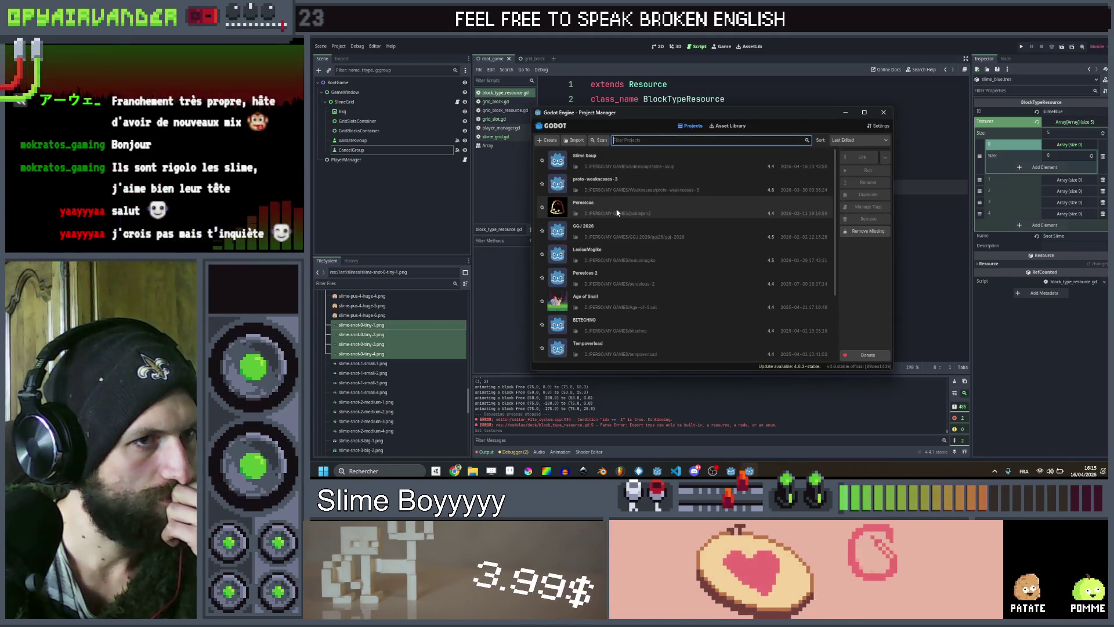
Close the Project Manager, minimize Godot, Explorer and the browser, then start Godot from its desktop shortcut.
{"action": "key", "text": "alt+F4"}
{"action": "key", "text": "super+Down"}
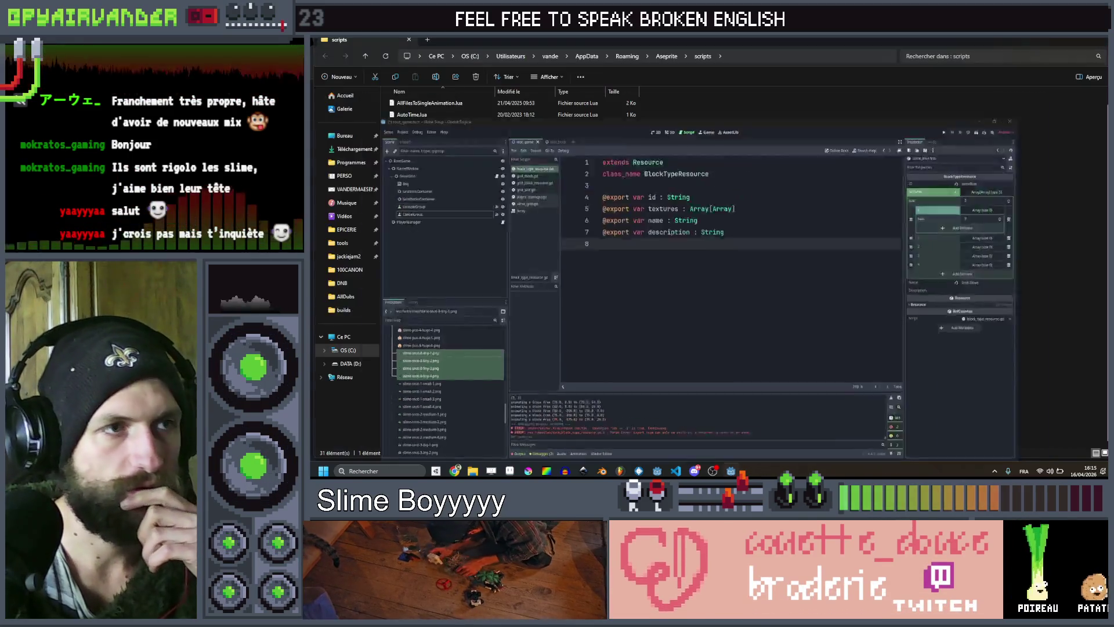
{"action": "left_click", "coordinate": [1070, 38]}
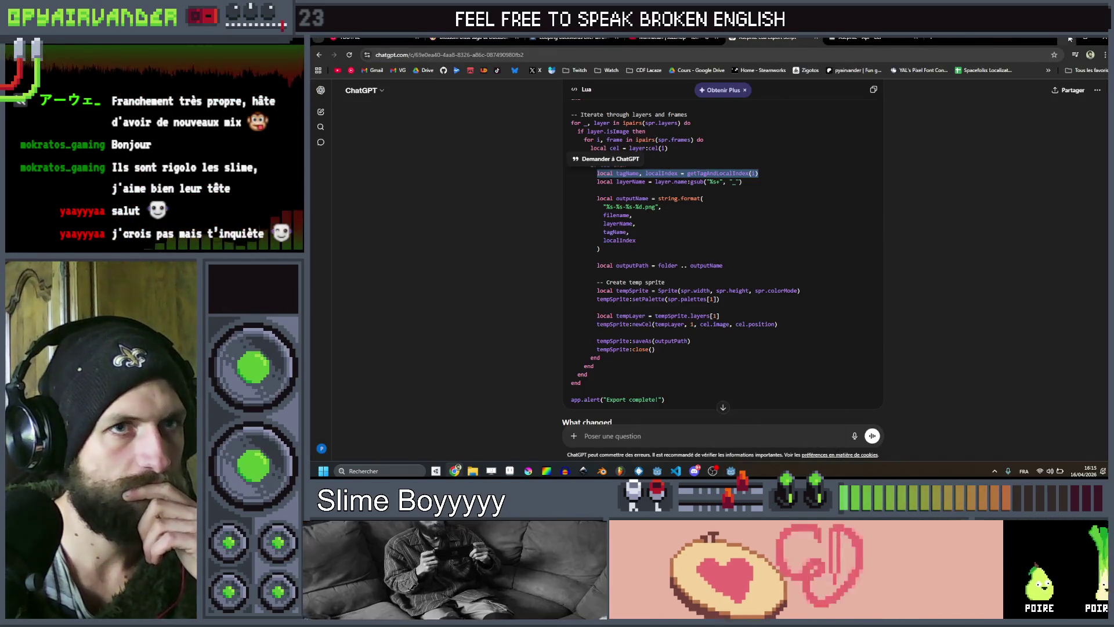
{"action": "left_click", "coordinate": [1069, 38]}
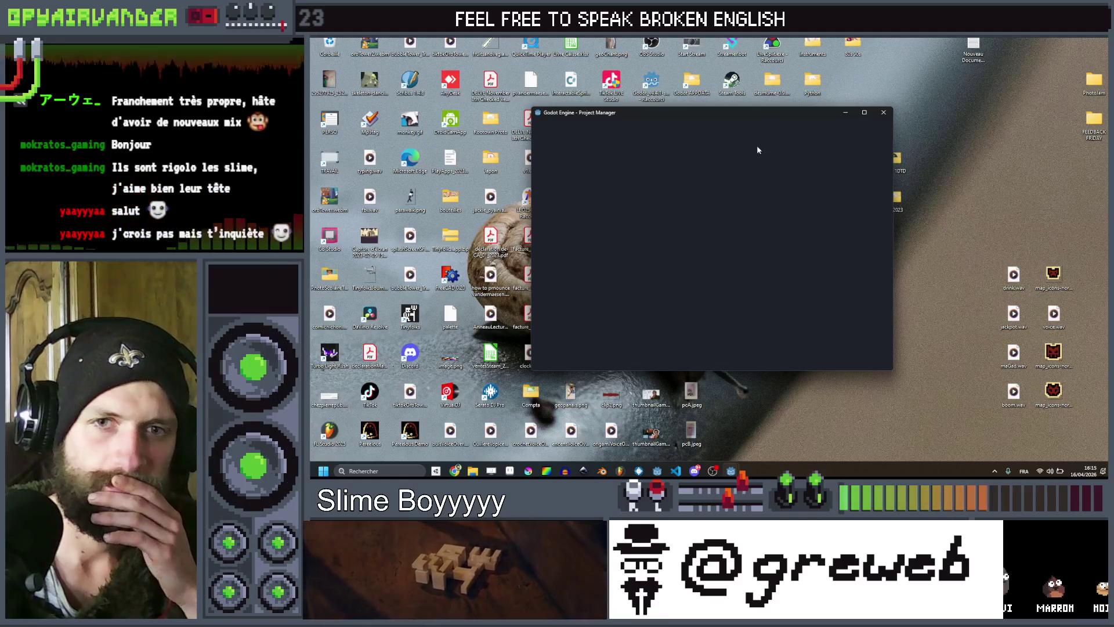
{"action": "double_click", "coordinate": [618, 212]}
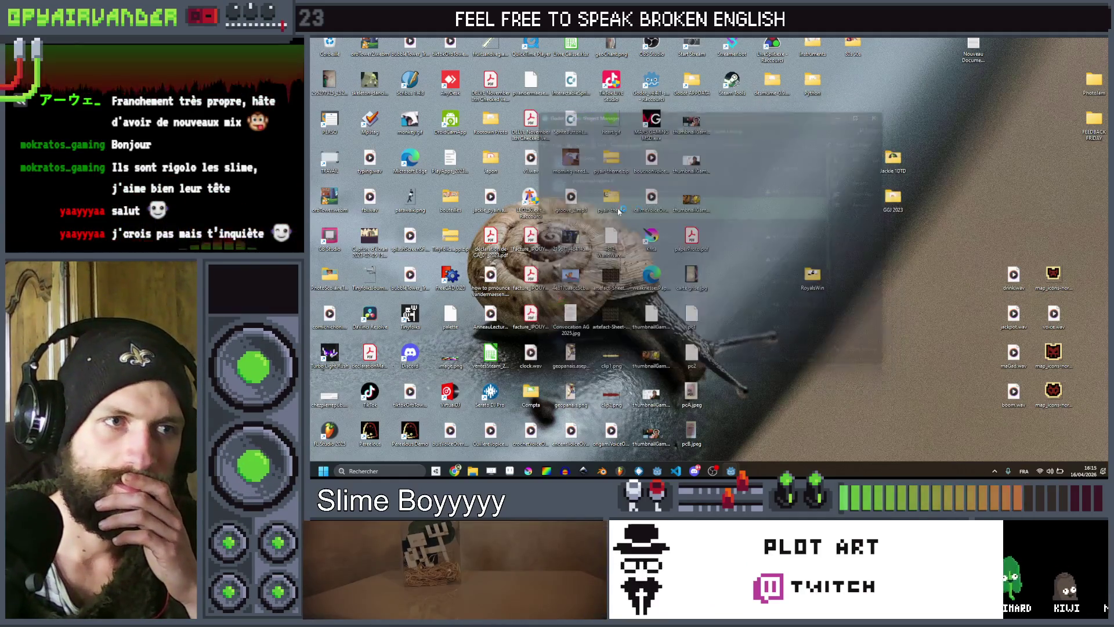
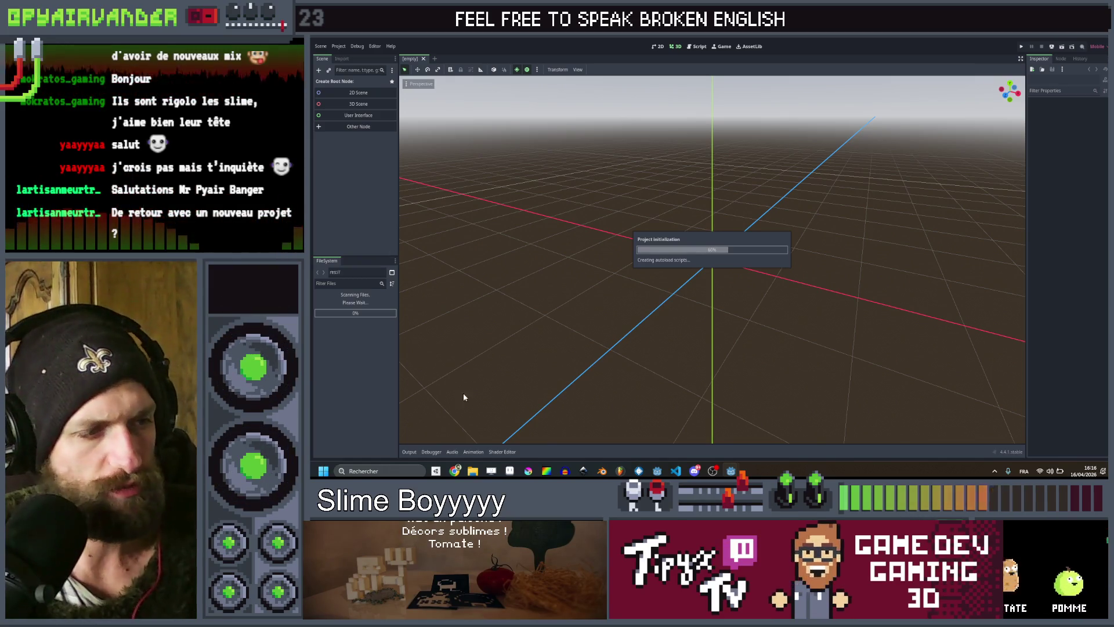
Switch from the Godot editor to Aseprite, which shows slime.aseprite.
{"action": "key", "text": "alt+Tab"}
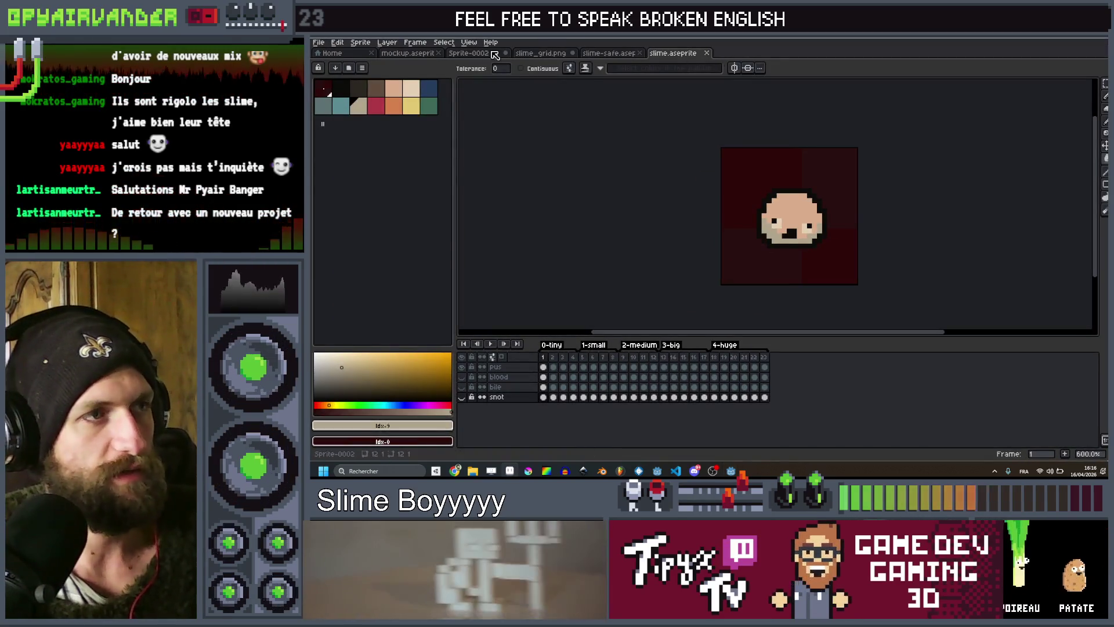
Switch Aseprite to the mockup.aseprite document with the game interface.
{"action": "left_click", "coordinate": [493, 53]}
{"action": "left_click", "coordinate": [412, 55]}
{"action": "scroll", "coordinate": [790, 258], "scroll_direction": "down", "scroll_amount": 3}
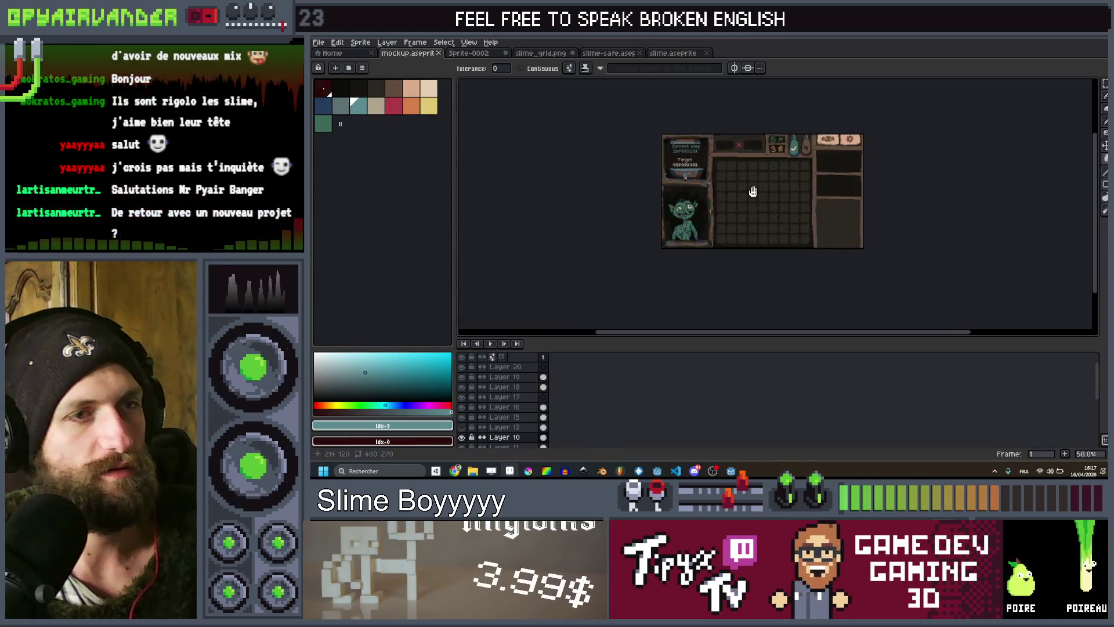
{"action": "scroll", "coordinate": [751, 192], "scroll_direction": "up", "scroll_amount": 3}
{"action": "left_click_drag", "start_coordinate": [747, 208], "coordinate": [743, 211]}
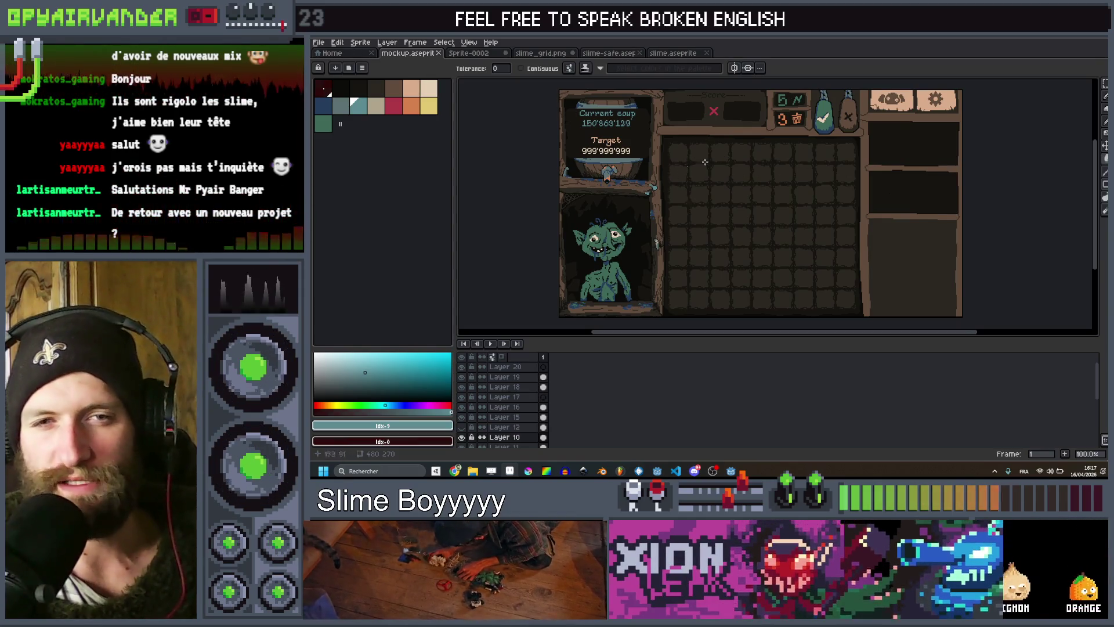
Pan around the mockup to inspect the goblin portrait, counters and block grid.
{"action": "scroll", "coordinate": [808, 217], "scroll_direction": "right", "scroll_amount": 2}
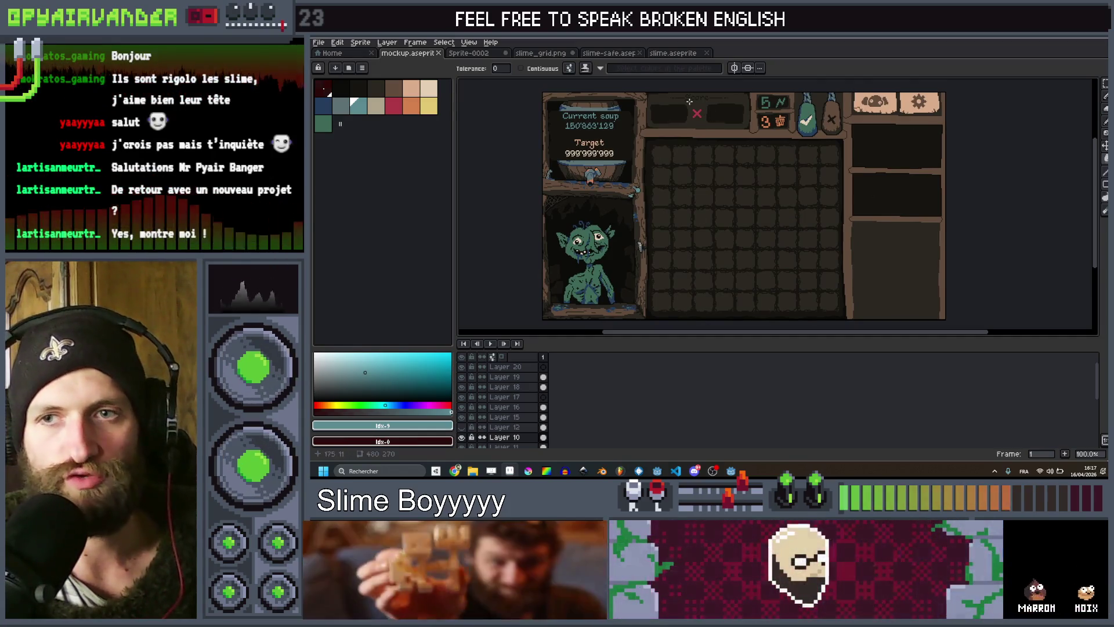
{"action": "scroll", "coordinate": [602, 260], "scroll_direction": "up", "scroll_amount": 1}
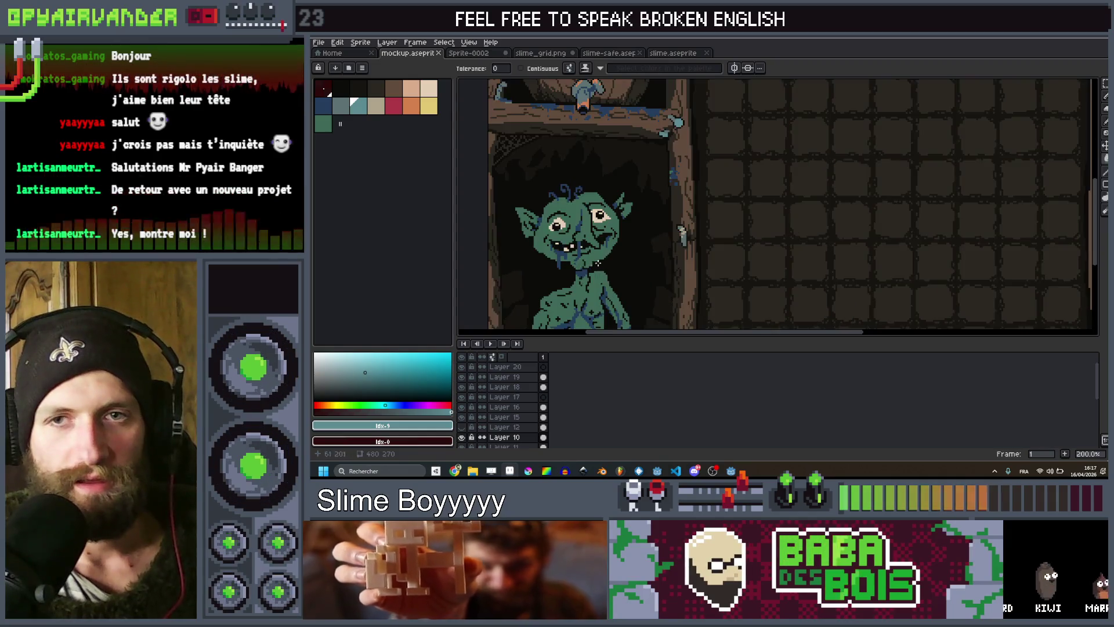
{"action": "scroll", "coordinate": [667, 232], "scroll_direction": "left", "scroll_amount": 5}
{"action": "scroll", "coordinate": [729, 209], "scroll_direction": "down", "scroll_amount": 1}
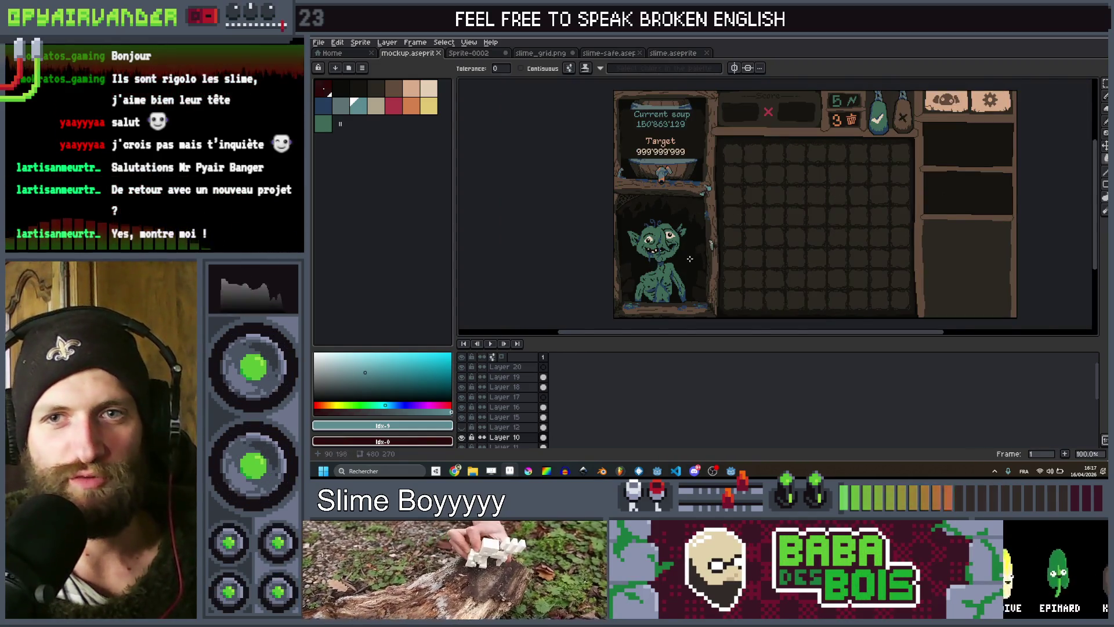
{"action": "scroll", "coordinate": [690, 258], "scroll_direction": "up", "scroll_amount": 1}
{"action": "scroll", "coordinate": [702, 243], "scroll_direction": "left", "scroll_amount": 3}
{"action": "scroll", "coordinate": [717, 233], "scroll_direction": "right", "scroll_amount": 2}
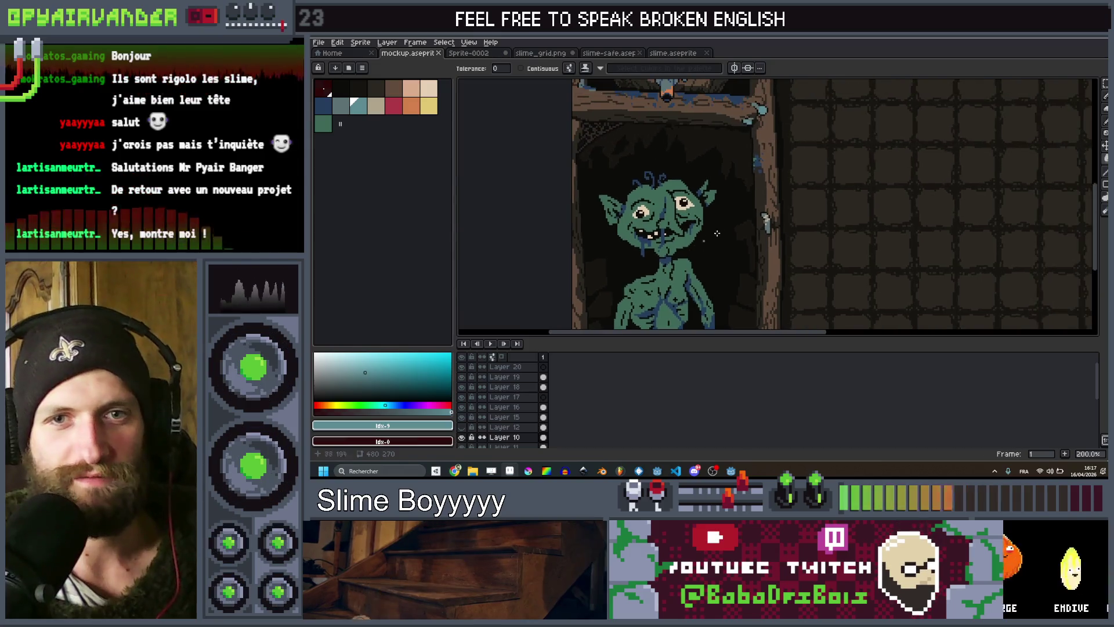
{"action": "scroll", "coordinate": [717, 233], "scroll_direction": "down", "scroll_amount": 1}
{"action": "scroll", "coordinate": [791, 239], "scroll_direction": "right", "scroll_amount": 3}
{"action": "scroll", "coordinate": [816, 229], "scroll_direction": "left", "scroll_amount": 1}
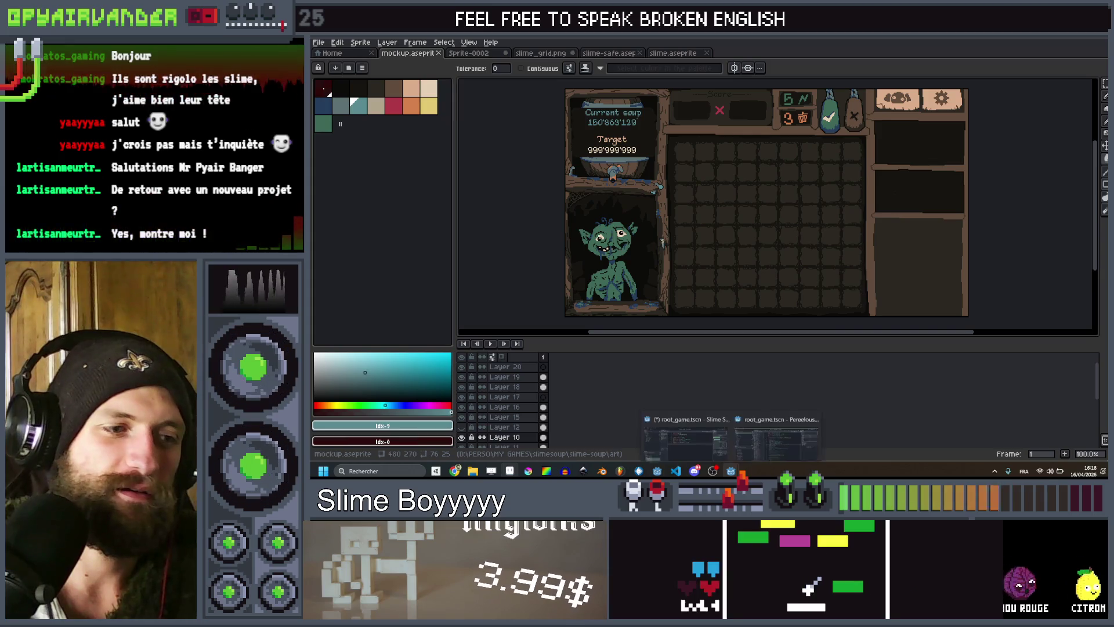
Bring the slime project's Godot window with block_type_resource.gd to the front.
{"action": "mouse_move", "coordinate": [731, 471]}
{"action": "left_click", "coordinate": [711, 444]}
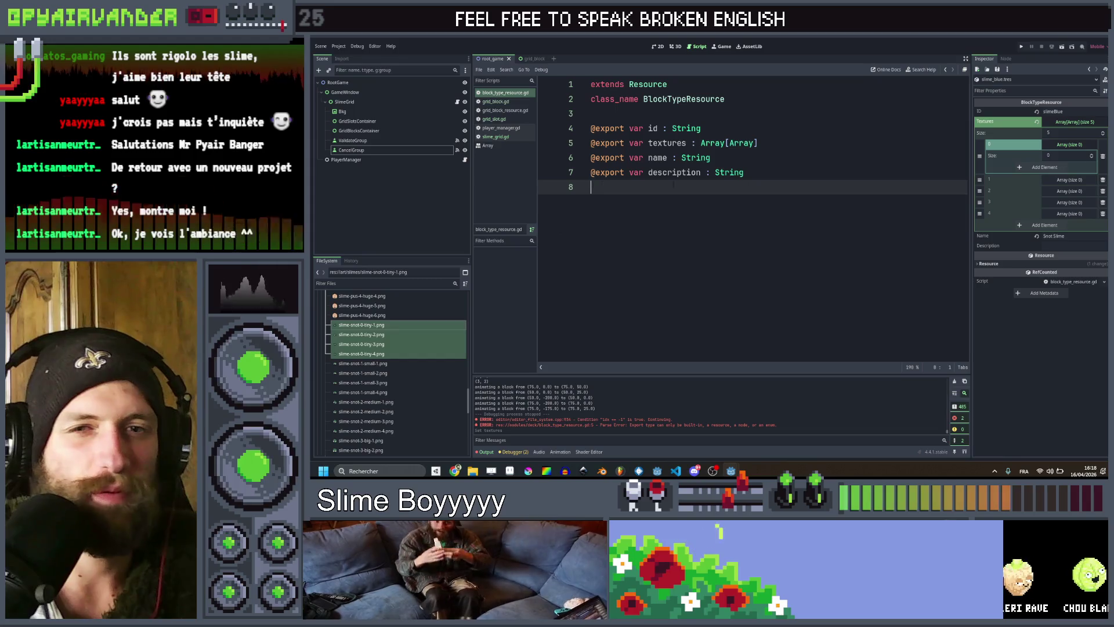
{"action": "mouse_move", "coordinate": [731, 471]}
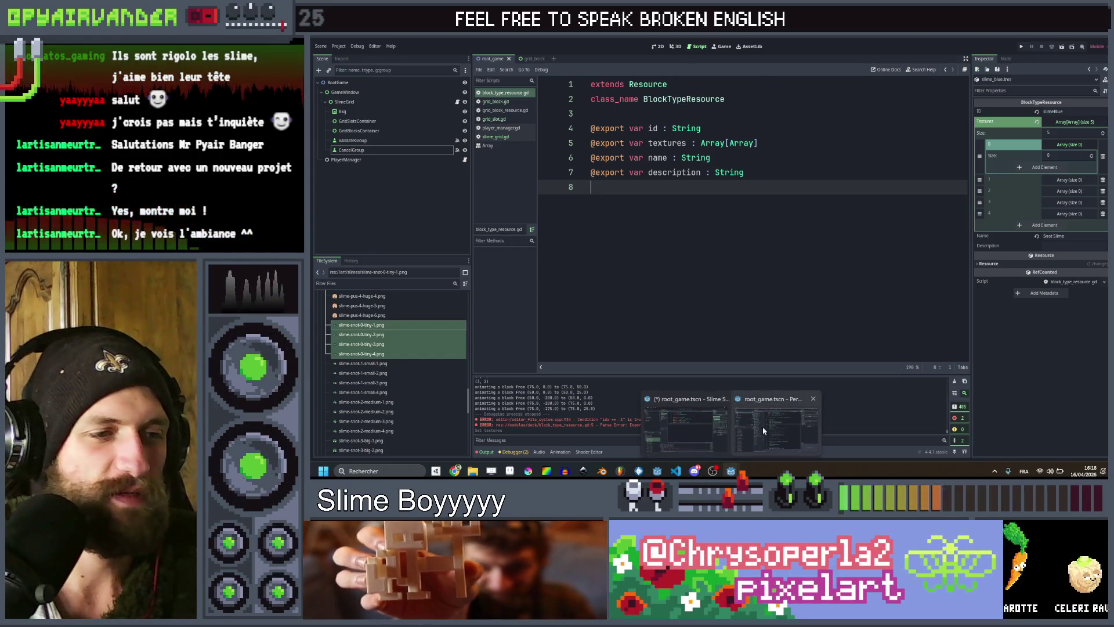
{"action": "left_click", "coordinate": [763, 426]}
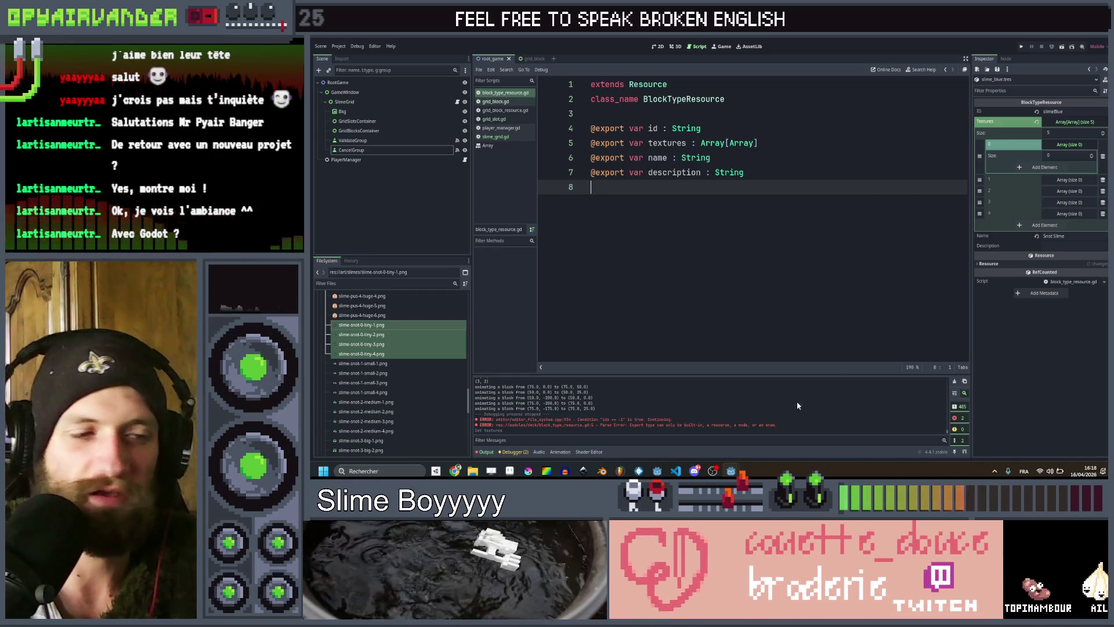
Switch to the other Godot project and look through monster.gd and monster_info.gd.
{"action": "key", "text": "alt+Tab"}
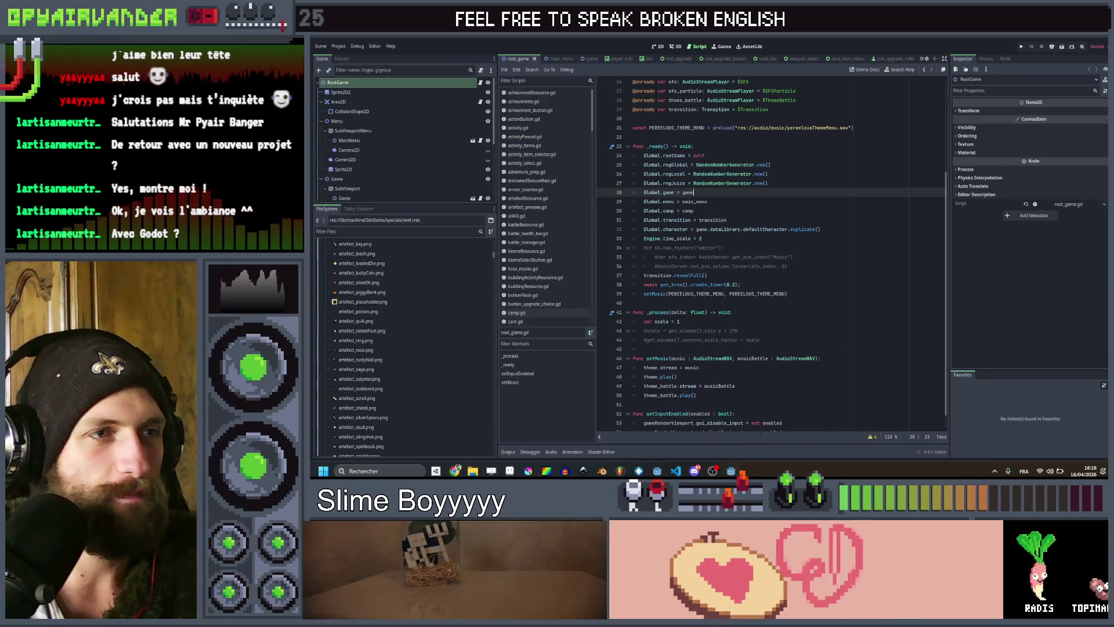
{"action": "scroll", "coordinate": [383, 145], "scroll_direction": "down", "scroll_amount": 3}
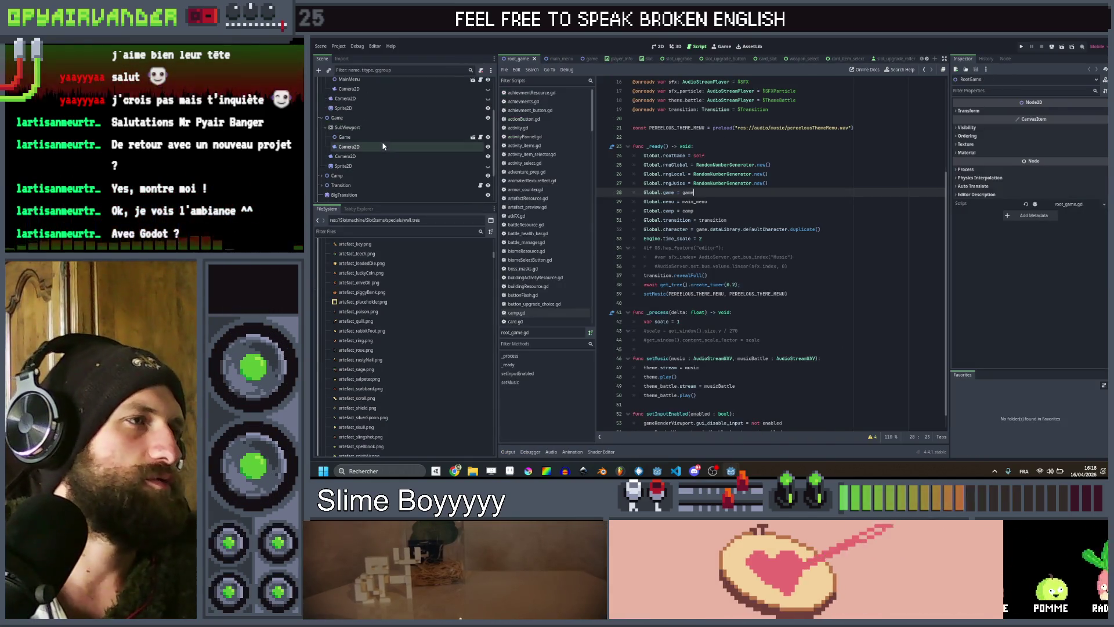
{"action": "scroll", "coordinate": [539, 106], "scroll_direction": "down", "scroll_amount": 1}
{"action": "scroll", "coordinate": [540, 106], "scroll_direction": "down", "scroll_amount": 10}
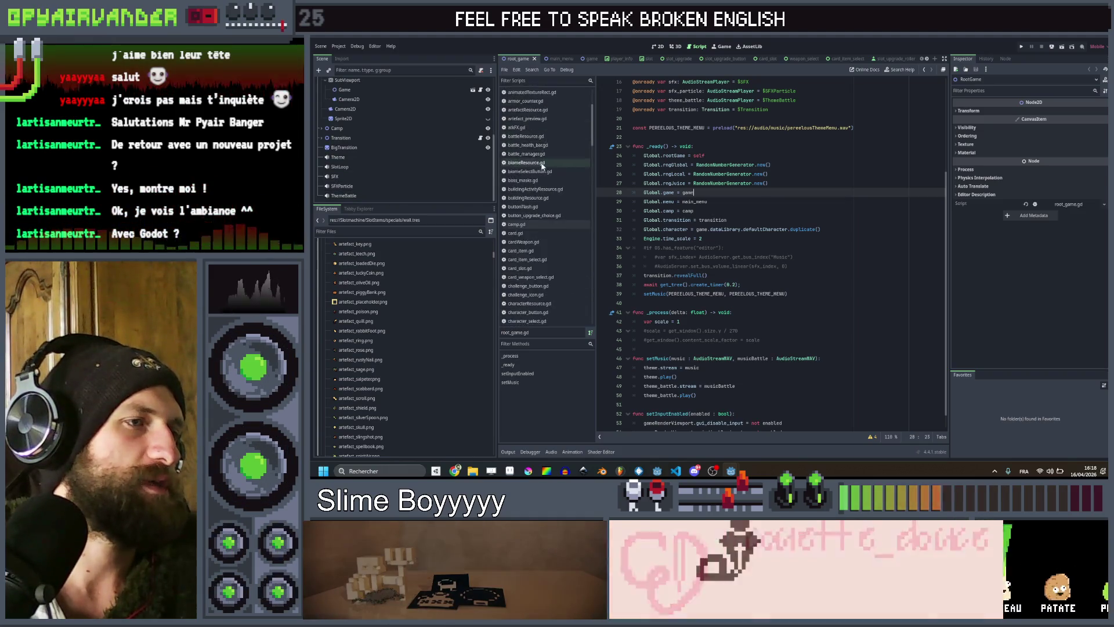
{"action": "scroll", "coordinate": [548, 191], "scroll_direction": "down", "scroll_amount": 5}
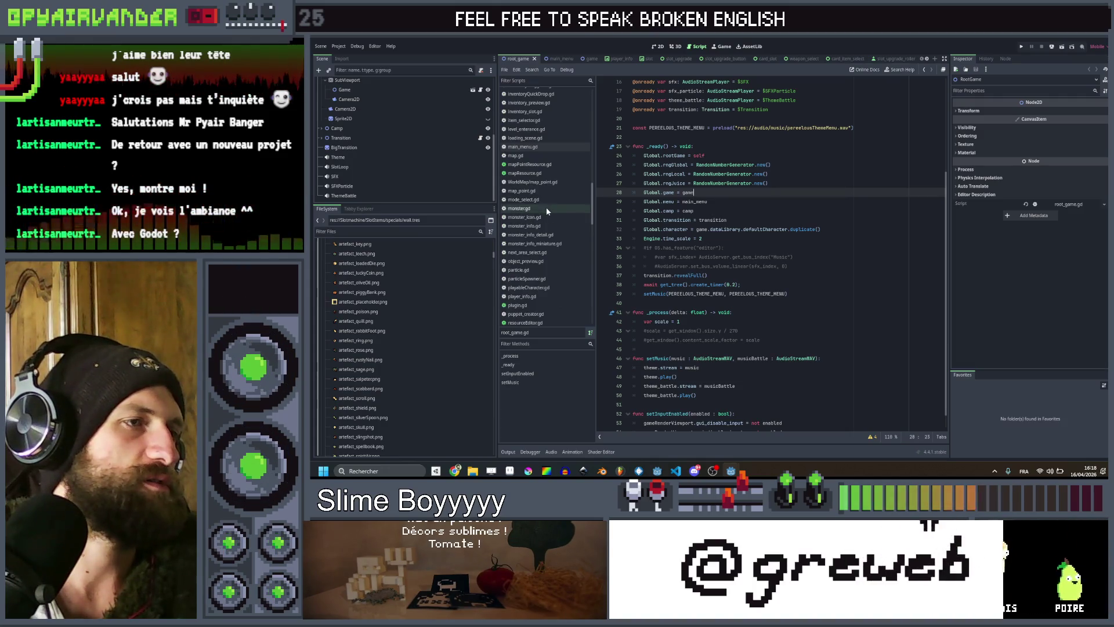
{"action": "left_click", "coordinate": [546, 210]}
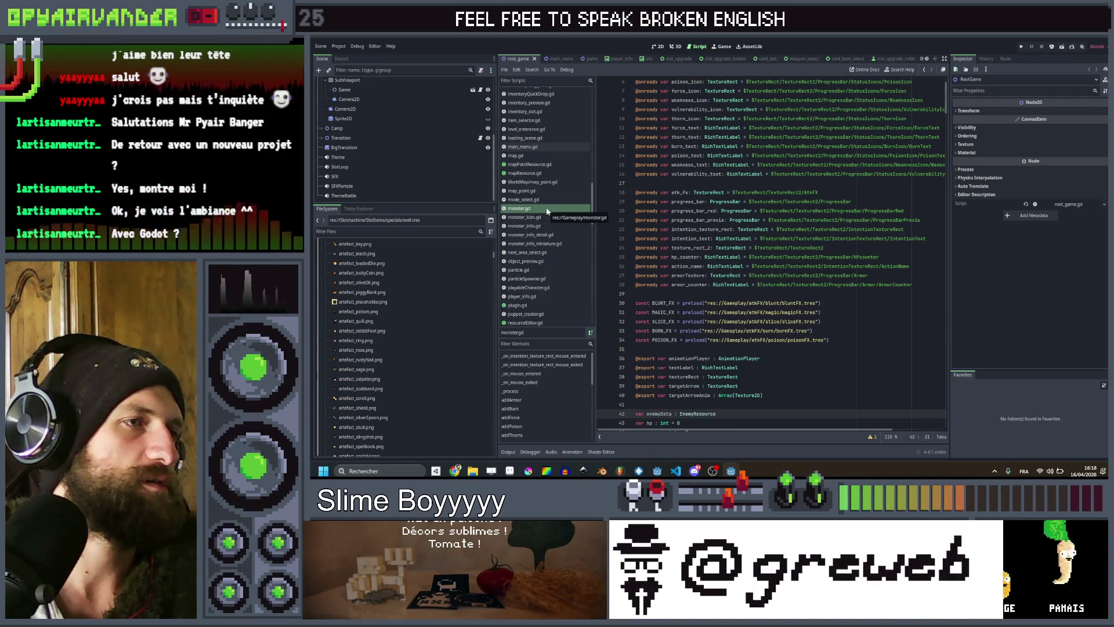
{"action": "left_click", "coordinate": [547, 224]}
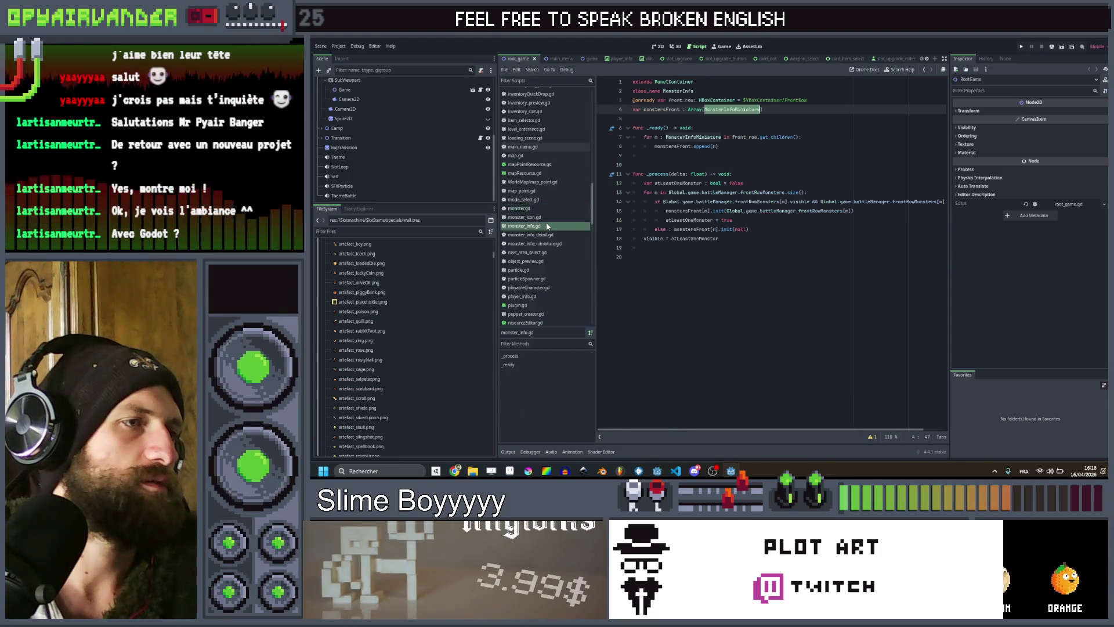
Open enemyResource.gd and read through its exported stats and functions.
{"action": "scroll", "coordinate": [547, 242], "scroll_direction": "down", "scroll_amount": 1}
{"action": "scroll", "coordinate": [545, 239], "scroll_direction": "up", "scroll_amount": 10}
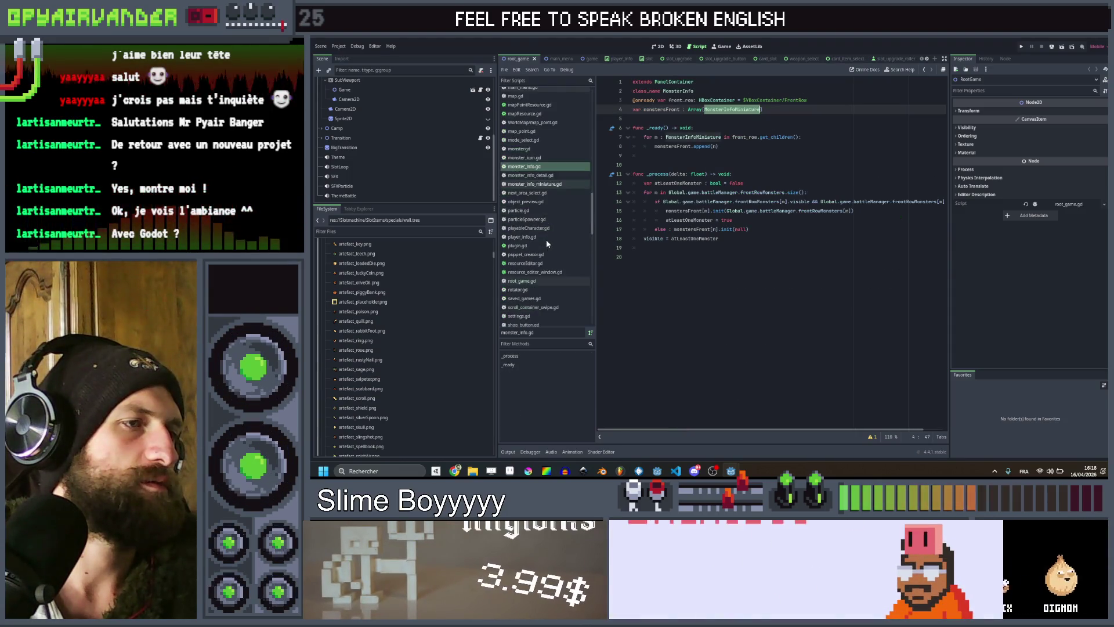
{"action": "scroll", "coordinate": [542, 188], "scroll_direction": "up", "scroll_amount": 5}
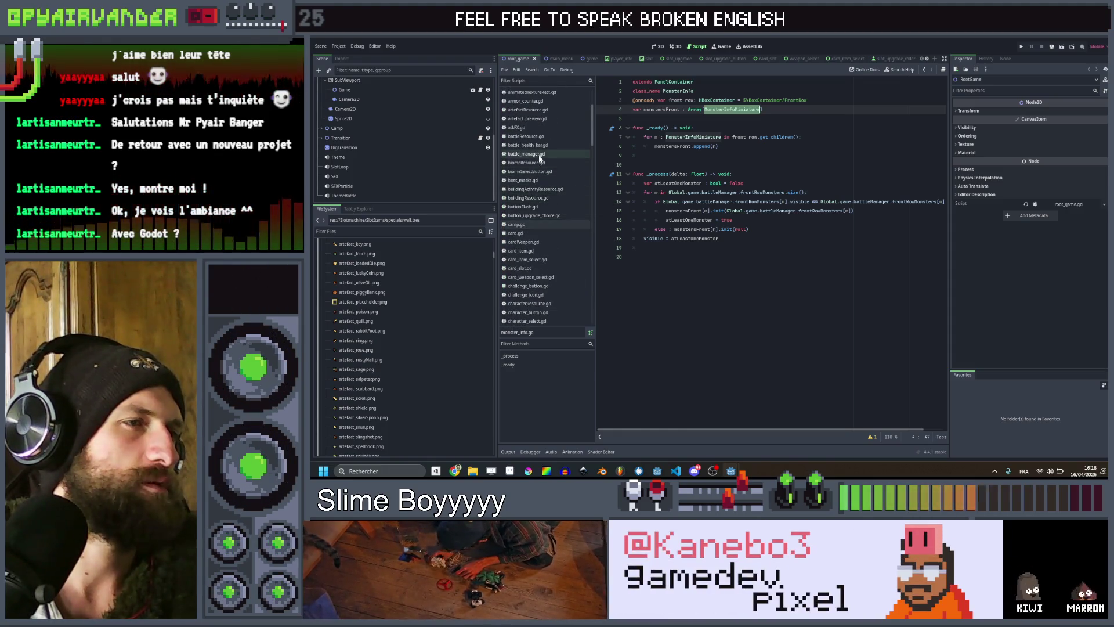
{"action": "scroll", "coordinate": [539, 180], "scroll_direction": "down", "scroll_amount": 4}
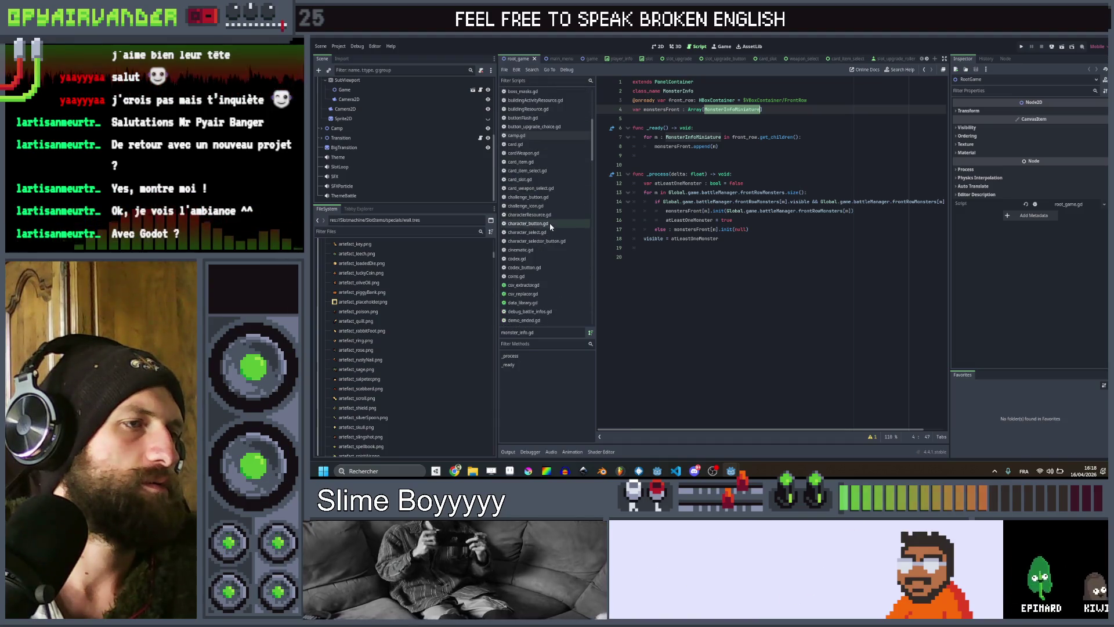
{"action": "scroll", "coordinate": [551, 228], "scroll_direction": "down", "scroll_amount": 2}
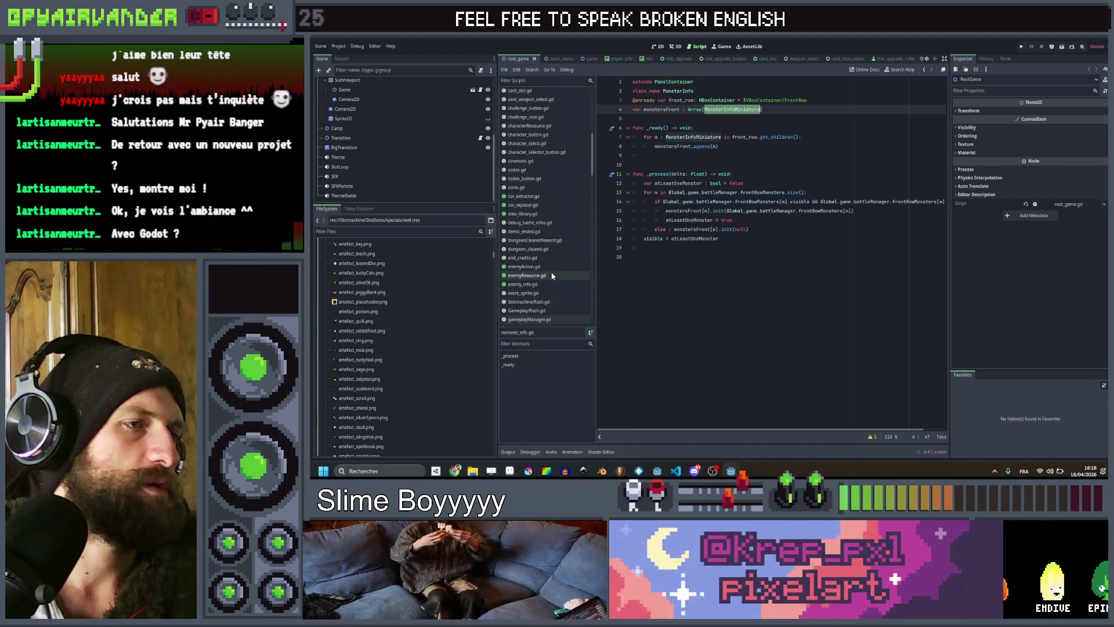
{"action": "left_click", "coordinate": [552, 275]}
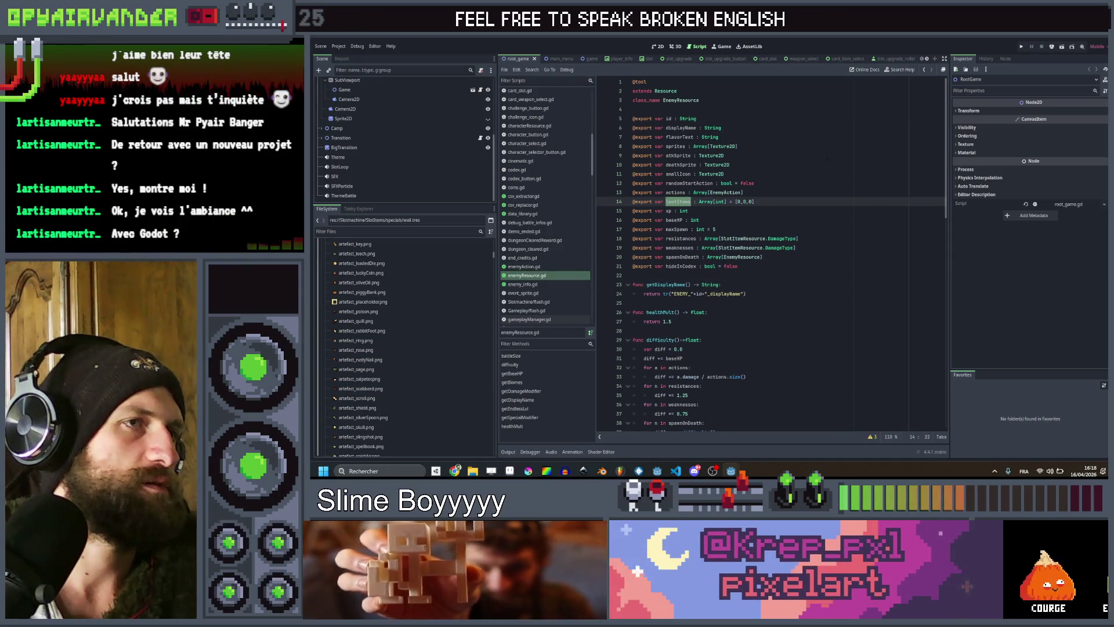
{"action": "scroll", "coordinate": [748, 137], "scroll_direction": "down", "scroll_amount": 15}
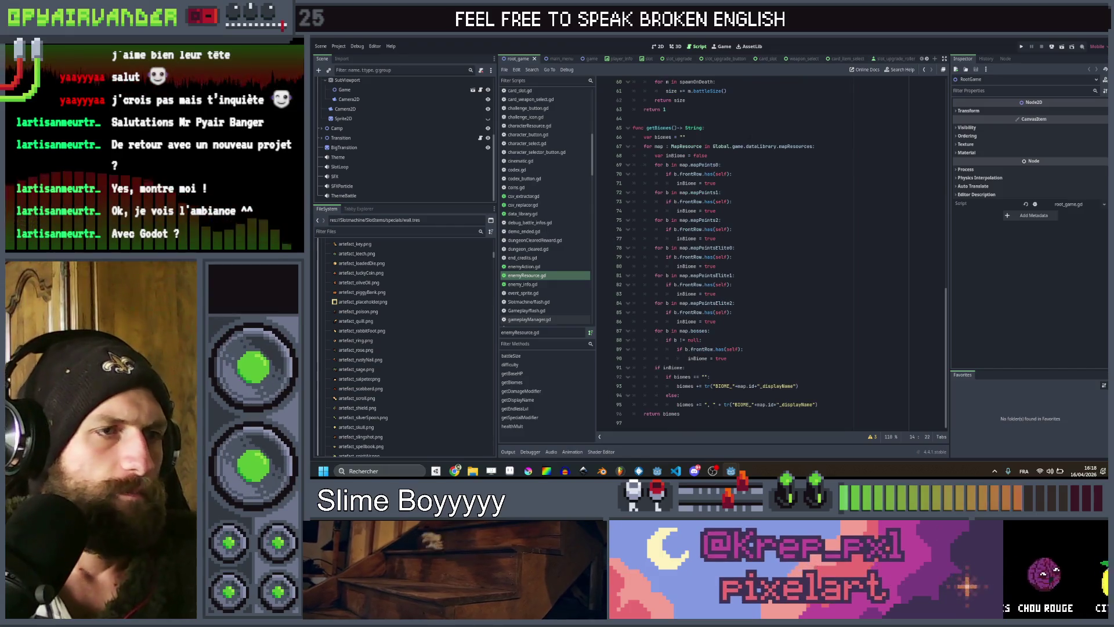
{"action": "scroll", "coordinate": [750, 132], "scroll_direction": "up", "scroll_amount": 6}
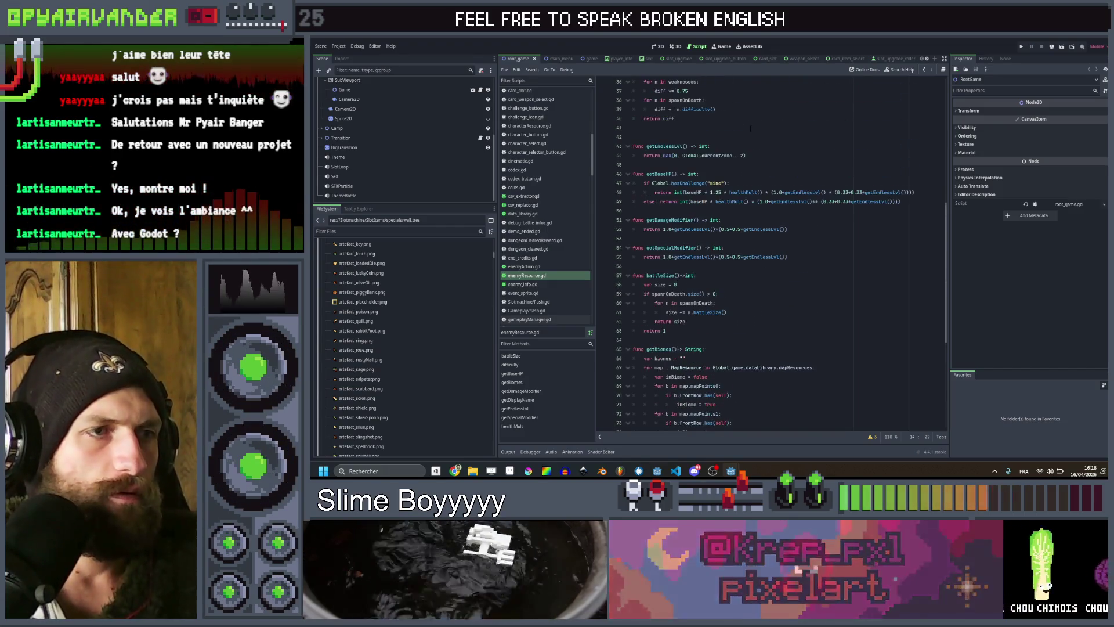
{"action": "scroll", "coordinate": [749, 132], "scroll_direction": "up", "scroll_amount": 1}
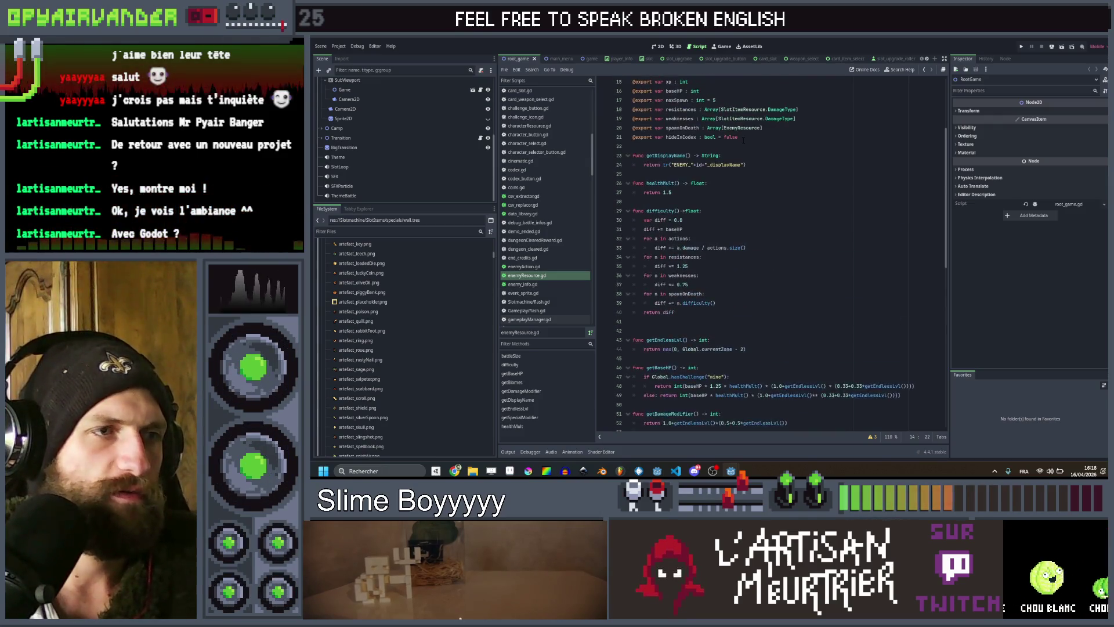
{"action": "scroll", "coordinate": [743, 138], "scroll_direction": "up", "scroll_amount": 10}
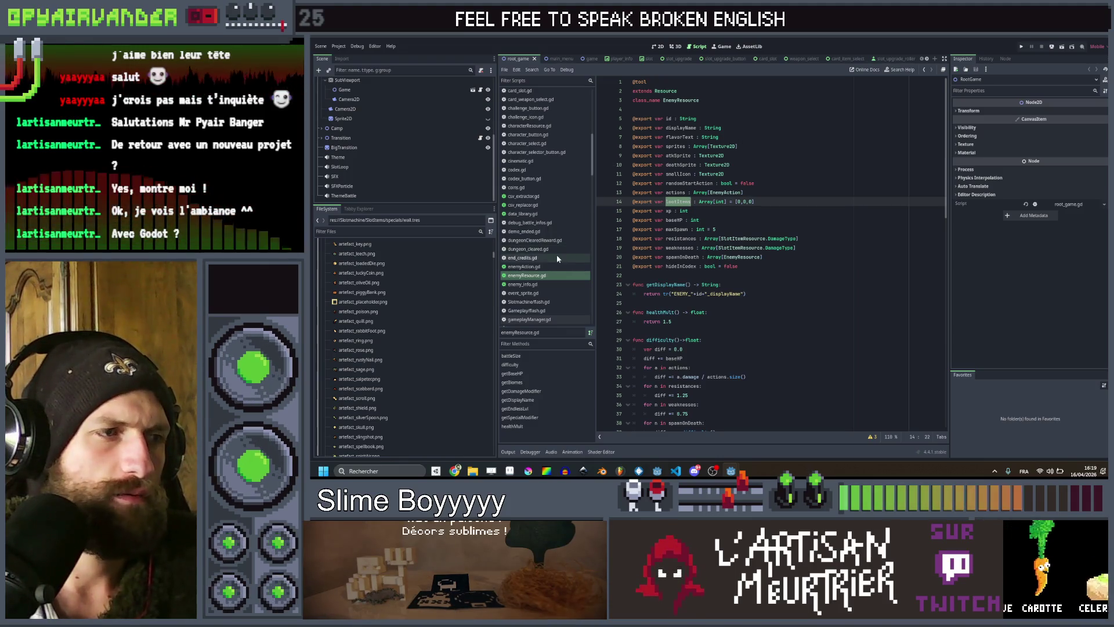
{"action": "scroll", "coordinate": [554, 232], "scroll_direction": "up", "scroll_amount": 3}
{"action": "scroll", "coordinate": [550, 174], "scroll_direction": "up", "scroll_amount": 3}
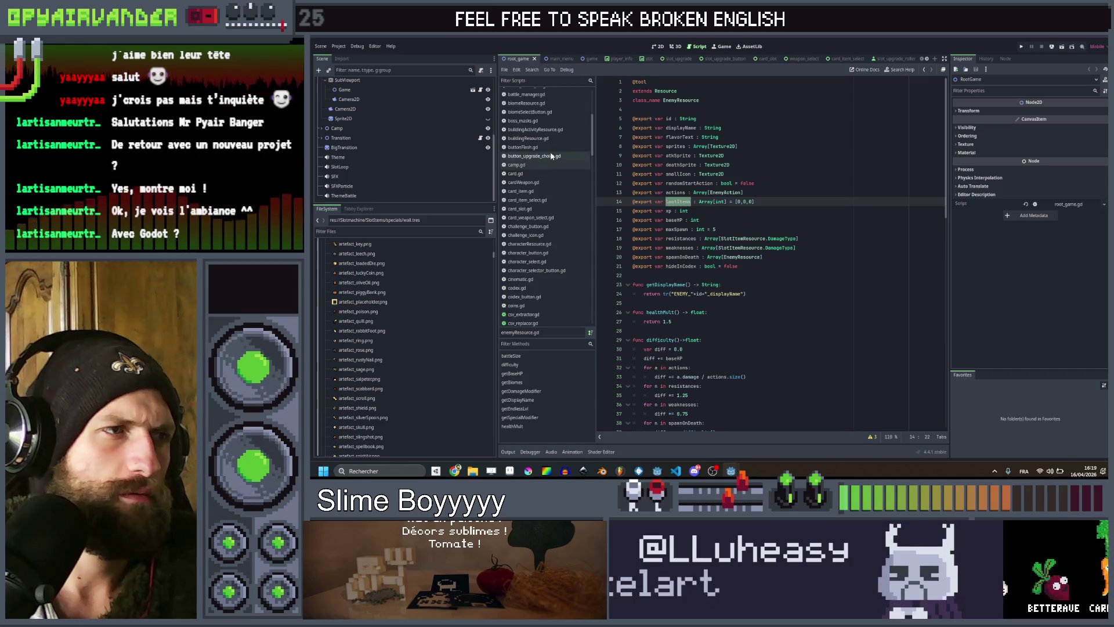
{"action": "scroll", "coordinate": [550, 152], "scroll_direction": "up", "scroll_amount": 3}
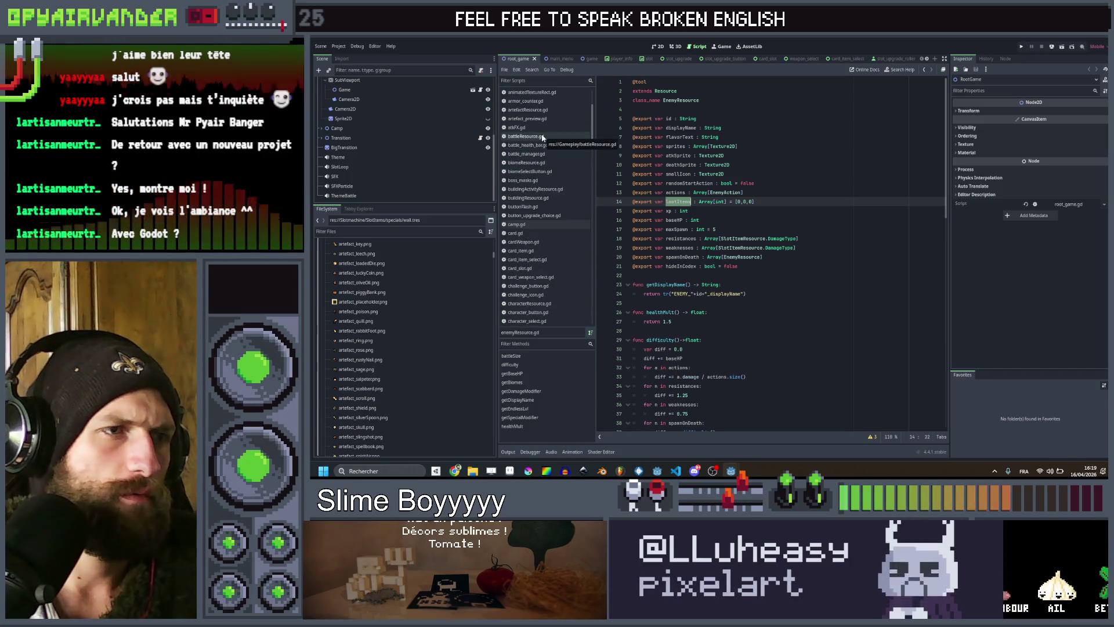
Browse battleResource.gd, enemyResource.gd, enemy_info.gd and enemyAction.gd in the script list.
{"action": "left_click", "coordinate": [543, 137]}
{"action": "scroll", "coordinate": [554, 189], "scroll_direction": "down", "scroll_amount": 8}
{"action": "left_click", "coordinate": [541, 245]}
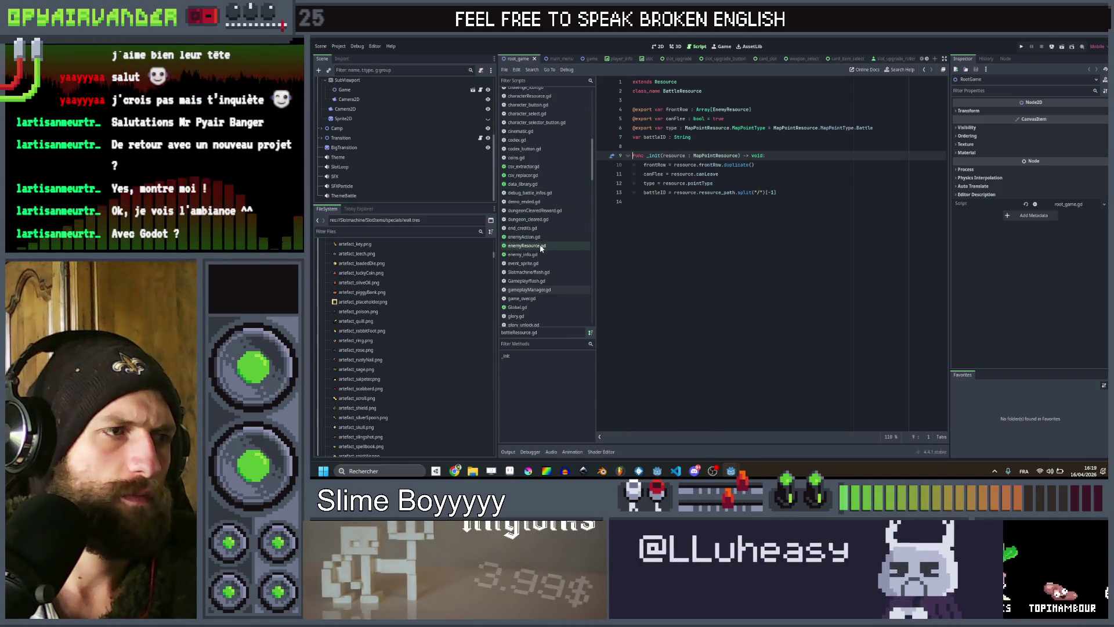
{"action": "left_click", "coordinate": [537, 255]}
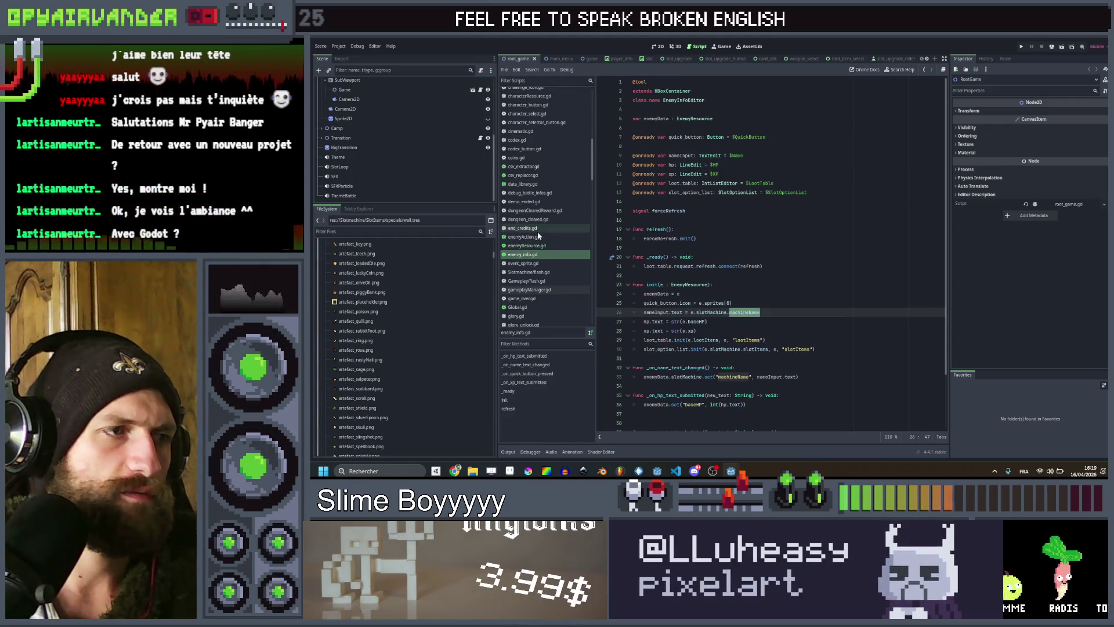
{"action": "left_click", "coordinate": [539, 237]}
{"action": "scroll", "coordinate": [748, 205], "scroll_direction": "down", "scroll_amount": 15}
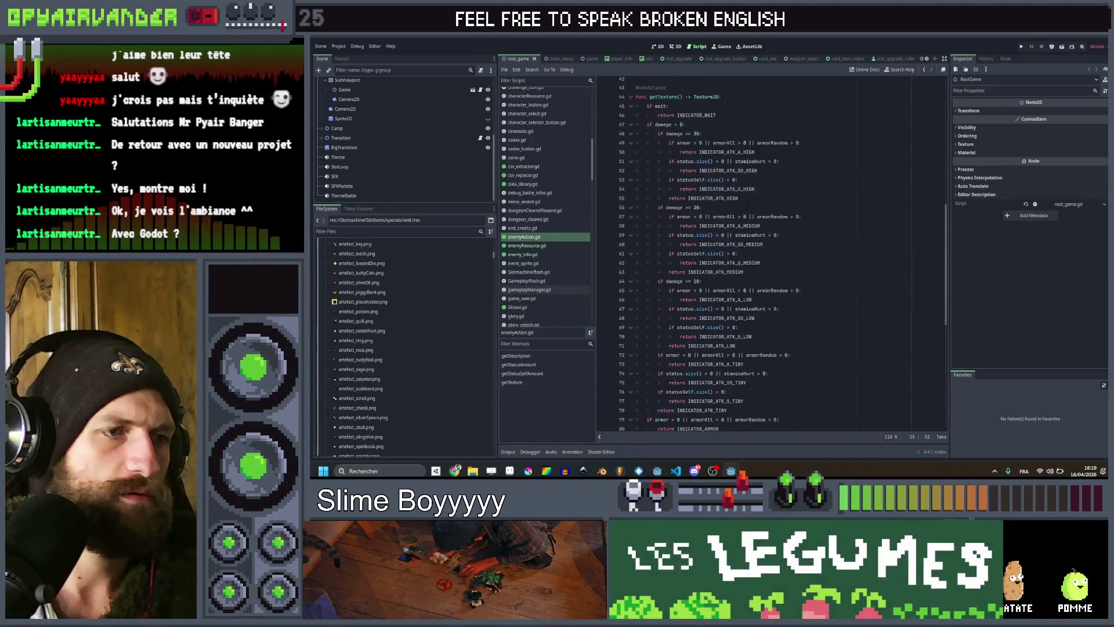
{"action": "scroll", "coordinate": [747, 204], "scroll_direction": "down", "scroll_amount": 1}
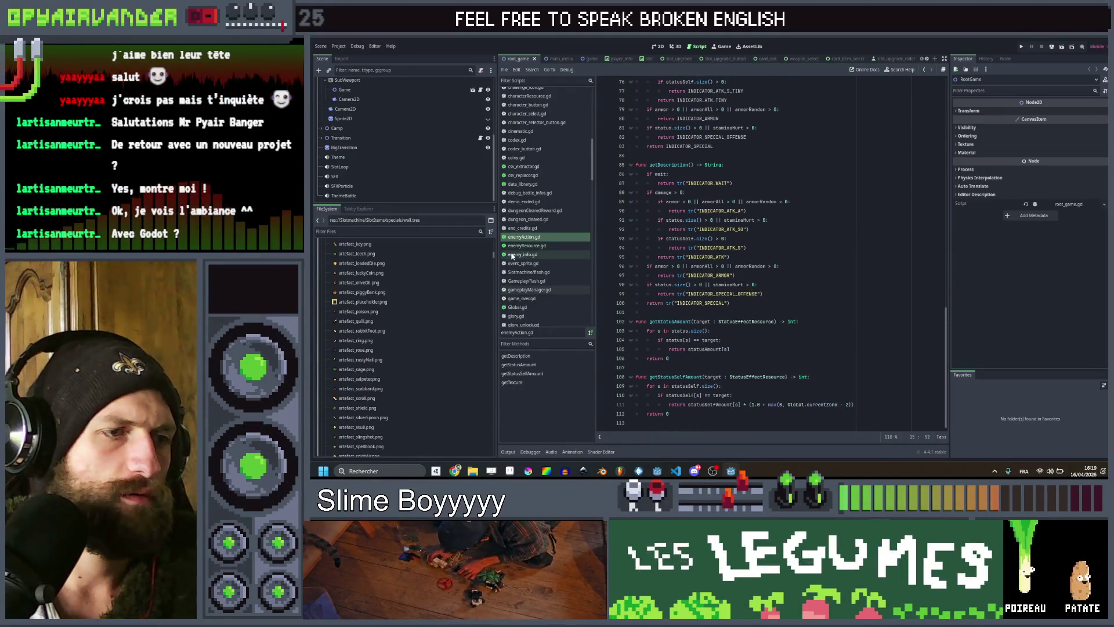
Open data_library.gd, examine its Fetch all tool button line and select the fetch code.
{"action": "left_click", "coordinate": [537, 185]}
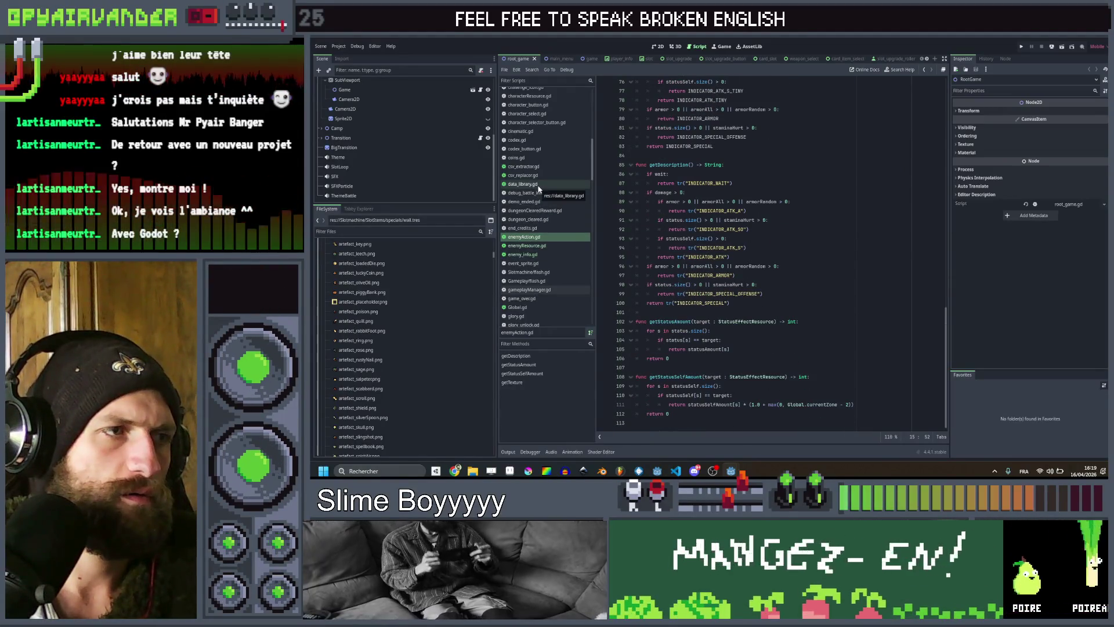
{"action": "scroll", "coordinate": [692, 220], "scroll_direction": "up", "scroll_amount": 4}
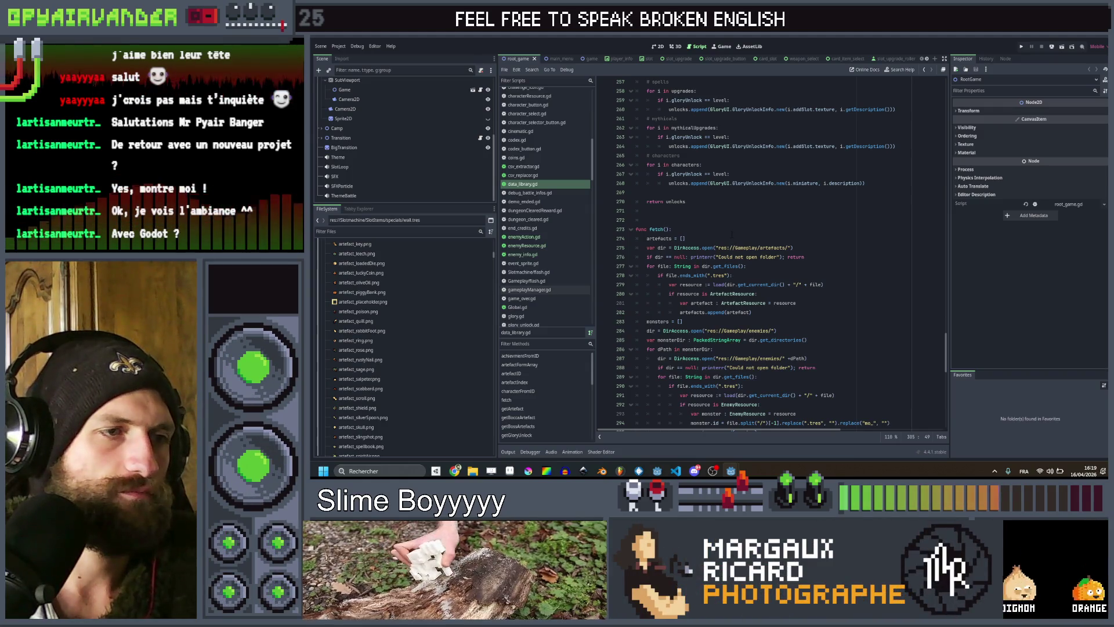
{"action": "scroll", "coordinate": [732, 233], "scroll_direction": "up", "scroll_amount": 15}
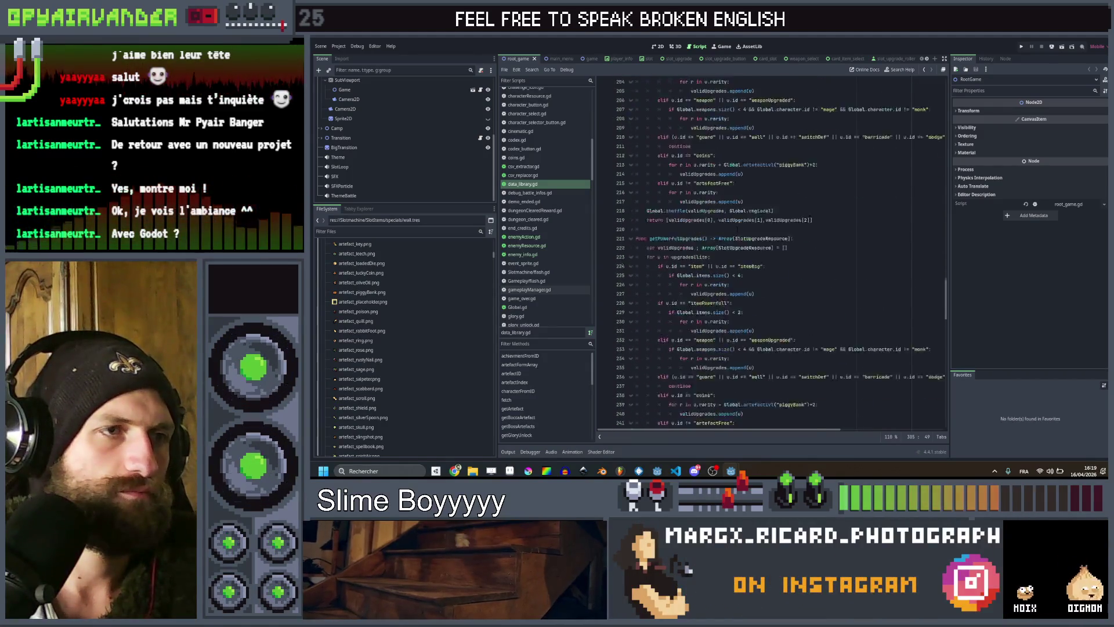
{"action": "scroll", "coordinate": [735, 230], "scroll_direction": "up", "scroll_amount": 13}
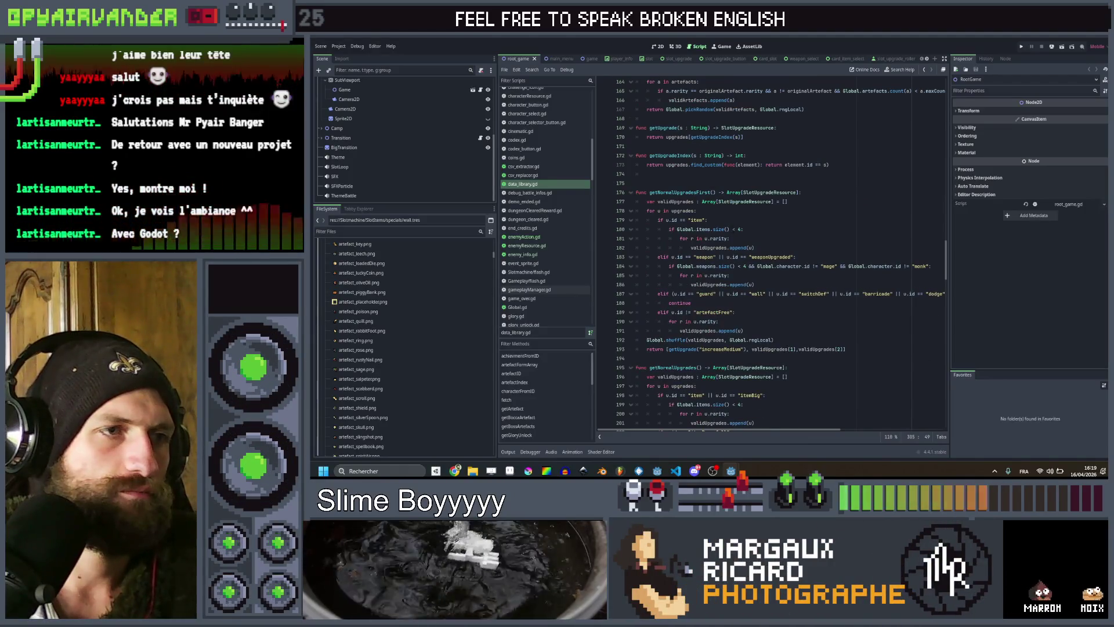
{"action": "scroll", "coordinate": [736, 232], "scroll_direction": "up", "scroll_amount": 20}
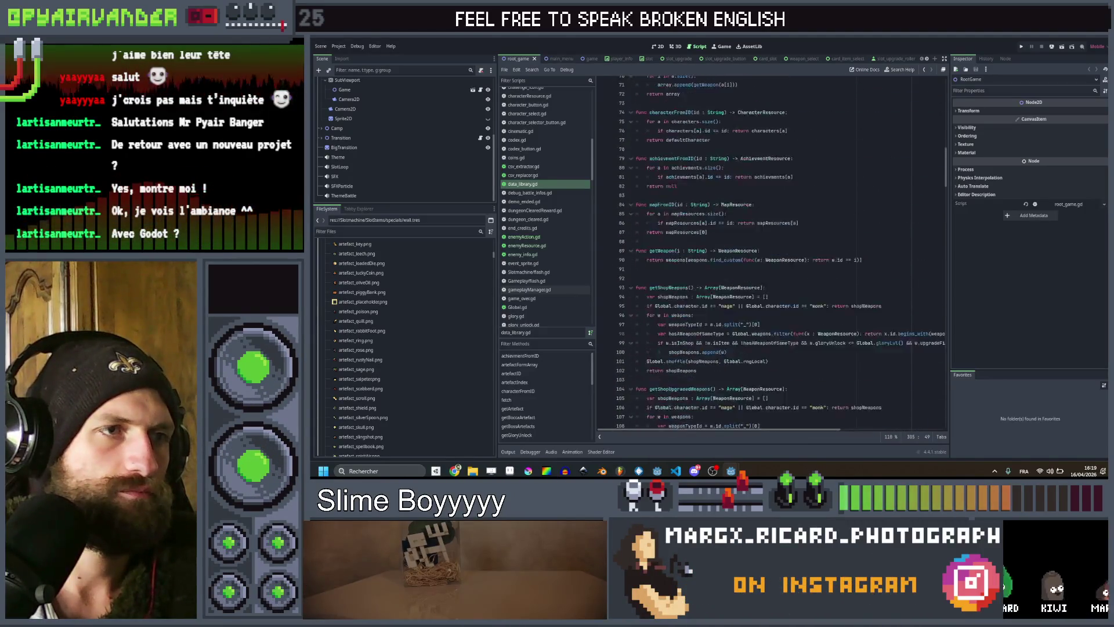
{"action": "scroll", "coordinate": [735, 232], "scroll_direction": "up", "scroll_amount": 20}
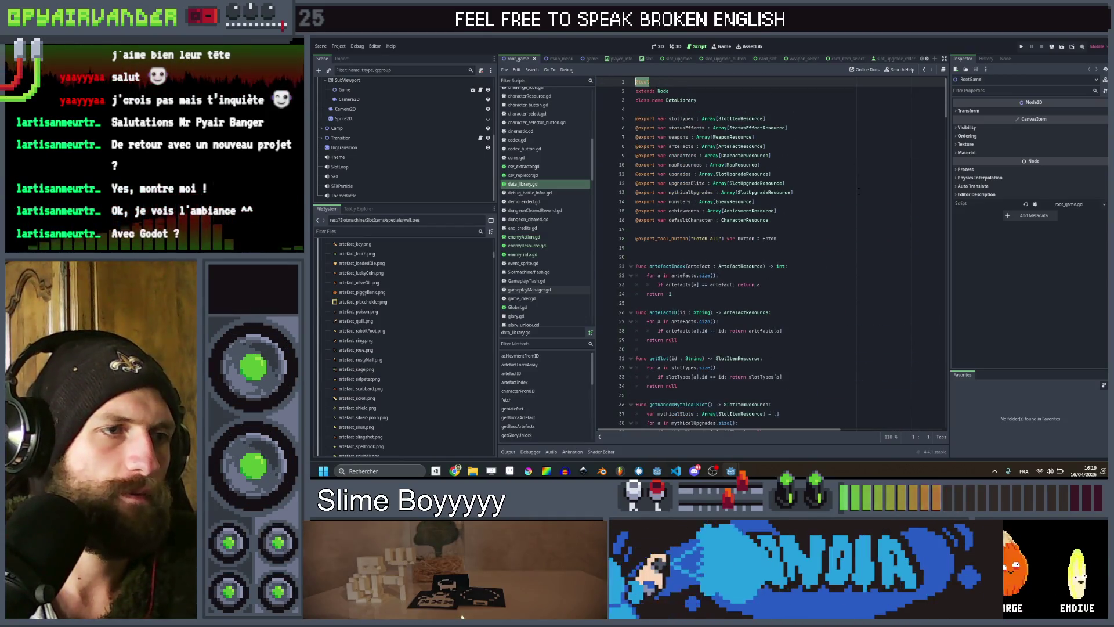
{"action": "left_click", "coordinate": [778, 239]}
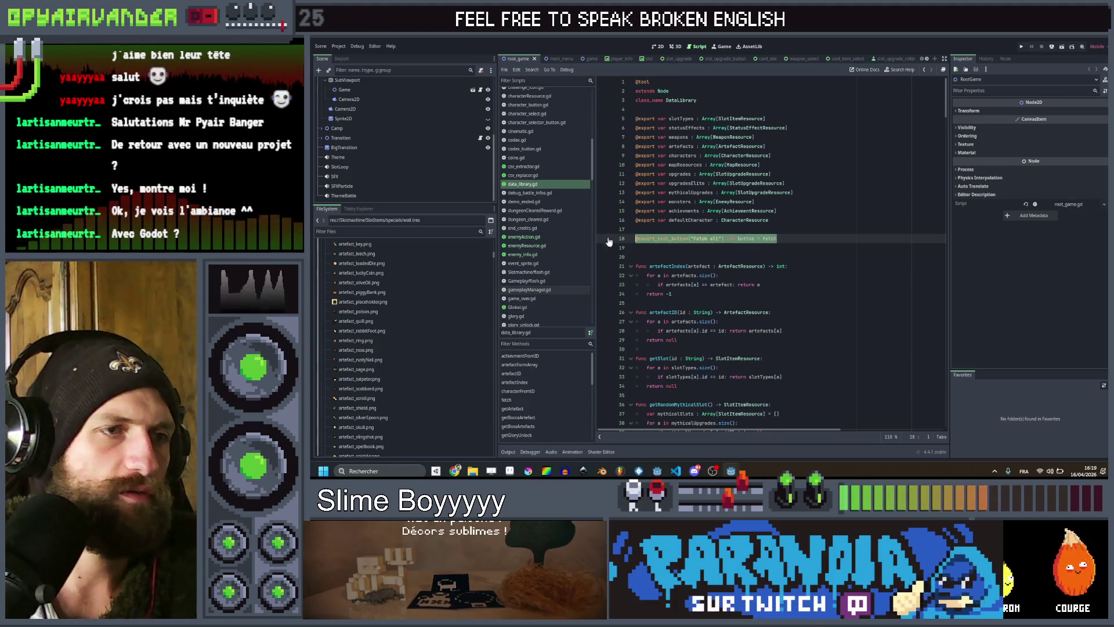
{"action": "left_click", "coordinate": [777, 239]}
{"action": "mouse_move", "coordinate": [944, 108]}
{"action": "left_mouse_down"}
{"action": "mouse_move", "coordinate": [940, 409]}
{"action": "mouse_move", "coordinate": [946, 361]}
{"action": "left_mouse_up"}
{"action": "key", "text": "alt+Tab"}
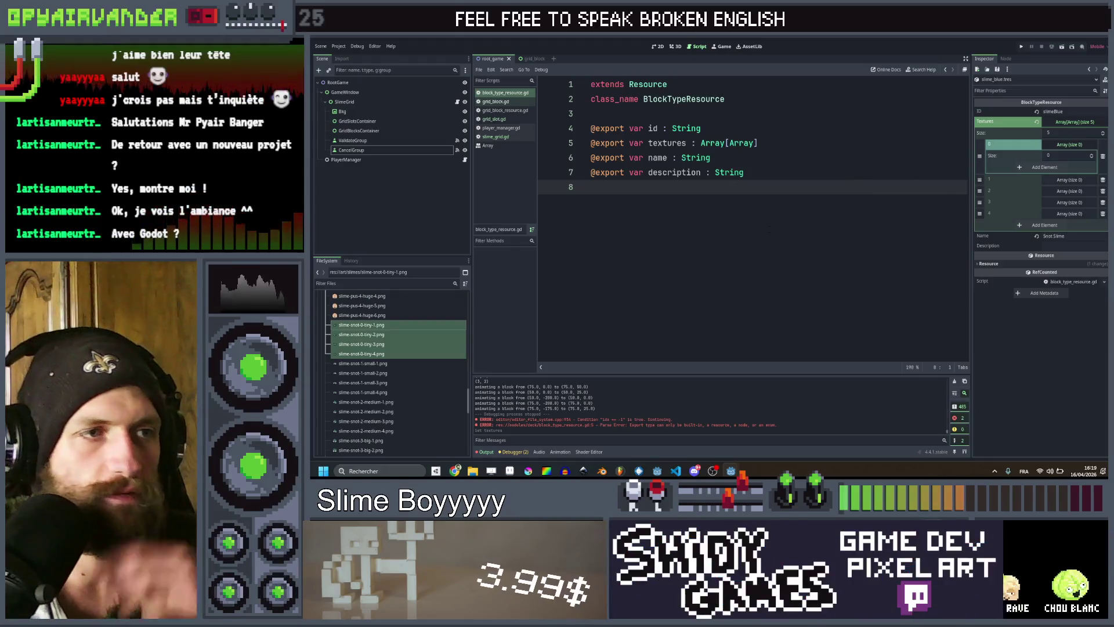
{"action": "key", "text": "ctrl+Home"}
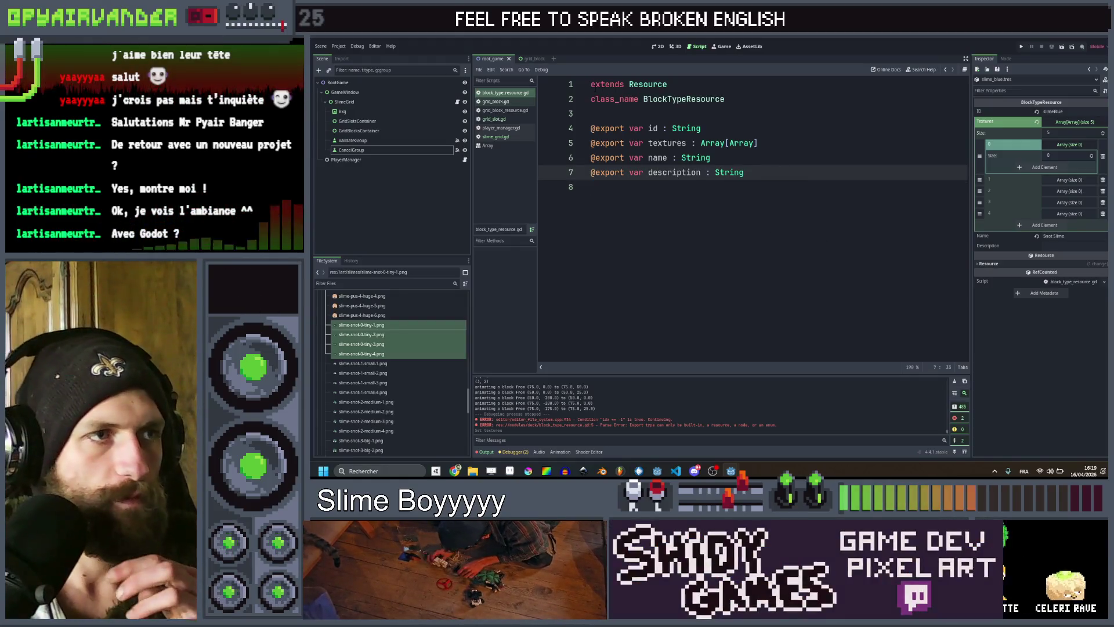
{"action": "key", "text": "Return"}
{"action": "key", "text": "Up"}
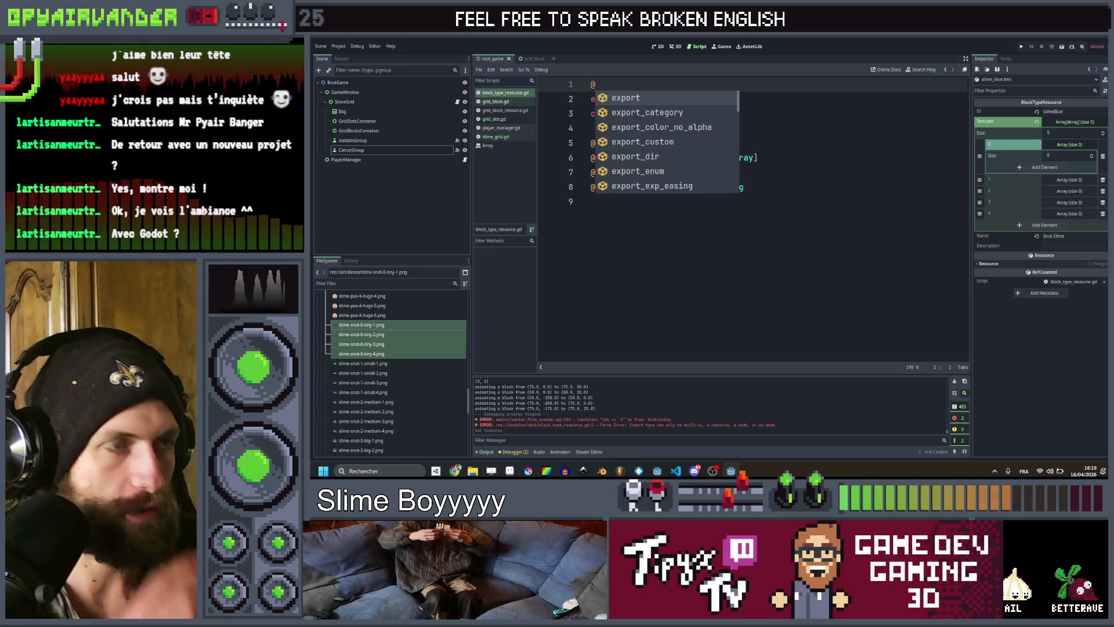
{"action": "type", "text": "fetc"}
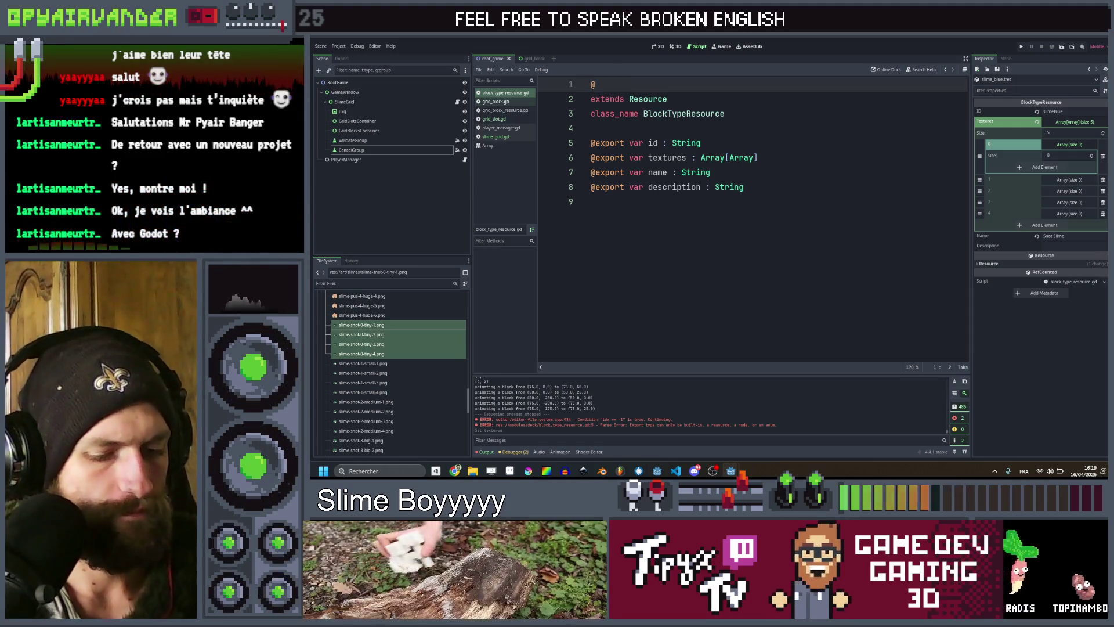
{"action": "type", "text": "tool"}
{"action": "key", "text": "Return"}
{"action": "key", "text": "Down"}
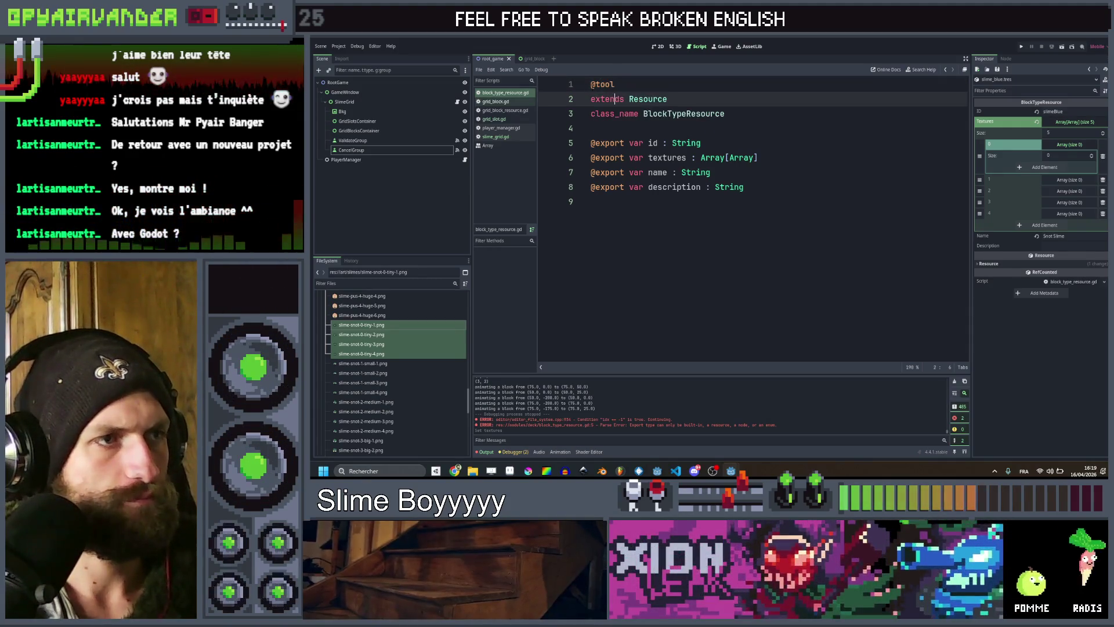
{"action": "left_click", "coordinate": [591, 201]}
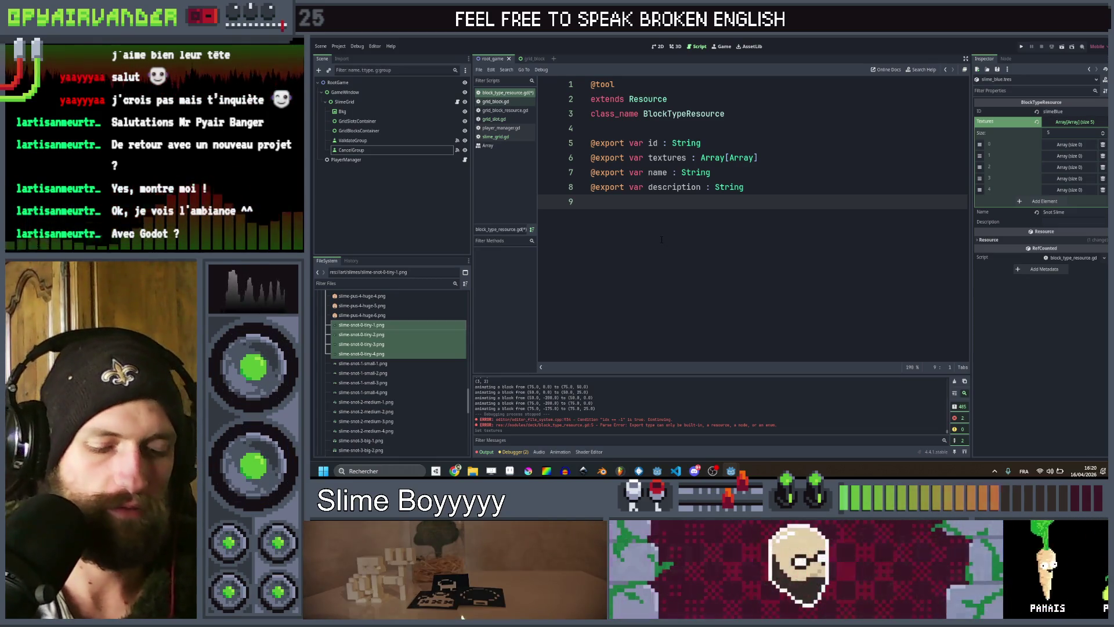
{"action": "key", "text": "Return"}
{"action": "type", "text": "@export_tool_button(\"Fetch all\") var button = fetch"}
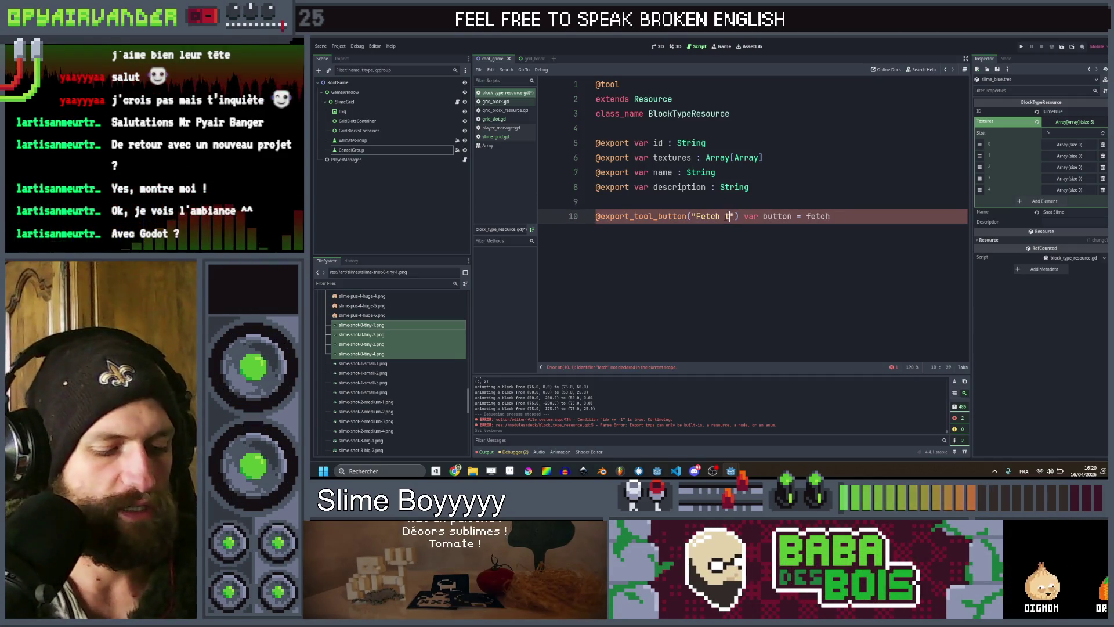
{"action": "type", "text": "extures"}
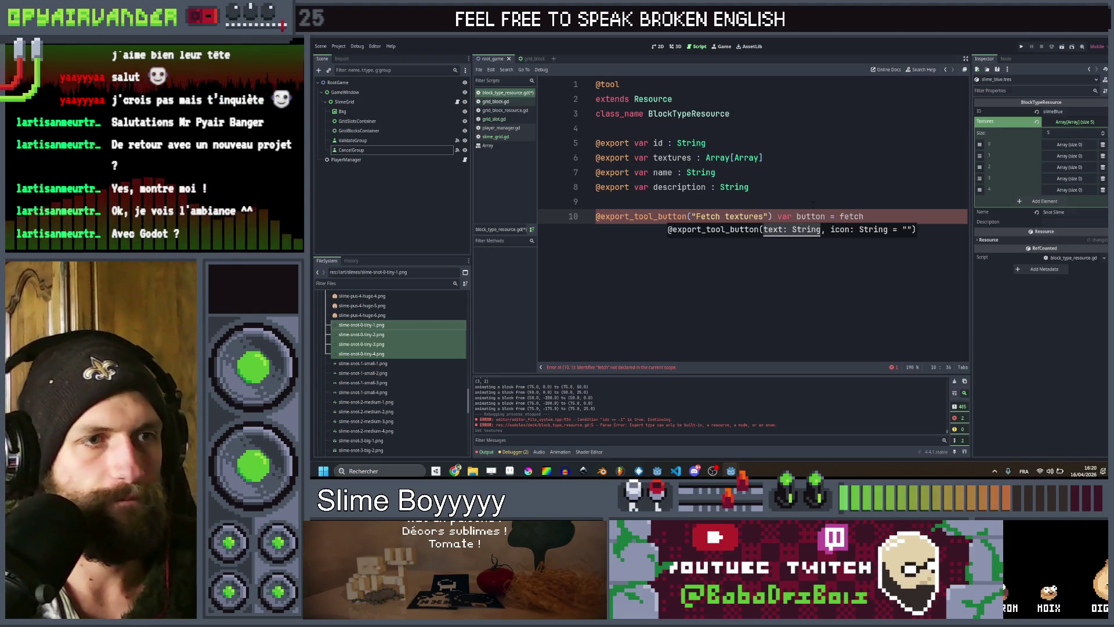
{"action": "left_click", "coordinate": [864, 216]}
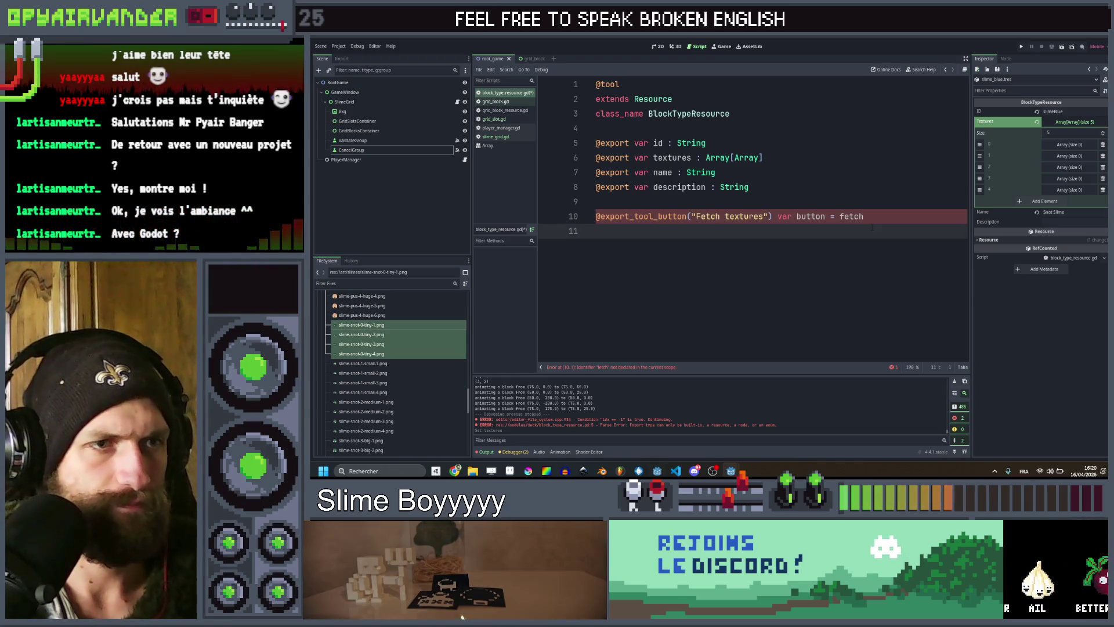
Paste the fetch() function and delete its artefacts = [] line.
{"action": "type", "text": "func fetch(): \tartefacts = [] \tvar dir = DirAccess.open(\"res://Gameplay/artefacts/\") \tif dir == null: printerr(\"Could not open folder\"); return \tfor file: String in dir.get_files(): \t\tif file.ends_with(\".tres\"): \t\t\tvar resource := load(dir.get_current_dir() + \"/\" + file) \t\t\tif resource is ArtefactResource: \t\t\t\tvar artefact : ArtefactResource = resource \t\t\t\tartefacts.append(artefact)"}
{"action": "left_click", "coordinate": [617, 231]}
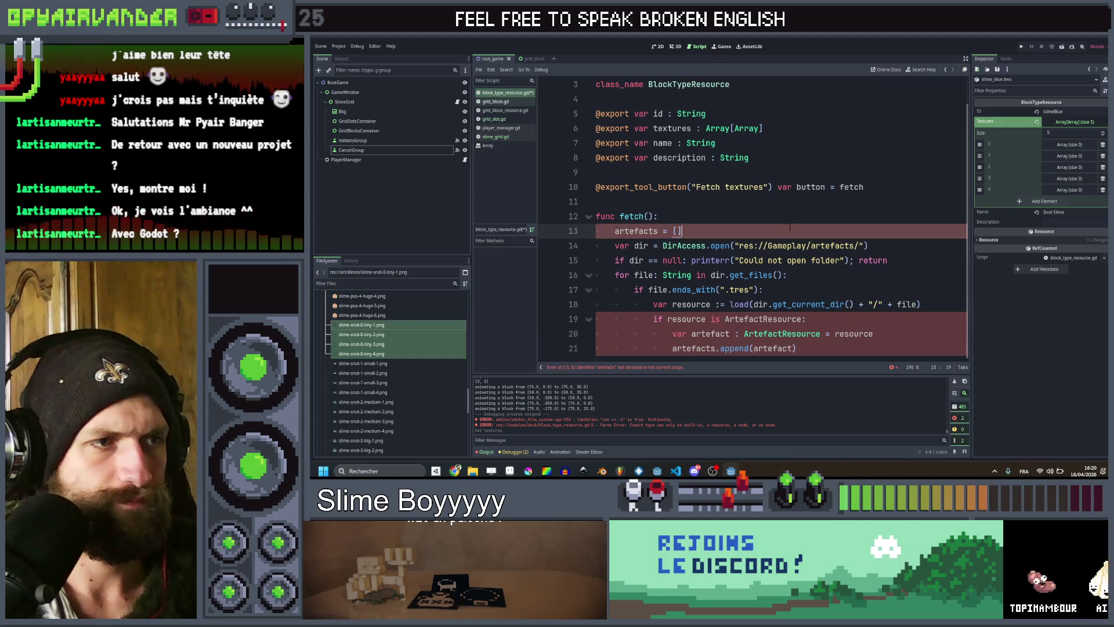
{"action": "double_click", "coordinate": [616, 231]}
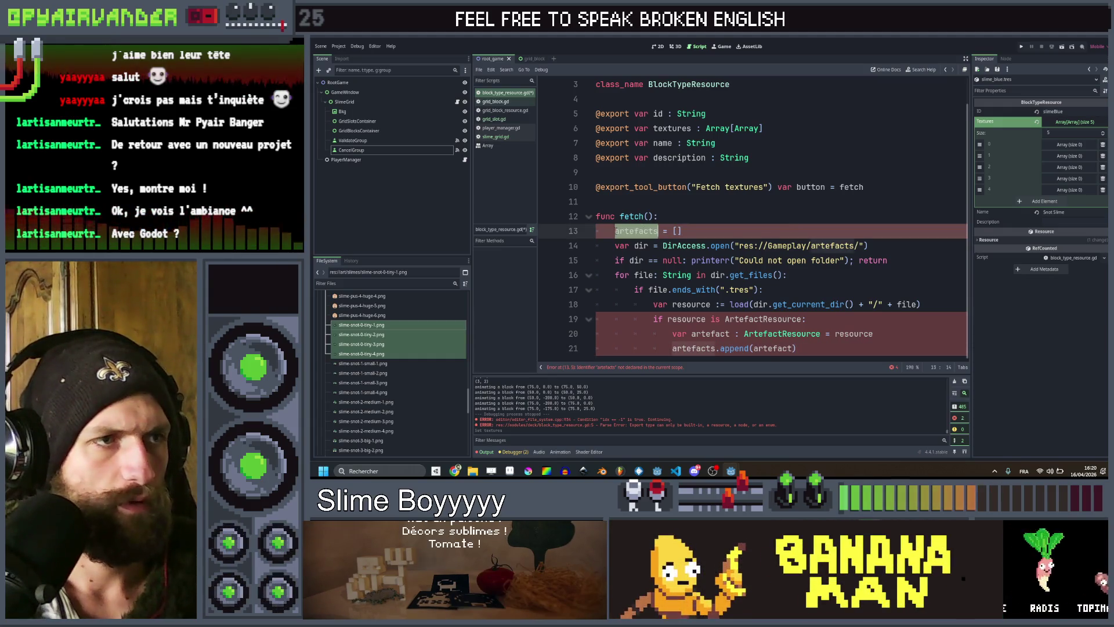
{"action": "left_click", "coordinate": [615, 231]}
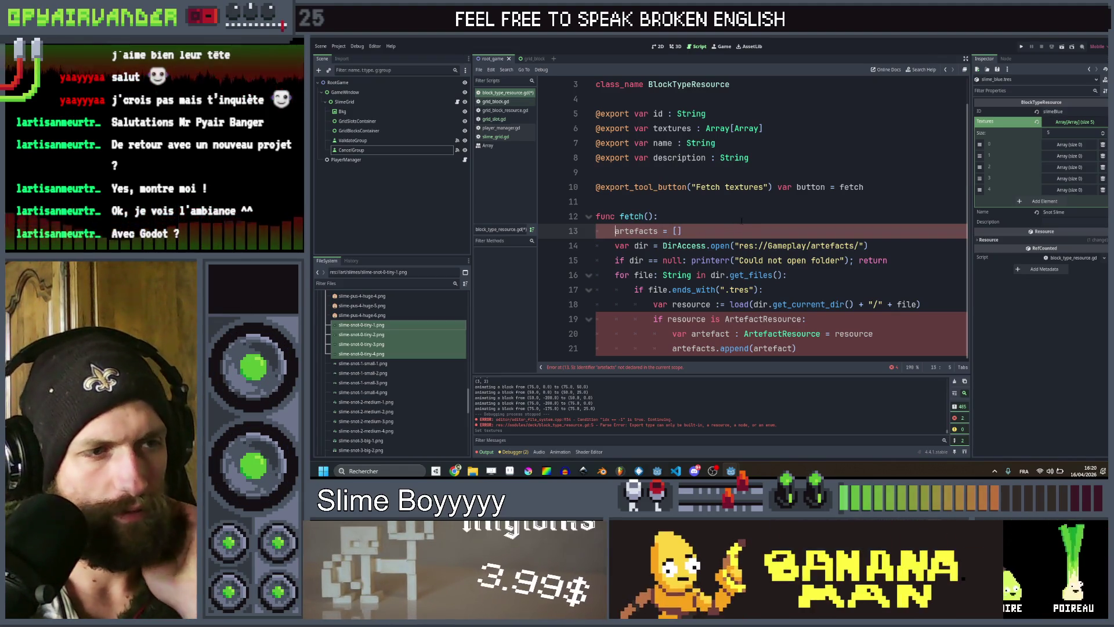
{"action": "left_click", "coordinate": [554, 229]}
{"action": "key", "text": "BackSpace"}
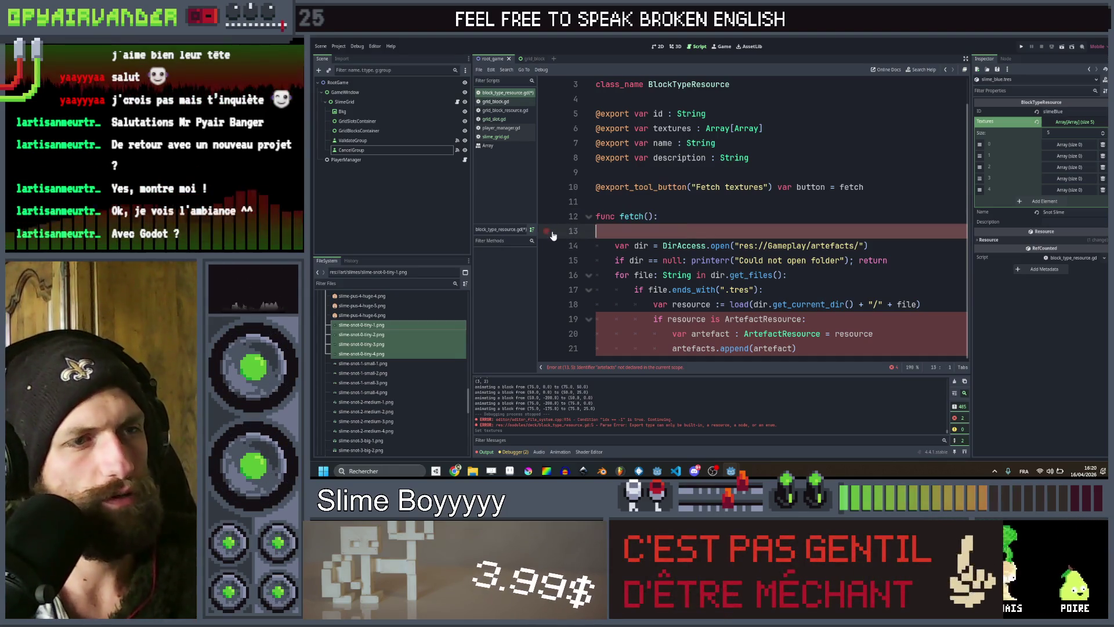
Change the DirAccess.open path to res://art/slimes/.
{"action": "scroll", "coordinate": [433, 347], "scroll_direction": "up", "scroll_amount": 5}
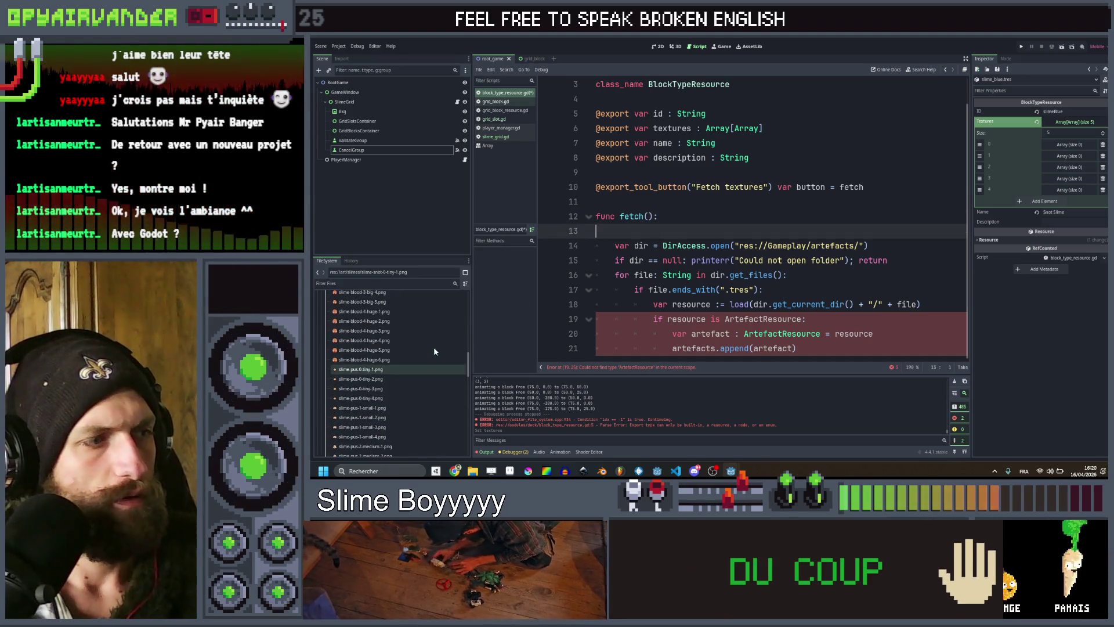
{"action": "double_click", "coordinate": [787, 246]}
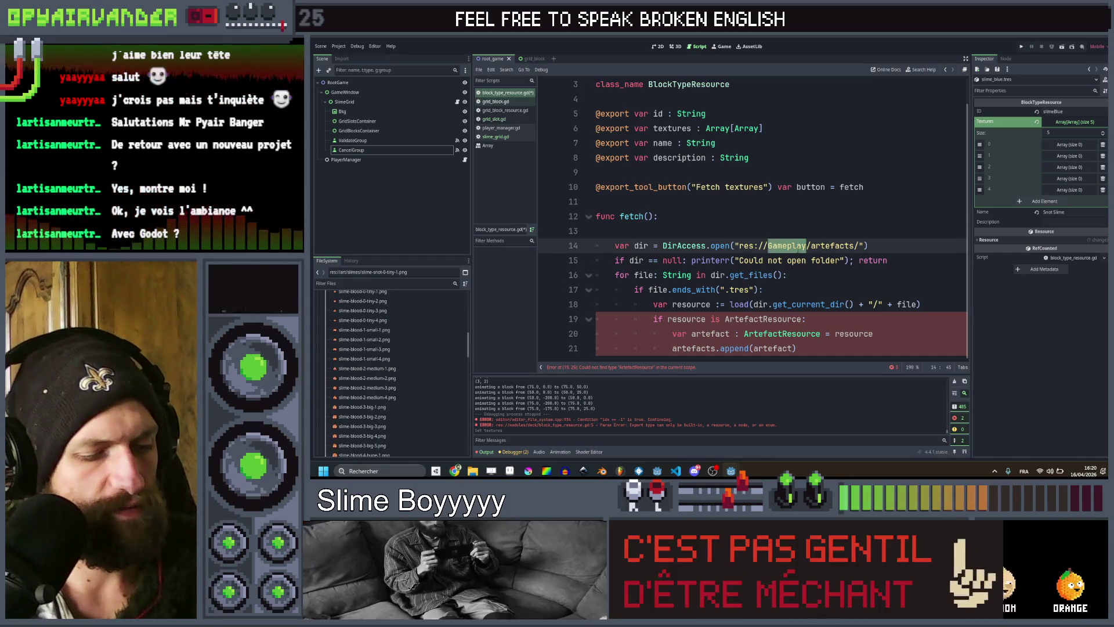
{"action": "type", "text": "art"}
{"action": "scroll", "coordinate": [403, 355], "scroll_direction": "up", "scroll_amount": 10}
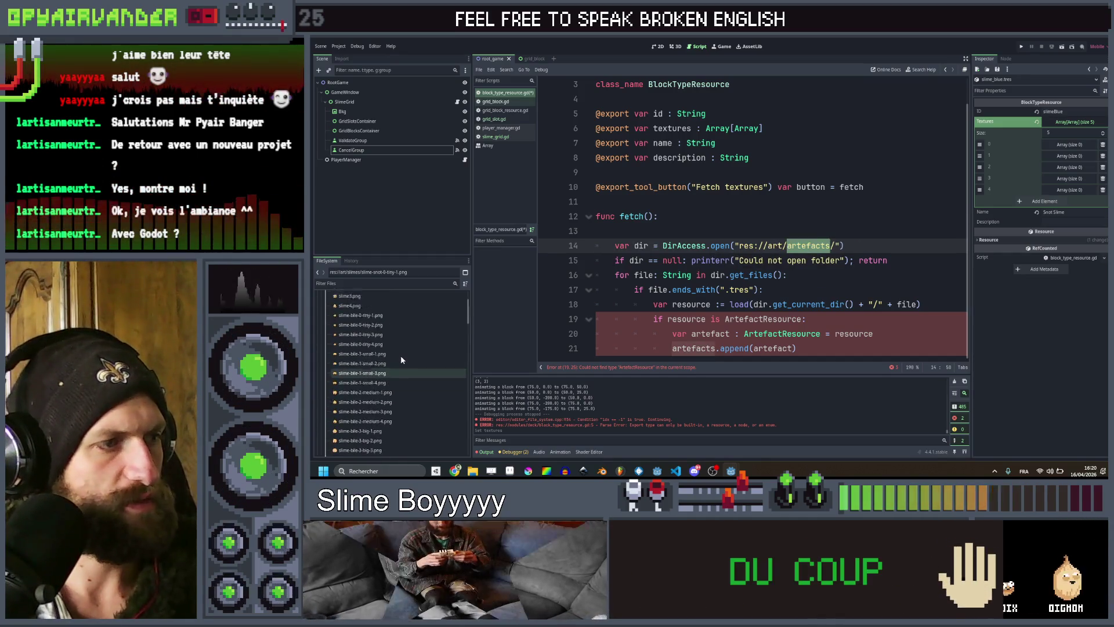
{"action": "type", "text": "s"}
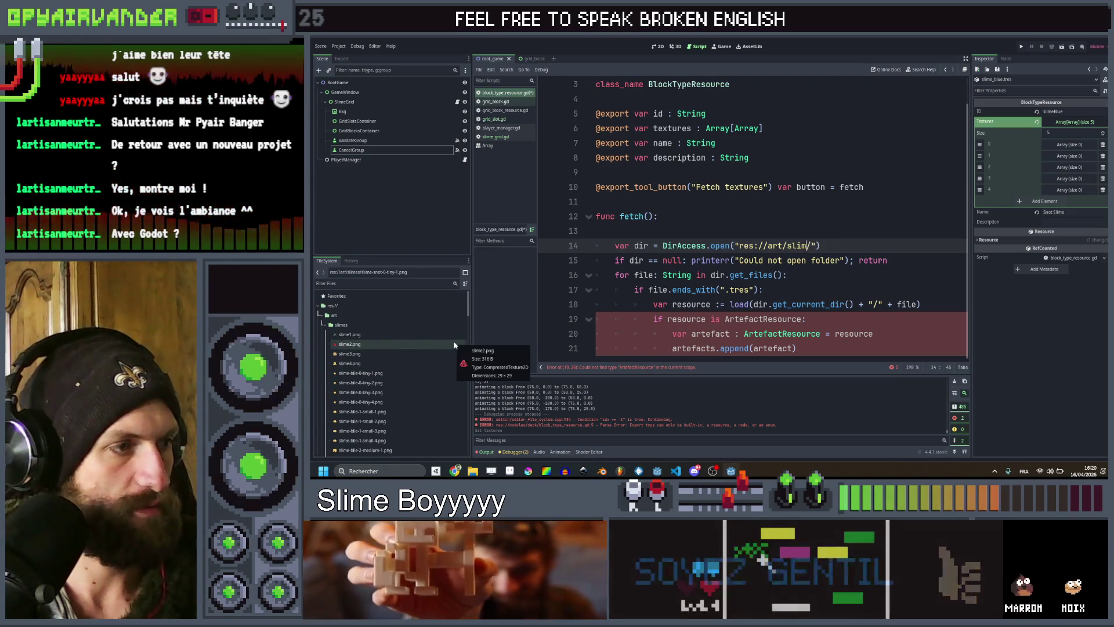
{"action": "type", "text": "limes"}
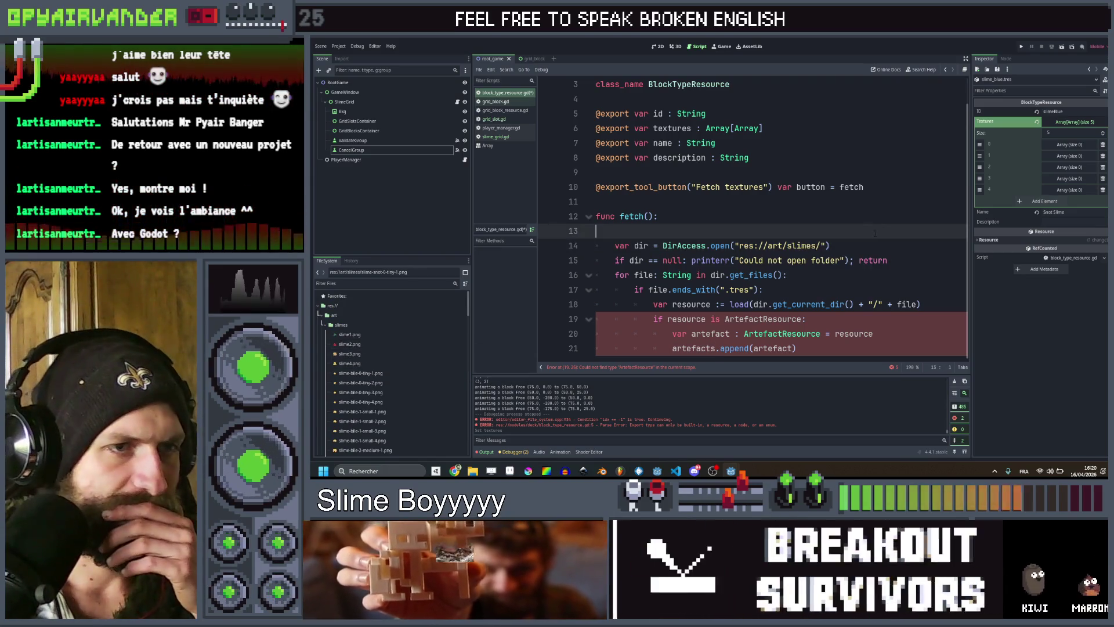
{"action": "left_click", "coordinate": [793, 292]}
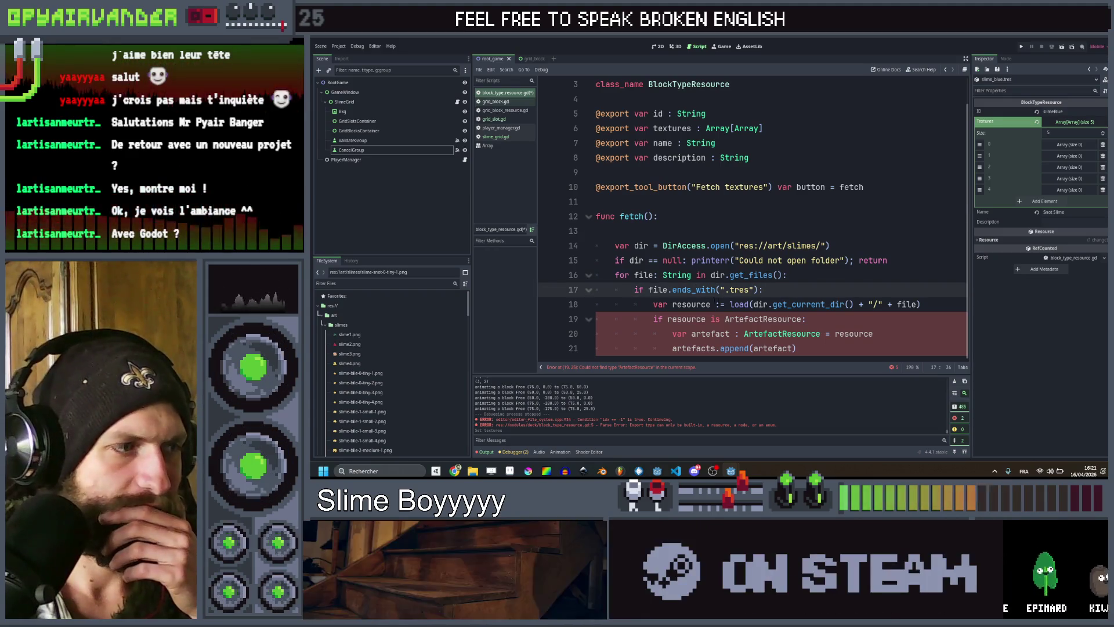
{"action": "double_click", "coordinate": [740, 290]}
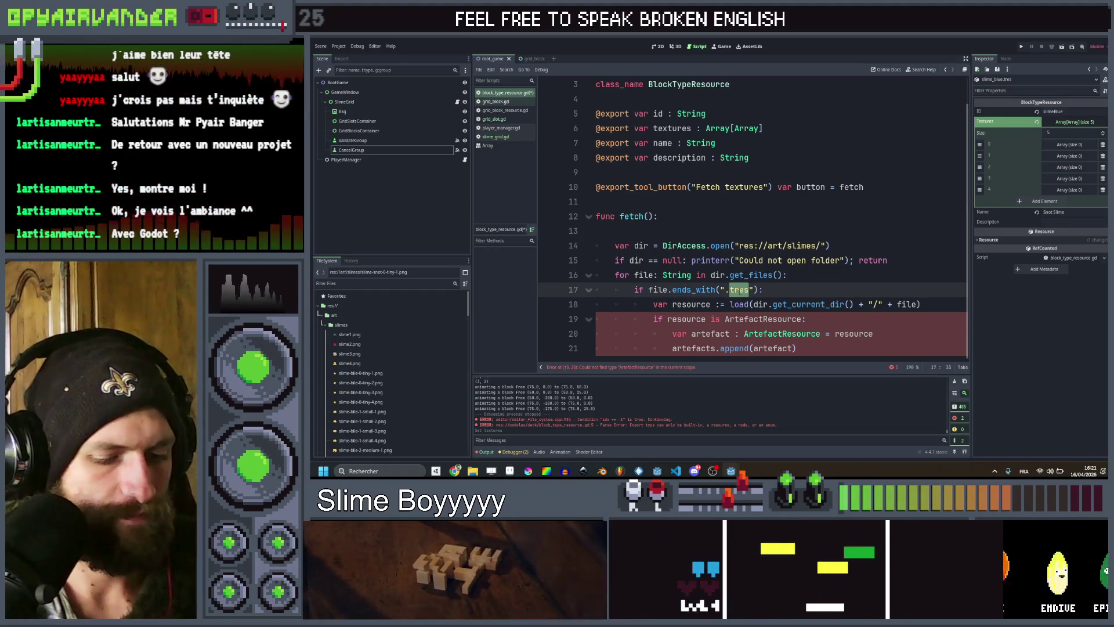
{"action": "type", "text": "png"}
{"action": "left_click", "coordinate": [760, 290]}
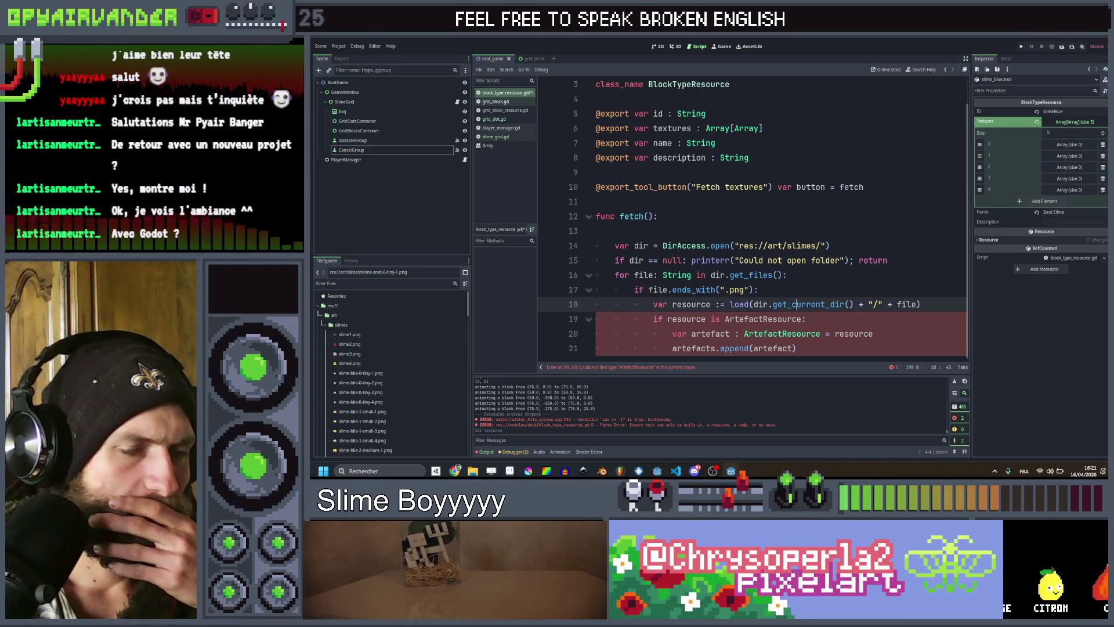
{"action": "left_click", "coordinate": [805, 319]}
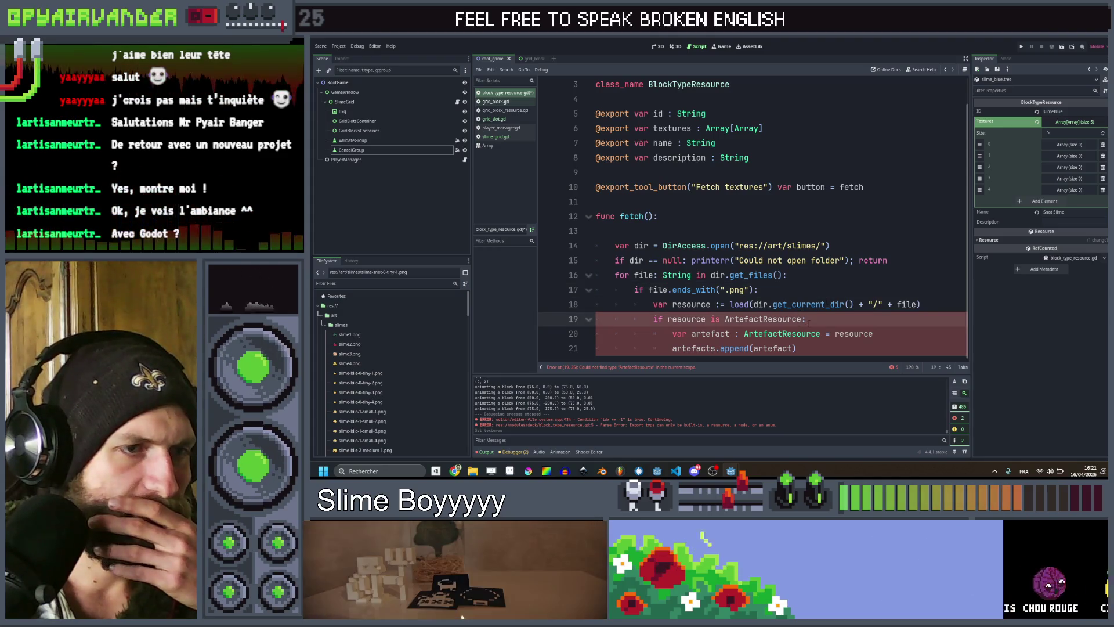
{"action": "double_click", "coordinate": [746, 320]}
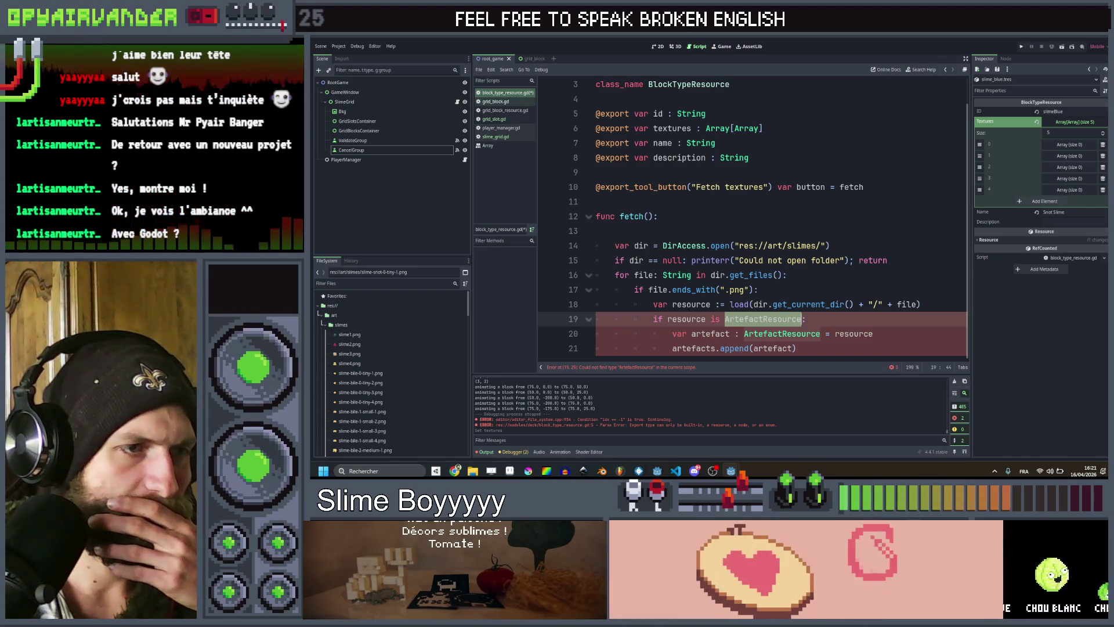
{"action": "double_click", "coordinate": [691, 304]}
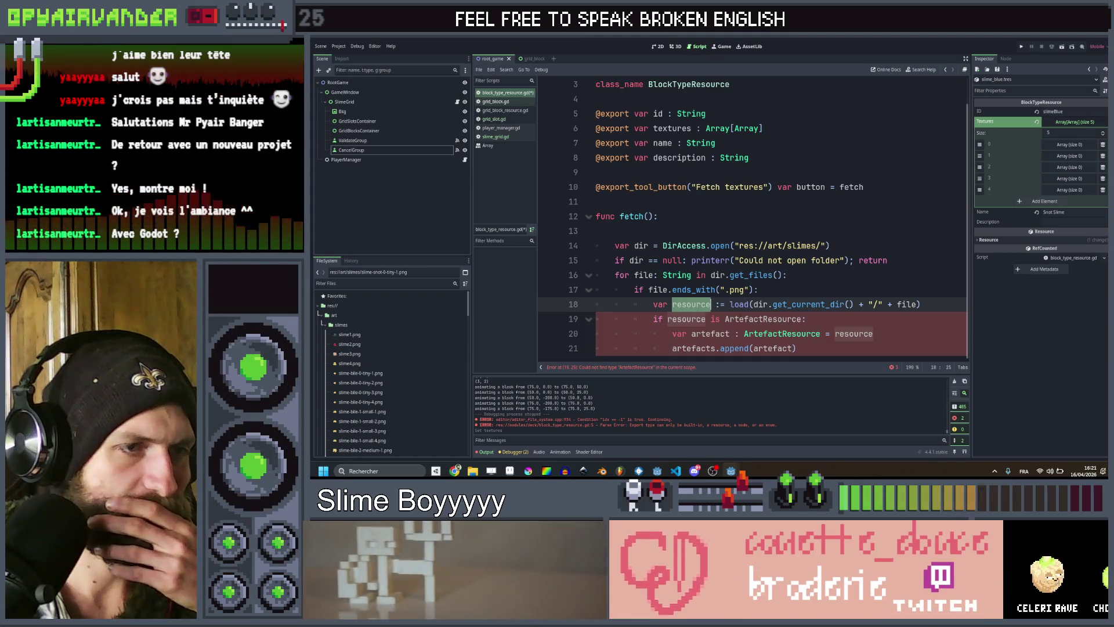
{"action": "double_click", "coordinate": [741, 318]}
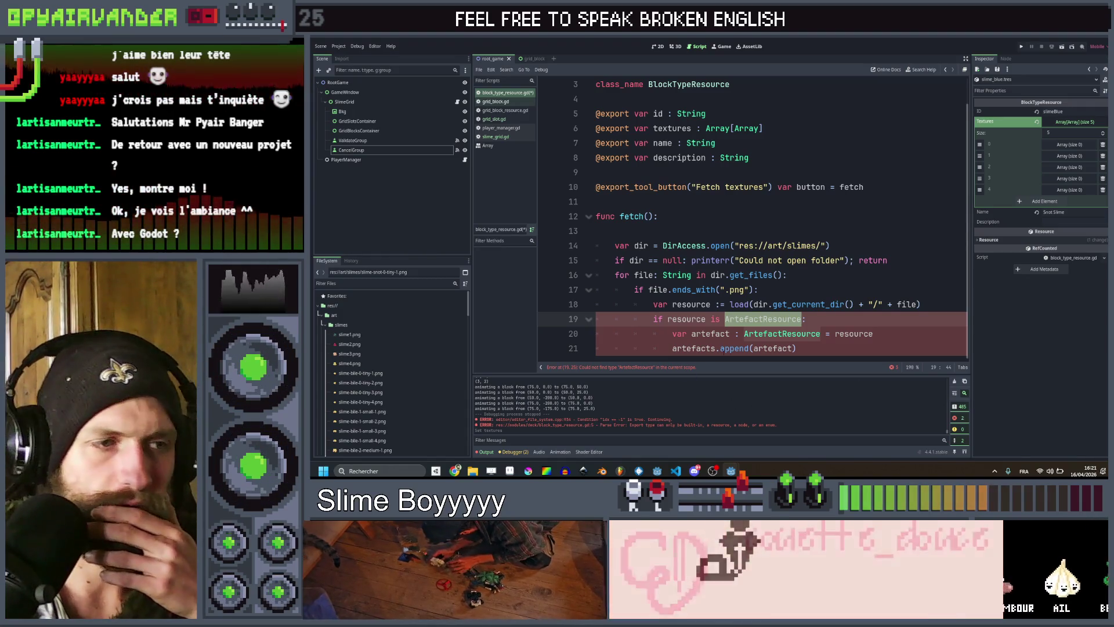
{"action": "key", "text": "End"}
Change the type check on line 19 from ArtefactResource to Texture2D.
{"action": "double_click", "coordinate": [761, 319]}
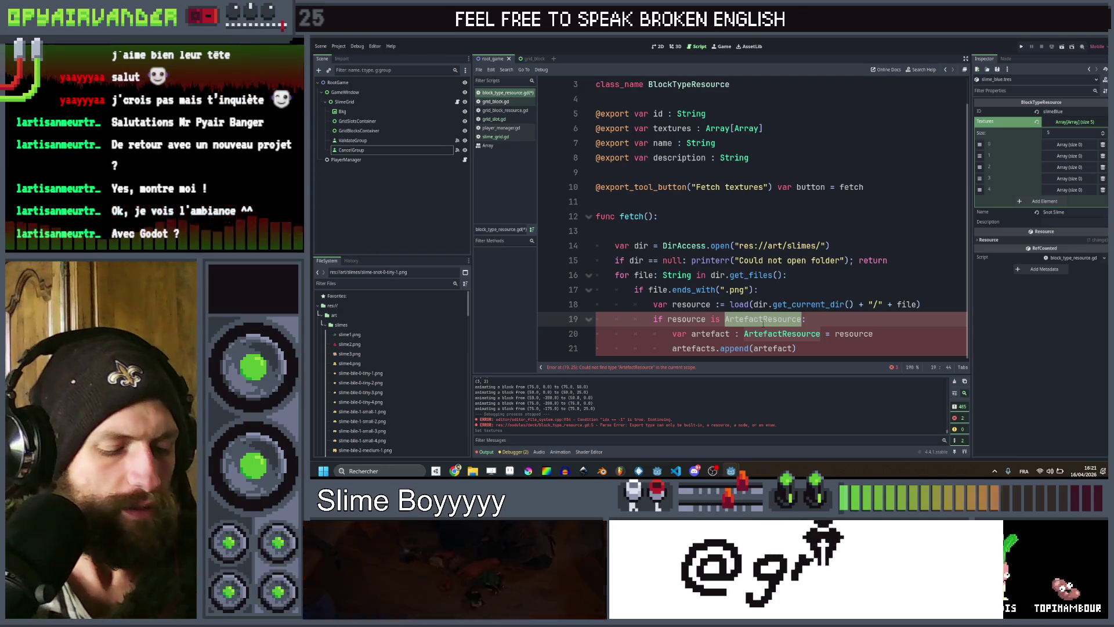
{"action": "type", "text": "exture"}
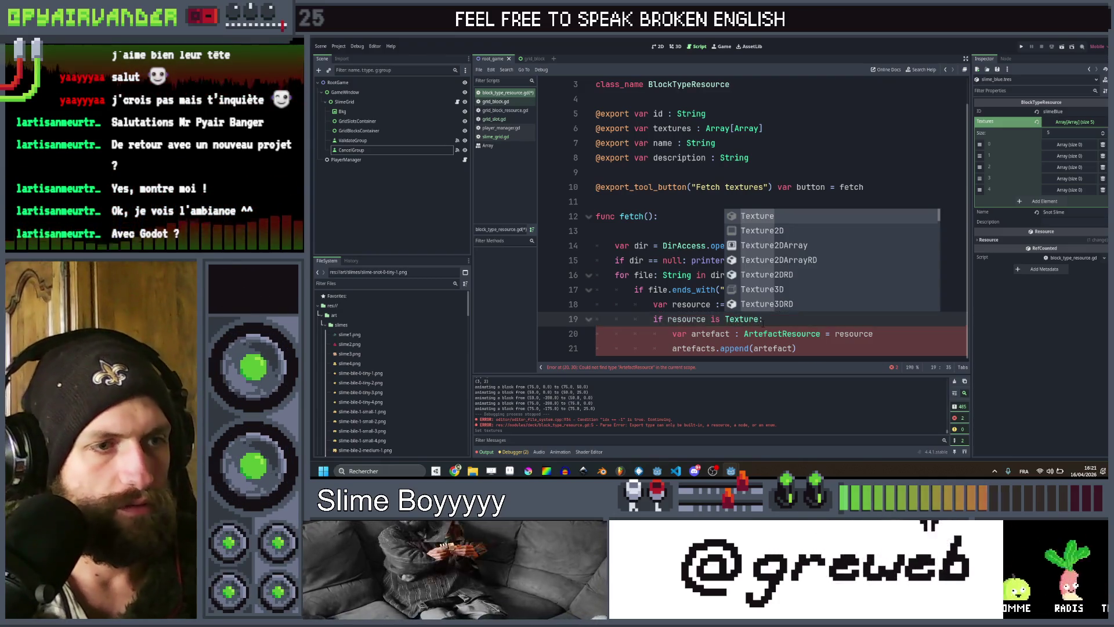
{"action": "key", "text": "Down"}
{"action": "key", "text": "Return"}
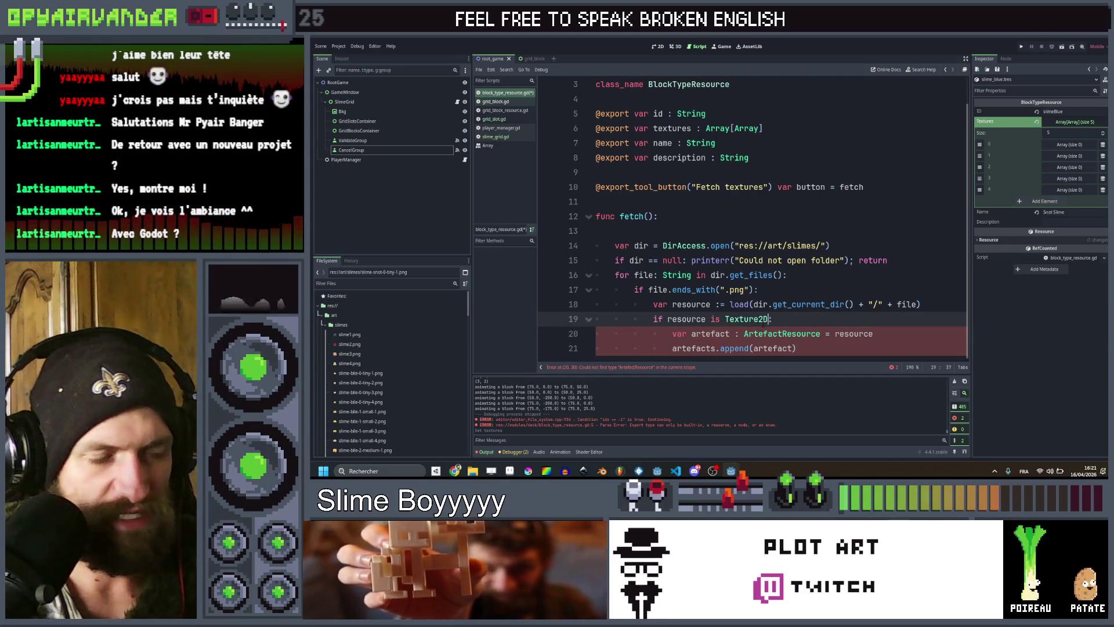
{"action": "type", "text": "Ar"}
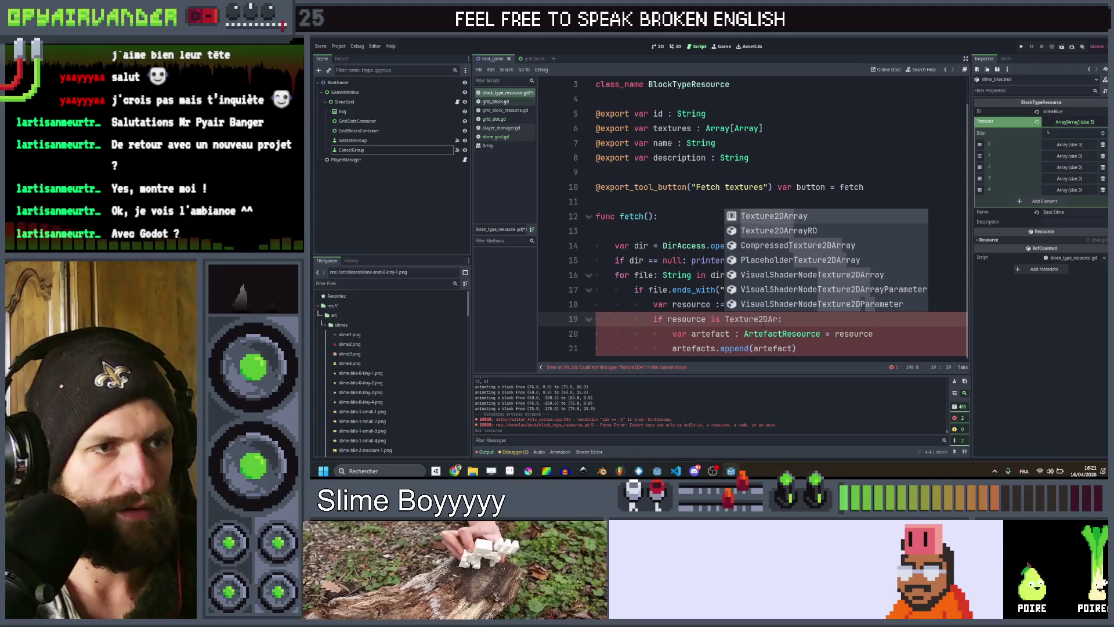
{"action": "key", "text": "Return"}
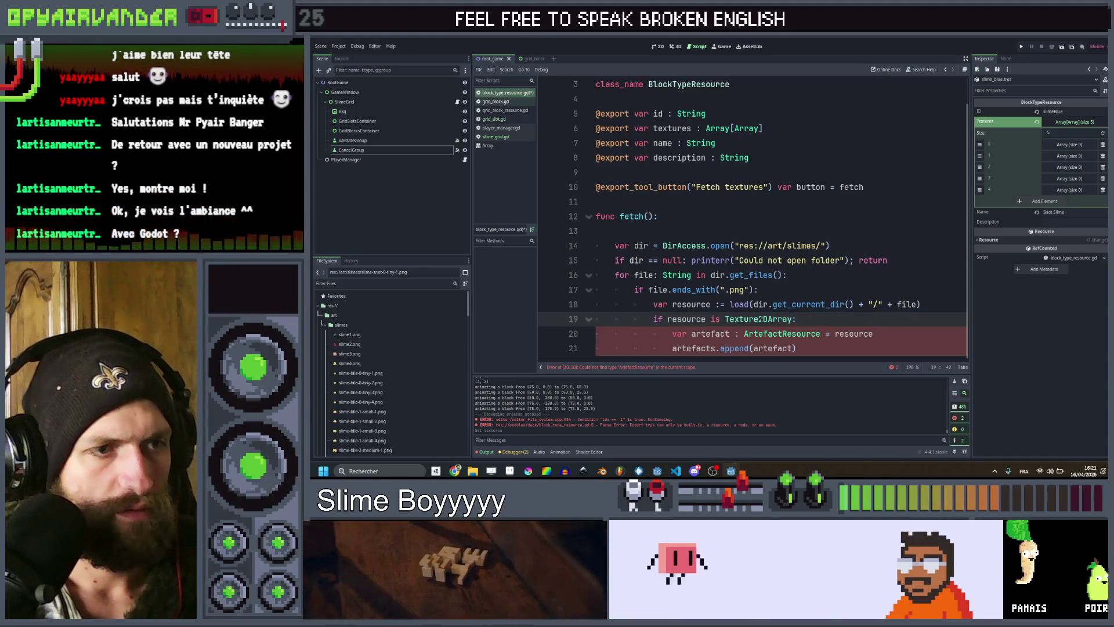
{"action": "mouse_move", "coordinate": [760, 315]}
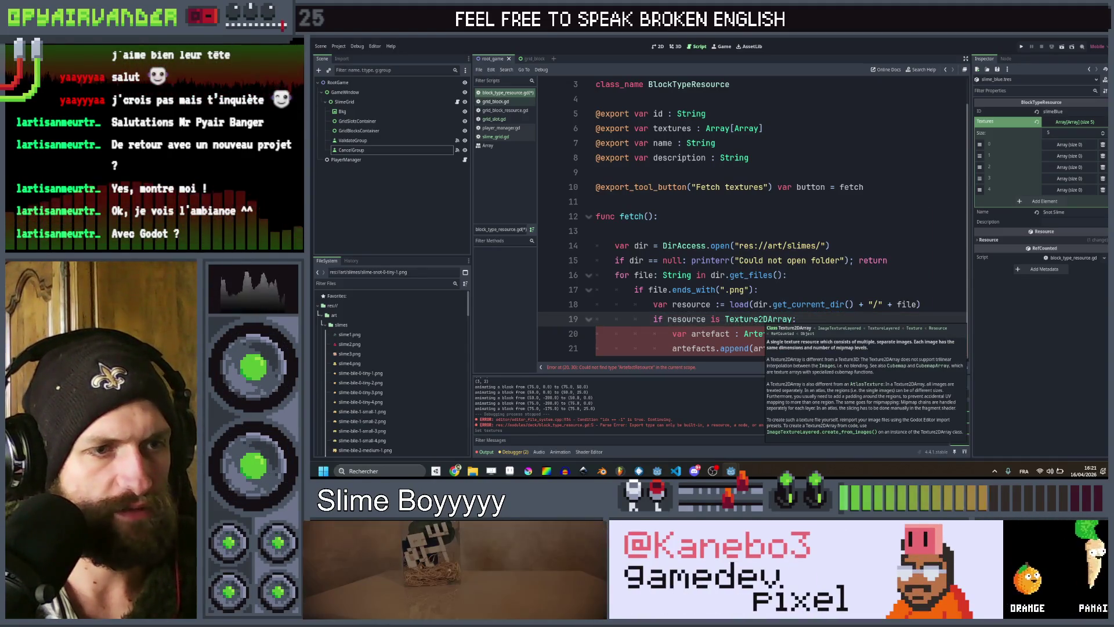
{"action": "key", "text": "BackSpace"}
{"action": "key", "text": "BackSpace"}
{"action": "key", "text": "BackSpace"}
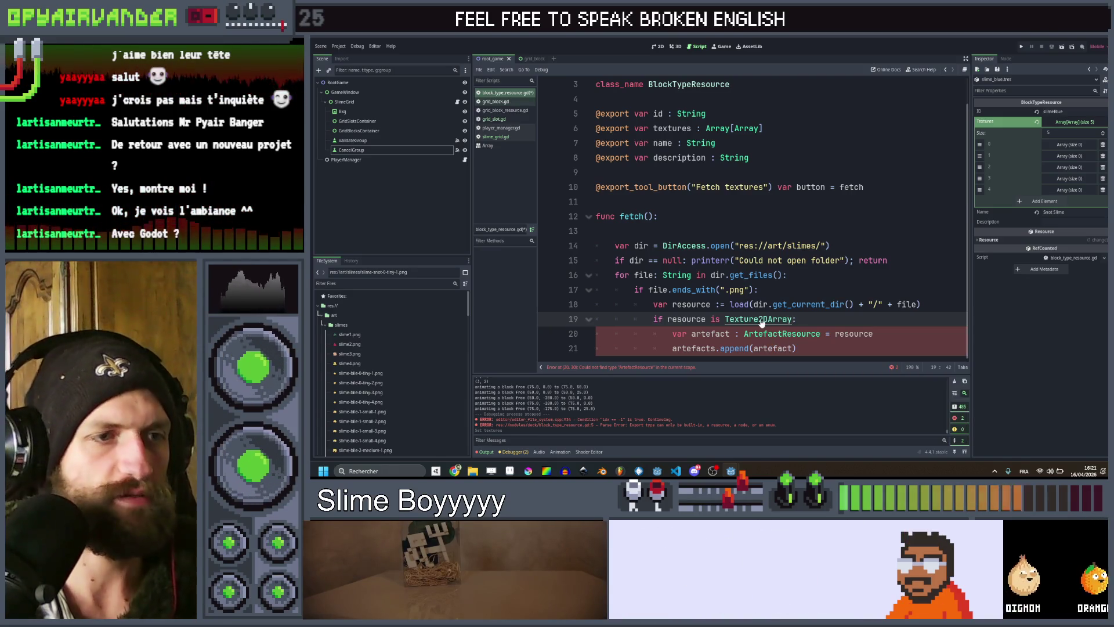
{"action": "key", "text": "BackSpace"}
{"action": "key", "text": "BackSpace"}
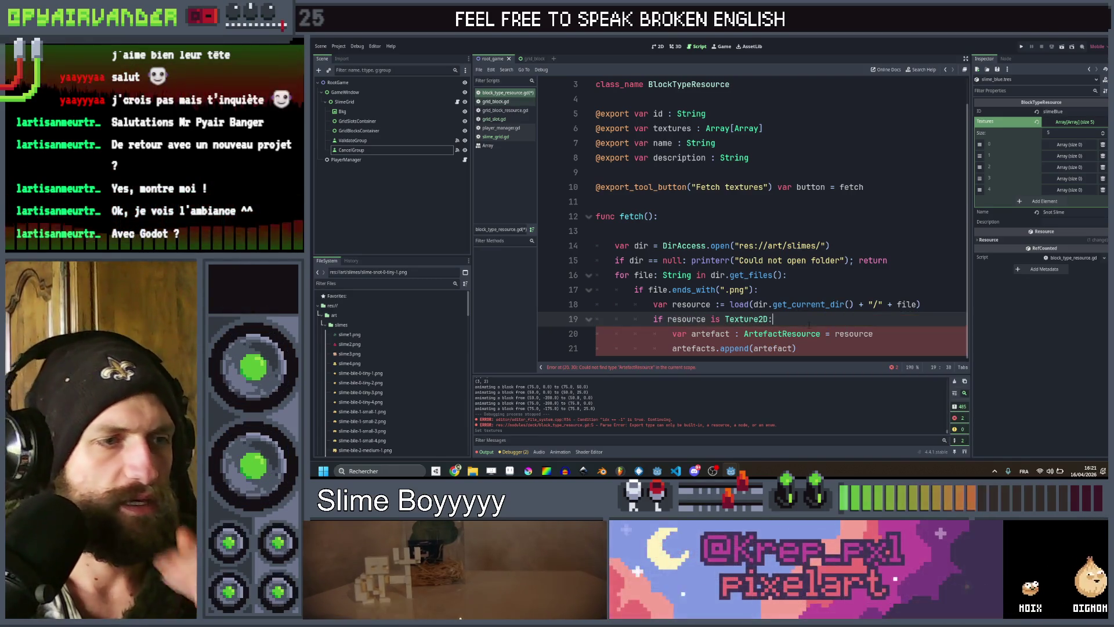
Rewrite line 20 as var texture : Texture2D = resource.
{"action": "double_click", "coordinate": [711, 333]}
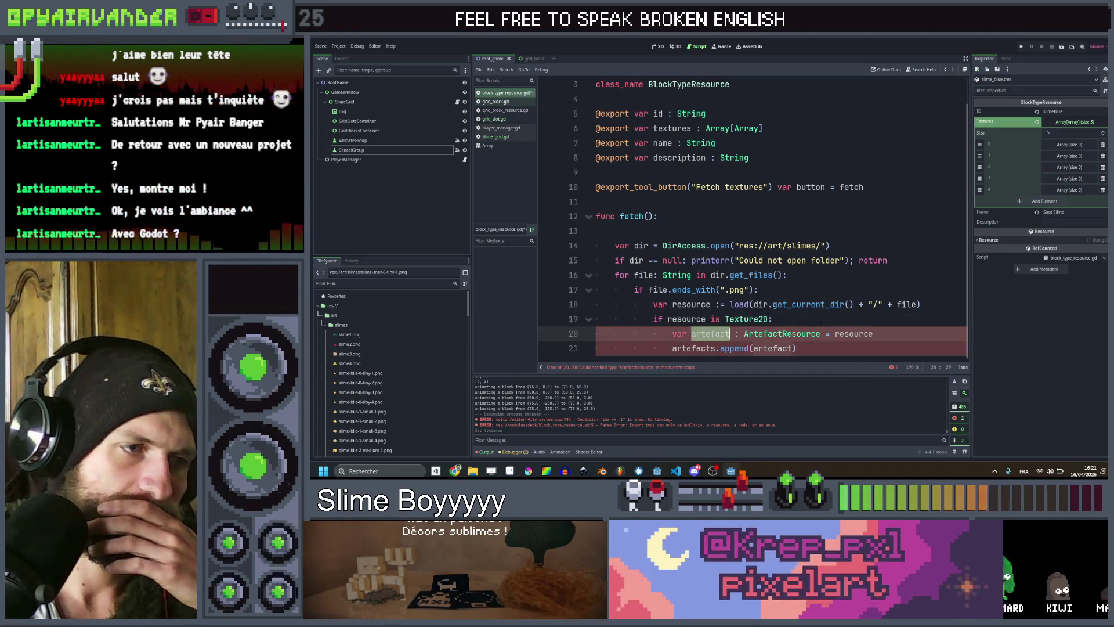
{"action": "left_click", "coordinate": [775, 319]}
{"action": "double_click", "coordinate": [710, 334]}
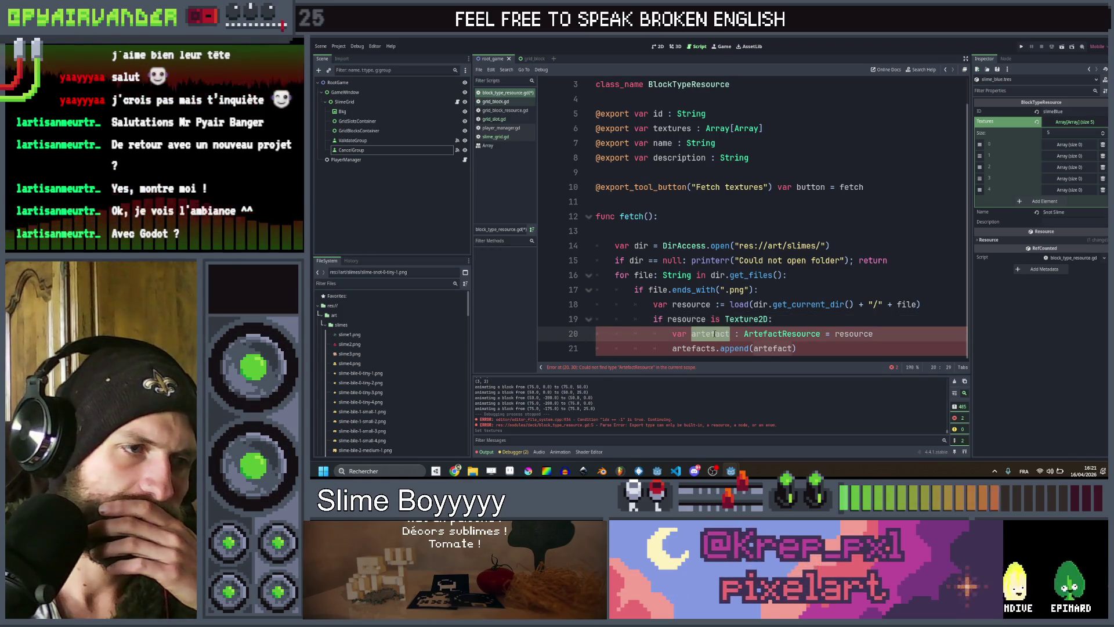
{"action": "type", "text": "texture"}
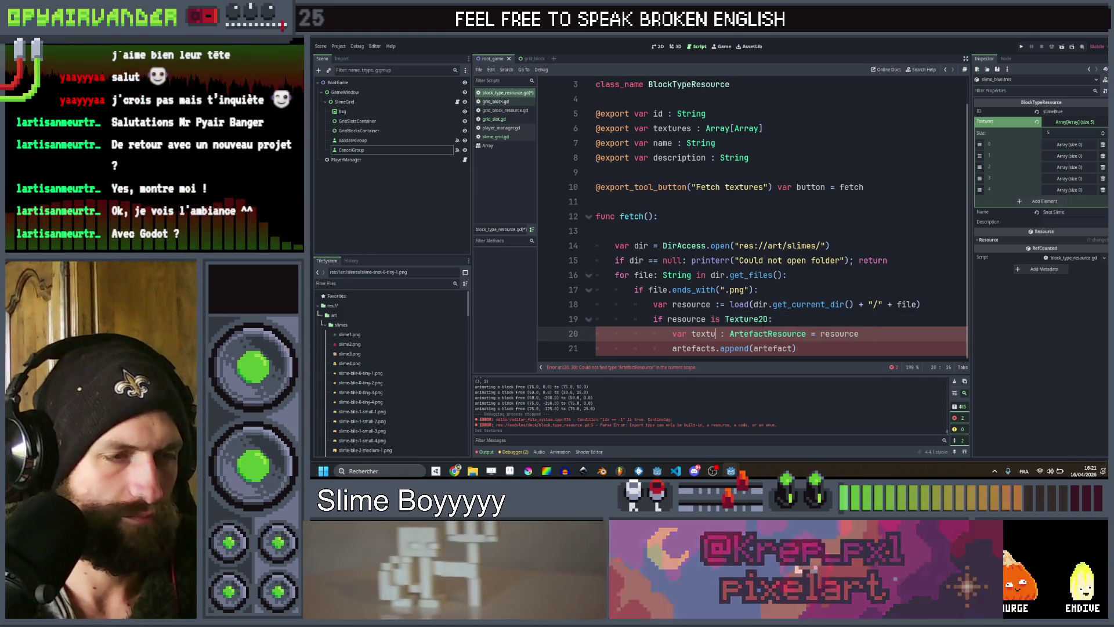
{"action": "left_click", "coordinate": [817, 334]}
{"action": "key", "text": "ctrl+shift+Left"}
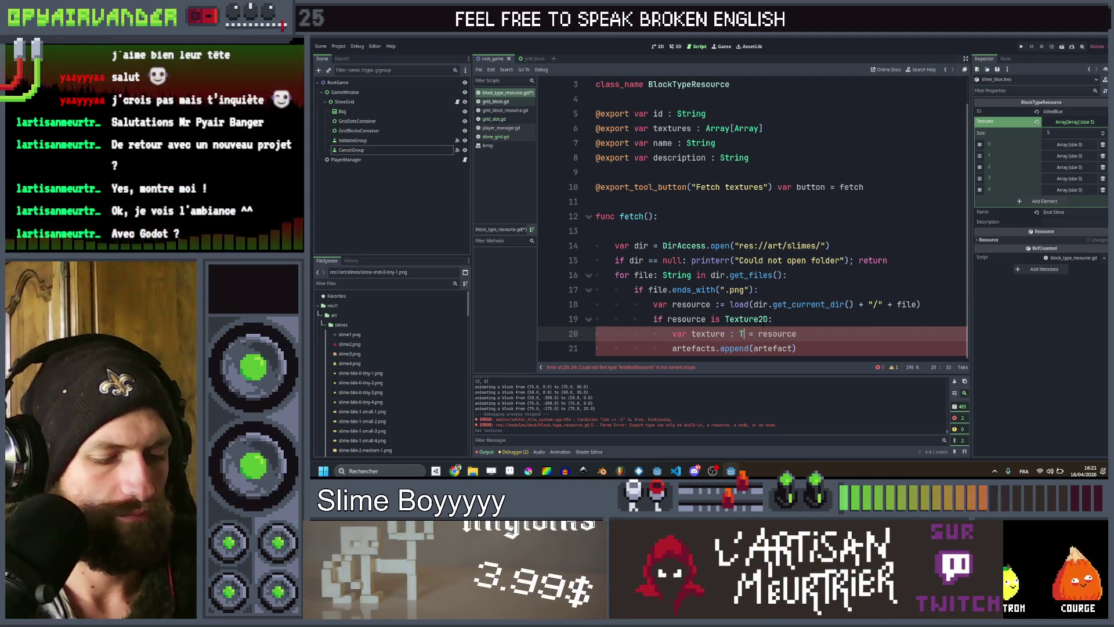
{"action": "type", "text": "2D"}
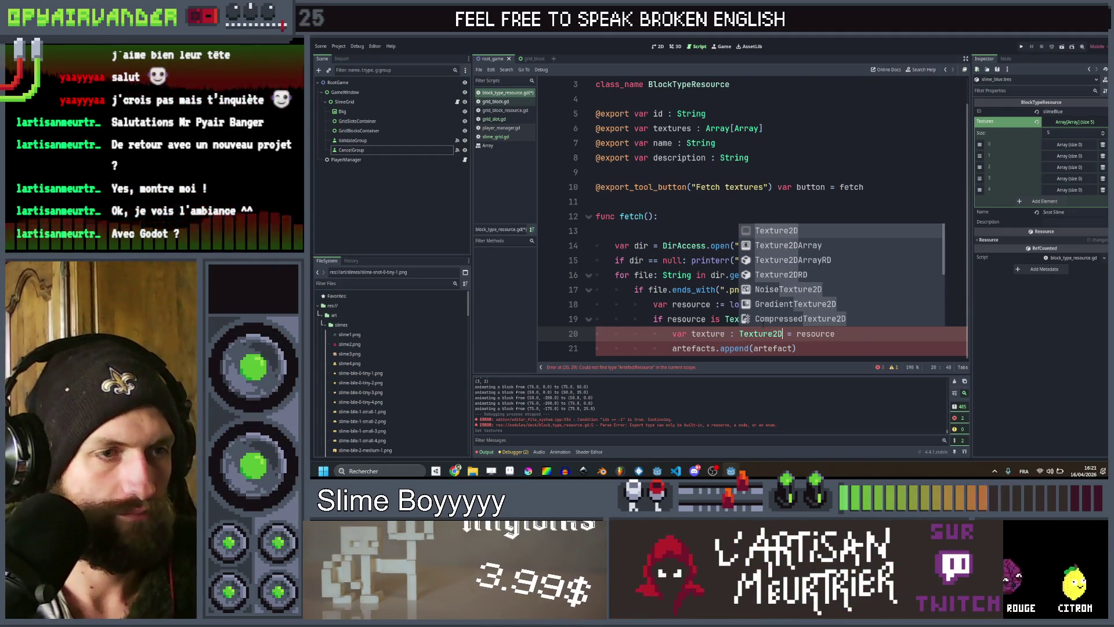
{"action": "left_click", "coordinate": [852, 333]}
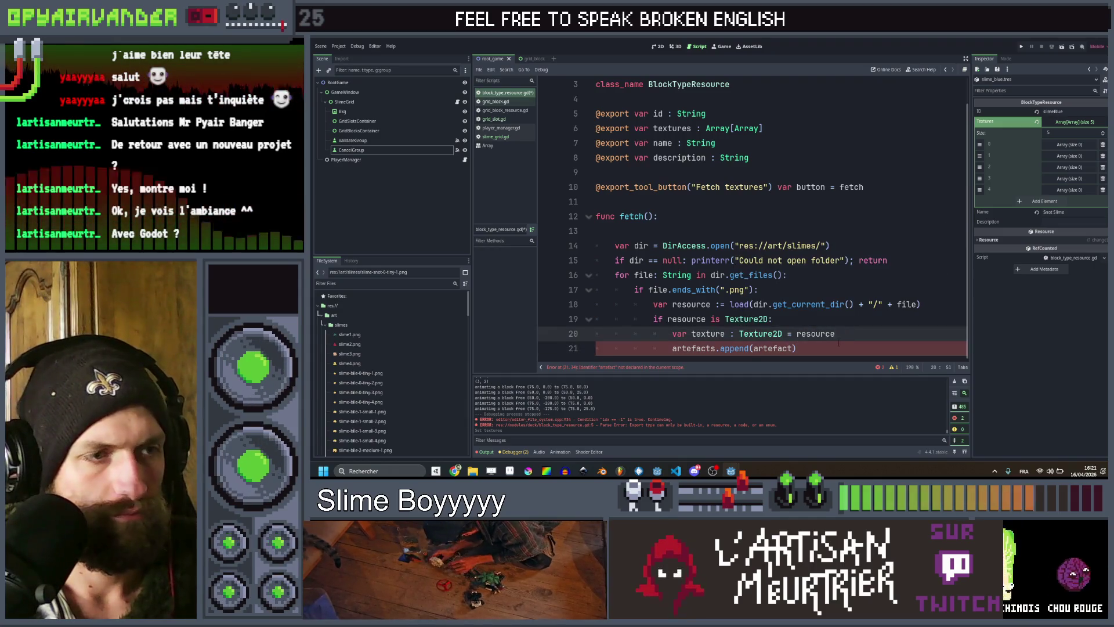
{"action": "left_click", "coordinate": [838, 343]}
{"action": "key", "text": "ctrl+shift+Return"}
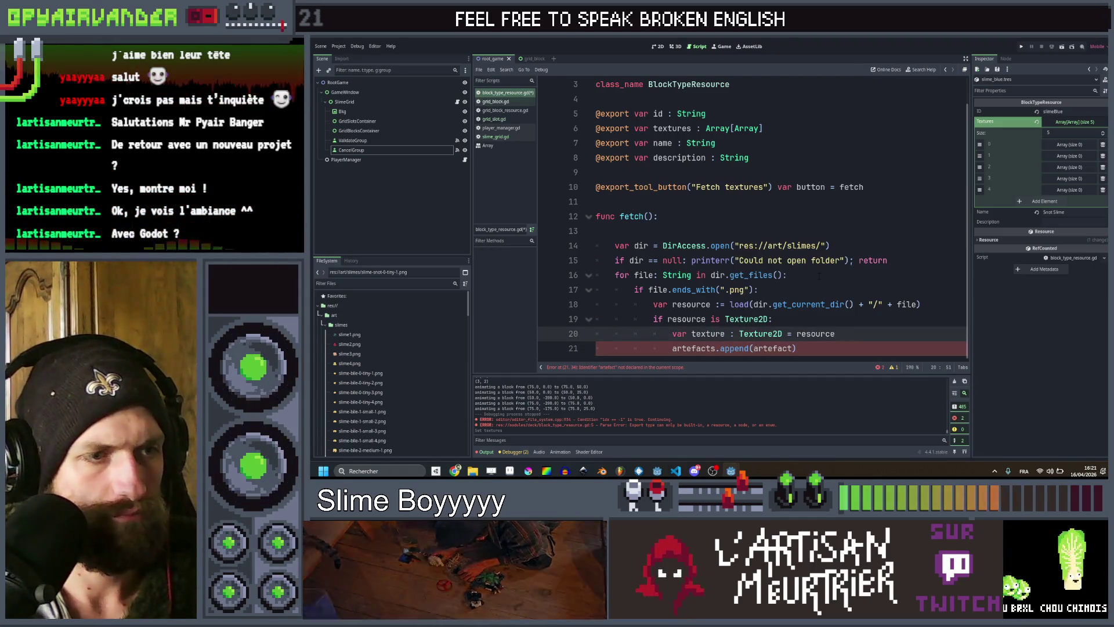
Write texture.resource_path on the new line, using autocomplete for the property.
{"action": "type", "text": "texture.na"}
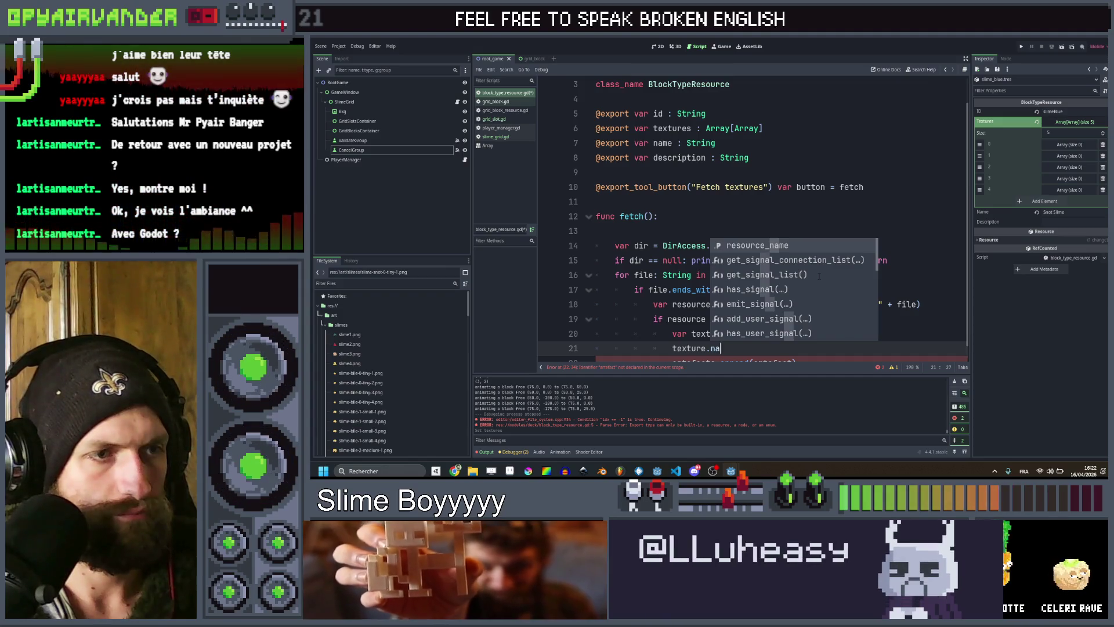
{"action": "key", "text": "BackSpace"}
{"action": "key", "text": "BackSpace"}
{"action": "type", "text": "res"}
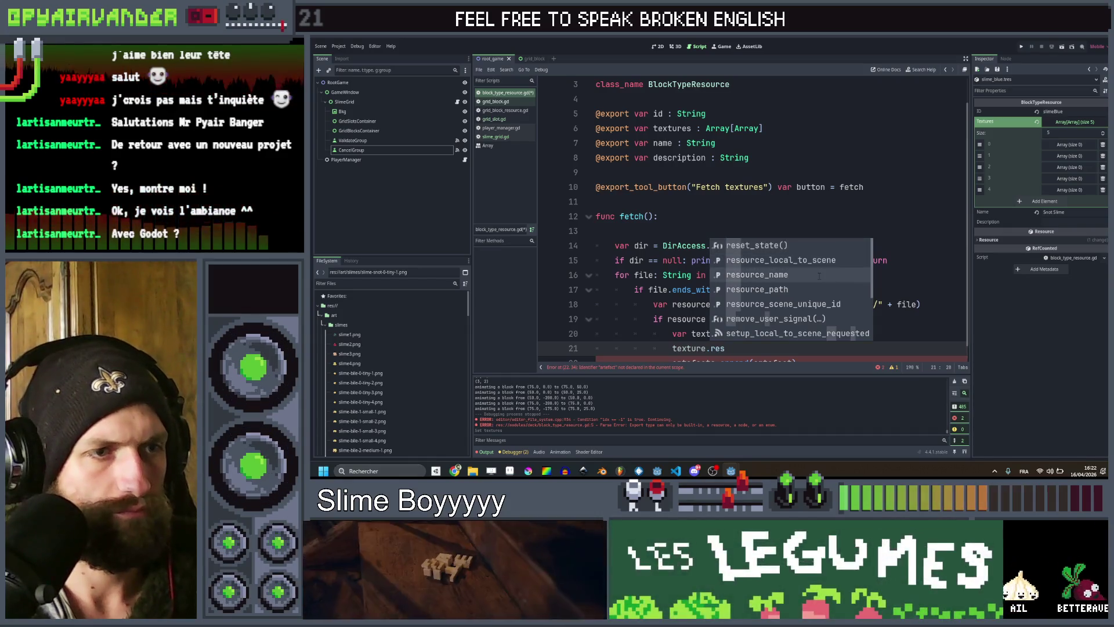
{"action": "left_click", "coordinate": [757, 274]}
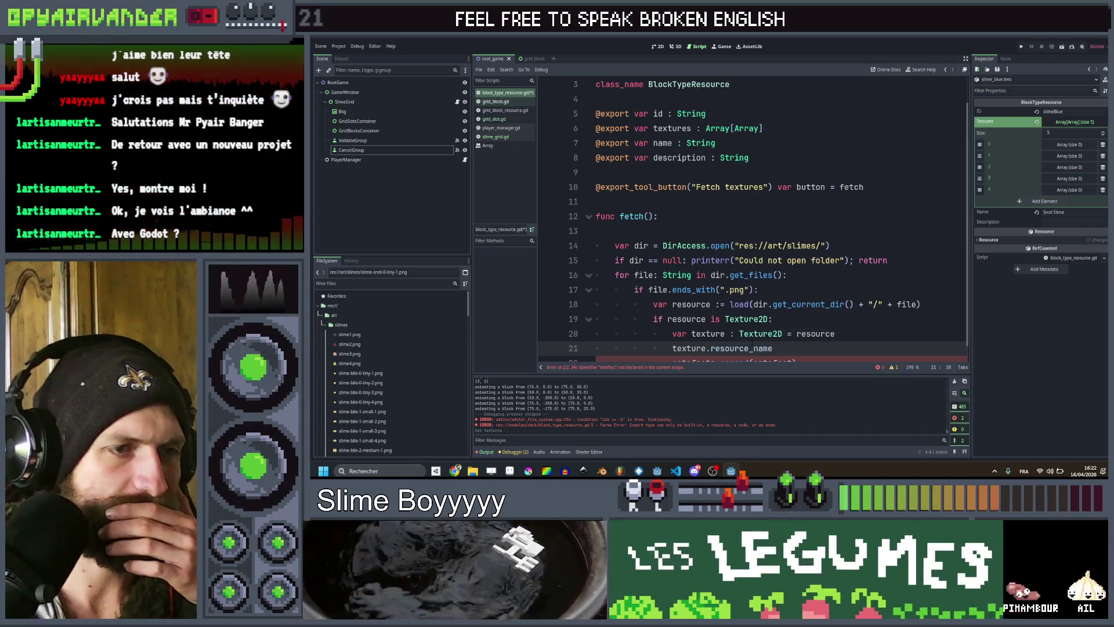
{"action": "mouse_move", "coordinate": [754, 348]}
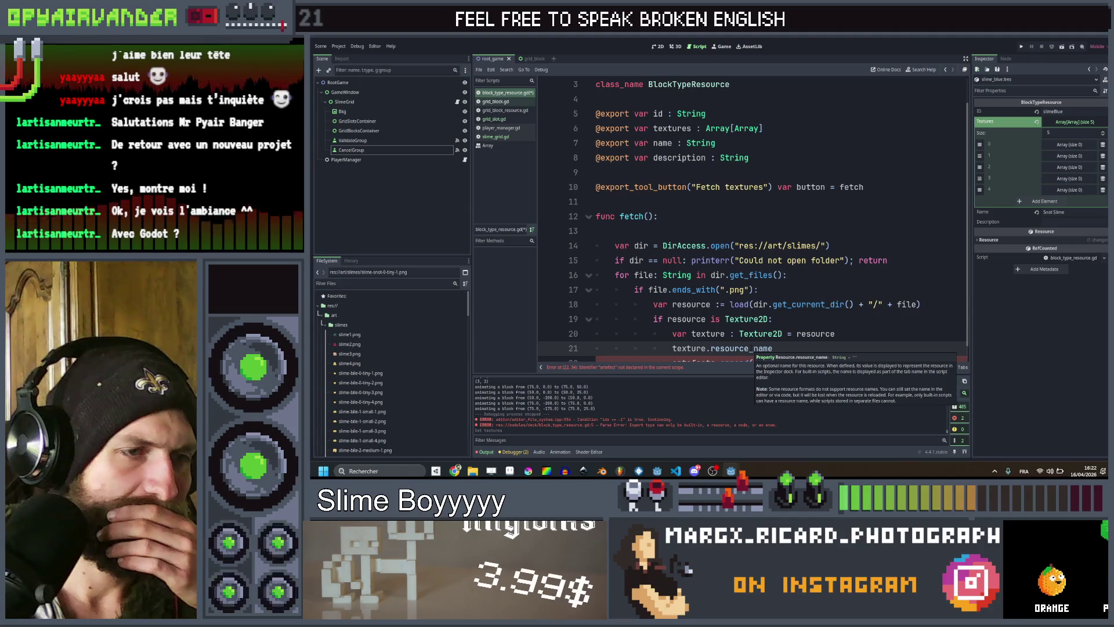
{"action": "double_click", "coordinate": [752, 348]}
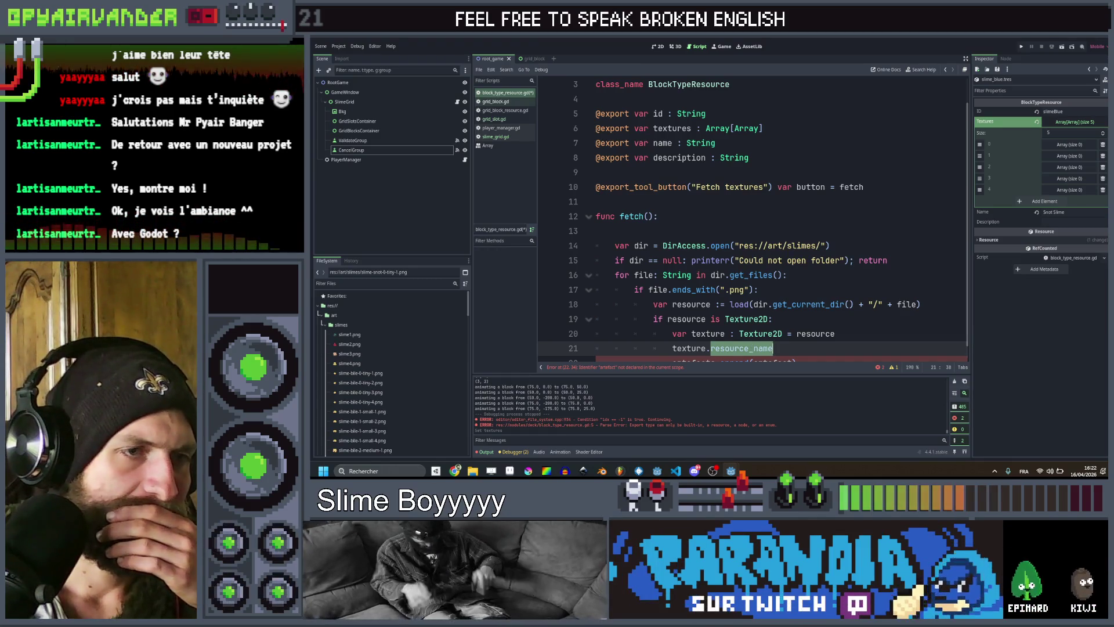
{"action": "scroll", "coordinate": [752, 221], "scroll_direction": "down", "scroll_amount": 1}
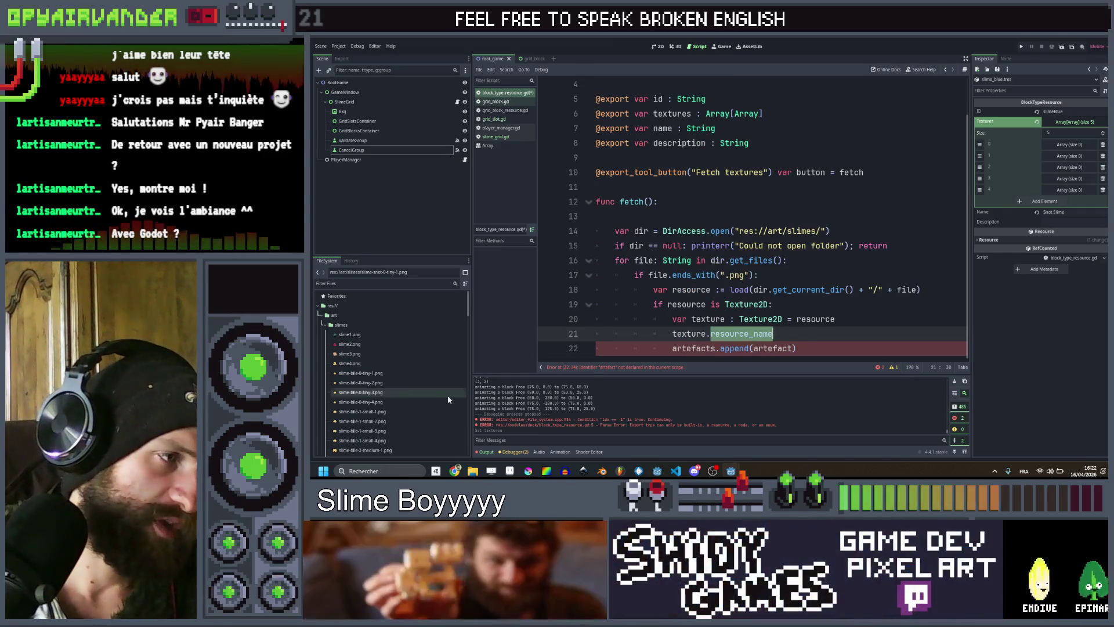
{"action": "mouse_move", "coordinate": [397, 373]}
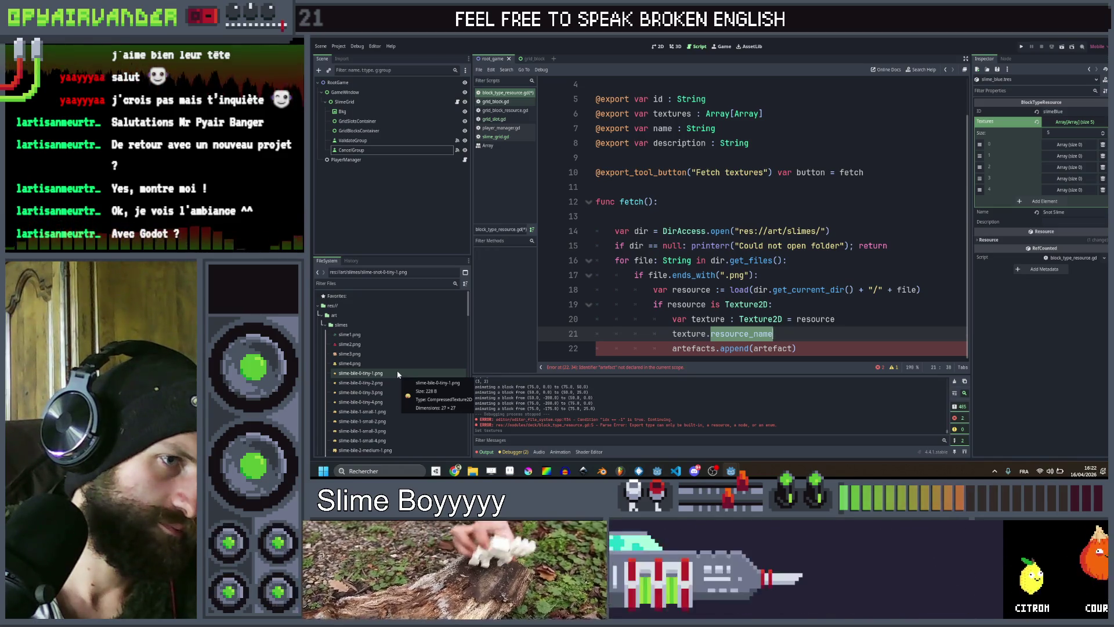
{"action": "type", "text": "path"}
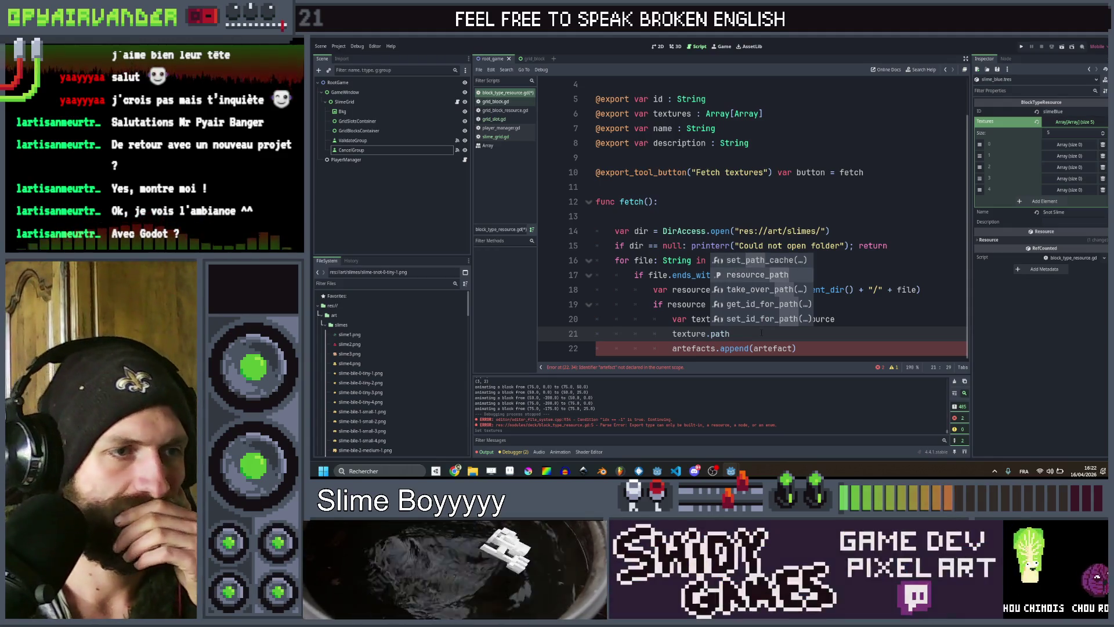
{"action": "key", "text": "Down"}
{"action": "key", "text": "Return"}
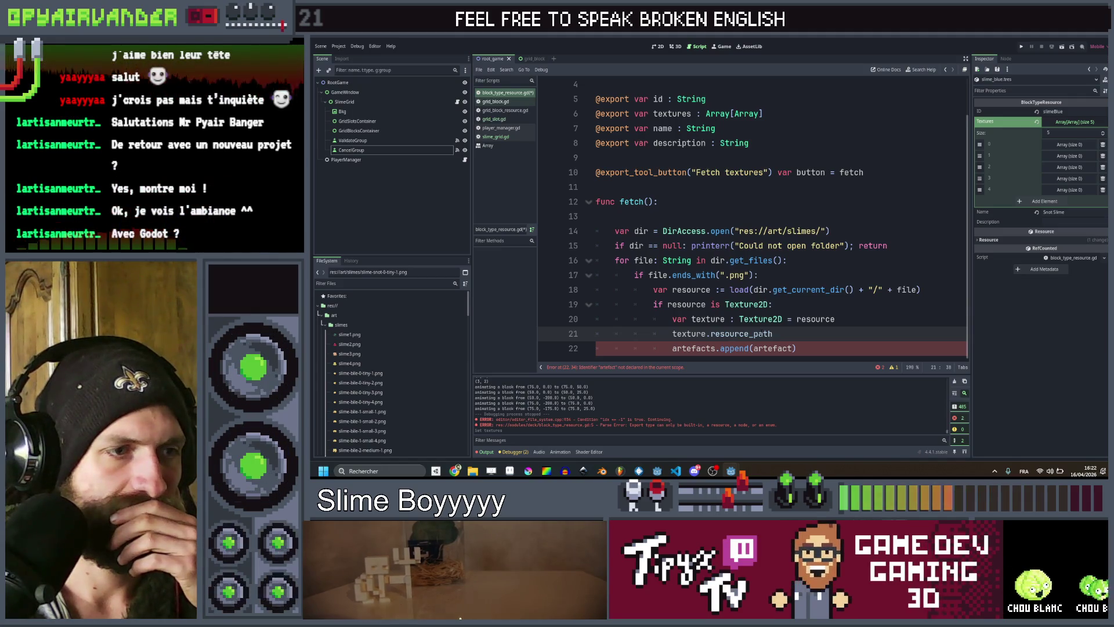
Complete it as var texture_name = texture.resource_path.split("/")[-1] and duplicate the line.
{"action": "type", "text": "var "}
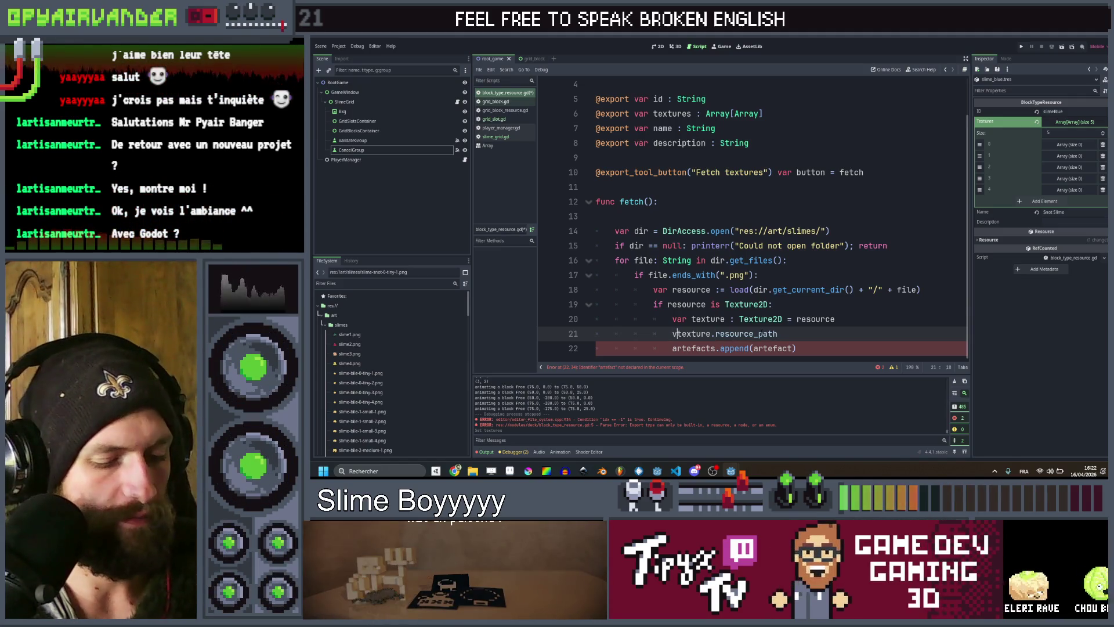
{"action": "type", "text": "texture_na"}
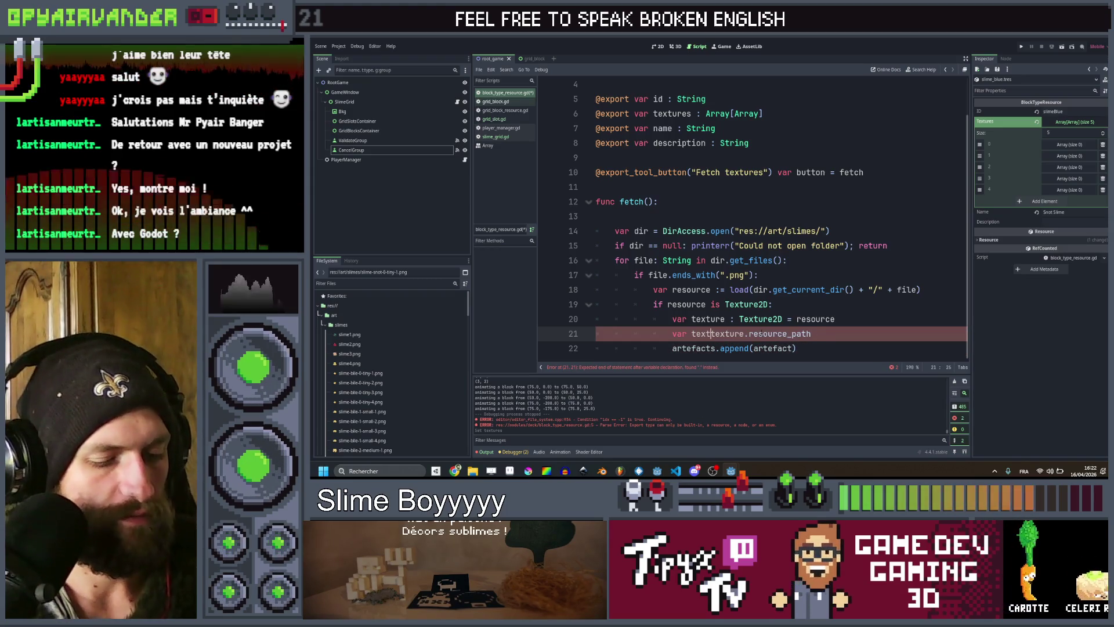
{"action": "type", "text": "me ="}
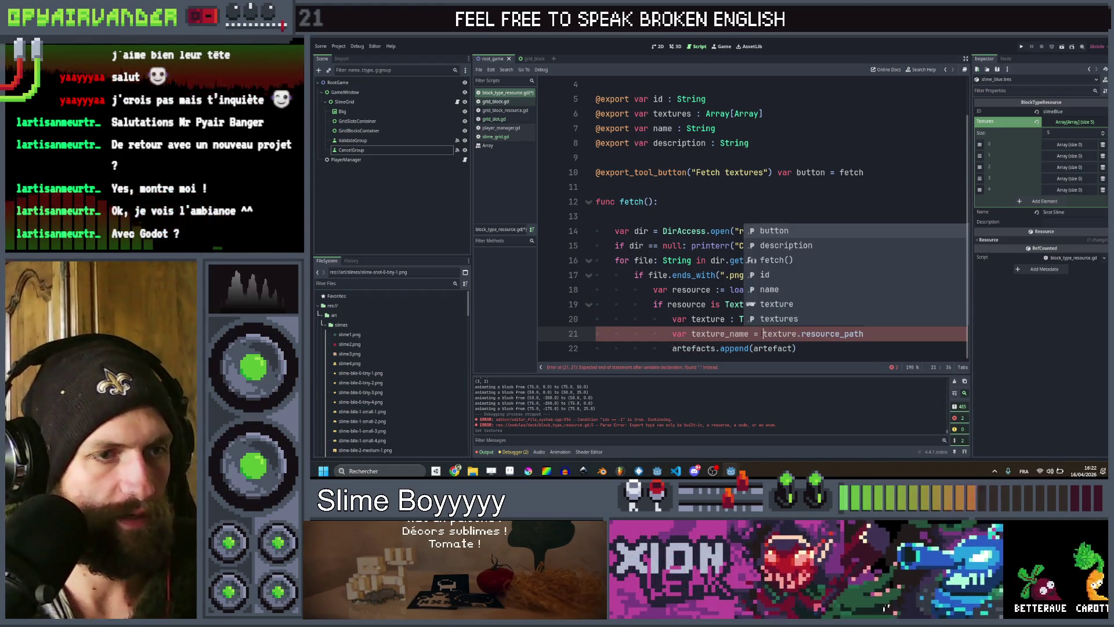
{"action": "key", "text": "End"}
{"action": "type", "text": ".sp"}
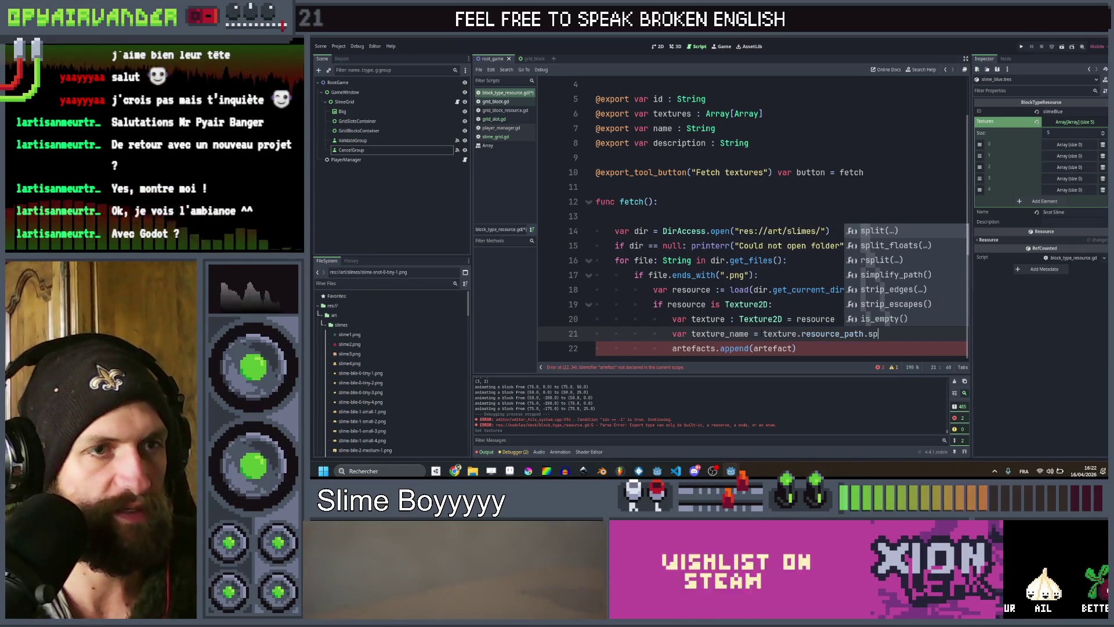
{"action": "type", "text": "lit(\""}
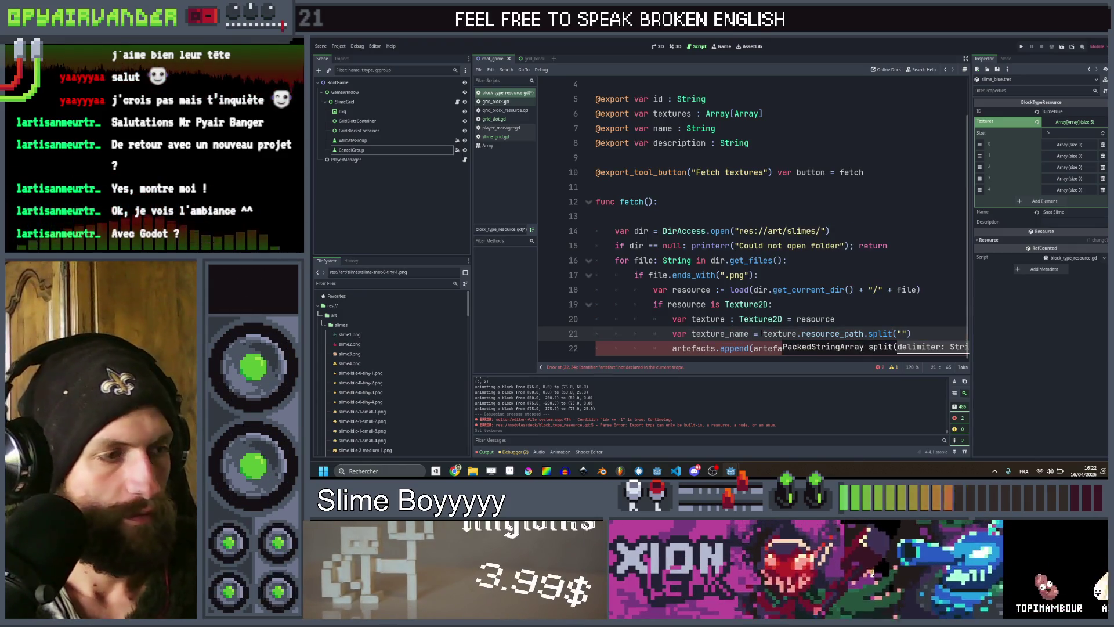
{"action": "type", "text": "/\")"}
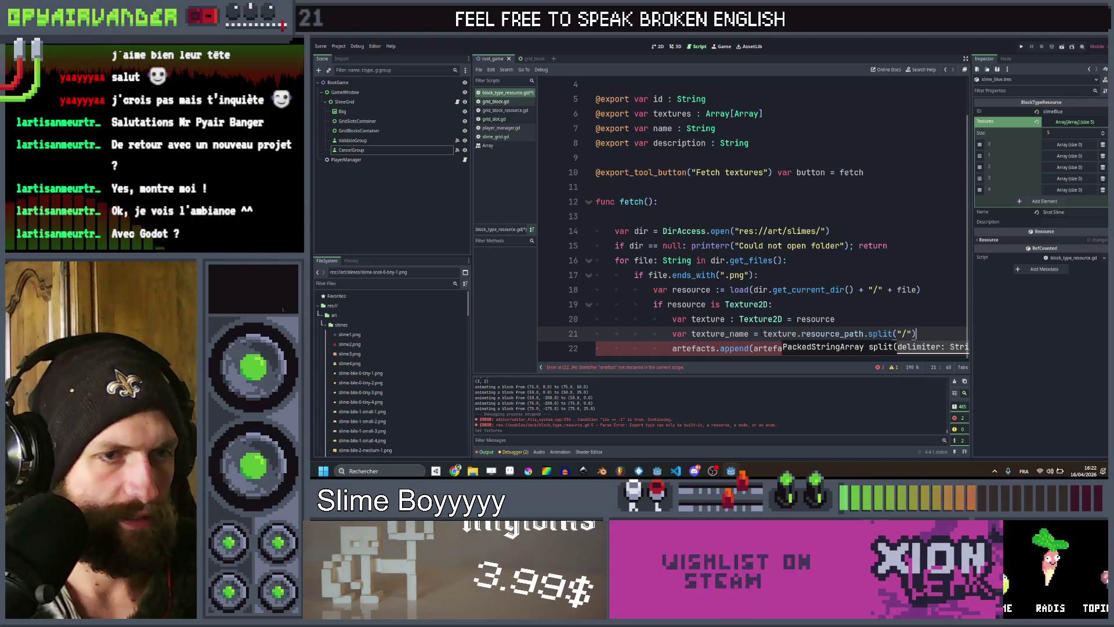
{"action": "type", "text": "[-1]"}
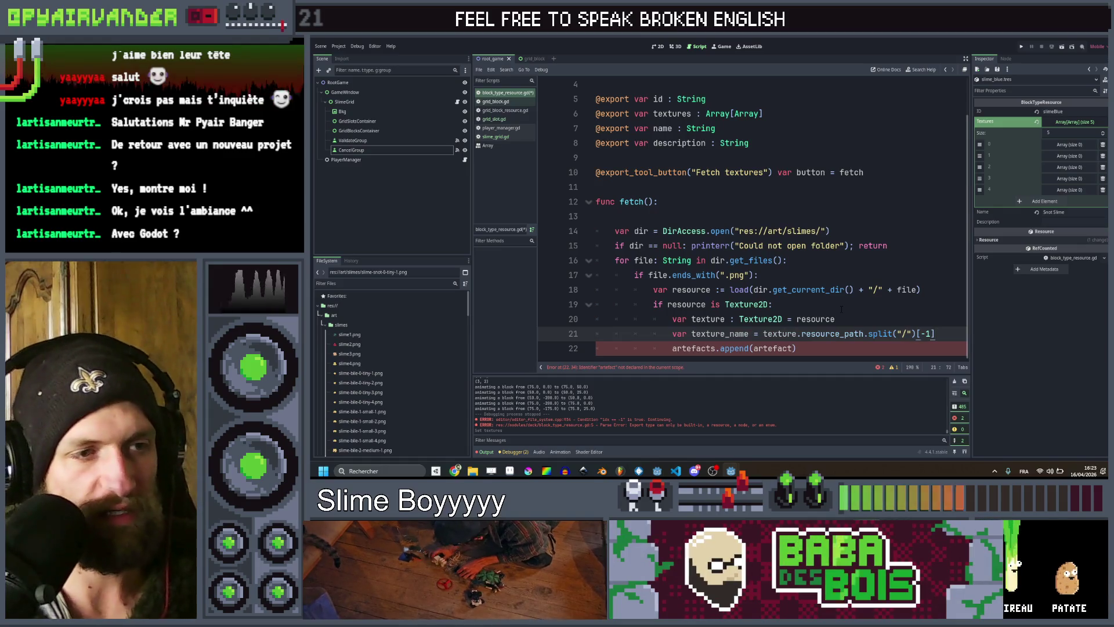
{"action": "key", "text": "ctrl+shift+d"}
{"action": "key", "text": "Left"}
{"action": "key", "text": "Left"}
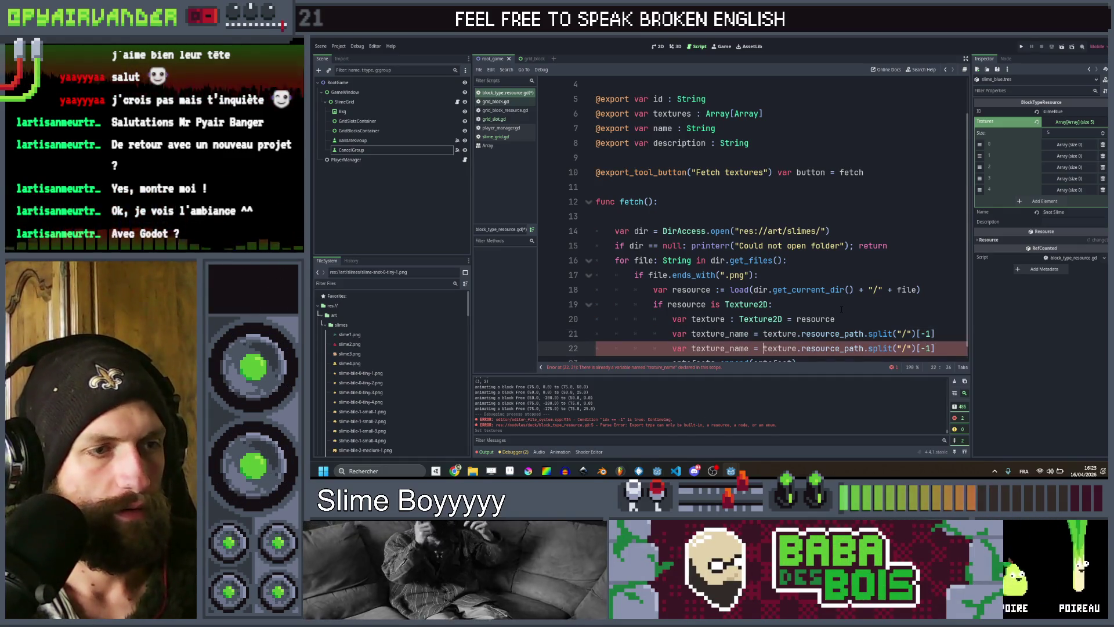
{"action": "key", "text": "ctrl+Left"}
{"action": "key", "text": "ctrl+shift+Right"}
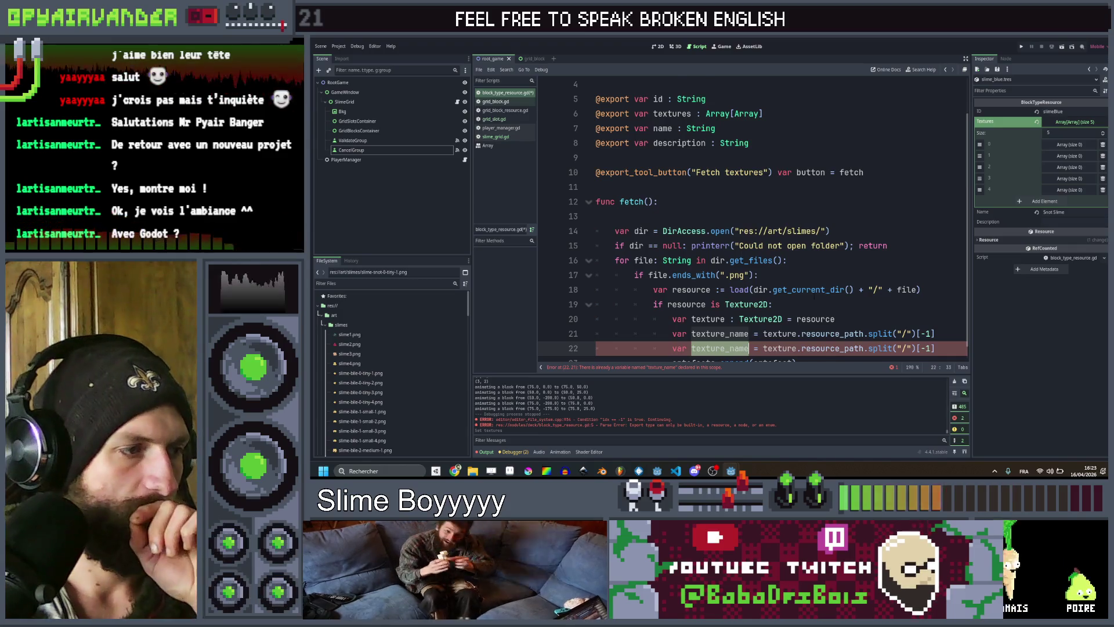
{"action": "scroll", "coordinate": [814, 296], "scroll_direction": "down", "scroll_amount": 1}
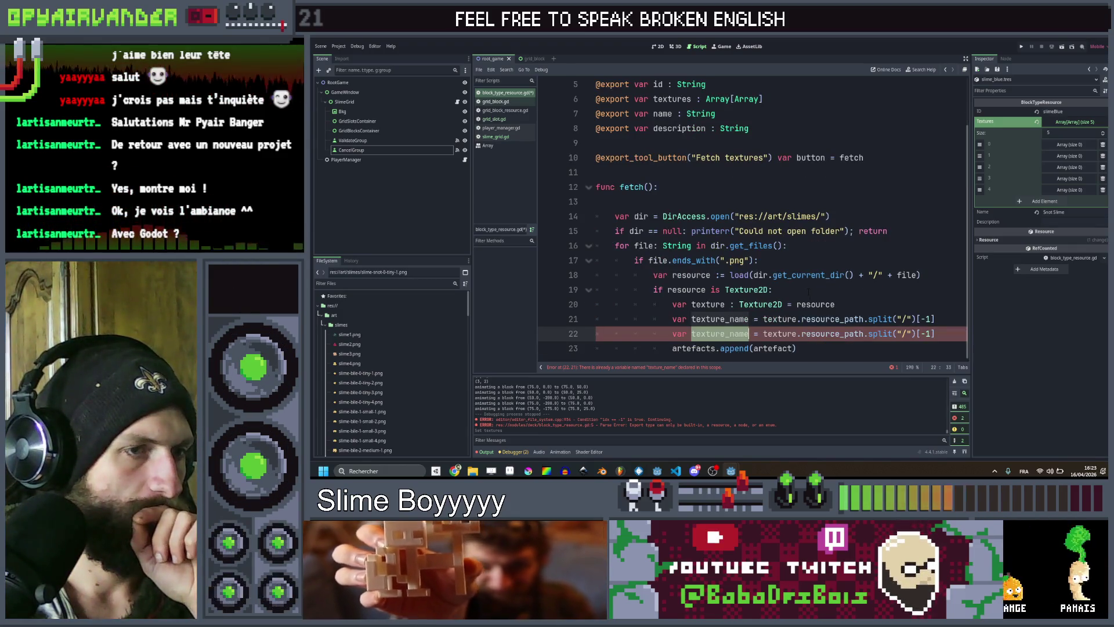
{"action": "scroll", "coordinate": [807, 291], "scroll_direction": "up", "scroll_amount": 1}
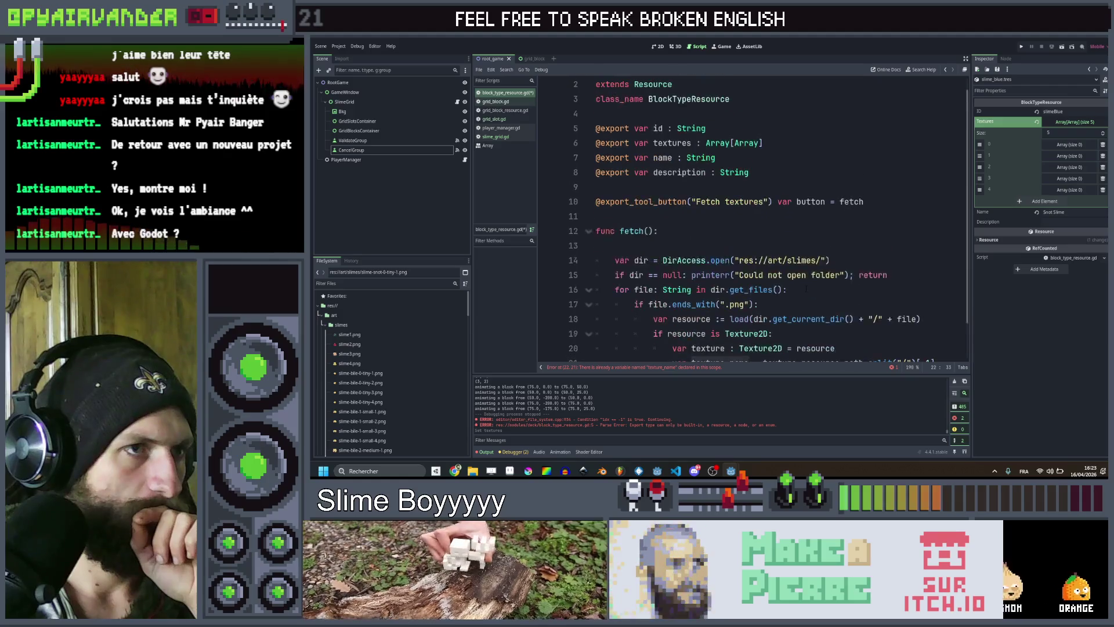
Write textures = [[],[],[],[],[]] on fetch()'s first line, dropping the stray semicolon.
{"action": "scroll", "coordinate": [807, 290], "scroll_direction": "up", "scroll_amount": 1}
{"action": "left_click", "coordinate": [704, 262]}
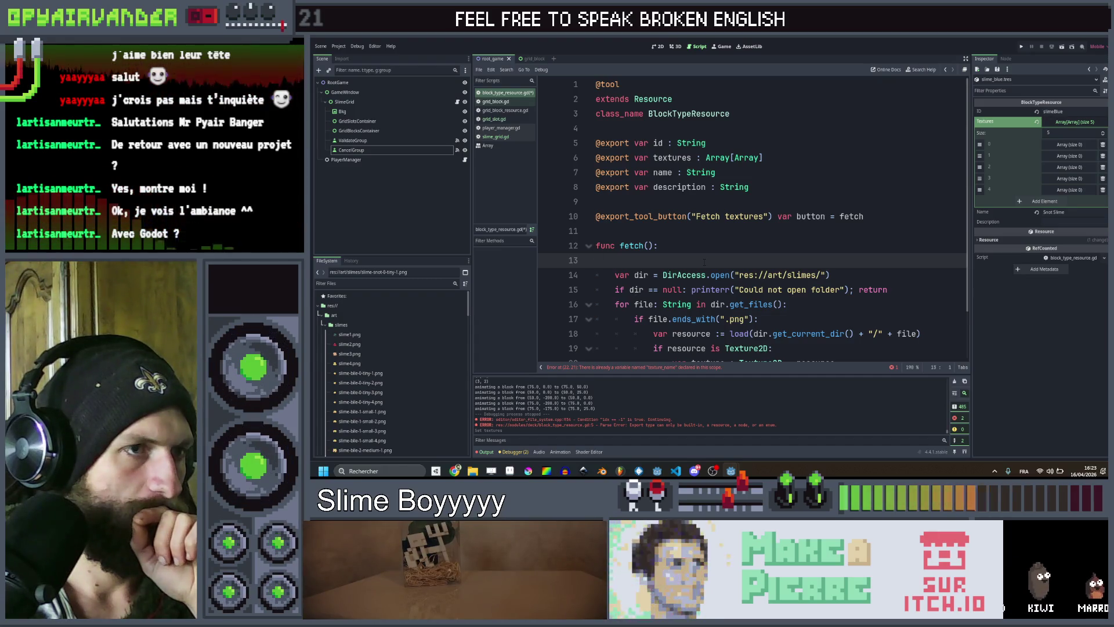
{"action": "scroll", "coordinate": [704, 263], "scroll_direction": "down", "scroll_amount": 2}
{"action": "scroll", "coordinate": [704, 262], "scroll_direction": "up", "scroll_amount": 2}
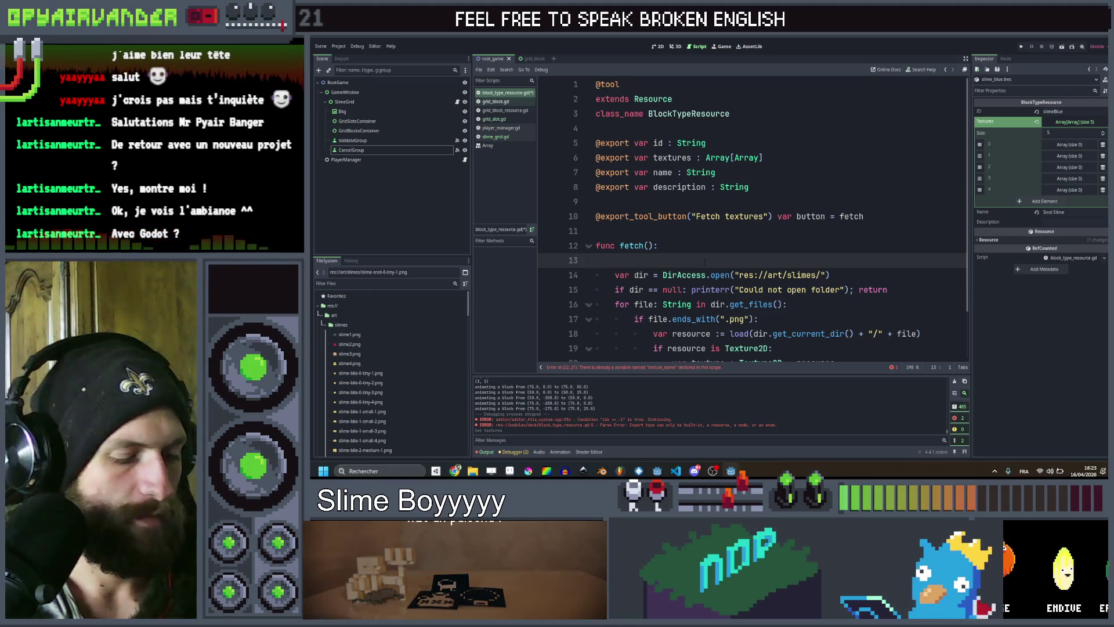
{"action": "type", "text": "text"}
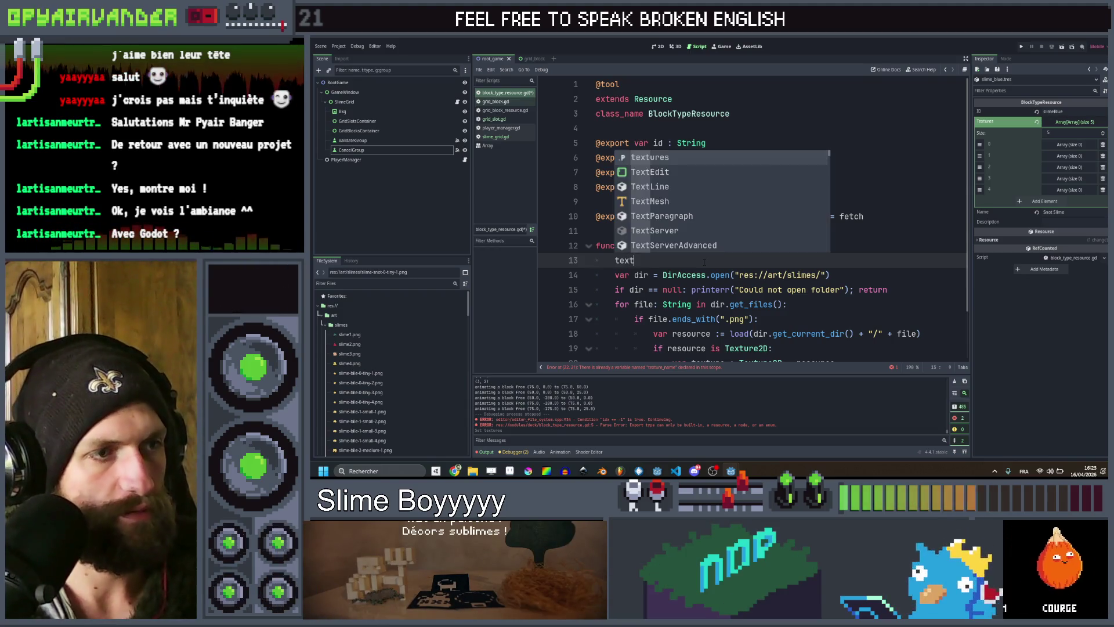
{"action": "key", "text": "Return"}
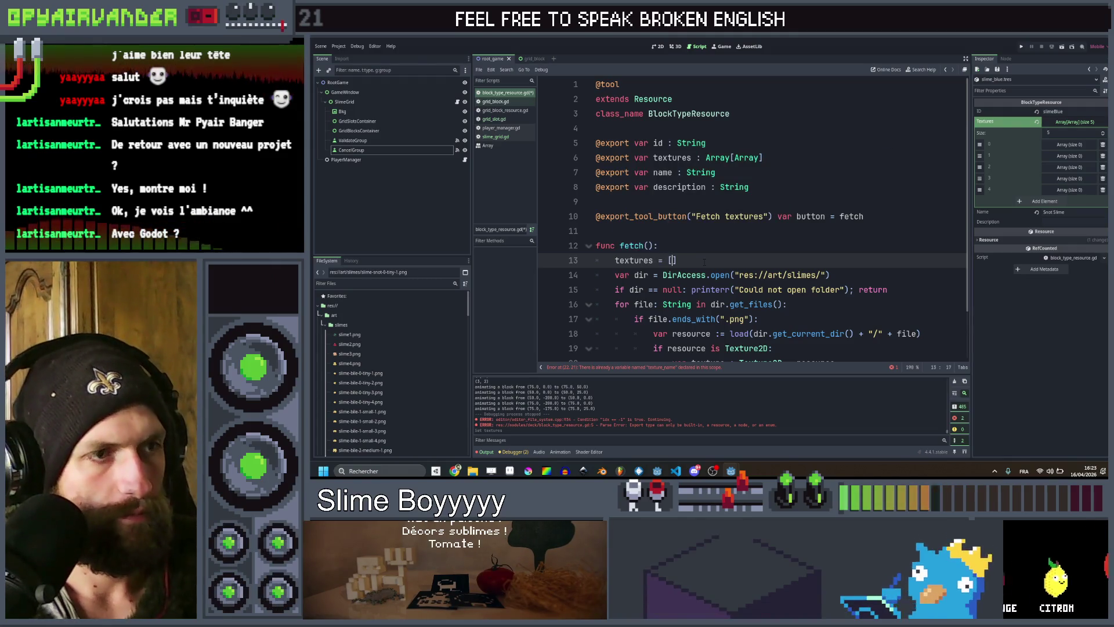
{"action": "type", "text": "[[],"}
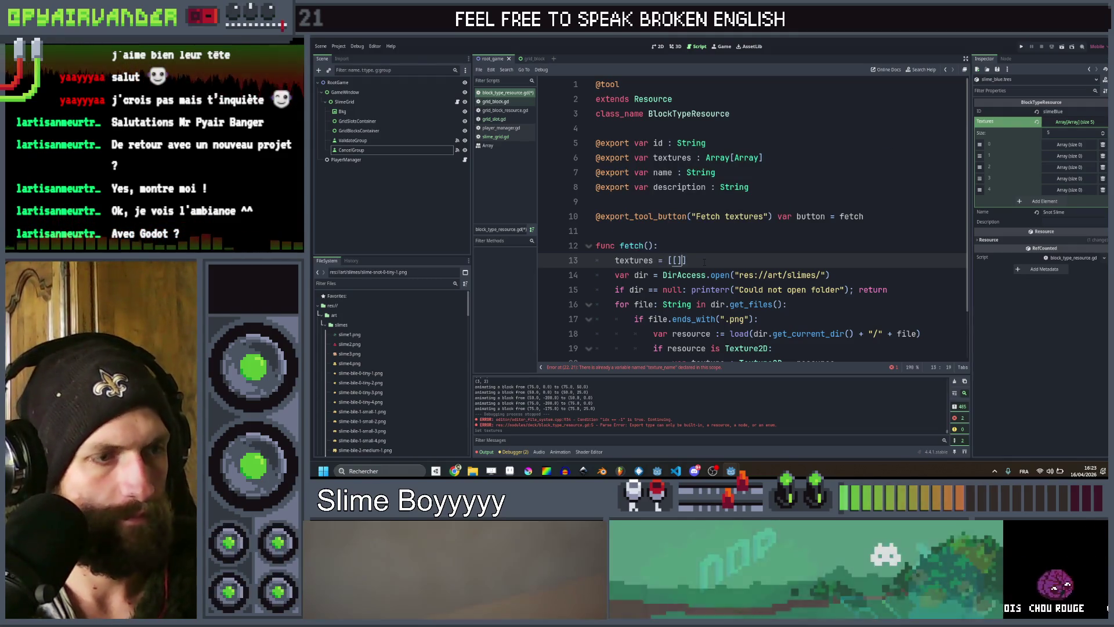
{"action": "type", "text": "["}
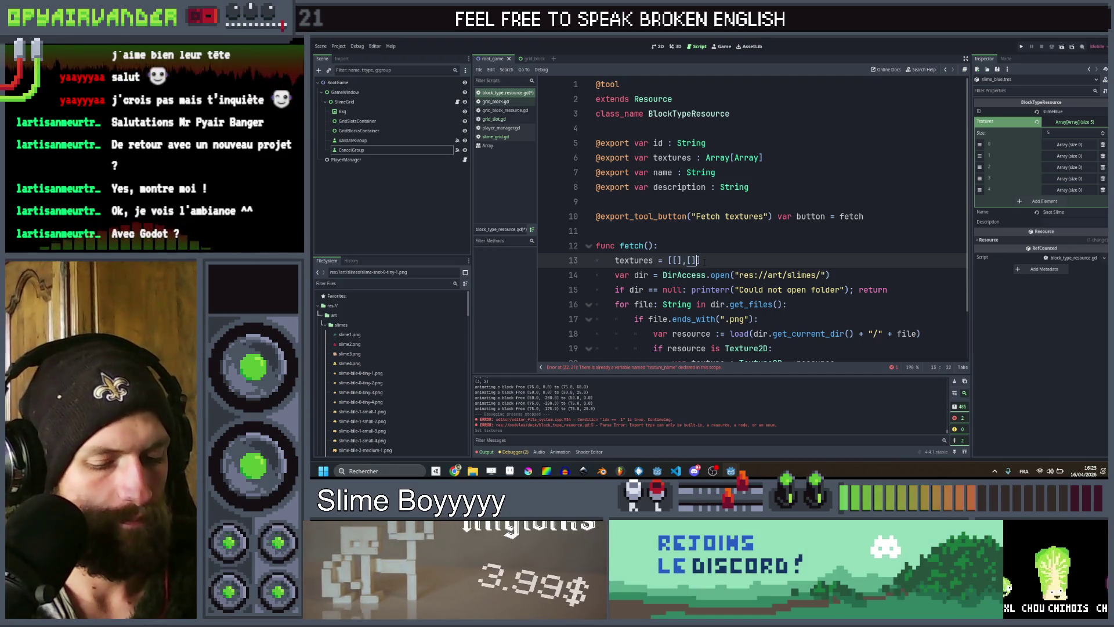
{"action": "key", "text": "BackSpace"}
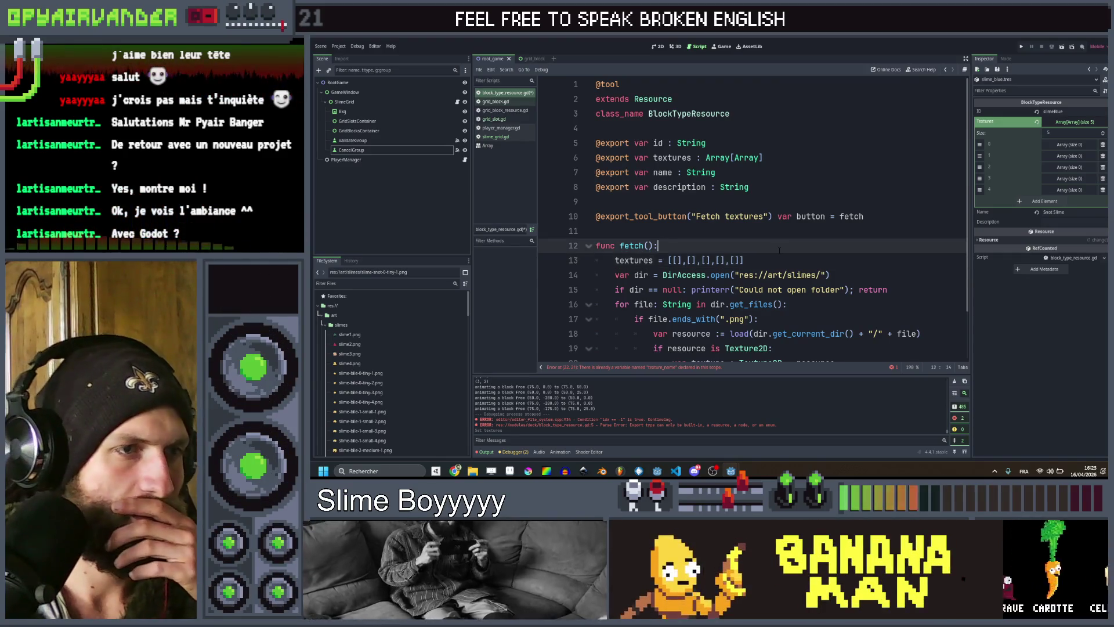
{"action": "scroll", "coordinate": [752, 232], "scroll_direction": "down", "scroll_amount": 2}
{"action": "left_click", "coordinate": [794, 318]}
{"action": "left_click", "coordinate": [935, 319]}
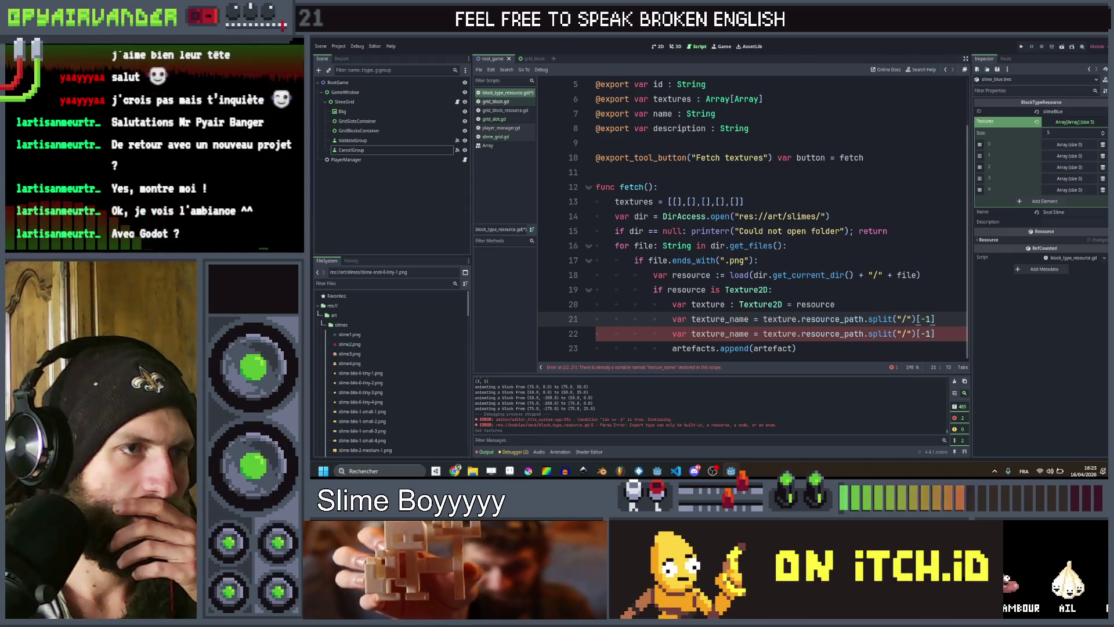
Rename the duplicated variable on line 22 to texture_id and base it on texture_name.
{"action": "left_click", "coordinate": [690, 201]}
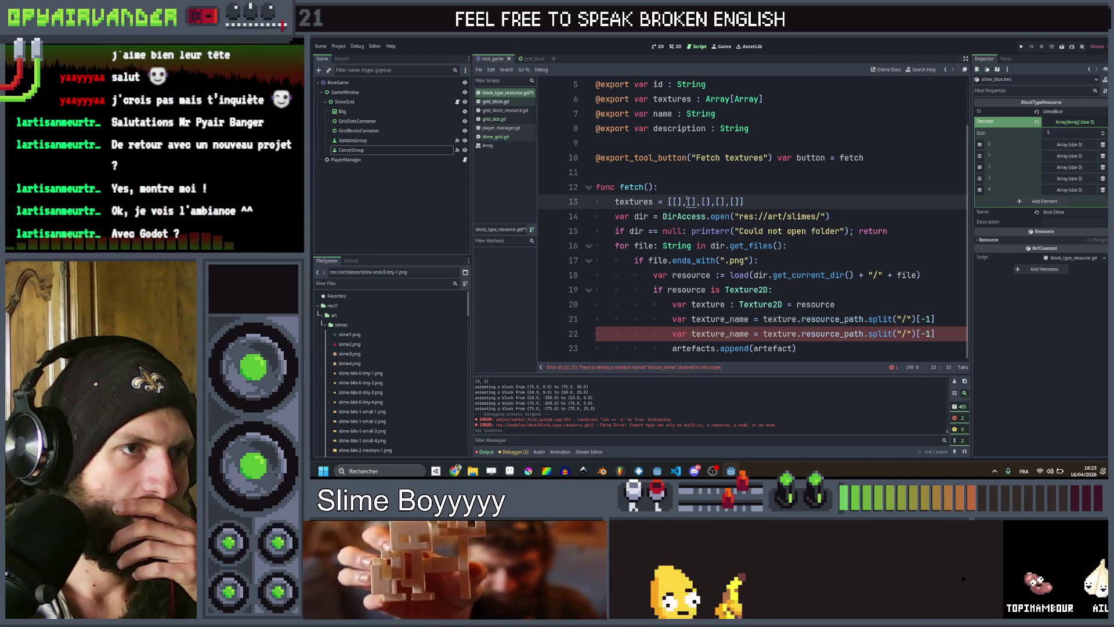
{"action": "left_click", "coordinate": [779, 203]}
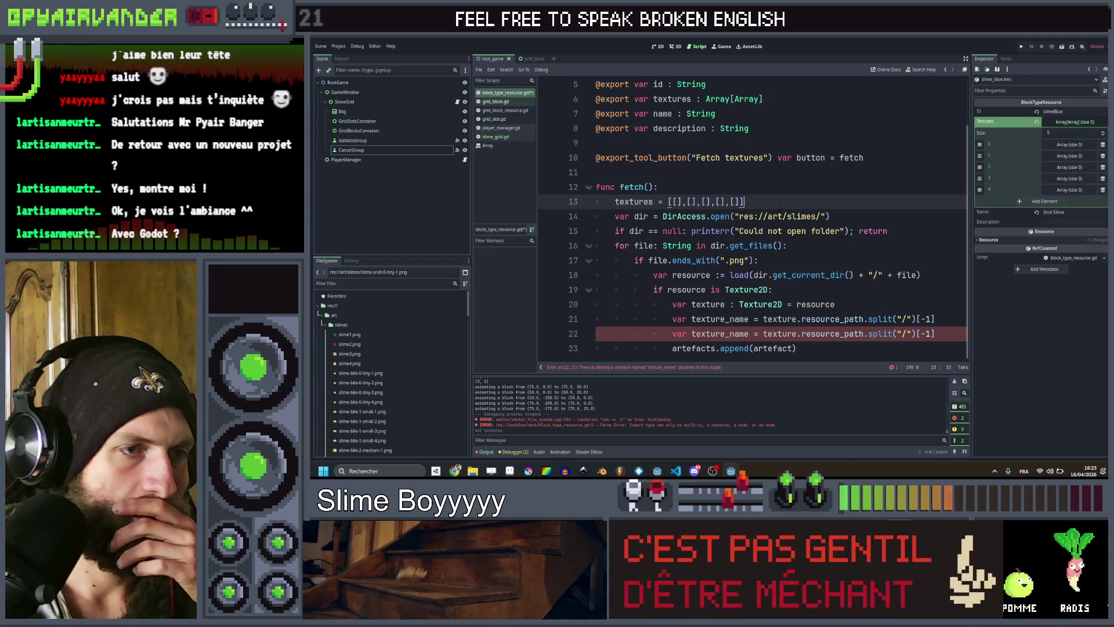
{"action": "left_click", "coordinate": [867, 319]}
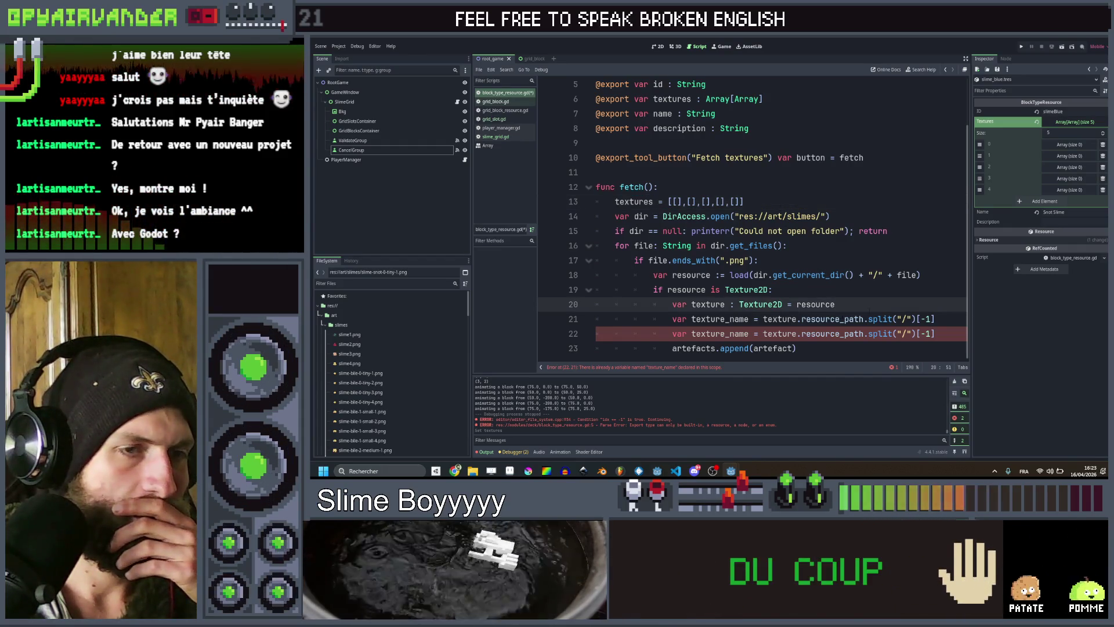
{"action": "left_click", "coordinate": [866, 305]}
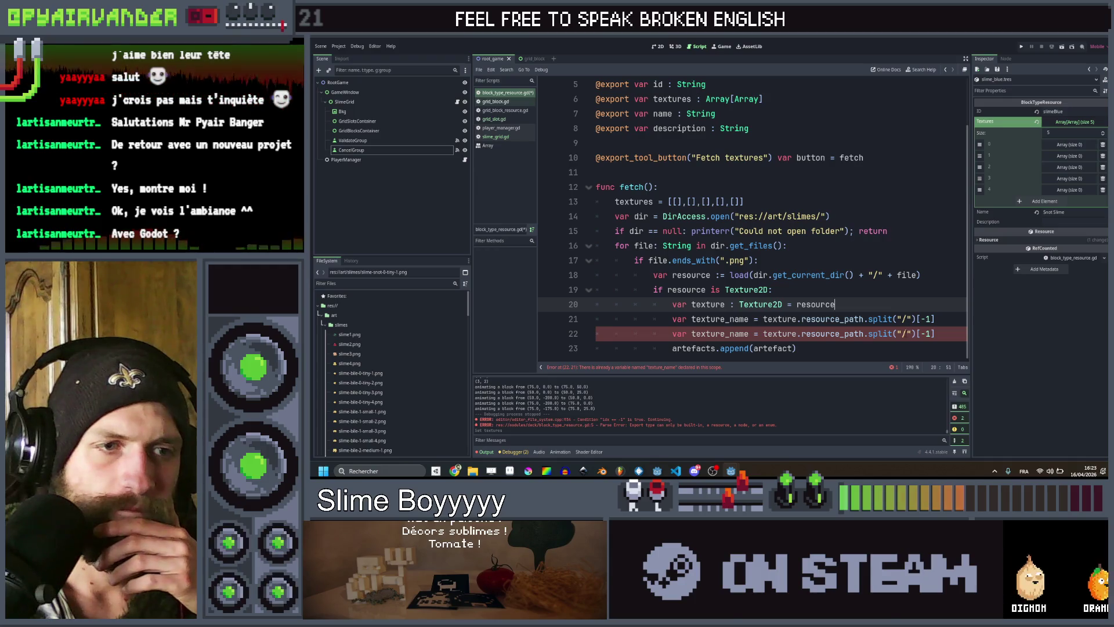
{"action": "left_click", "coordinate": [903, 334]}
{"action": "type", "text": "-"}
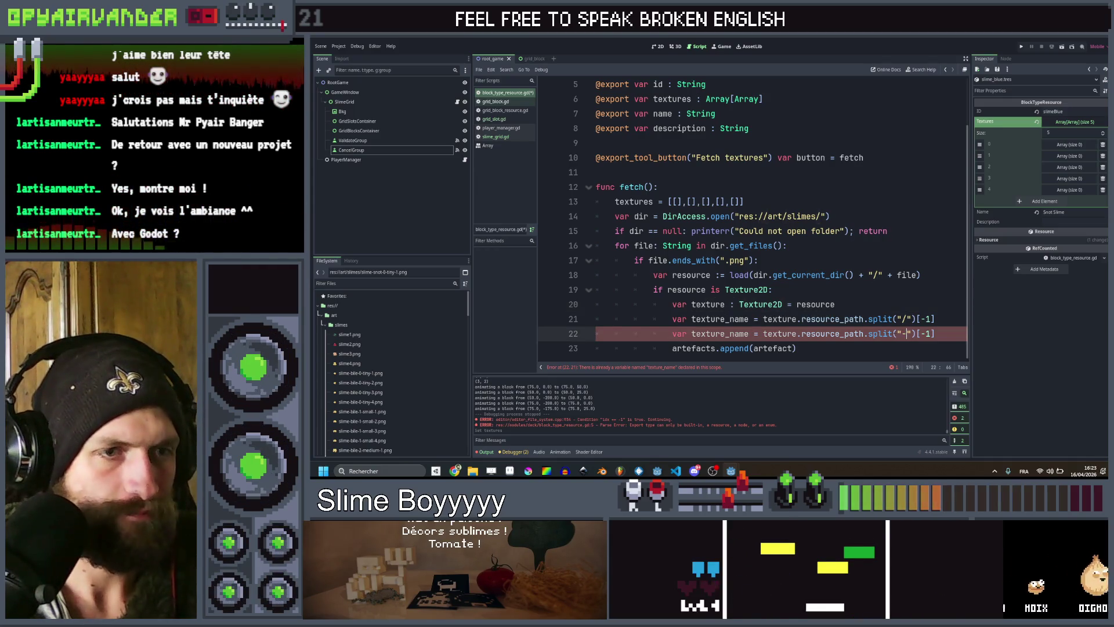
{"action": "double_click", "coordinate": [746, 334]}
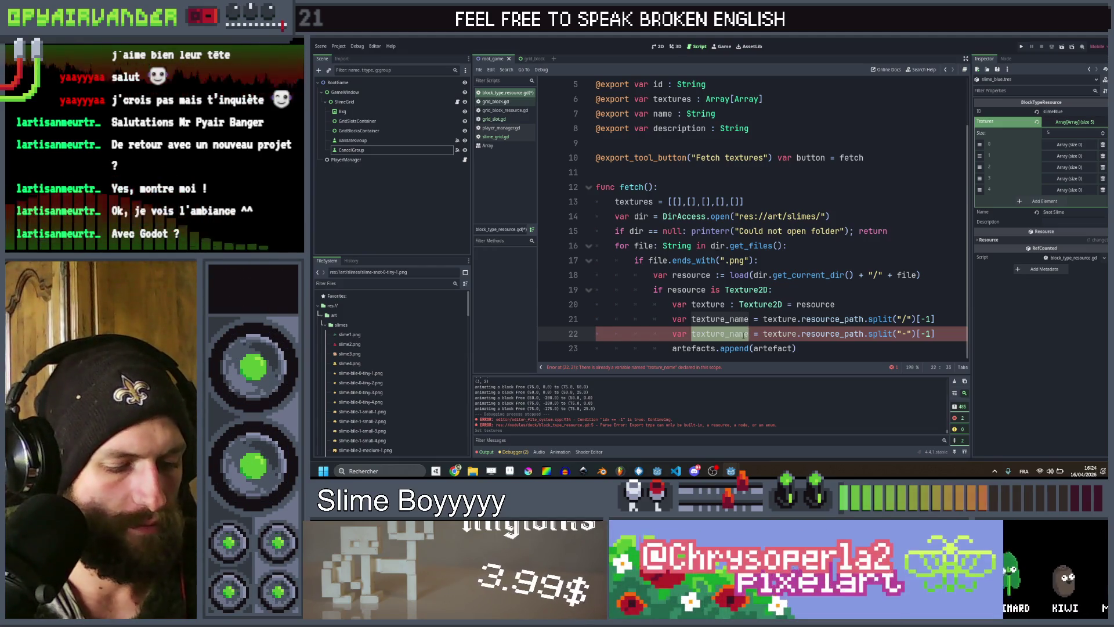
{"action": "type", "text": "id"}
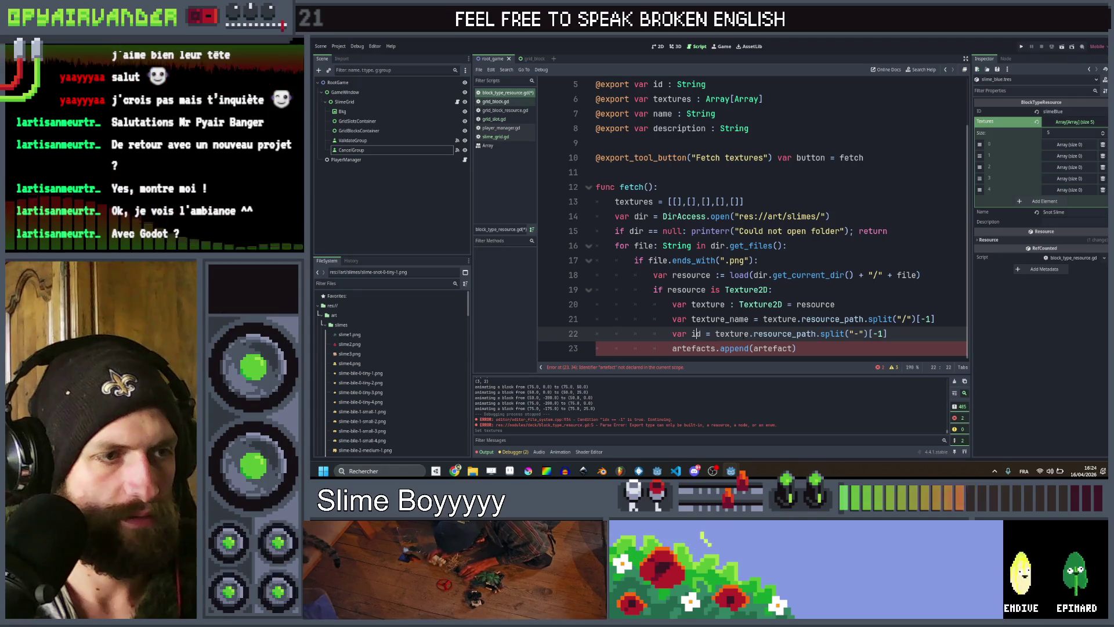
{"action": "key", "text": "Left"}
{"action": "key", "text": "Left"}
{"action": "type", "text": "texture"}
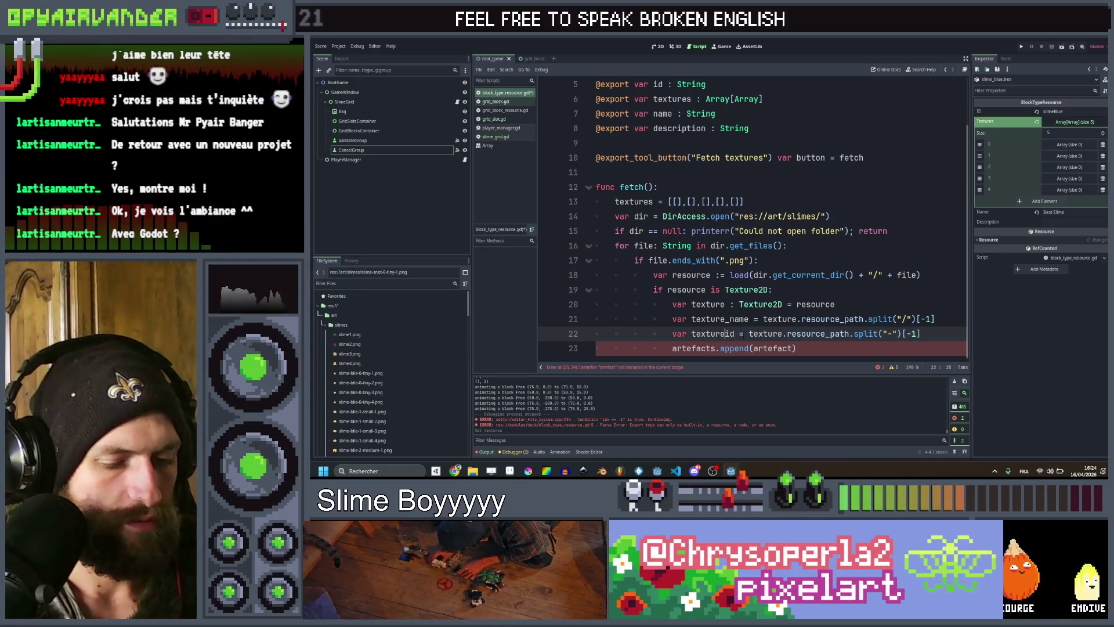
{"action": "type", "text": "_"}
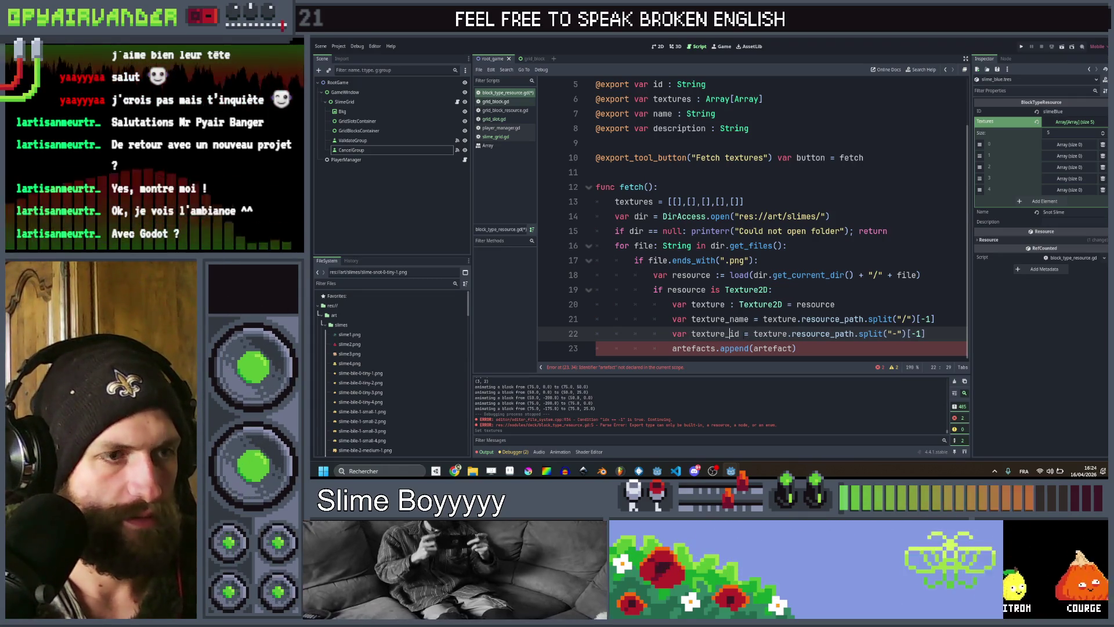
{"action": "double_click", "coordinate": [770, 334]}
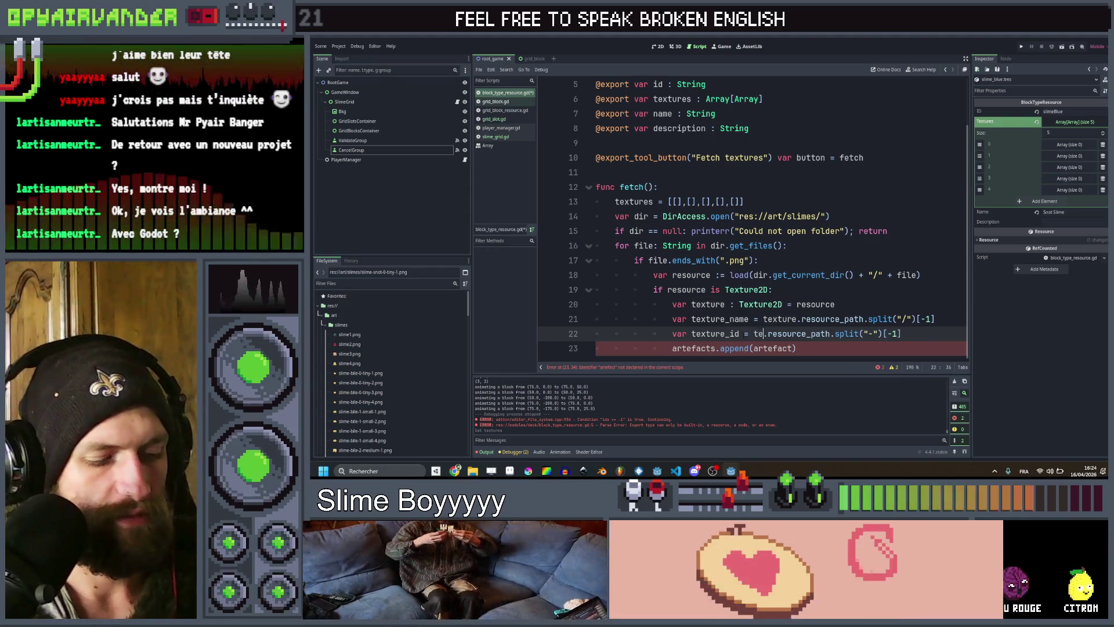
{"action": "type", "text": "tex"}
{"action": "key", "text": "Down"}
{"action": "key", "text": "Return"}
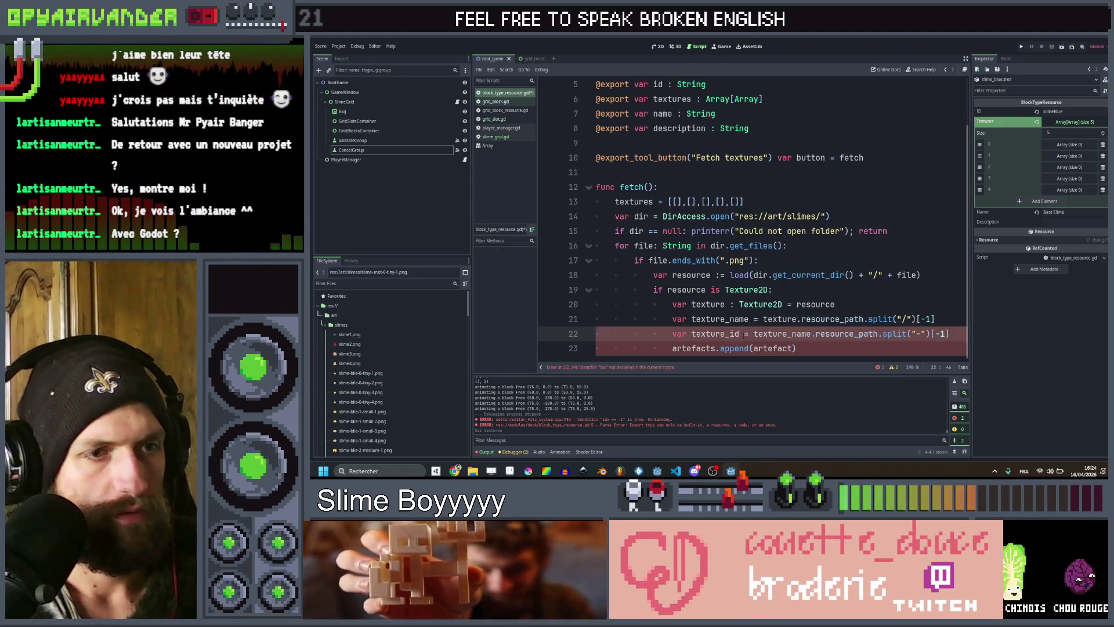
Set the split("-") index on line 22 to [1].
{"action": "left_click", "coordinate": [908, 333]}
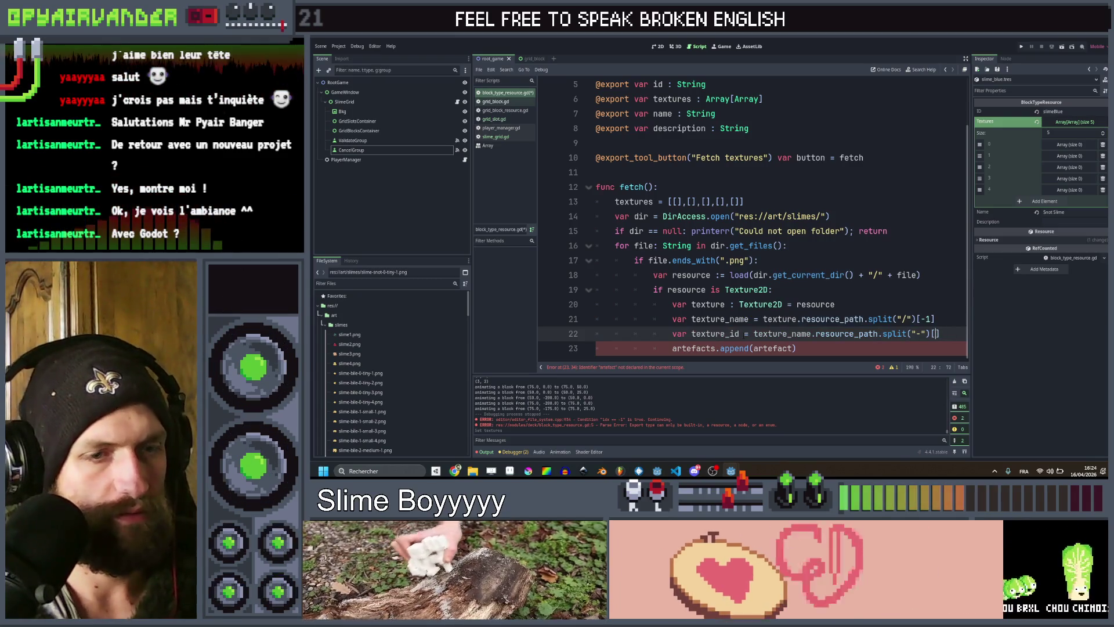
{"action": "key", "text": "BackSpace"}
{"action": "key", "text": "BackSpace"}
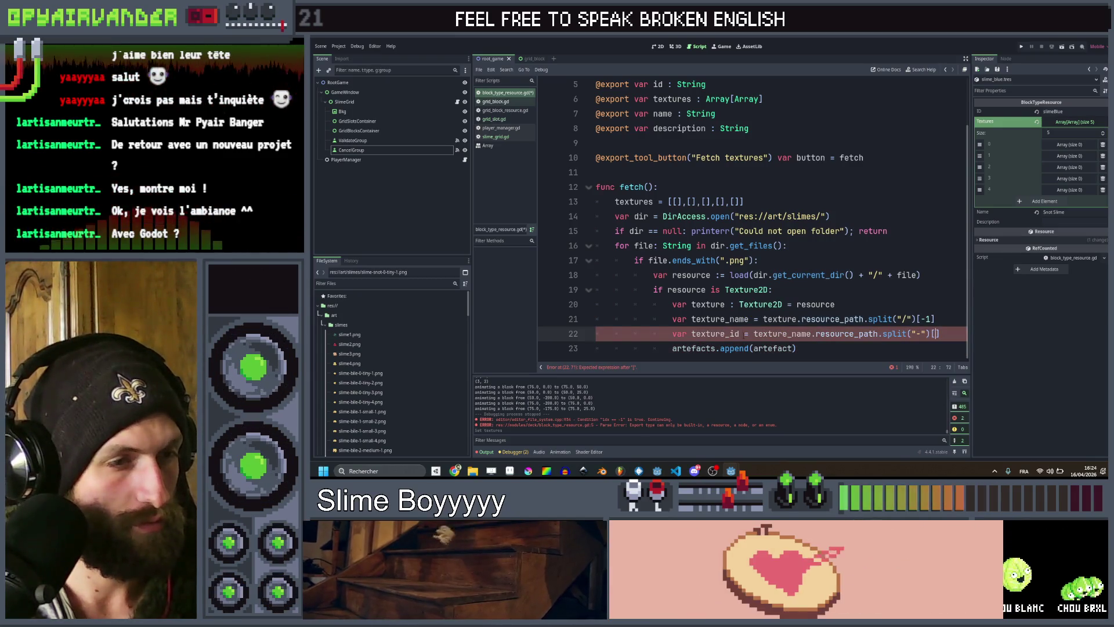
{"action": "type", "text": "1"}
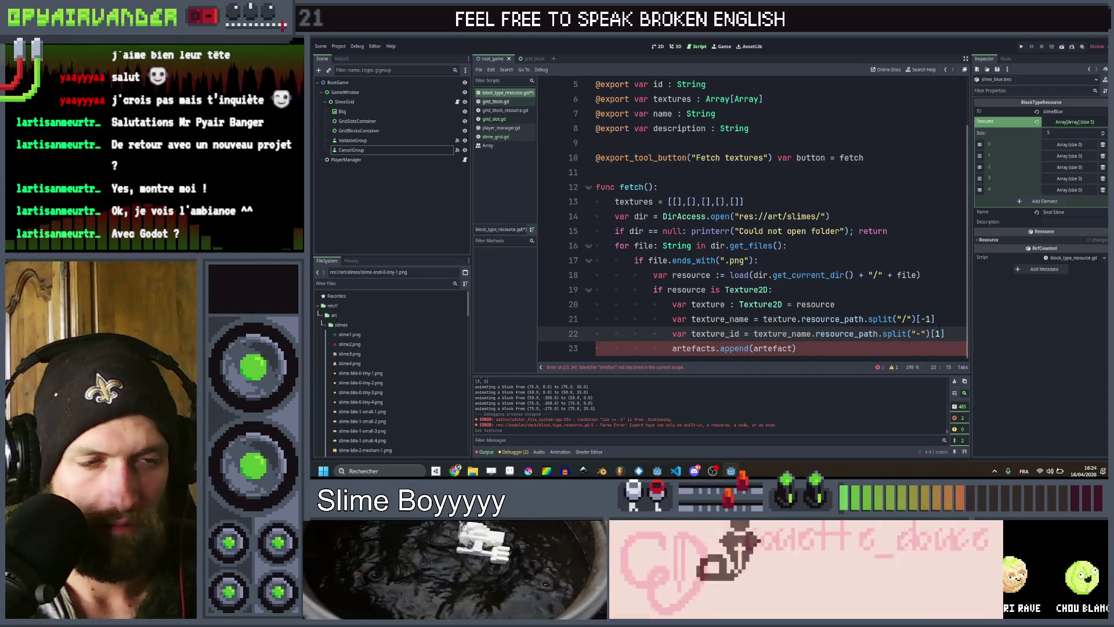
{"action": "key", "text": "Right"}
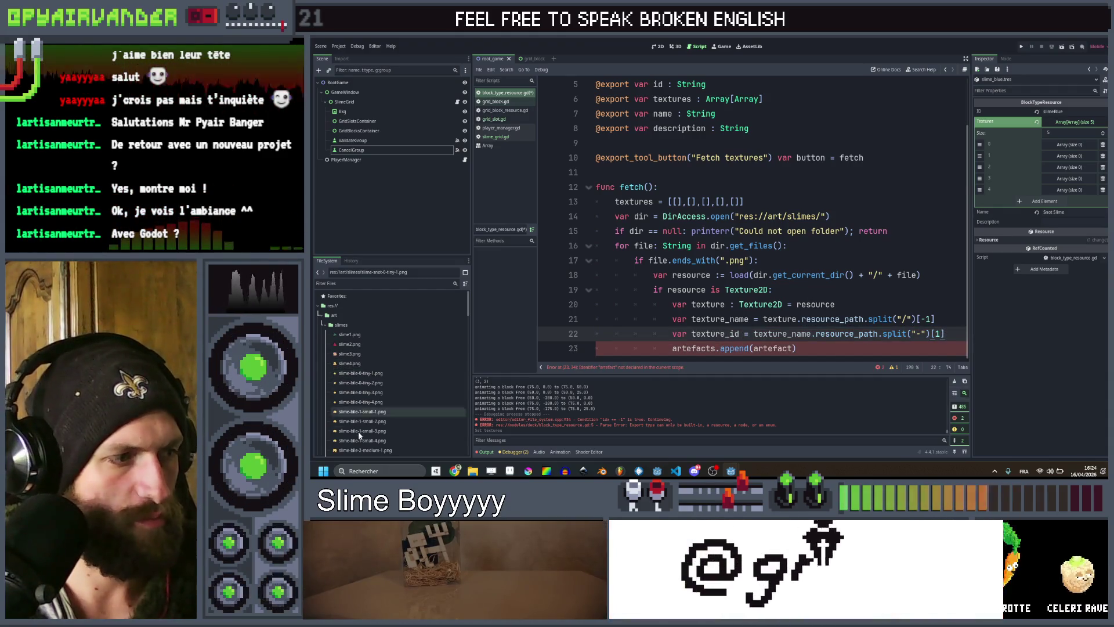
{"action": "scroll", "coordinate": [365, 415], "scroll_direction": "down", "scroll_amount": 5}
Add an if texture_id == id: condition below the texture_id line.
{"action": "scroll", "coordinate": [366, 414], "scroll_direction": "down", "scroll_amount": 10}
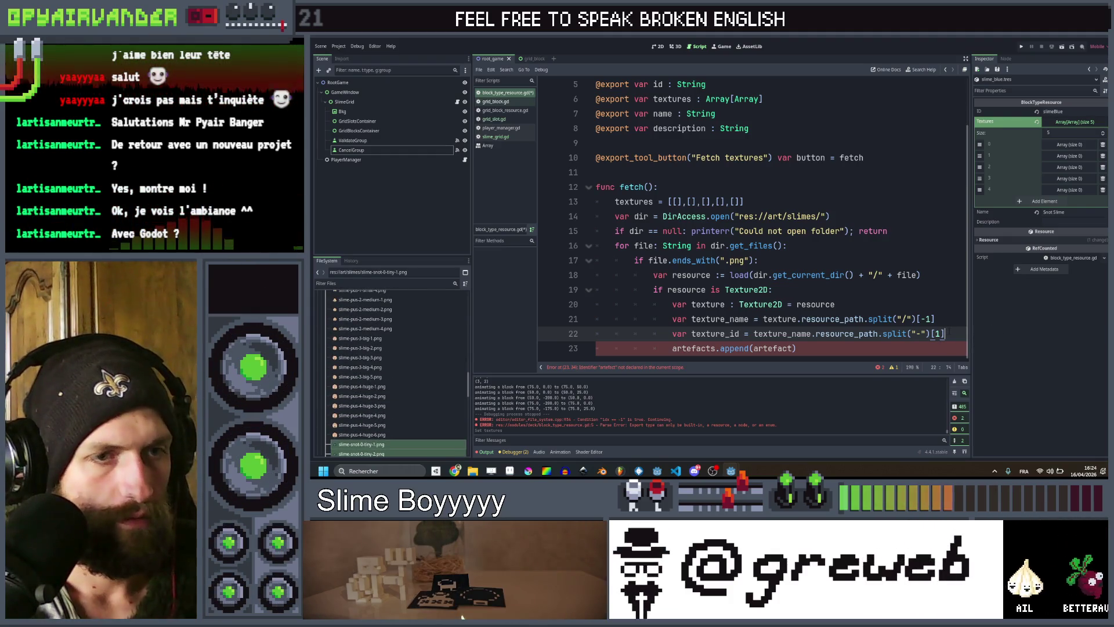
{"action": "key", "text": "Return"}
{"action": "type", "text": "if te"}
{"action": "key", "text": "Return"}
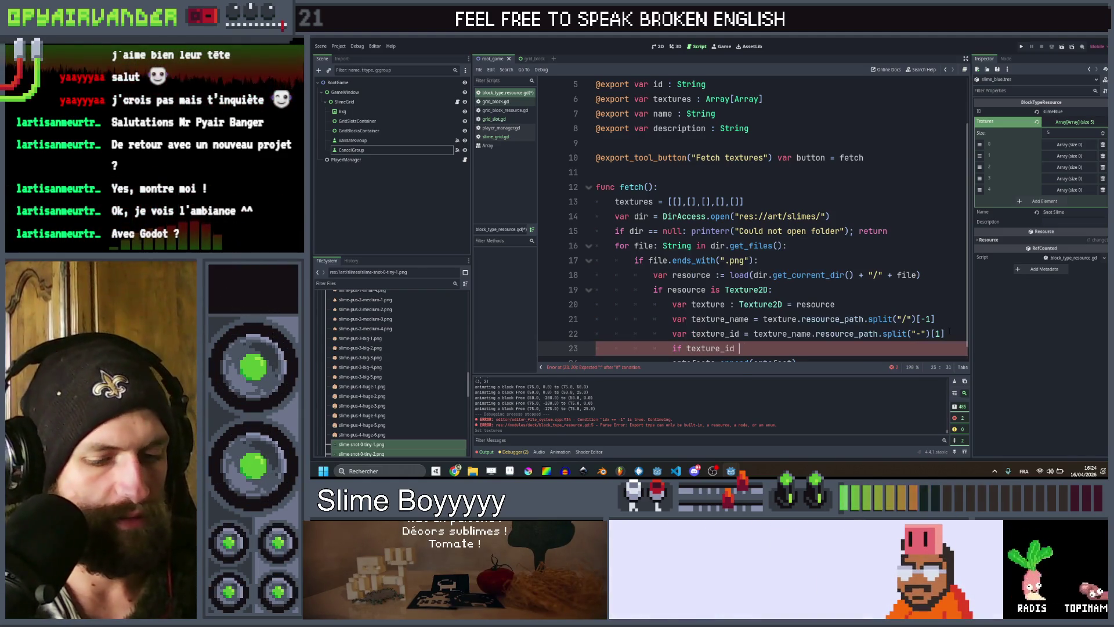
{"action": "type", "text": "== id:"}
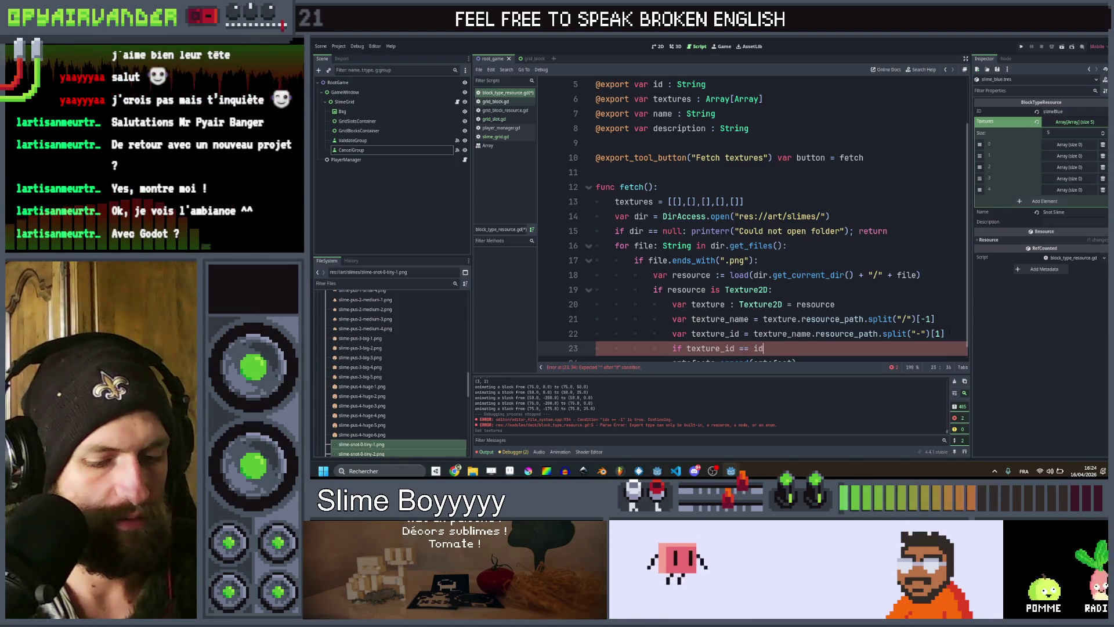
{"action": "key", "text": "Return"}
Duplicate the texture_id line above the condition and rename the copy texture_lvl.
{"action": "key", "text": "Up"}
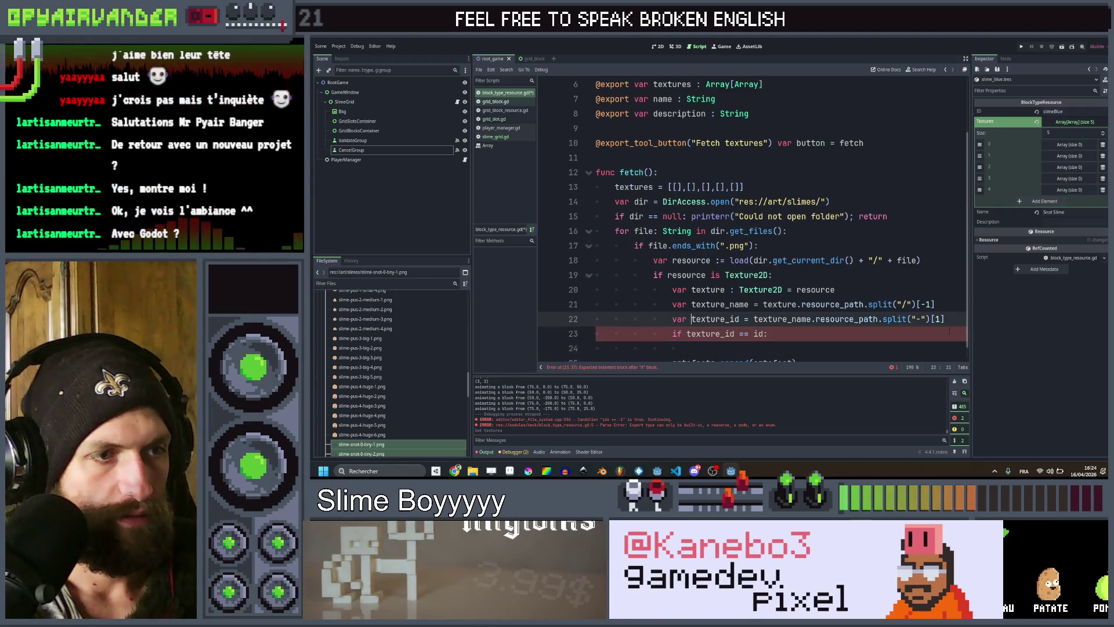
{"action": "key", "text": "ctrl+shift+d"}
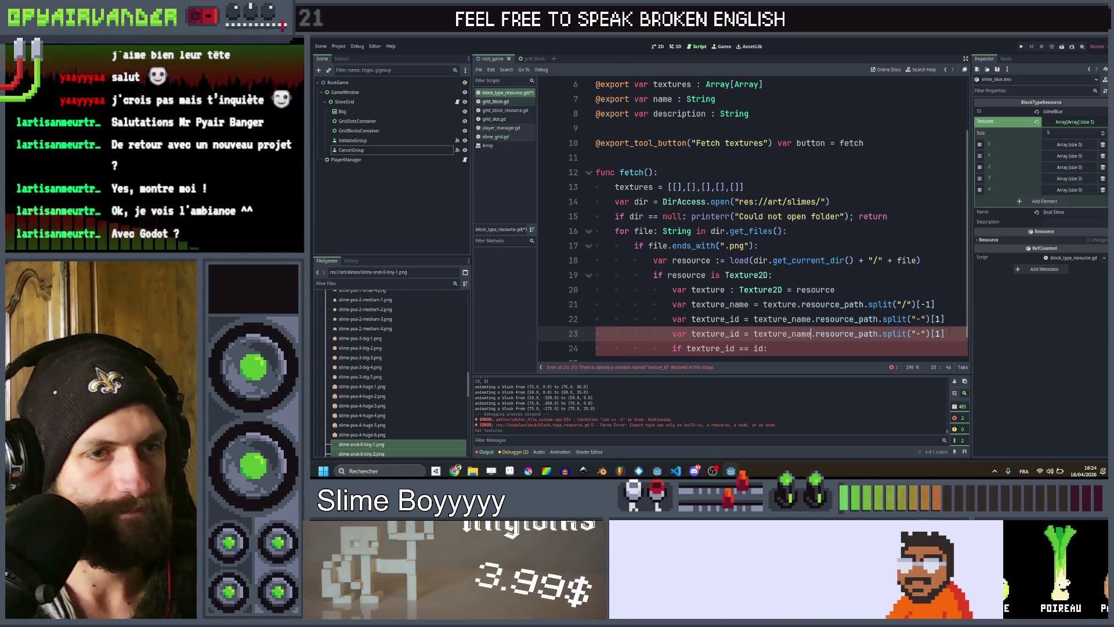
{"action": "key", "text": "Home"}
{"action": "key", "text": "alt+Down"}
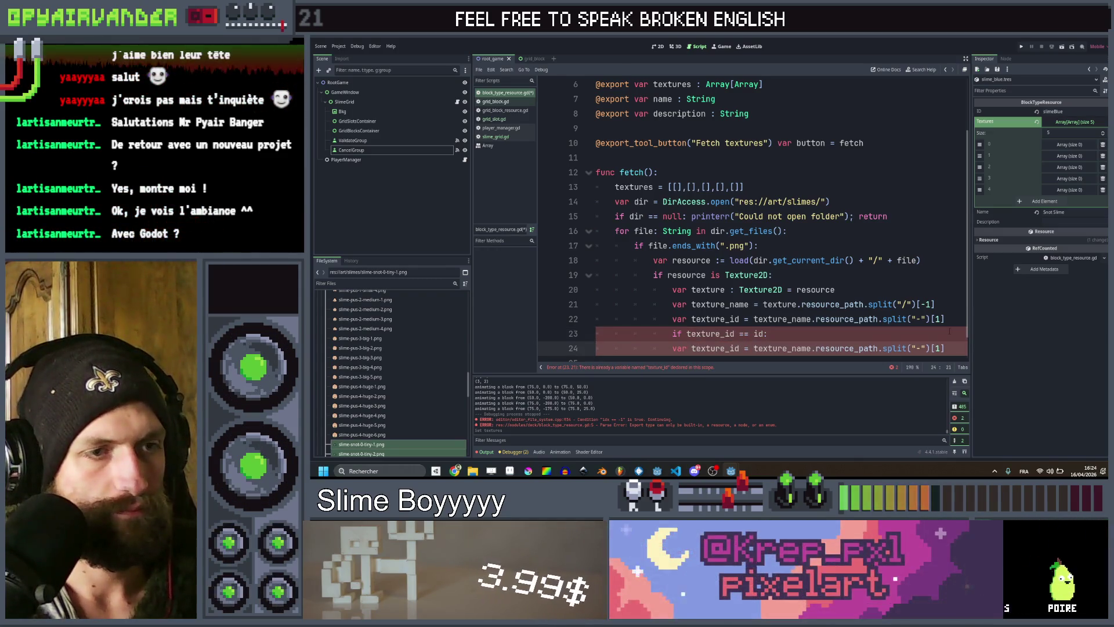
{"action": "key", "text": "alt+Up"}
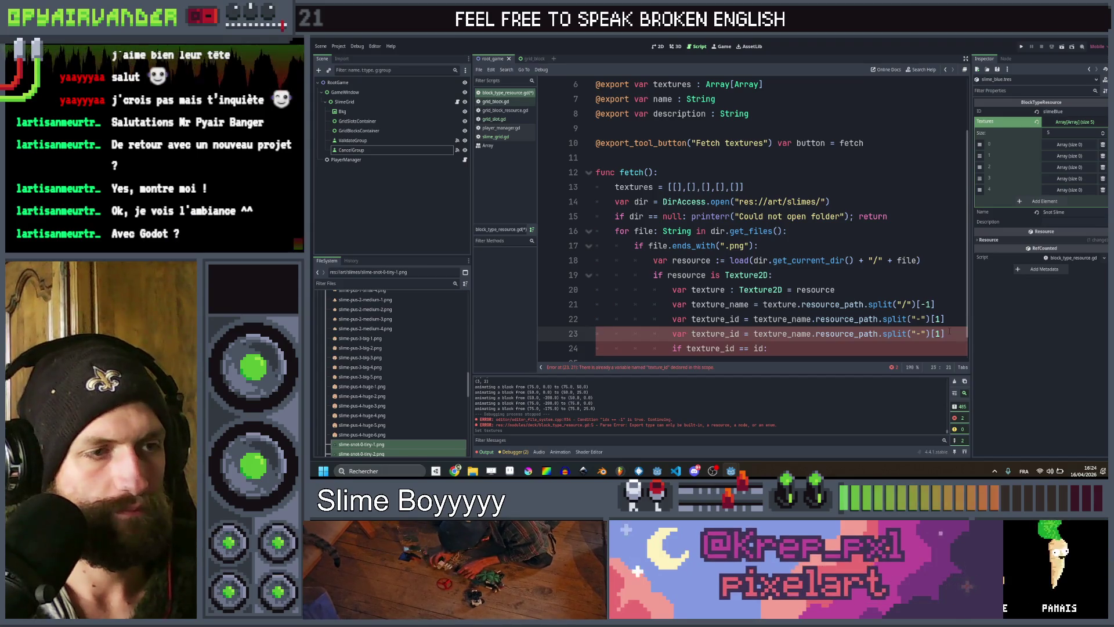
{"action": "key", "text": "ctrl+shift+Right"}
{"action": "key", "text": "Right"}
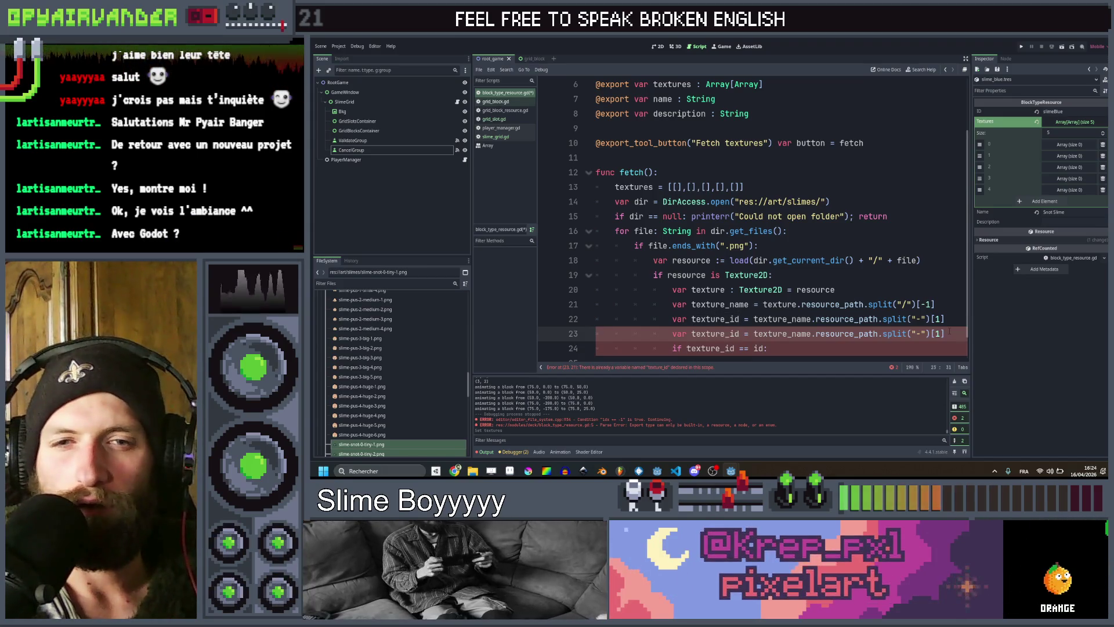
{"action": "key", "text": "BackSpace"}
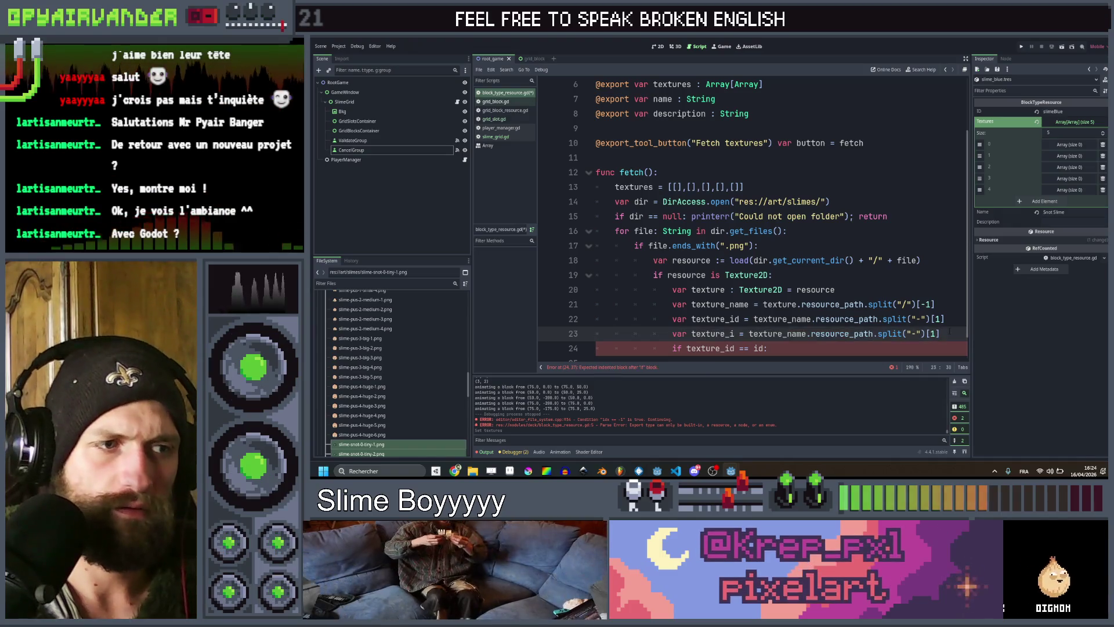
{"action": "key", "text": "BackSpace"}
{"action": "type", "text": "anim"}
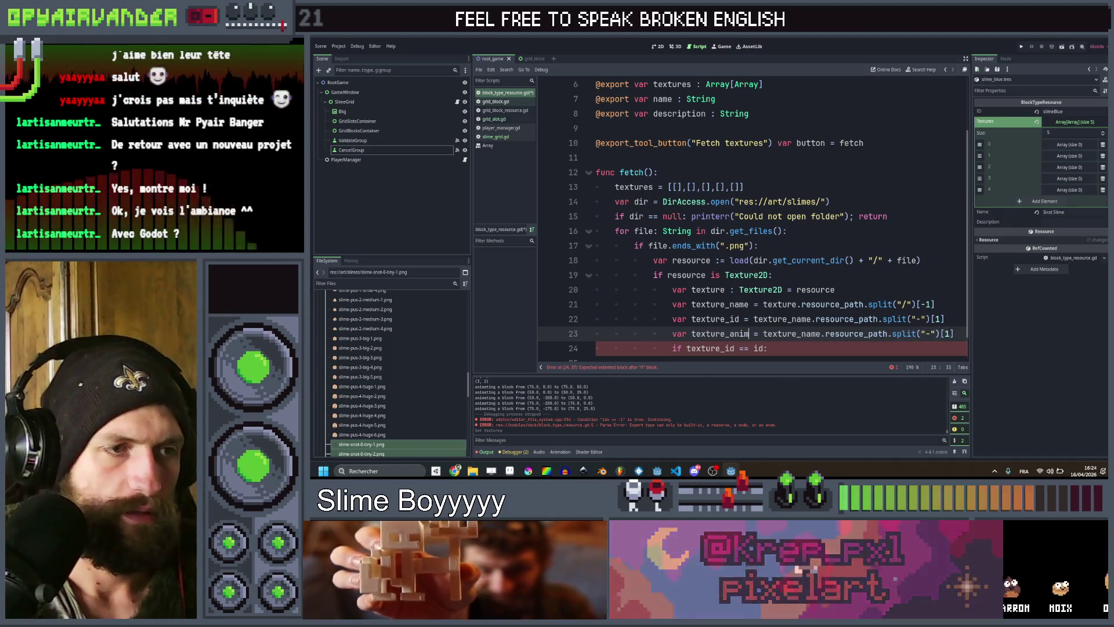
{"action": "key", "text": "BackSpace"}
{"action": "key", "text": "BackSpace"}
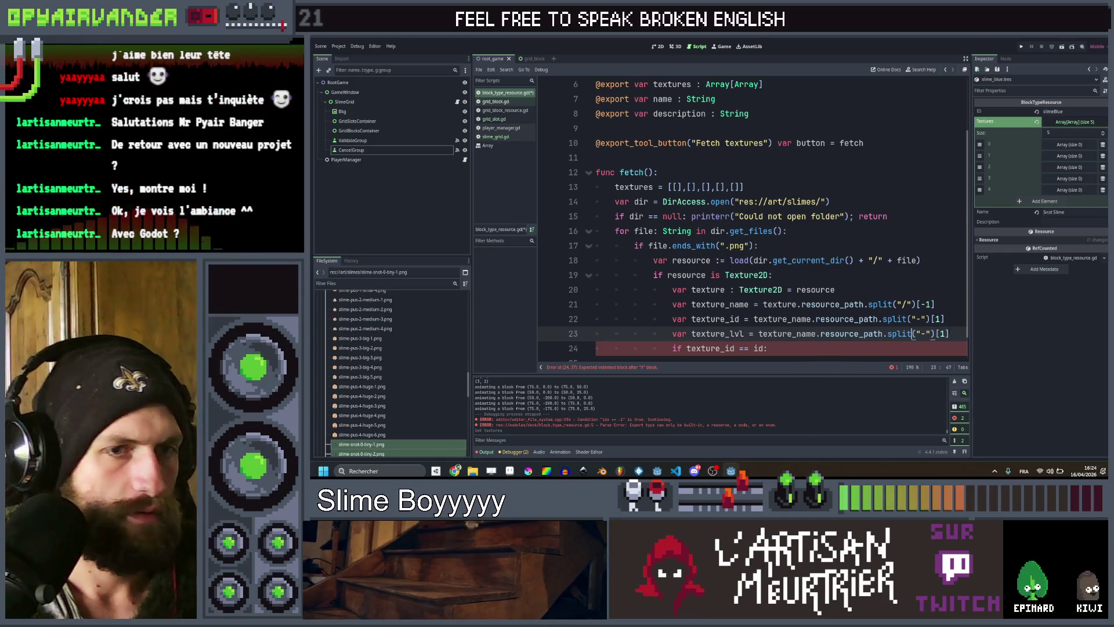
Clear the copied index and declare texture_lvl as : int.
{"action": "left_click", "coordinate": [939, 334]}
{"action": "key", "text": "BackSpace"}
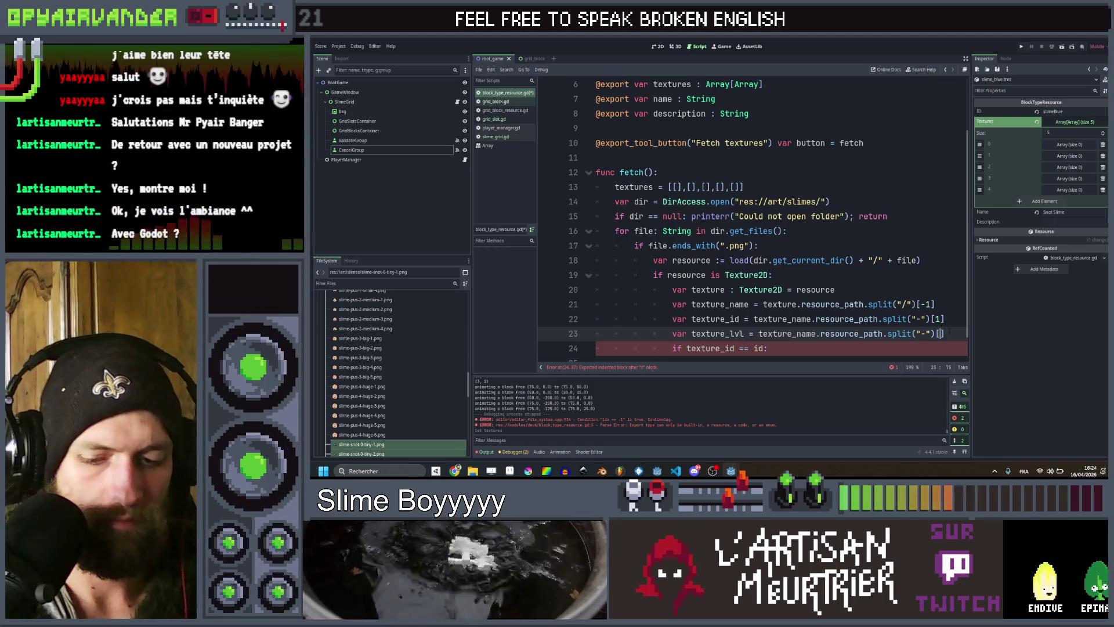
{"action": "type", "text": "2"}
{"action": "left_click", "coordinate": [744, 333]}
{"action": "type", "text": ": int"}
Wrap the texture_lvl split expression in int(), undoing an unwanted num_int64 autocomplete.
{"action": "left_click", "coordinate": [845, 334]}
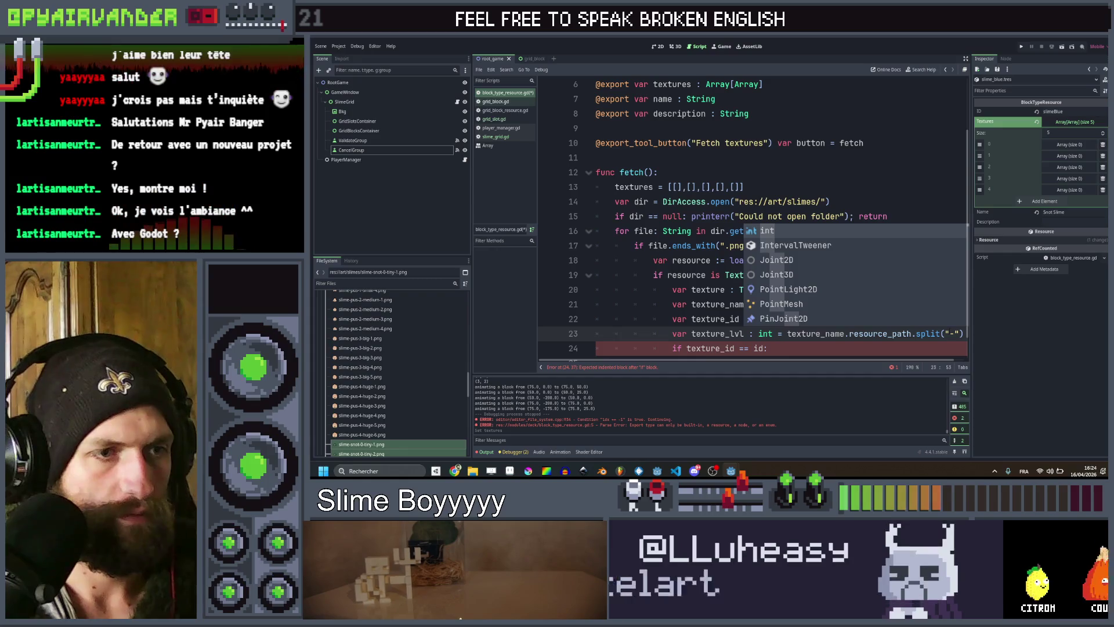
{"action": "type", "text": "int("}
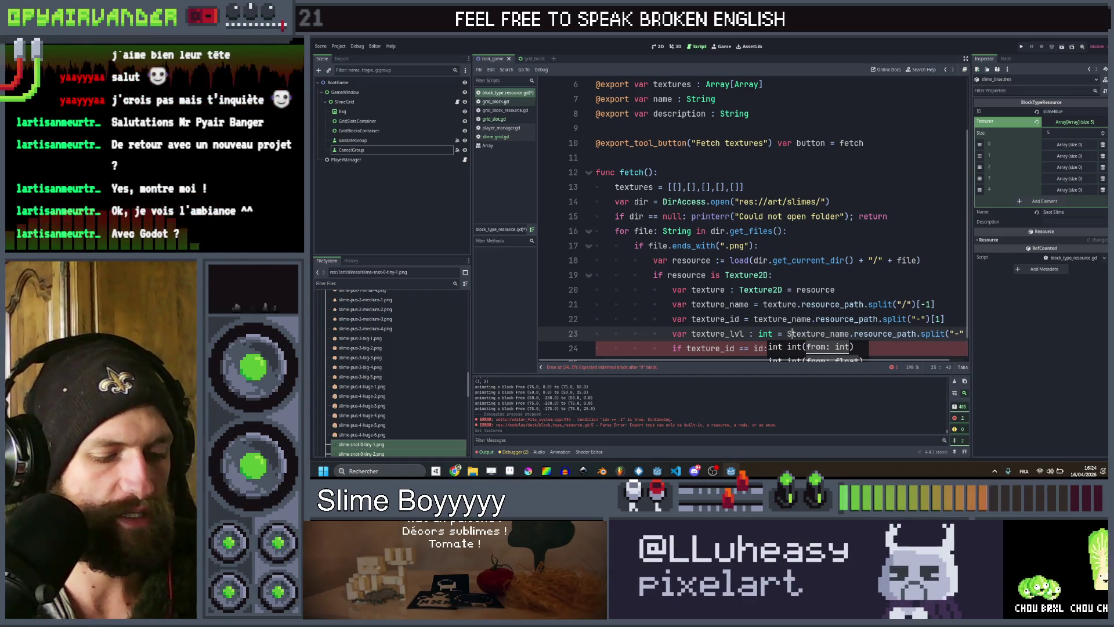
{"action": "type", "text": "."}
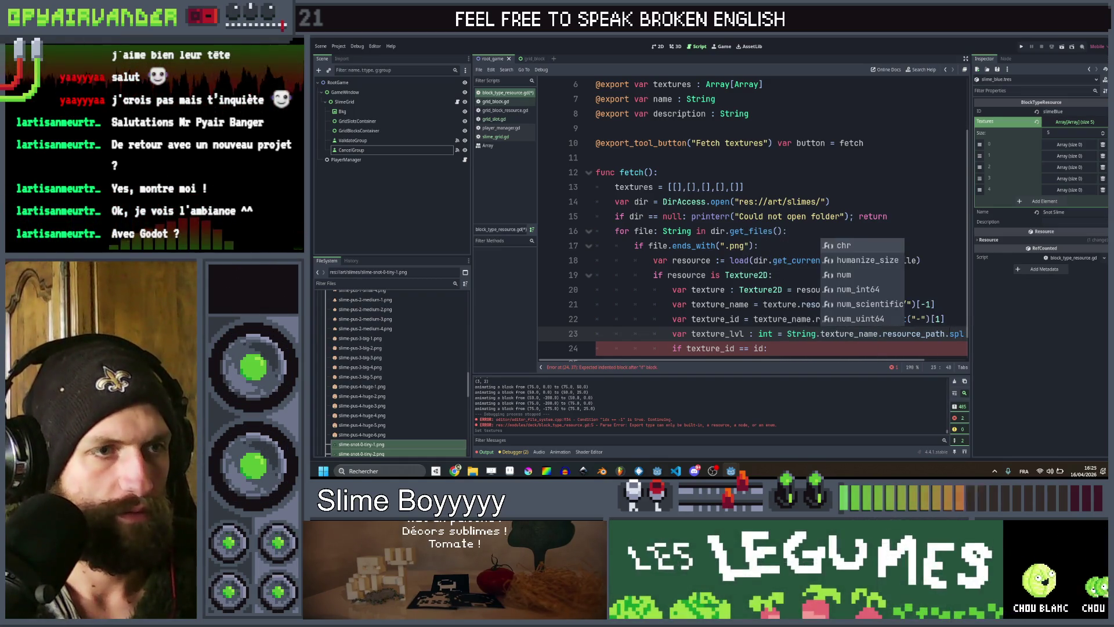
{"action": "type", "text": "t"}
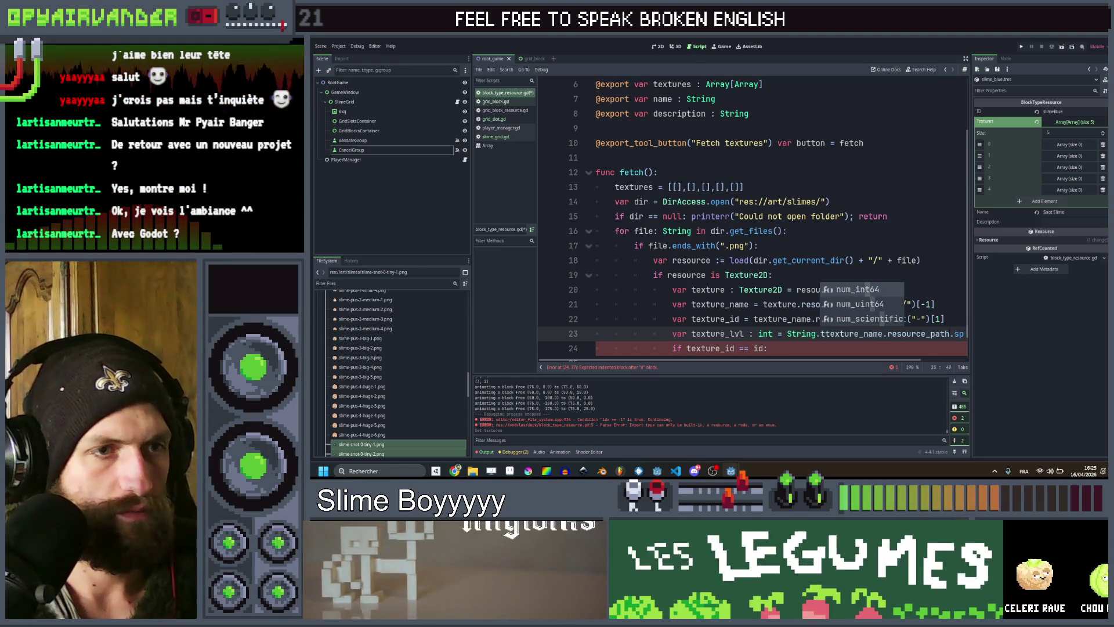
{"action": "key", "text": "Tab"}
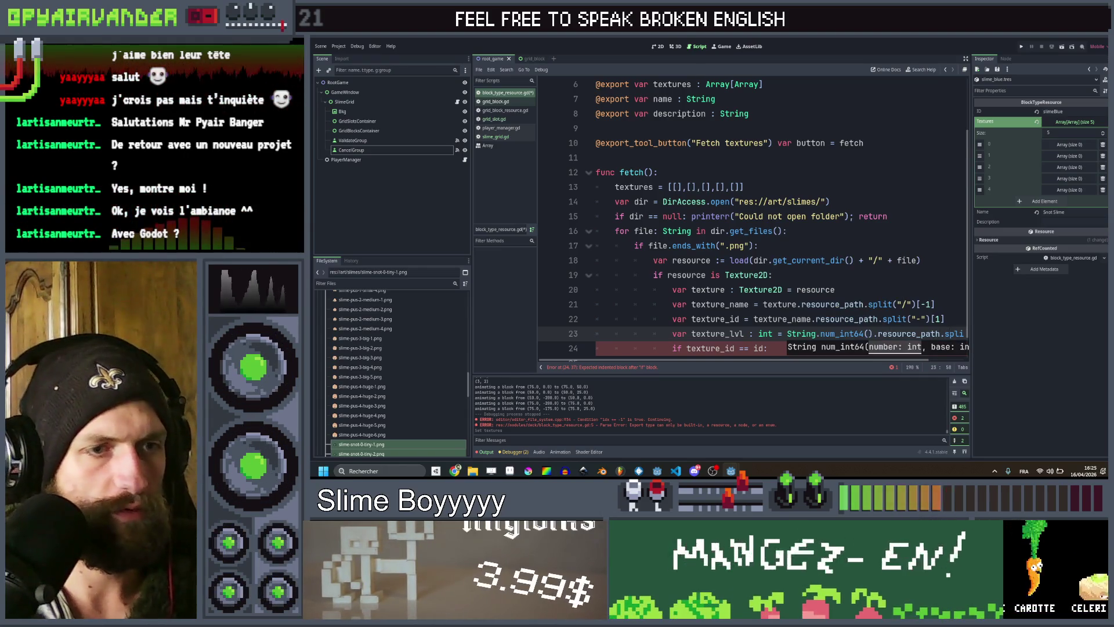
{"action": "scroll", "coordinate": [754, 232], "scroll_direction": "down", "scroll_amount": 1}
{"action": "mouse_move", "coordinate": [847, 306]}
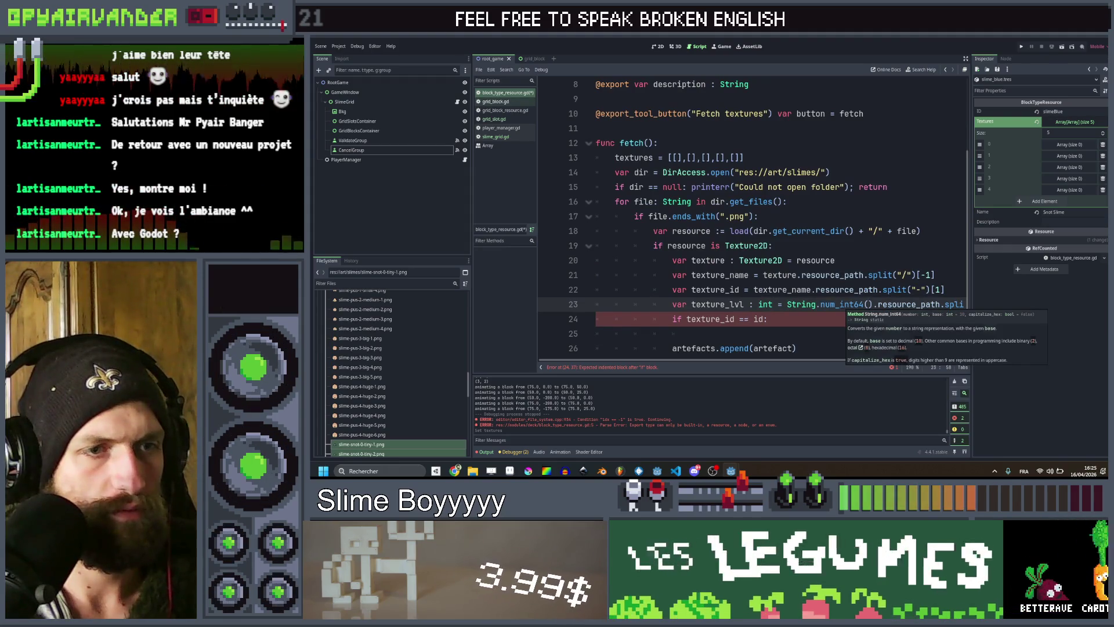
{"action": "key", "text": "ctrl+z"}
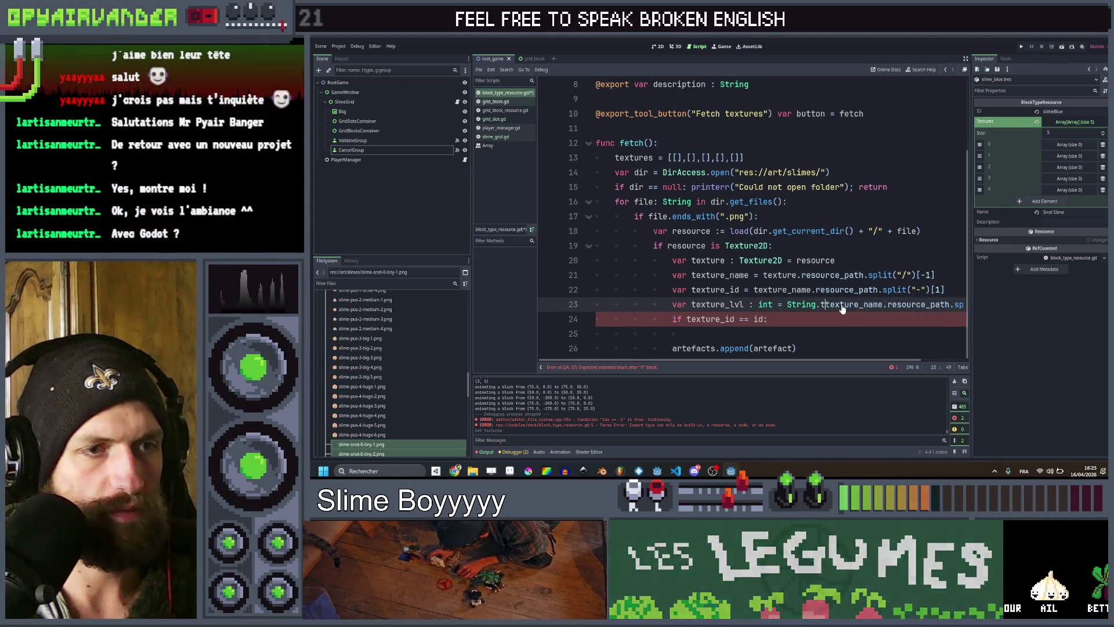
{"action": "key", "text": "ctrl+z"}
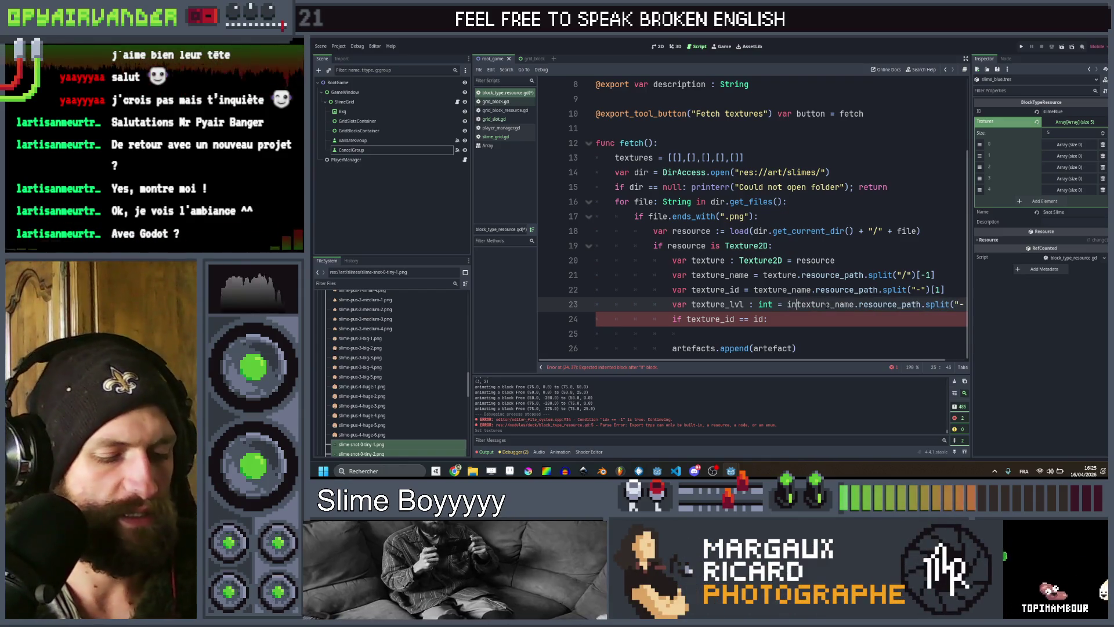
{"action": "type", "text": "t"}
{"action": "type", "text": "."}
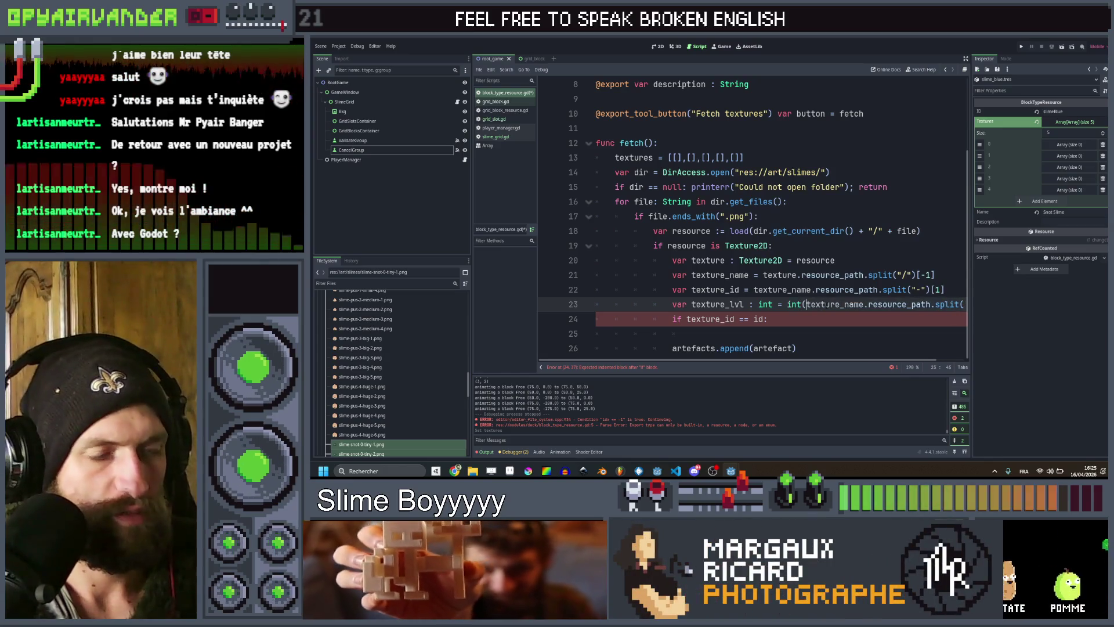
{"action": "key", "text": "BackSpace"}
{"action": "type", "text": "("}
{"action": "key", "text": "Escape"}
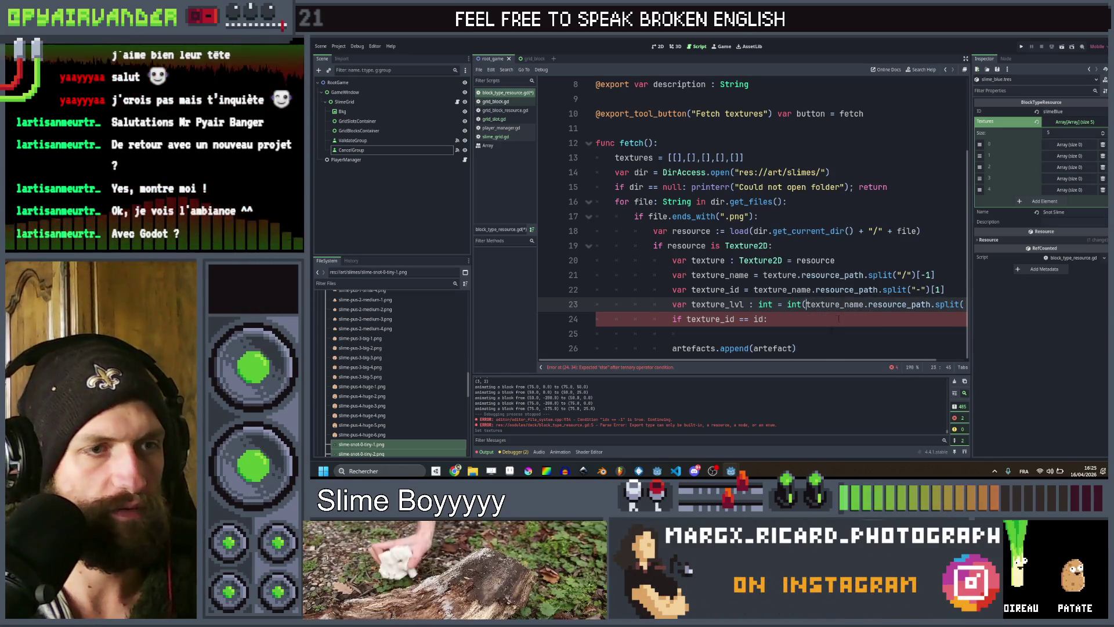
{"action": "scroll", "coordinate": [754, 221], "scroll_direction": "right", "scroll_amount": 2}
{"action": "key", "text": "End"}
{"action": "type", "text": ")"}
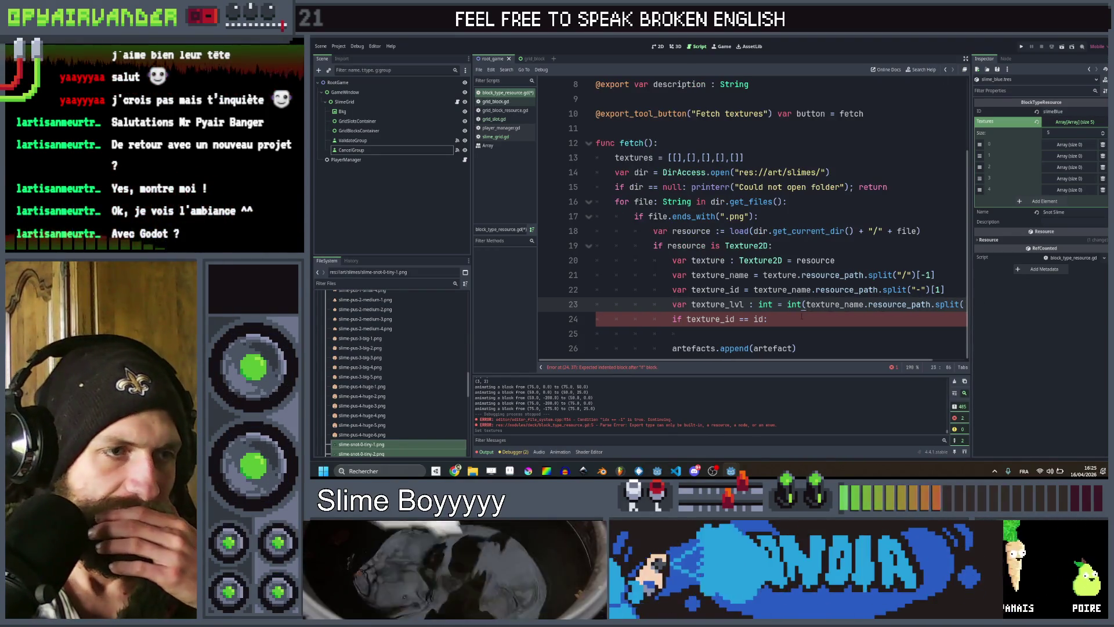
{"action": "left_click", "coordinate": [787, 332]}
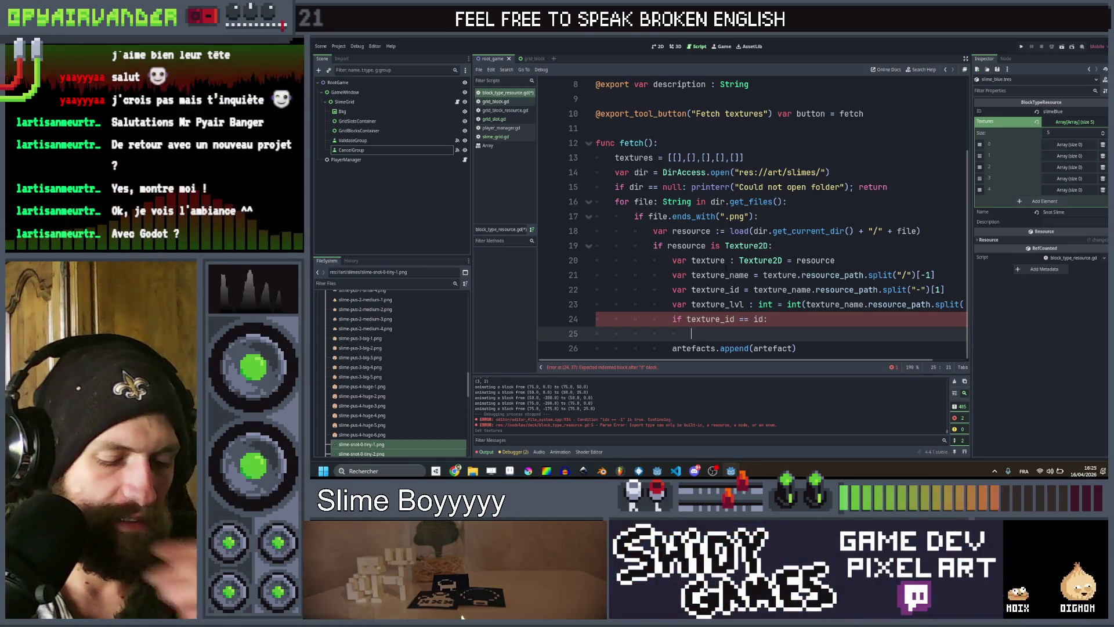
Append each texture to textures[texture_lvl] inside the if block and save block_type_resource.gd.
{"action": "type", "text": "textures[te"}
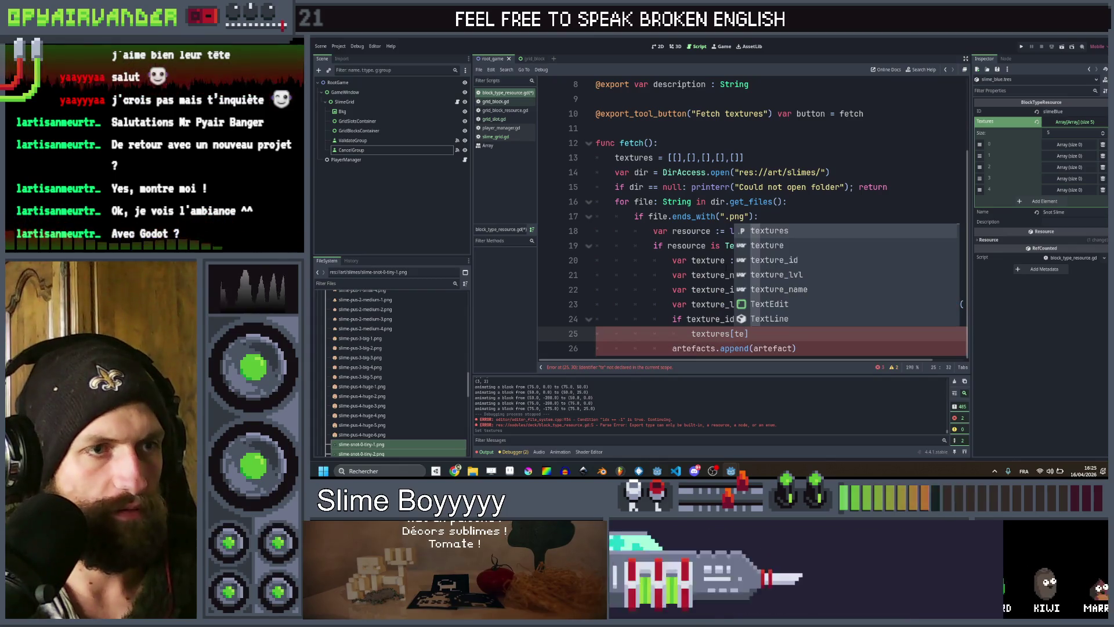
{"action": "key", "text": "Down"}
{"action": "key", "text": "Down"}
{"action": "key", "text": "Down"}
{"action": "key", "text": "Return"}
{"action": "key", "text": "Right"}
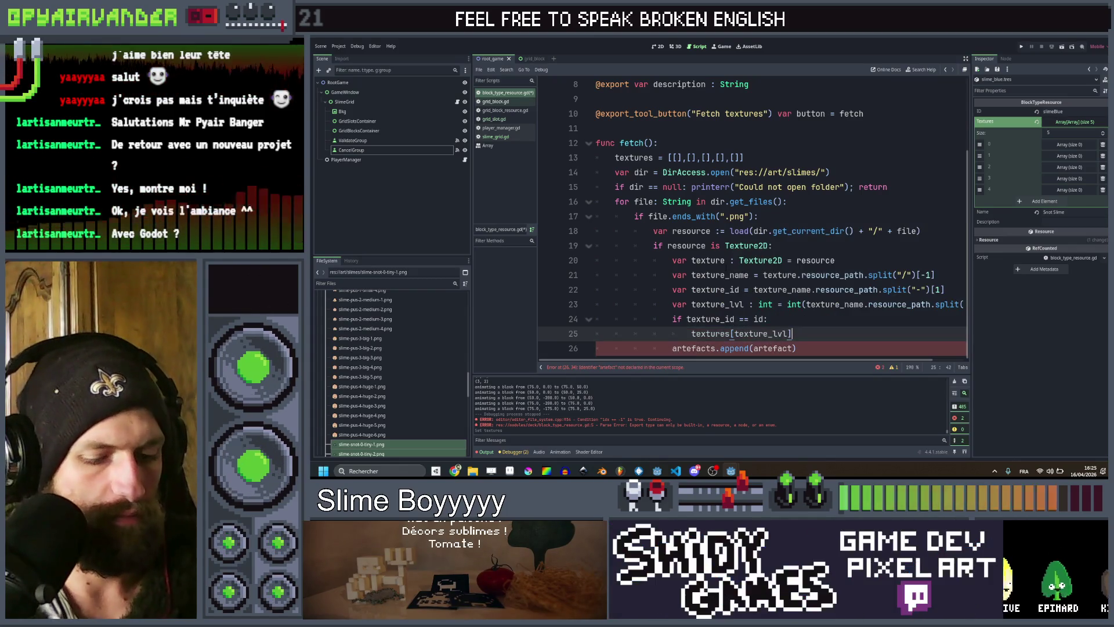
{"action": "type", "text": "pend("}
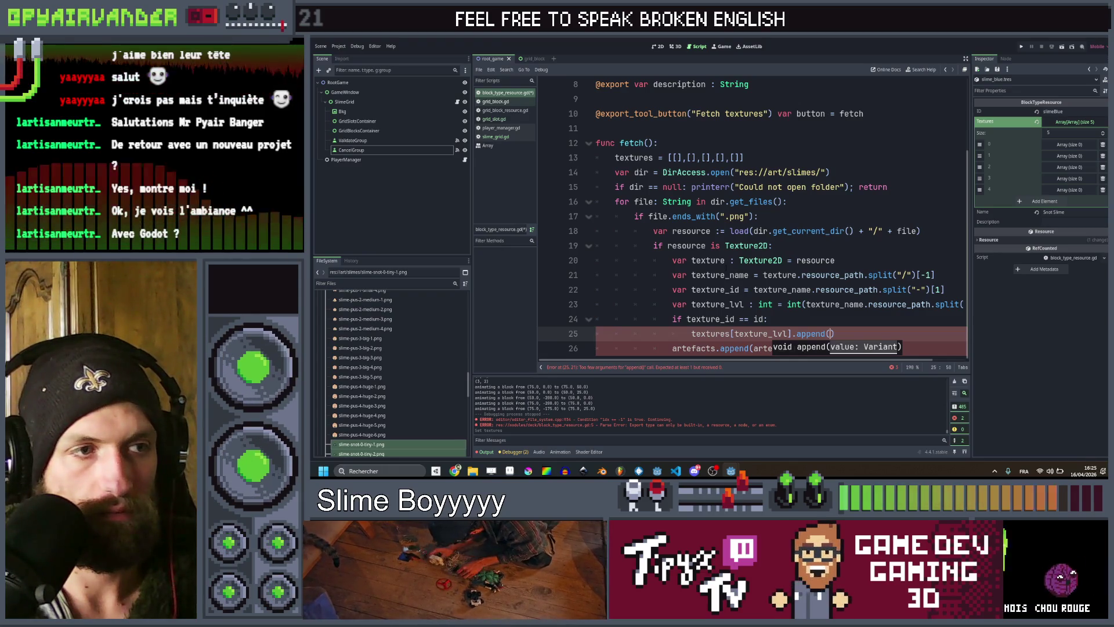
{"action": "type", "text": "x"}
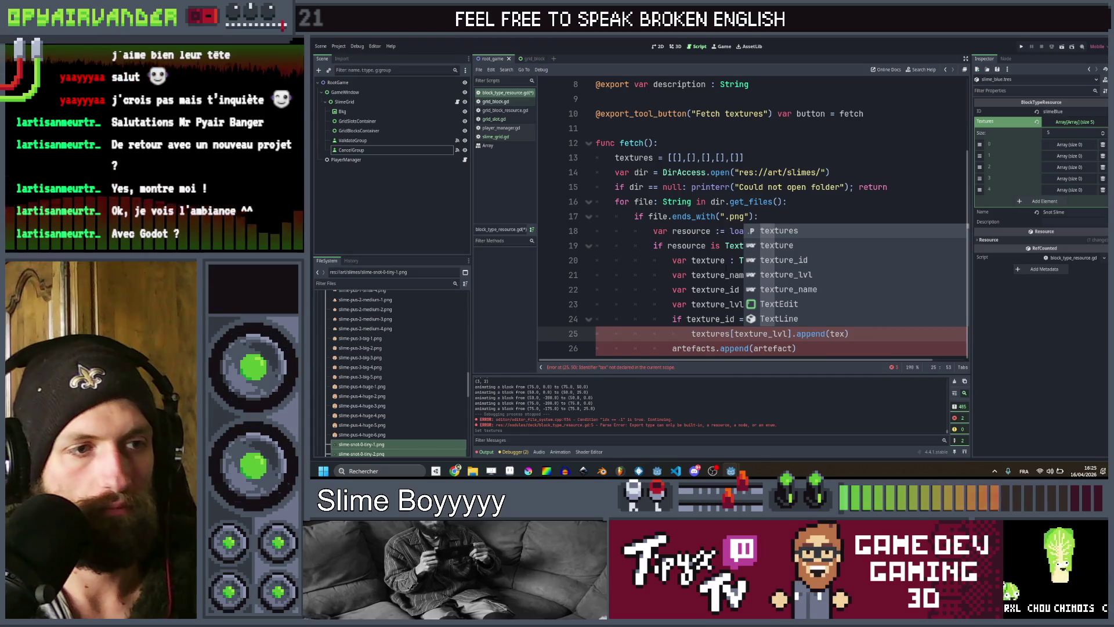
{"action": "key", "text": "Down"}
{"action": "key", "text": "Return"}
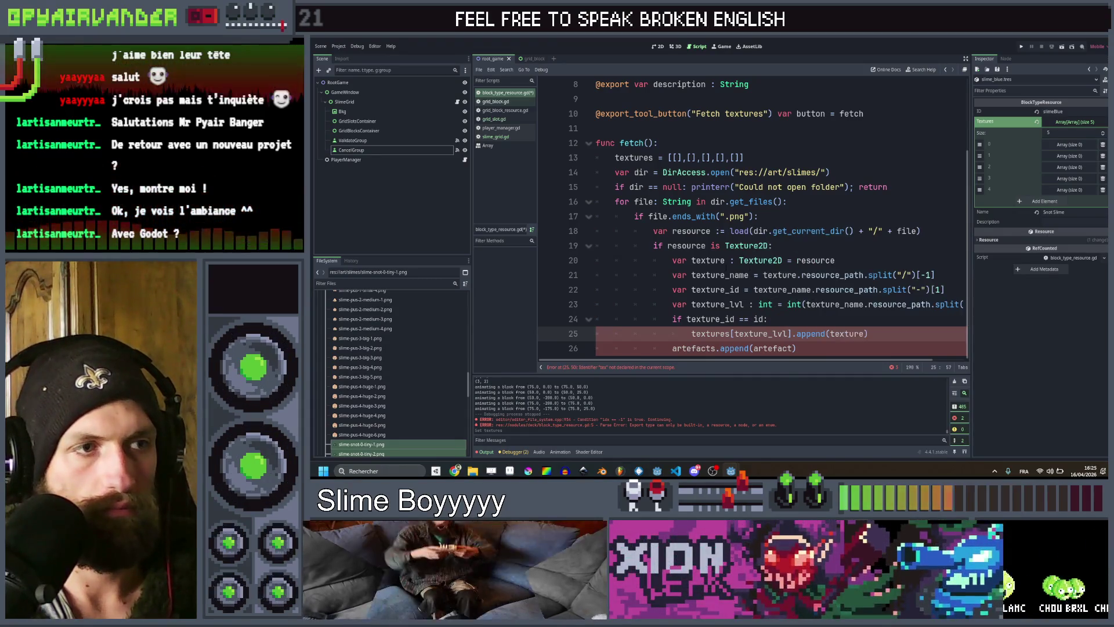
{"action": "left_click", "coordinate": [798, 348]}
{"action": "key", "text": "ctrl+s"}
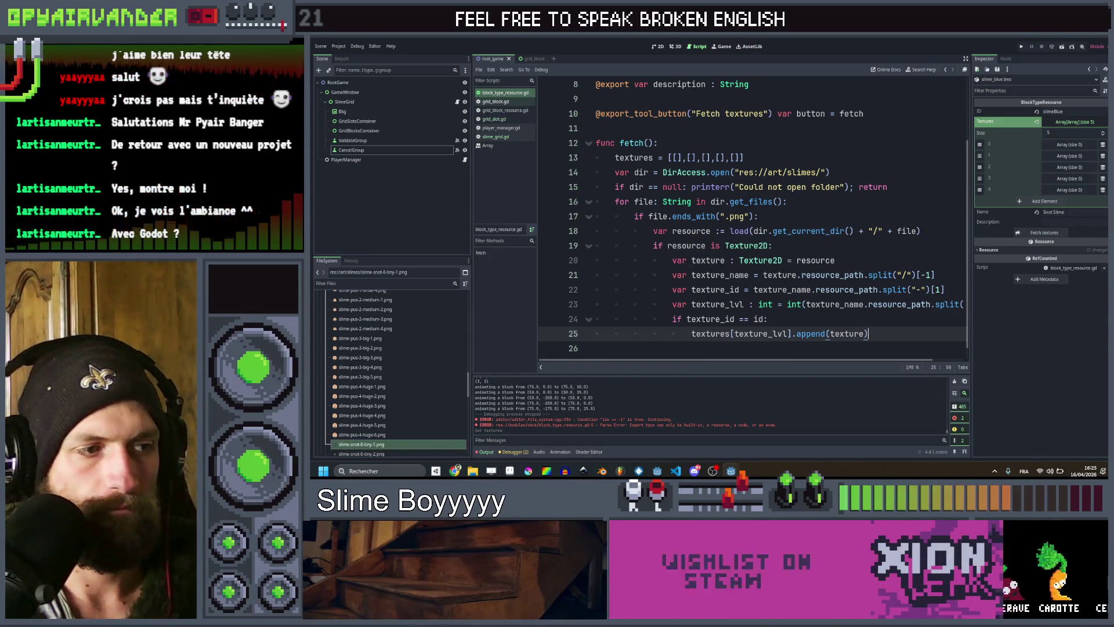
Run Fetch textures on the slime resource, then reload the saved scene.
{"action": "left_click", "coordinate": [1028, 255]}
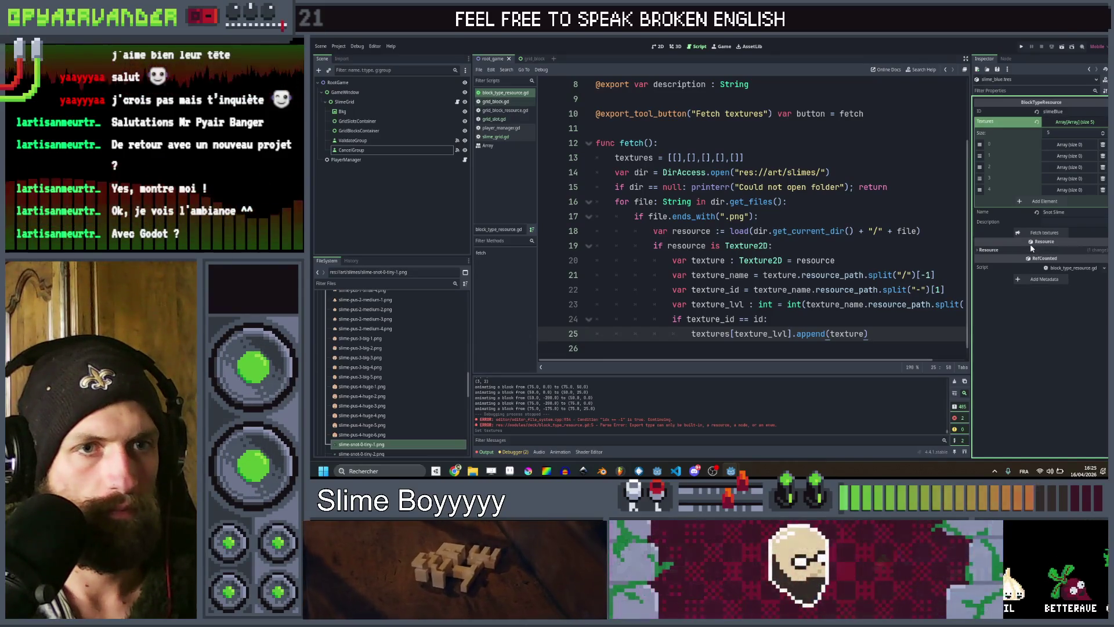
{"action": "left_click", "coordinate": [1035, 234]}
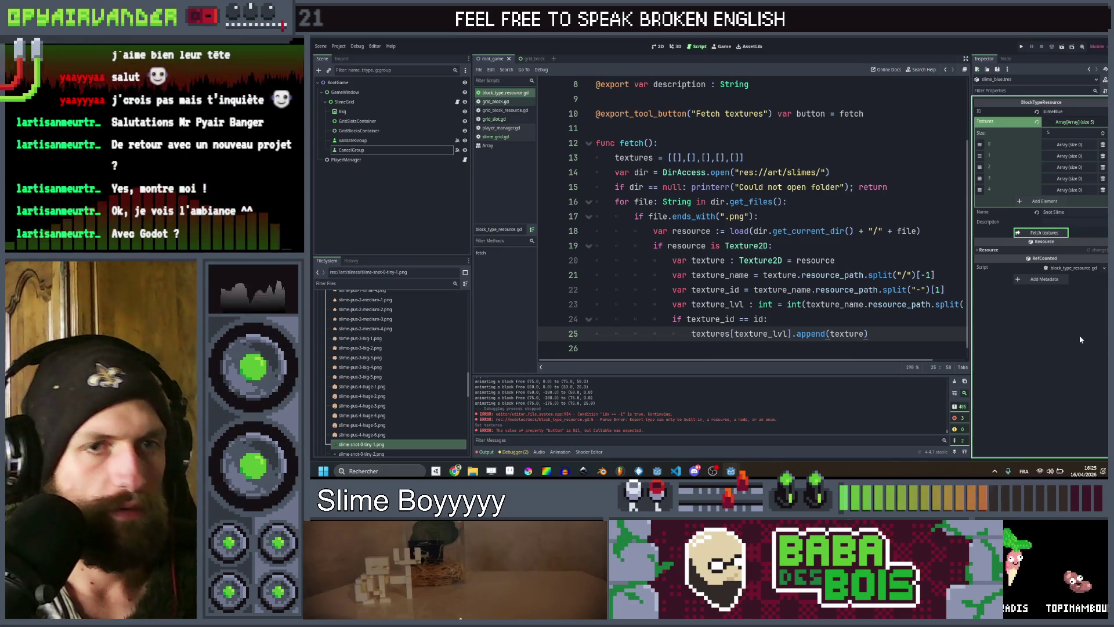
{"action": "left_click", "coordinate": [318, 47]}
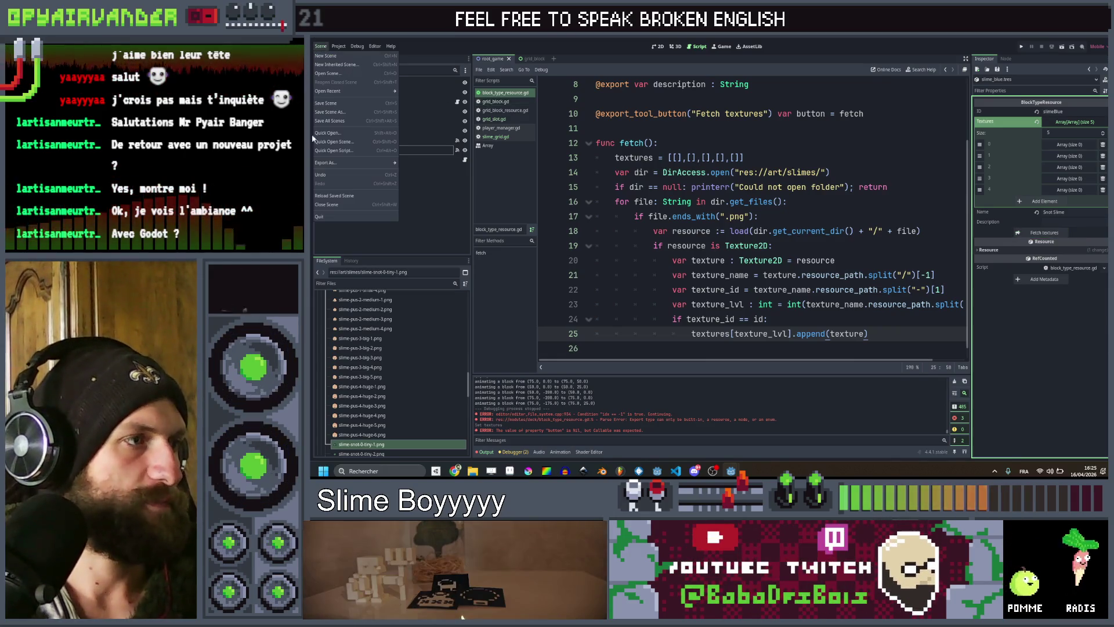
{"action": "left_click", "coordinate": [327, 196]}
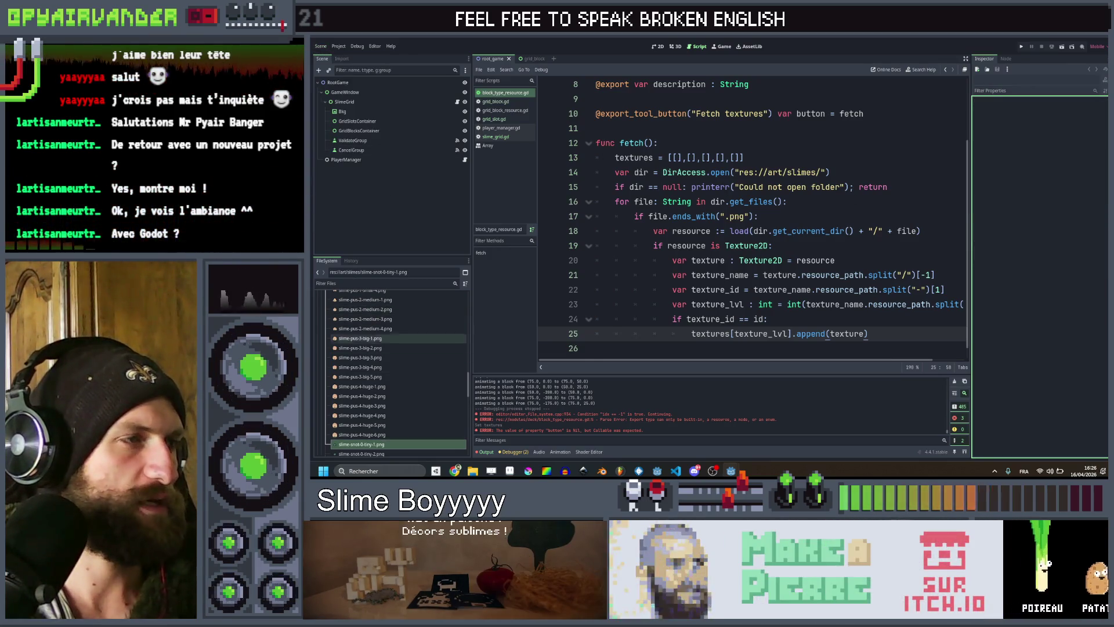
Change slime_blue.tres's ID to snot and fetch its textures again.
{"action": "scroll", "coordinate": [386, 395], "scroll_direction": "down", "scroll_amount": 10}
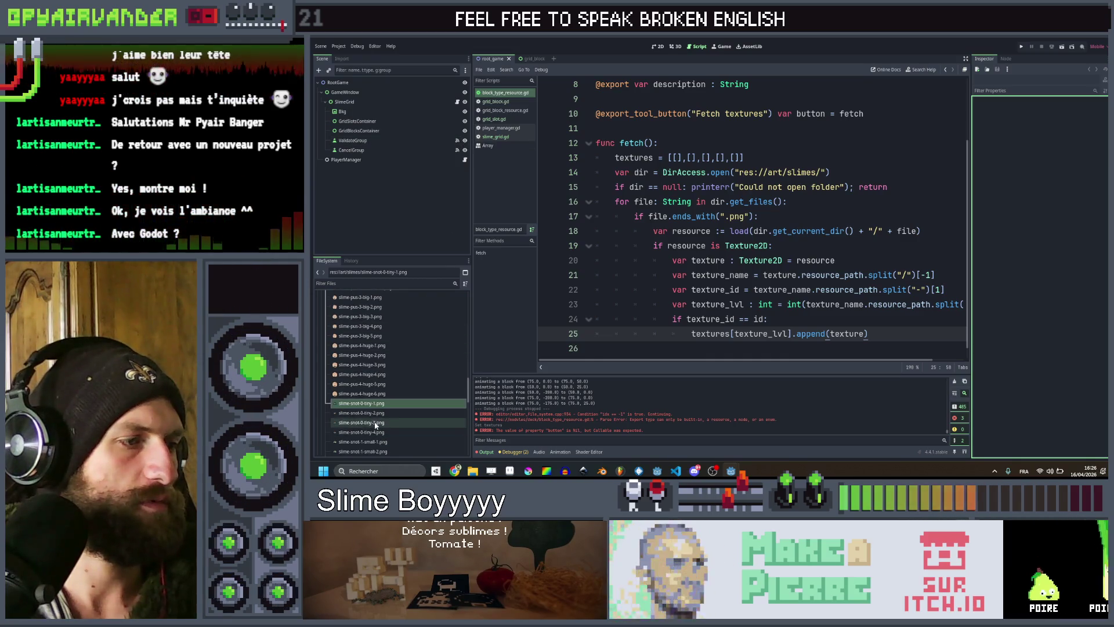
{"action": "scroll", "coordinate": [367, 346], "scroll_direction": "up", "scroll_amount": 1}
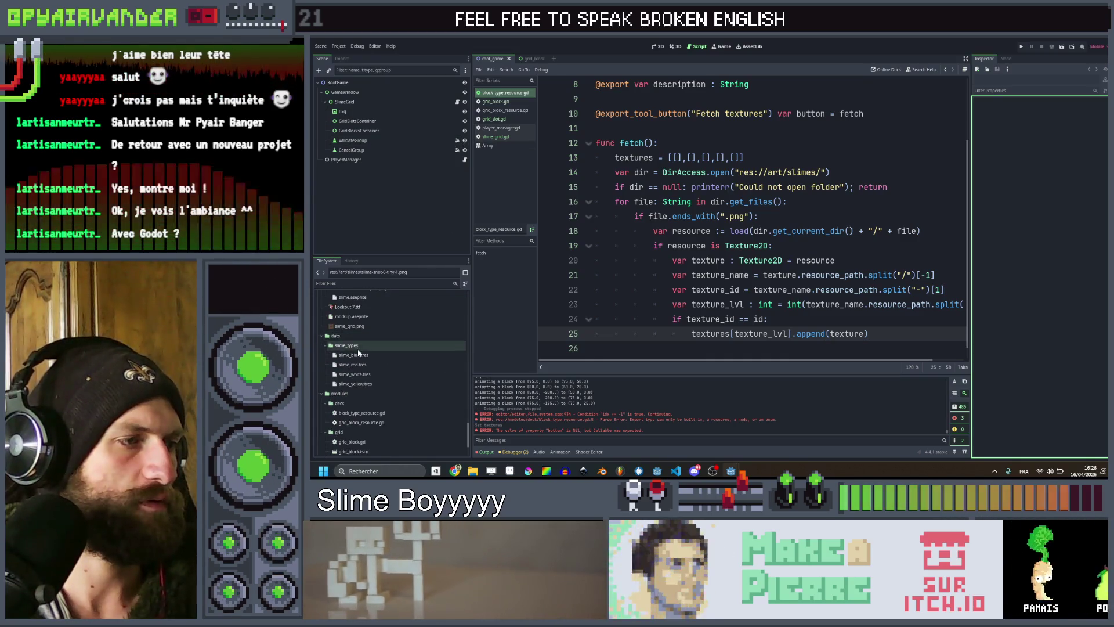
{"action": "left_click", "coordinate": [358, 353]}
{"action": "double_click", "coordinate": [1074, 112]}
{"action": "type", "text": "snot"}
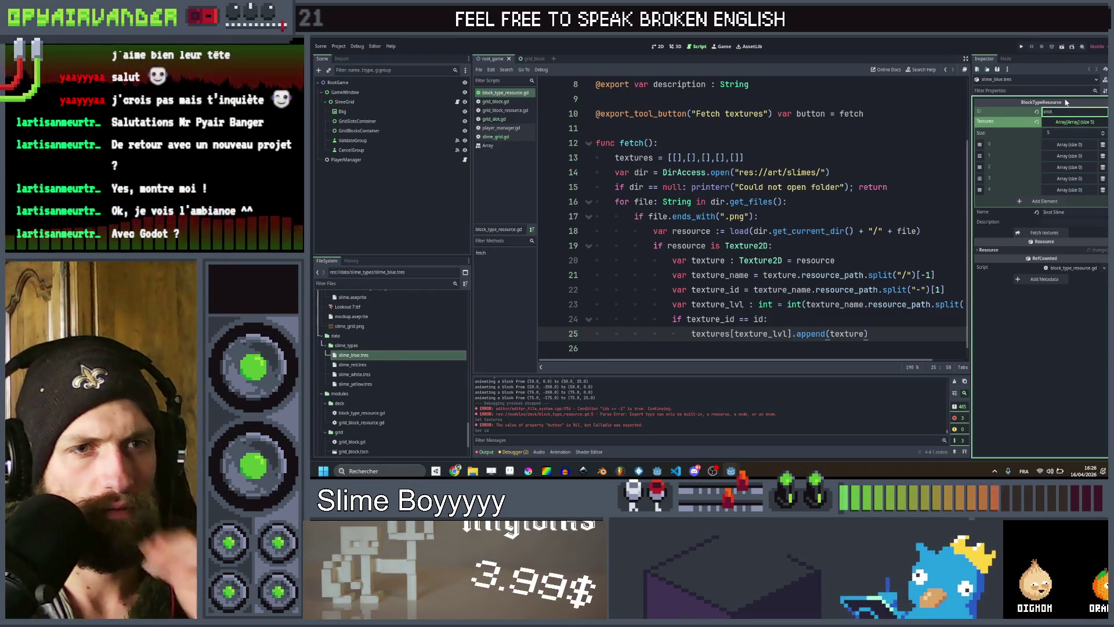
{"action": "left_click", "coordinate": [1041, 233]}
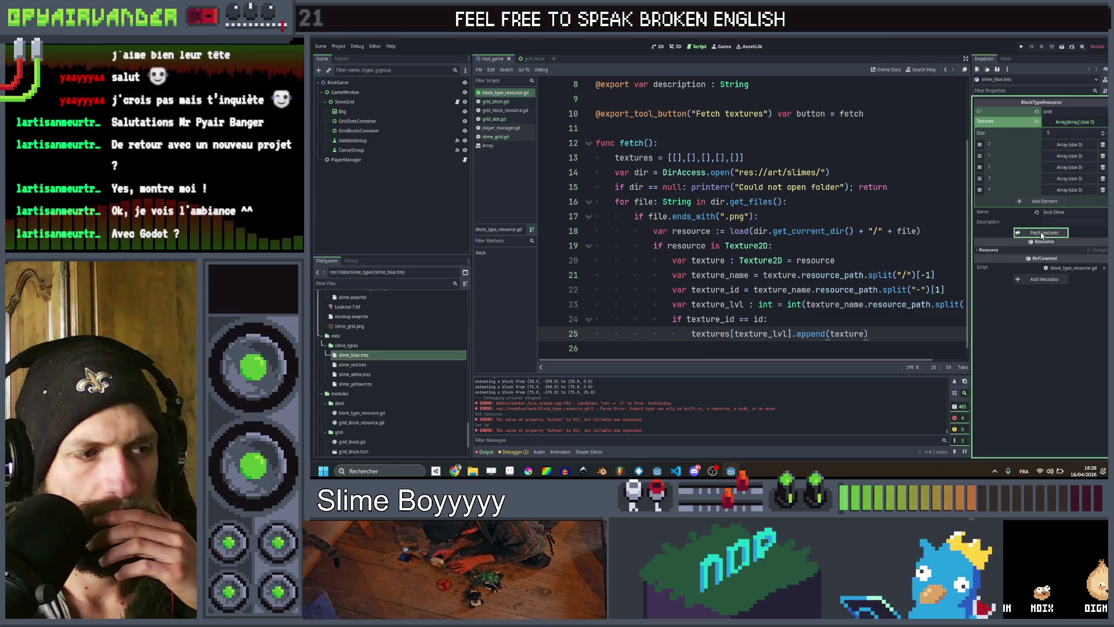
Cancel closing the editor and choose Reload Current Project instead.
{"action": "left_click", "coordinate": [1104, 39]}
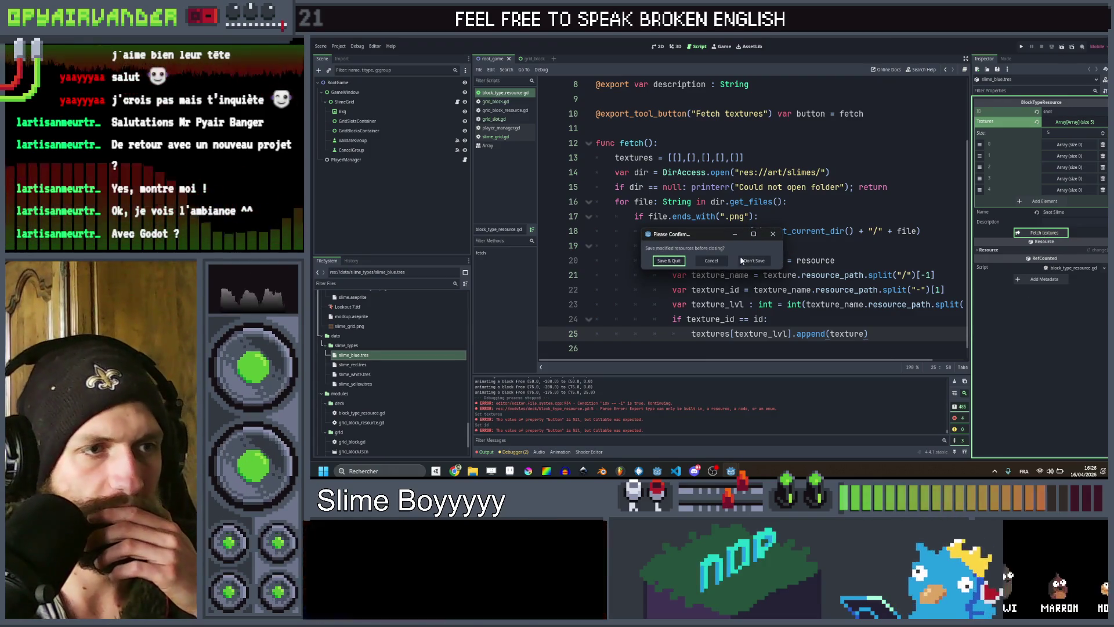
{"action": "left_click", "coordinate": [773, 233]}
{"action": "left_click", "coordinate": [372, 46]}
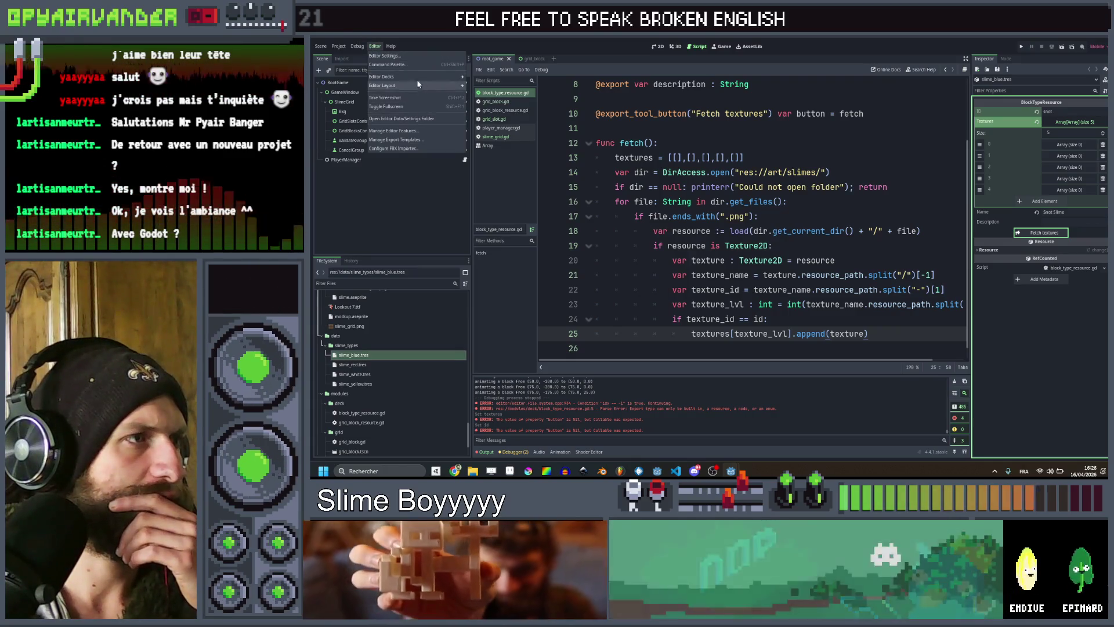
{"action": "left_click", "coordinate": [324, 47]}
{"action": "mouse_move", "coordinate": [340, 49]}
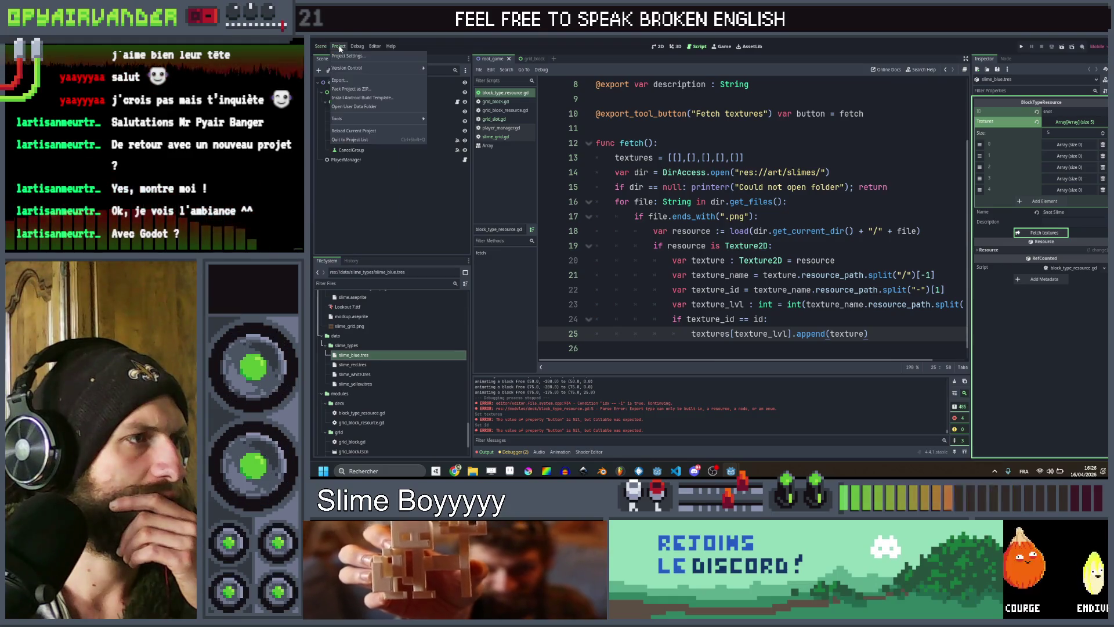
{"action": "left_click", "coordinate": [353, 131]}
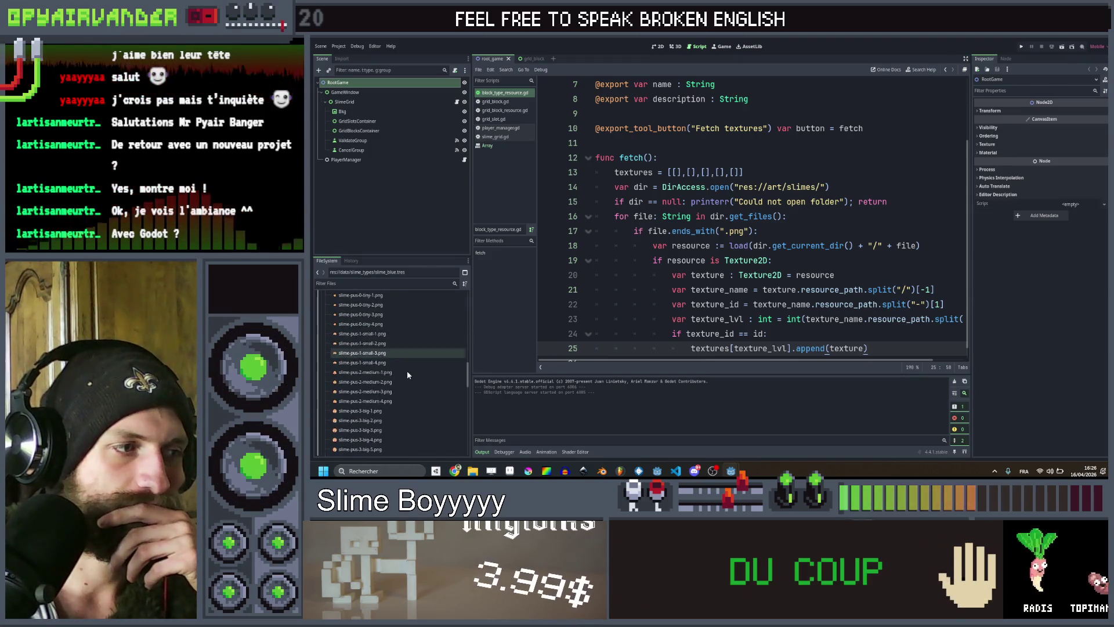
Rename slime_blue.tres to slime_snot.tres and run Fetch textures on it.
{"action": "scroll", "coordinate": [390, 366], "scroll_direction": "down", "scroll_amount": 1}
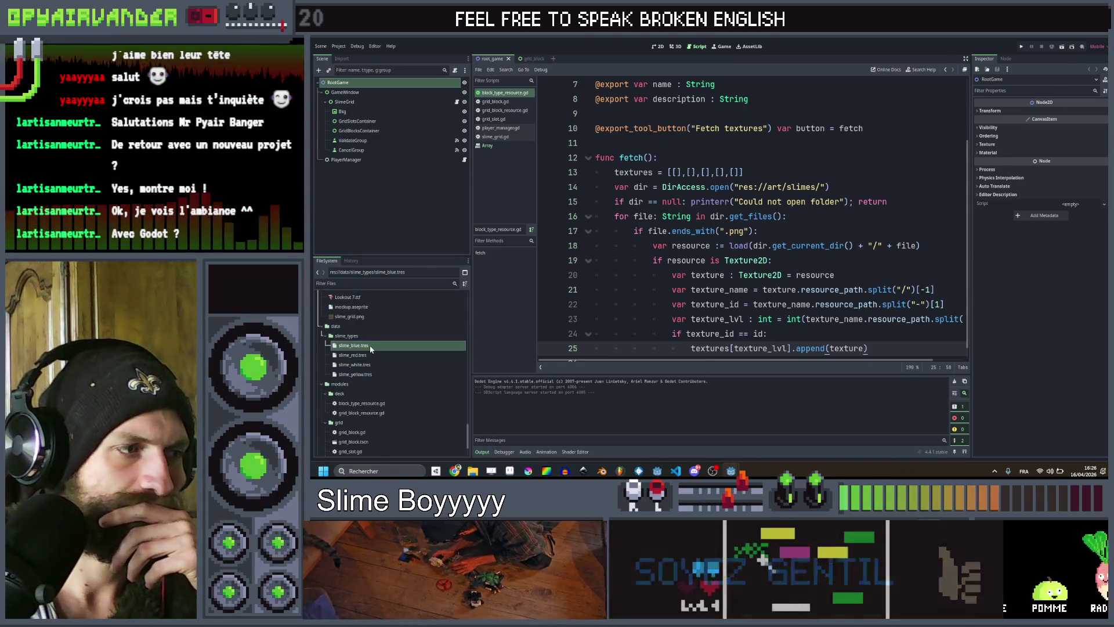
{"action": "left_click", "coordinate": [371, 348]}
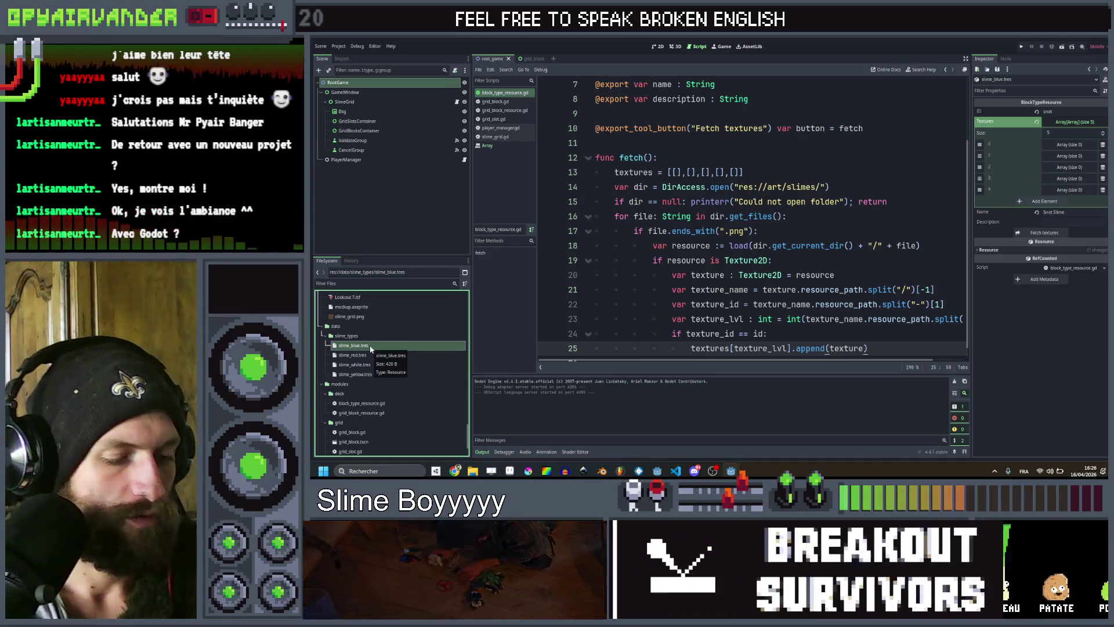
{"action": "key", "text": "F2"}
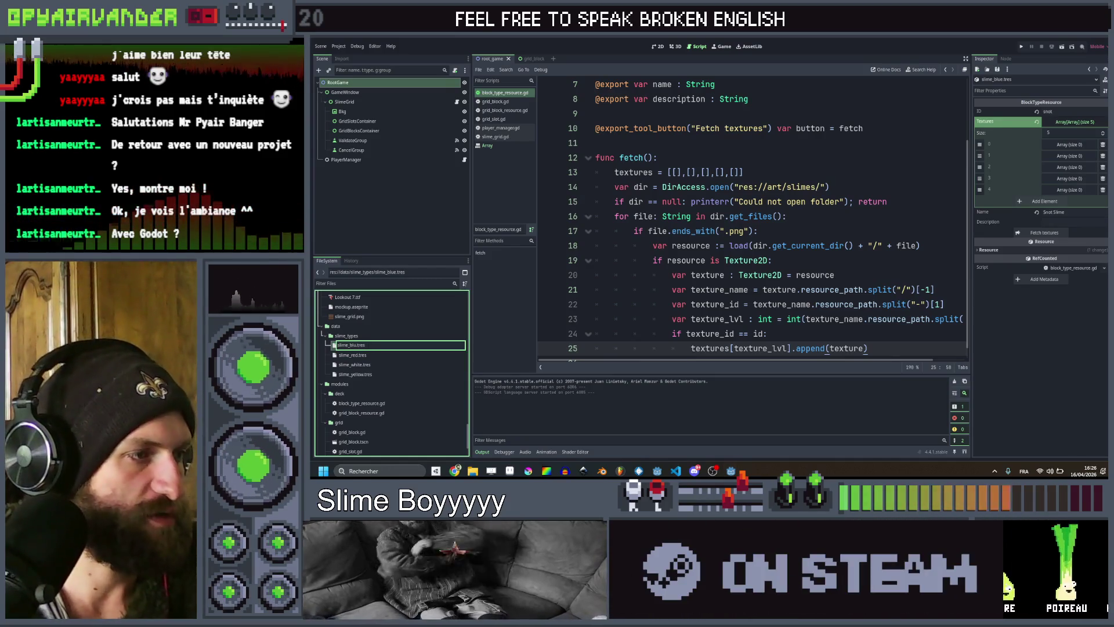
{"action": "key", "text": "BackSpace"}
{"action": "key", "text": "BackSpace"}
{"action": "key", "text": "BackSpace"}
{"action": "type", "text": "snot"}
{"action": "key", "text": "Return"}
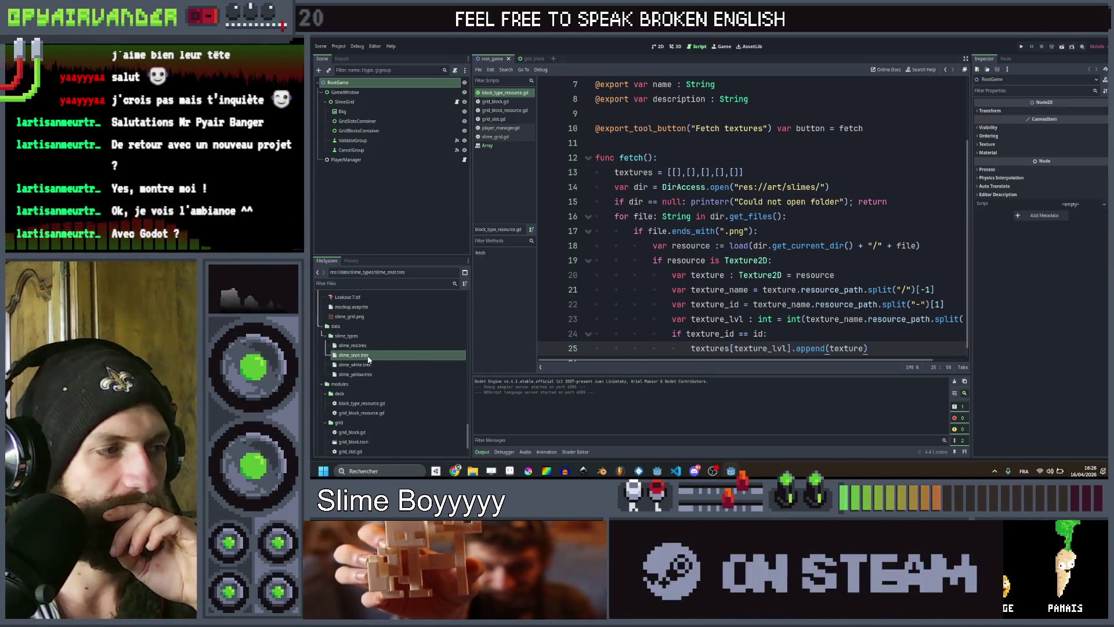
{"action": "left_click", "coordinate": [376, 354]}
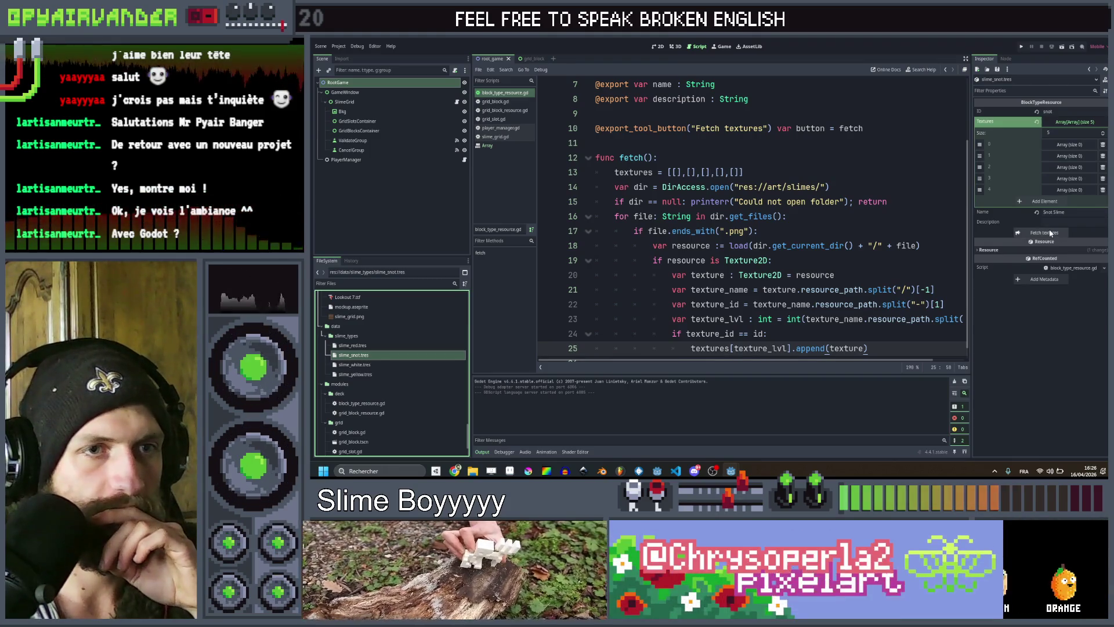
{"action": "left_click", "coordinate": [1048, 234]}
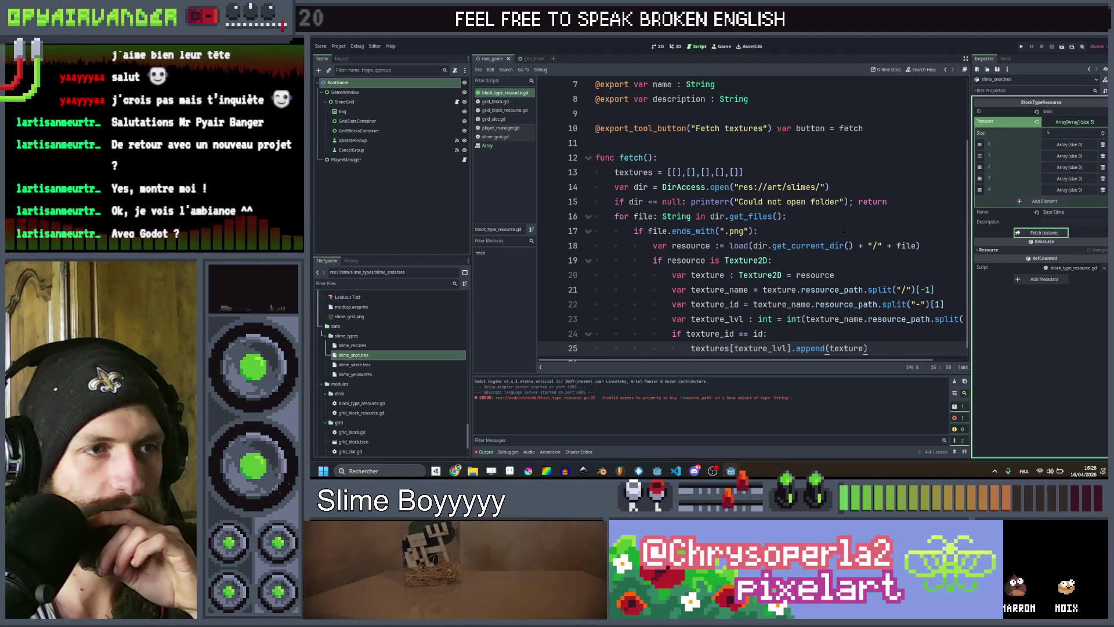
Delete .resource_path so line 22 splits texture_name directly.
{"action": "scroll", "coordinate": [843, 229], "scroll_direction": "down", "scroll_amount": 1}
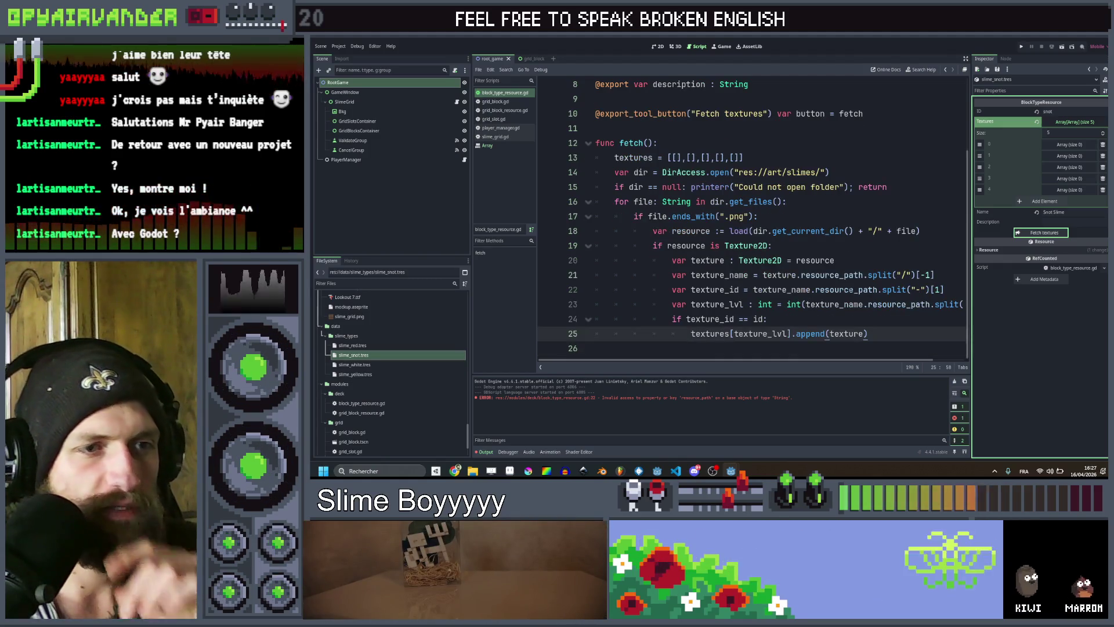
{"action": "left_click_drag", "start_coordinate": [806, 289], "coordinate": [868, 289]}
{"action": "key", "text": "BackSpace"}
{"action": "left_click", "coordinate": [894, 259]}
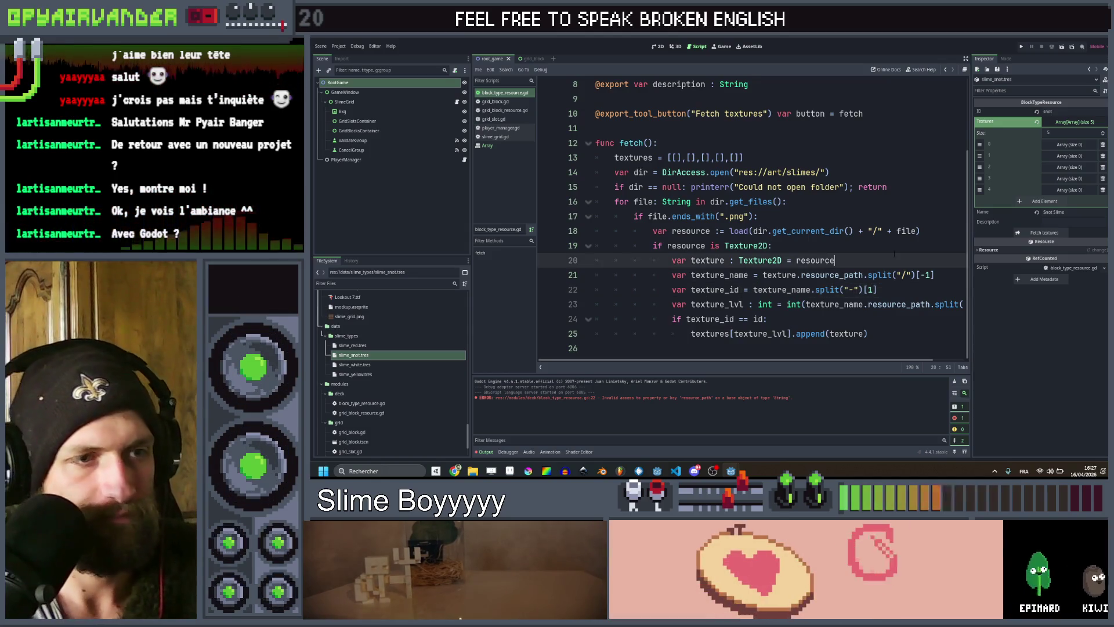
Retry the fetch and delete .resource_path from the texture_lvl line 23.
{"action": "left_click", "coordinate": [1049, 235]}
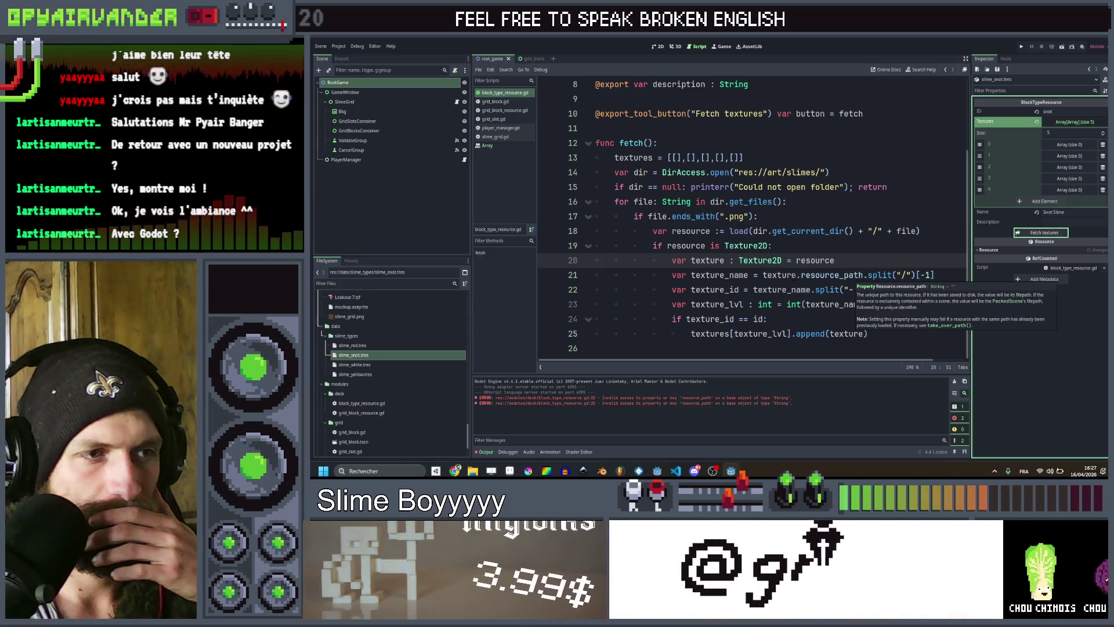
{"action": "double_click", "coordinate": [792, 277]}
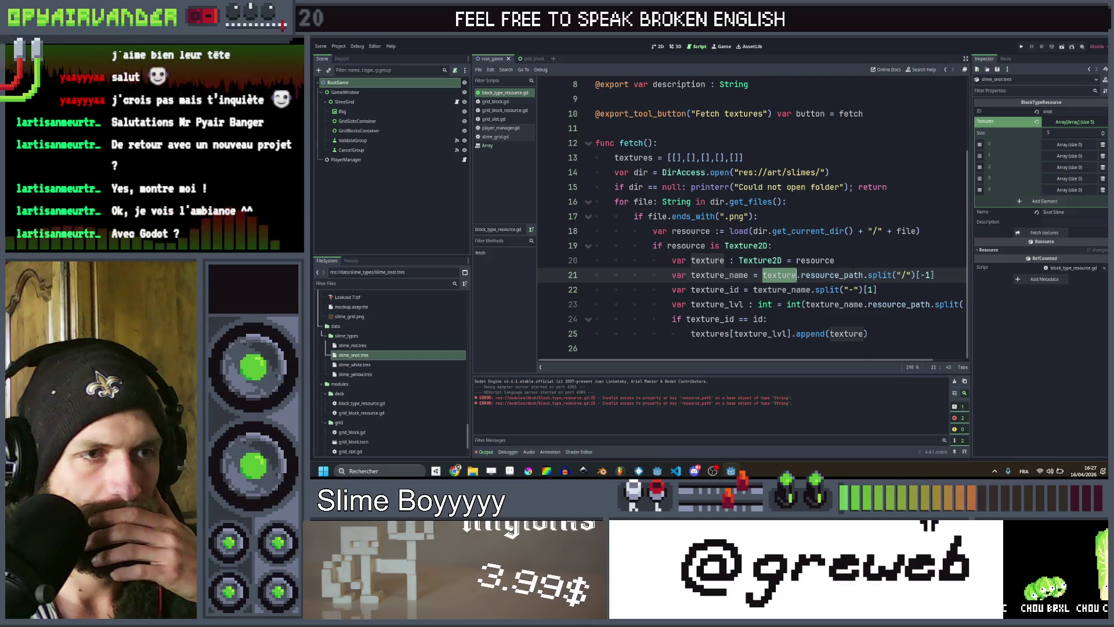
{"action": "left_click", "coordinate": [854, 263]}
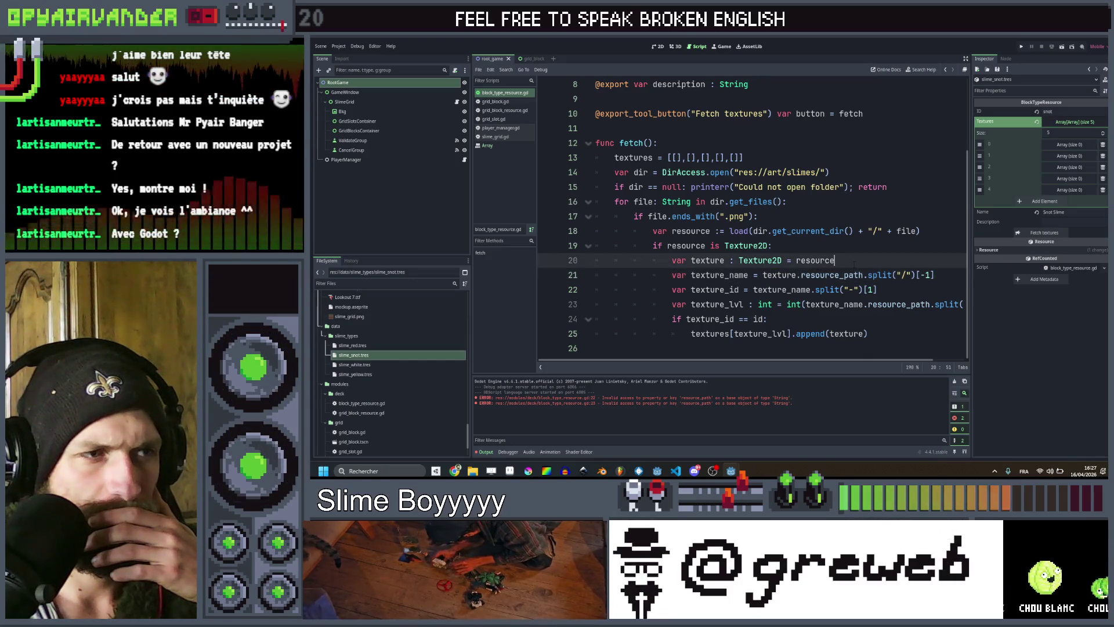
{"action": "mouse_move", "coordinate": [624, 302]}
{"action": "left_mouse_down"}
{"action": "mouse_move", "coordinate": [958, 304]}
{"action": "mouse_move", "coordinate": [894, 304]}
{"action": "left_mouse_up"}
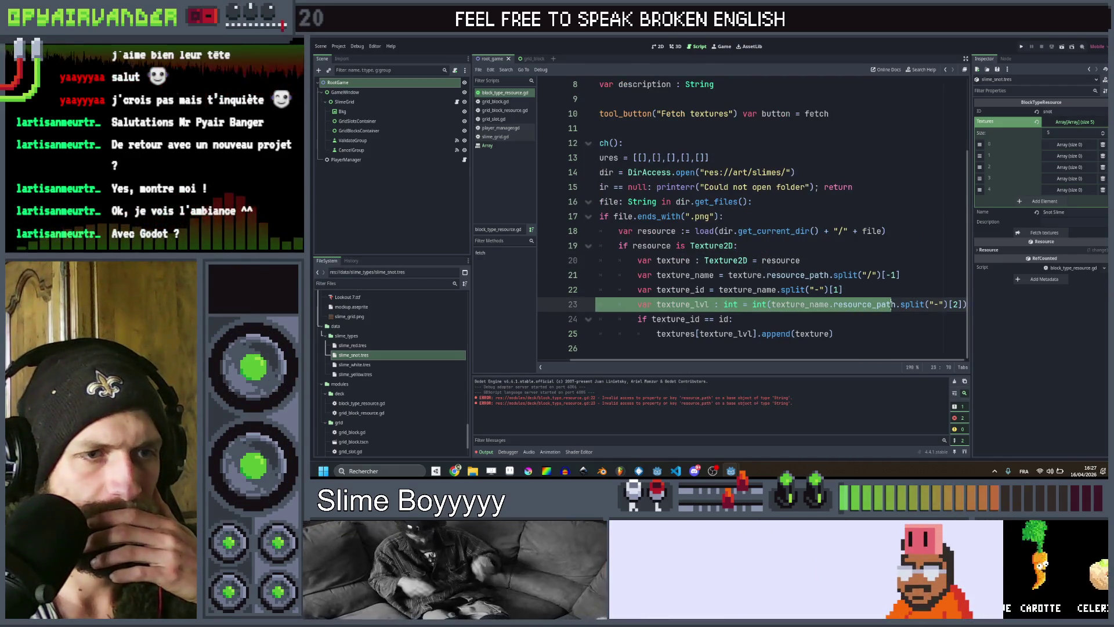
{"action": "key", "text": "BackSpace"}
{"action": "key", "text": "BackSpace"}
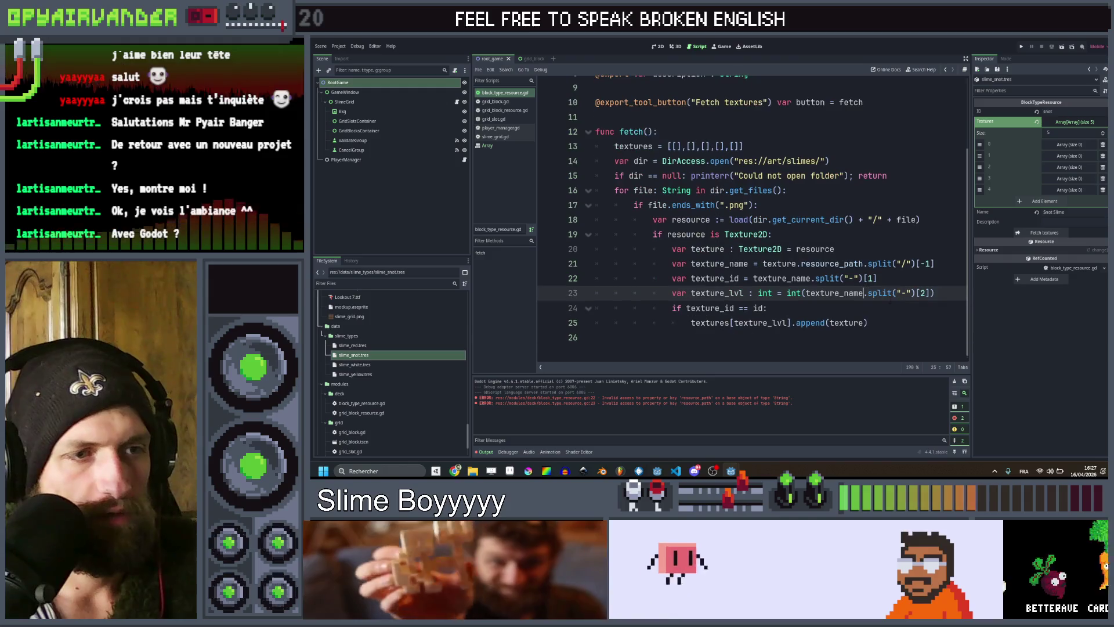
{"action": "left_click", "coordinate": [878, 279]}
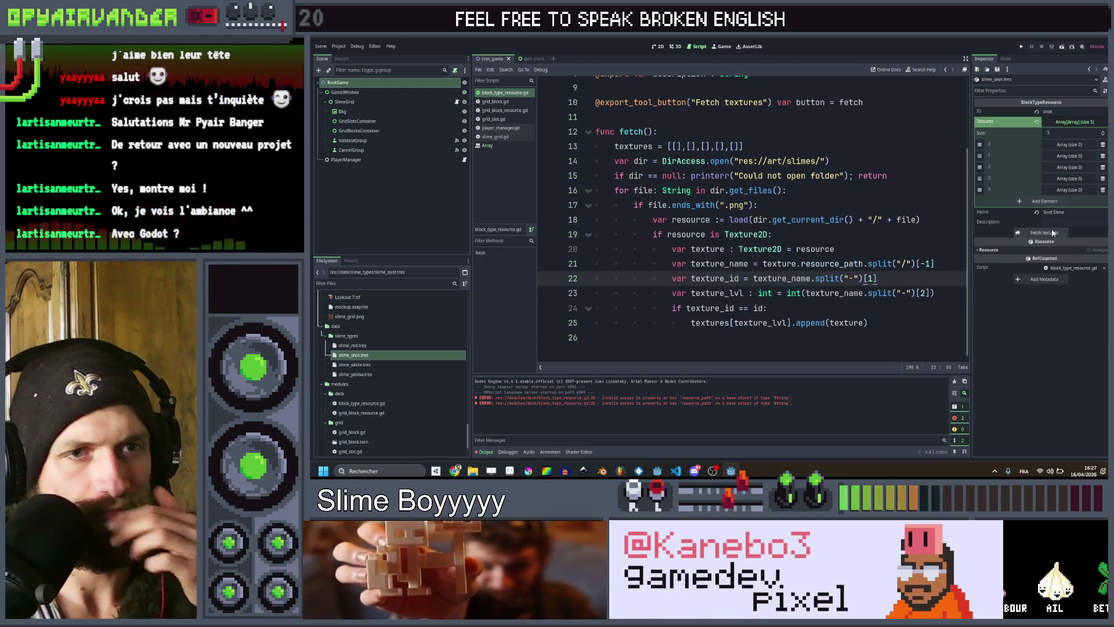
Expand the first Textures levels in the Inspector to check their slime sprites.
{"action": "left_click", "coordinate": [1058, 145]}
{"action": "left_click", "coordinate": [1058, 145]}
{"action": "left_click", "coordinate": [1067, 156]}
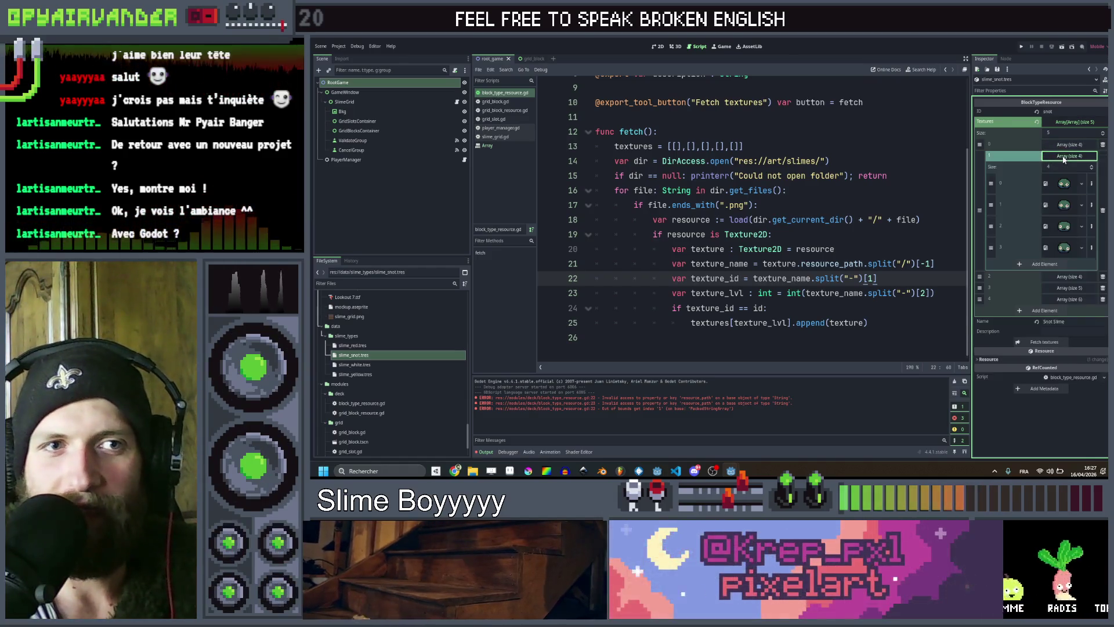
{"action": "left_click", "coordinate": [1068, 155]}
{"action": "left_click", "coordinate": [1066, 168]}
{"action": "left_click", "coordinate": [1066, 168]}
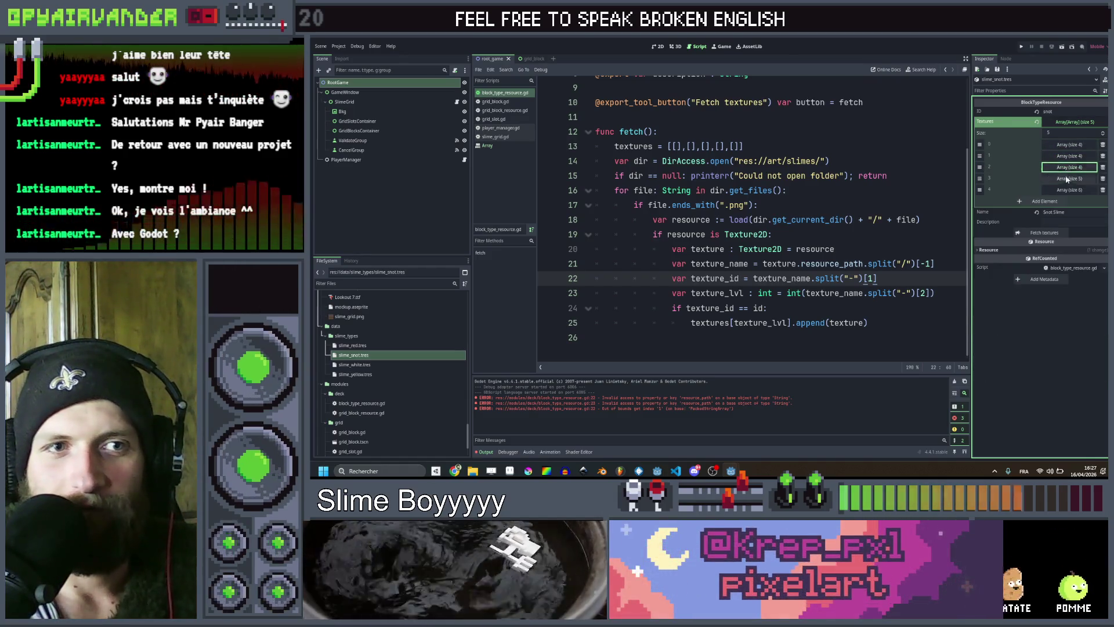
Check the remaining snot Textures levels, including level 4.
{"action": "left_click", "coordinate": [1066, 179]}
{"action": "left_click", "coordinate": [1066, 178]}
{"action": "left_click", "coordinate": [1068, 189]}
{"action": "left_click", "coordinate": [1068, 189]}
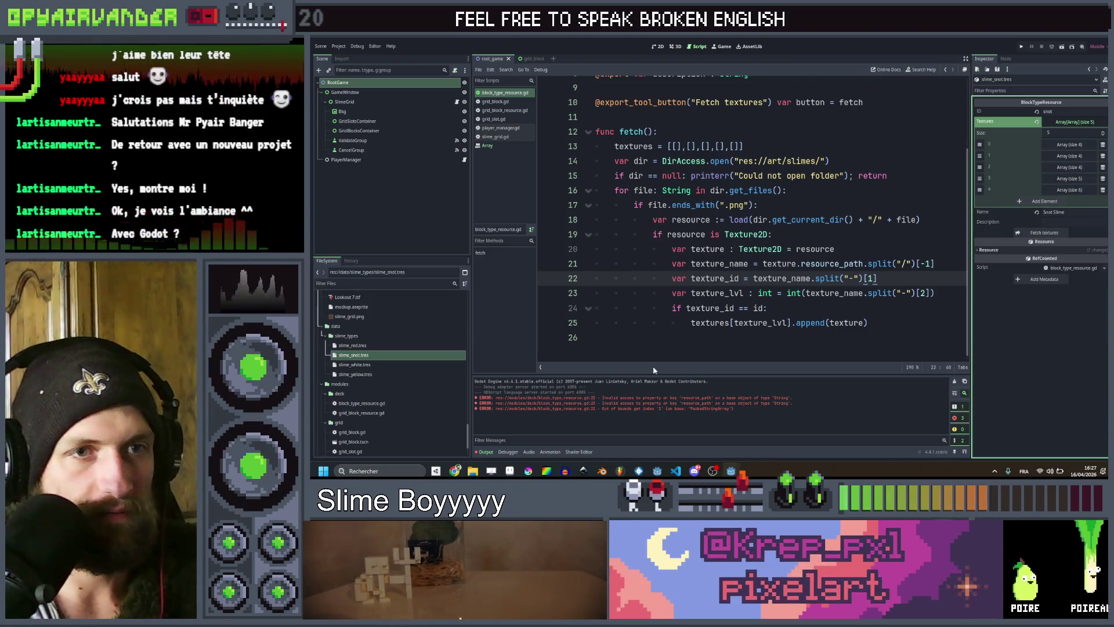
{"action": "left_click", "coordinate": [364, 355]}
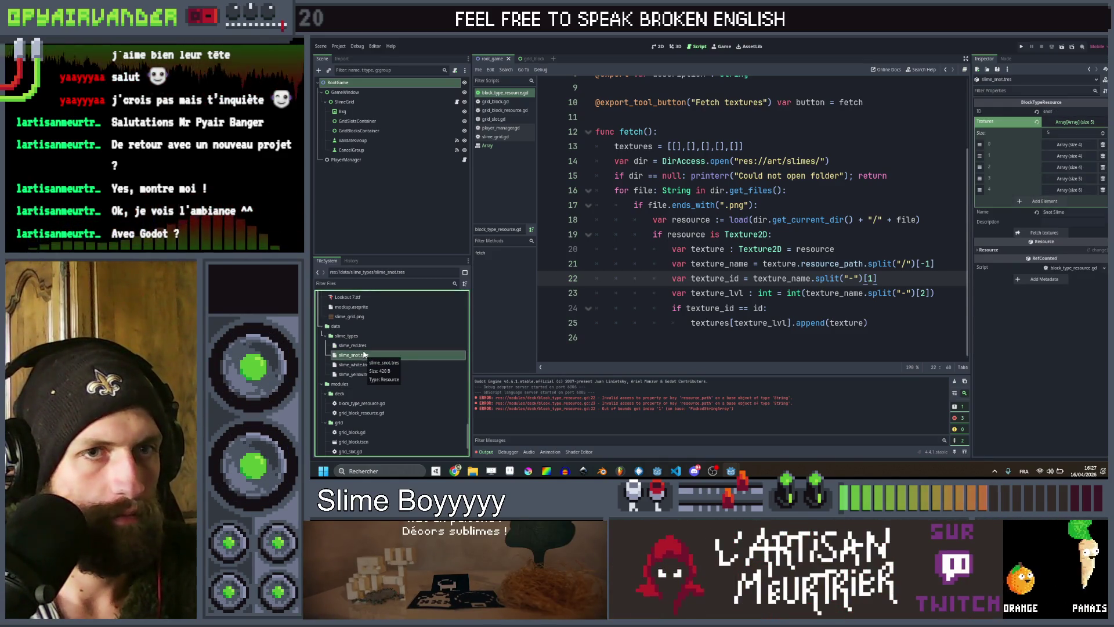
Give slime_red.tres the ID blood and fetch its textures.
{"action": "left_click", "coordinate": [363, 347]}
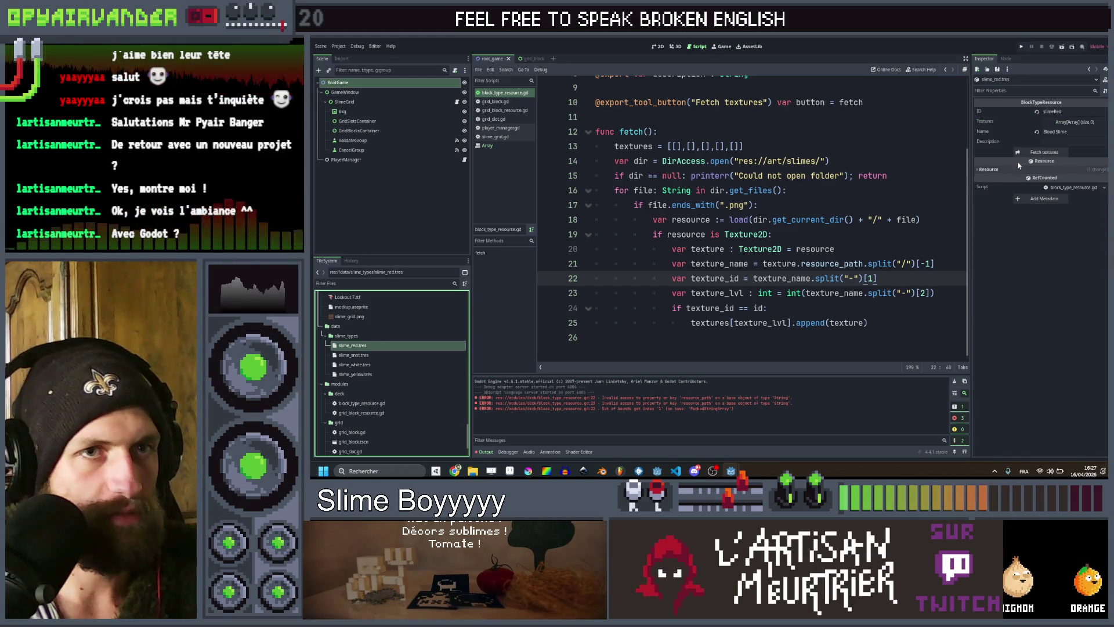
{"action": "type", "text": "blood"}
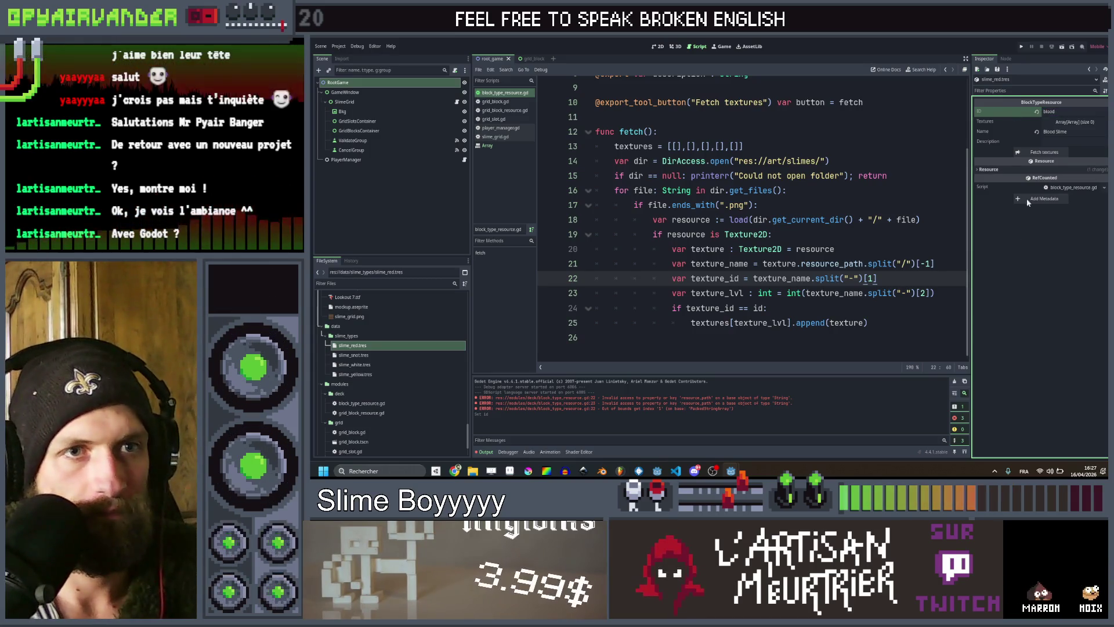
{"action": "left_click", "coordinate": [1043, 152]}
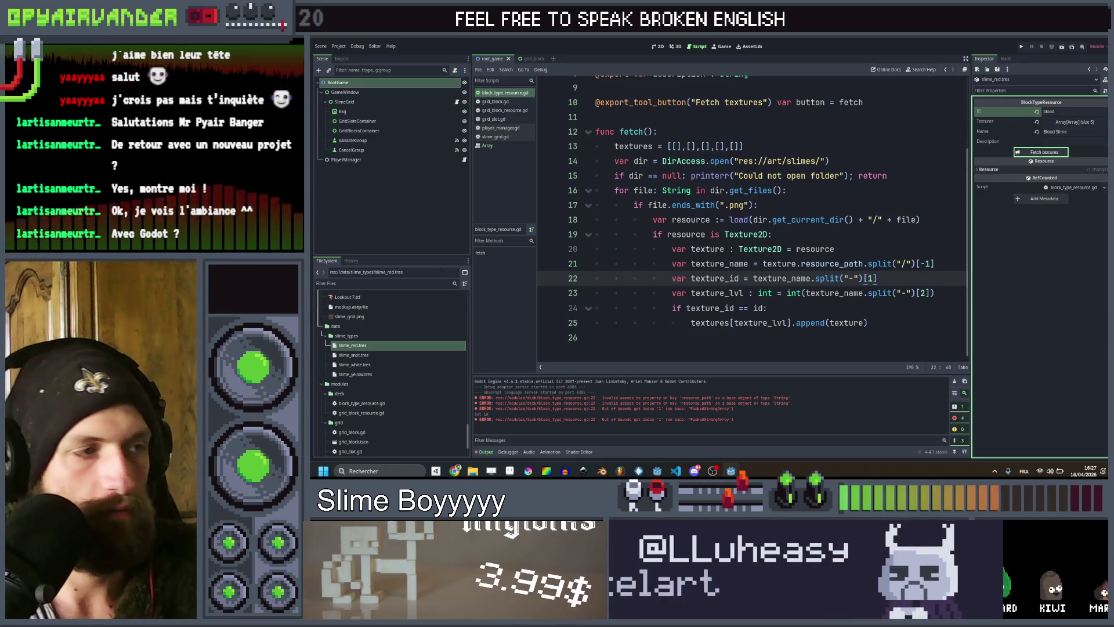
Set slime_yellow.tres's ID to bile and refetch its textures.
{"action": "left_click", "coordinate": [362, 366]}
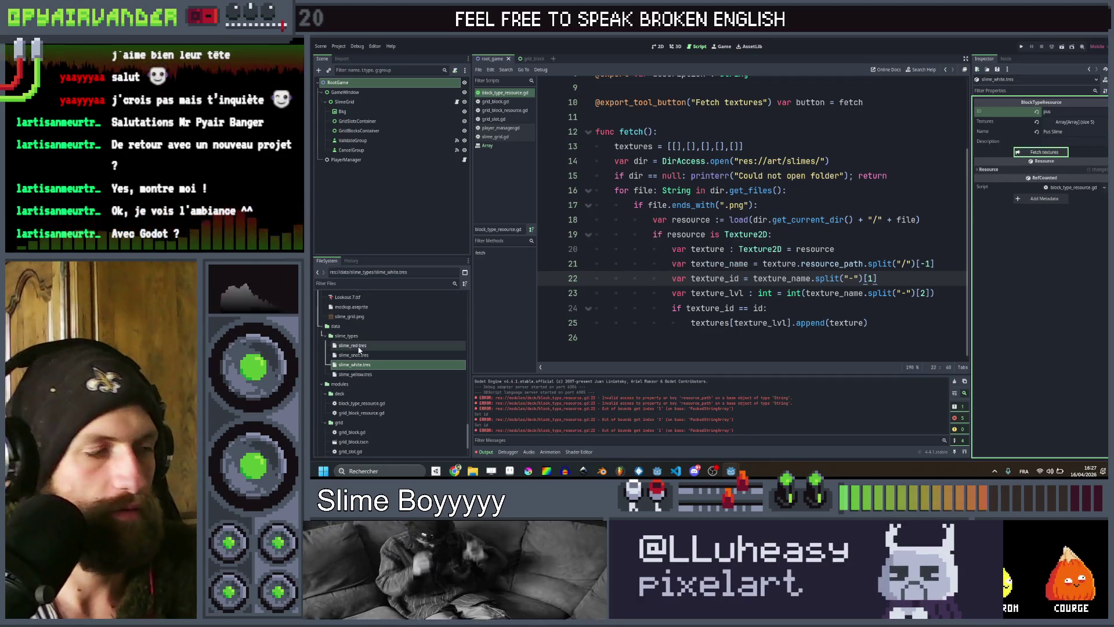
{"action": "left_click", "coordinate": [355, 374]}
{"action": "left_click", "coordinate": [1073, 111]}
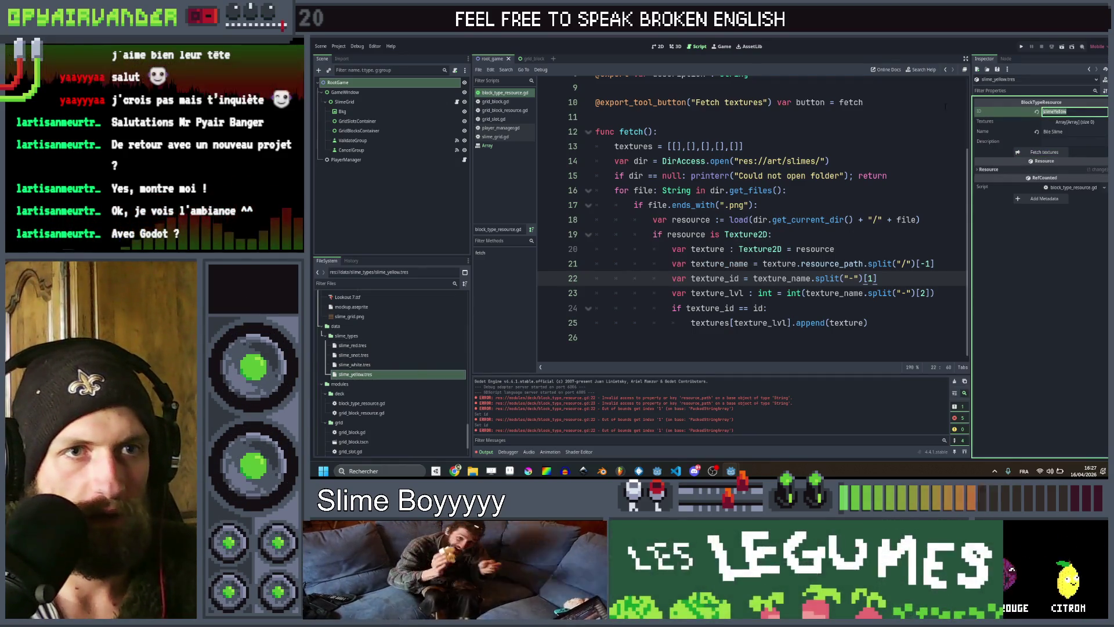
{"action": "type", "text": "bile"}
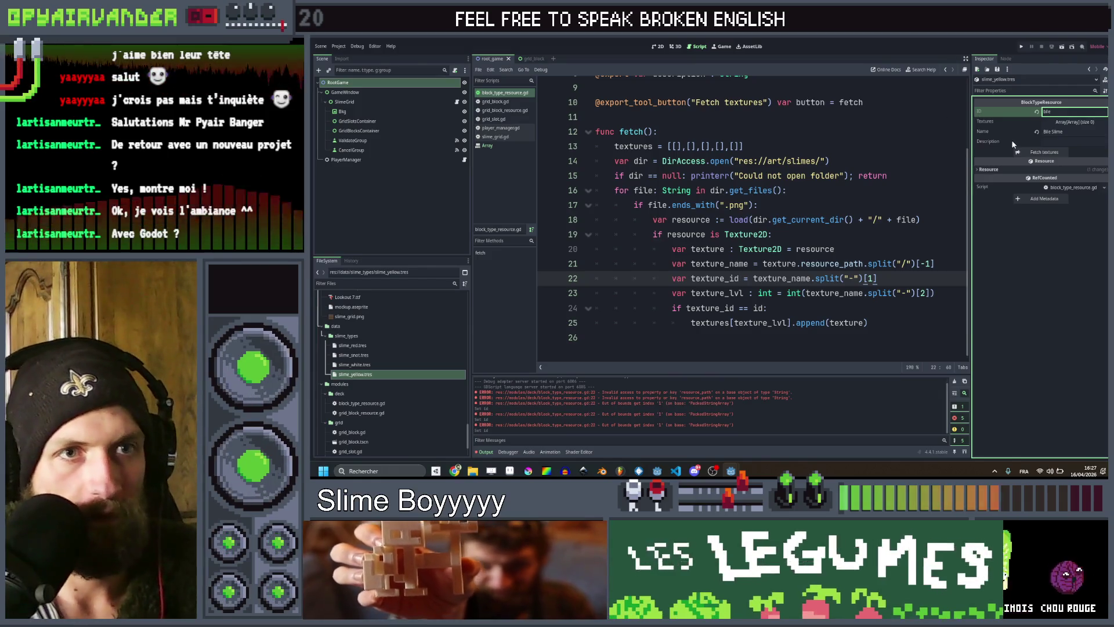
{"action": "left_click", "coordinate": [1042, 152]}
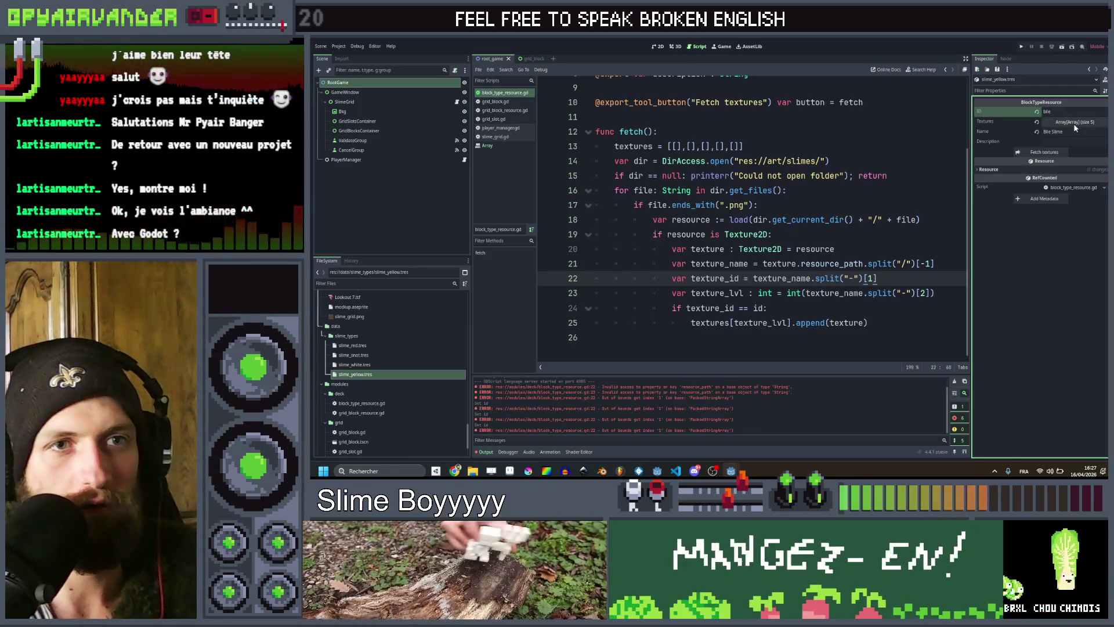
Inspect the yellow slime's level arrays, including level 4's six textures.
{"action": "left_click", "coordinate": [1073, 123]}
{"action": "left_click", "coordinate": [1073, 191]}
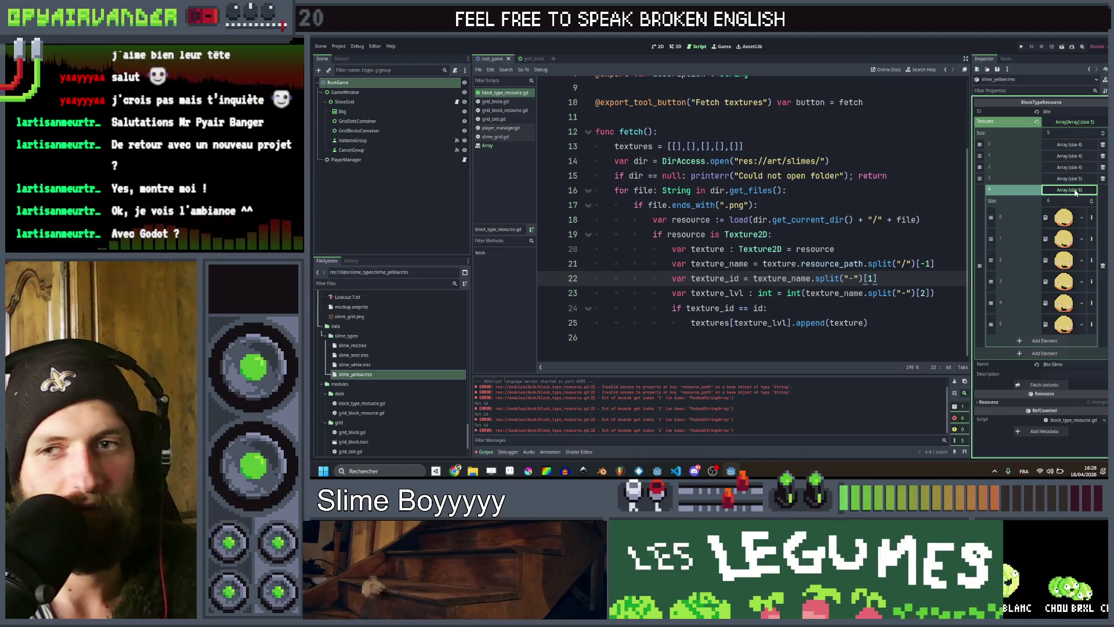
{"action": "left_click", "coordinate": [1073, 191]}
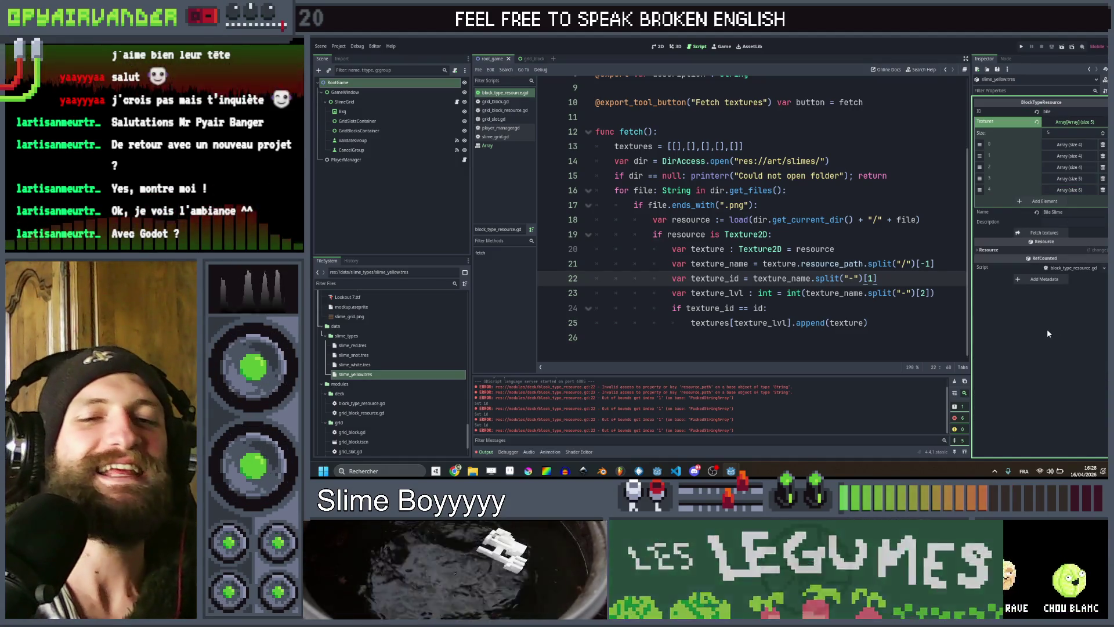
{"action": "left_click", "coordinate": [873, 220]}
{"action": "scroll", "coordinate": [873, 219], "scroll_direction": "up", "scroll_amount": 3}
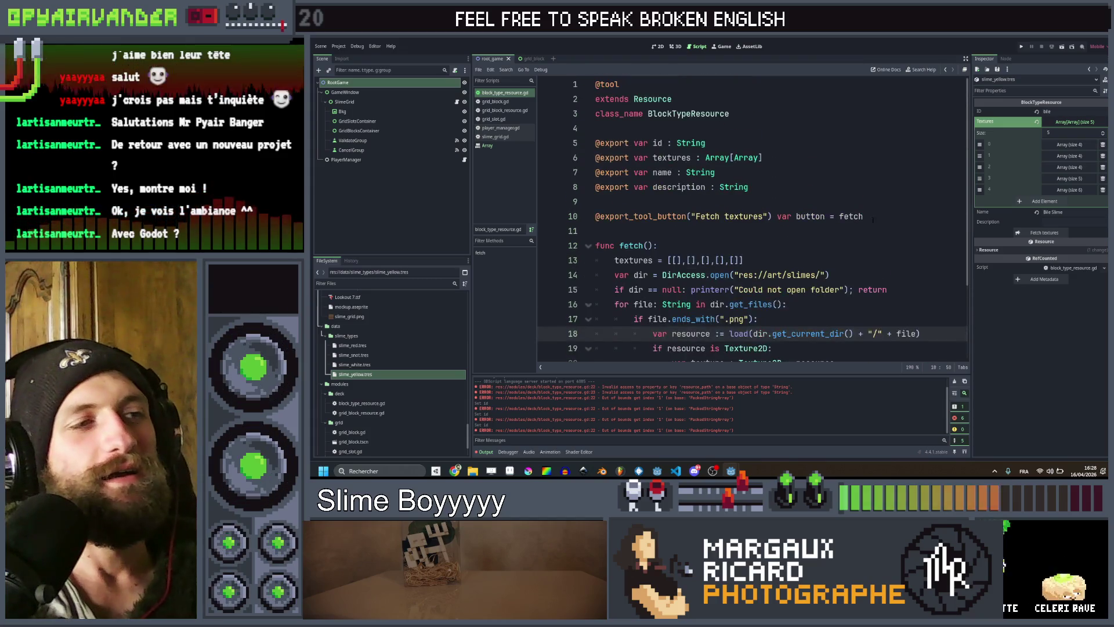
Rename fetch() to fetch_textures(), point the Fetch textures tool button at it, and save.
{"action": "scroll", "coordinate": [851, 231], "scroll_direction": "down", "scroll_amount": 3}
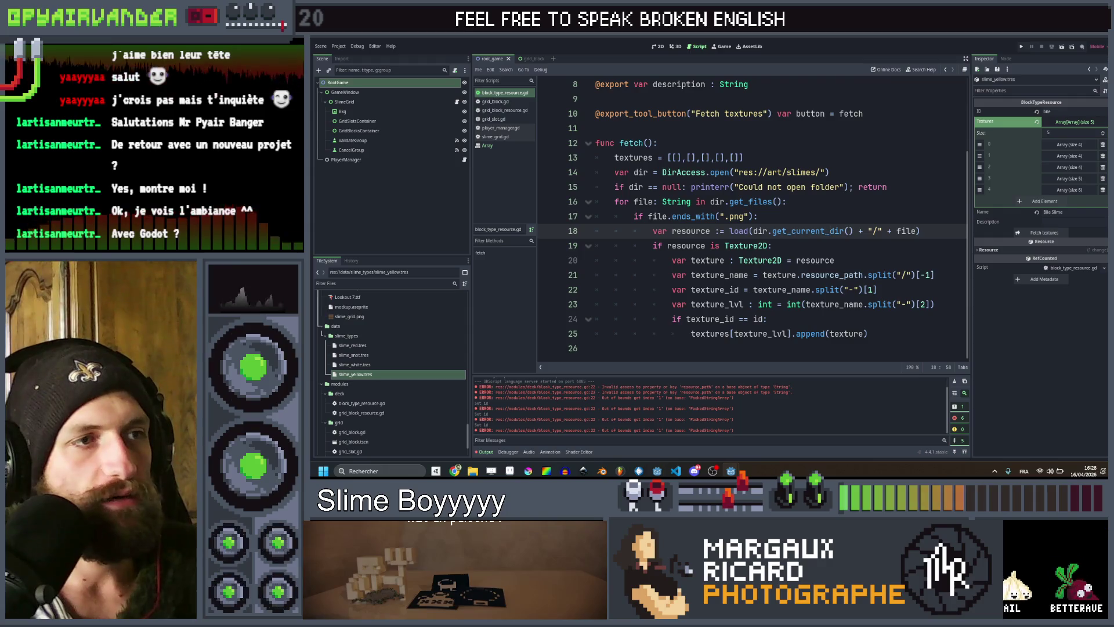
{"action": "left_click", "coordinate": [644, 143]}
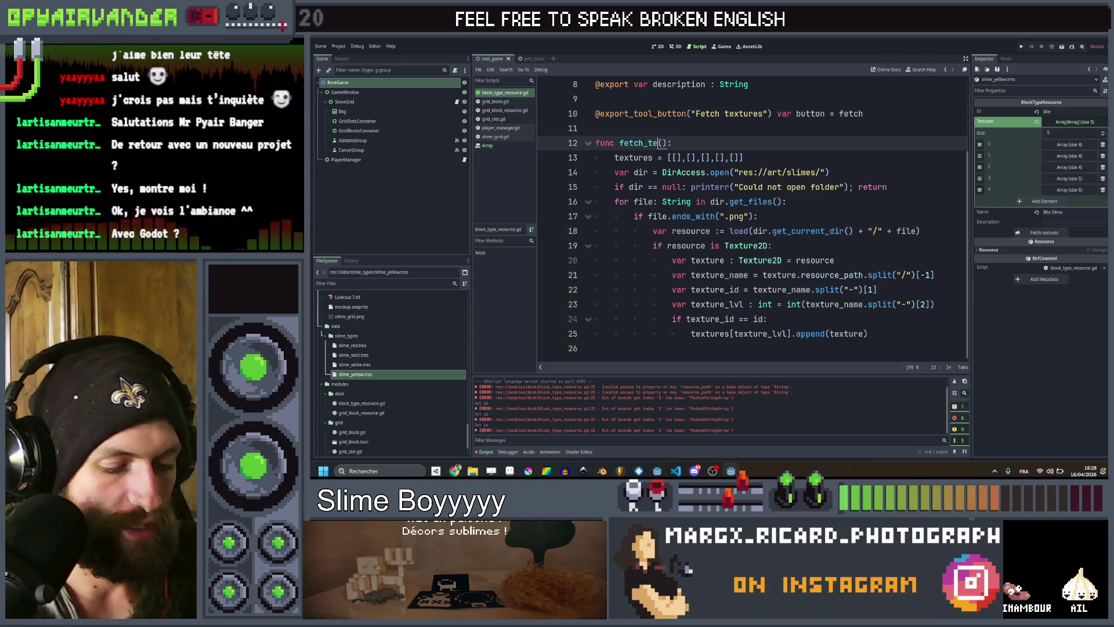
{"action": "type", "text": "tue"}
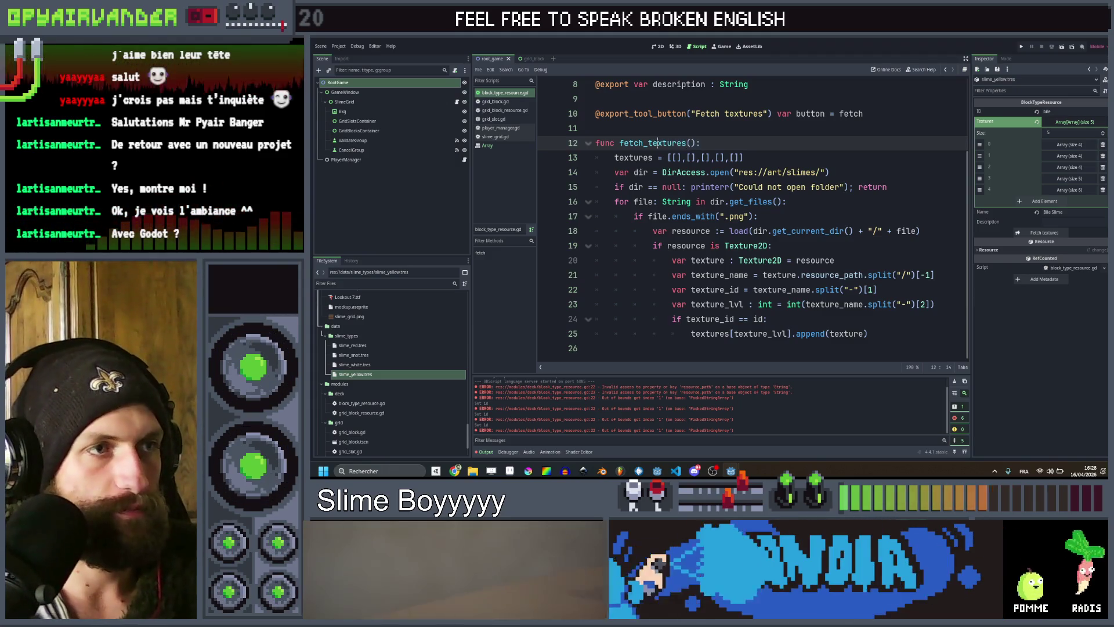
{"action": "key", "text": "Up"}
{"action": "key", "text": "Up"}
{"action": "key", "text": "End"}
{"action": "type", "text": "_textures"}
{"action": "key", "text": "ctrl+s"}
Scroll back to the file filter code, then switch over to File Explorer.
{"action": "mouse_move", "coordinate": [732, 471]}
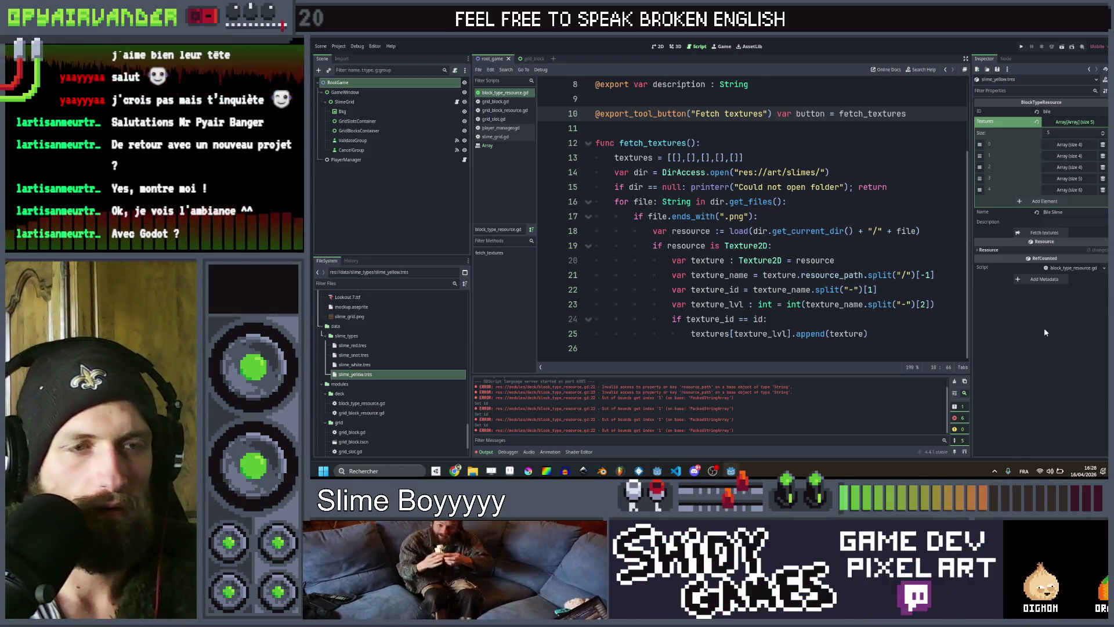
{"action": "scroll", "coordinate": [800, 216], "scroll_direction": "up", "scroll_amount": 1}
{"action": "scroll", "coordinate": [803, 216], "scroll_direction": "down", "scroll_amount": 1}
{"action": "left_click", "coordinate": [810, 216]}
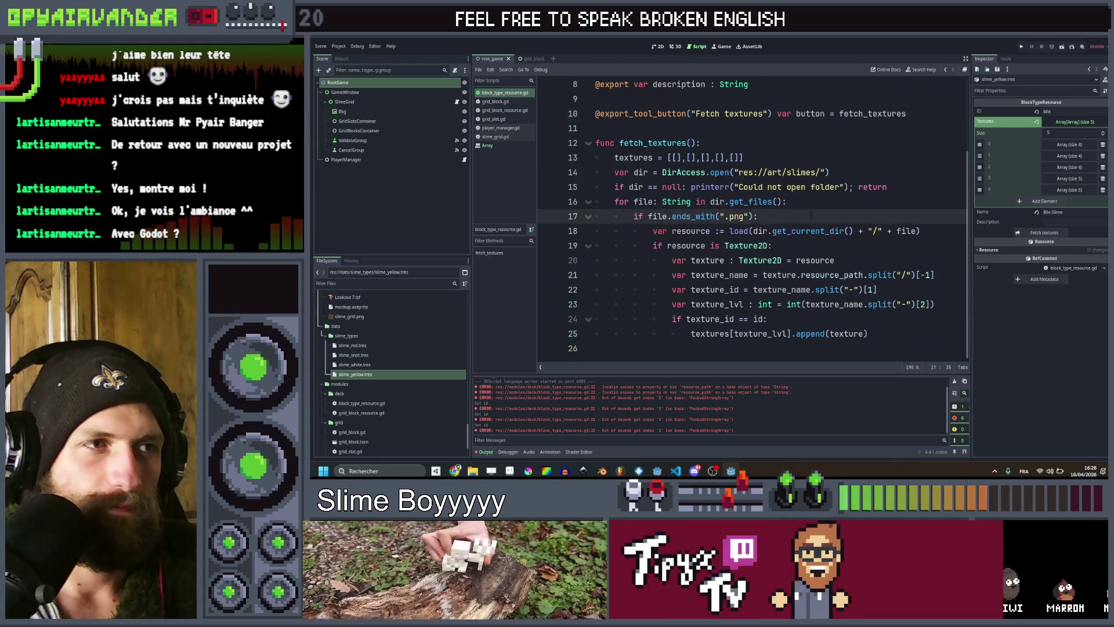
{"action": "scroll", "coordinate": [810, 215], "scroll_direction": "up", "scroll_amount": 3}
{"action": "left_click", "coordinate": [337, 197]}
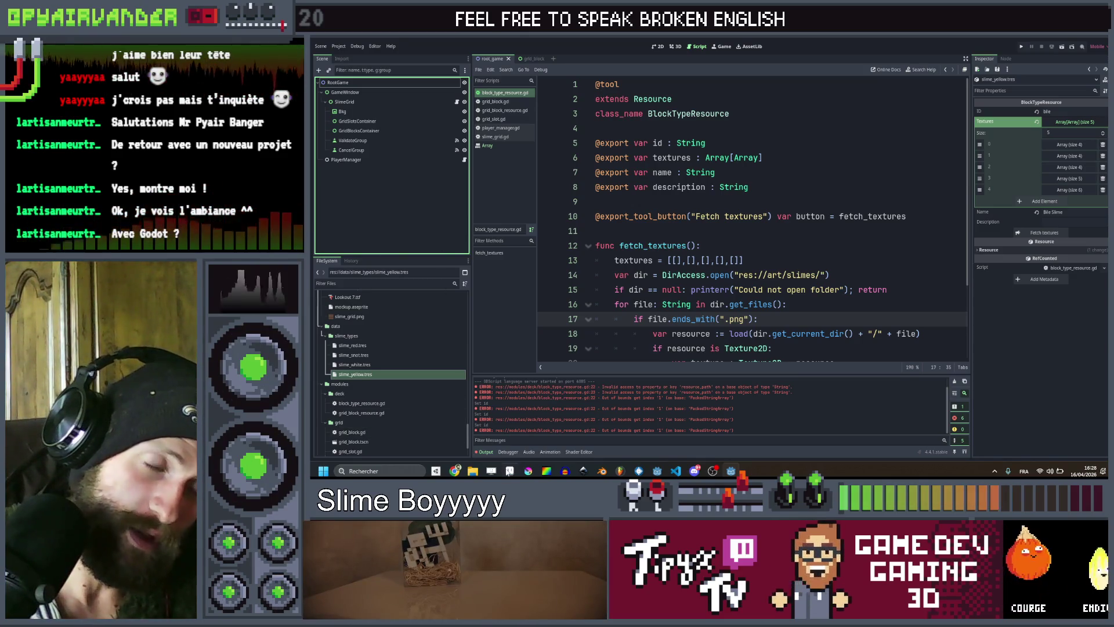
Browse File Explorer through MY GAMES > GGJ 2026 > ggj26 to the old project's misc folder.
{"action": "mouse_move", "coordinate": [473, 471]}
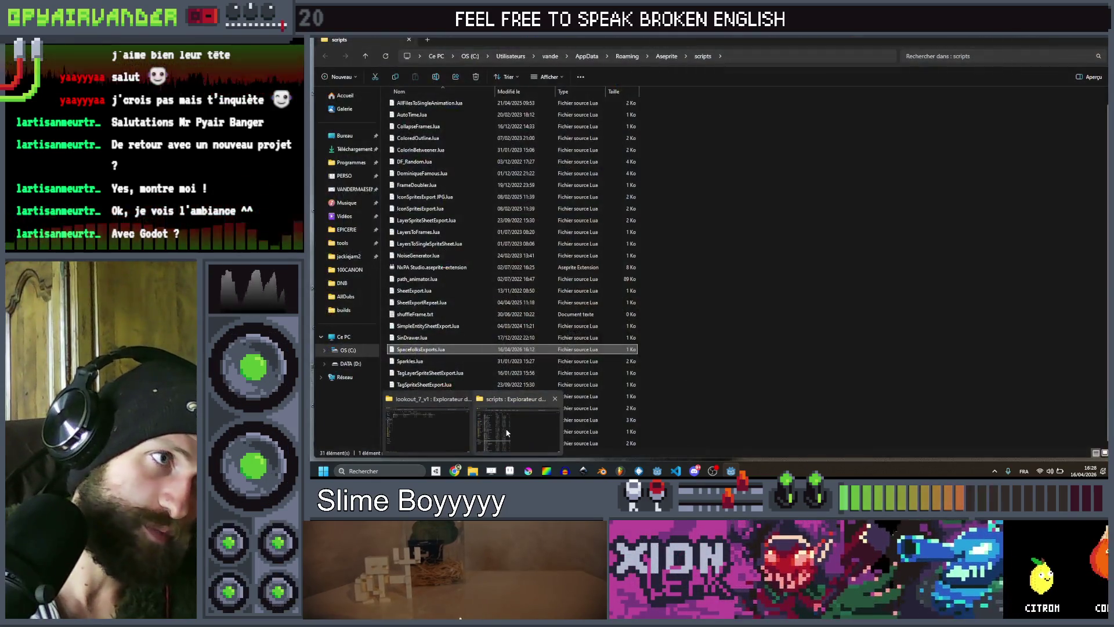
{"action": "left_click", "coordinate": [507, 432]}
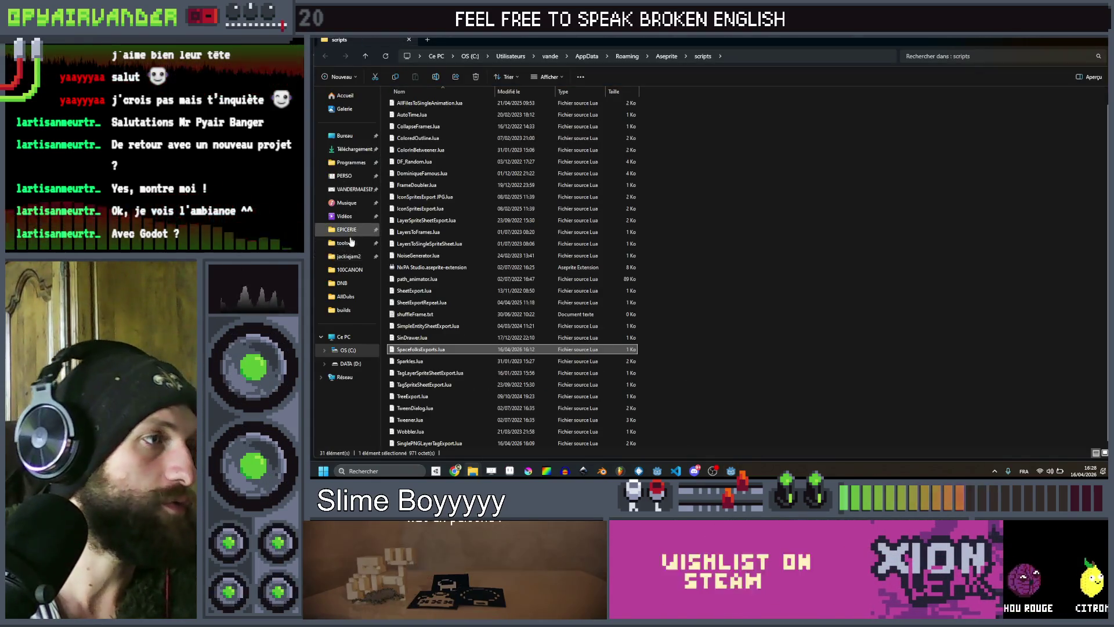
{"action": "left_click", "coordinate": [348, 257]}
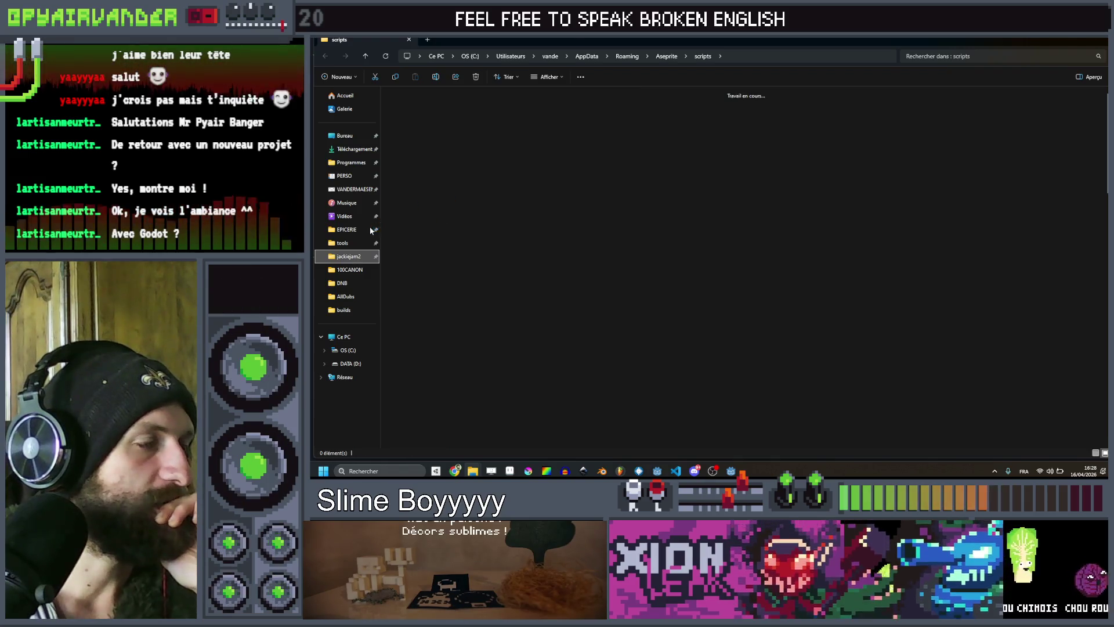
{"action": "left_click", "coordinate": [553, 56]}
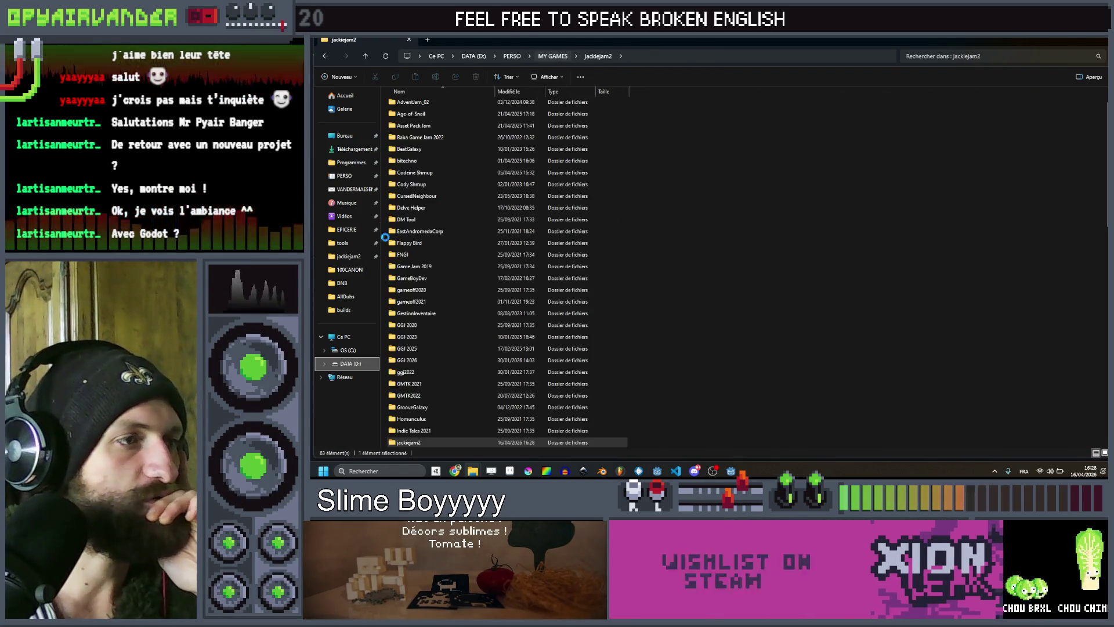
{"action": "double_click", "coordinate": [425, 360]}
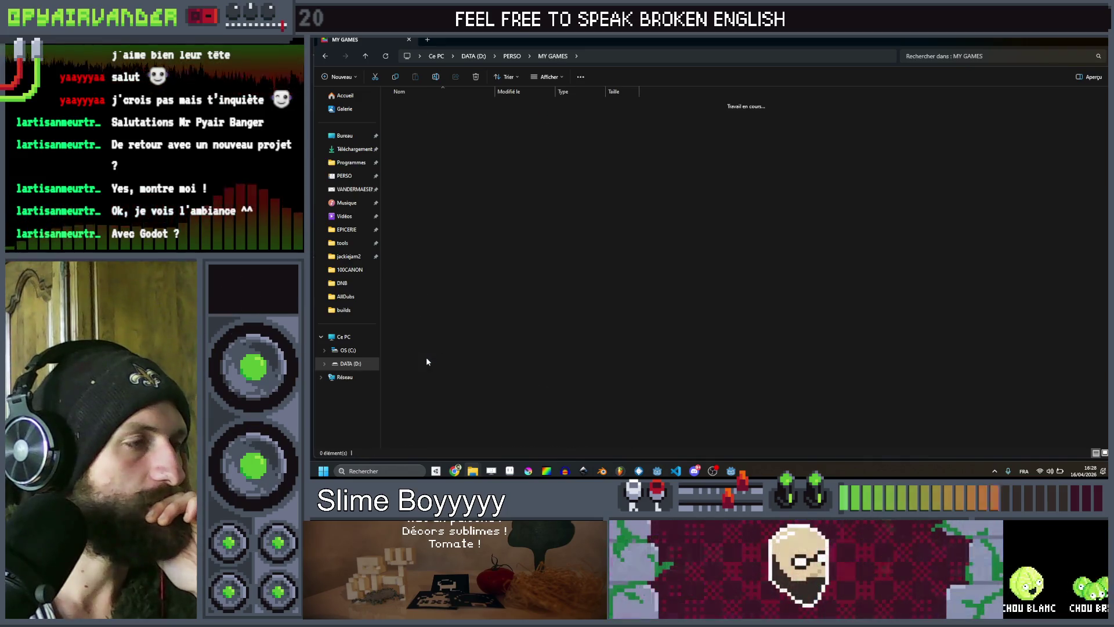
{"action": "double_click", "coordinate": [419, 106]}
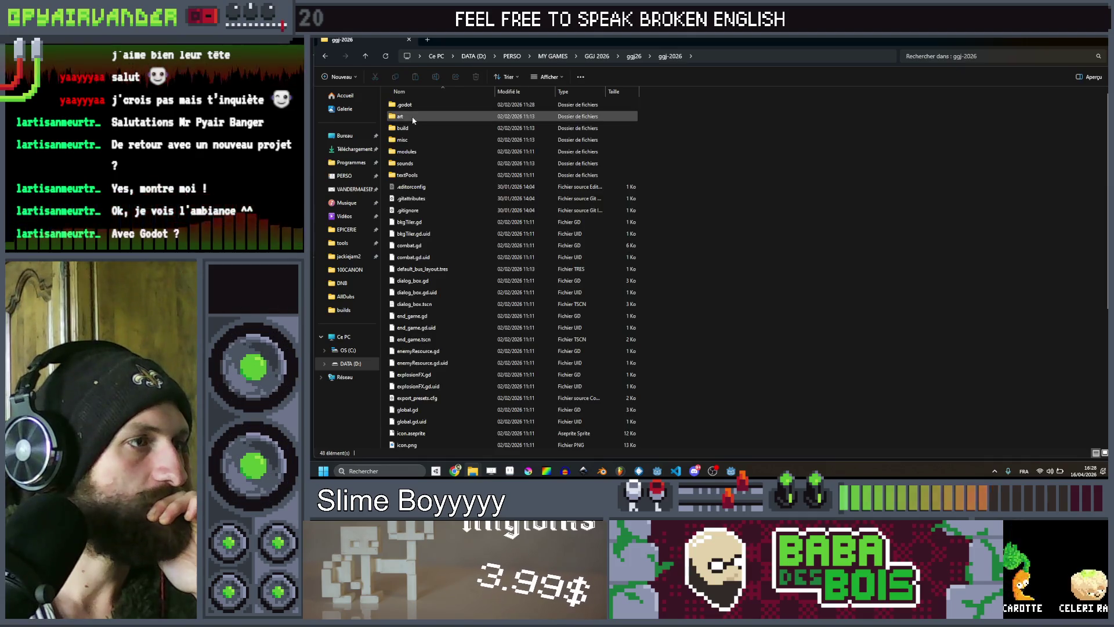
{"action": "left_click", "coordinate": [417, 151]}
{"action": "double_click", "coordinate": [418, 153]}
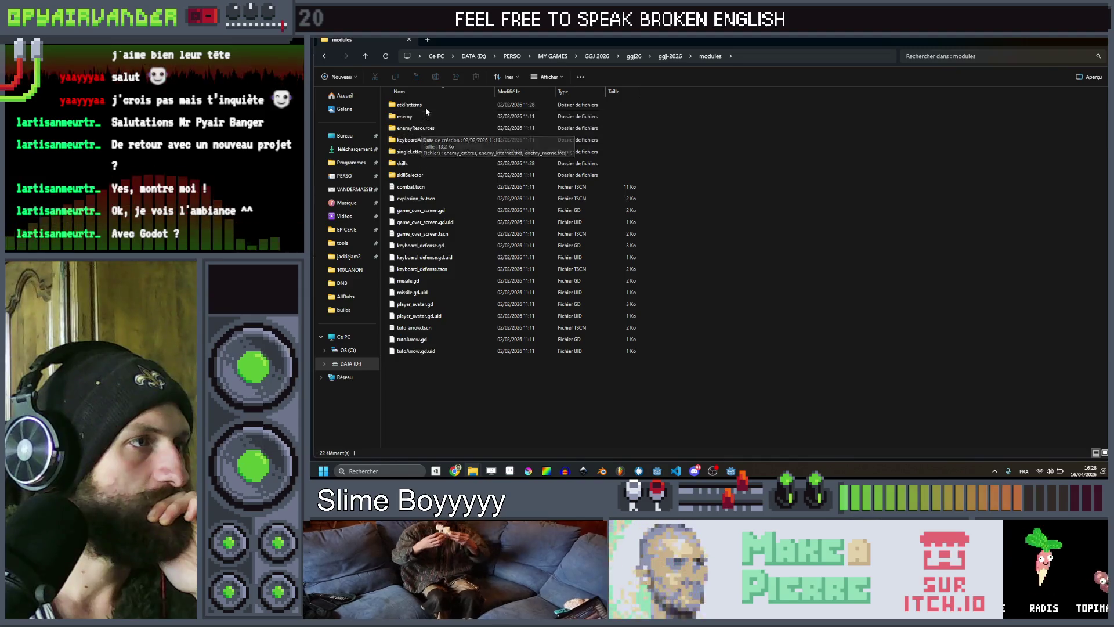
{"action": "left_click", "coordinate": [673, 56]}
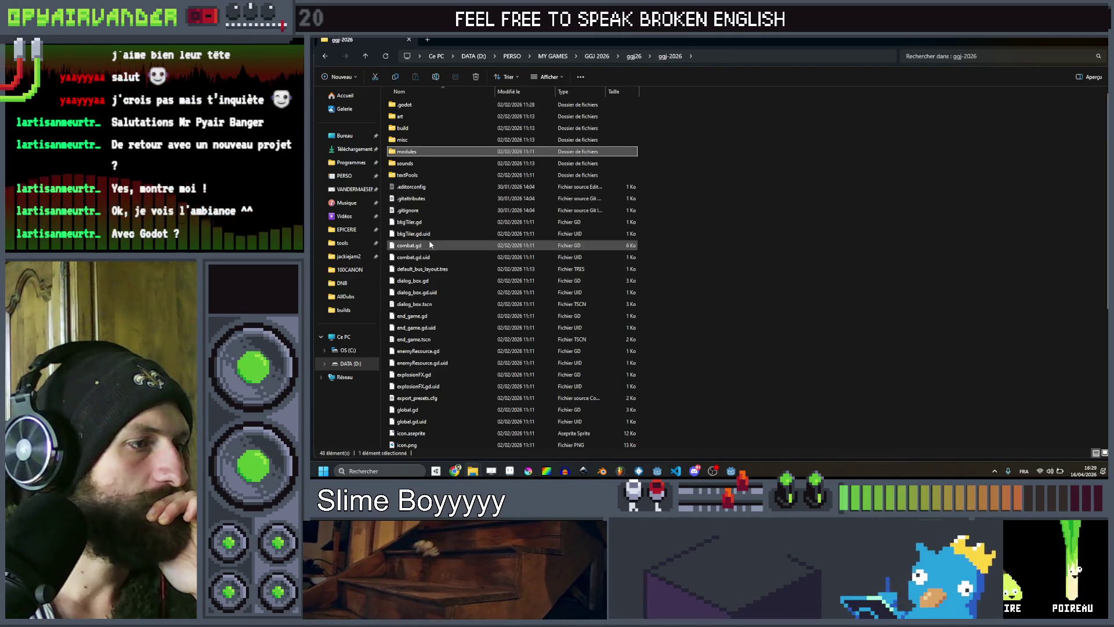
{"action": "left_click", "coordinate": [412, 141]}
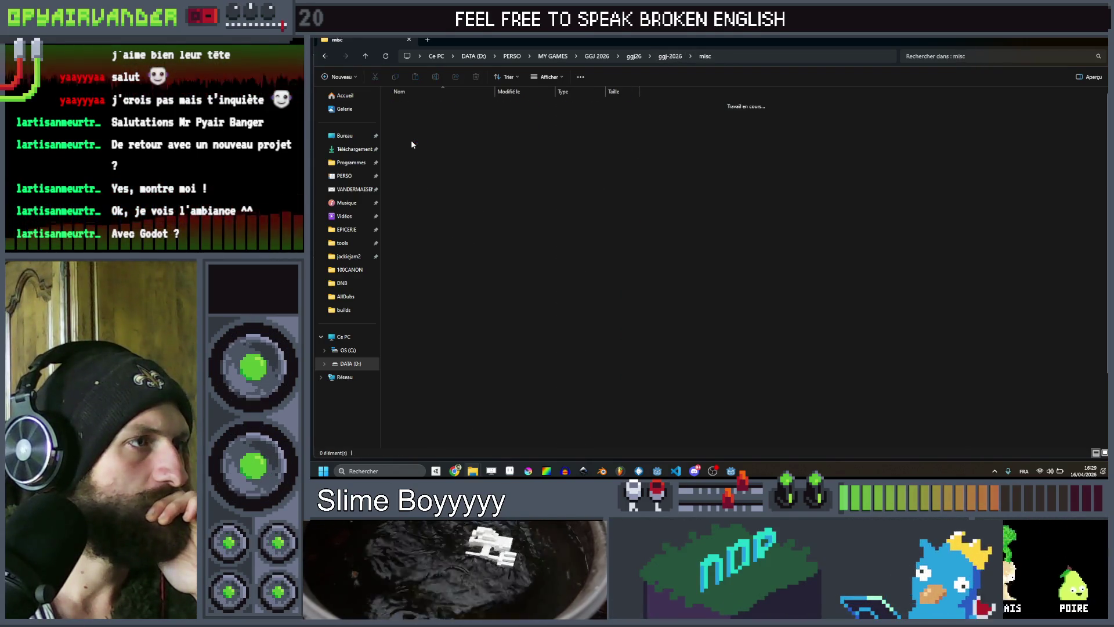
{"action": "double_click", "coordinate": [411, 141]}
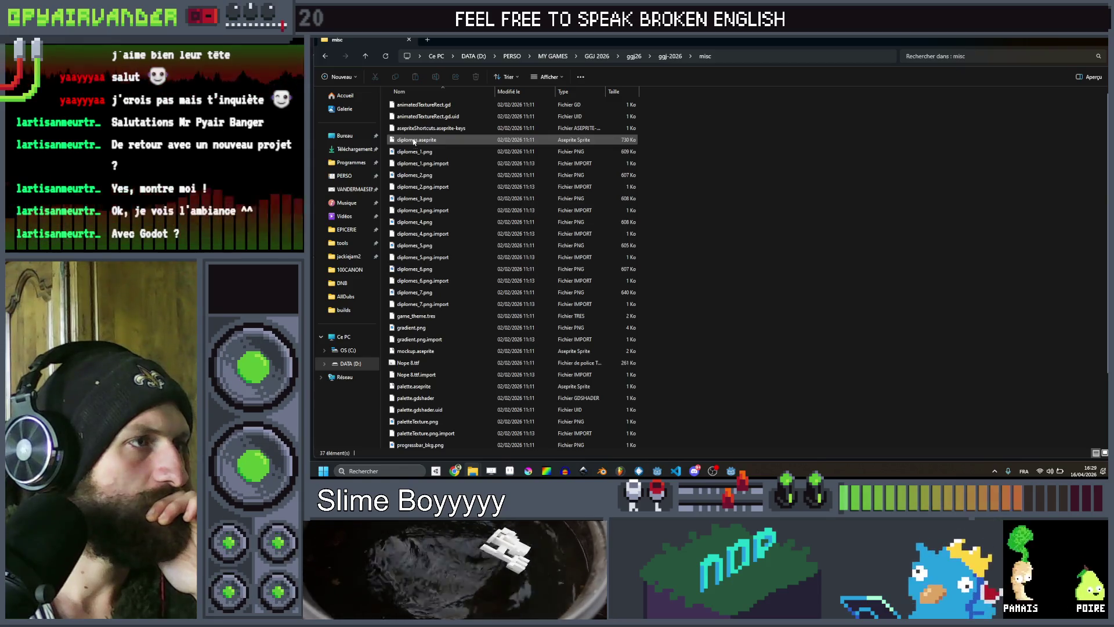
Open animatedTextureRect.gd in VS Code, copy all its code, and return to Godot.
{"action": "double_click", "coordinate": [446, 105]}
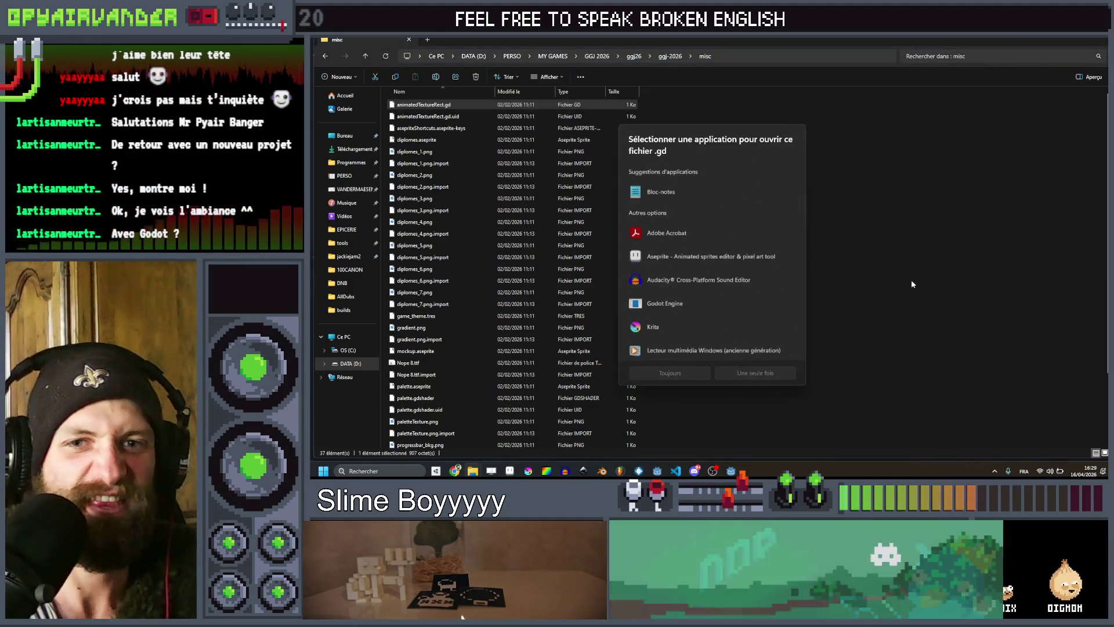
{"action": "scroll", "coordinate": [717, 296], "scroll_direction": "down", "scroll_amount": 3}
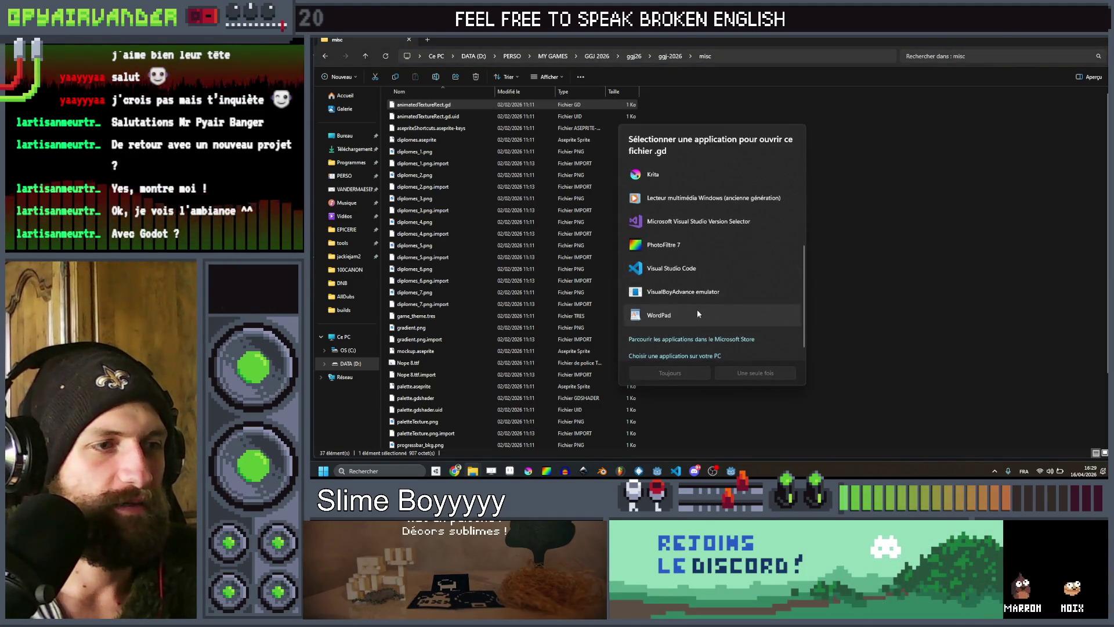
{"action": "double_click", "coordinate": [689, 271]}
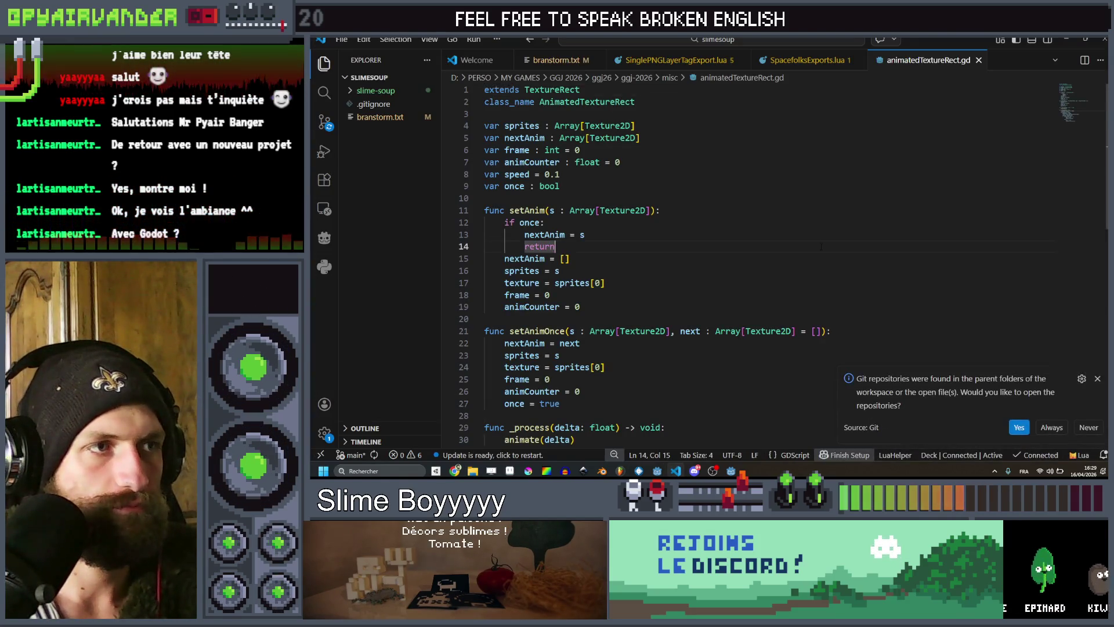
{"action": "key", "text": "ctrl+a"}
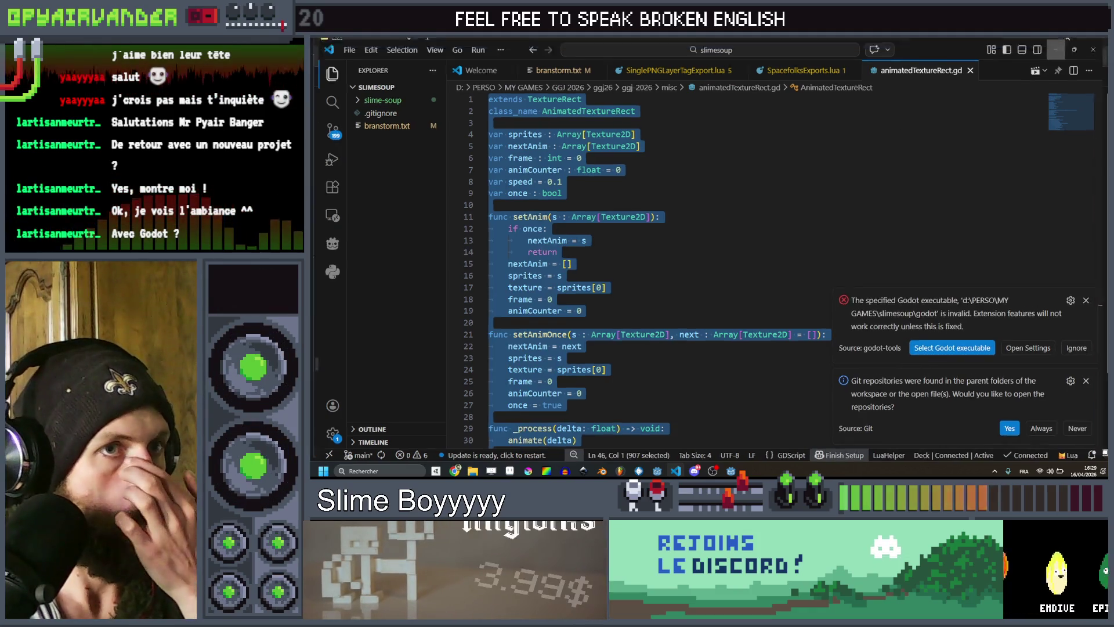
{"action": "key", "text": "alt+F4"}
{"action": "left_click", "coordinate": [1056, 38]}
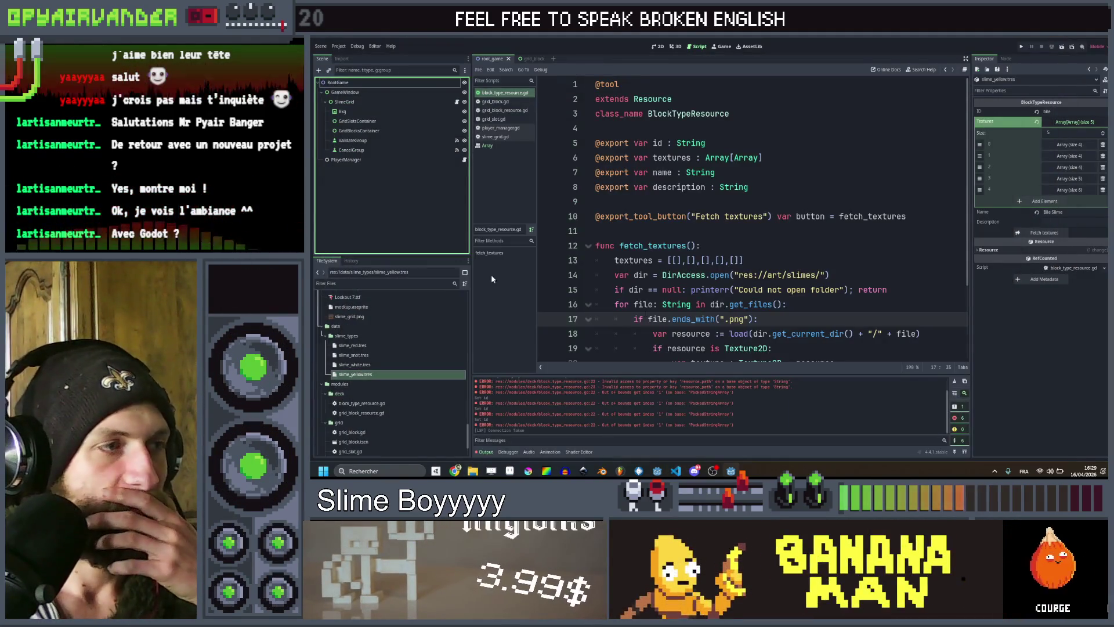
Create a new script animated_texture_rect.gd in modules, inheriting TextureRect.
{"action": "left_click", "coordinate": [511, 194]}
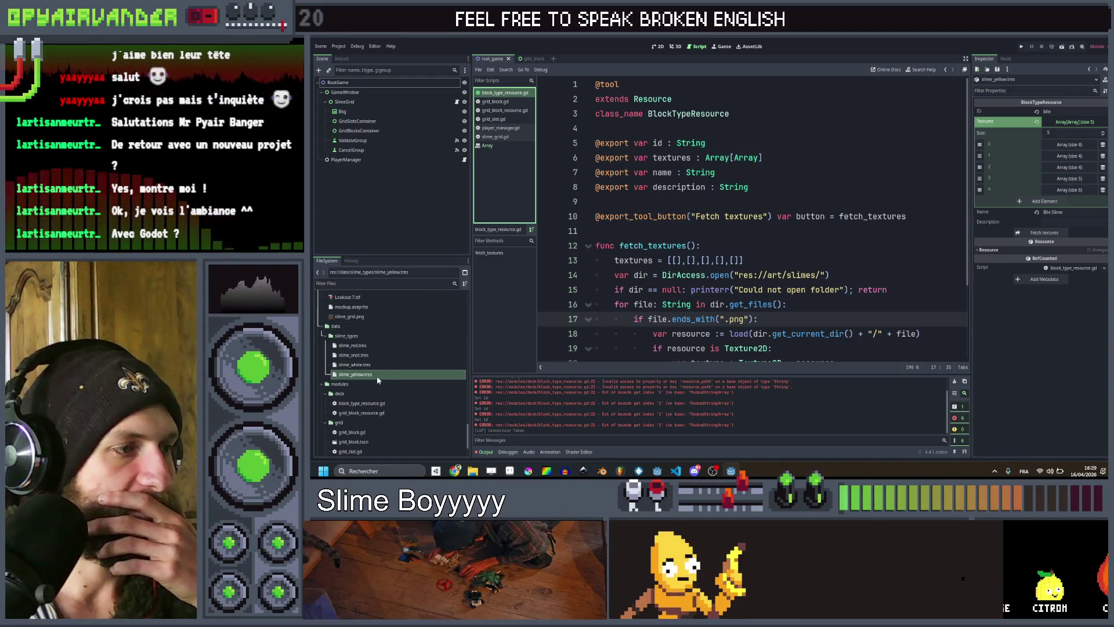
{"action": "left_click", "coordinate": [371, 384]}
{"action": "scroll", "coordinate": [371, 384], "scroll_direction": "down", "scroll_amount": 2}
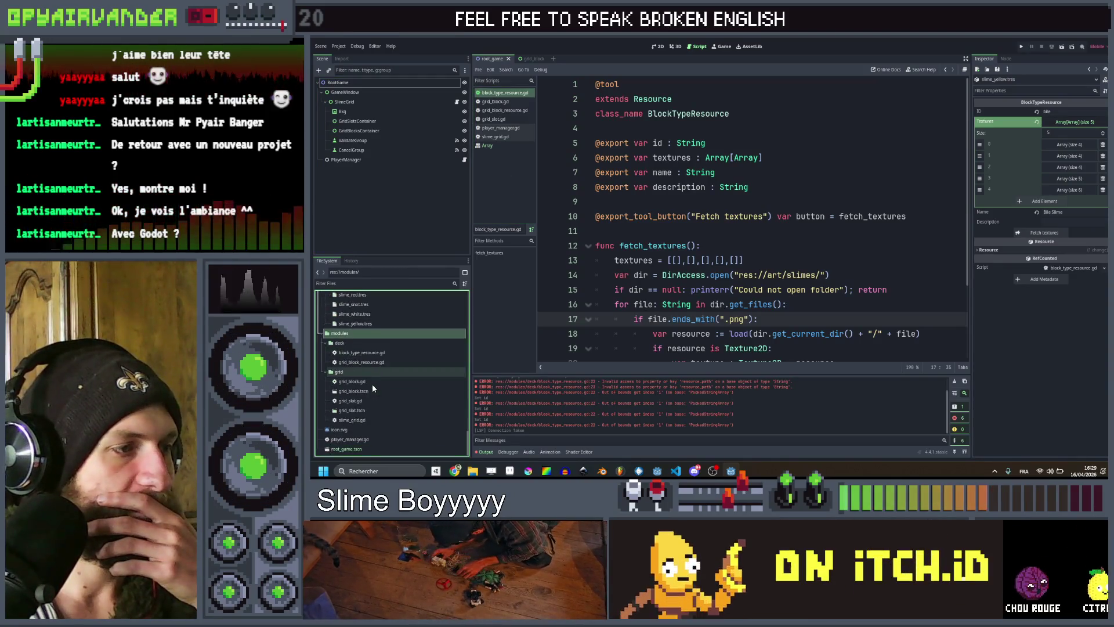
{"action": "right_click", "coordinate": [370, 335]}
{"action": "mouse_move", "coordinate": [438, 329]}
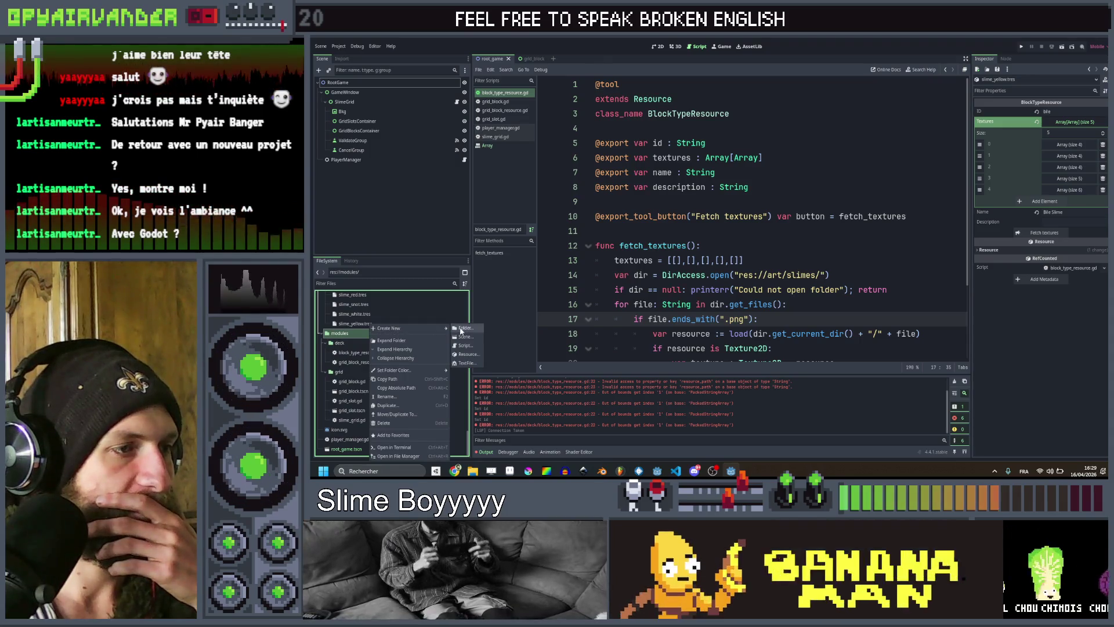
{"action": "left_click", "coordinate": [464, 346]}
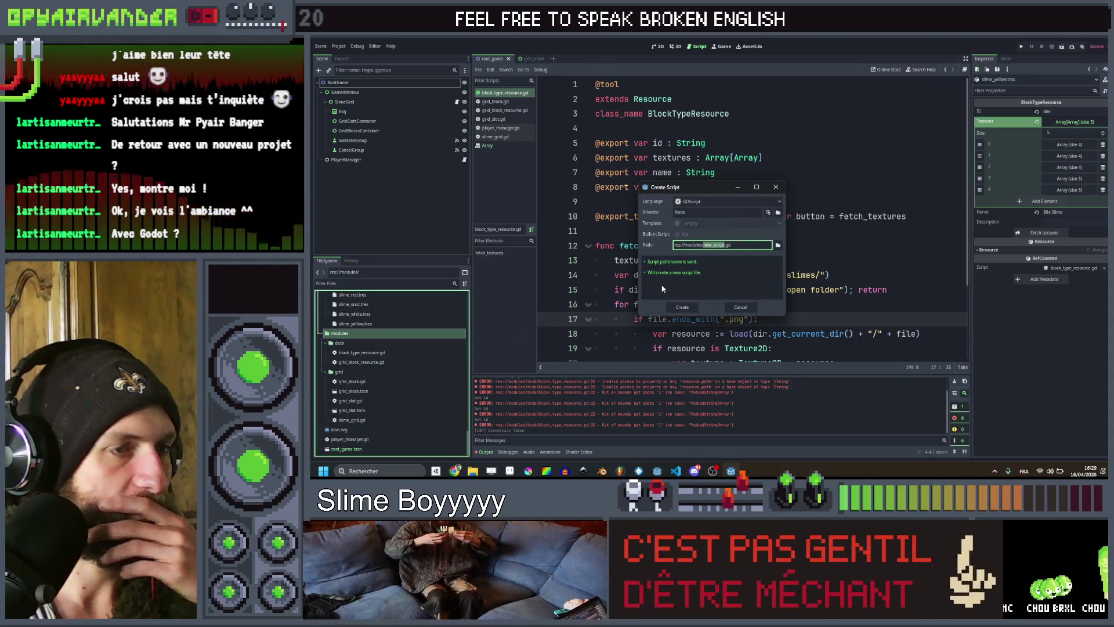
{"action": "type", "text": "anima"}
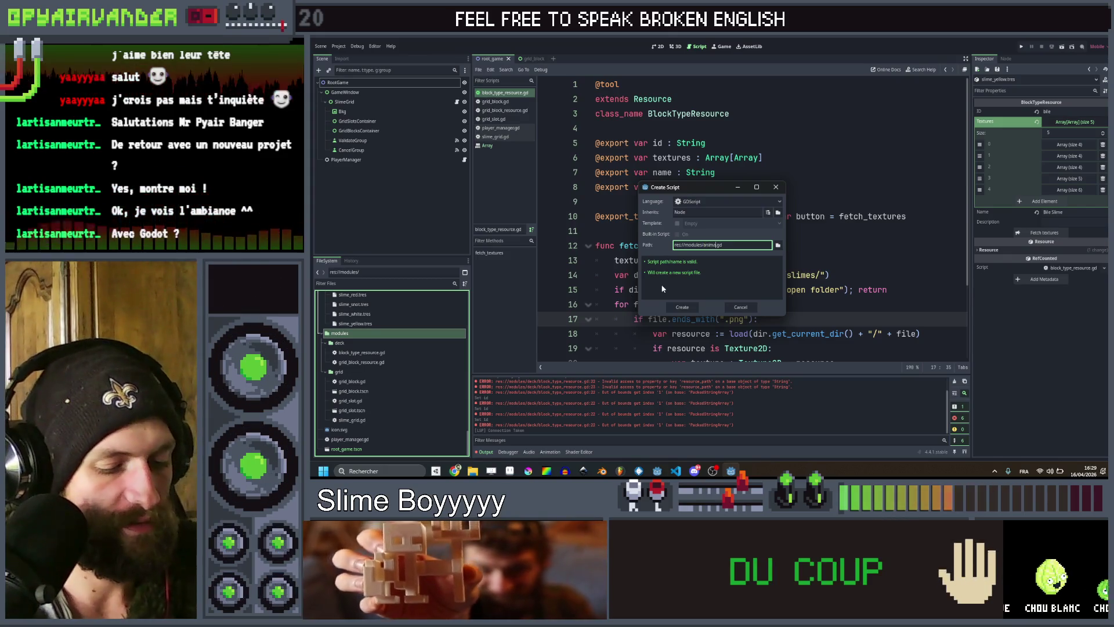
{"action": "type", "text": "ted_ti"}
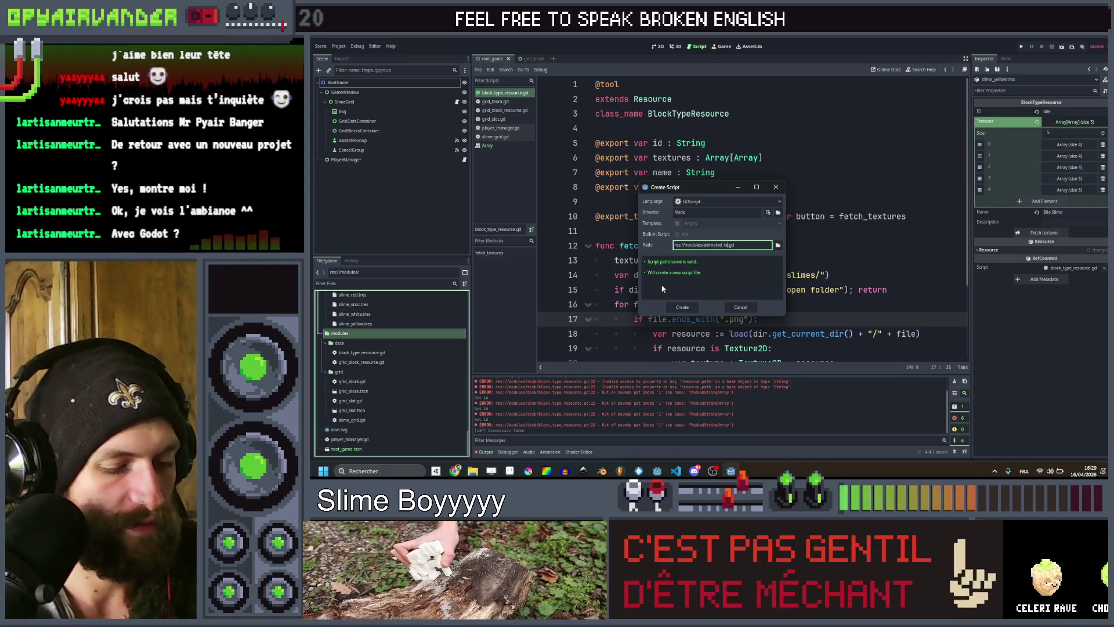
{"action": "type", "text": "xture_rect"}
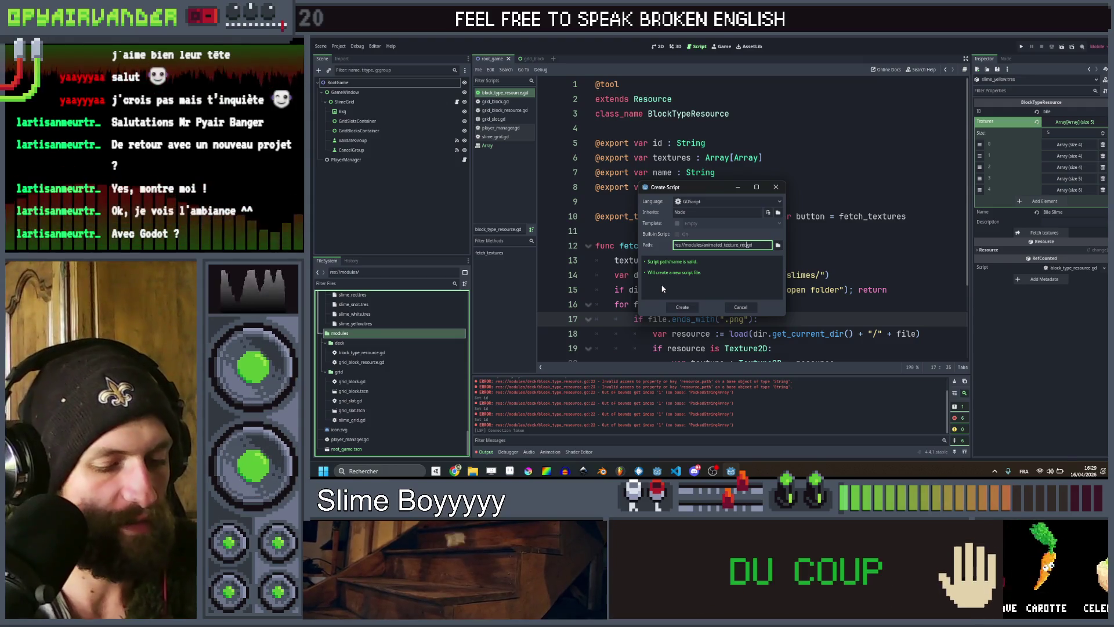
{"action": "double_click", "coordinate": [705, 211]}
{"action": "type", "text": "TextureRec"}
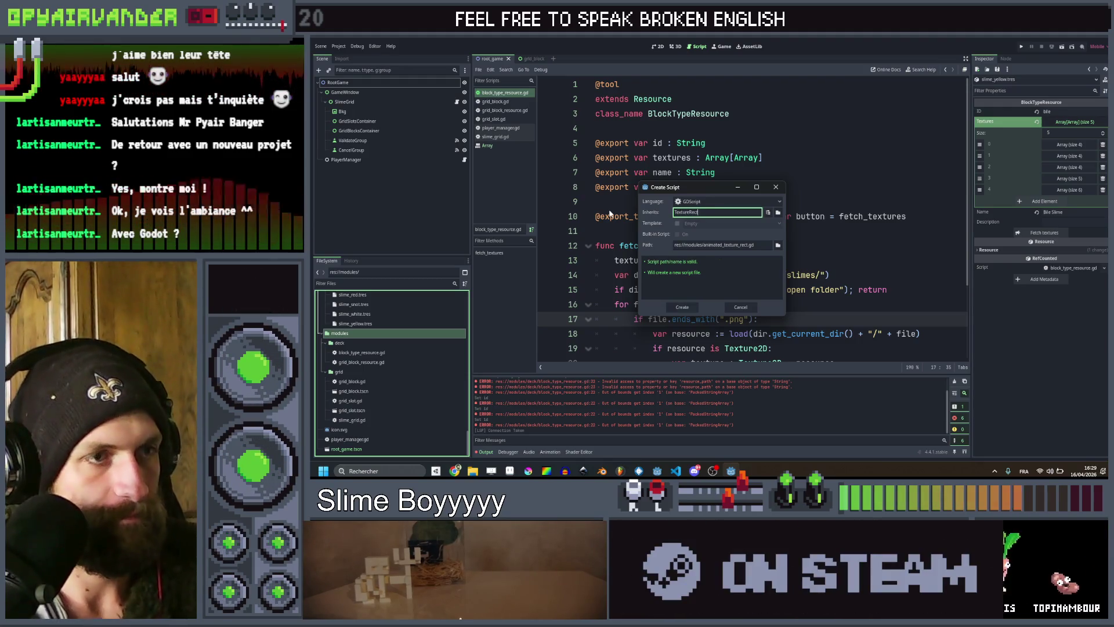
{"action": "type", "text": "t"}
{"action": "left_click", "coordinate": [679, 307]}
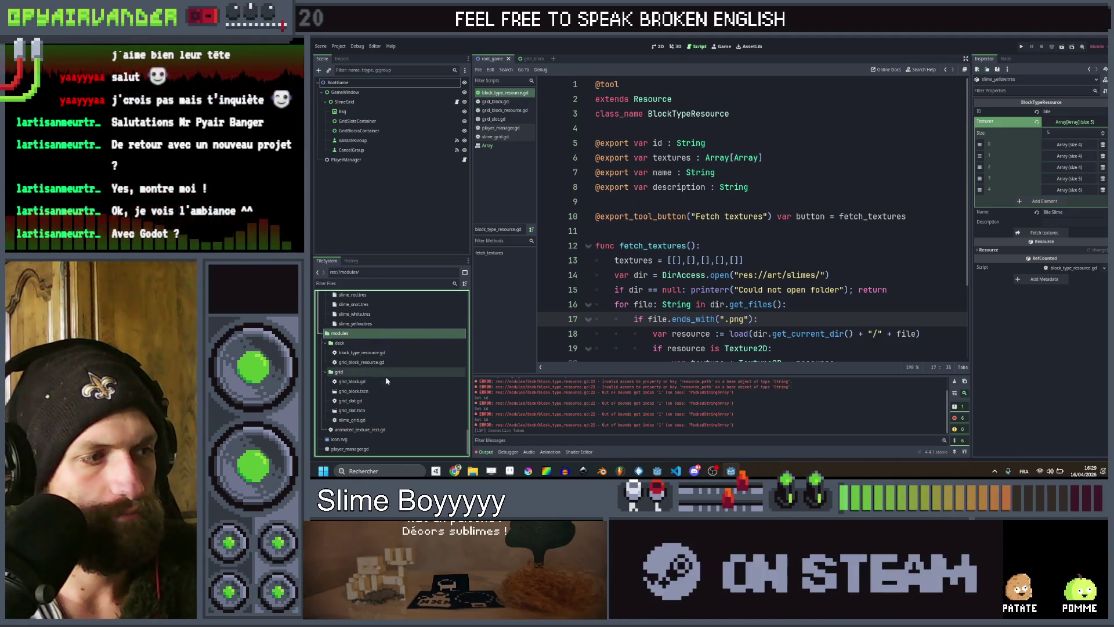
Replace its template with the copied AnimatedTextureRect code, then select BlockTexture in grid_block.
{"action": "double_click", "coordinate": [360, 429]}
{"action": "key", "text": "ctrl+a"}
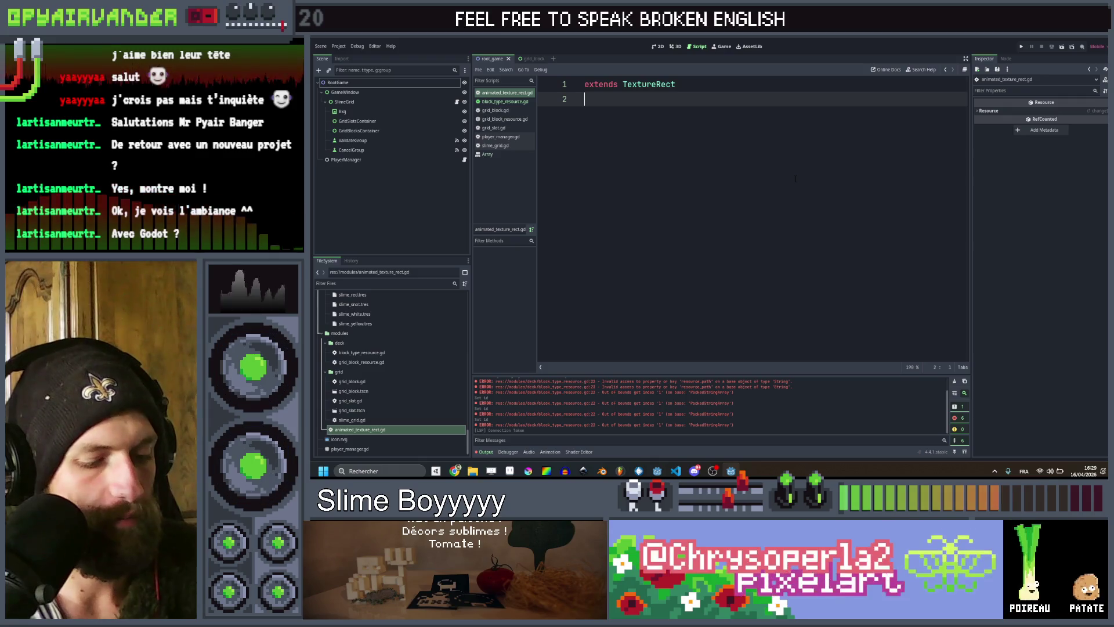
{"action": "key", "text": "ctrl+v"}
{"action": "scroll", "coordinate": [793, 178], "scroll_direction": "up", "scroll_amount": 6}
{"action": "left_click", "coordinate": [794, 178]}
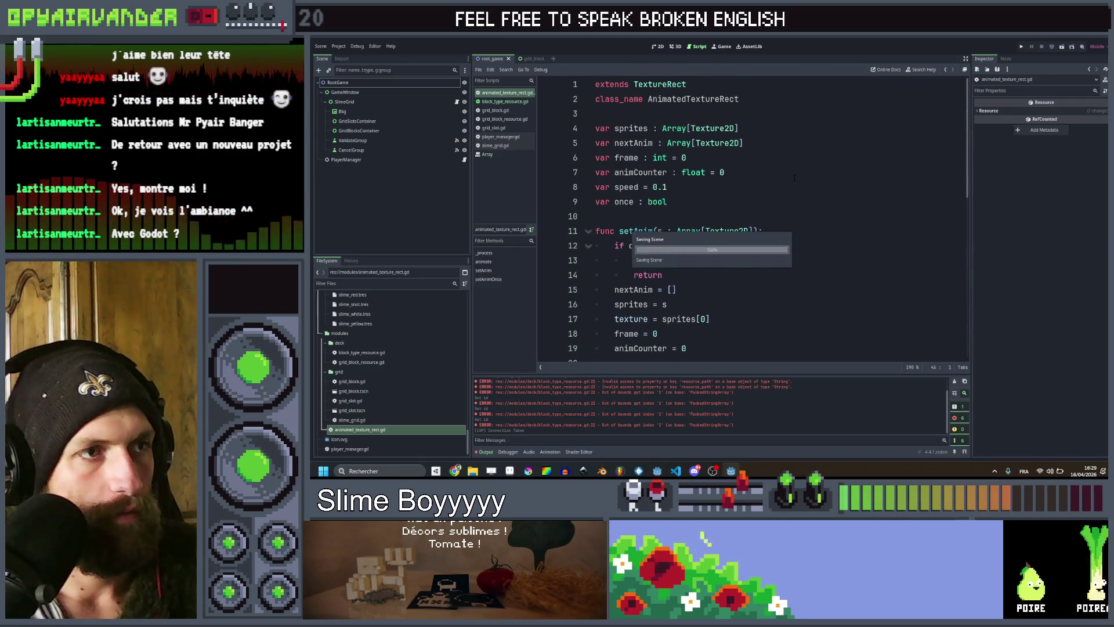
{"action": "scroll", "coordinate": [795, 183], "scroll_direction": "down", "scroll_amount": 8}
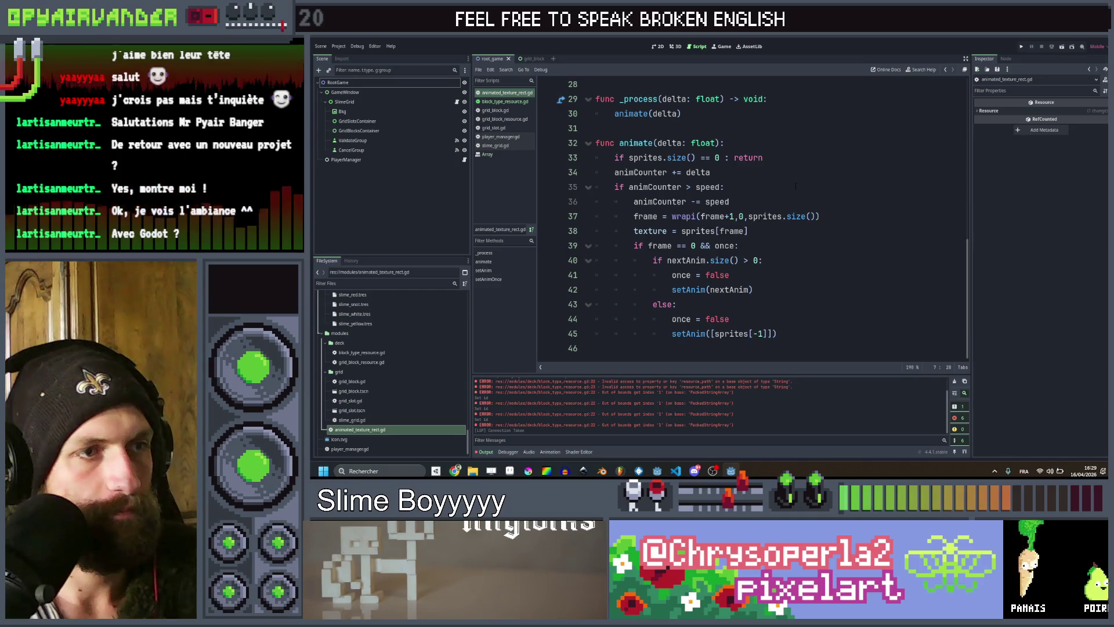
{"action": "scroll", "coordinate": [796, 186], "scroll_direction": "up", "scroll_amount": 9}
{"action": "left_click", "coordinate": [397, 195]}
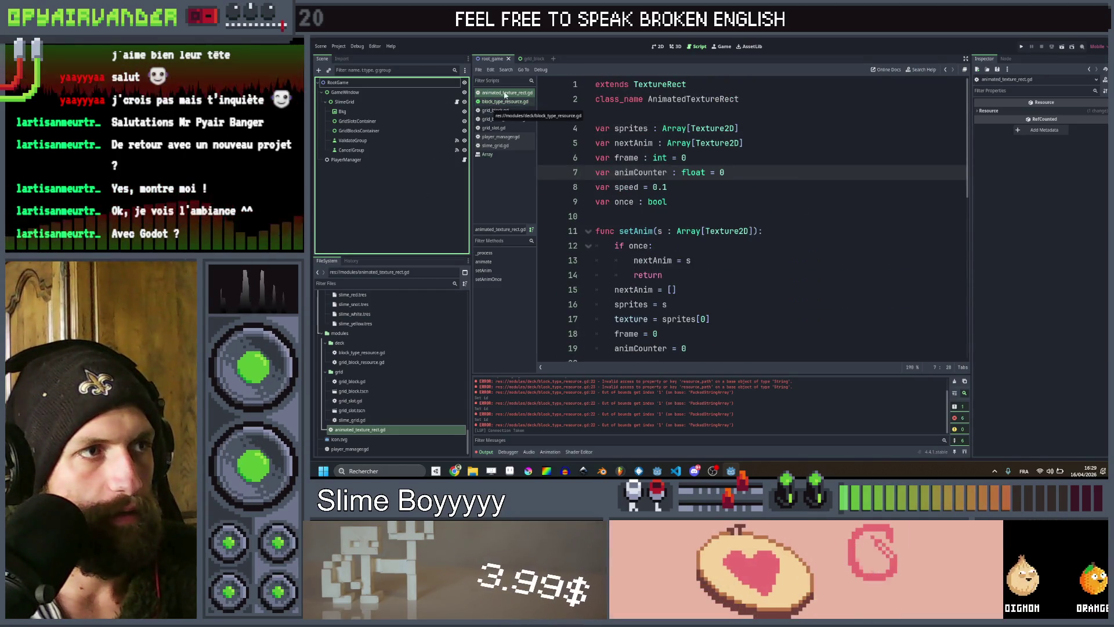
{"action": "left_click", "coordinate": [529, 59]}
{"action": "left_click", "coordinate": [338, 94]}
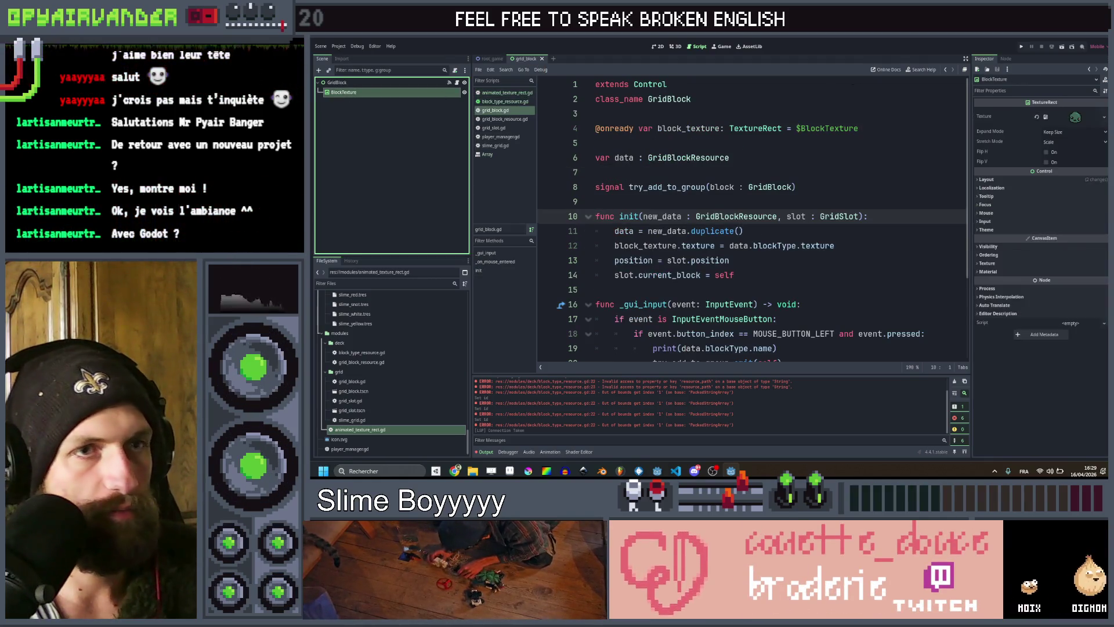
Change the BlockTexture node's type to AnimatedTextureRect, then select GridBlock's script.
{"action": "right_click", "coordinate": [431, 93]}
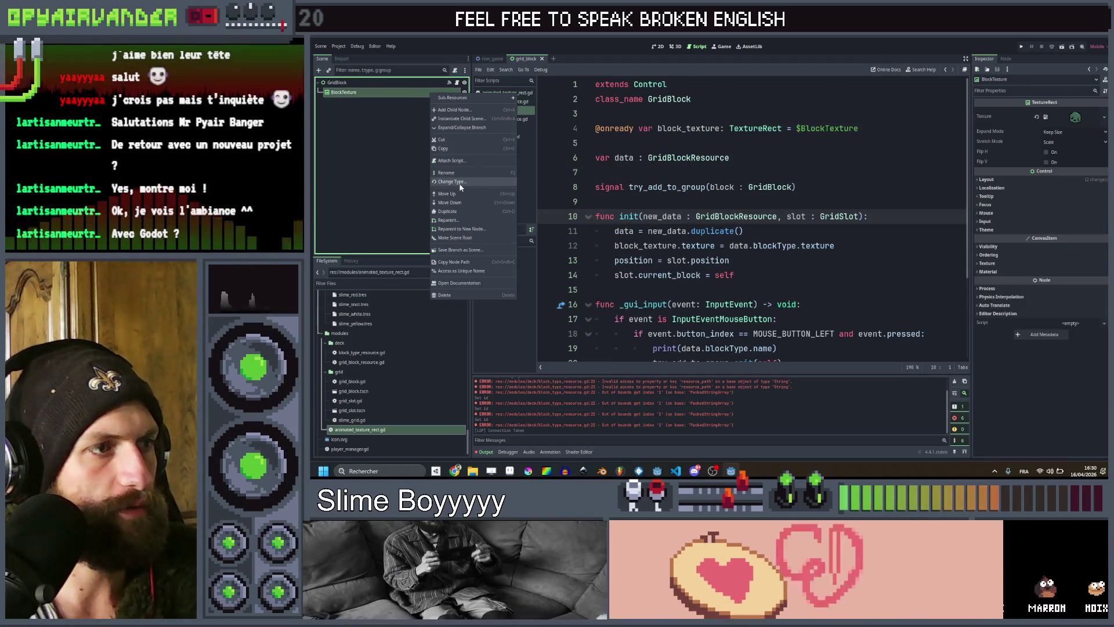
{"action": "left_click", "coordinate": [465, 181]}
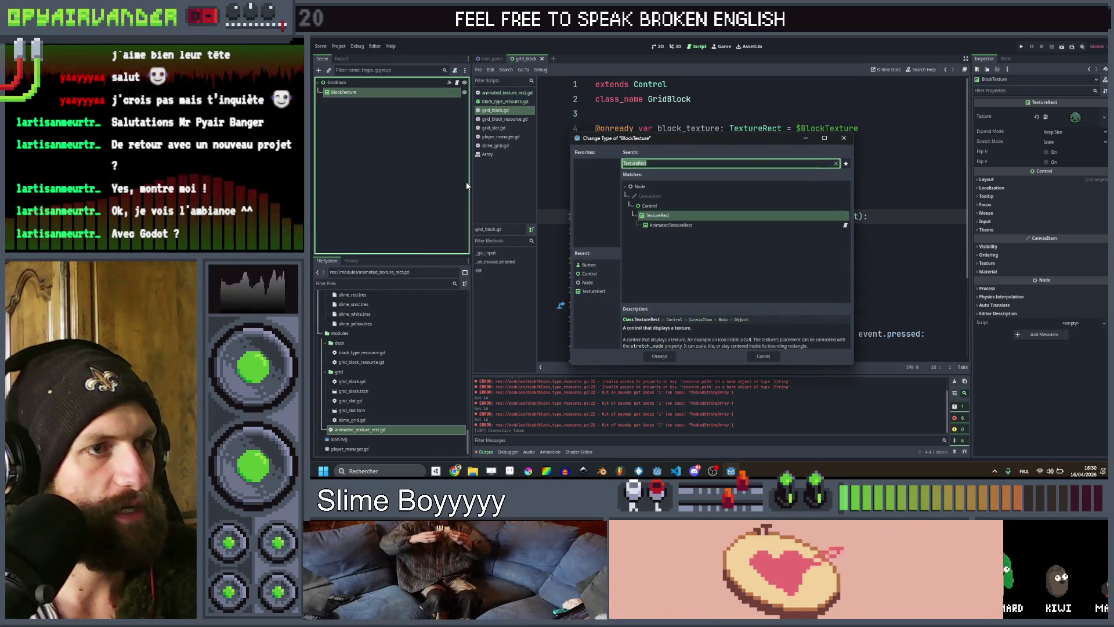
{"action": "double_click", "coordinate": [670, 225]}
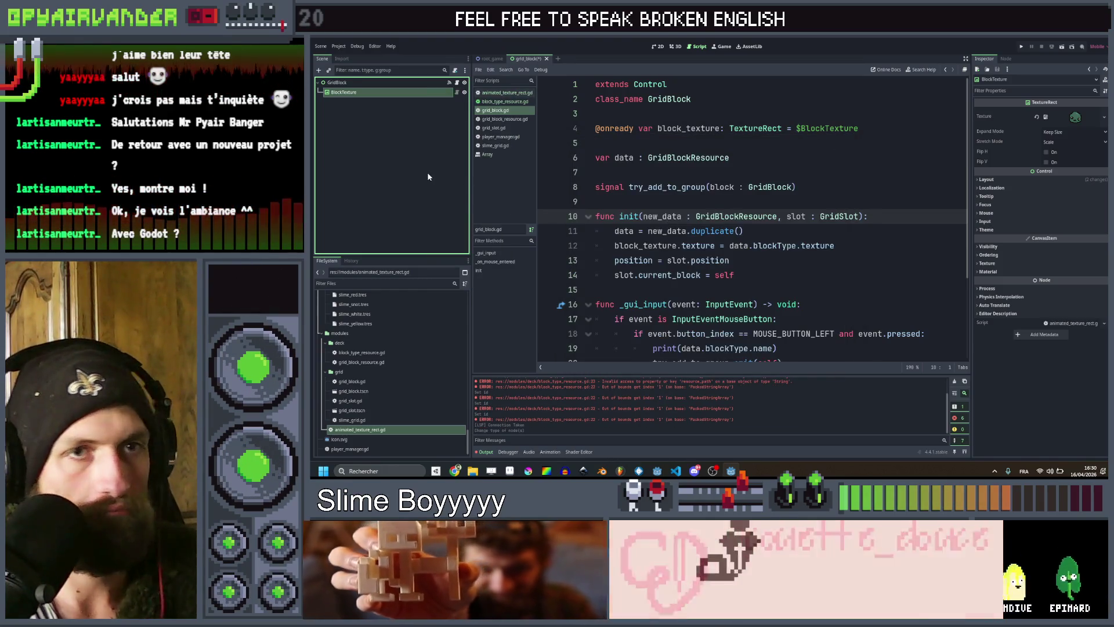
{"action": "left_click", "coordinate": [398, 84]}
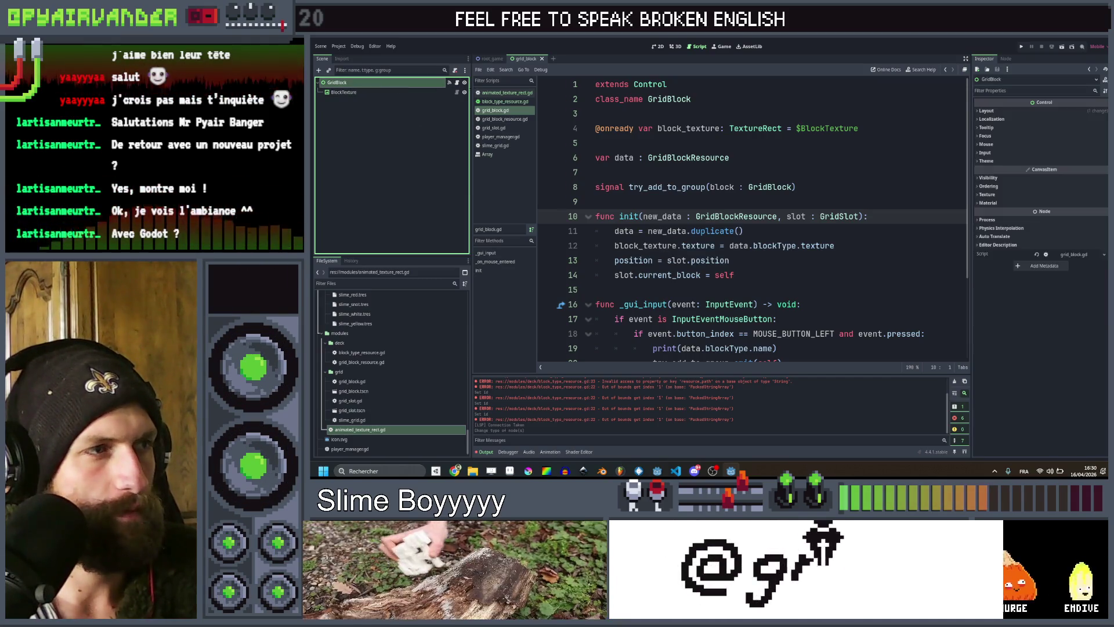
{"action": "left_click", "coordinate": [450, 84]}
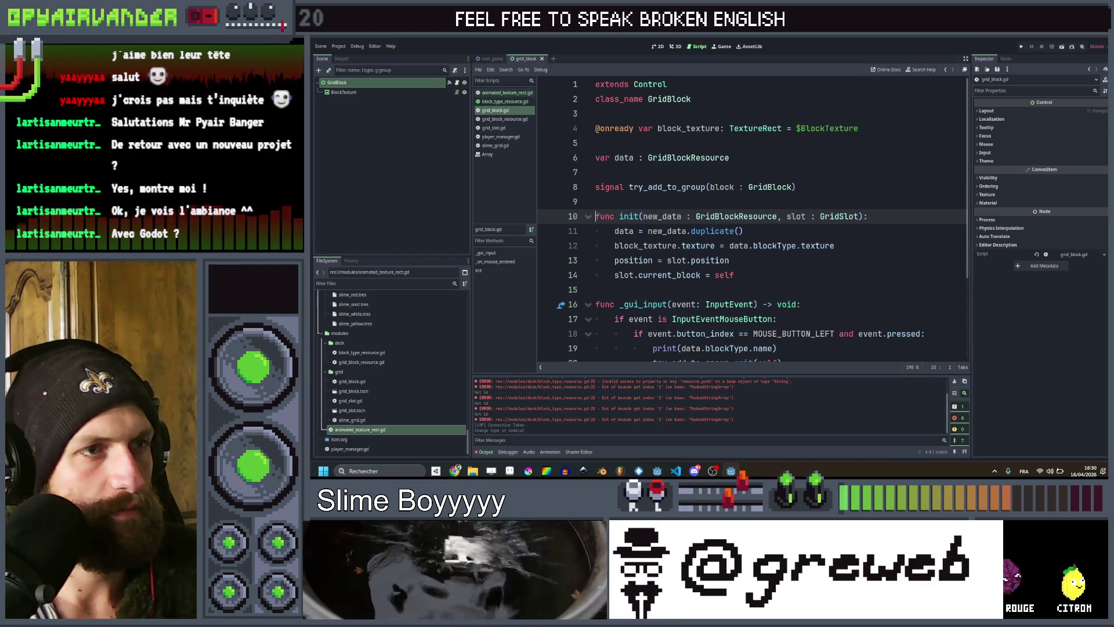
Change block_texture's declared type on line 4 to AnimatedTextureRect.
{"action": "left_click", "coordinate": [730, 157]}
{"action": "scroll", "coordinate": [754, 221], "scroll_direction": "down", "scroll_amount": 1}
{"action": "mouse_move", "coordinate": [620, 202]}
{"action": "left_mouse_down"}
{"action": "mouse_move", "coordinate": [835, 201]}
{"action": "mouse_move", "coordinate": [662, 202]}
{"action": "left_mouse_up"}
{"action": "double_click", "coordinate": [698, 201]}
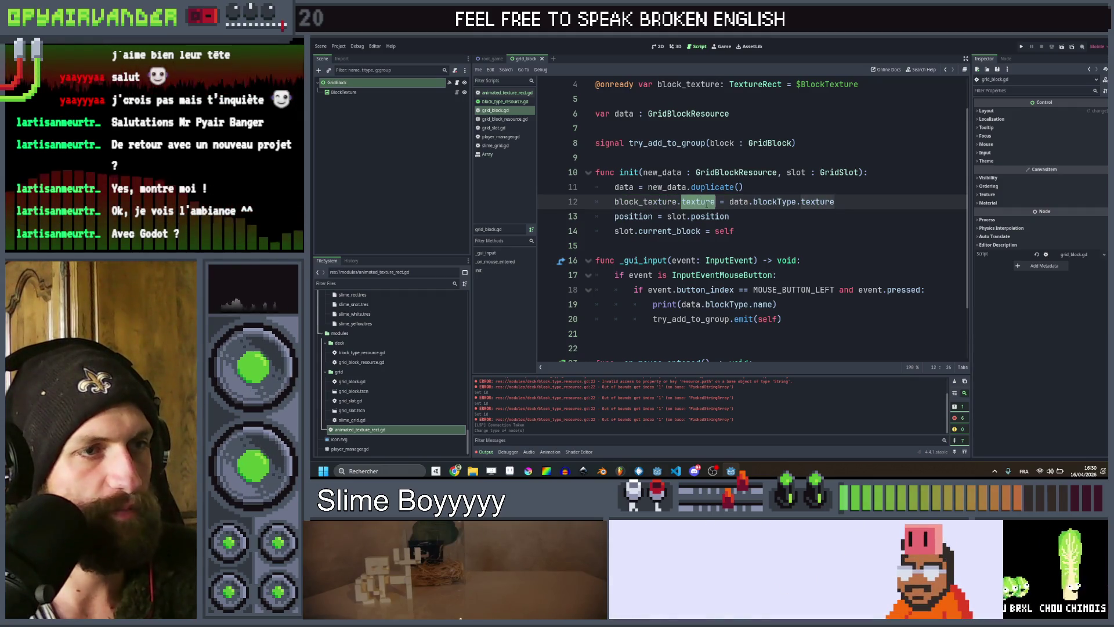
{"action": "type", "text": "seta"}
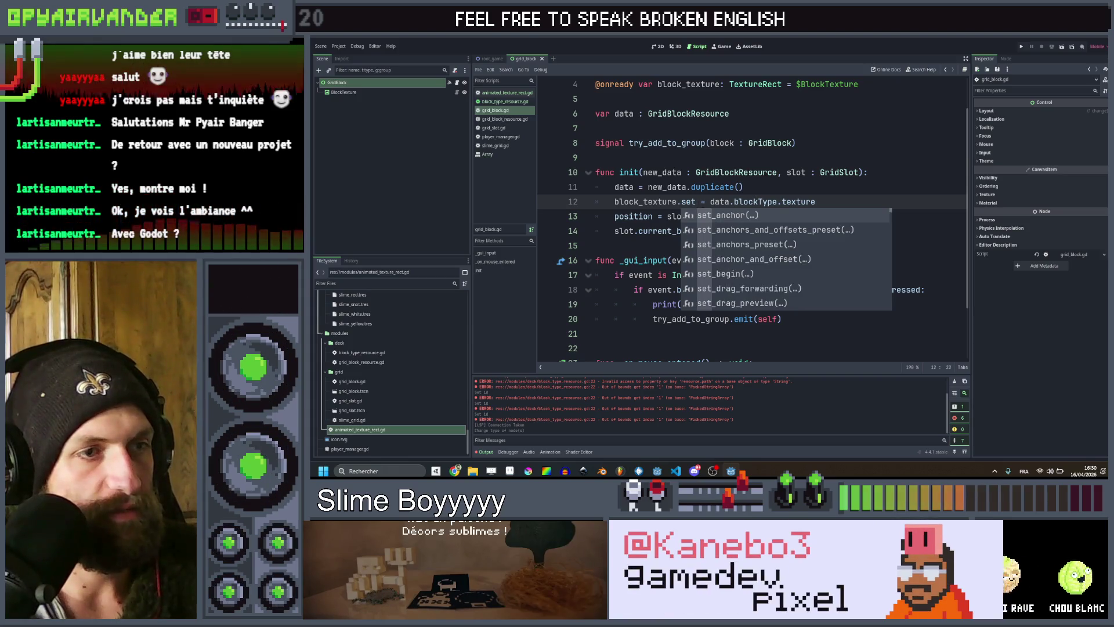
{"action": "type", "text": "_a"}
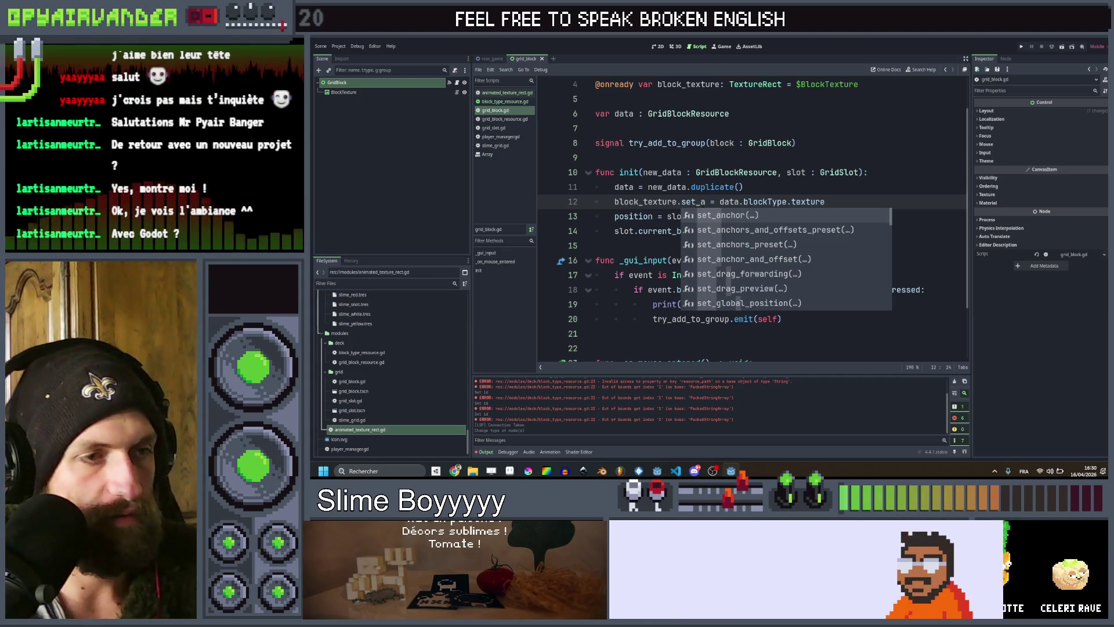
{"action": "key", "text": "BackSpace"}
{"action": "key", "text": "BackSpace"}
{"action": "key", "text": "BackSpace"}
{"action": "type", "text": "ani"}
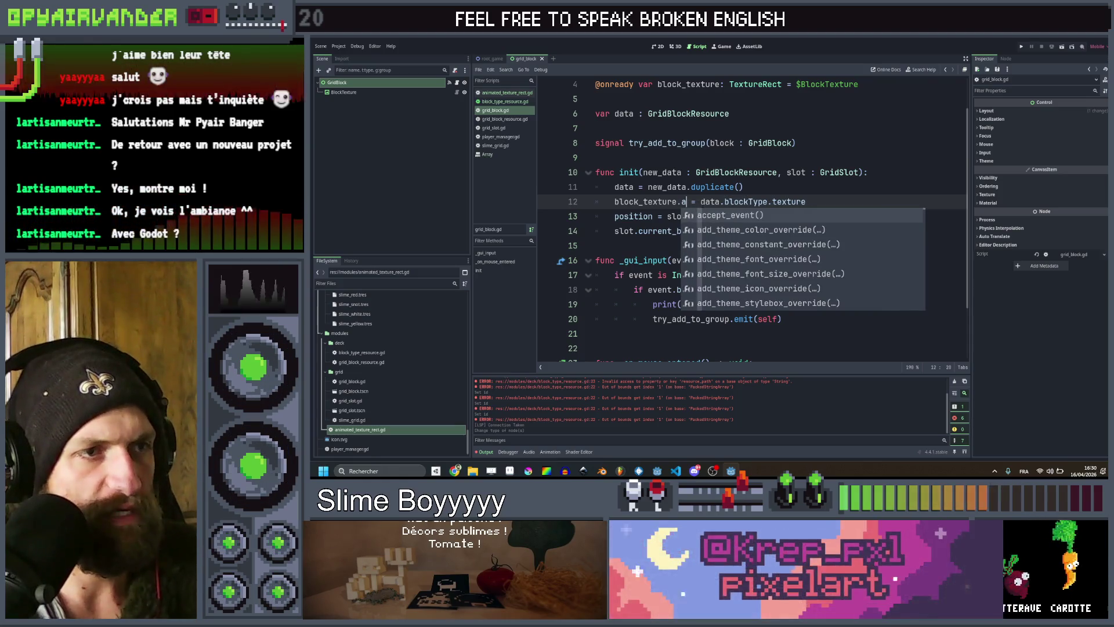
{"action": "key", "text": "BackSpace"}
{"action": "key", "text": "BackSpace"}
{"action": "key", "text": "BackSpace"}
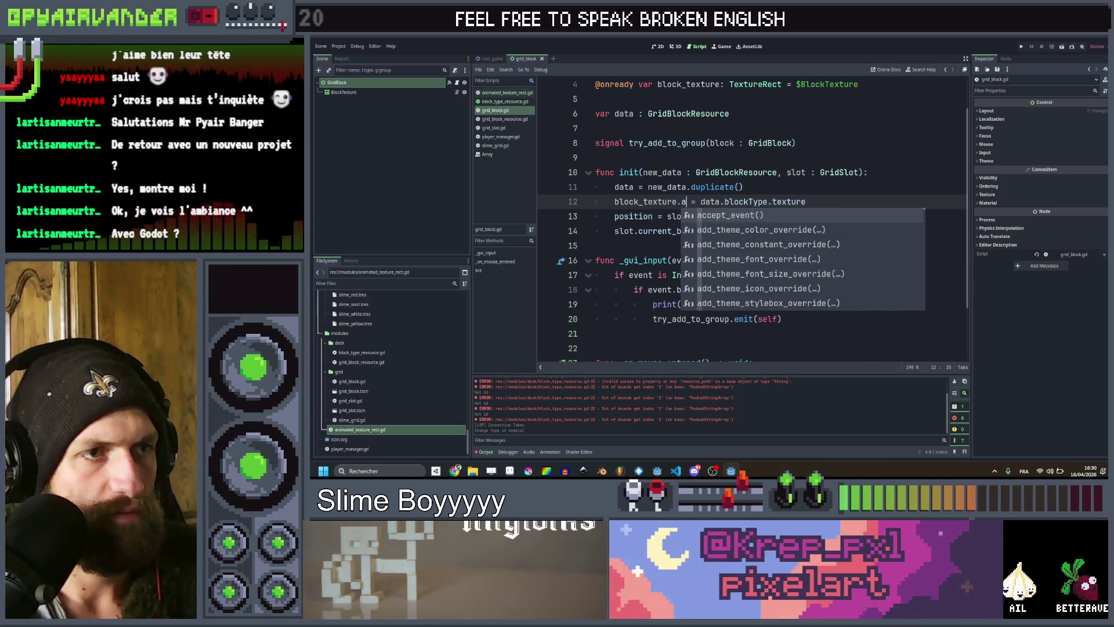
{"action": "scroll", "coordinate": [749, 221], "scroll_direction": "up", "scroll_amount": 1}
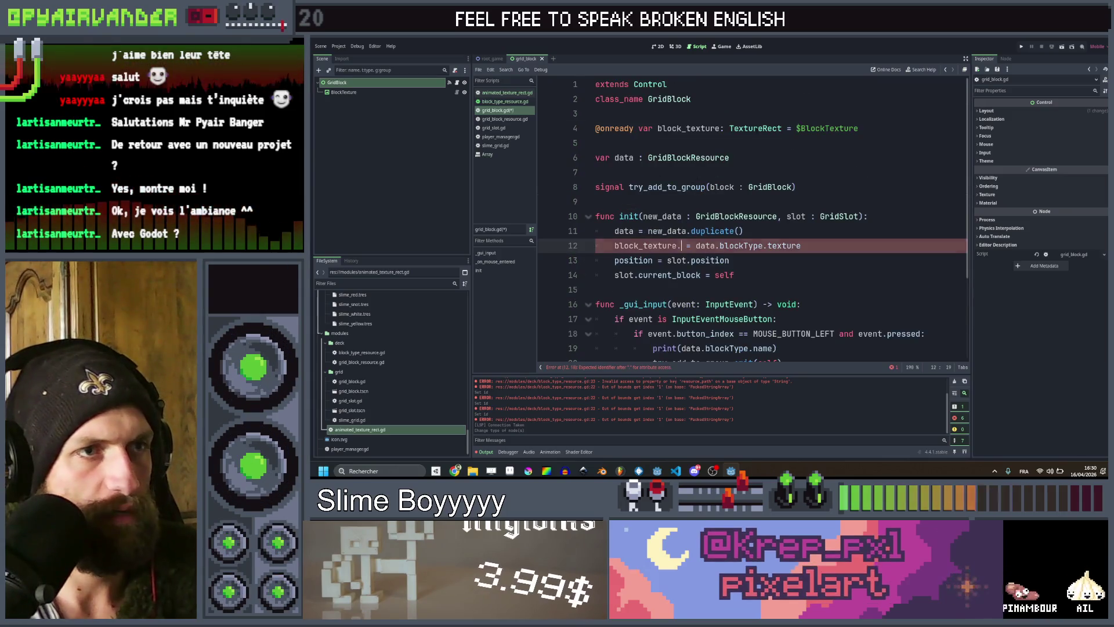
{"action": "double_click", "coordinate": [754, 128]}
{"action": "type", "text": "Anim"}
{"action": "key", "text": "Return"}
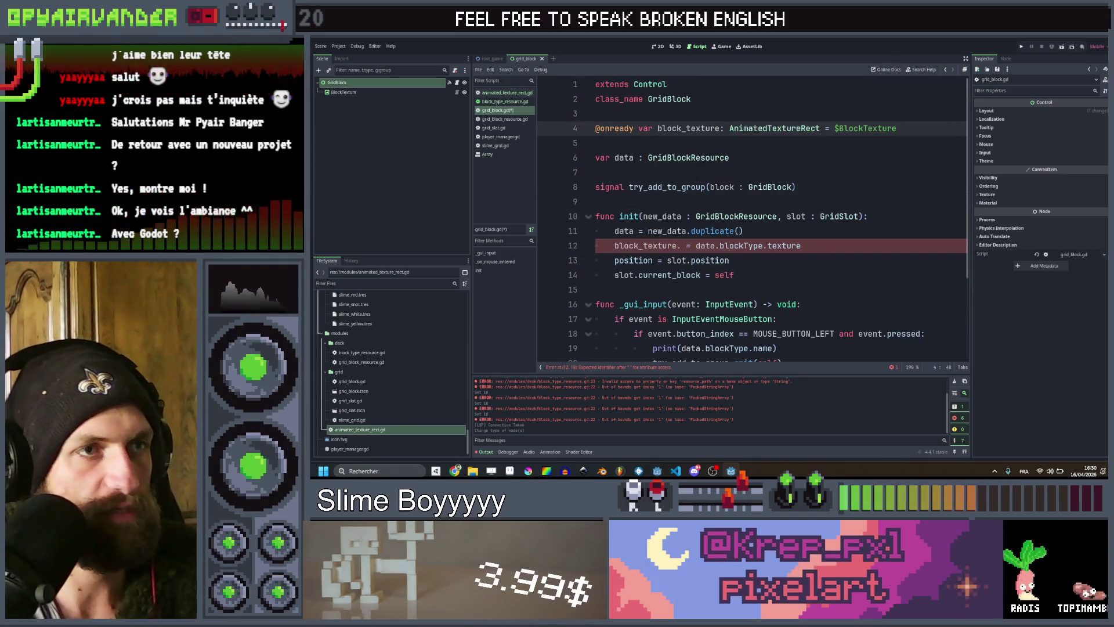
Replace line 12's texture assignment with a block_texture.setAnim() call, after checking AnimatedTextureRect's methods.
{"action": "left_click", "coordinate": [681, 246]}
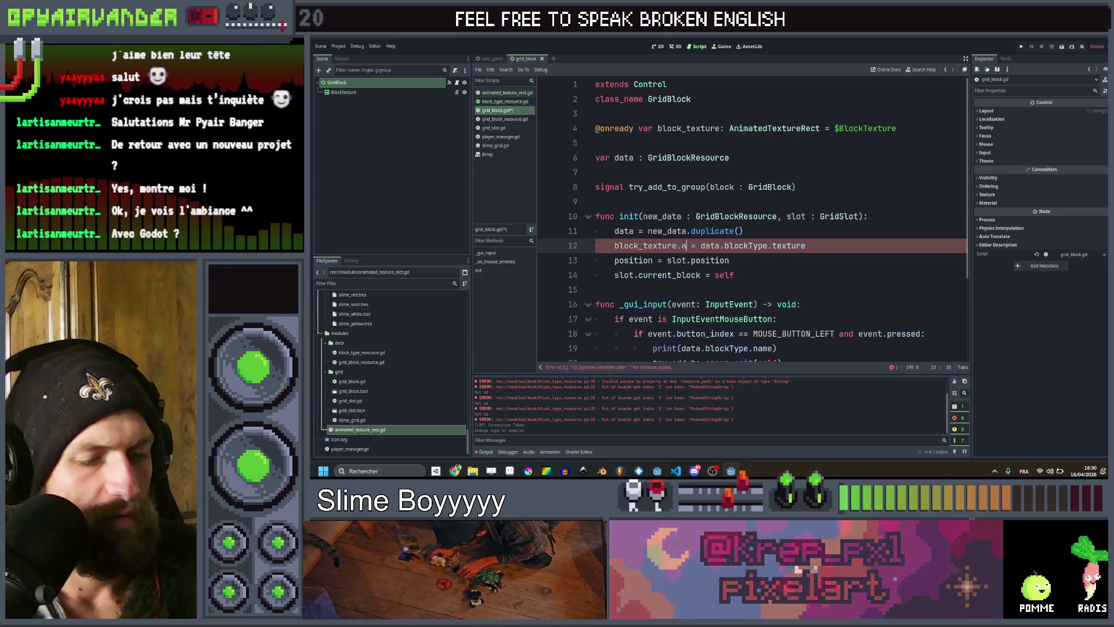
{"action": "type", "text": "ani"}
{"action": "key", "text": "Down"}
{"action": "key", "text": "Return"}
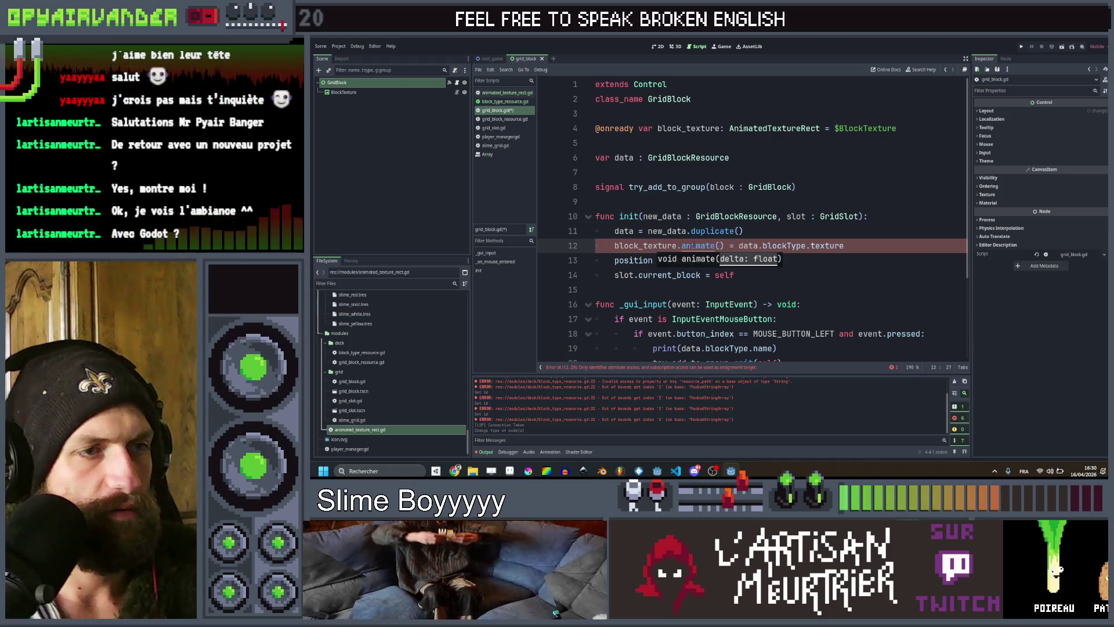
{"action": "key", "text": "BackSpace"}
{"action": "key", "text": "BackSpace"}
{"action": "key", "text": "BackSpace"}
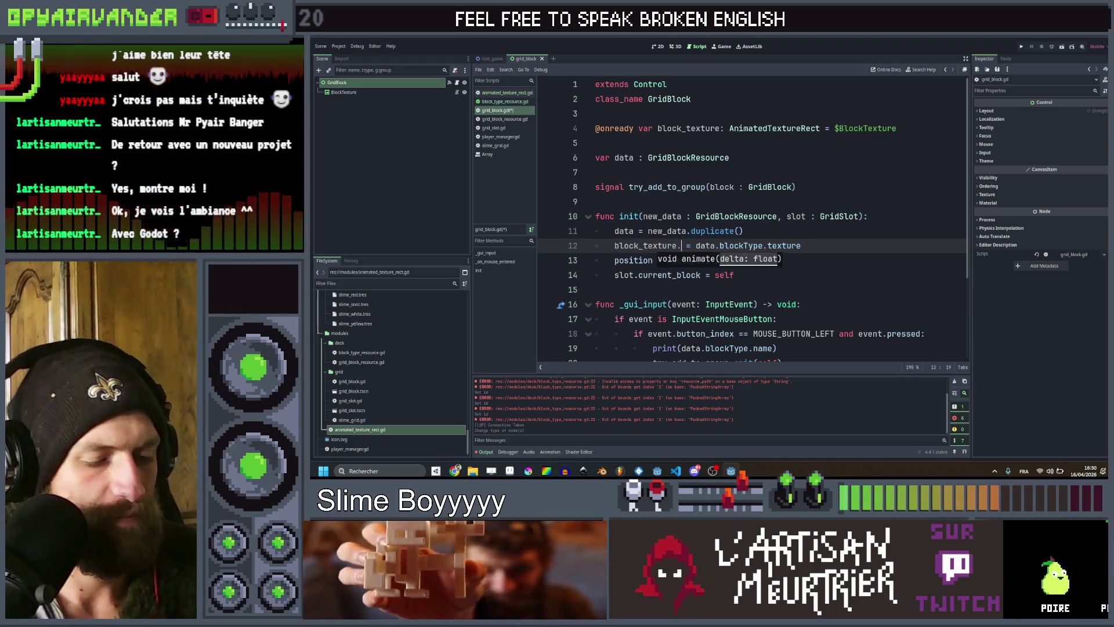
{"action": "type", "text": "set_ani"}
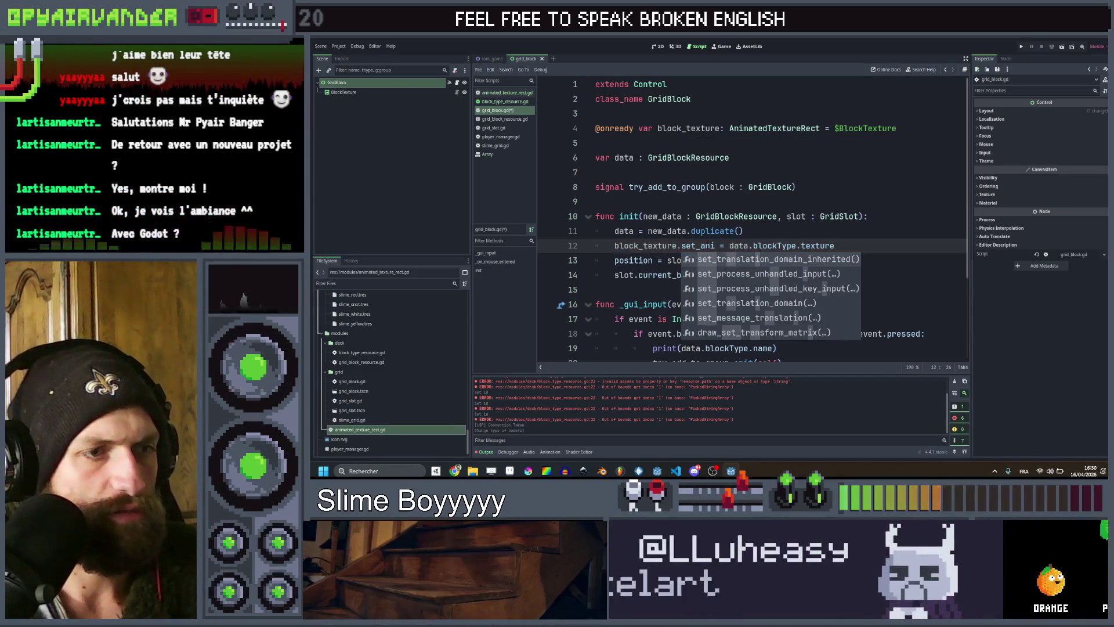
{"action": "left_click", "coordinate": [778, 132], "text": "ctrl"}
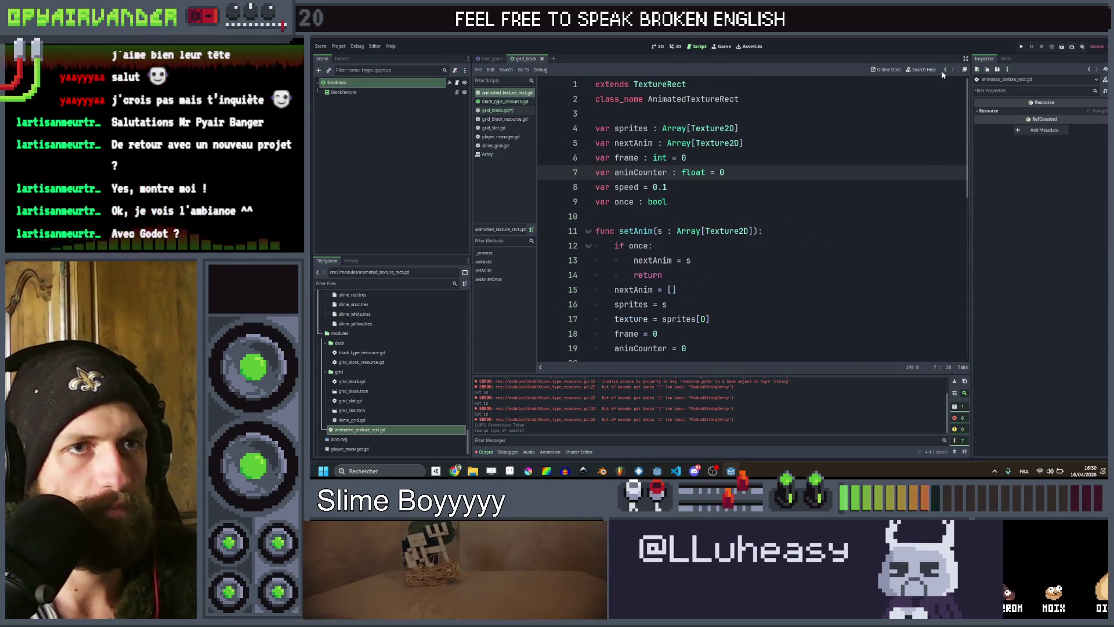
{"action": "left_click", "coordinate": [945, 69]}
{"action": "left_click", "coordinate": [945, 71]}
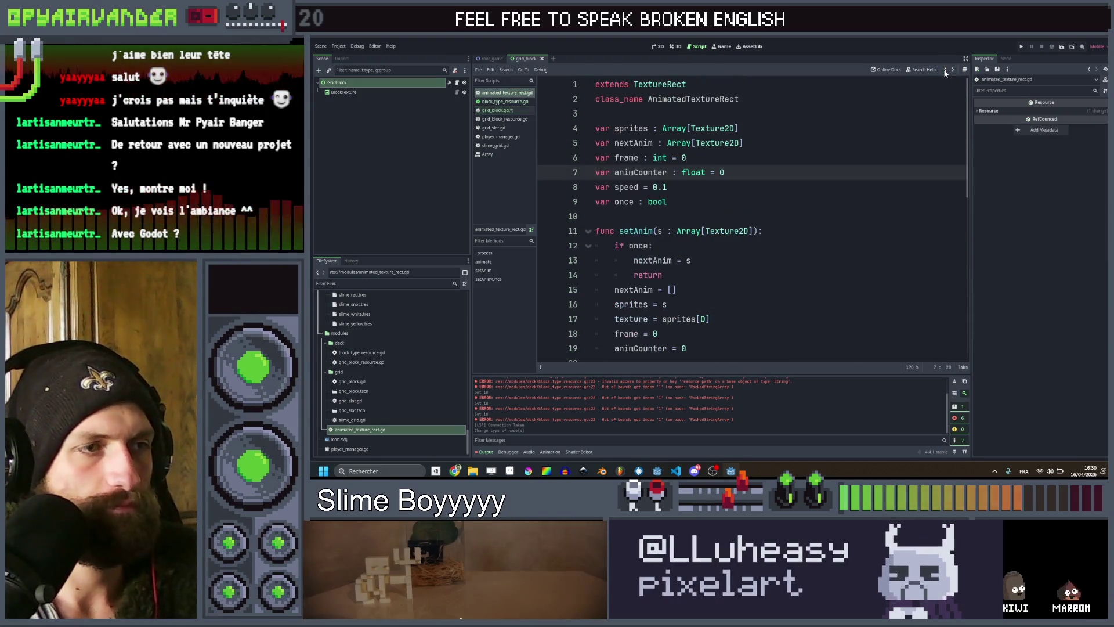
{"action": "left_click", "coordinate": [945, 71]}
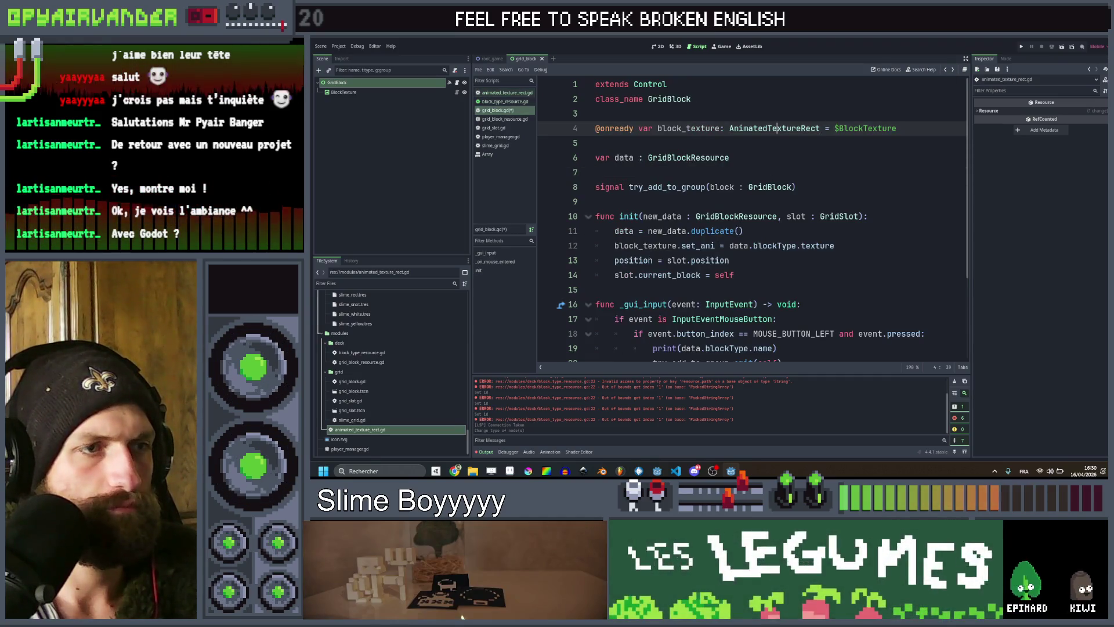
{"action": "key", "text": "End"}
{"action": "key", "text": "BackSpace"}
{"action": "key", "text": "BackSpace"}
{"action": "key", "text": "BackSpace"}
{"action": "type", "text": "Anim"}
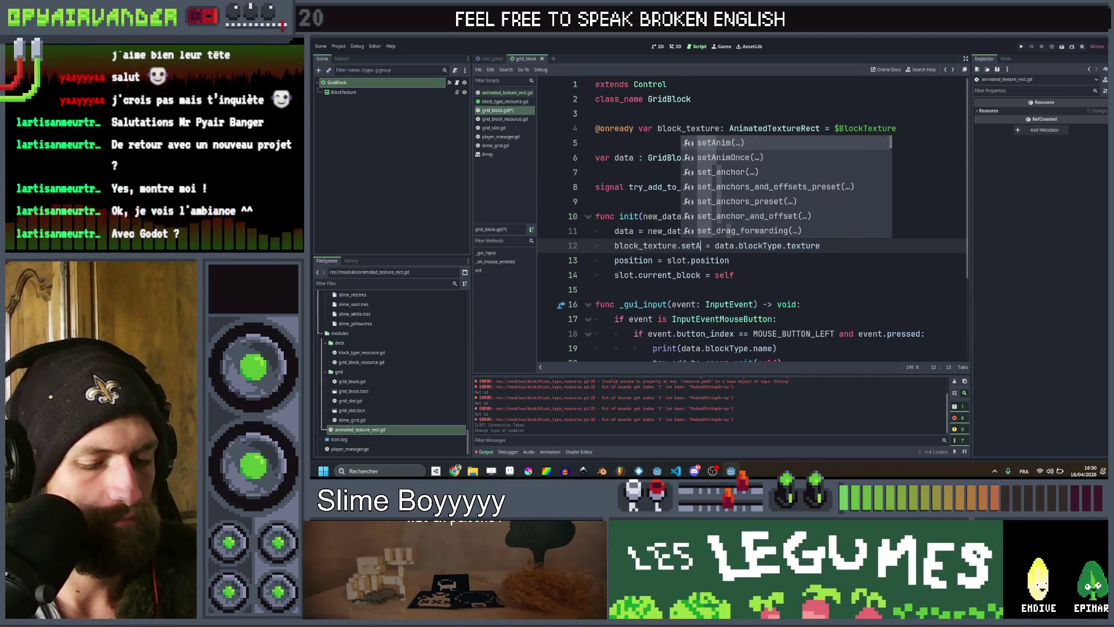
{"action": "key", "text": "Return"}
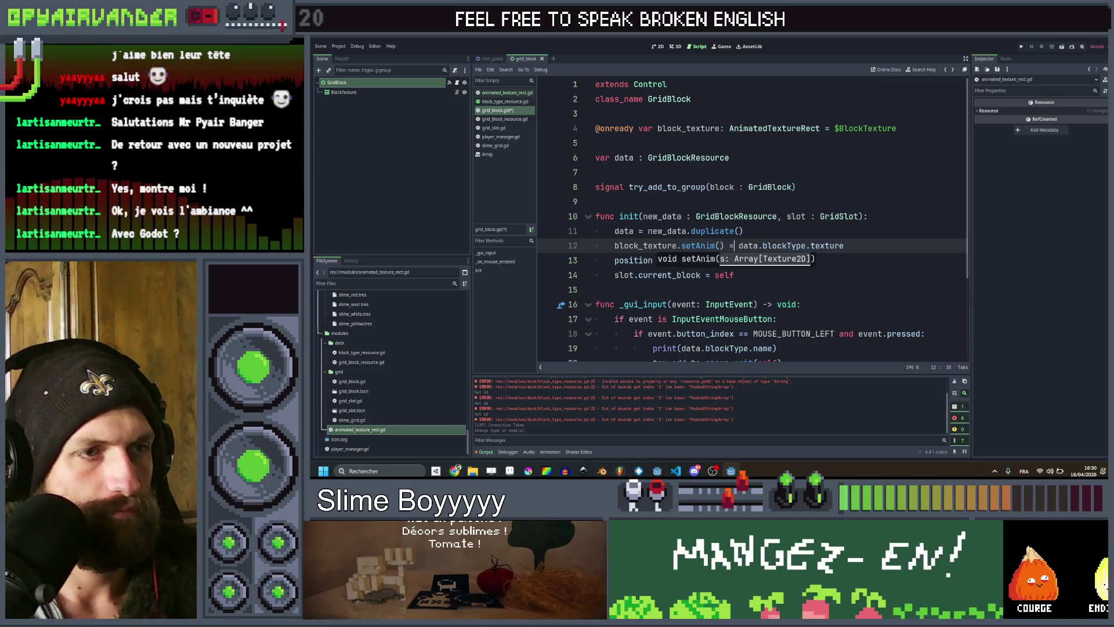
{"action": "key", "text": "Right"}
{"action": "key", "text": "Delete"}
{"action": "key", "text": "Delete"}
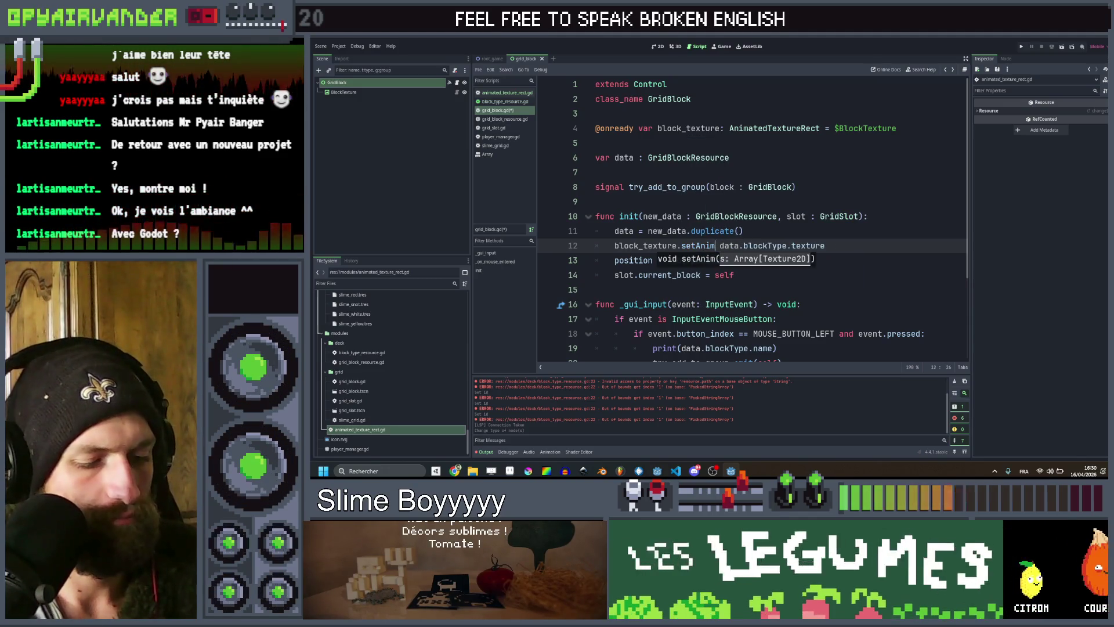
{"action": "key", "text": "Right"}
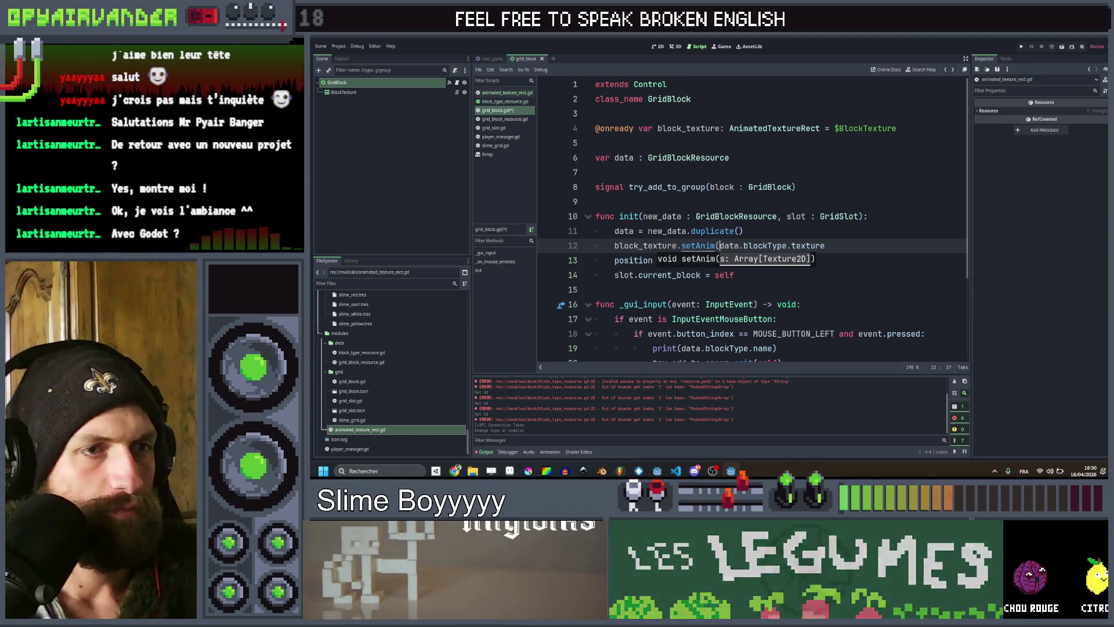
Pass data.blockType.textures[data.level] to setAnim and save grid_block.gd.
{"action": "key", "text": "End"}
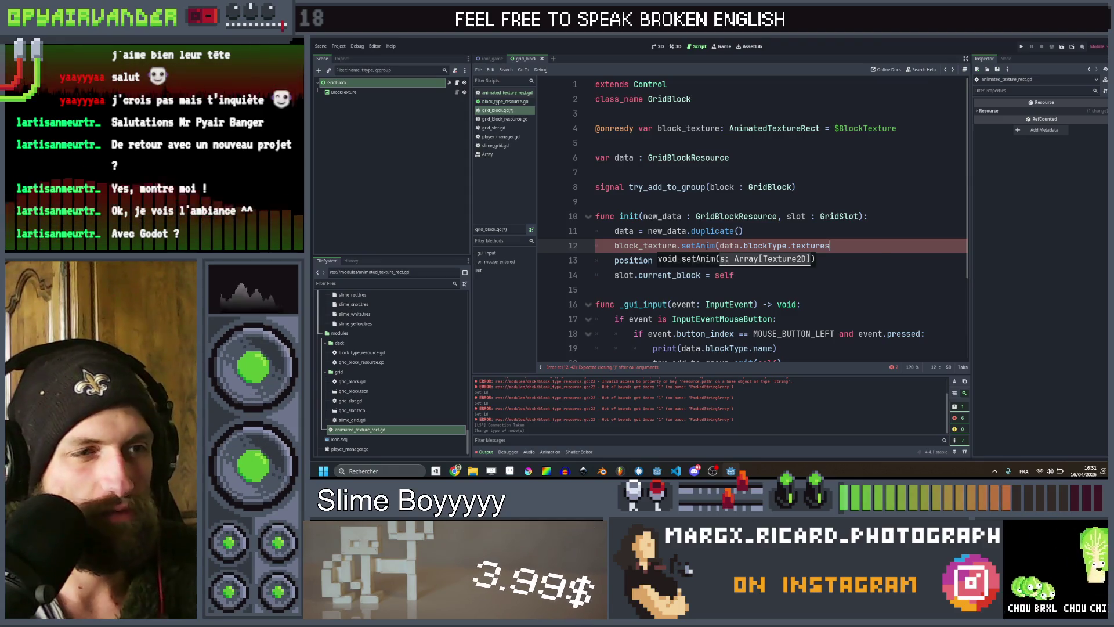
{"action": "type", "text": "."}
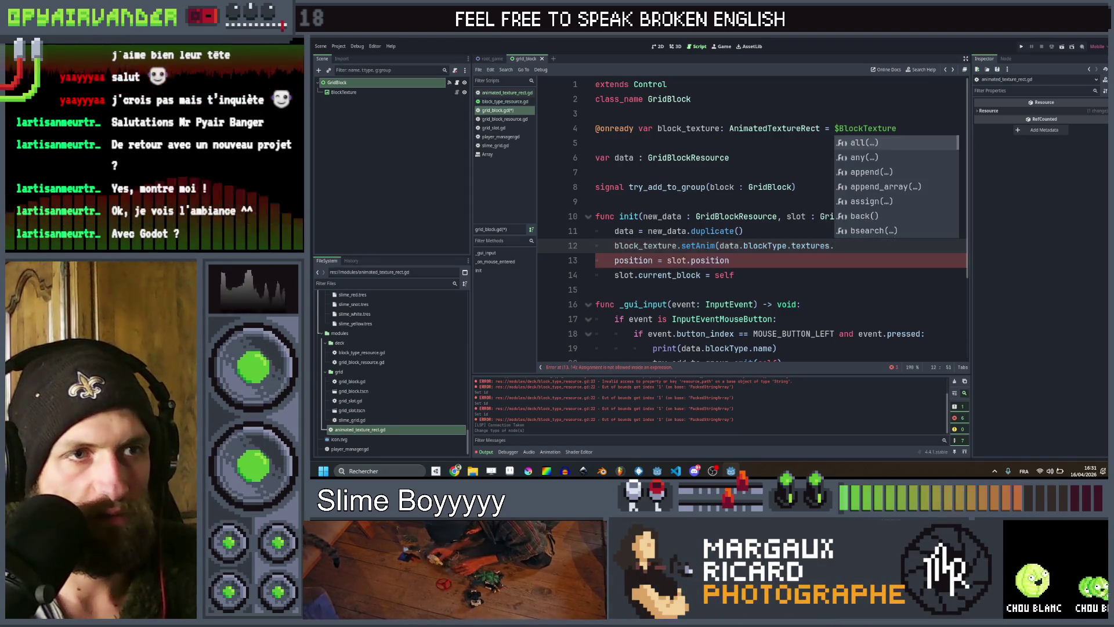
{"action": "key", "text": "BackSpace"}
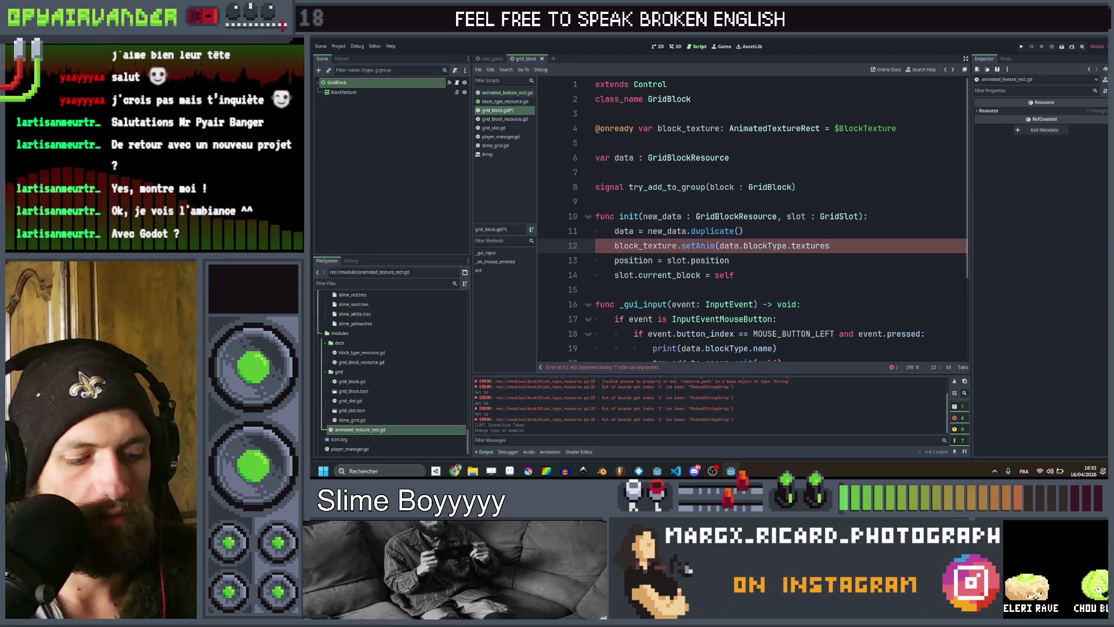
{"action": "type", "text": "["}
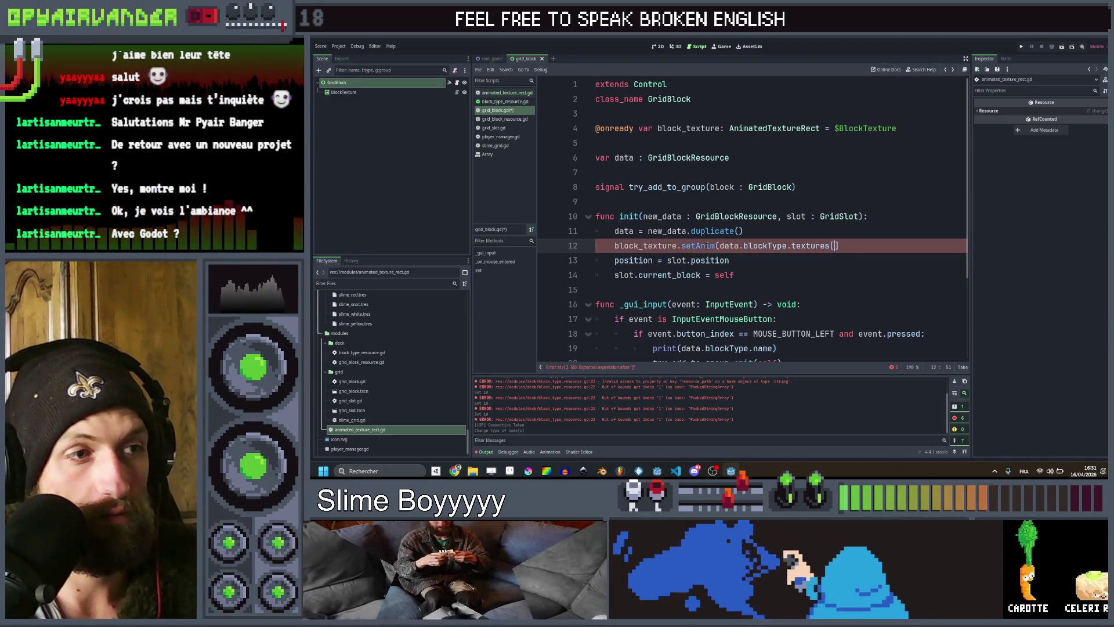
{"action": "type", "text": "d"}
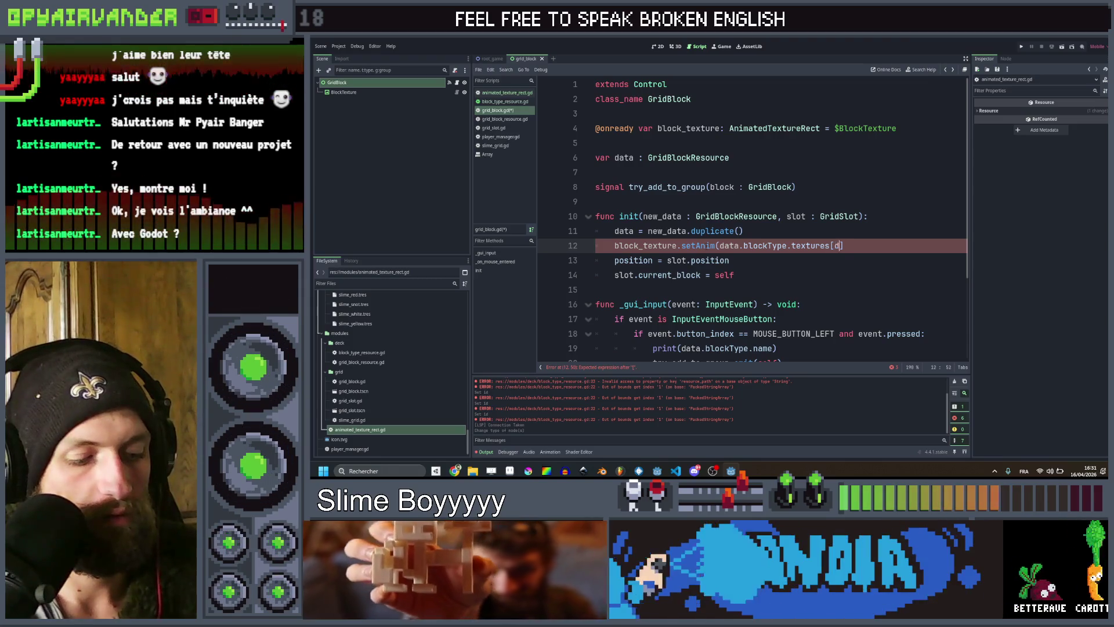
{"action": "type", "text": "ata.lv"}
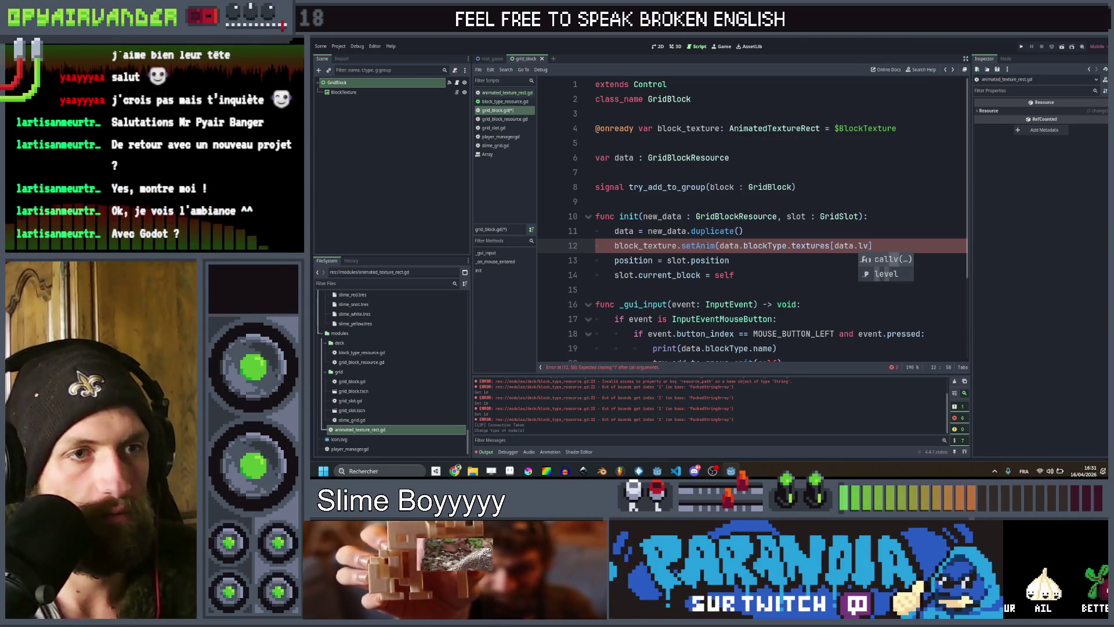
{"action": "key", "text": "Return"}
{"action": "type", "text": "]"}
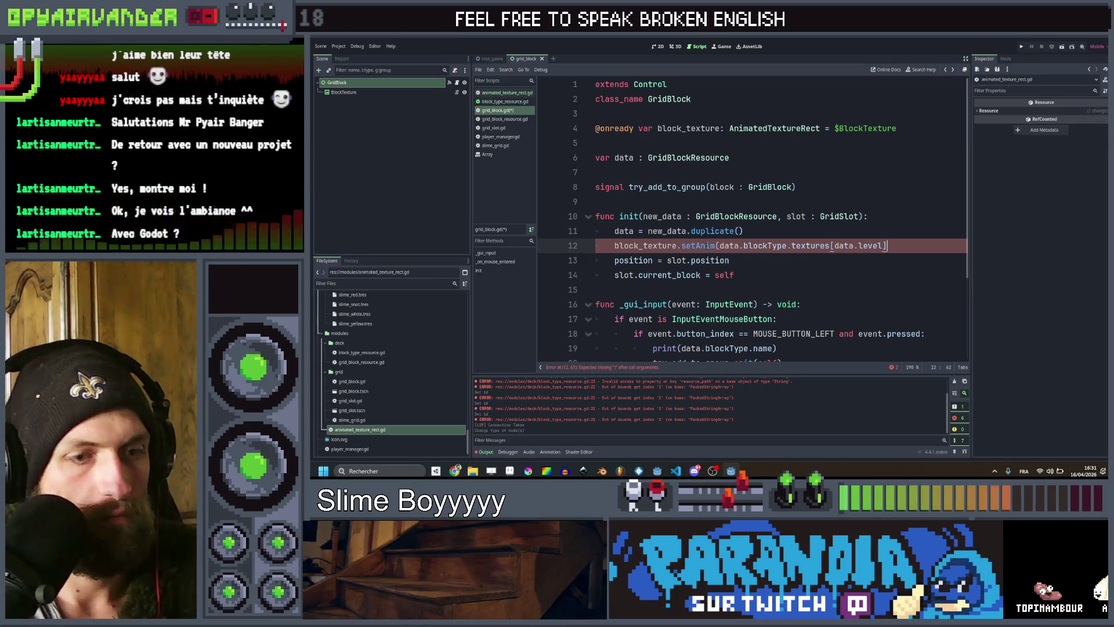
{"action": "key", "text": "ctrl+s"}
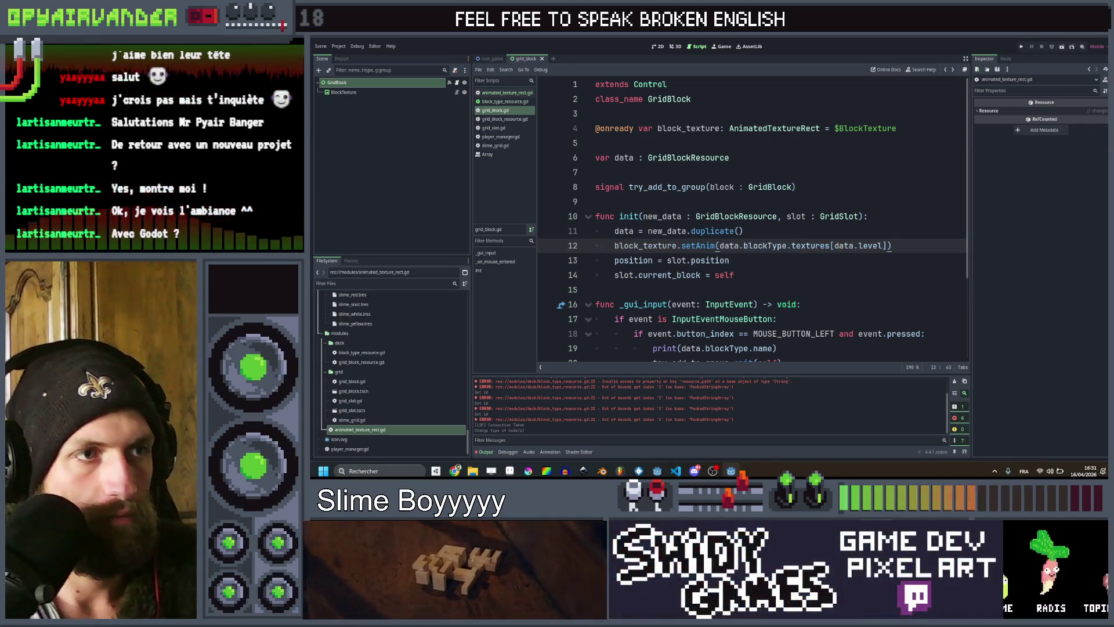
{"action": "left_click", "coordinate": [379, 93]}
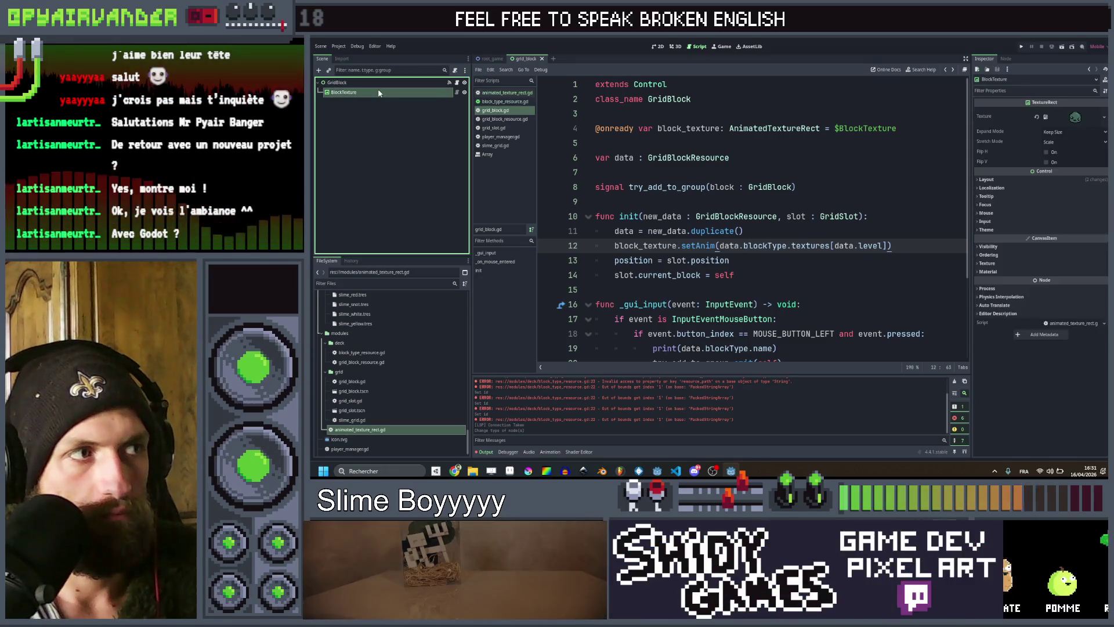
Run the game, cast the setAnim argument as Array[Texture2D], and restart to test.
{"action": "left_click", "coordinate": [923, 231]}
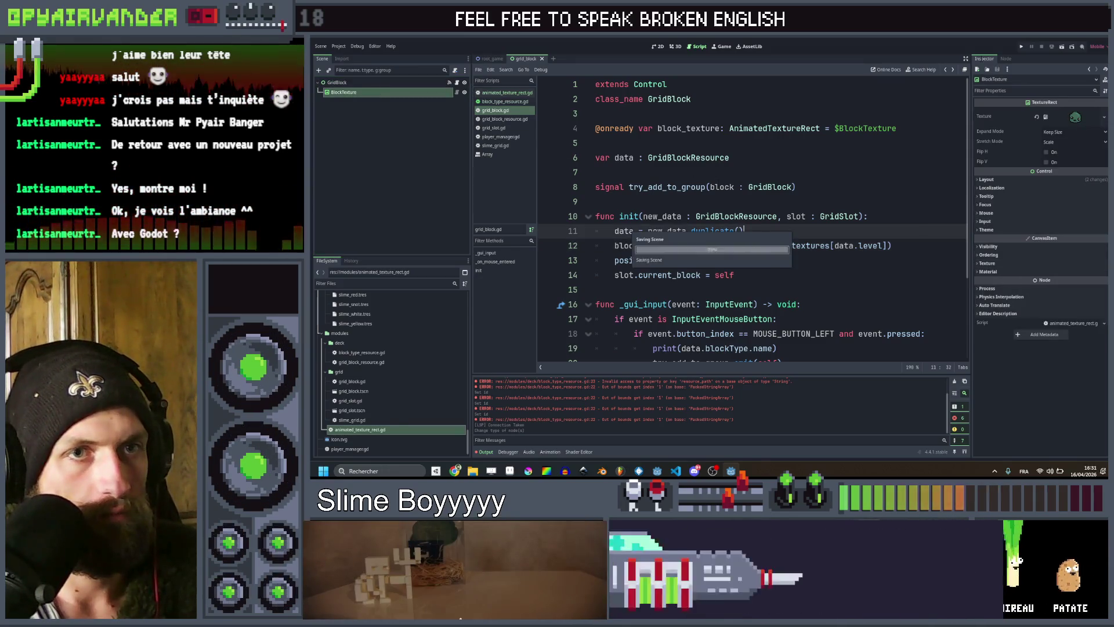
{"action": "left_click", "coordinate": [1021, 47]}
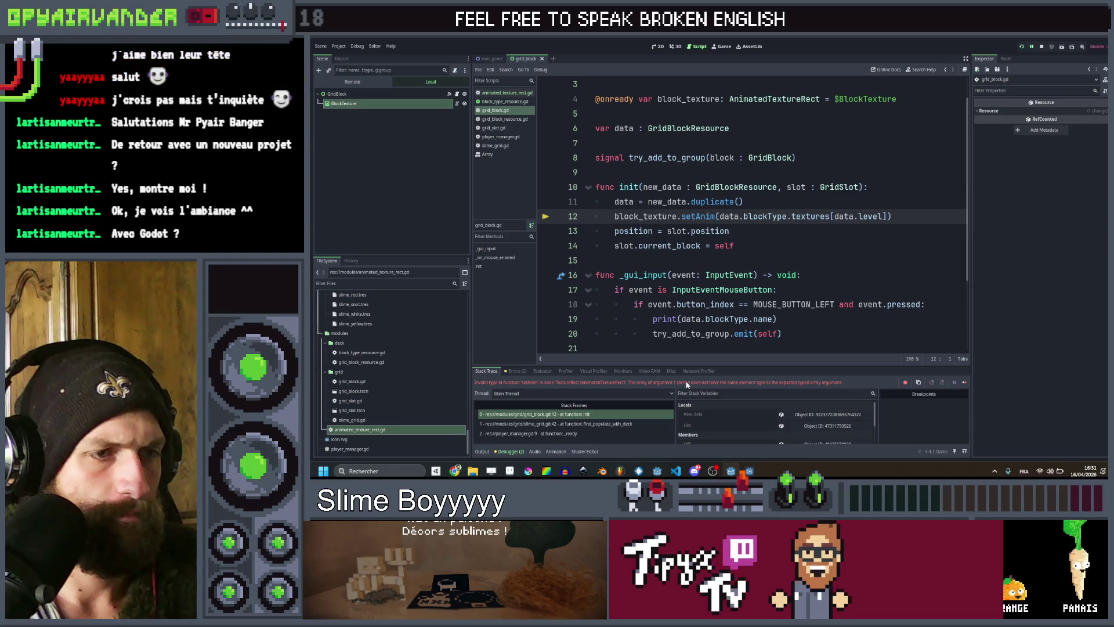
{"action": "left_click", "coordinate": [877, 216]}
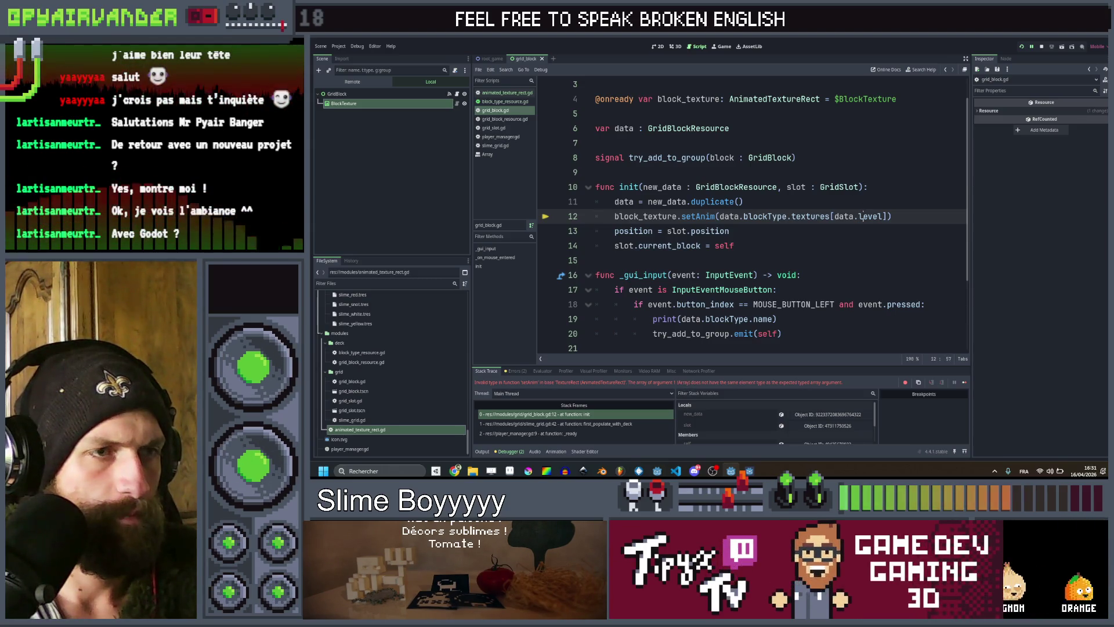
{"action": "type", "text": "Array"}
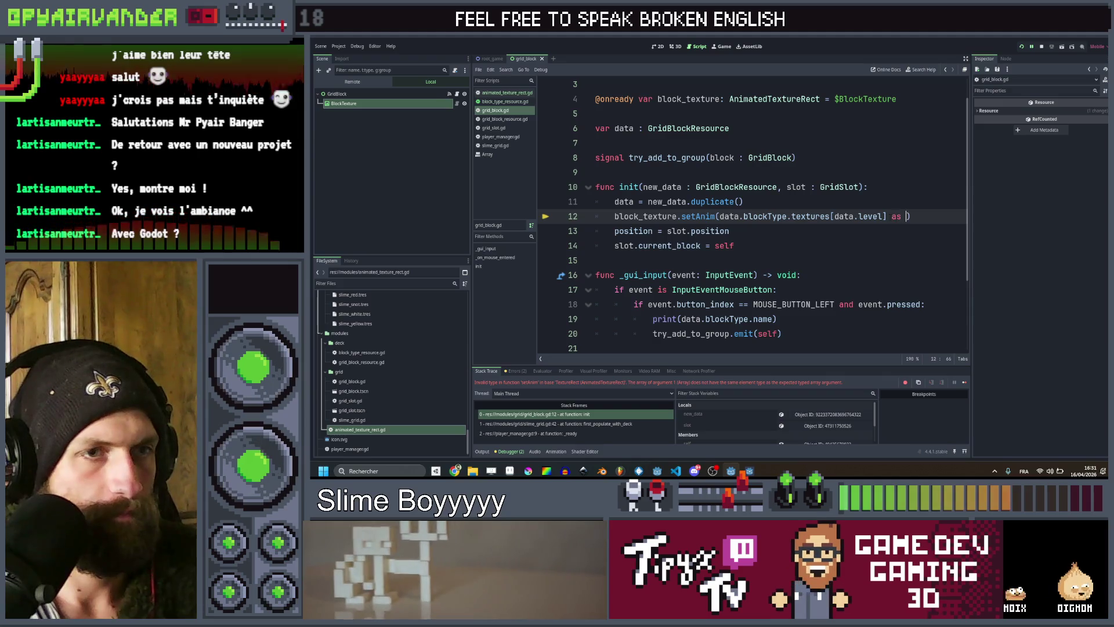
{"action": "type", "text": "["}
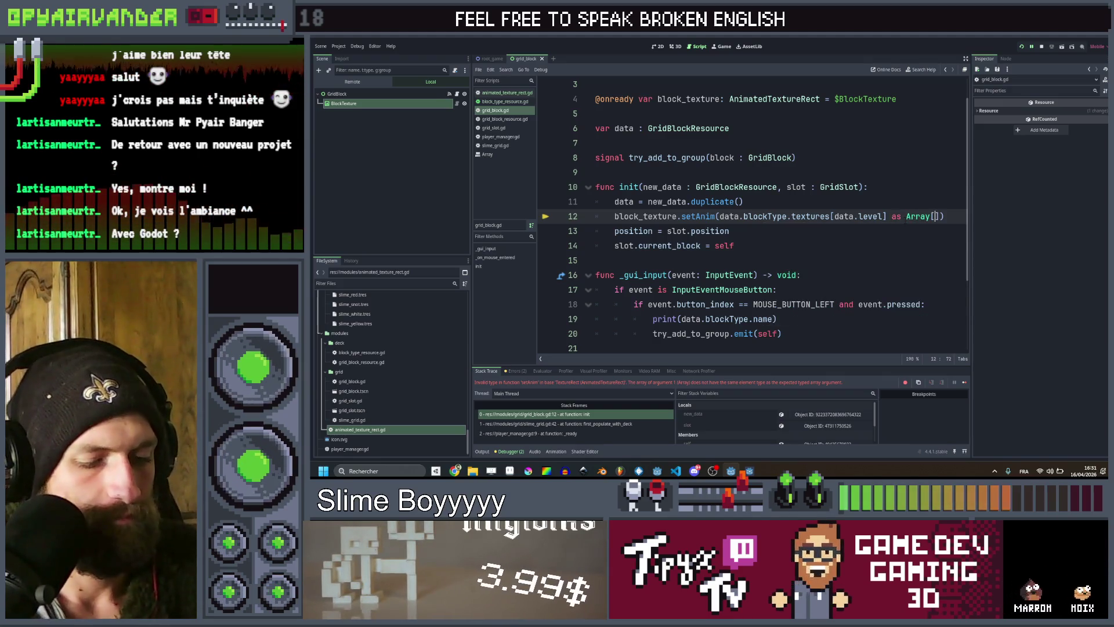
{"action": "type", "text": "Text"}
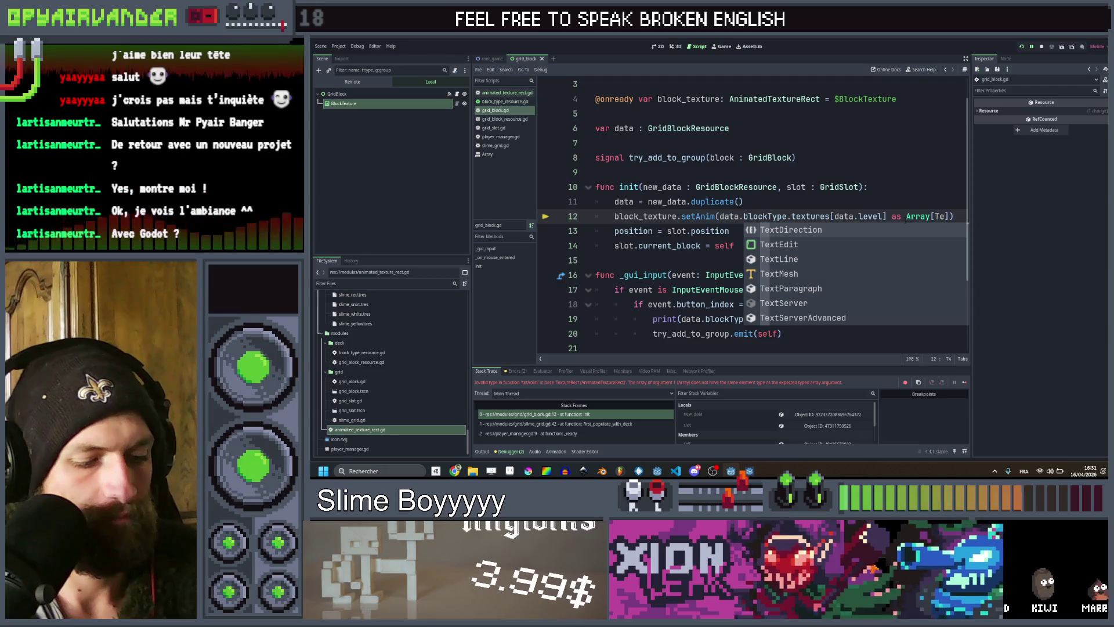
{"action": "type", "text": "ureR"}
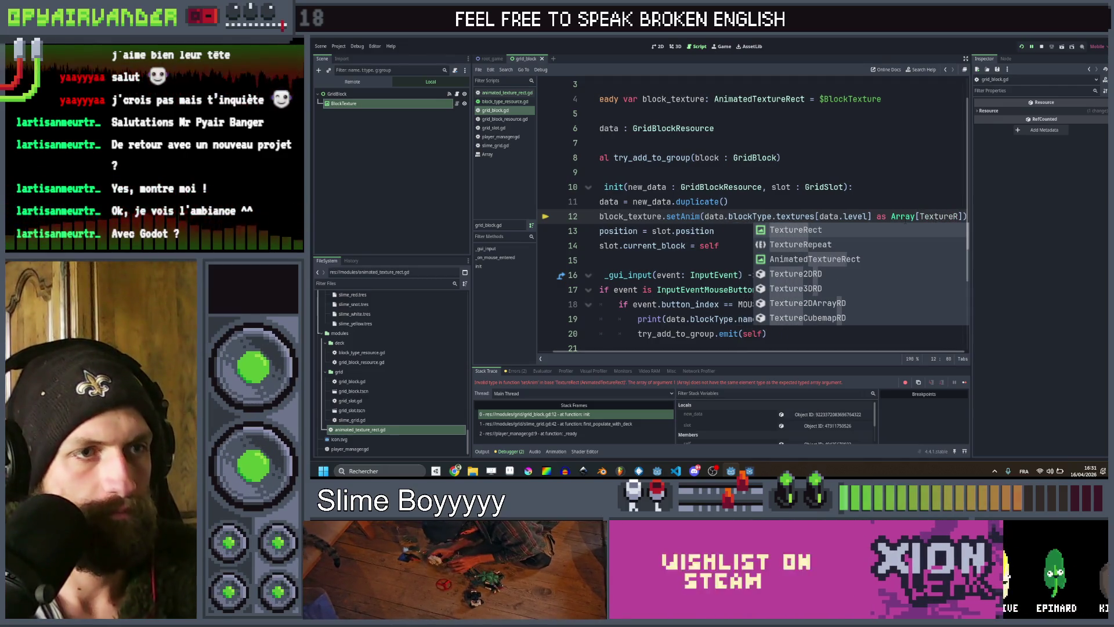
{"action": "key", "text": "BackSpace"}
{"action": "type", "text": "2D"}
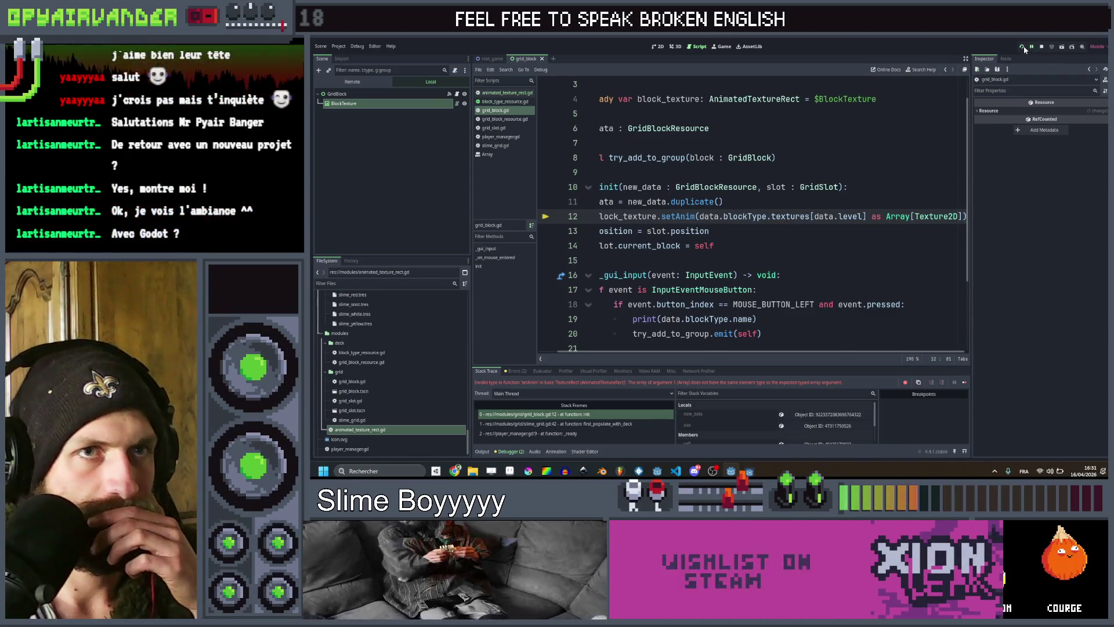
{"action": "left_click", "coordinate": [1022, 46]}
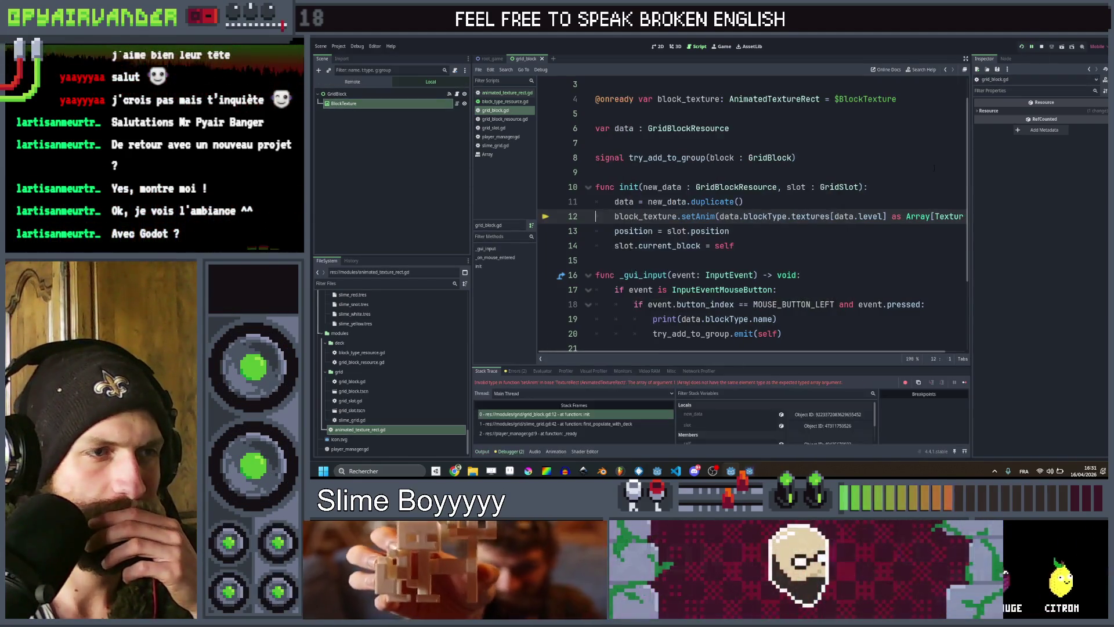
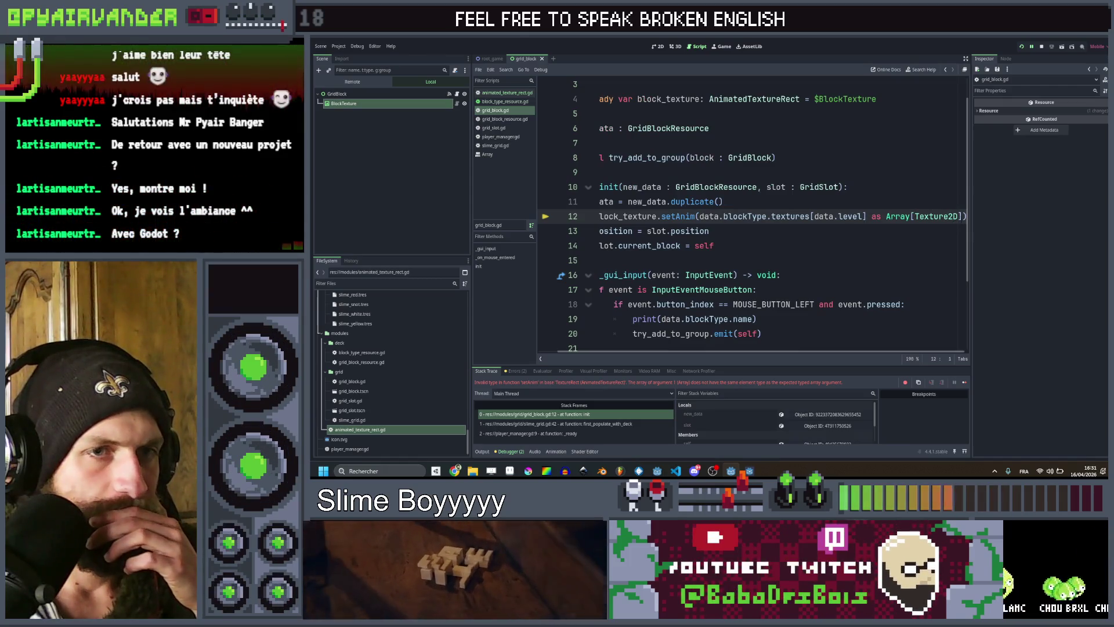
Remove the 'as Array[Texture2D]' cast in grid_block.gd and make setAnim's parameter a plain Array.
{"action": "key", "text": "ctrl+z"}
{"action": "key", "text": "ctrl+z"}
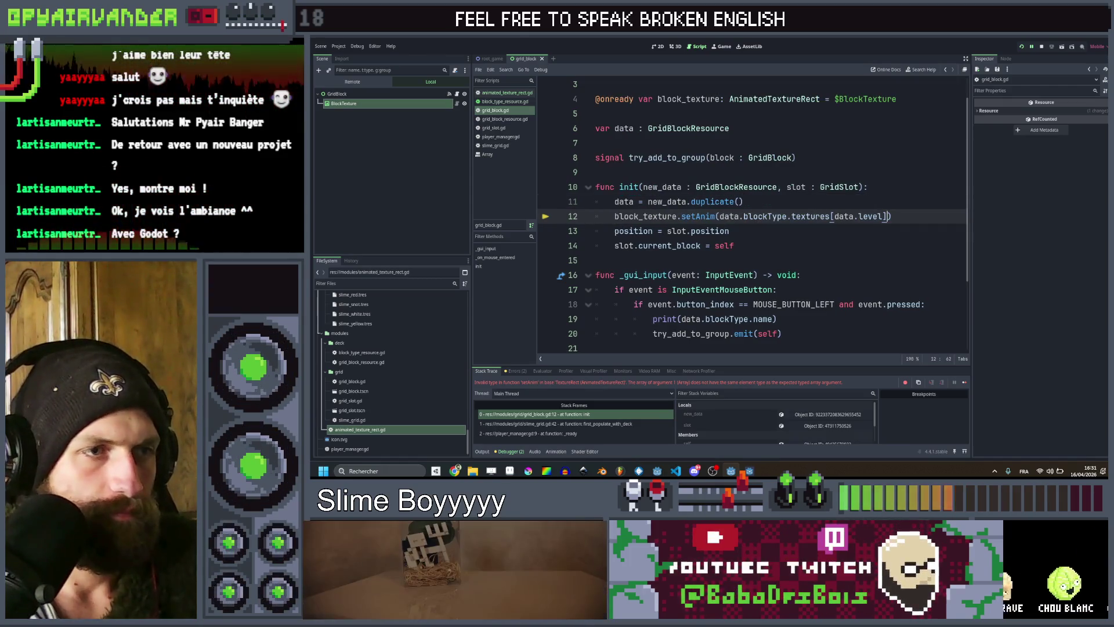
{"action": "key", "text": "F12"}
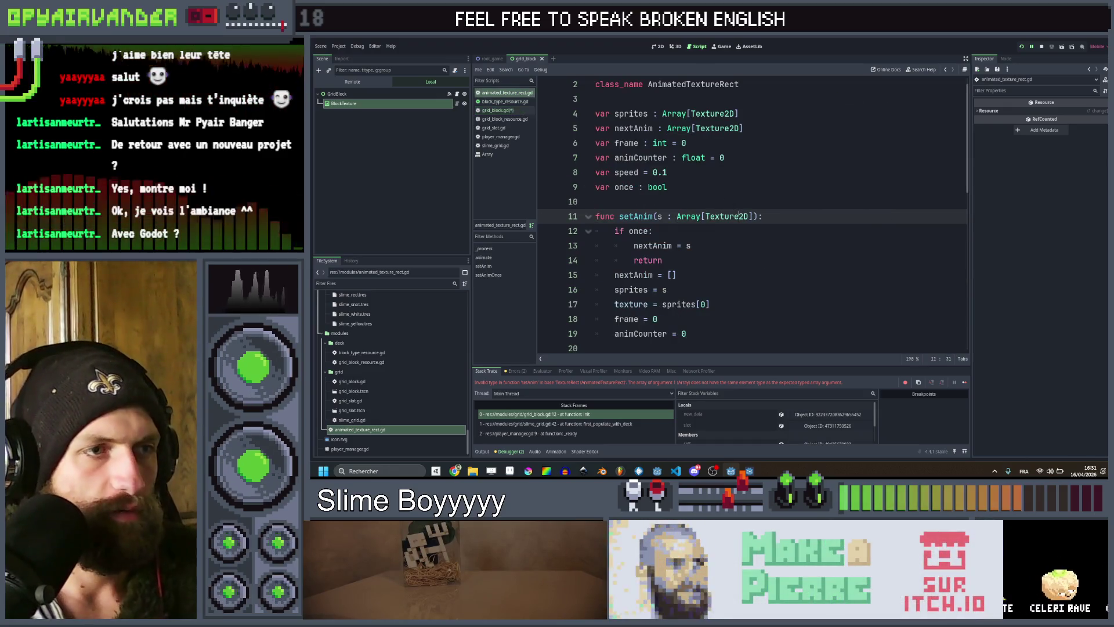
{"action": "double_click", "coordinate": [738, 216]}
{"action": "key", "text": "BackSpace"}
{"action": "key", "text": "Delete"}
{"action": "key", "text": "BackSpace"}
{"action": "left_click", "coordinate": [730, 219]}
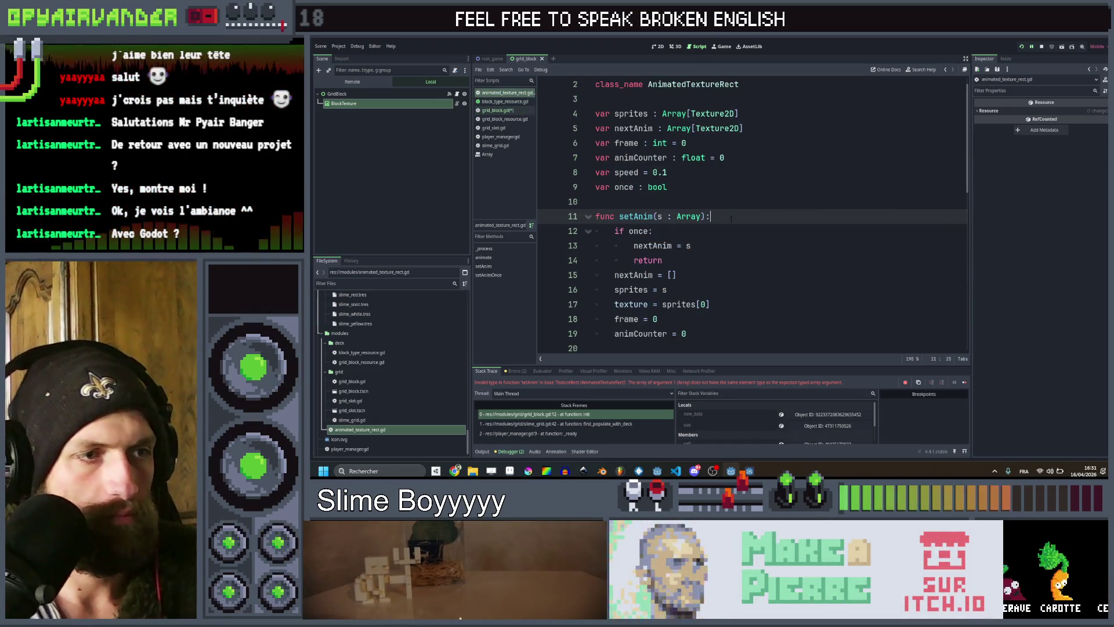
Make setAnimOnce's first parameter a plain Array and run the project to test.
{"action": "scroll", "coordinate": [749, 229], "scroll_direction": "down", "scroll_amount": 4}
{"action": "scroll", "coordinate": [770, 240], "scroll_direction": "up", "scroll_amount": 3}
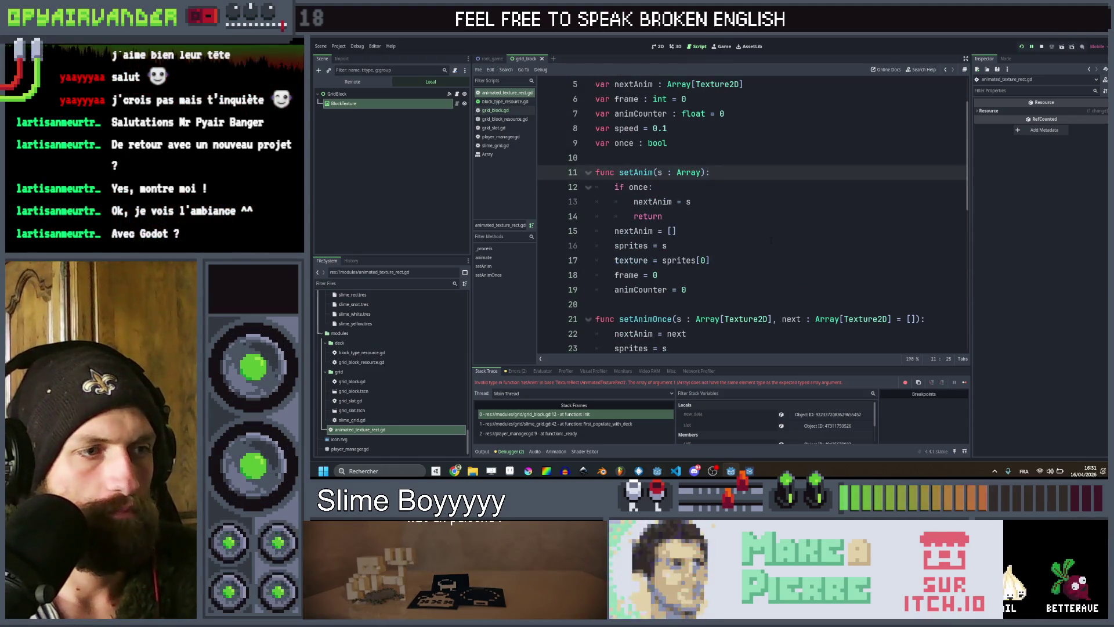
{"action": "scroll", "coordinate": [769, 268], "scroll_direction": "down", "scroll_amount": 1}
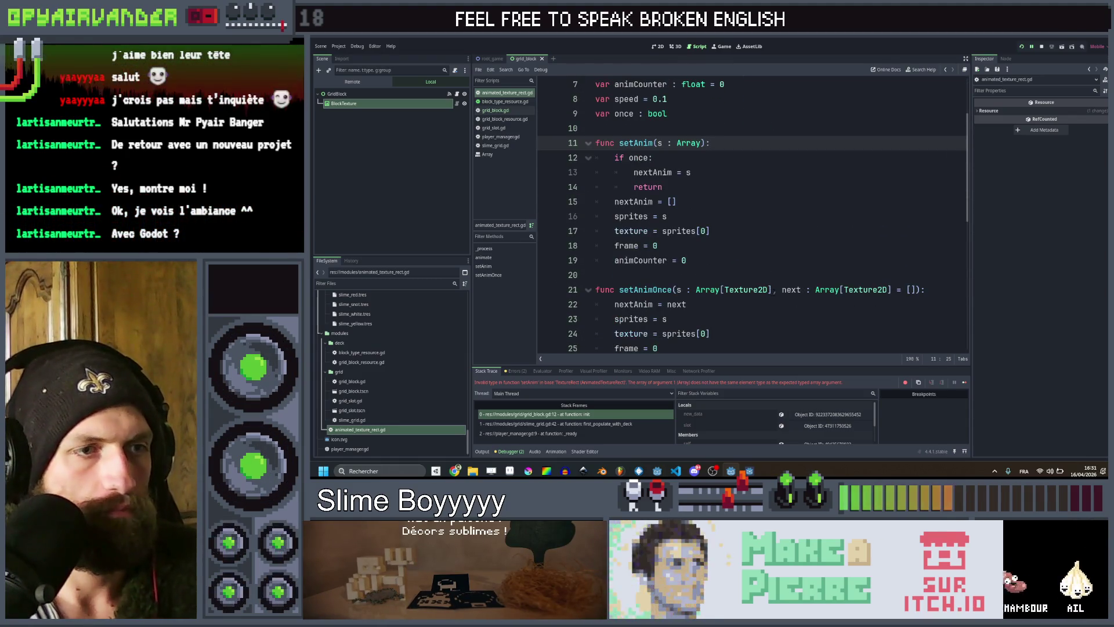
{"action": "double_click", "coordinate": [748, 289]}
{"action": "key", "text": "BackSpace"}
{"action": "key", "text": "Delete"}
{"action": "key", "text": "BackSpace"}
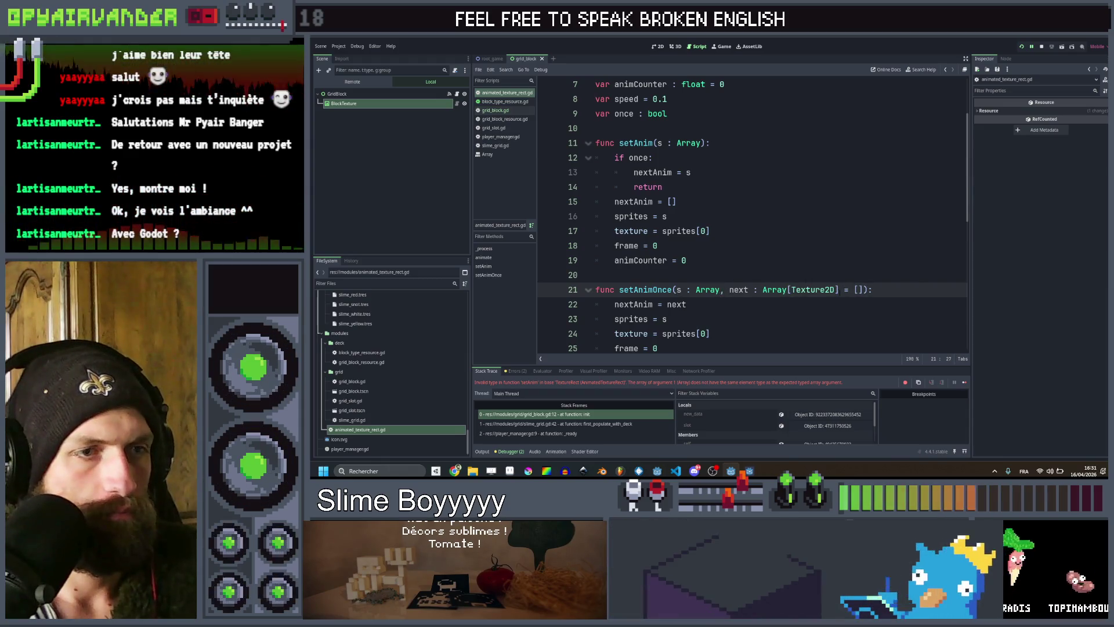
{"action": "scroll", "coordinate": [754, 231], "scroll_direction": "down", "scroll_amount": 6}
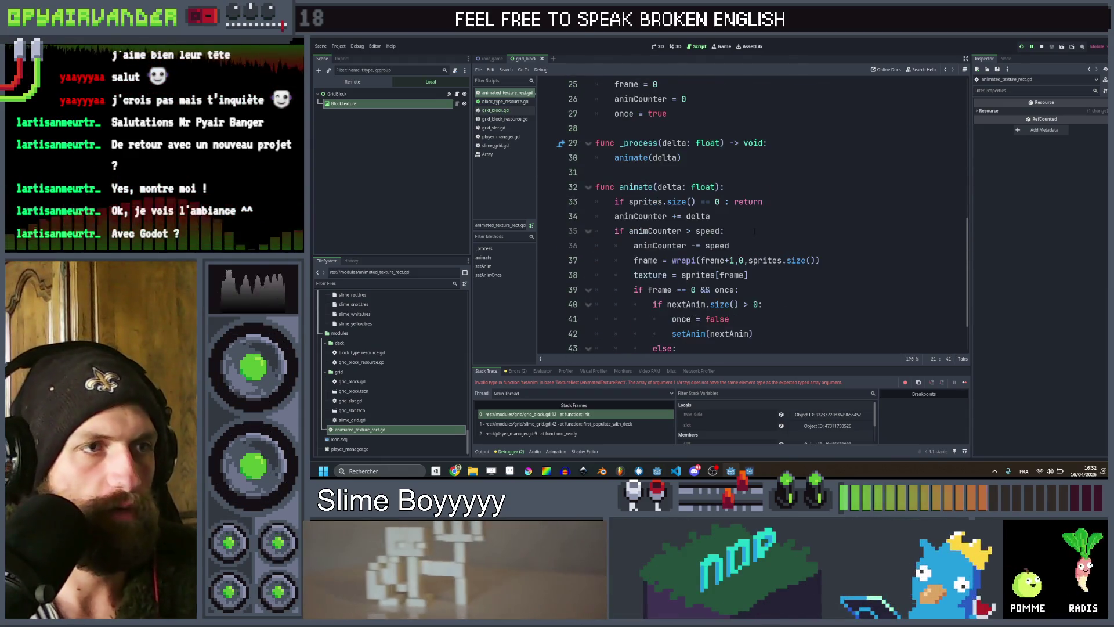
{"action": "left_click", "coordinate": [1021, 48]}
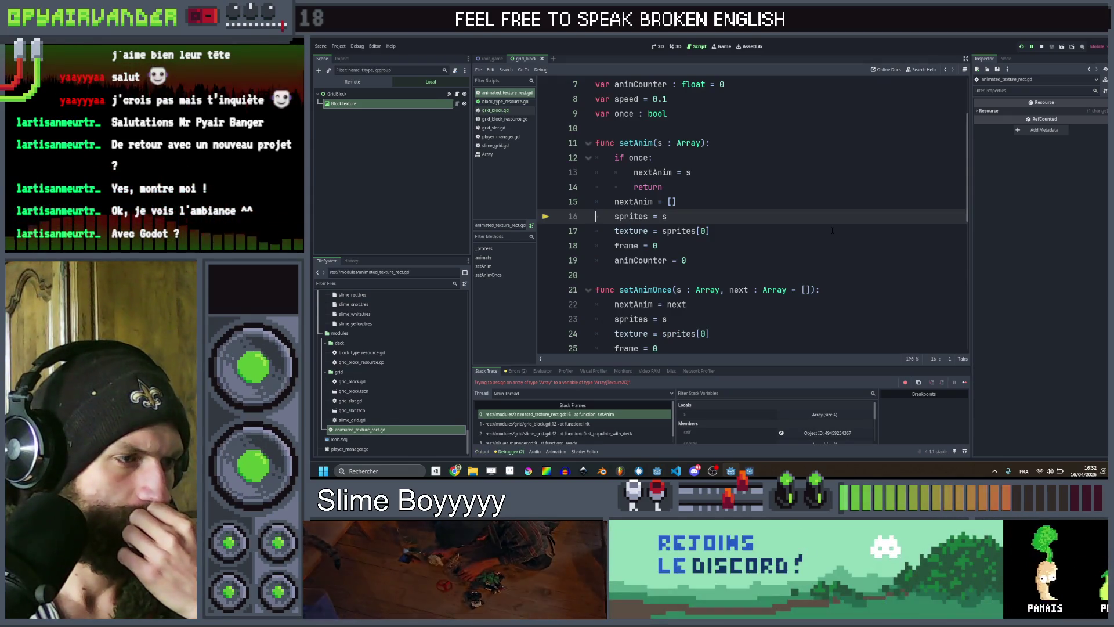
Change the sprites and nextAnim variables from Array[Texture2D] to plain Array.
{"action": "scroll", "coordinate": [832, 230], "scroll_direction": "up", "scroll_amount": 2}
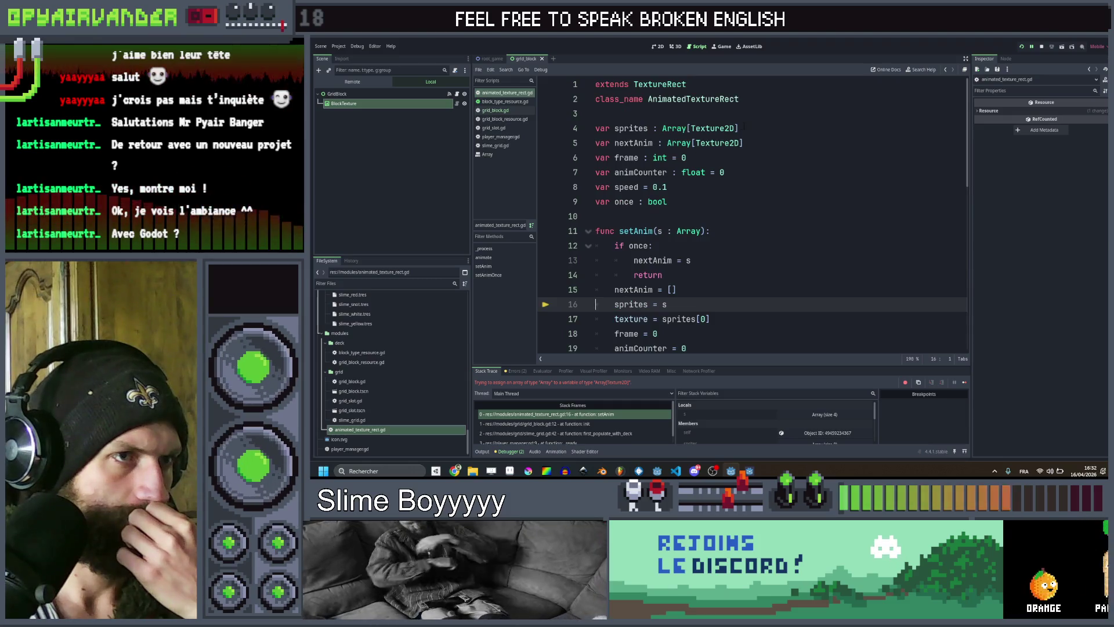
{"action": "scroll", "coordinate": [744, 126], "scroll_direction": "down", "scroll_amount": 2}
{"action": "scroll", "coordinate": [706, 172], "scroll_direction": "up", "scroll_amount": 1}
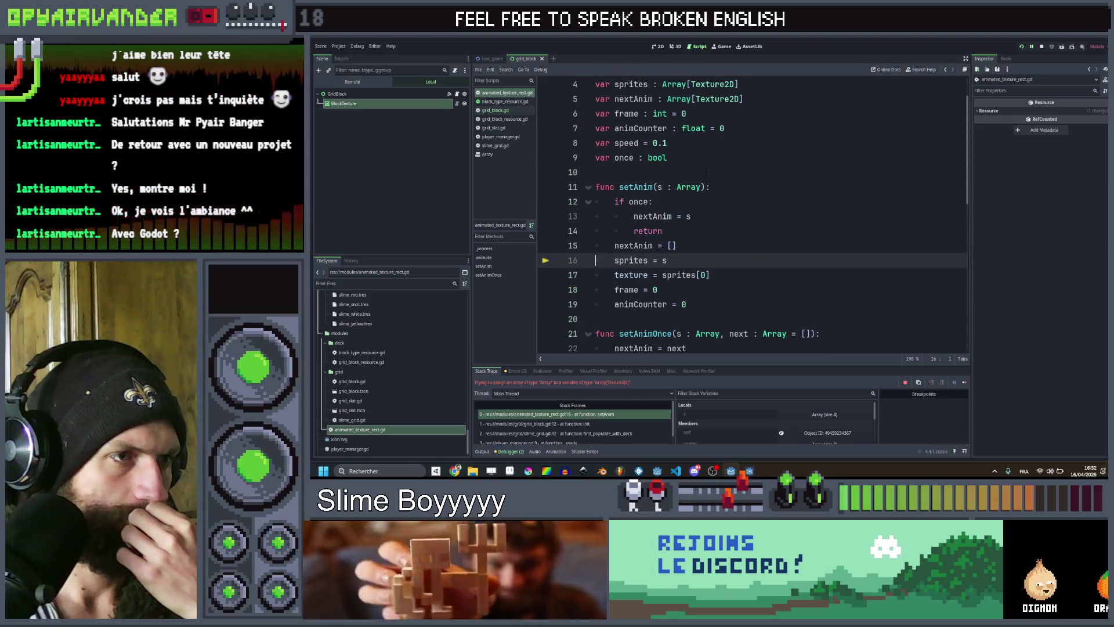
{"action": "scroll", "coordinate": [706, 172], "scroll_direction": "up", "scroll_amount": 1}
{"action": "left_click", "coordinate": [741, 128]}
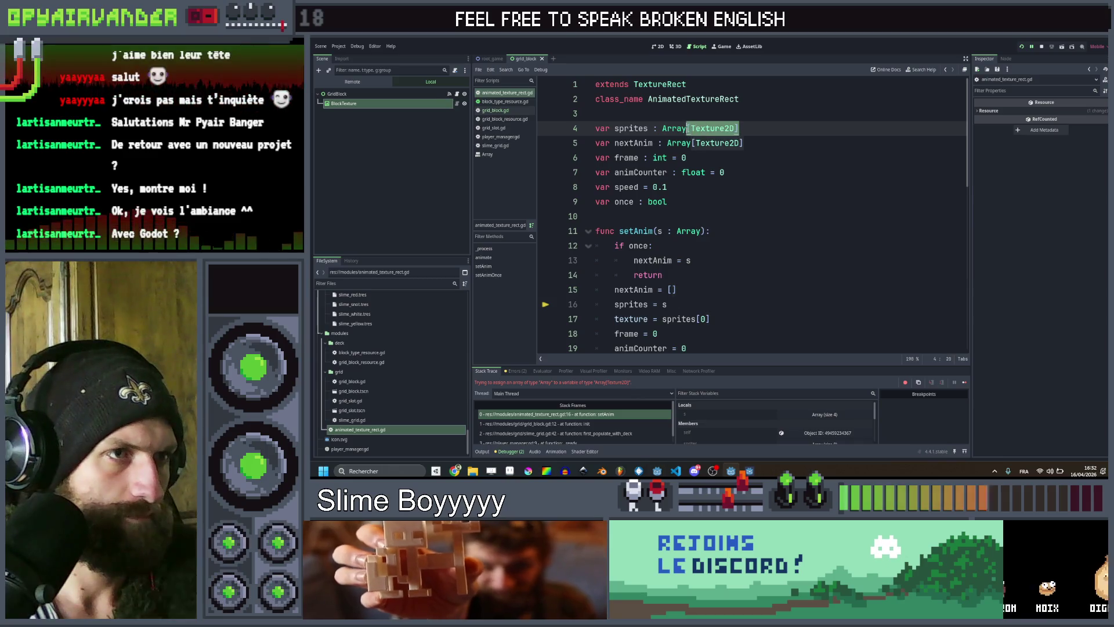
{"action": "key", "text": "Delete"}
{"action": "left_click_drag", "start_coordinate": [743, 143], "coordinate": [692, 143]}
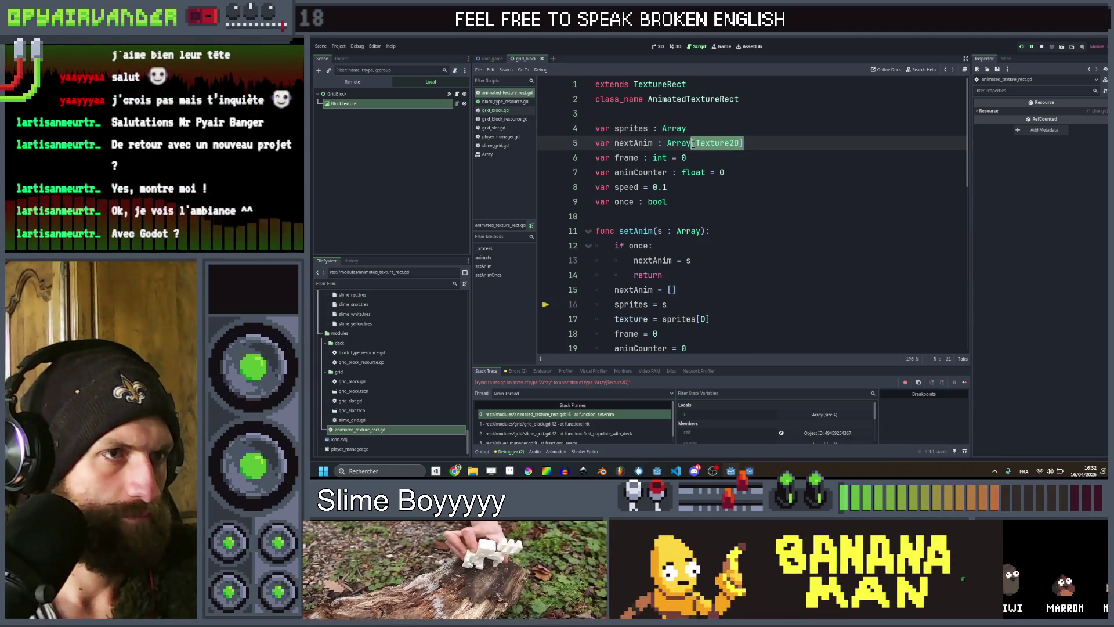
{"action": "key", "text": "Delete"}
{"action": "key", "text": "Up"}
{"action": "key", "text": "Up"}
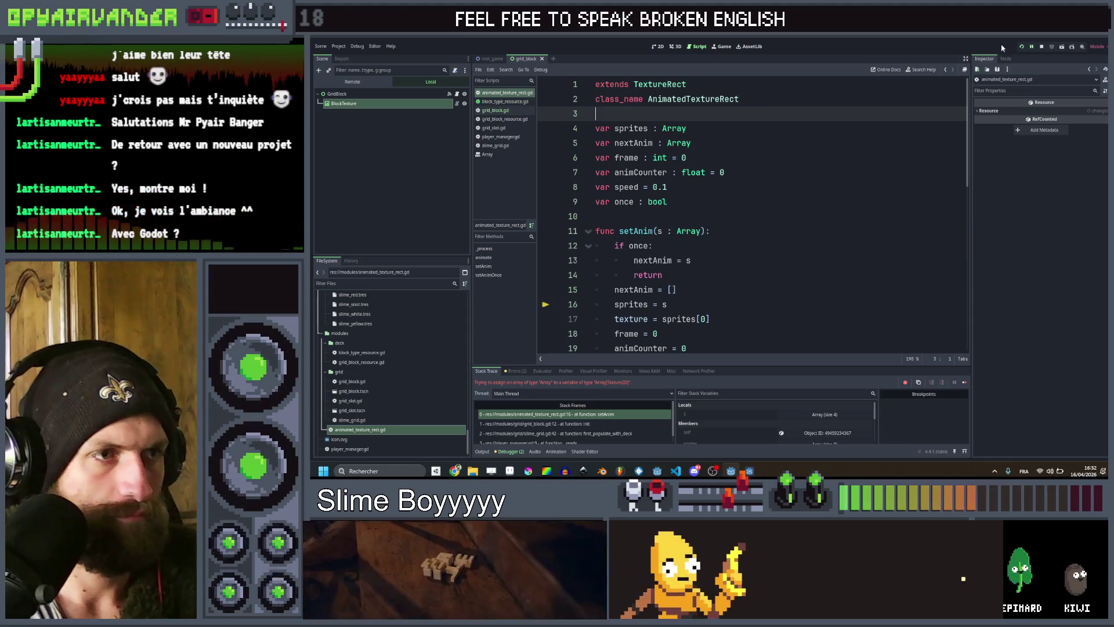
Rerun the game and inspect the slime_red and slime_snot block type resources' textures.
{"action": "left_click", "coordinate": [1021, 46]}
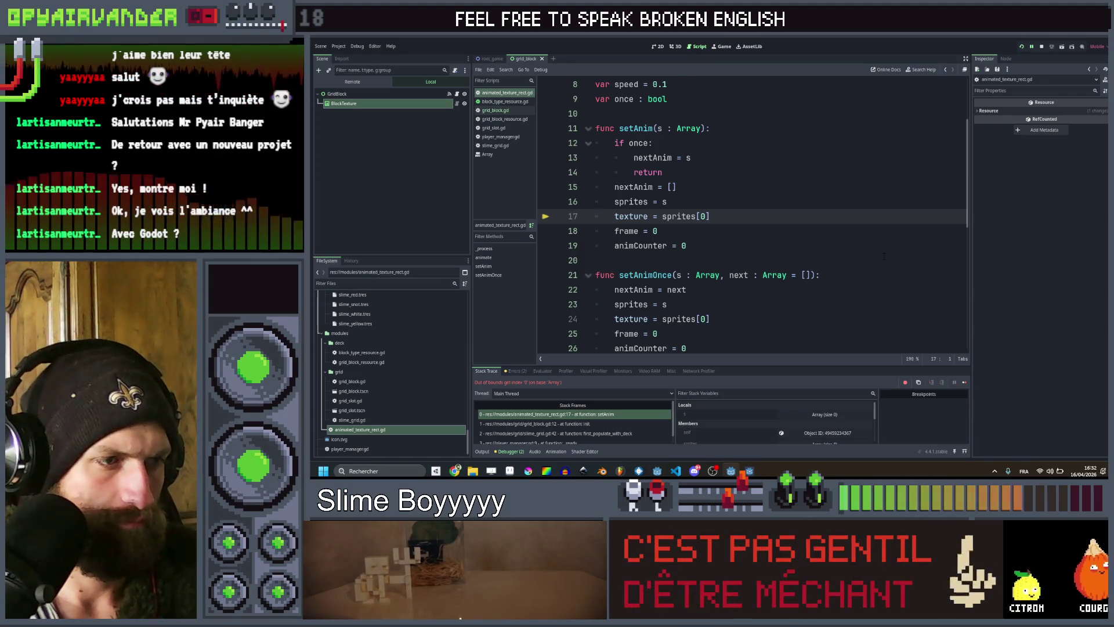
{"action": "scroll", "coordinate": [884, 256], "scroll_direction": "up", "scroll_amount": 2}
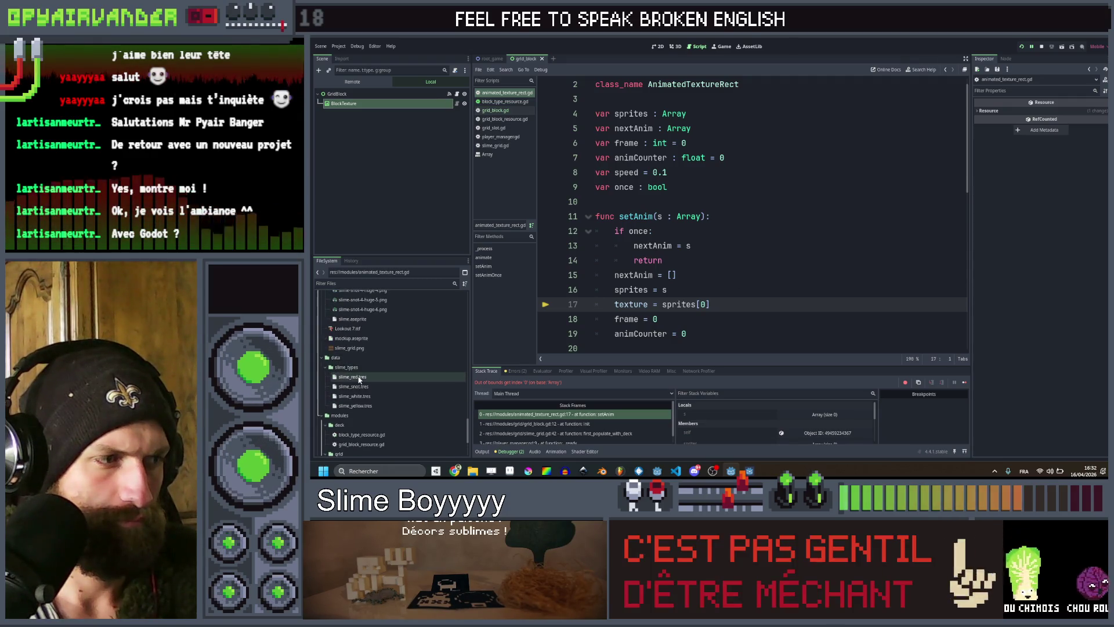
{"action": "scroll", "coordinate": [364, 356], "scroll_direction": "up", "scroll_amount": 3}
{"action": "left_click", "coordinate": [359, 377]}
{"action": "left_click", "coordinate": [358, 385]}
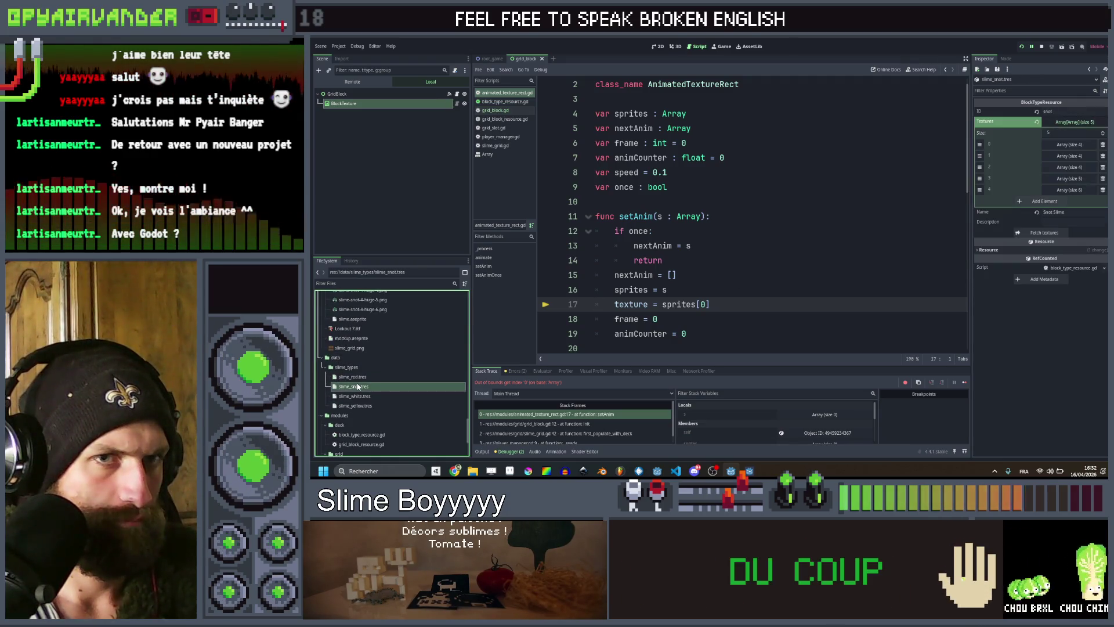
{"action": "double_click", "coordinate": [358, 371]}
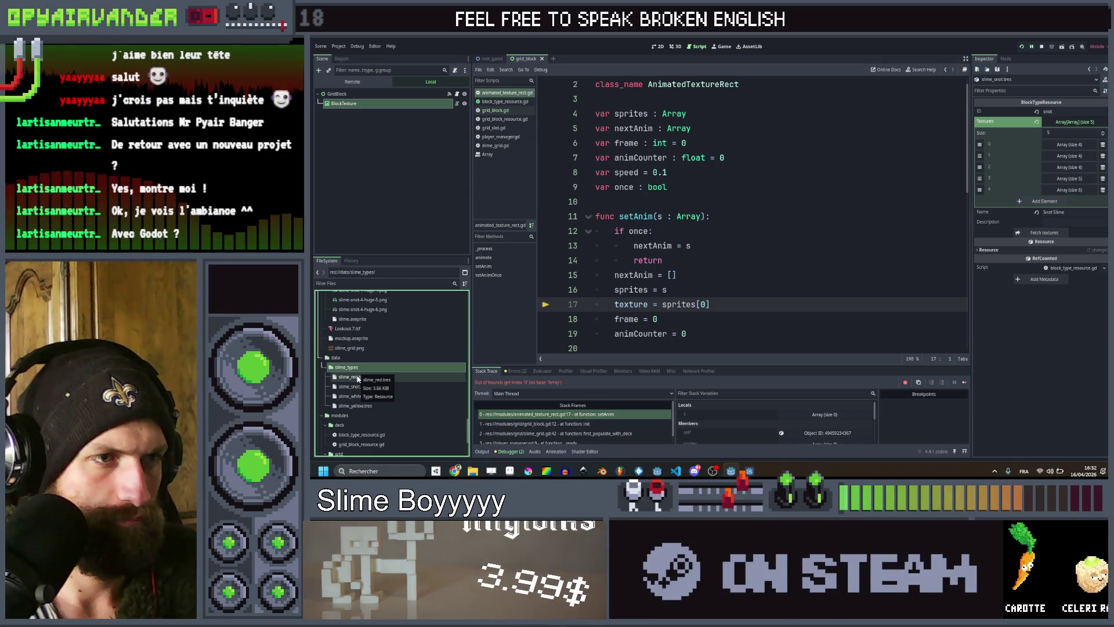
Review the setAnim code, then open the failing init call at grid_block.gd line 12.
{"action": "left_click", "coordinate": [696, 275]}
{"action": "left_click", "coordinate": [719, 304]}
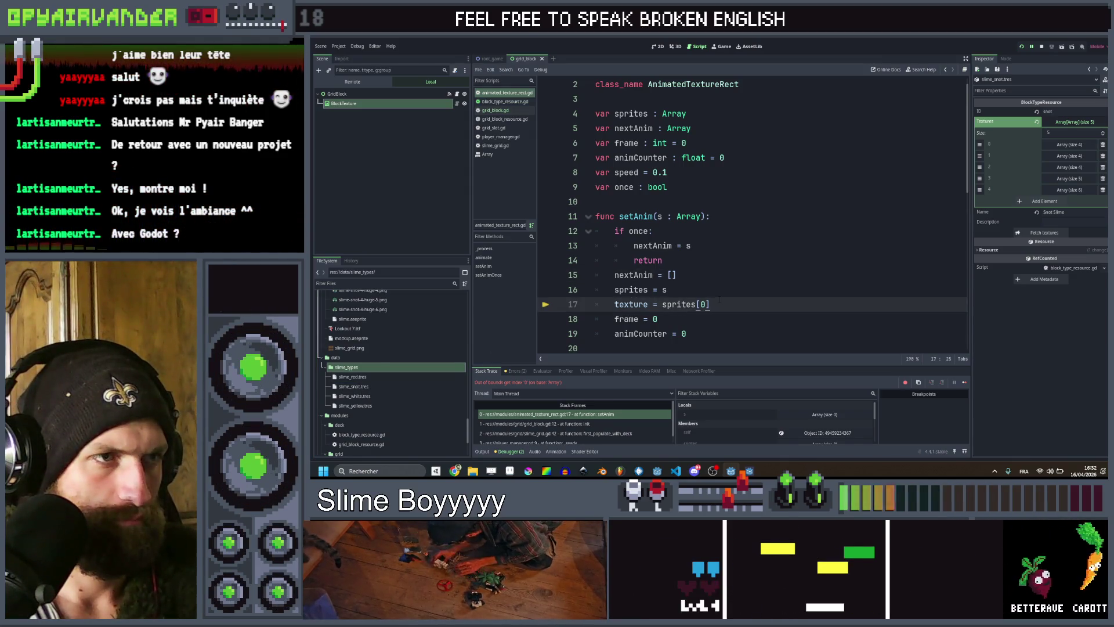
{"action": "scroll", "coordinate": [720, 300], "scroll_direction": "down", "scroll_amount": 1}
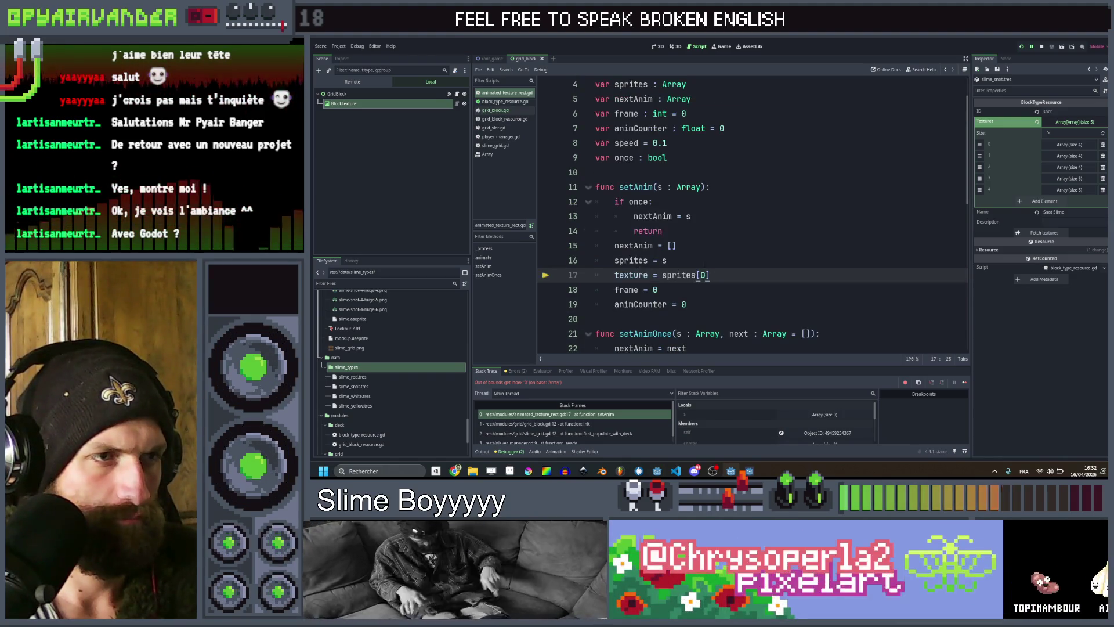
{"action": "scroll", "coordinate": [748, 215], "scroll_direction": "up", "scroll_amount": 1}
{"action": "left_click", "coordinate": [710, 231]}
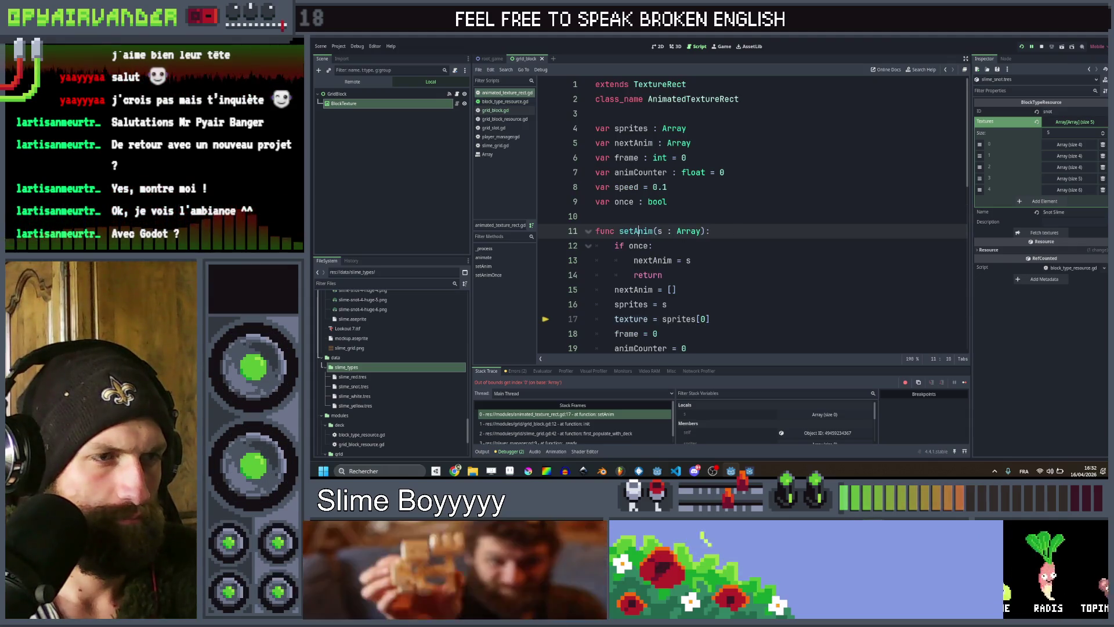
{"action": "left_click", "coordinate": [946, 70]}
{"action": "left_click", "coordinate": [946, 69]}
{"action": "scroll", "coordinate": [855, 169], "scroll_direction": "down", "scroll_amount": 2}
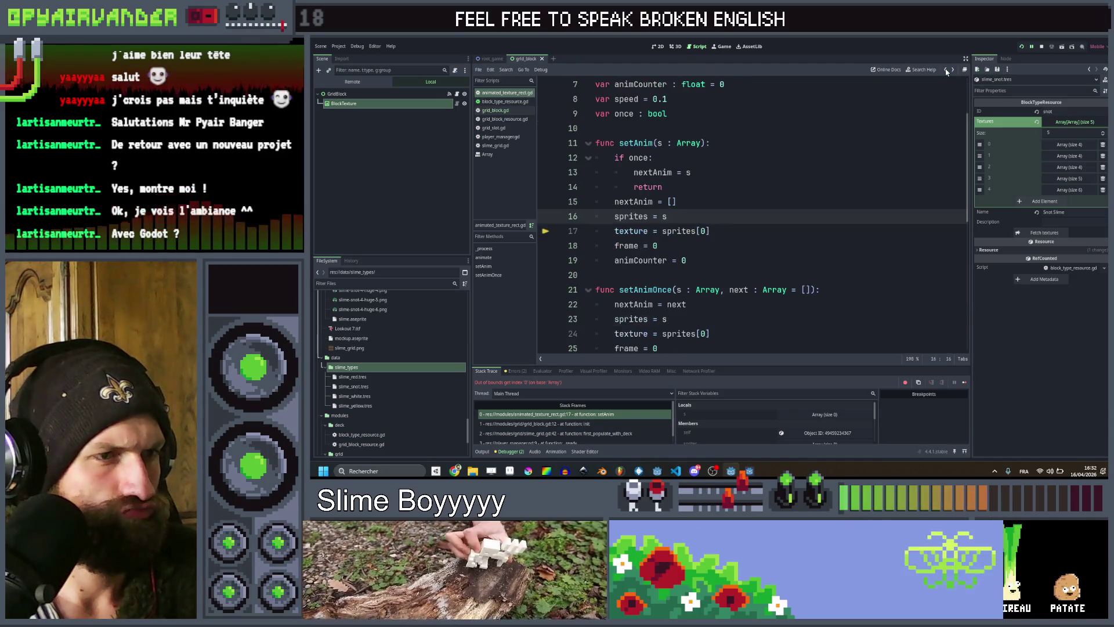
{"action": "left_click", "coordinate": [856, 169]}
{"action": "left_click", "coordinate": [534, 423]}
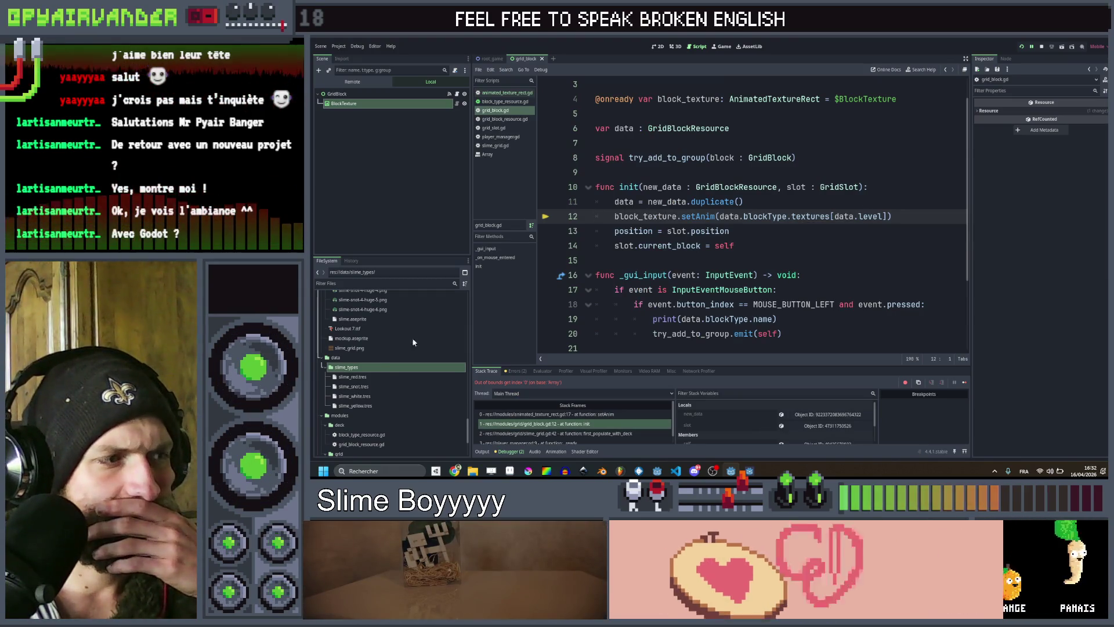
Jump to the failing setAnim line and restore Texture2D typing on setAnim and setAnimOnce.
{"action": "scroll", "coordinate": [371, 371], "scroll_direction": "up", "scroll_amount": 5}
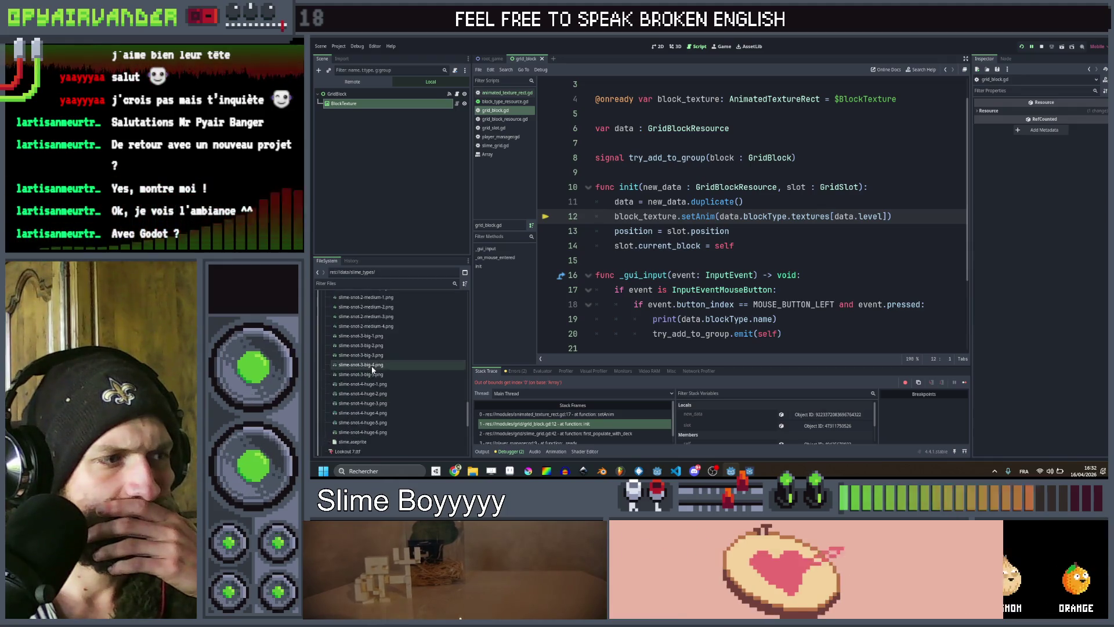
{"action": "scroll", "coordinate": [373, 357], "scroll_direction": "up", "scroll_amount": 5}
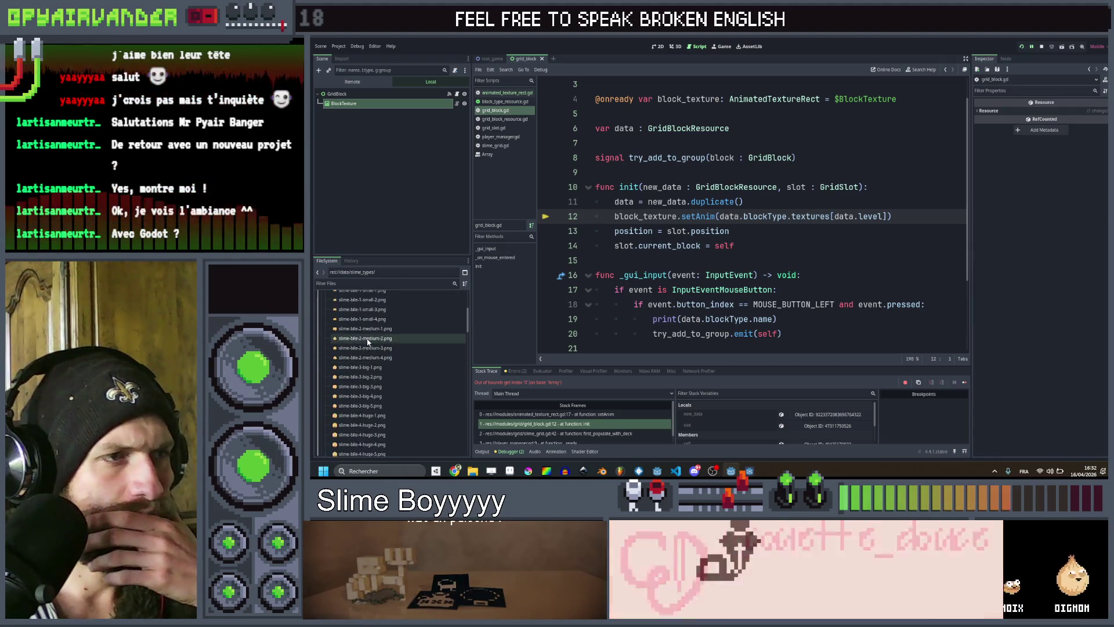
{"action": "left_click", "coordinate": [873, 216], "text": "ctrl"}
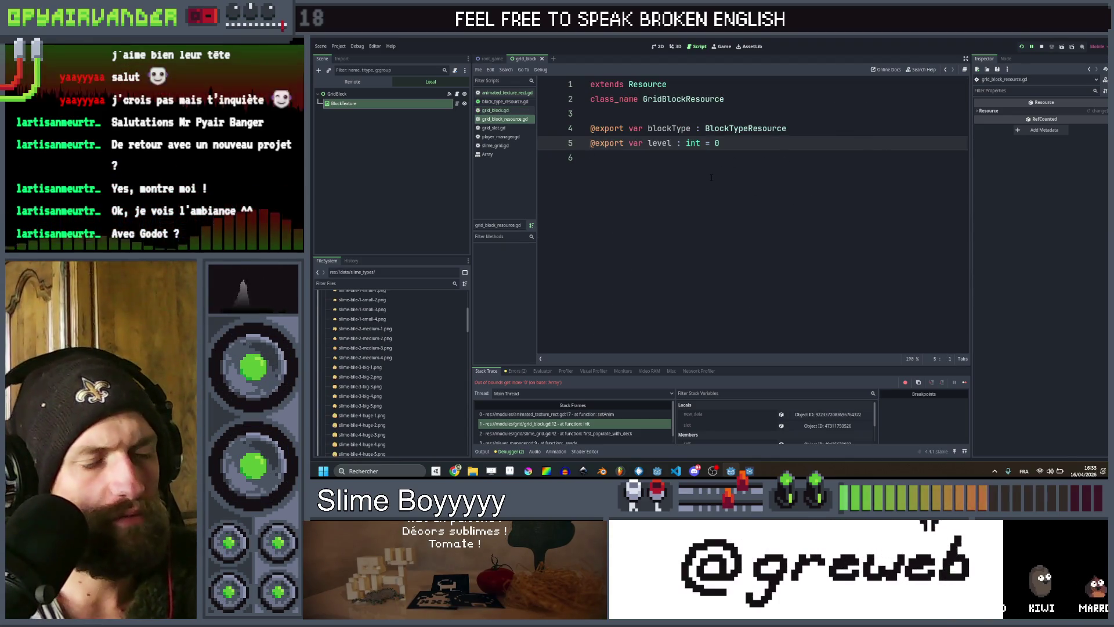
{"action": "left_click", "coordinate": [561, 415]}
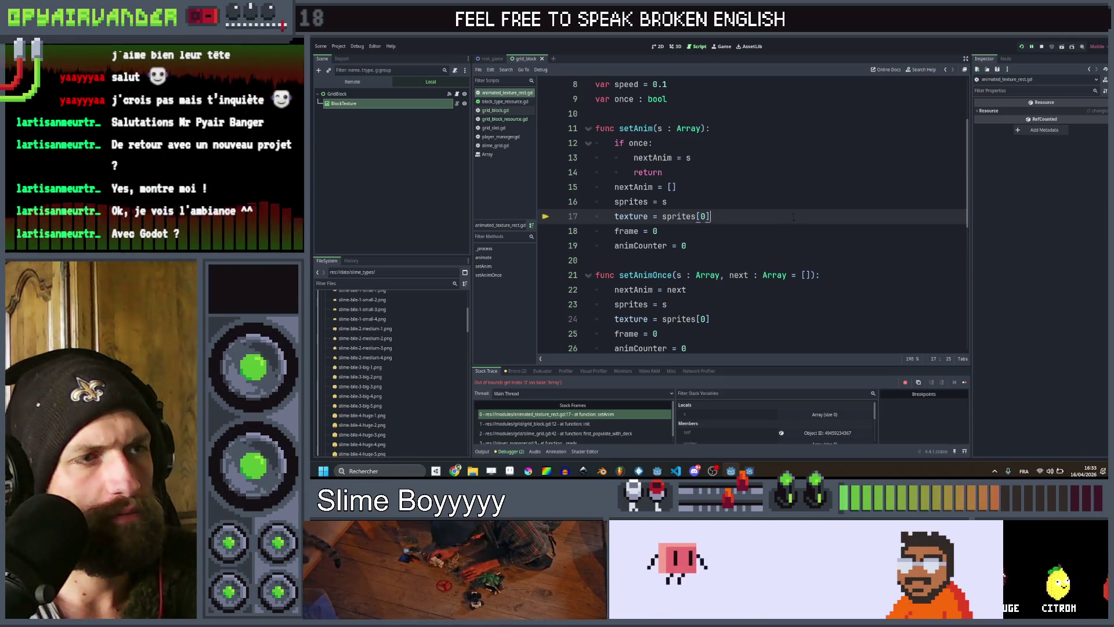
{"action": "scroll", "coordinate": [792, 189], "scroll_direction": "up", "scroll_amount": 2}
{"action": "key", "text": "ctrl+z"}
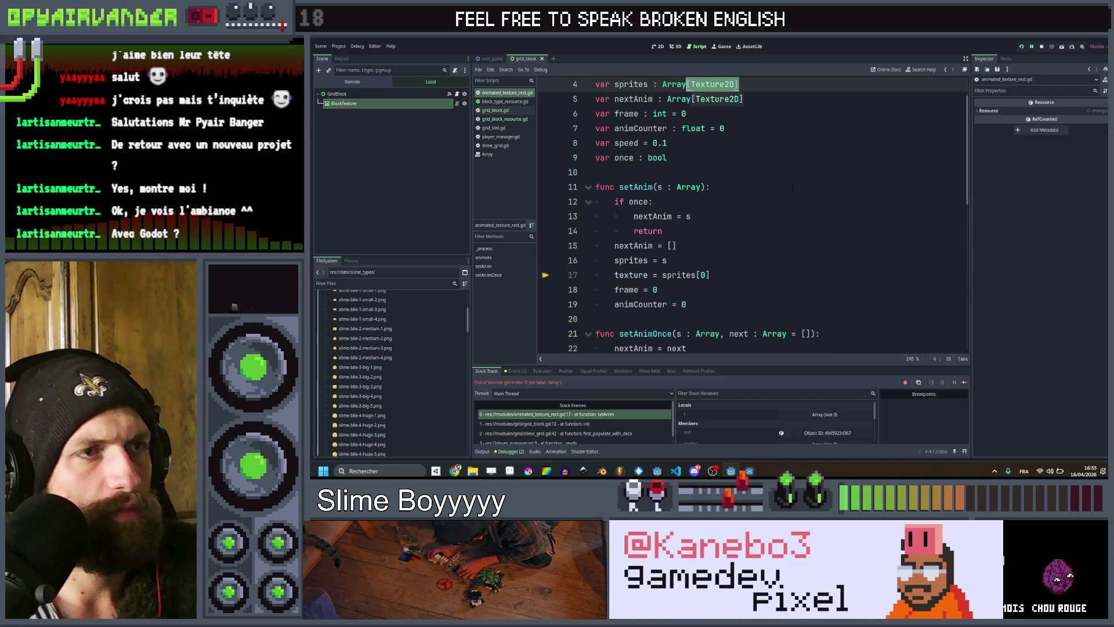
{"action": "key", "text": "ctrl+z"}
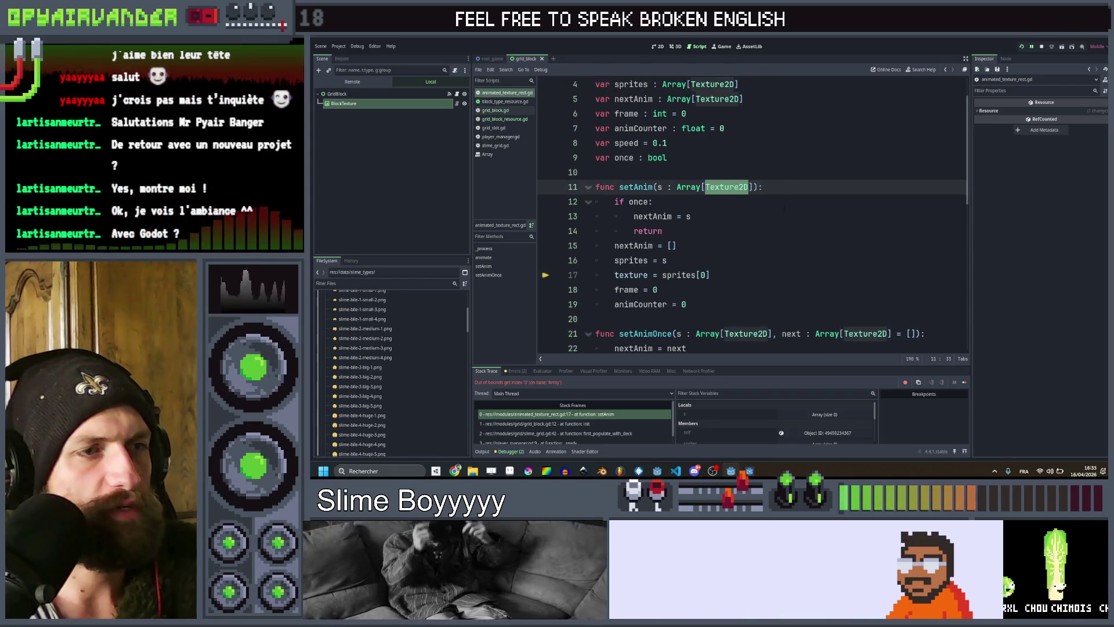
{"action": "left_click", "coordinate": [783, 204]}
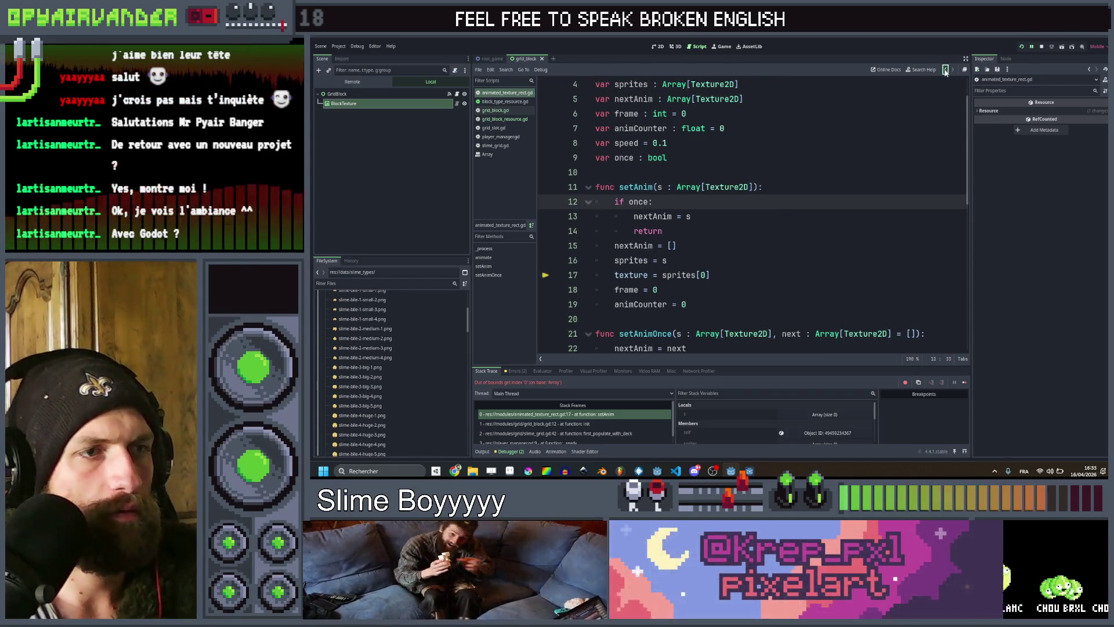
Navigate back to grid_block.gd and switch over to the browser window.
{"action": "left_click", "coordinate": [945, 71]}
{"action": "left_click", "coordinate": [945, 71]}
{"action": "left_click", "coordinate": [945, 71]}
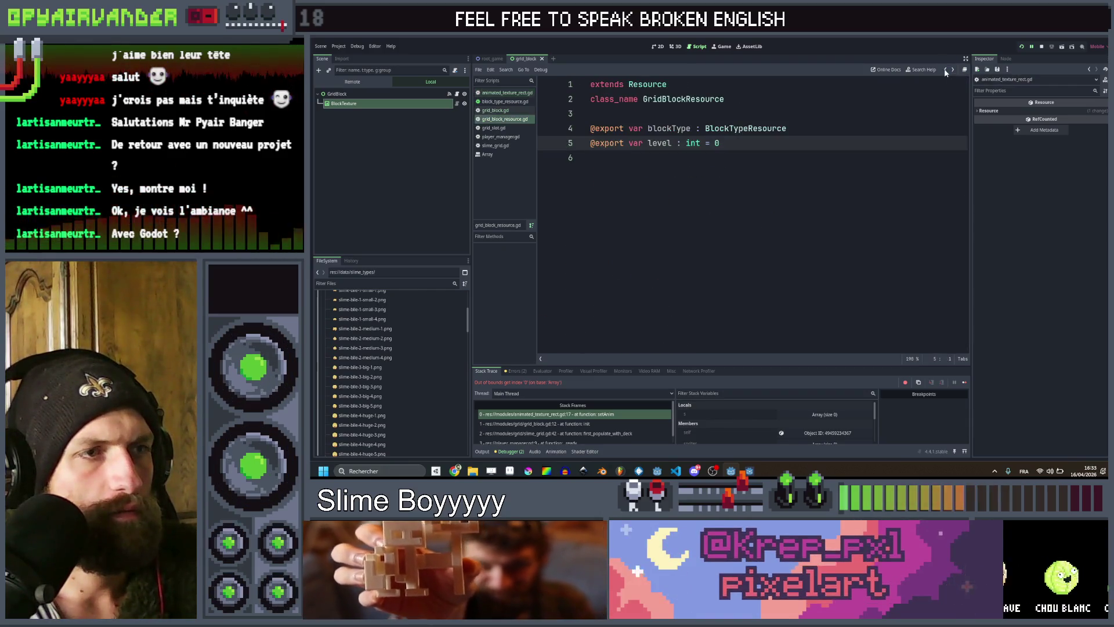
{"action": "left_click", "coordinate": [945, 70]}
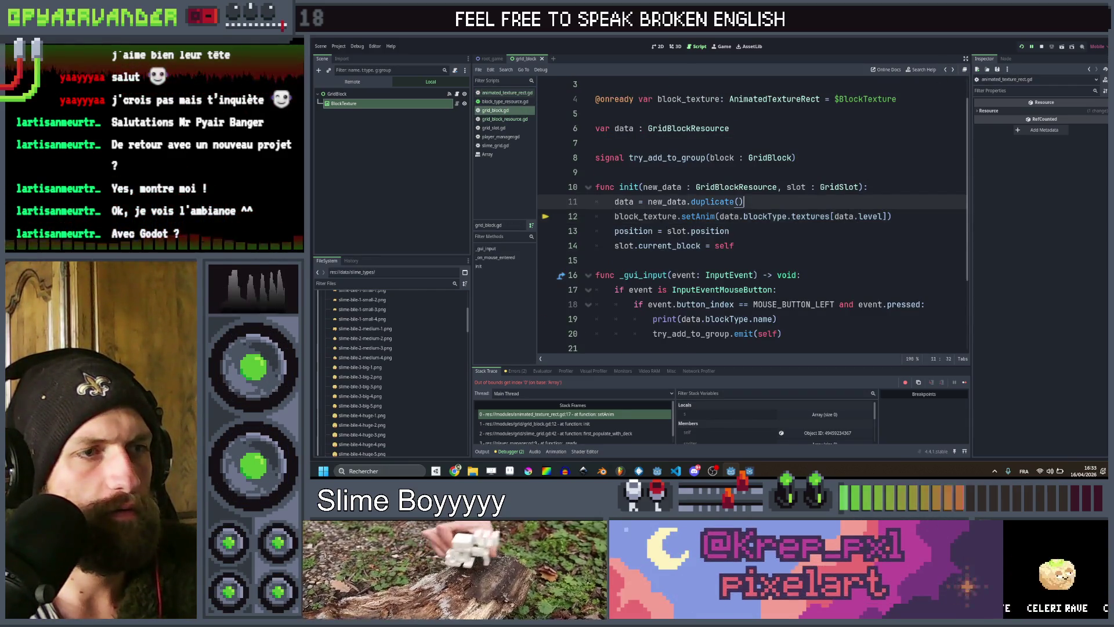
{"action": "key", "text": "alt+Tab"}
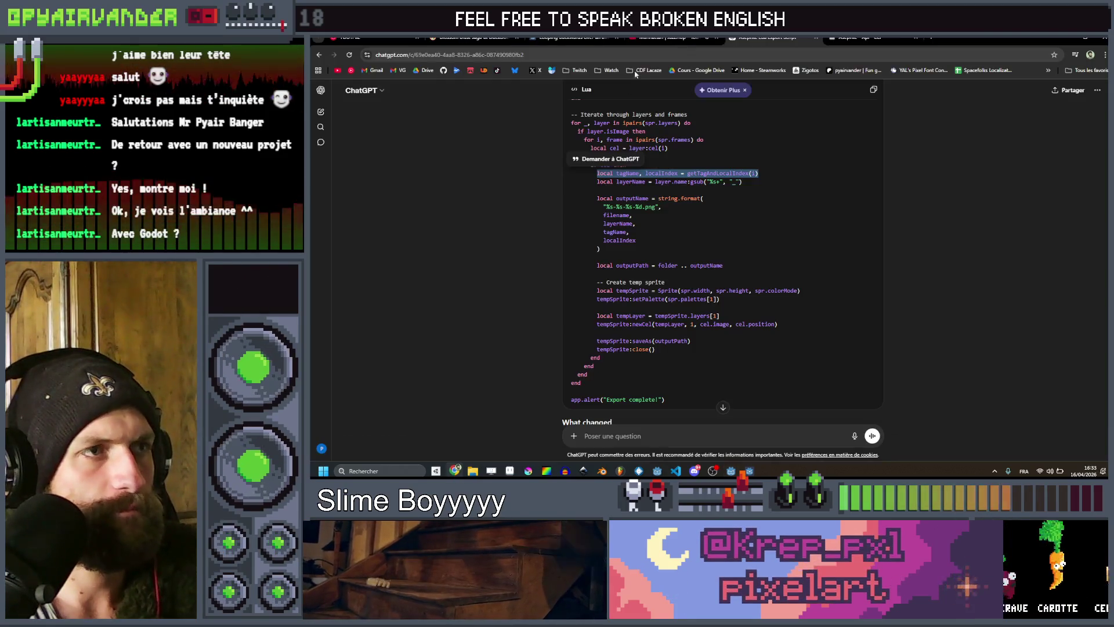
Search the web for 'godot cast array' and read through the r/godot post on casting Arrays.
{"action": "type", "text": "god"}
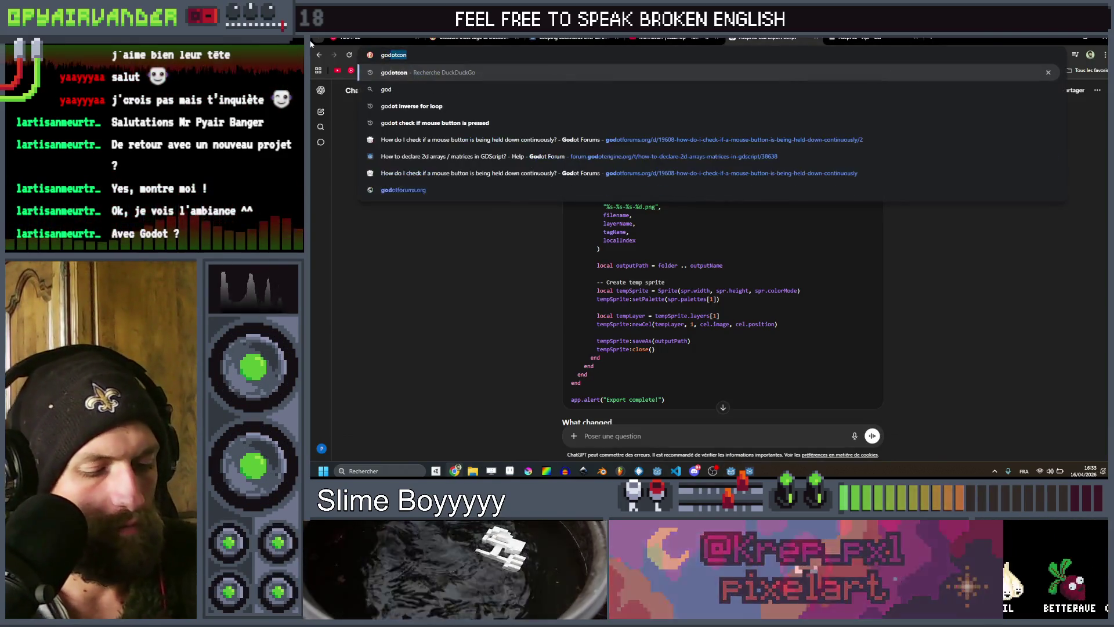
{"action": "type", "text": "ot cast array"}
{"action": "key", "text": "Return"}
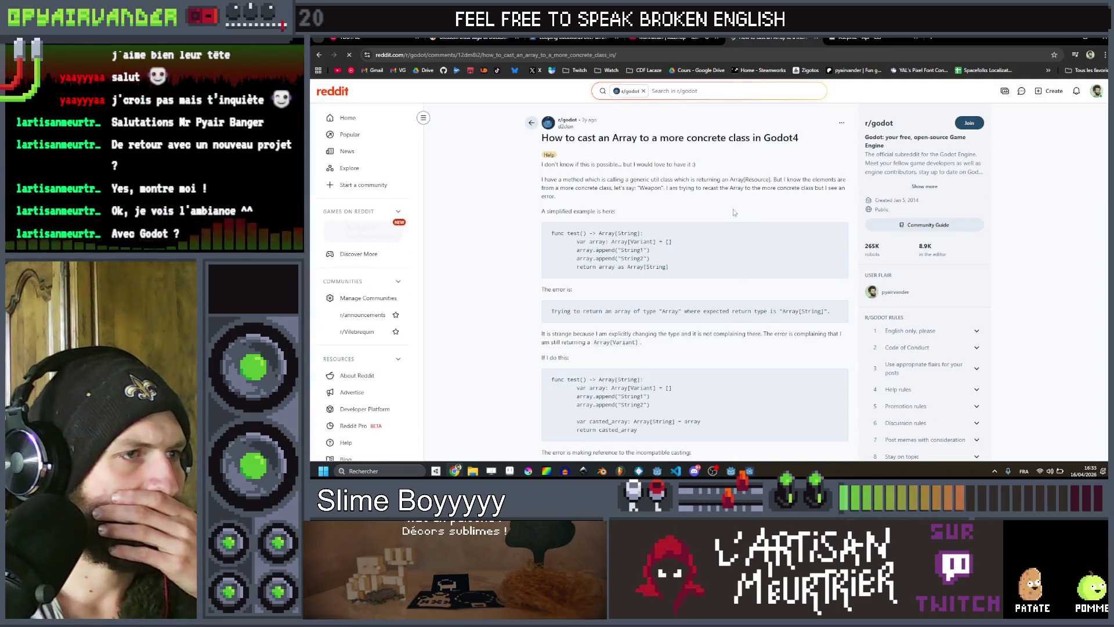
{"action": "scroll", "coordinate": [733, 212], "scroll_direction": "down", "scroll_amount": 3}
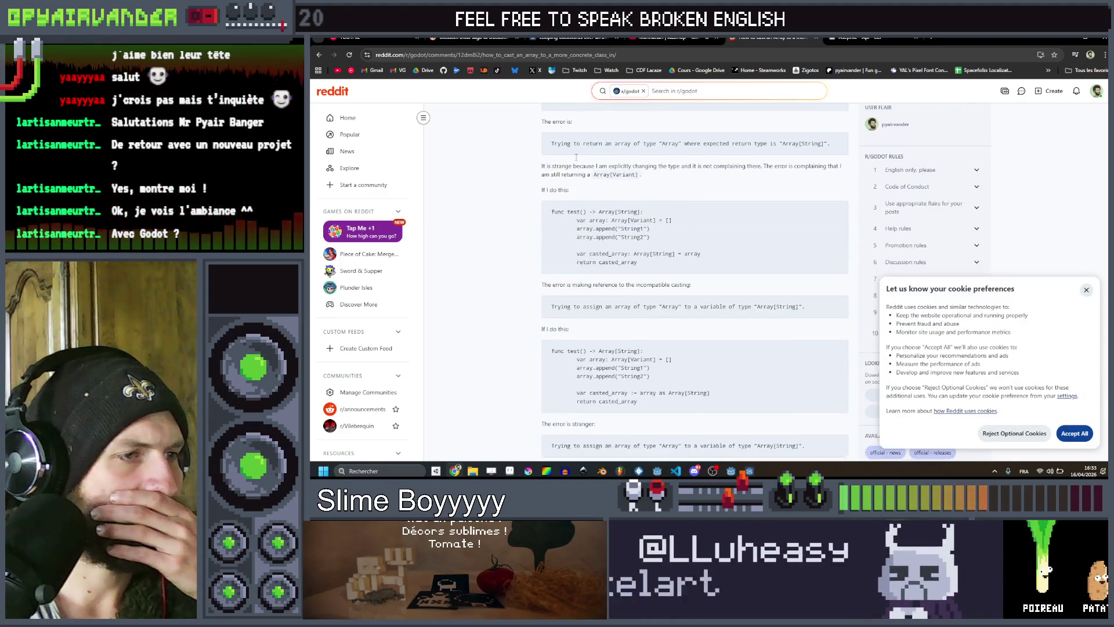
{"action": "scroll", "coordinate": [635, 189], "scroll_direction": "down", "scroll_amount": 2}
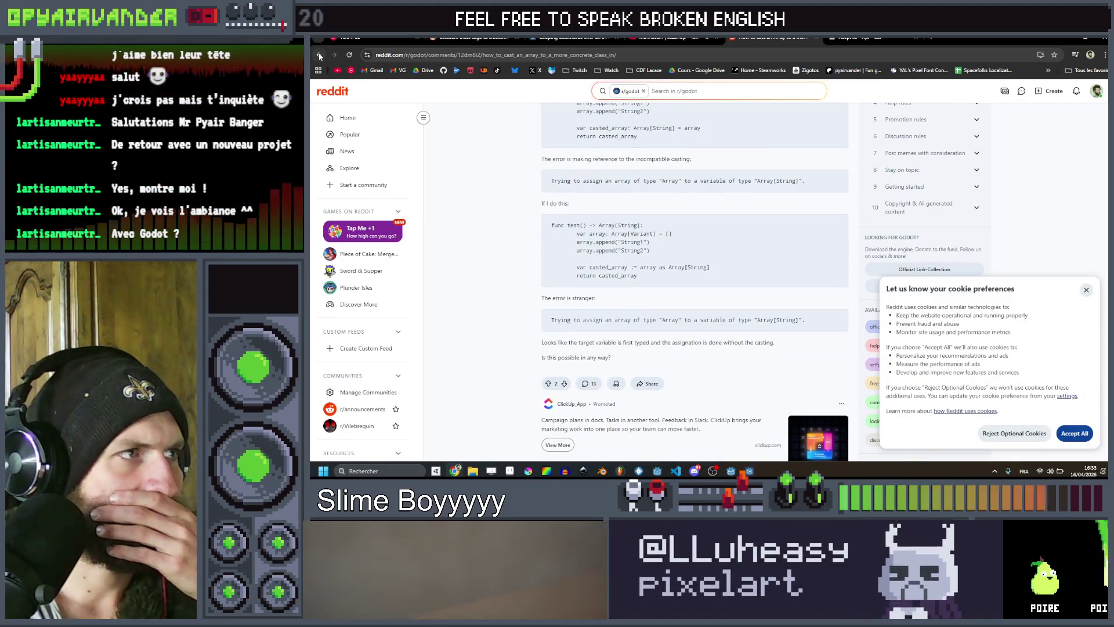
{"action": "scroll", "coordinate": [563, 373], "scroll_direction": "down", "scroll_amount": 1}
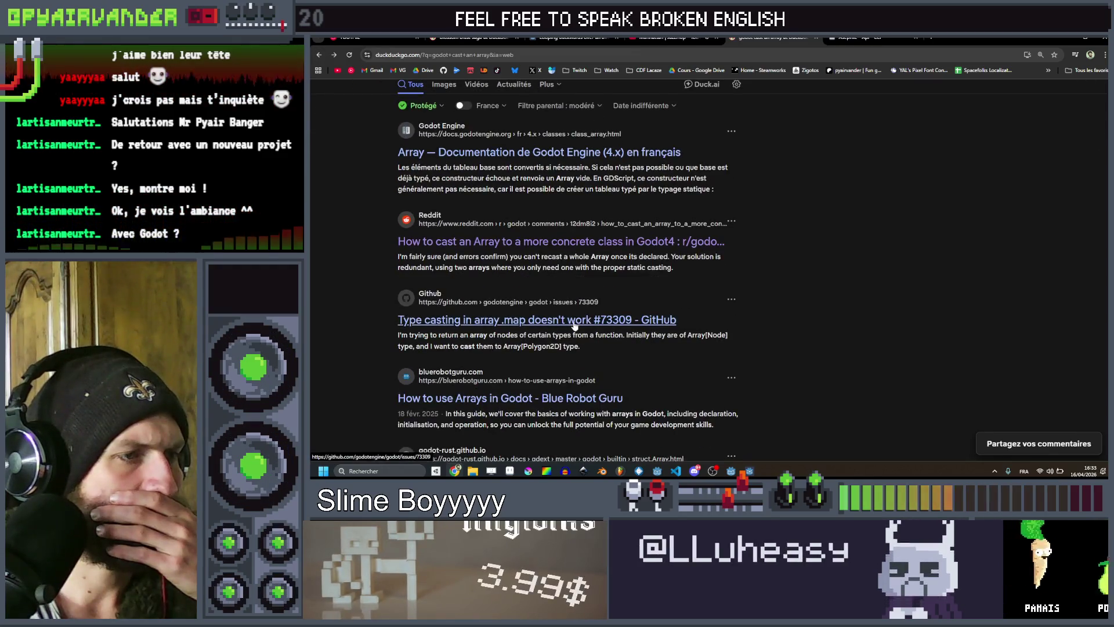
Change the search query to 'godot type an array' and run it.
{"action": "scroll", "coordinate": [566, 367], "scroll_direction": "down", "scroll_amount": 2}
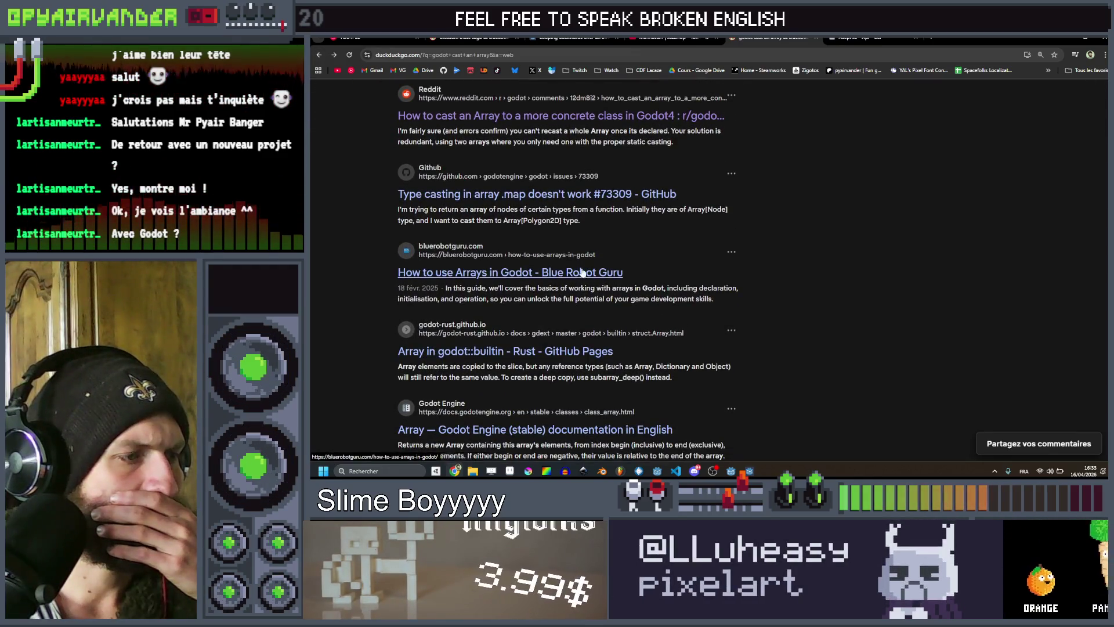
{"action": "scroll", "coordinate": [582, 273], "scroll_direction": "down", "scroll_amount": 3}
{"action": "scroll", "coordinate": [557, 249], "scroll_direction": "up", "scroll_amount": 5}
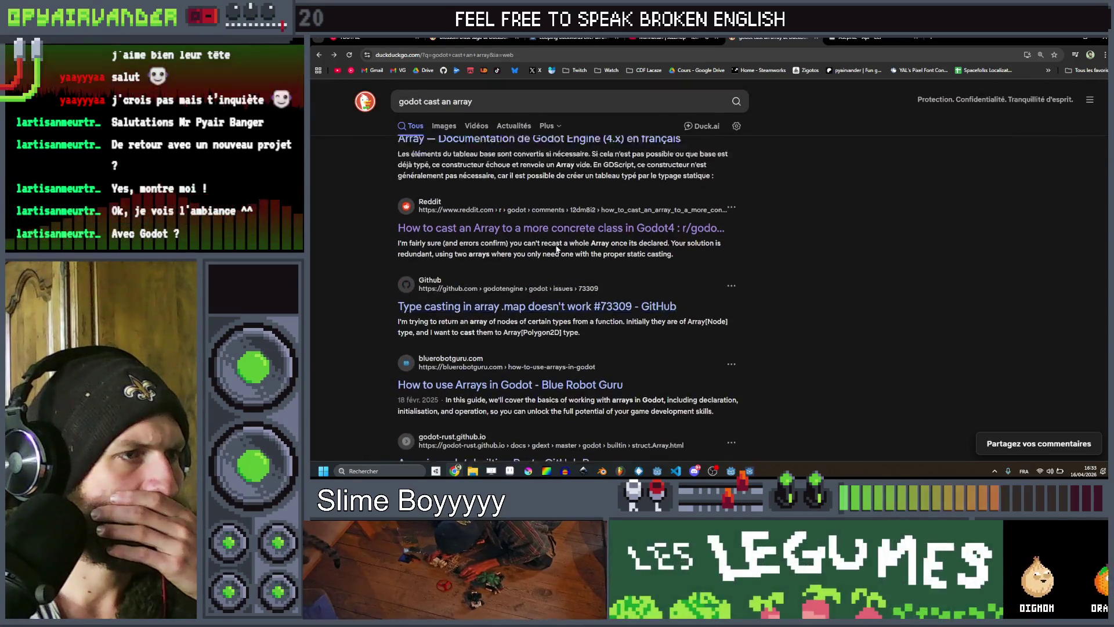
{"action": "scroll", "coordinate": [557, 249], "scroll_direction": "up", "scroll_amount": 1}
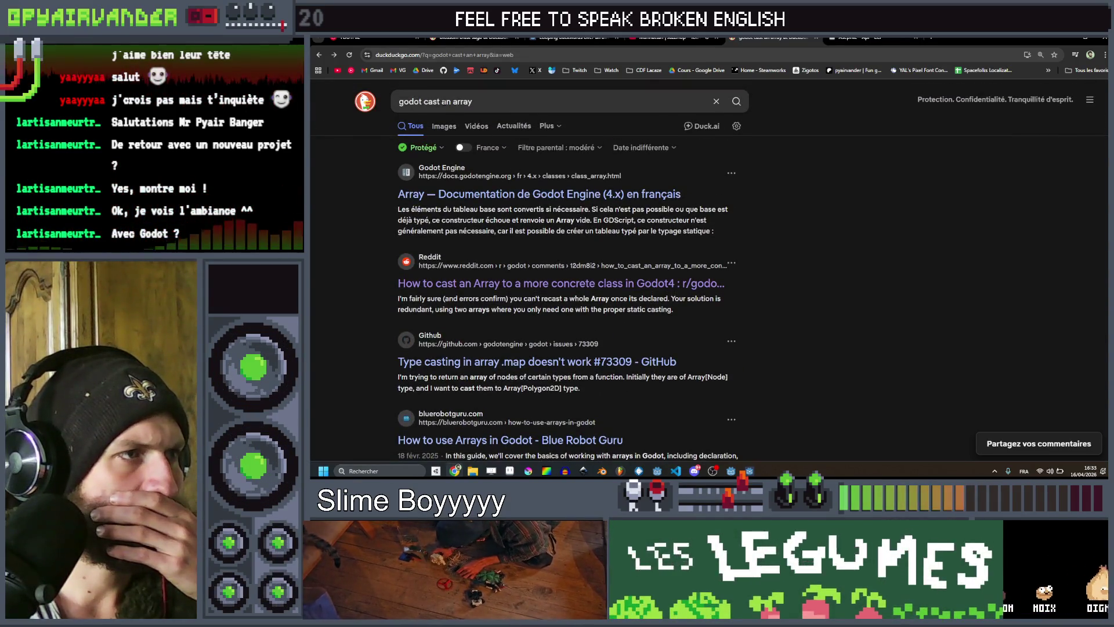
{"action": "double_click", "coordinate": [432, 101]}
{"action": "type", "text": "type"}
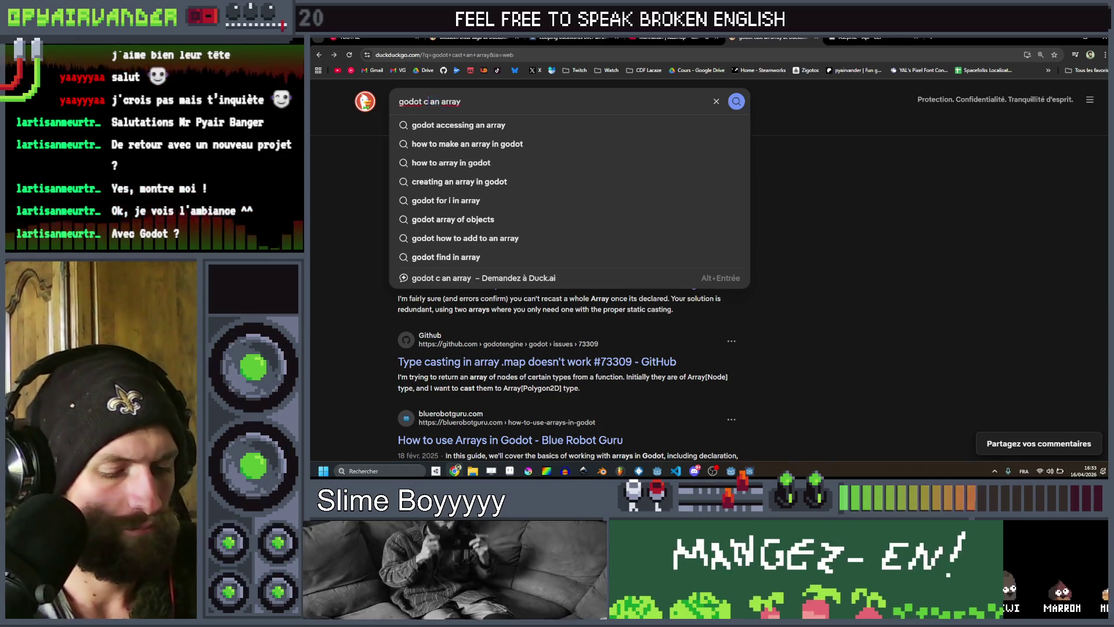
{"action": "key", "text": "Return"}
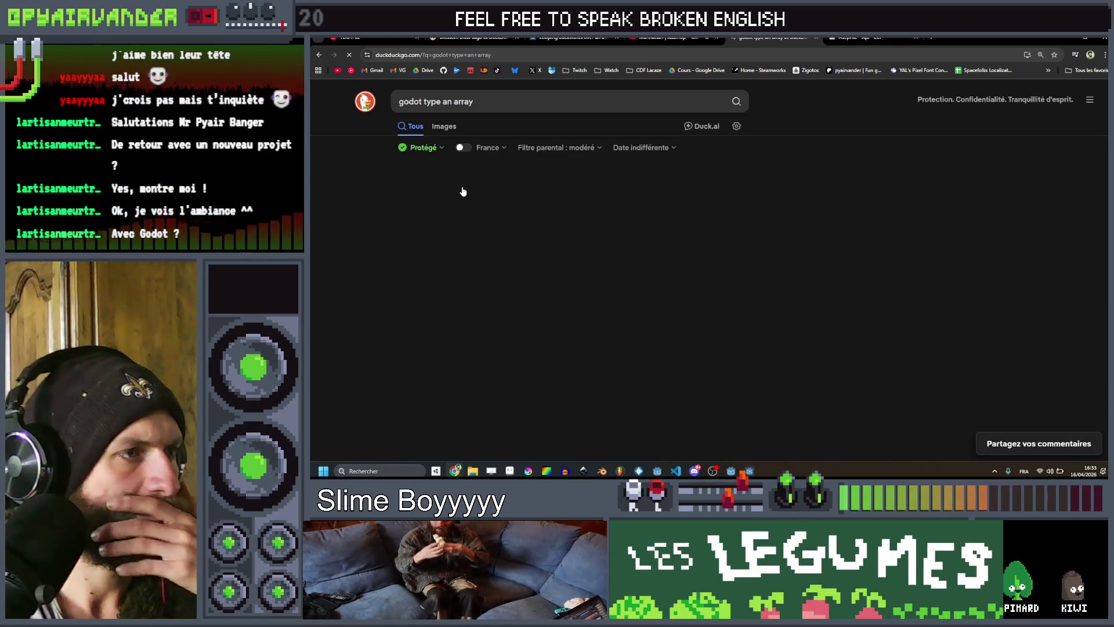
Open the r/godot thread about typed arrays, skim it, and return to the results.
{"action": "scroll", "coordinate": [581, 290], "scroll_direction": "down", "scroll_amount": 2}
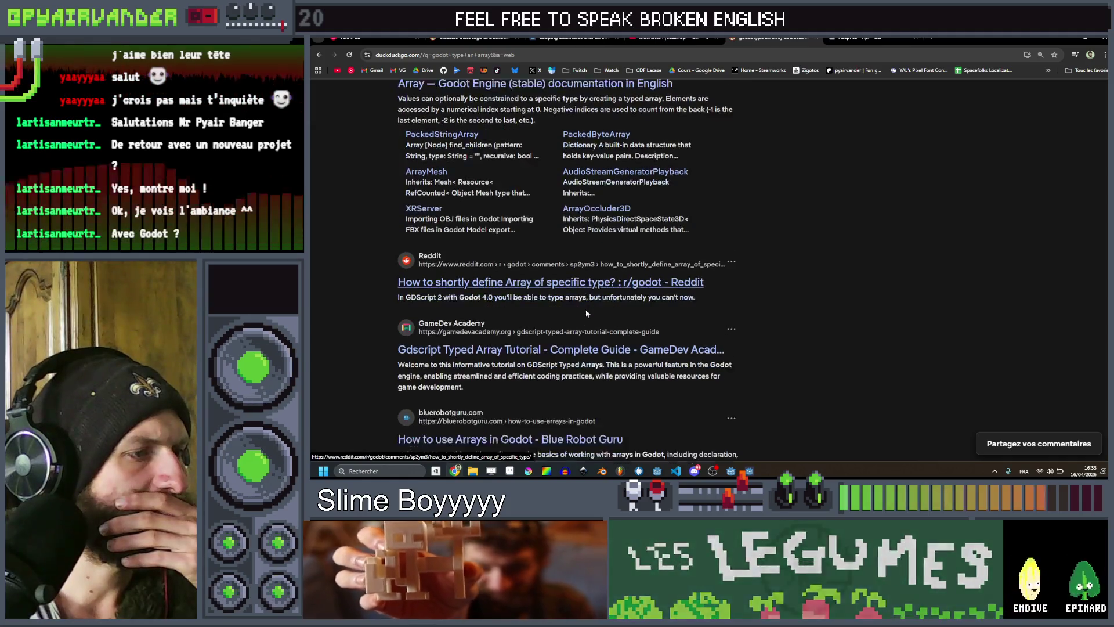
{"action": "scroll", "coordinate": [565, 347], "scroll_direction": "down", "scroll_amount": 2}
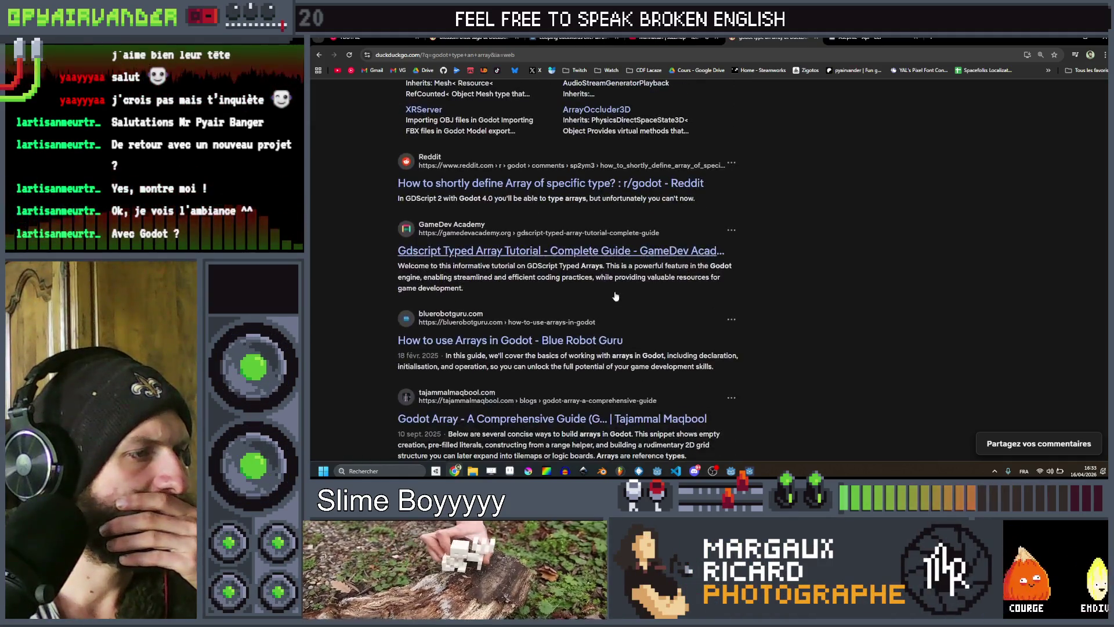
{"action": "scroll", "coordinate": [609, 331], "scroll_direction": "down", "scroll_amount": 3}
{"action": "scroll", "coordinate": [767, 265], "scroll_direction": "down", "scroll_amount": 5}
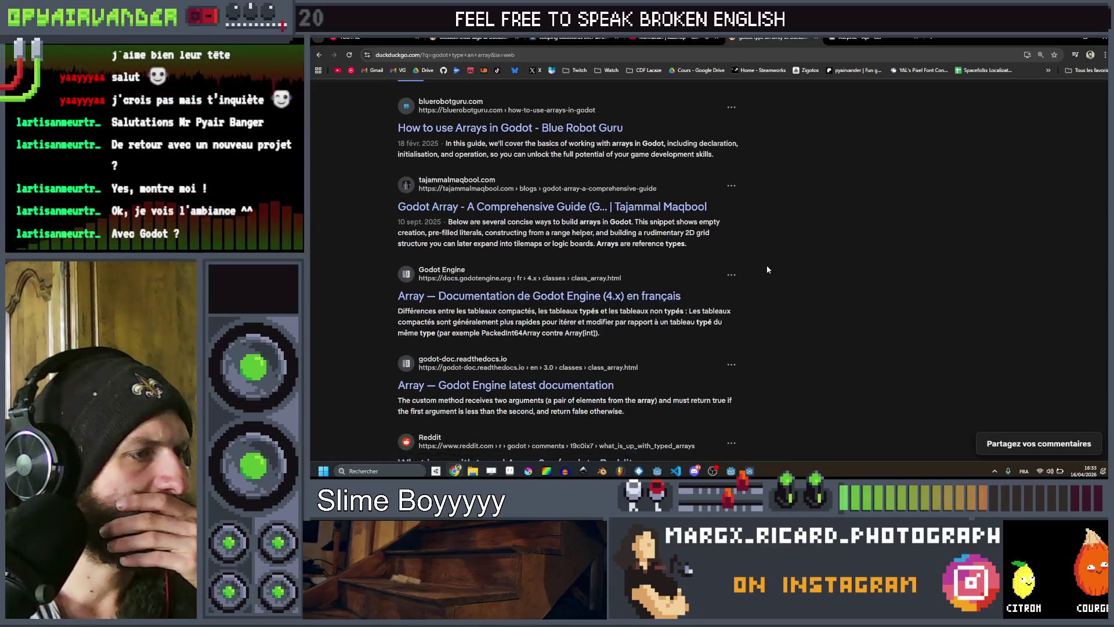
{"action": "left_click", "coordinate": [553, 255]}
{"action": "scroll", "coordinate": [747, 212], "scroll_direction": "down", "scroll_amount": 3}
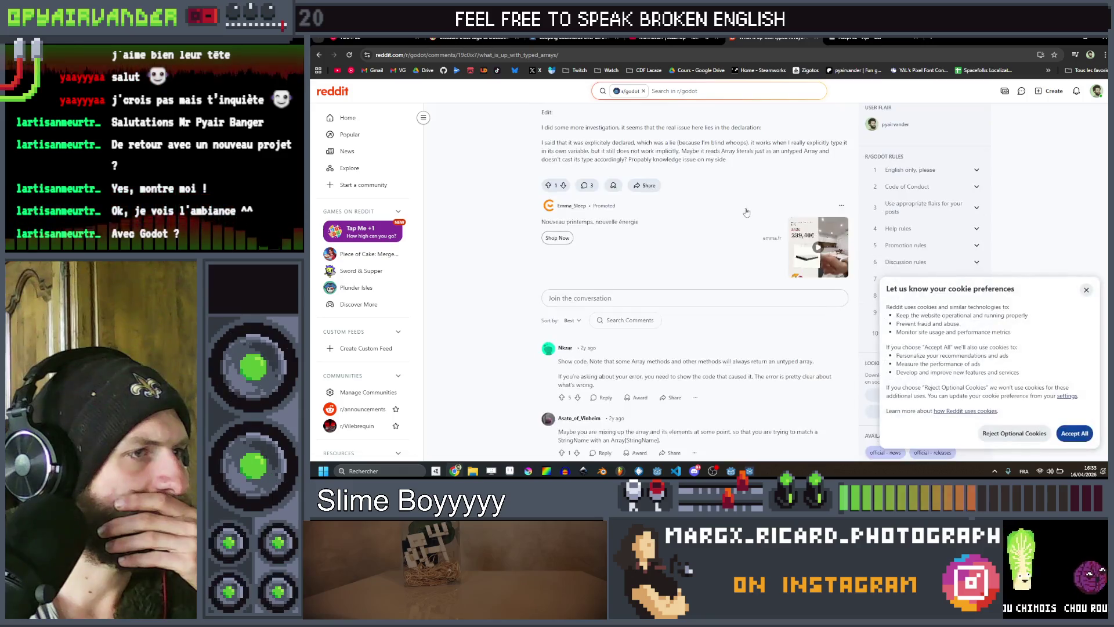
{"action": "scroll", "coordinate": [746, 212], "scroll_direction": "down", "scroll_amount": 3}
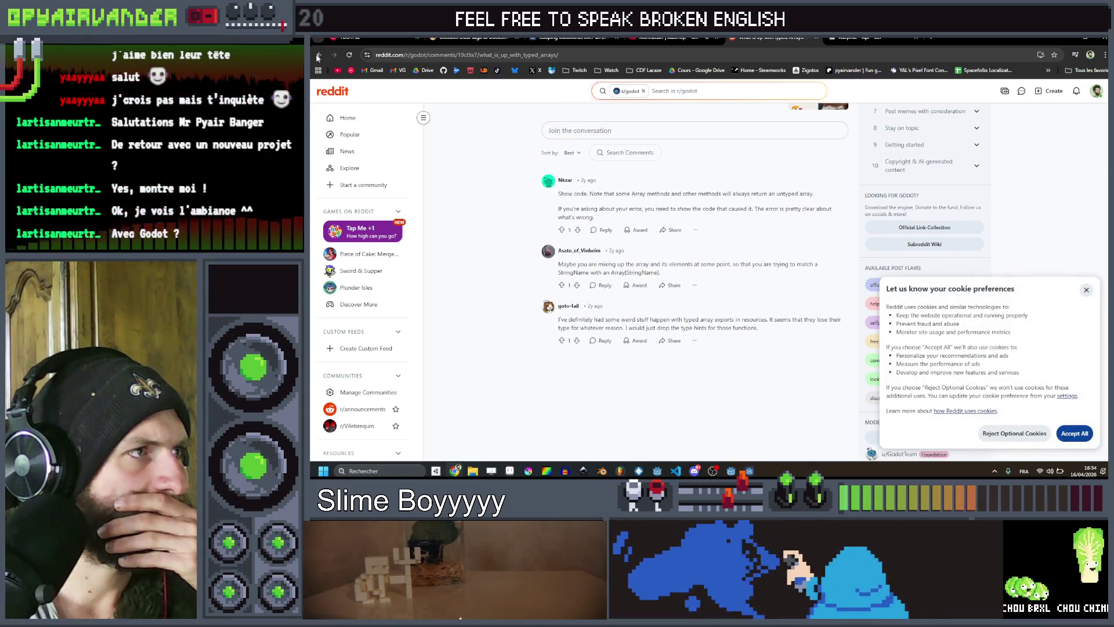
{"action": "left_click", "coordinate": [318, 58]}
{"action": "scroll", "coordinate": [537, 208], "scroll_direction": "up", "scroll_amount": 12}
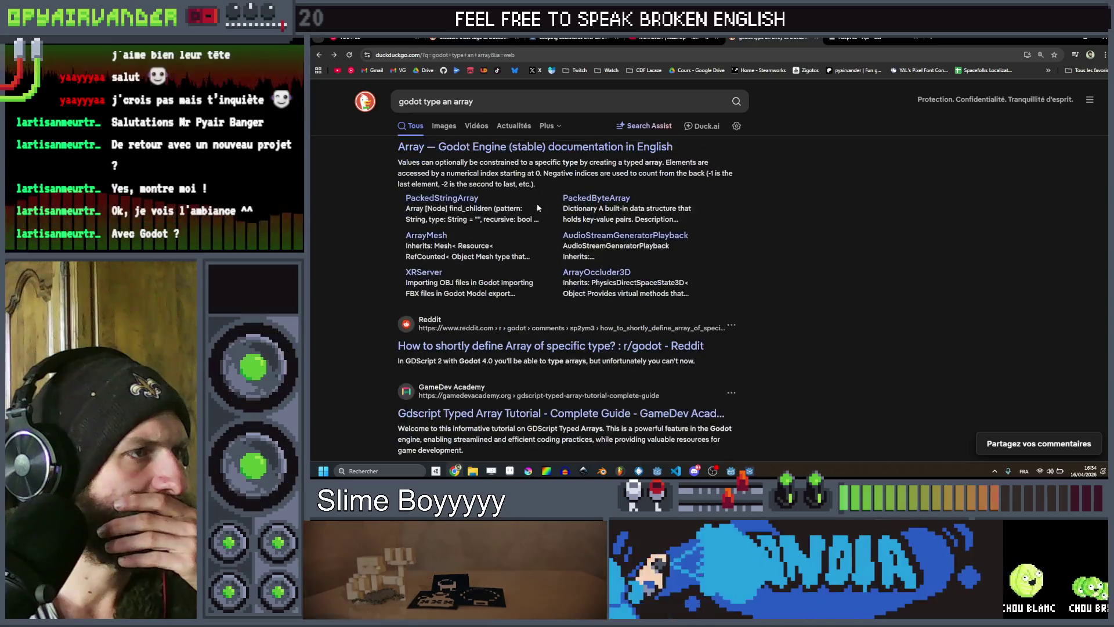
{"action": "scroll", "coordinate": [502, 168], "scroll_direction": "up", "scroll_amount": 1}
Search for 'godot cast', then refine the query to 'godot type cast'.
{"action": "left_click_drag", "start_coordinate": [495, 105], "coordinate": [424, 101]}
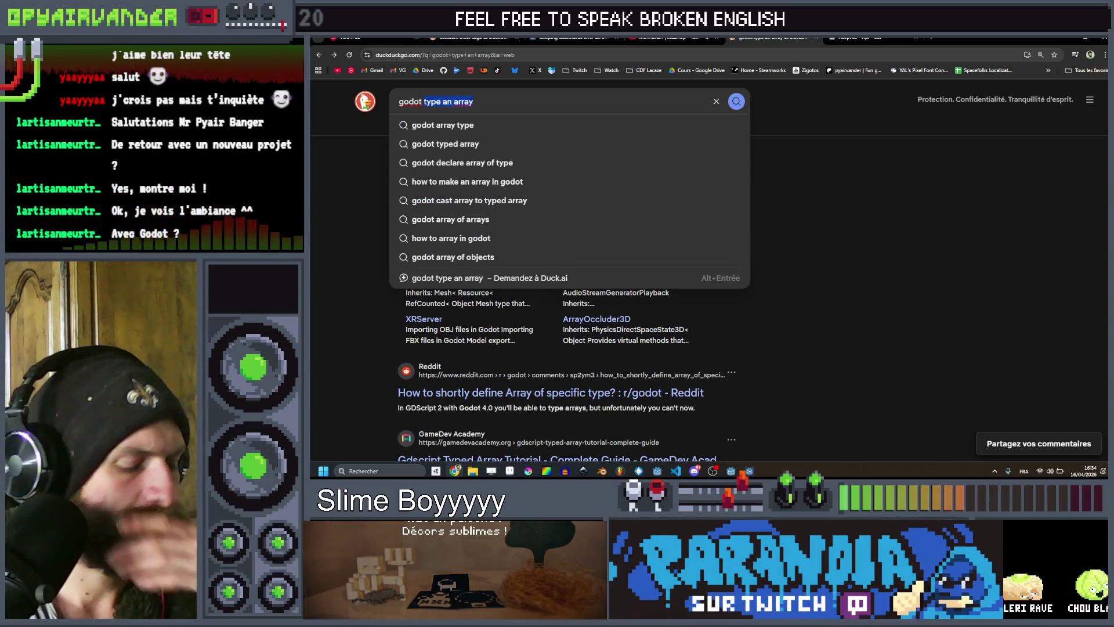
{"action": "type", "text": "godot cas"}
{"action": "key", "text": "Return"}
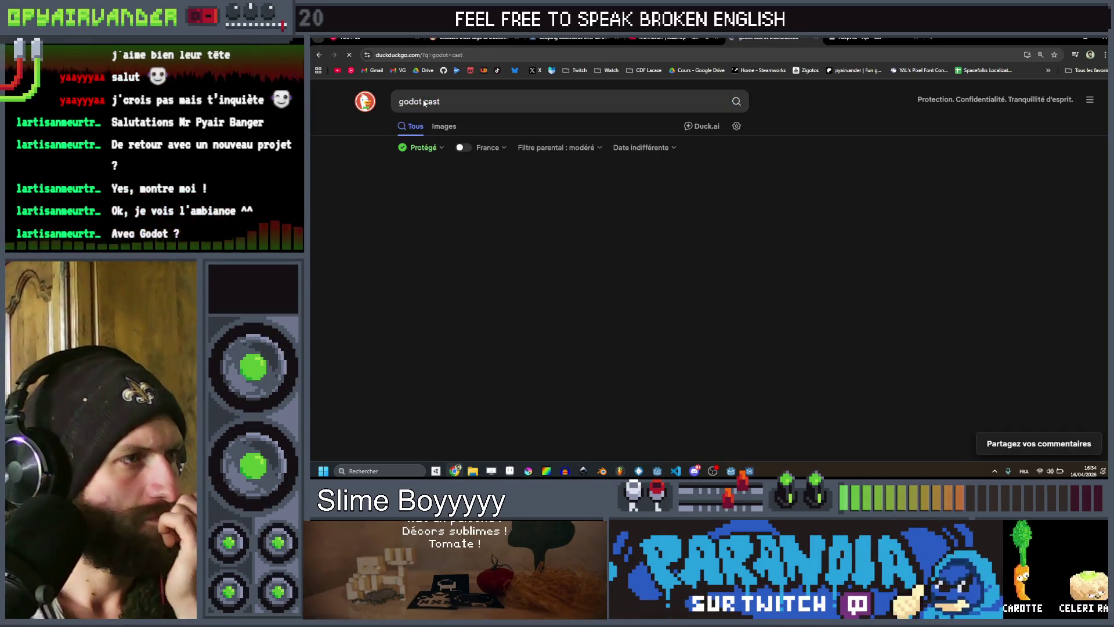
{"action": "left_click", "coordinate": [486, 101]}
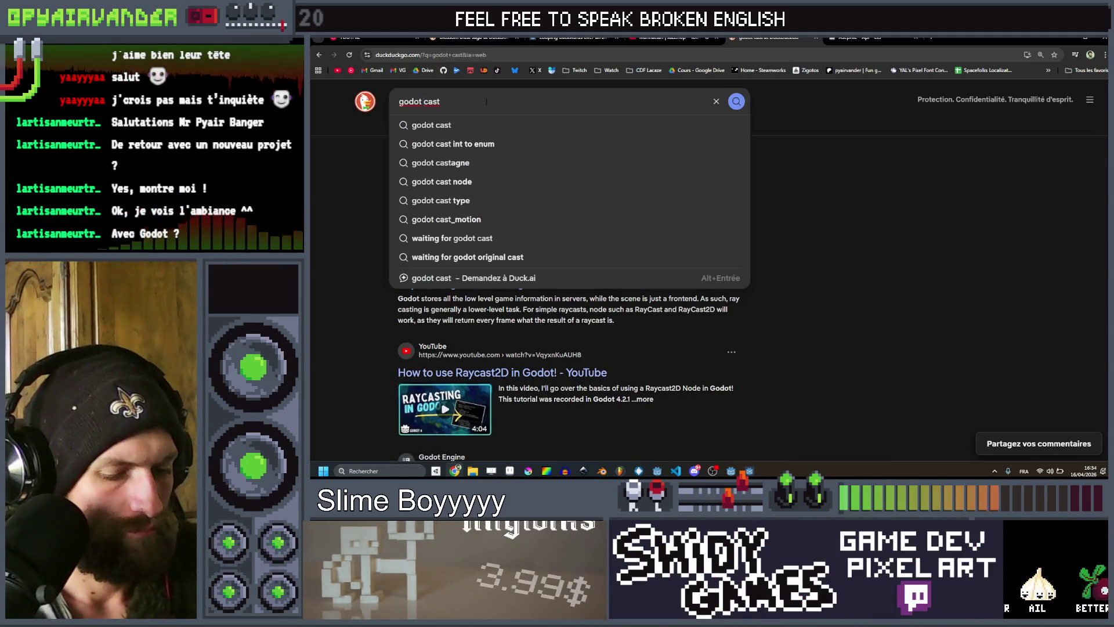
{"action": "key", "text": "ctrl+Left"}
{"action": "type", "text": "type"}
{"action": "key", "text": "Return"}
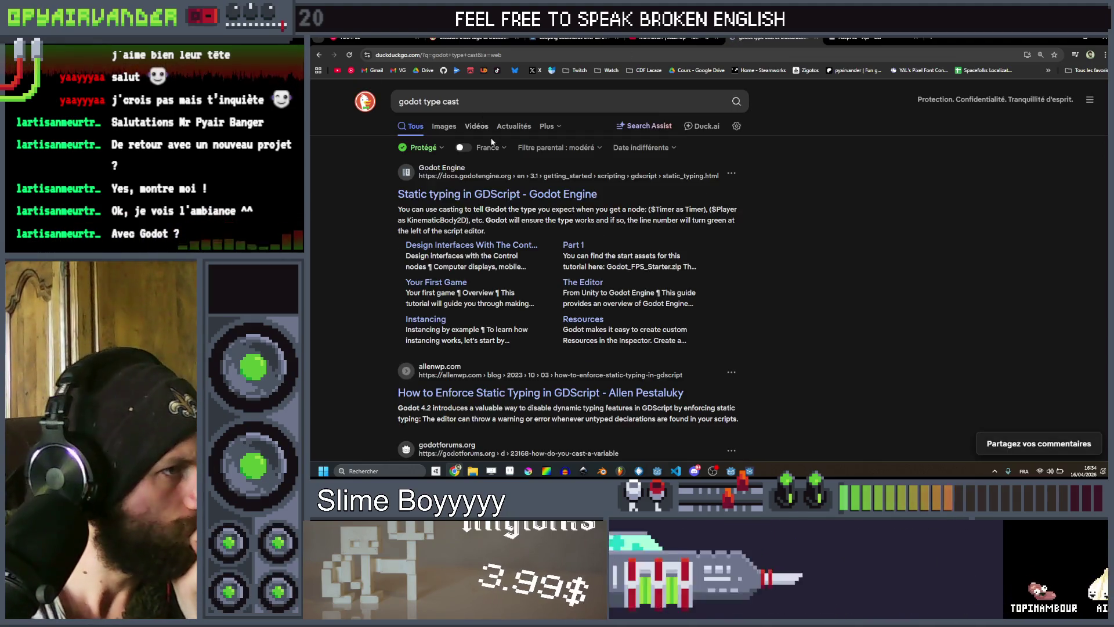
Open the 'Static typing in GDScript' docs page and scroll down to the Warning system section.
{"action": "left_click", "coordinate": [488, 195]}
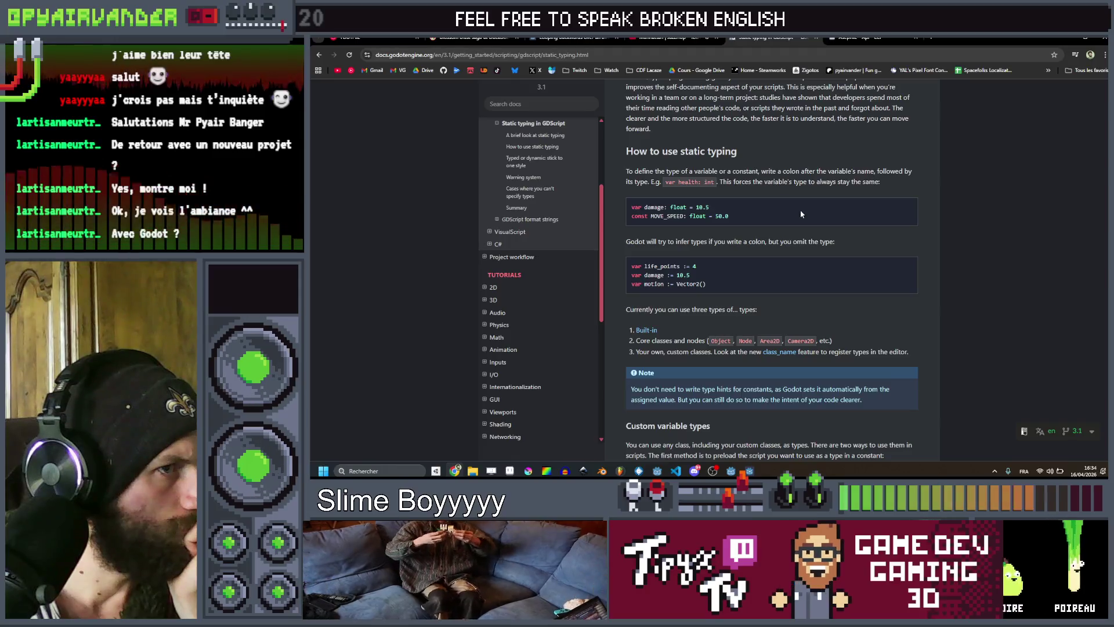
{"action": "scroll", "coordinate": [754, 232], "scroll_direction": "down", "scroll_amount": 3}
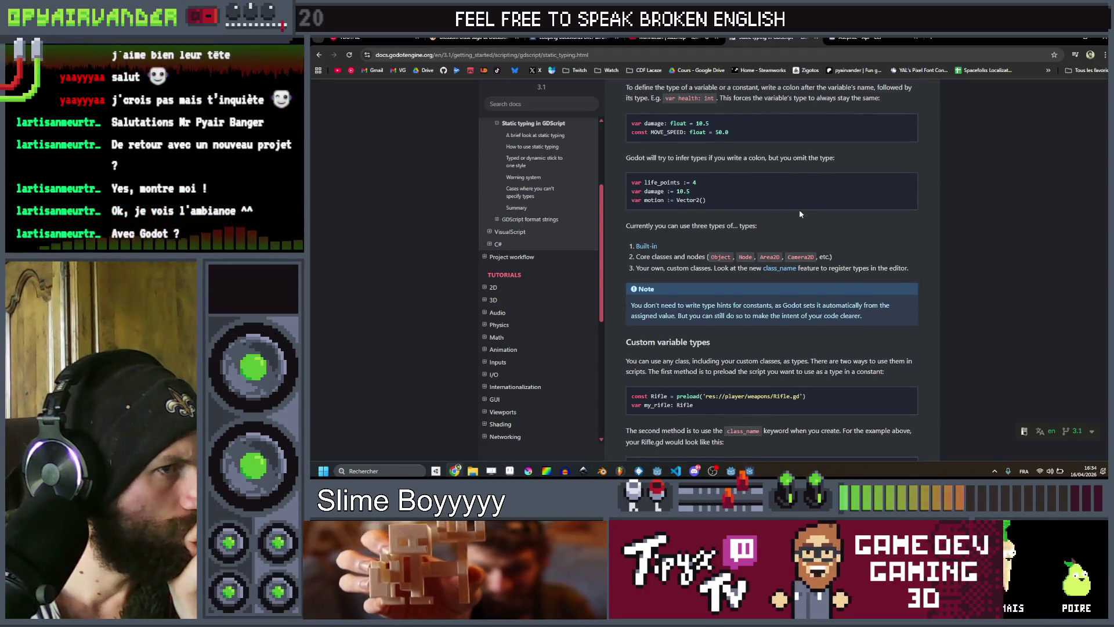
{"action": "scroll", "coordinate": [800, 214], "scroll_direction": "down", "scroll_amount": 3}
{"action": "scroll", "coordinate": [800, 214], "scroll_direction": "down", "scroll_amount": 5}
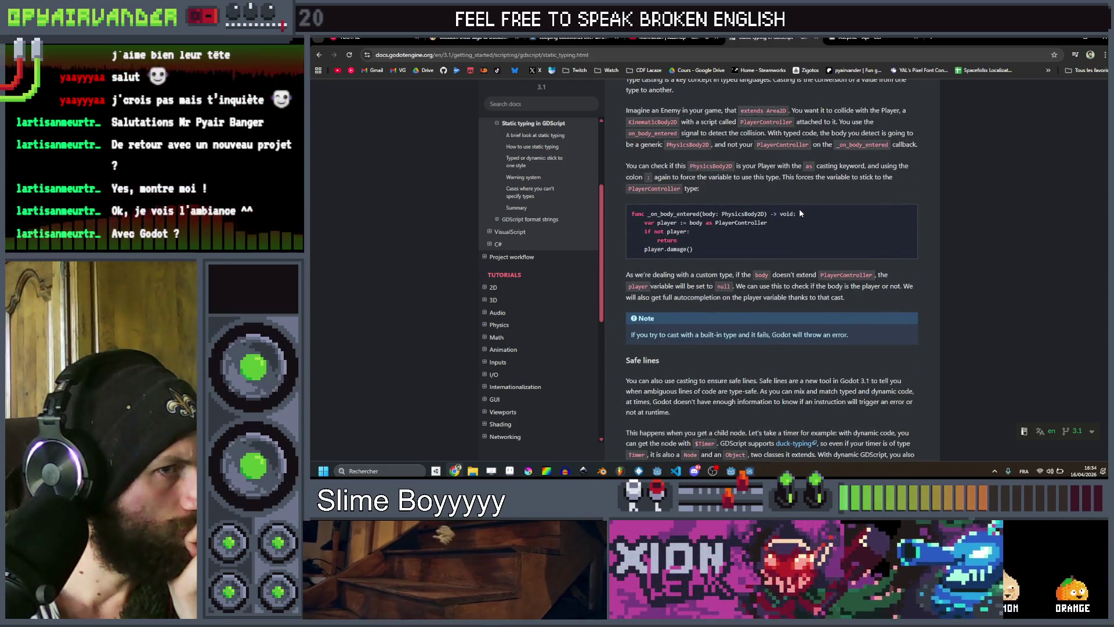
{"action": "scroll", "coordinate": [760, 231], "scroll_direction": "down", "scroll_amount": 1}
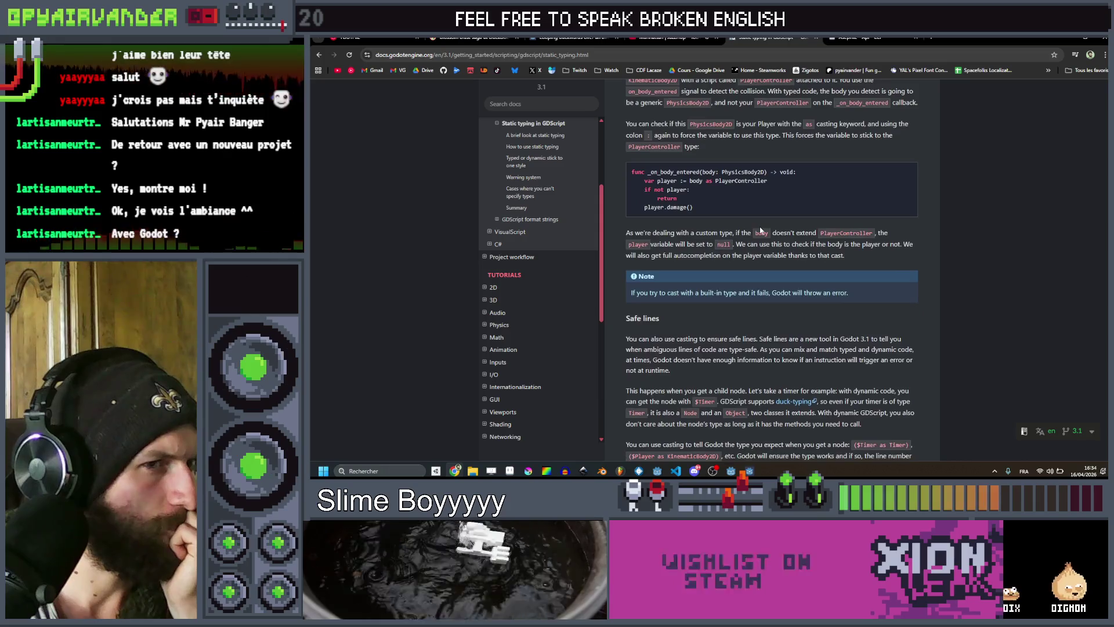
{"action": "scroll", "coordinate": [760, 230], "scroll_direction": "down", "scroll_amount": 2}
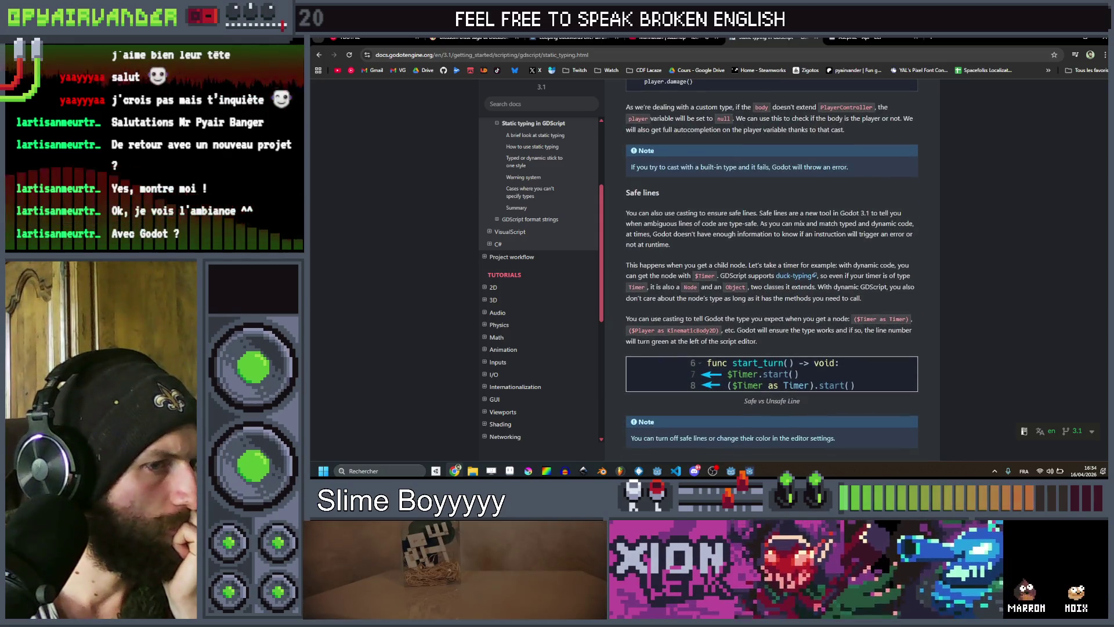
{"action": "scroll", "coordinate": [797, 207], "scroll_direction": "down", "scroll_amount": 4}
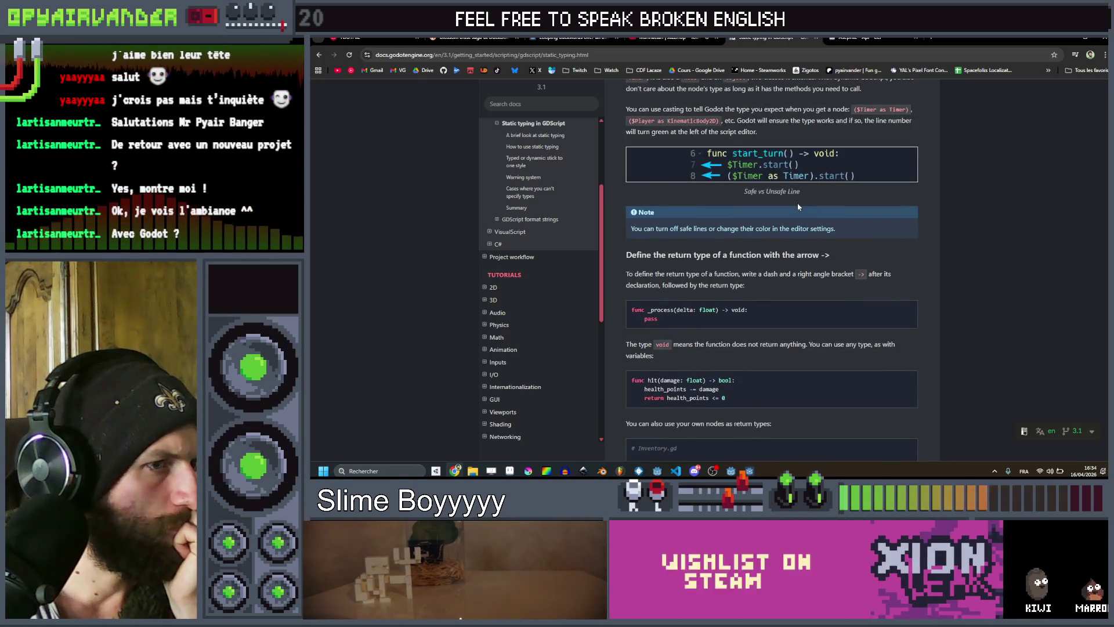
{"action": "scroll", "coordinate": [797, 207], "scroll_direction": "down", "scroll_amount": 2}
{"action": "scroll", "coordinate": [797, 207], "scroll_direction": "down", "scroll_amount": 5}
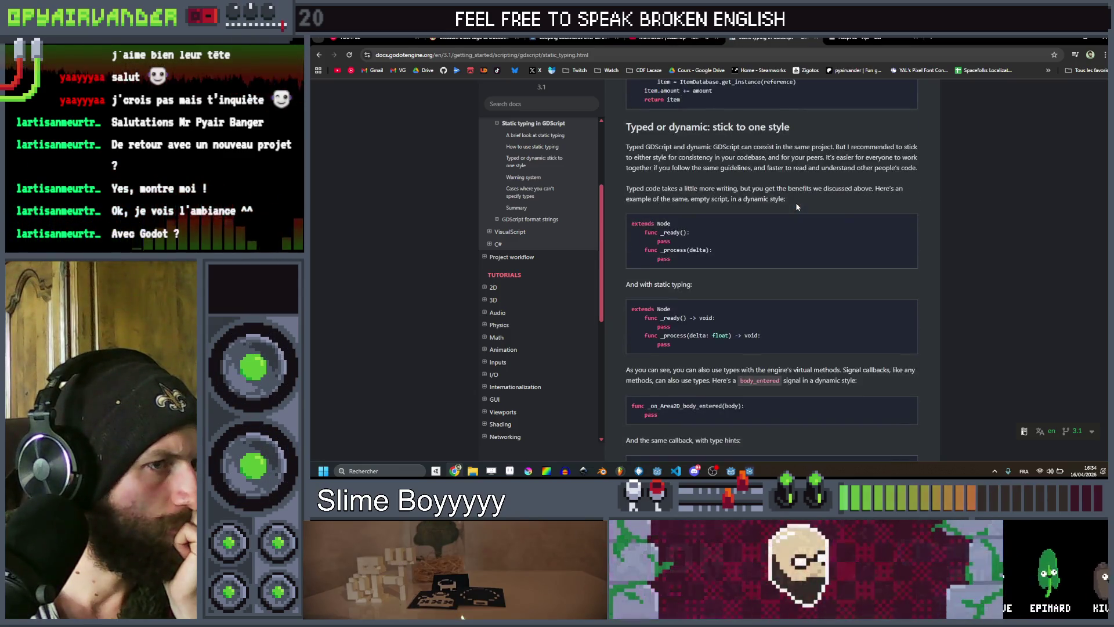
{"action": "scroll", "coordinate": [795, 207], "scroll_direction": "down", "scroll_amount": 4}
{"action": "scroll", "coordinate": [795, 207], "scroll_direction": "down", "scroll_amount": 3}
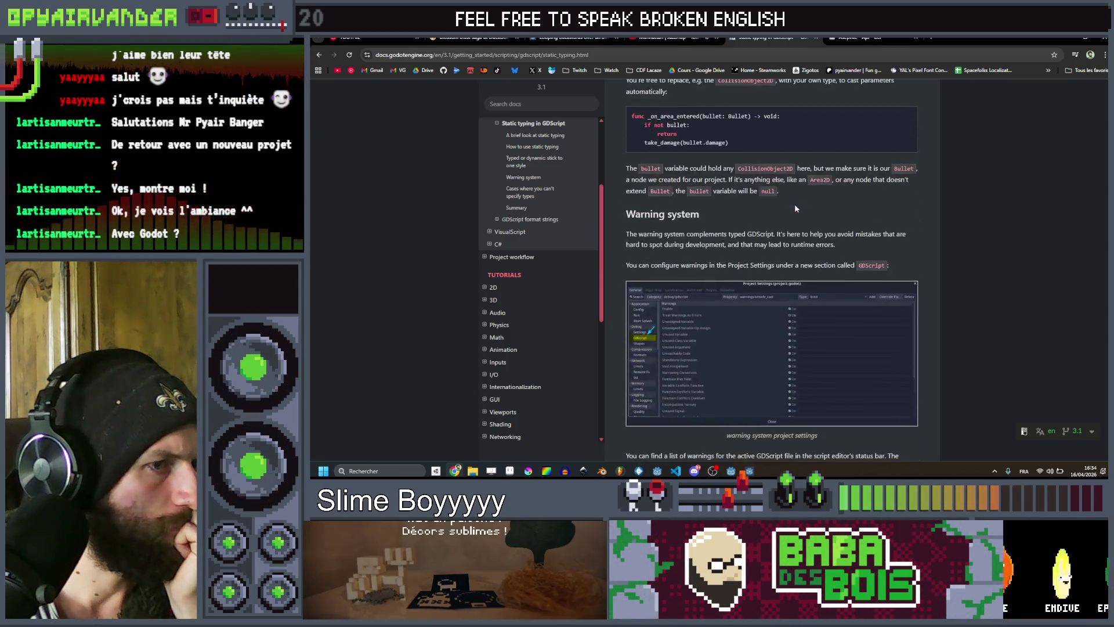
{"action": "scroll", "coordinate": [795, 208], "scroll_direction": "down", "scroll_amount": 6}
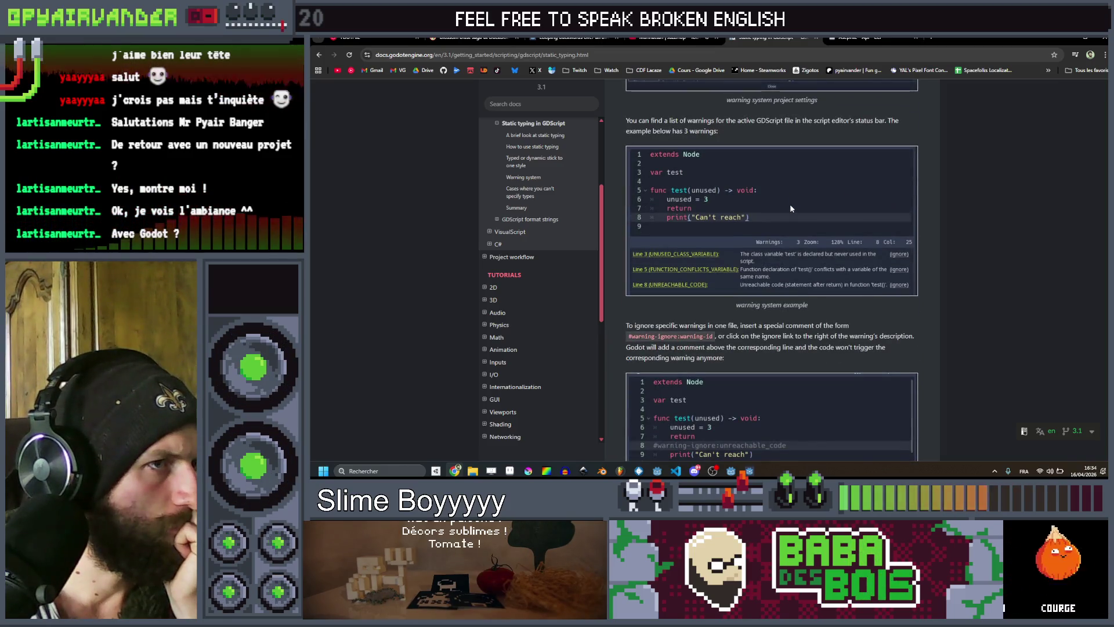
Go back and search for 'godot type cast an array'.
{"action": "left_click", "coordinate": [318, 55]}
{"action": "left_click", "coordinate": [507, 98]}
{"action": "type", "text": "an array"}
{"action": "key", "text": "Return"}
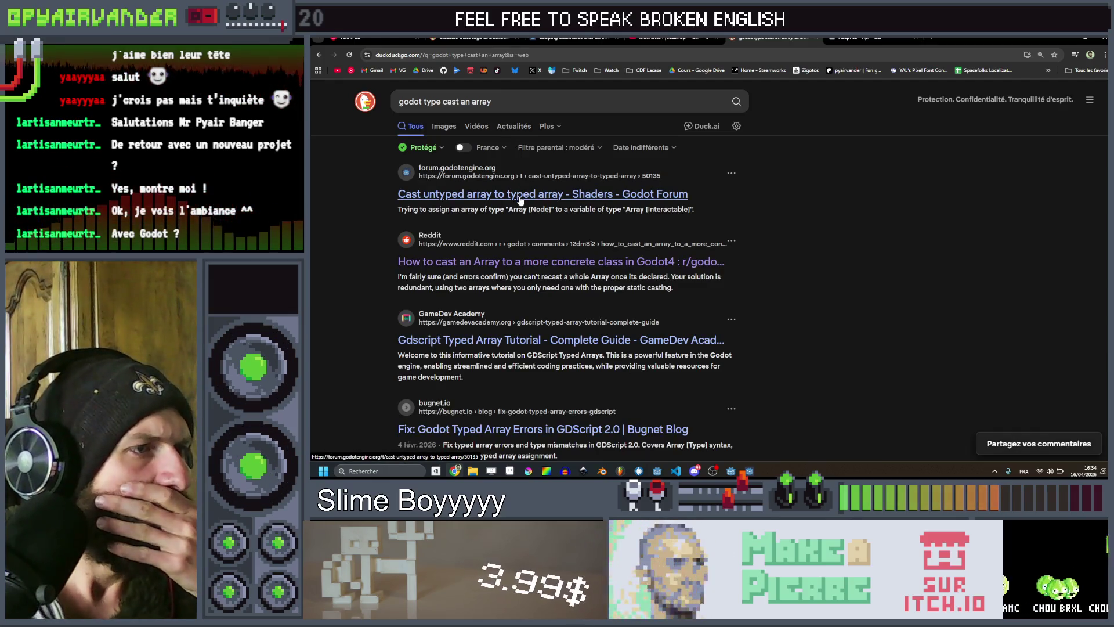
Read the 'Cast untyped array to typed array' forum thread's Array.assign() solution, then minimize the browser.
{"action": "left_click", "coordinate": [521, 197]}
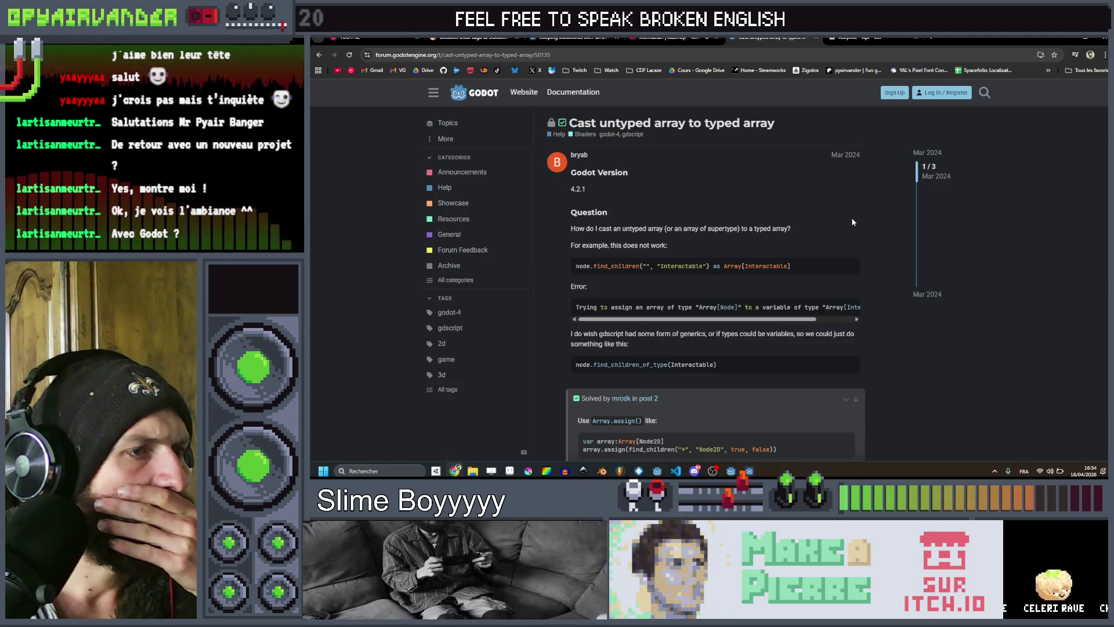
{"action": "scroll", "coordinate": [821, 199], "scroll_direction": "down", "scroll_amount": 1}
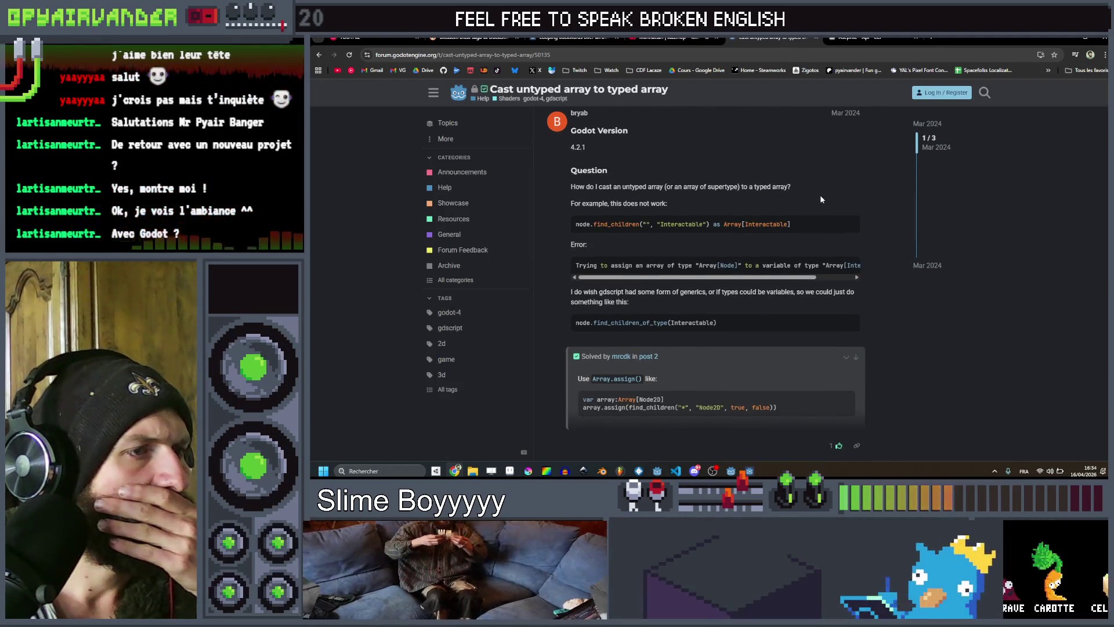
{"action": "scroll", "coordinate": [696, 260], "scroll_direction": "down", "scroll_amount": 1}
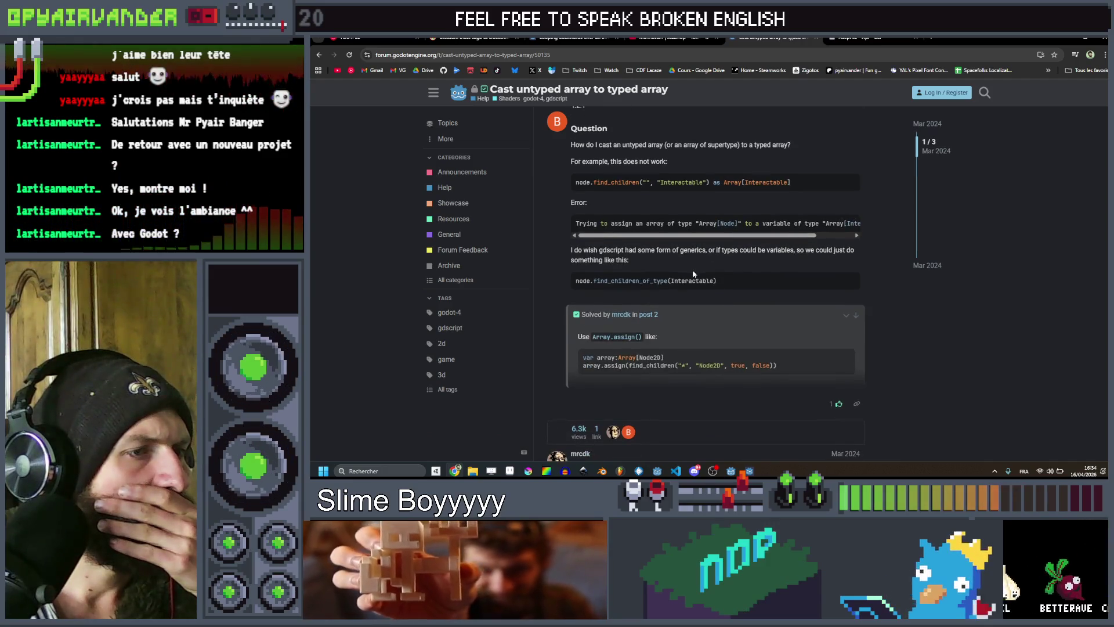
{"action": "scroll", "coordinate": [696, 260], "scroll_direction": "down", "scroll_amount": 2}
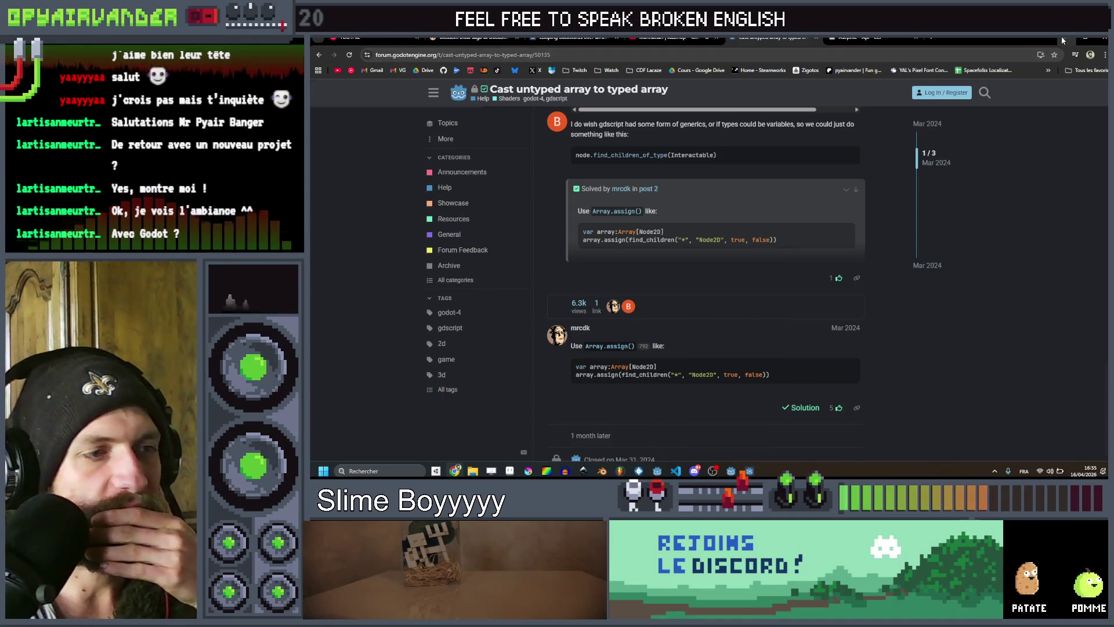
{"action": "left_click", "coordinate": [1063, 38]}
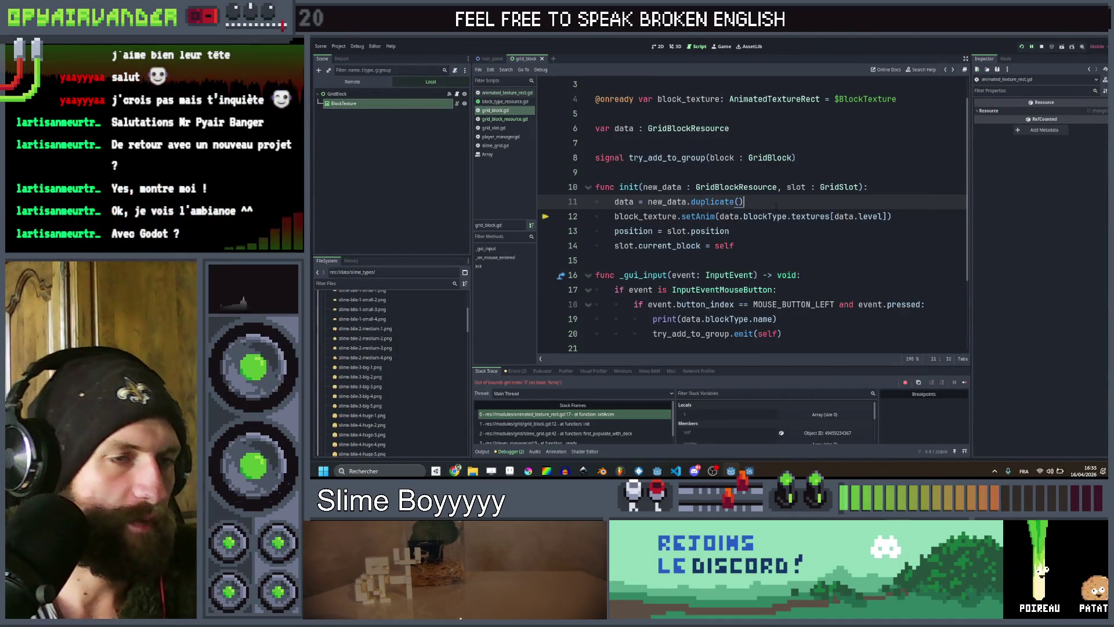
In init, declare 'var animation : Array[Texture2D] = []' followed by an animation.assign() call.
{"action": "key", "text": "Return"}
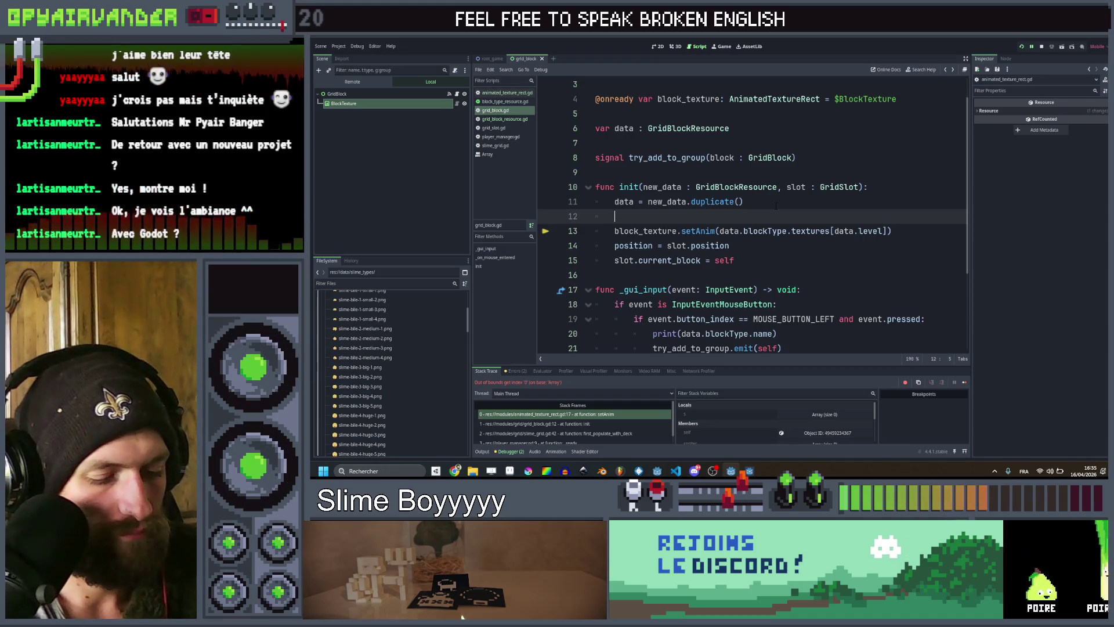
{"action": "type", "text": "animation"}
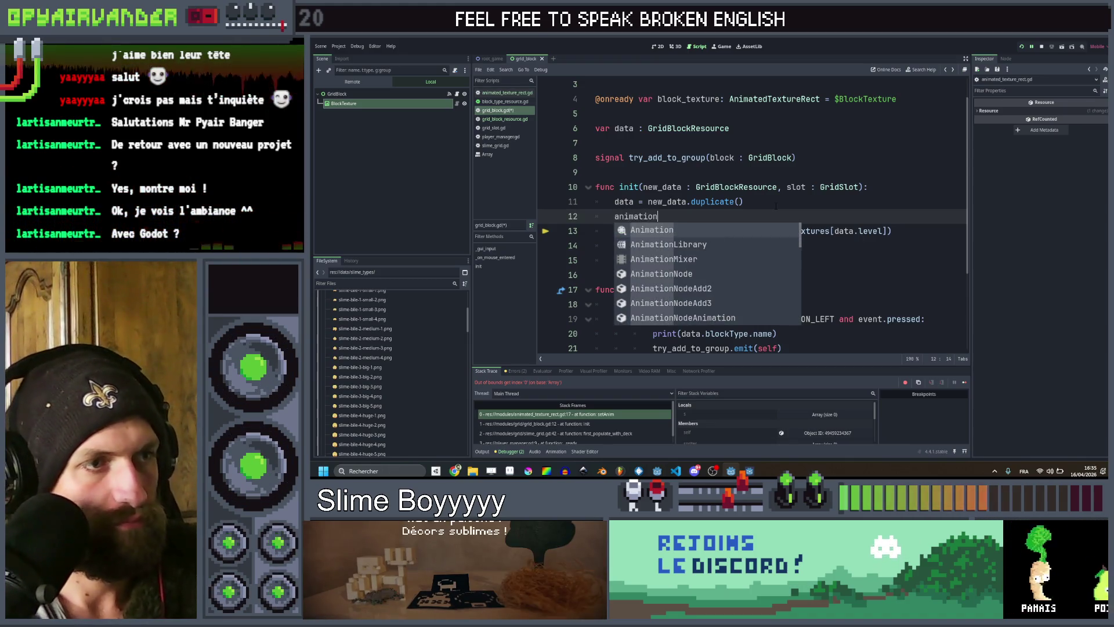
{"action": "key", "text": "Home"}
{"action": "type", "text": "var"}
{"action": "key", "text": "End"}
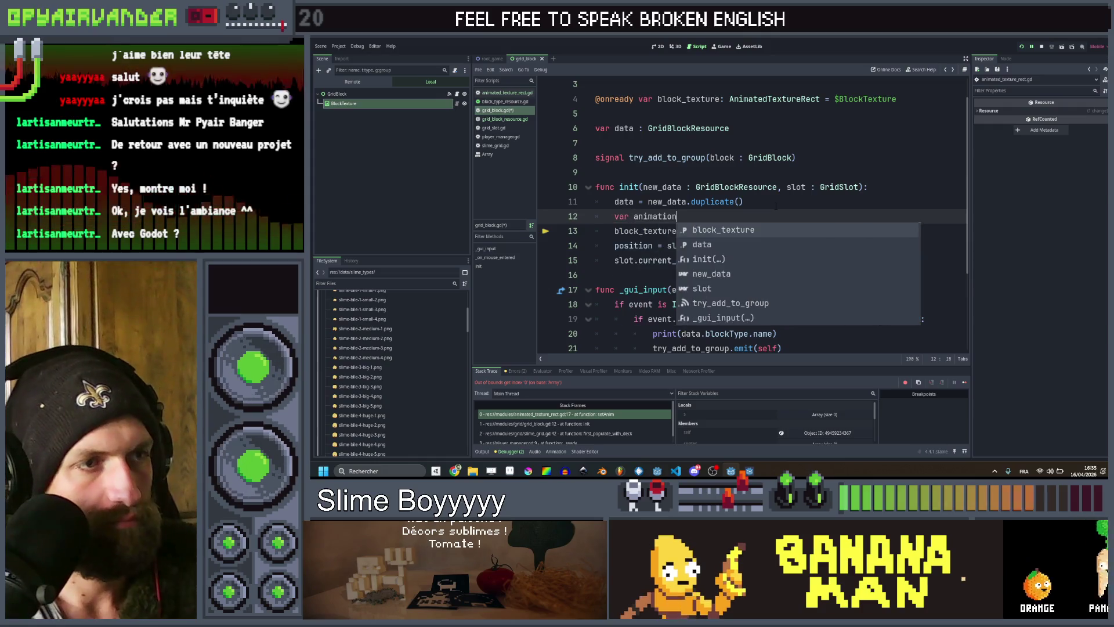
{"action": "type", "text": ": Arra"}
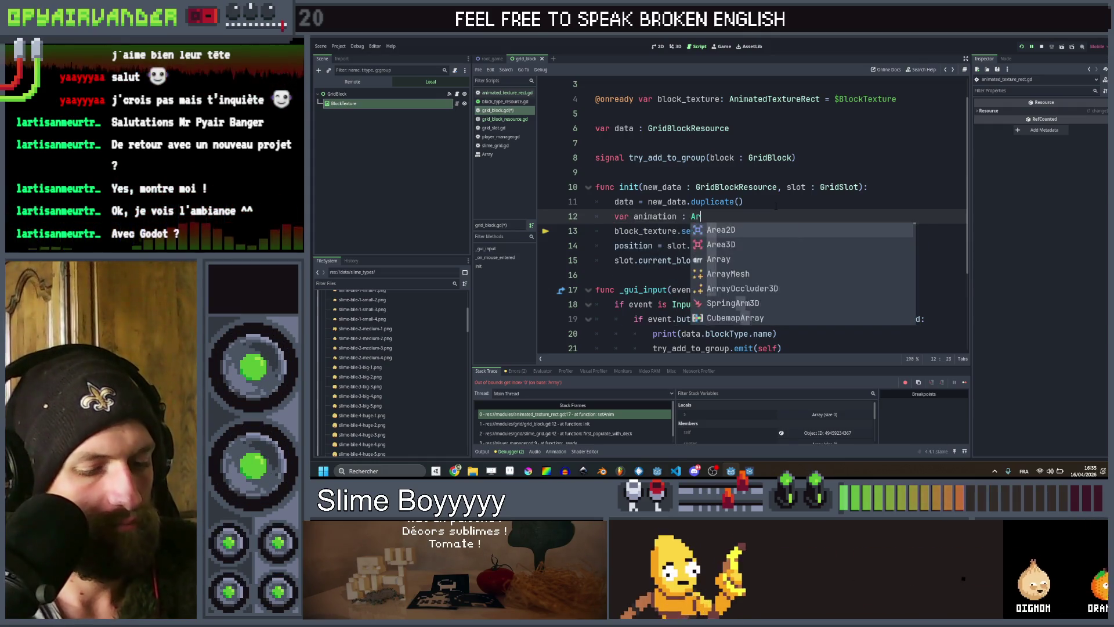
{"action": "type", "text": "y[Te"}
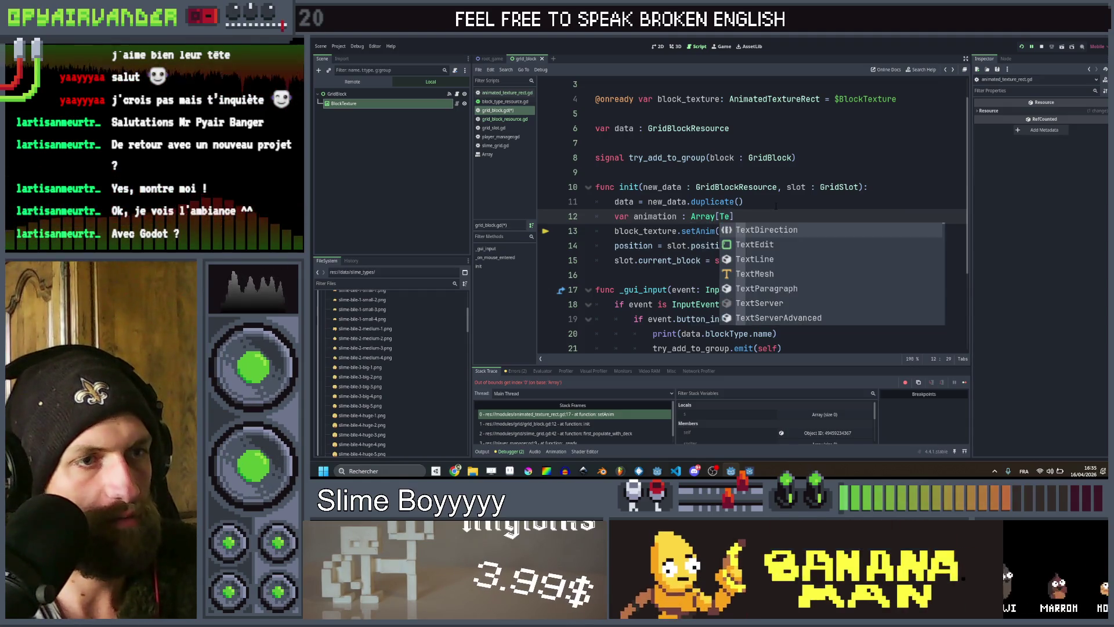
{"action": "type", "text": "xture"}
{"action": "key", "text": "Down"}
{"action": "key", "text": "Return"}
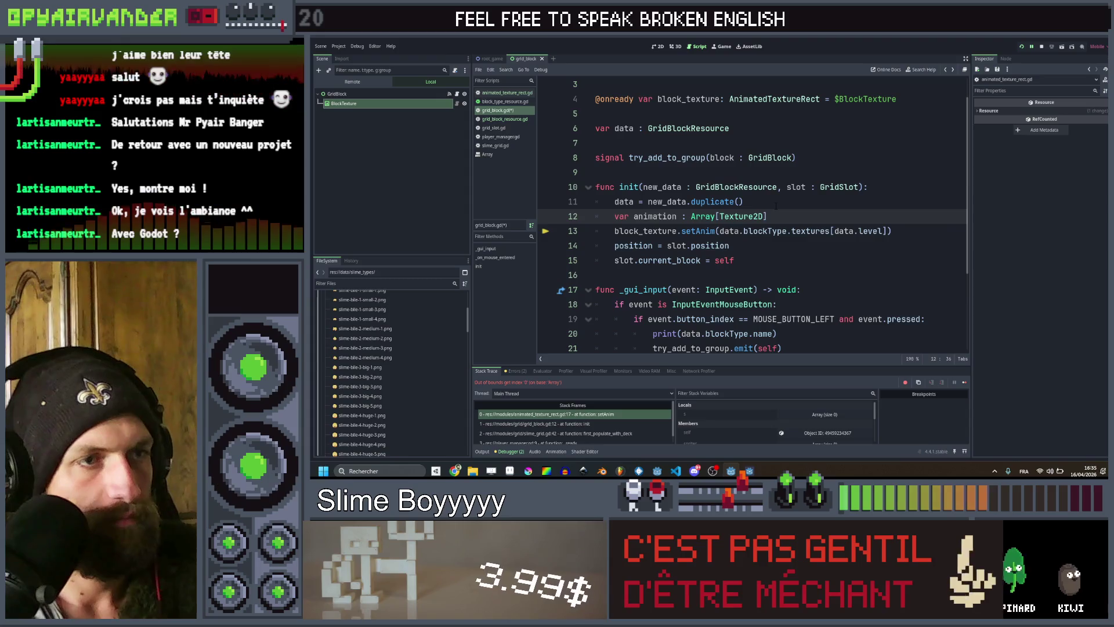
{"action": "key", "text": "Return"}
{"action": "type", "text": "anim"}
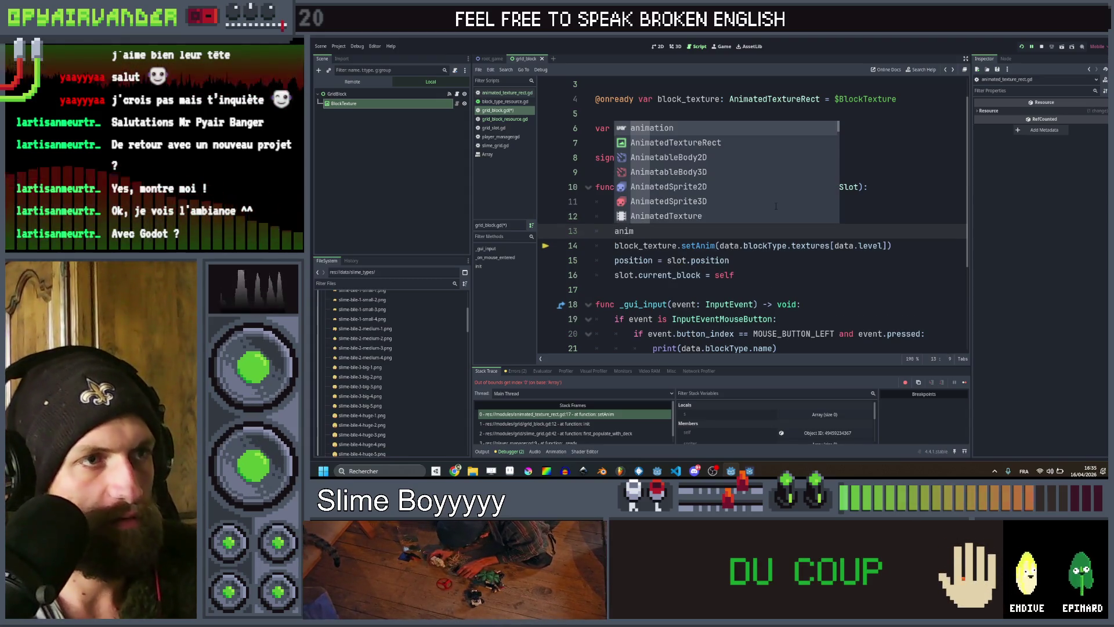
{"action": "key", "text": "Return"}
{"action": "type", "text": "assign("}
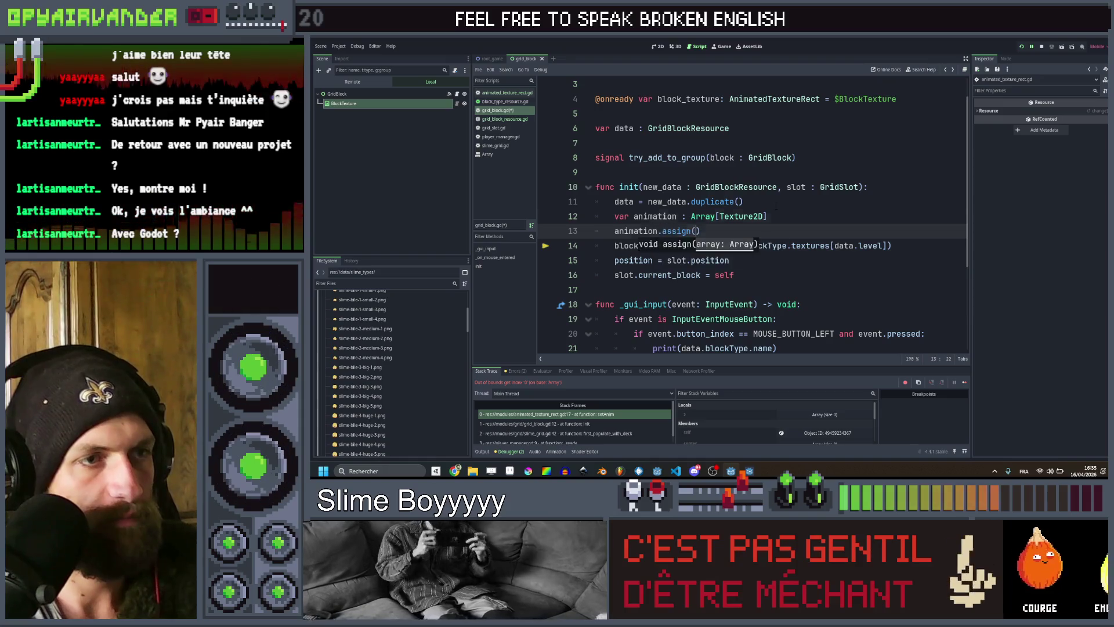
{"action": "key", "text": "Up"}
{"action": "key", "text": "ctrl+Right"}
{"action": "type", "text": "="}
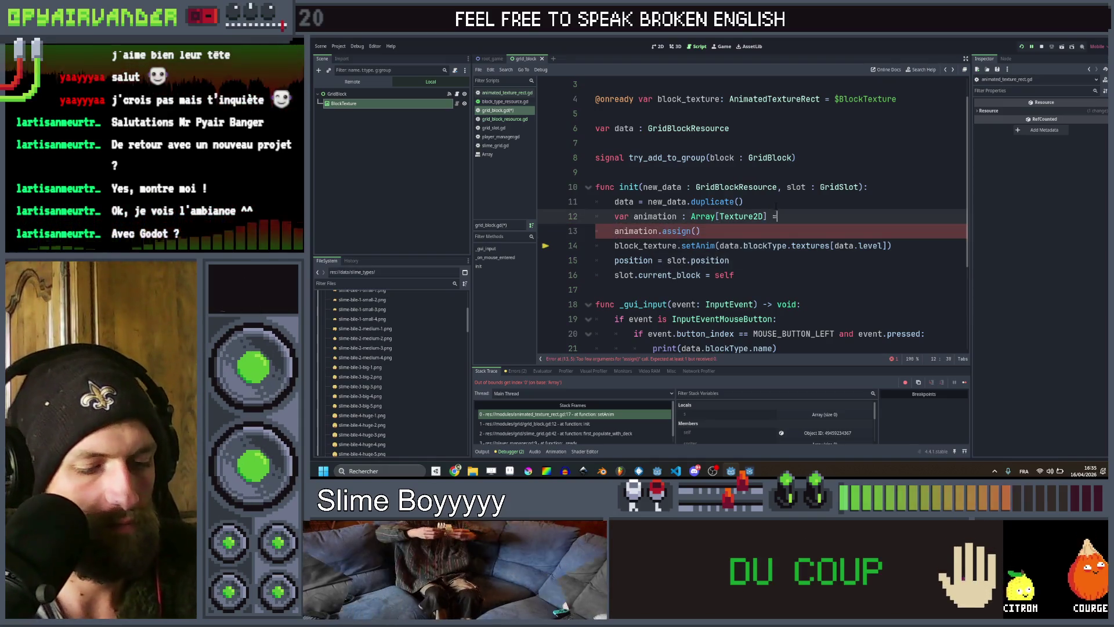
{"action": "key", "text": "Down"}
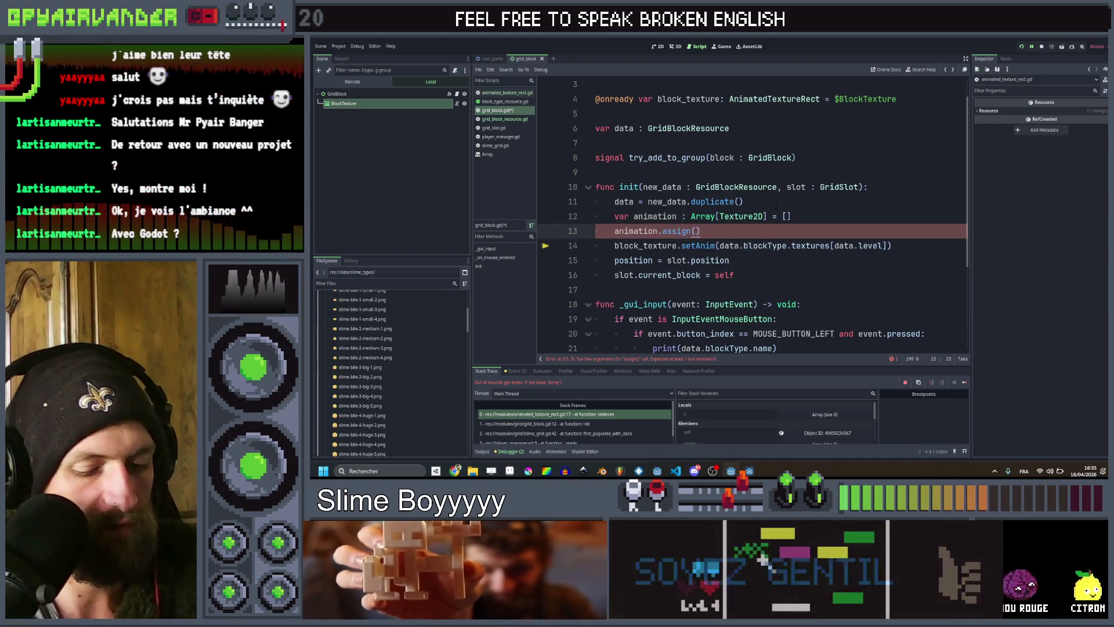
Move data.blockType.textures[data.level] into assign(), pass animation to setAnim, save, and rerun the scene.
{"action": "left_click_drag", "start_coordinate": [720, 246], "coordinate": [854, 245]}
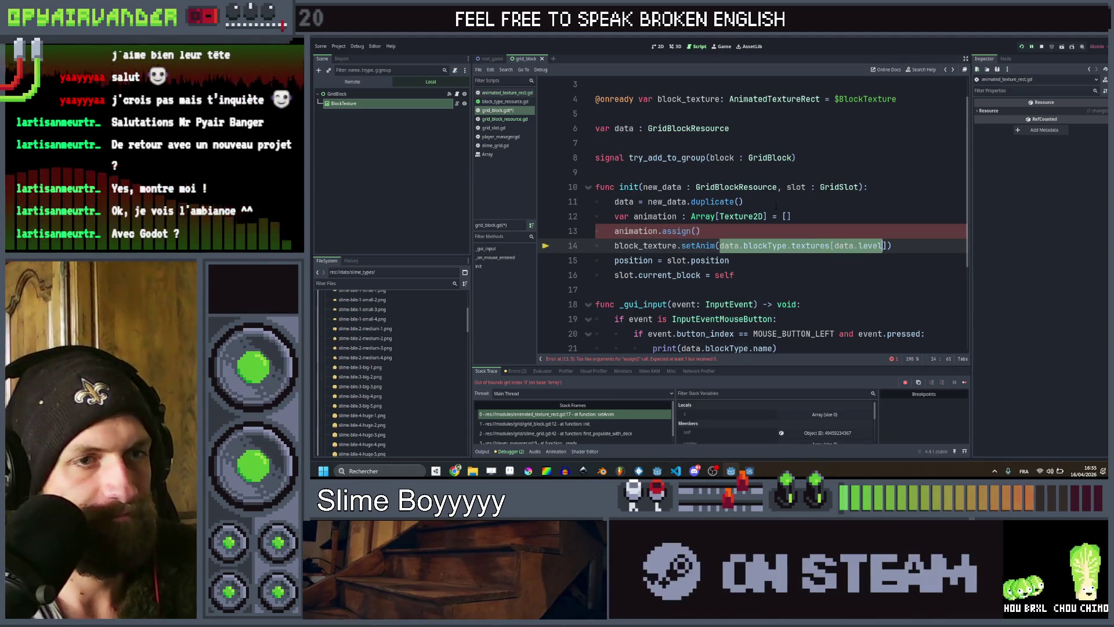
{"action": "key", "text": "ctrl+x"}
{"action": "key", "text": "Up"}
{"action": "key", "text": "Left"}
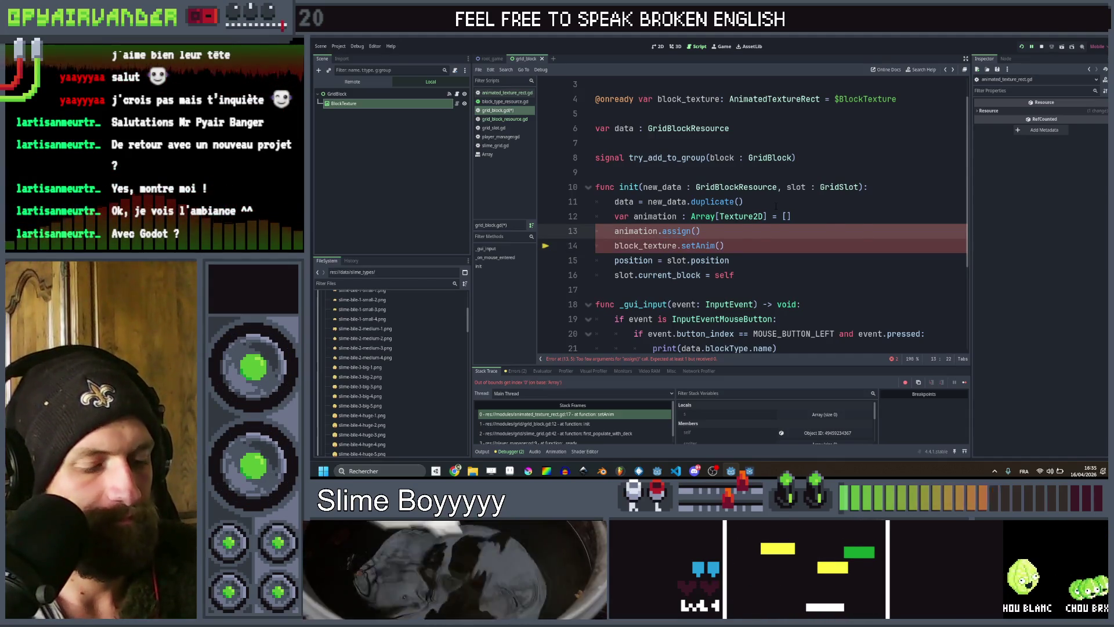
{"action": "key", "text": "ctrl+v"}
{"action": "key", "text": "Down"}
{"action": "key", "text": "Left"}
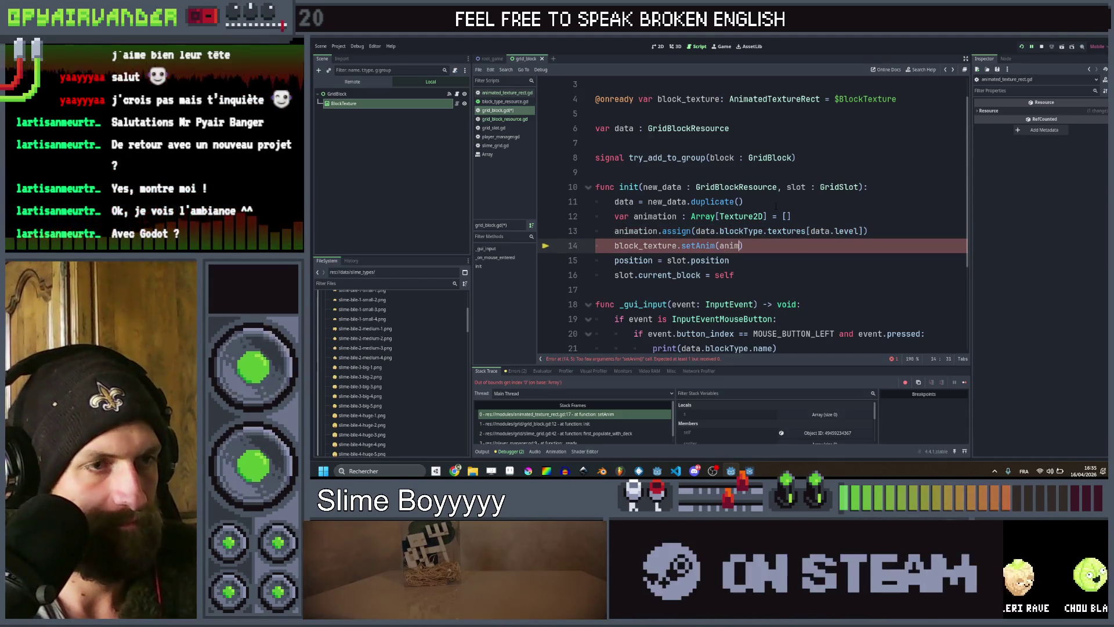
{"action": "type", "text": "animation"}
{"action": "key", "text": "ctrl+s"}
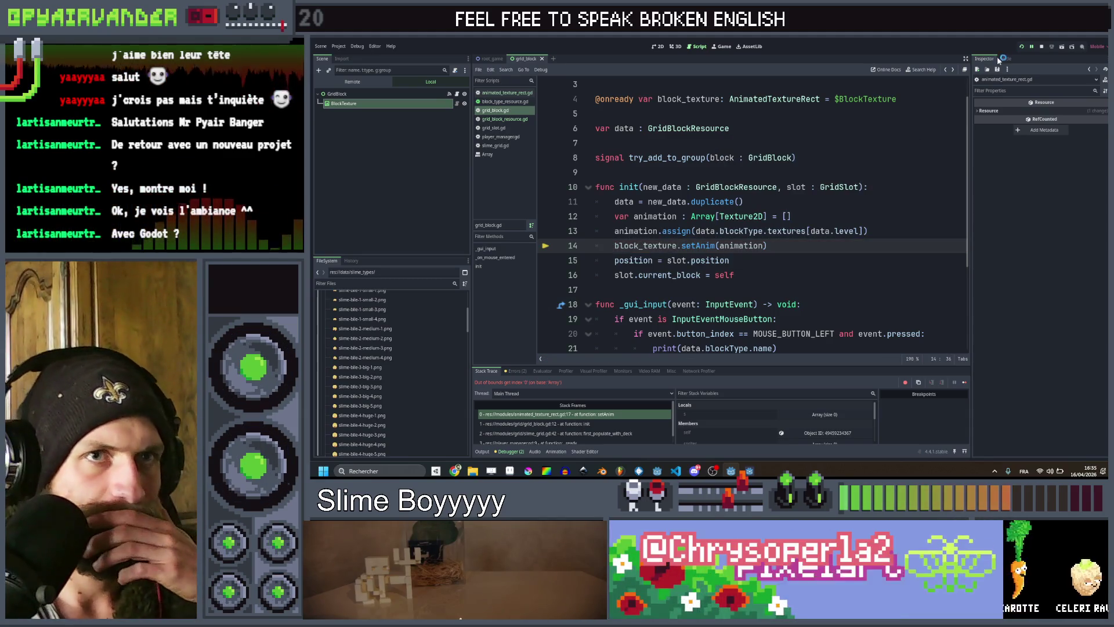
{"action": "left_click", "coordinate": [1021, 47]}
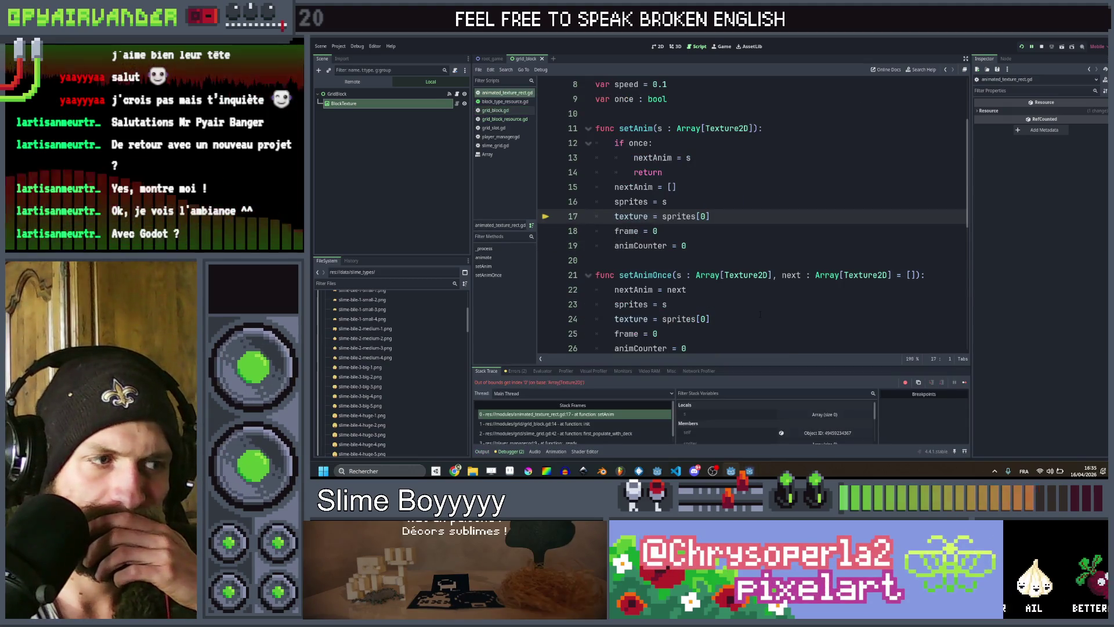
{"action": "scroll", "coordinate": [833, 234], "scroll_direction": "up", "scroll_amount": 3}
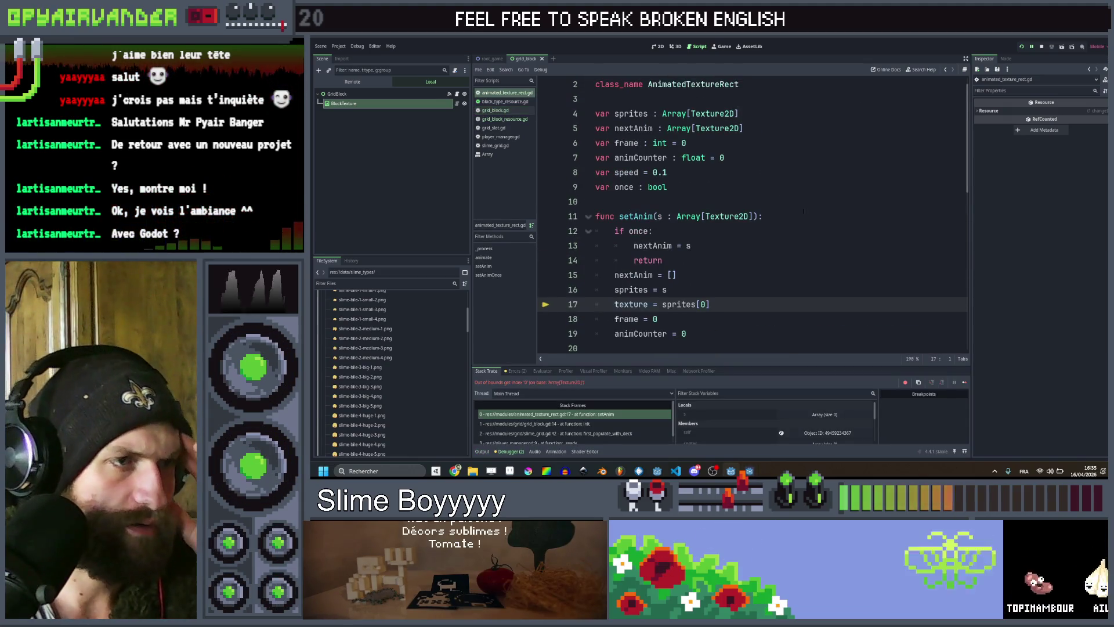
{"action": "scroll", "coordinate": [722, 225], "scroll_direction": "down", "scroll_amount": 1}
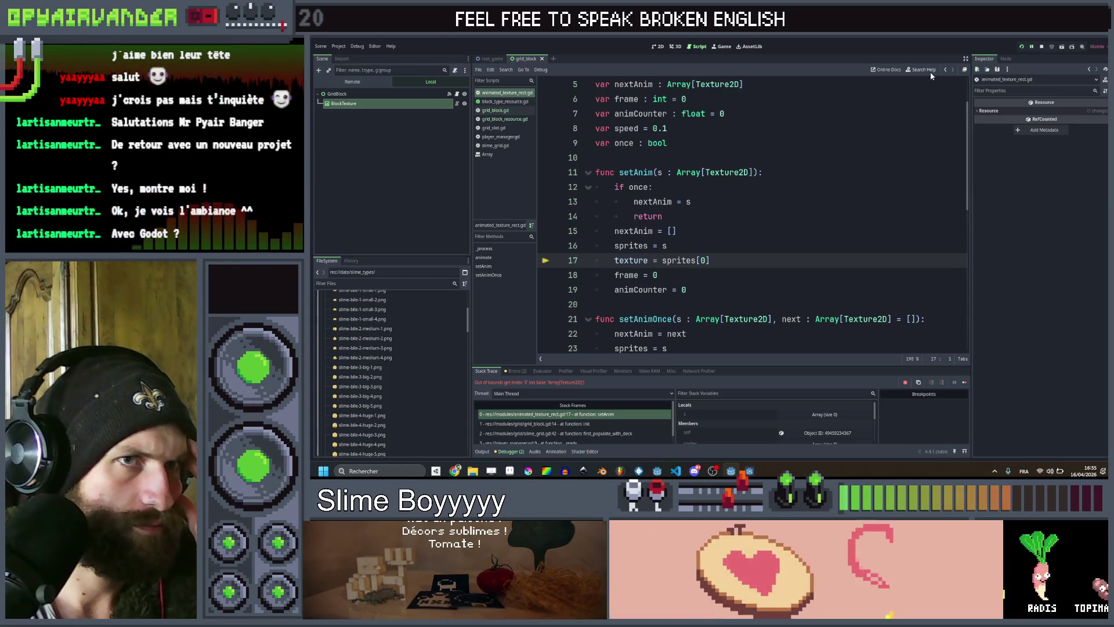
{"action": "left_click", "coordinate": [945, 70]}
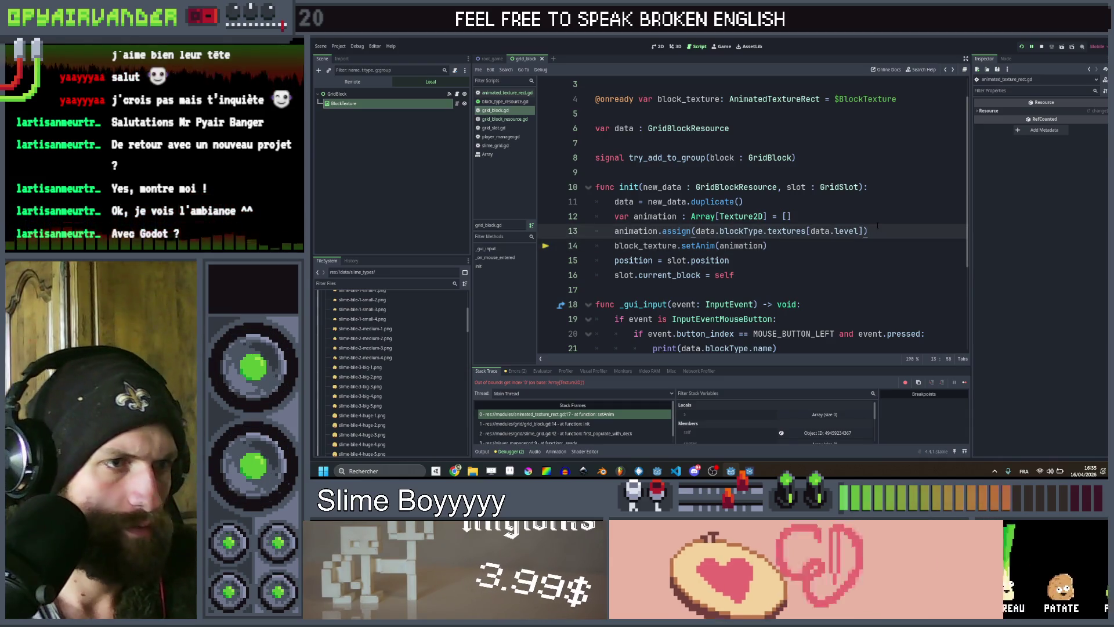
Insert a print() line above the setAnim call that logs the block id and its animations.
{"action": "key", "text": "ctrl+shift+Return"}
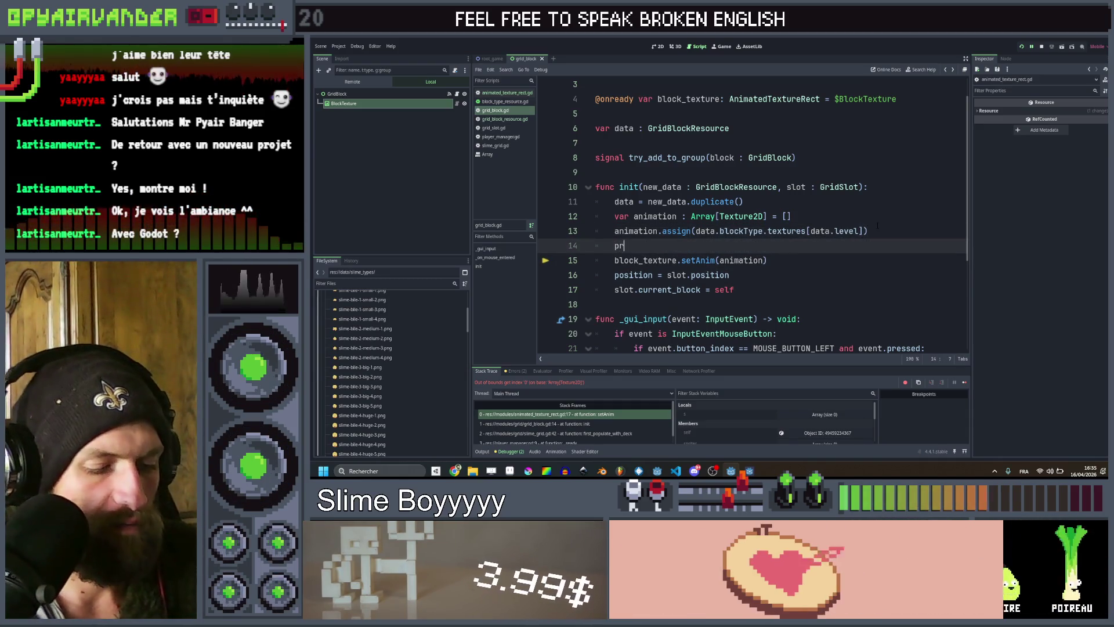
{"action": "type", "text": "print"}
{"action": "key", "text": "Down"}
{"action": "key", "text": "Down"}
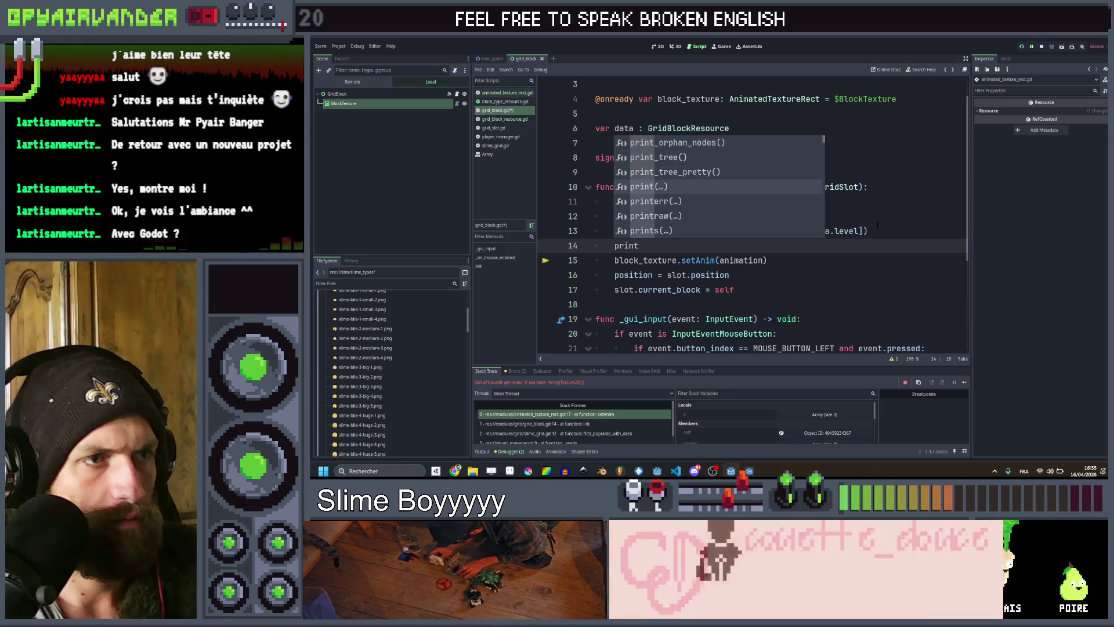
{"action": "key", "text": "Return"}
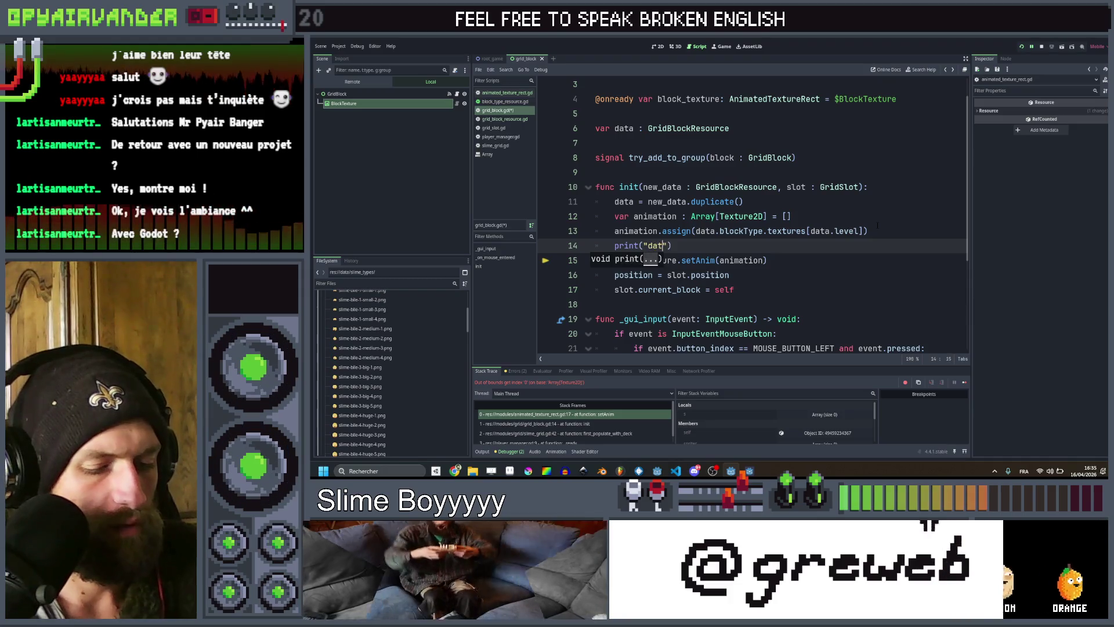
{"action": "type", "text": "a id \"+str"}
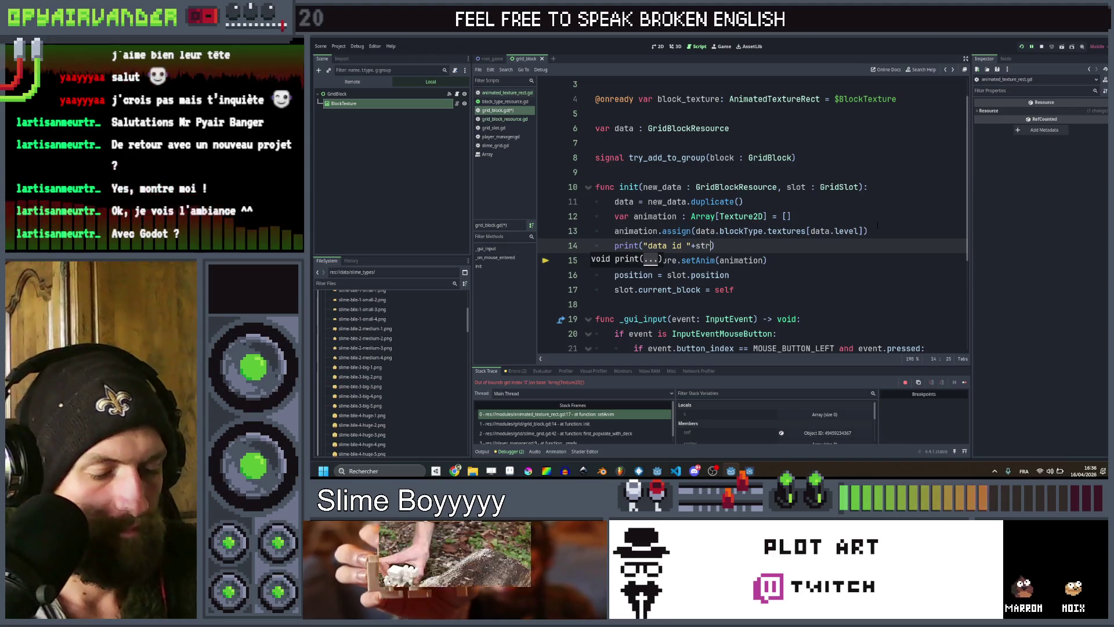
{"action": "type", "text": "(da"}
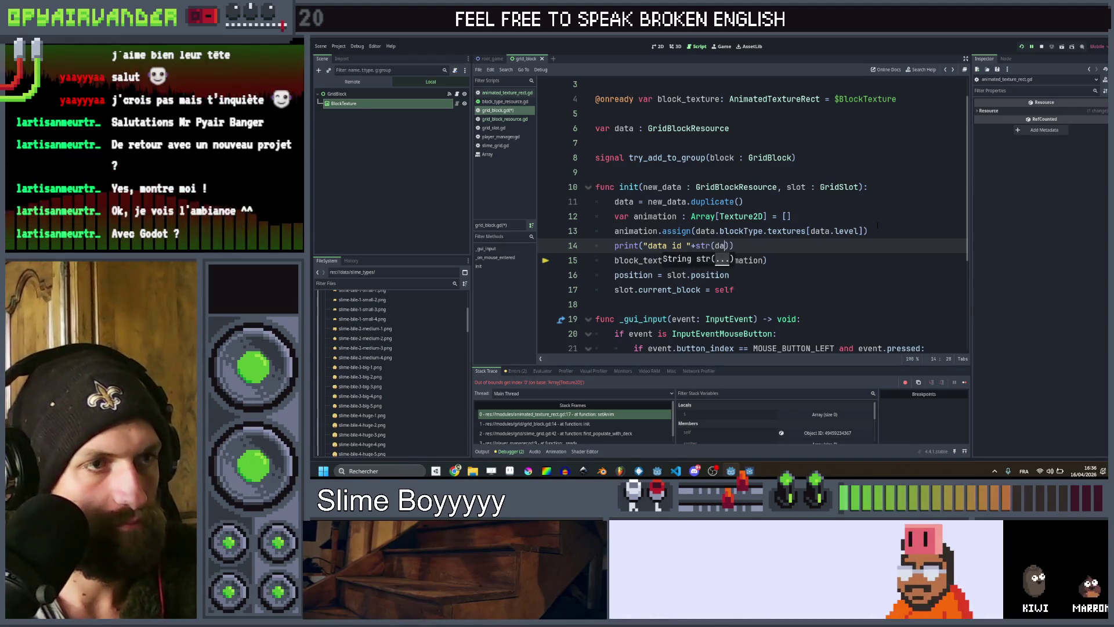
{"action": "type", "text": "ta.id"}
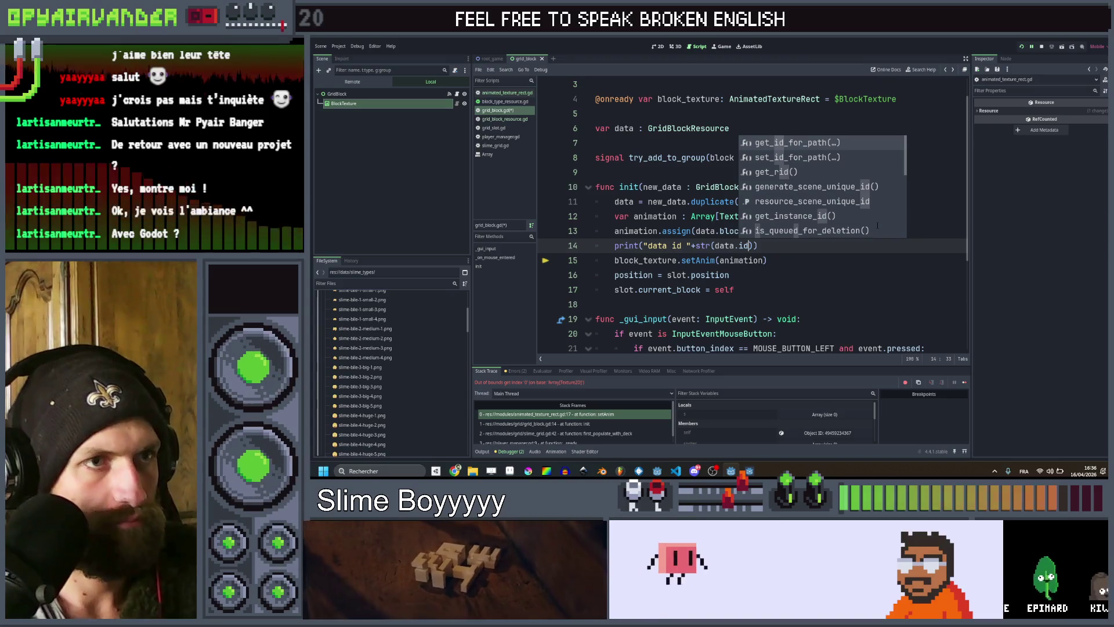
{"action": "type", "text": ") + \"an"}
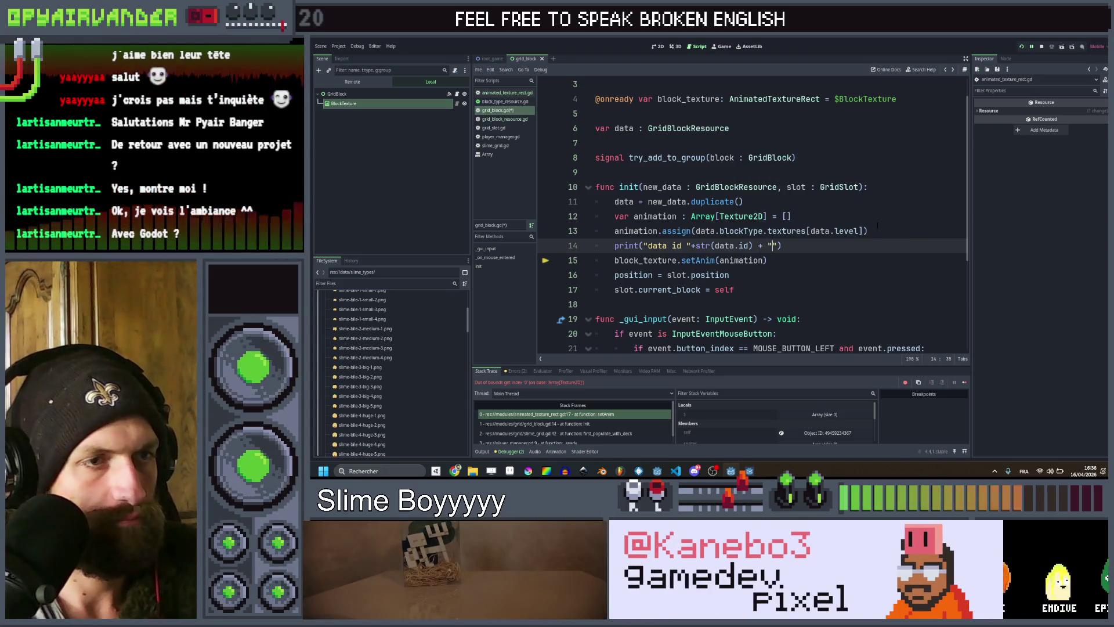
{"action": "type", "text": "imations "}
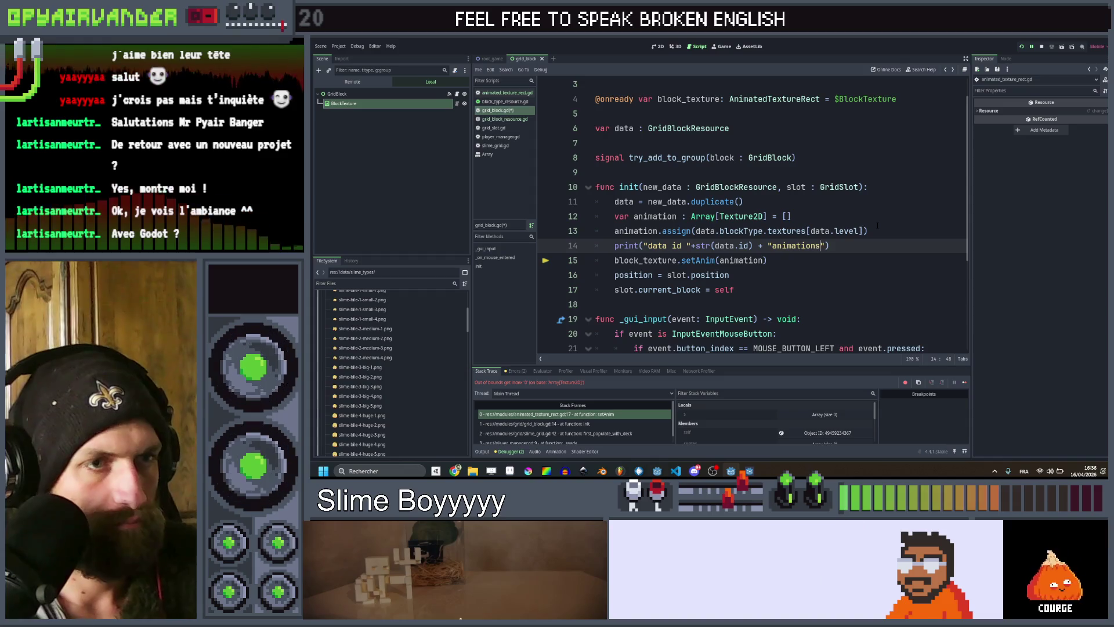
{"action": "type", "text": "\"+str"}
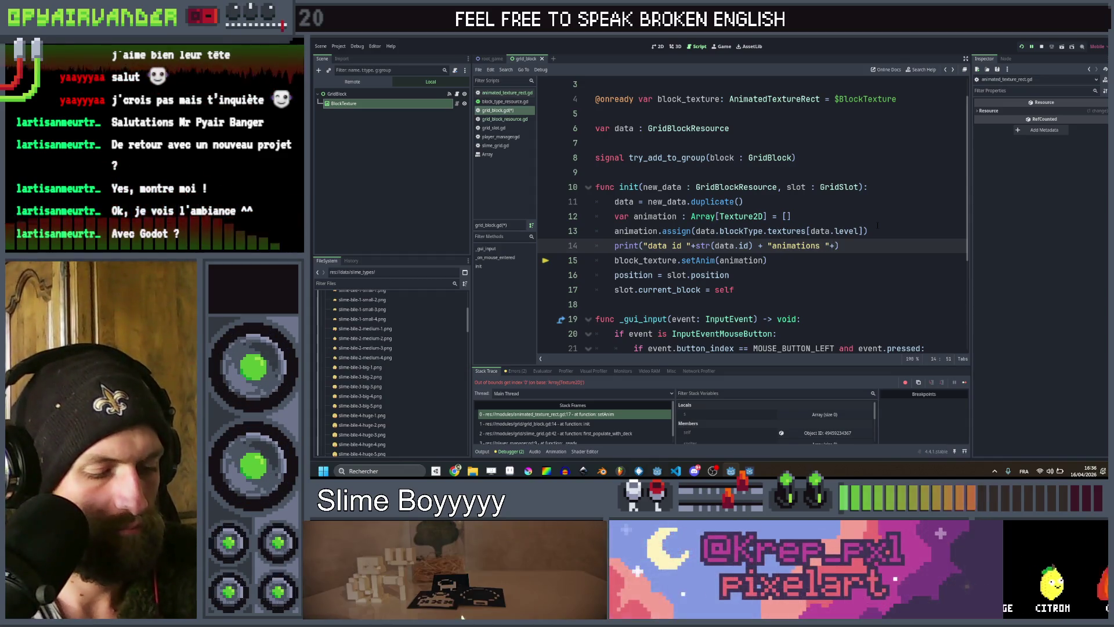
{"action": "type", "text": "(da"}
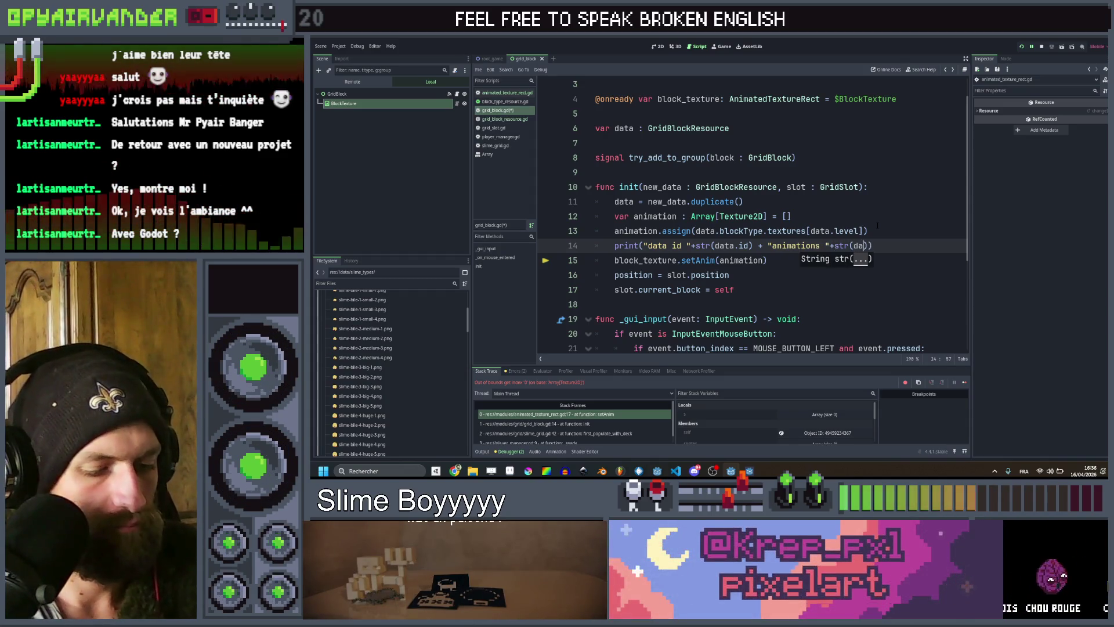
{"action": "type", "text": "ta.te"}
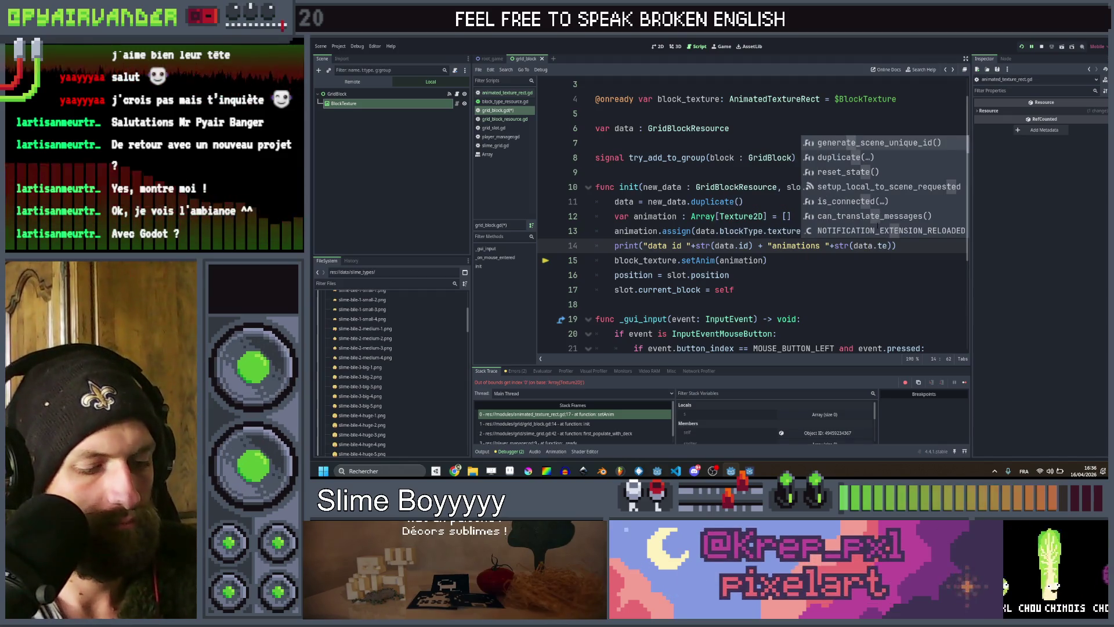
{"action": "key", "text": "BackSpace"}
{"action": "key", "text": "BackSpace"}
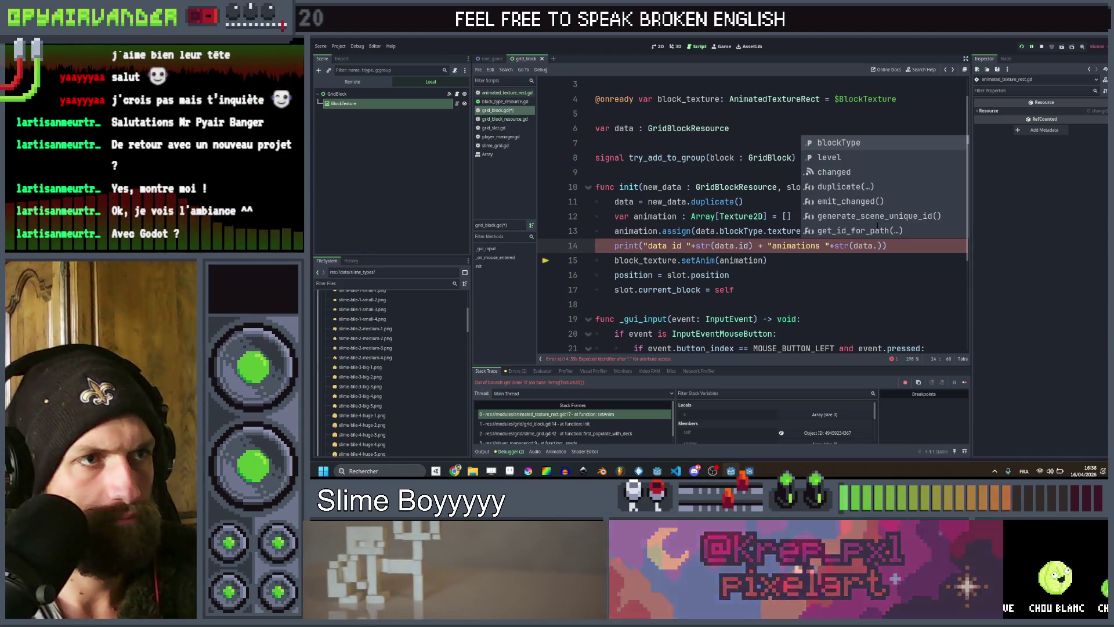
{"action": "key", "text": "Escape"}
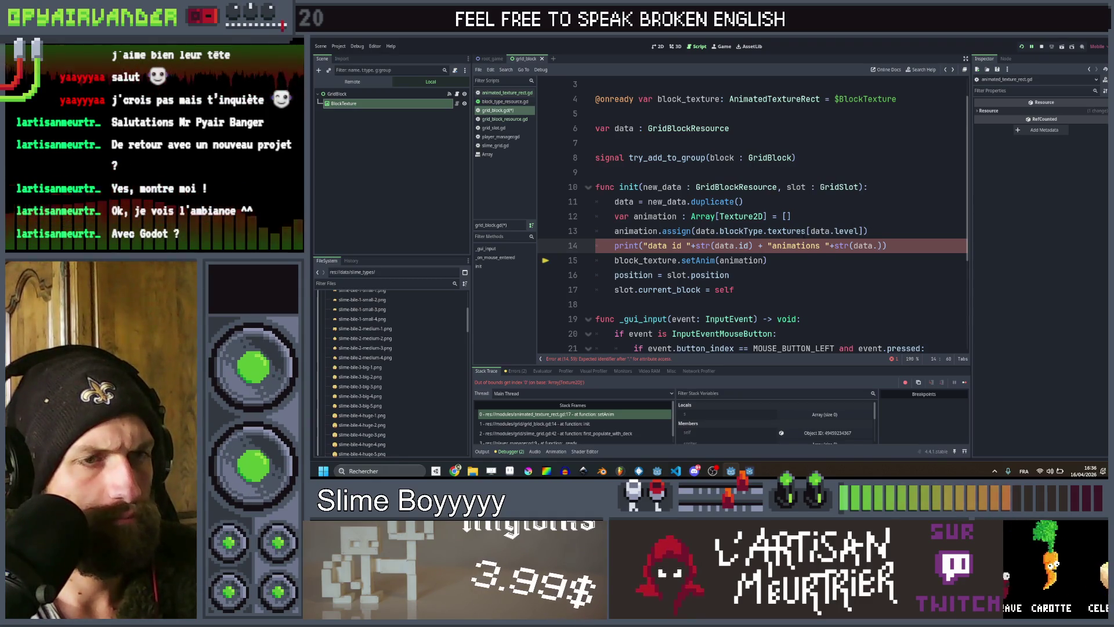
Correct the print to str(data.blockType.id) and str(data.blockType.textures.size()), then run with F5.
{"action": "mouse_move", "coordinate": [789, 231]}
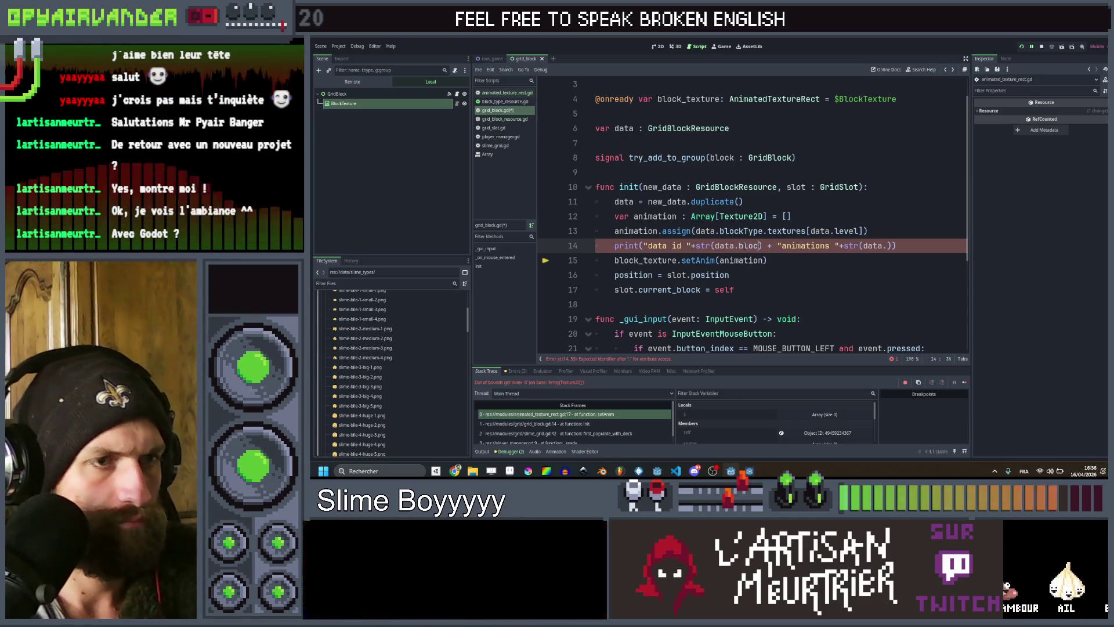
{"action": "type", "text": "block"}
{"action": "key", "text": "Return"}
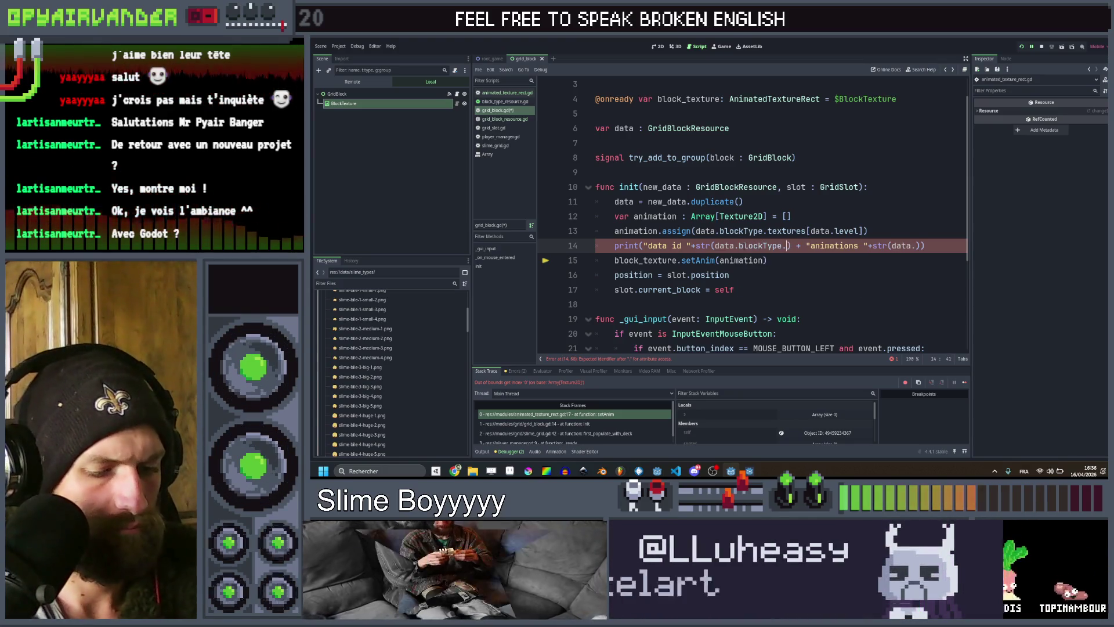
{"action": "type", "text": ".id"}
{"action": "key", "text": "Escape"}
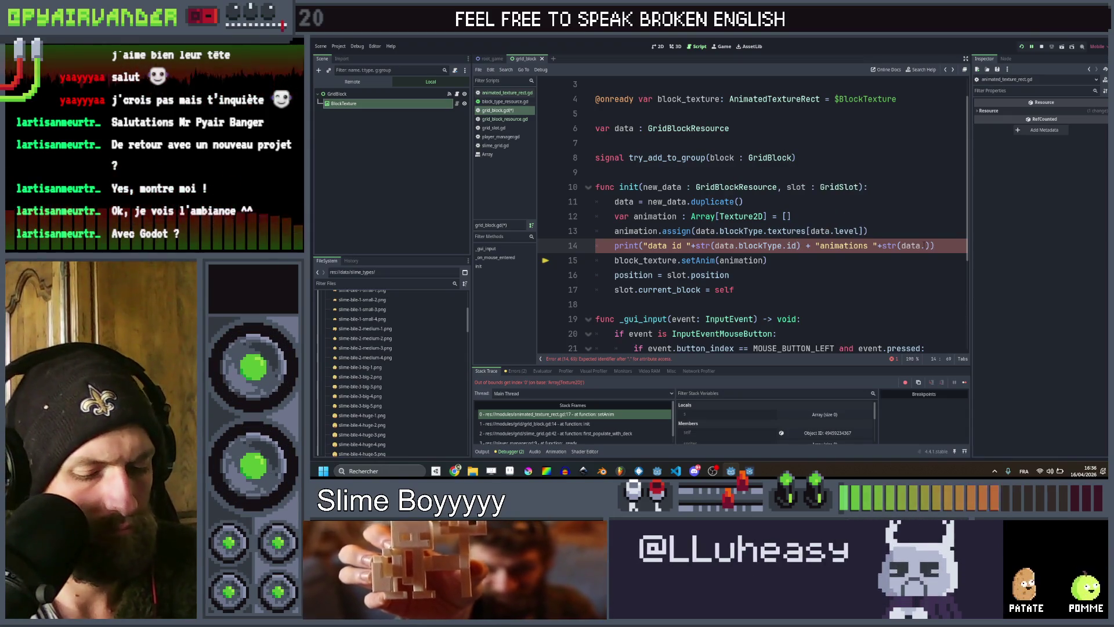
{"action": "key", "text": "Right"}
{"action": "type", "text": "ockType.te"}
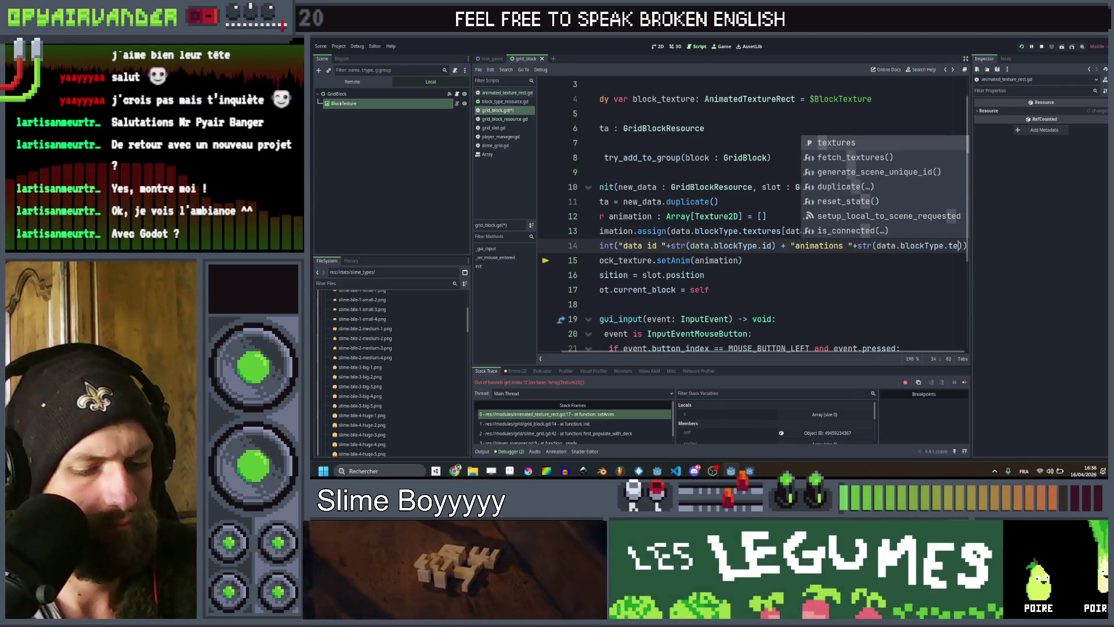
{"action": "type", "text": "xtures.siz"}
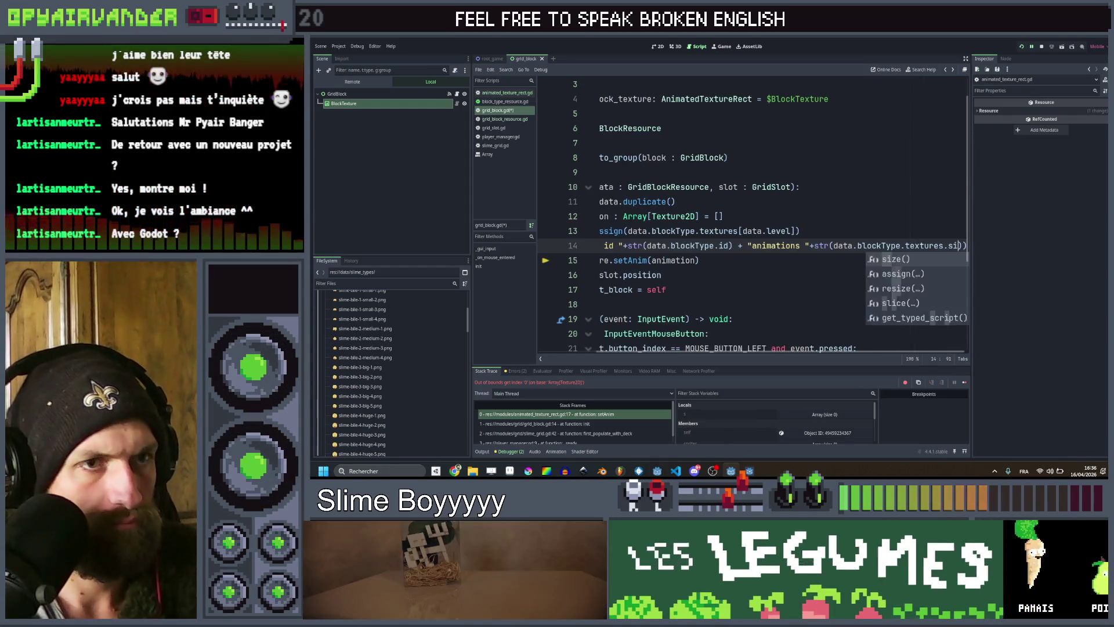
{"action": "key", "text": "Return"}
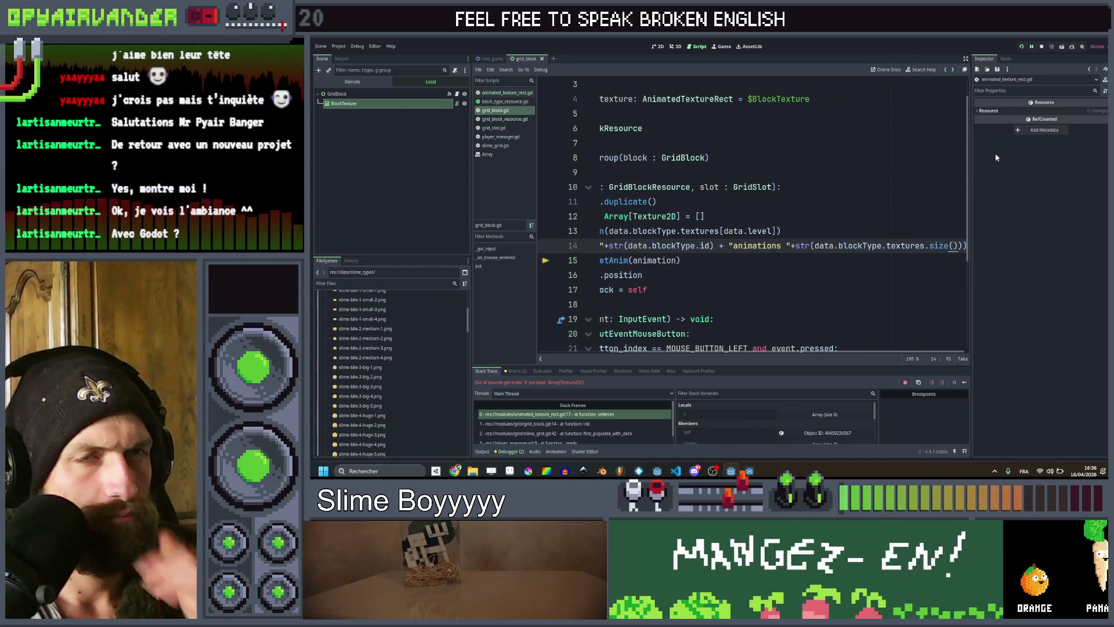
{"action": "key", "text": "F5"}
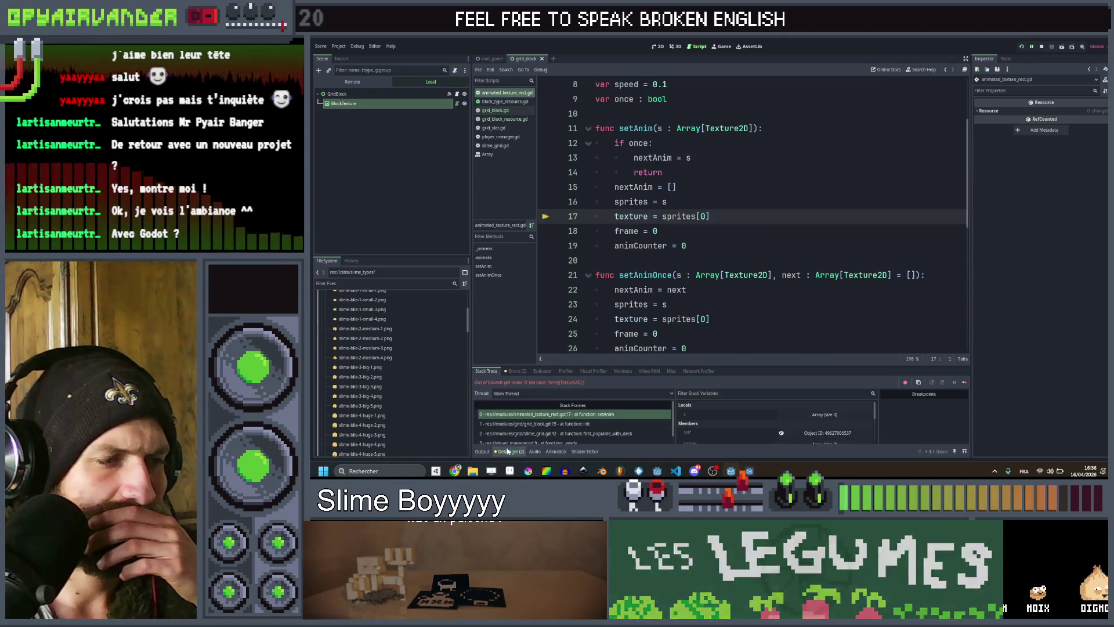
Check the output log, where each block type id reports 5 animations, then return to grid_block.gd.
{"action": "left_click", "coordinate": [483, 452]}
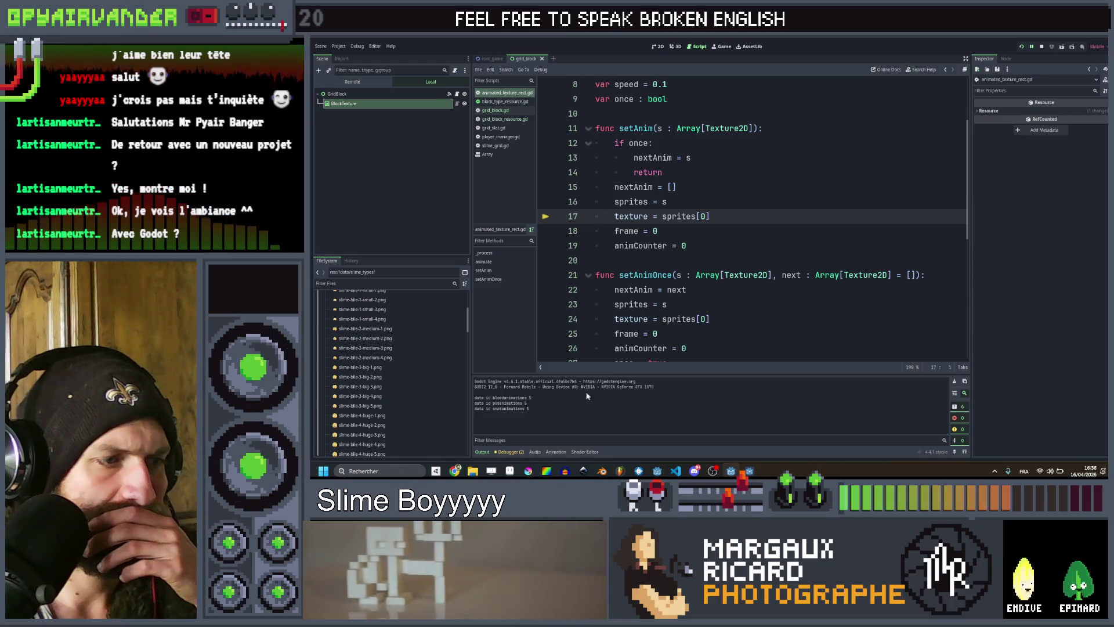
{"action": "scroll", "coordinate": [859, 259], "scroll_direction": "down", "scroll_amount": 6}
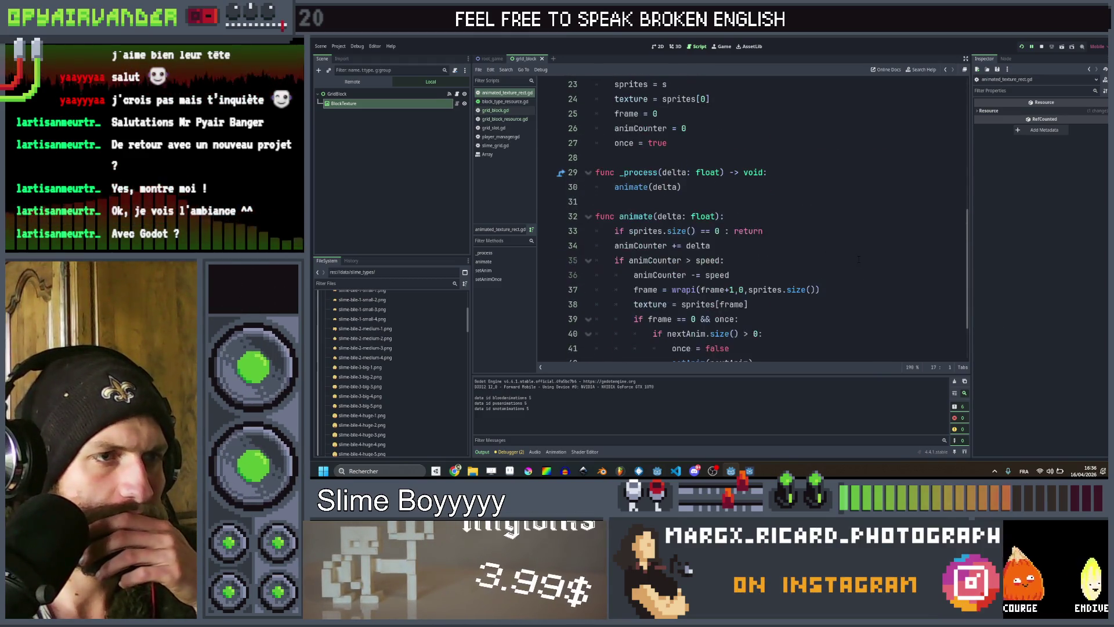
{"action": "scroll", "coordinate": [859, 260], "scroll_direction": "up", "scroll_amount": 7}
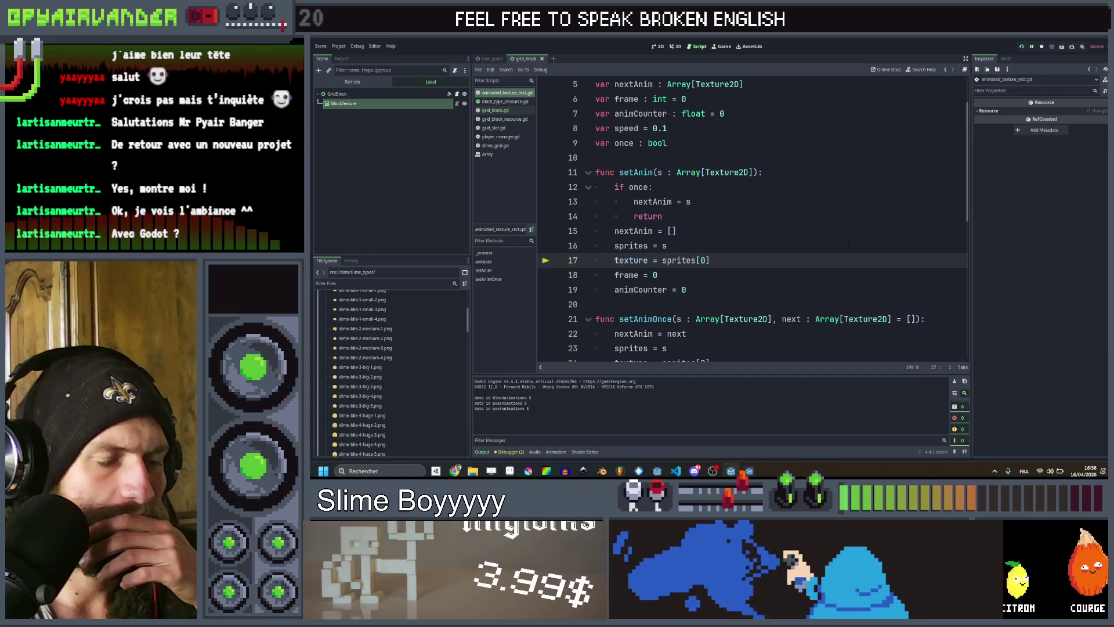
{"action": "left_click", "coordinate": [947, 70]}
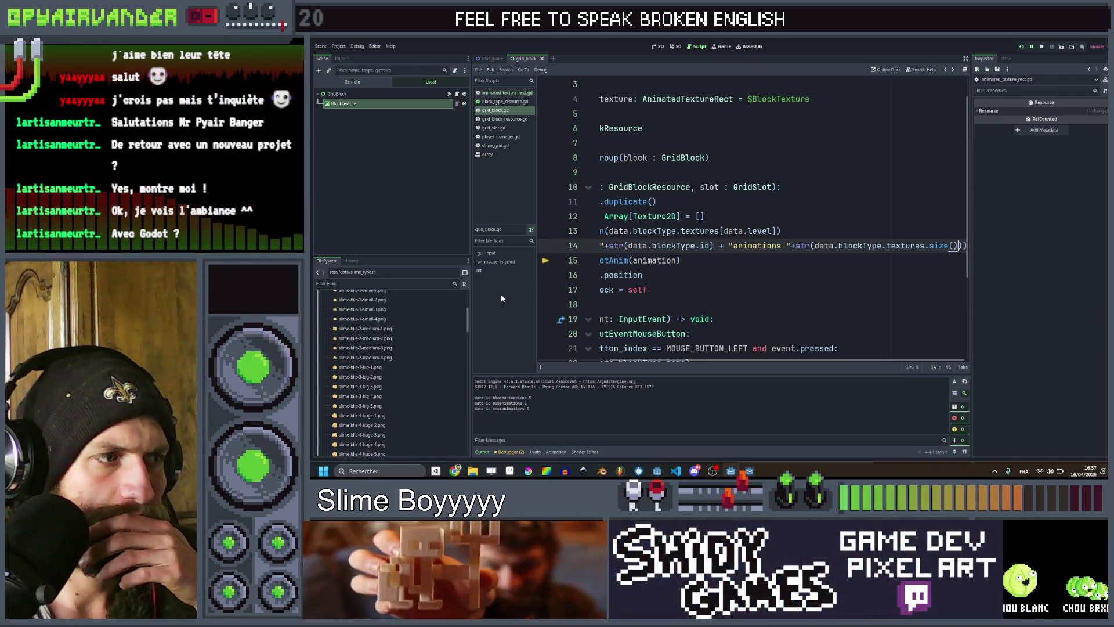
{"action": "scroll", "coordinate": [412, 375], "scroll_direction": "down", "scroll_amount": 10}
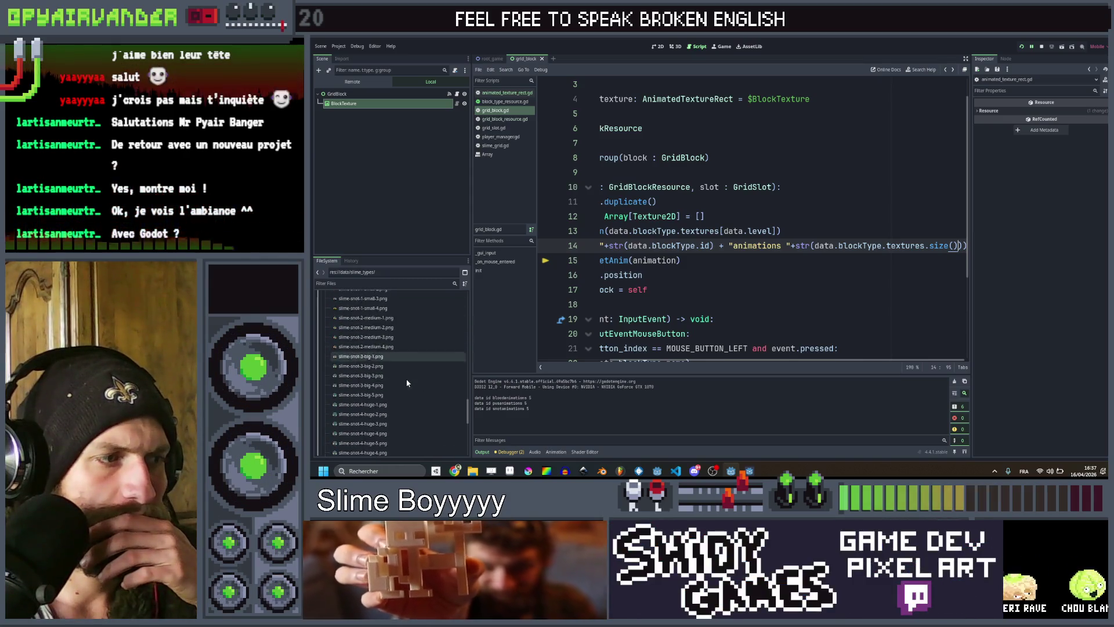
Inspect slime_red.tres's Textures array and its first animation's texture list.
{"action": "left_click", "coordinate": [367, 357]}
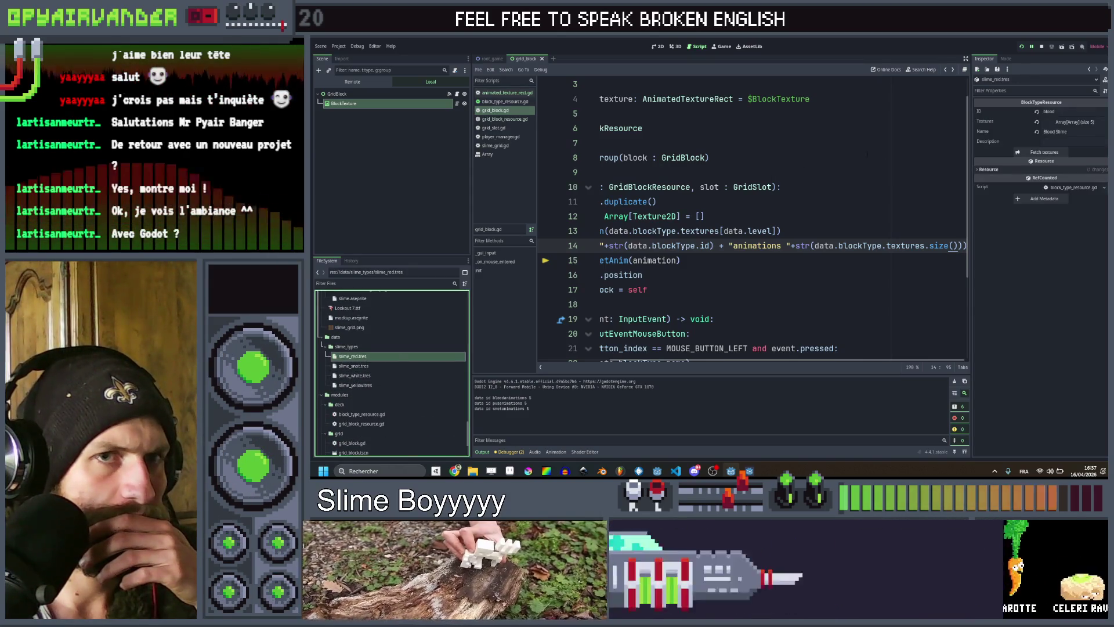
{"action": "left_click", "coordinate": [1065, 123]}
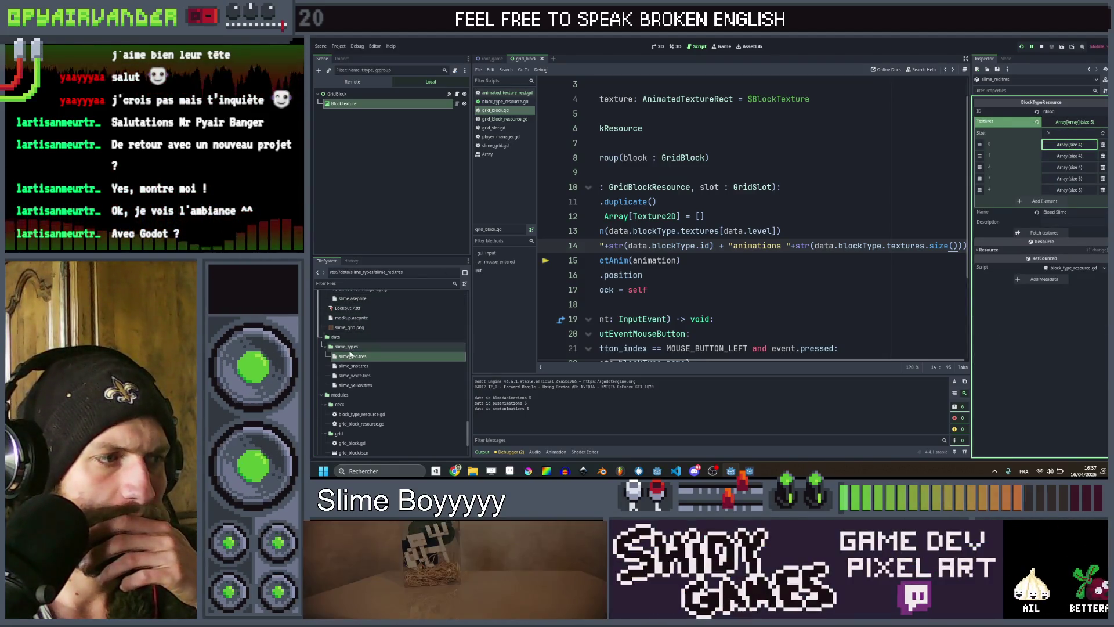
{"action": "left_click", "coordinate": [1070, 145]}
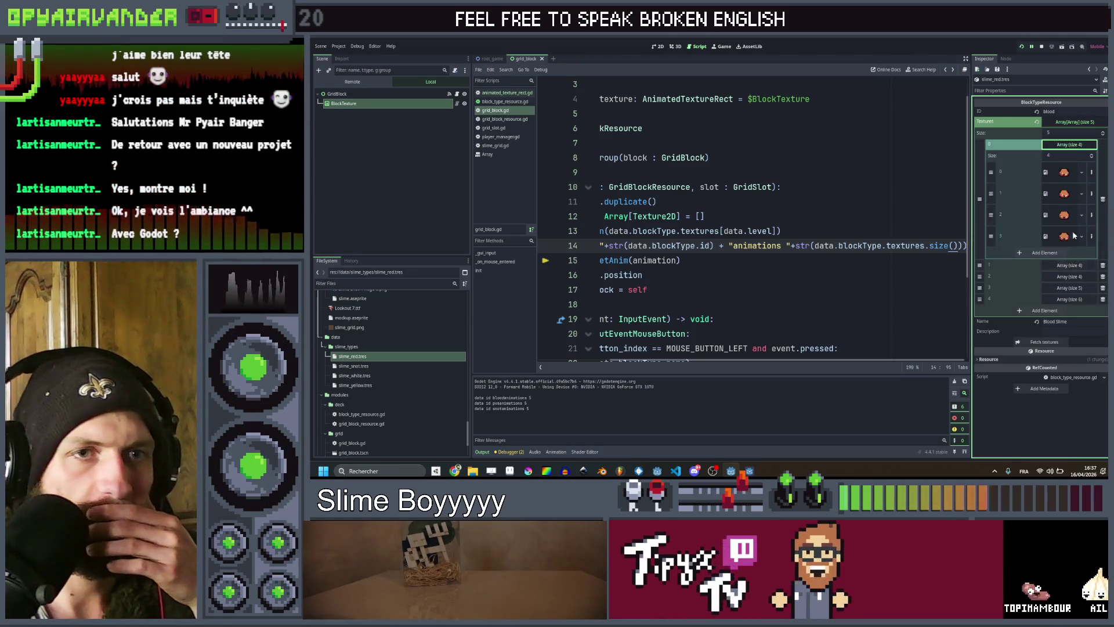
{"action": "left_click", "coordinate": [1073, 144]}
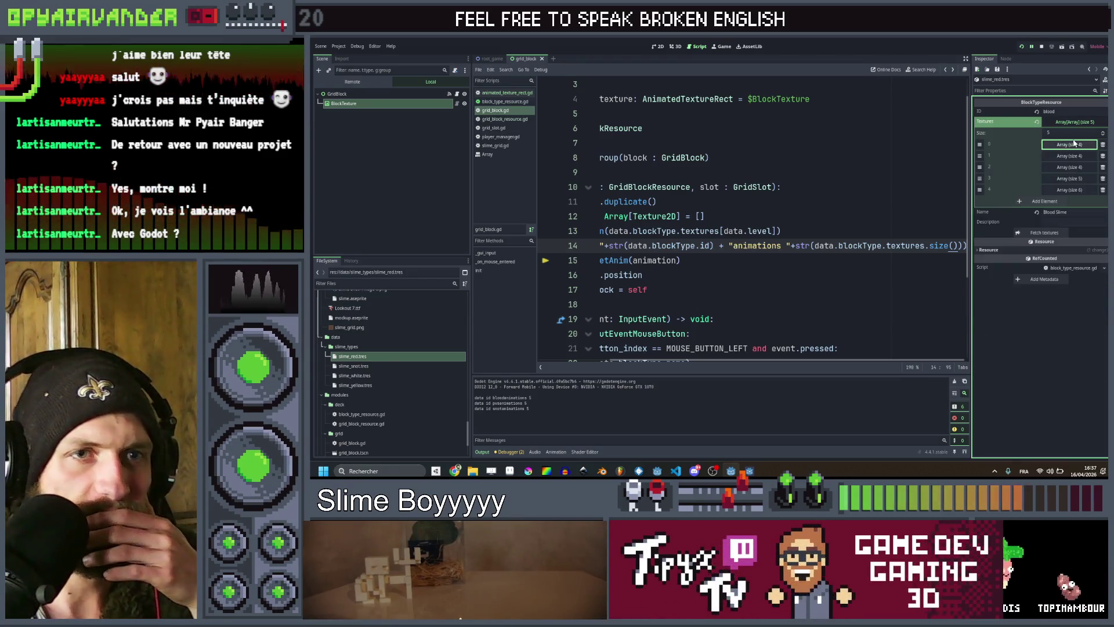
Change the line 14 debug print to textures[0].size() and rerun the game.
{"action": "left_click", "coordinate": [859, 283]}
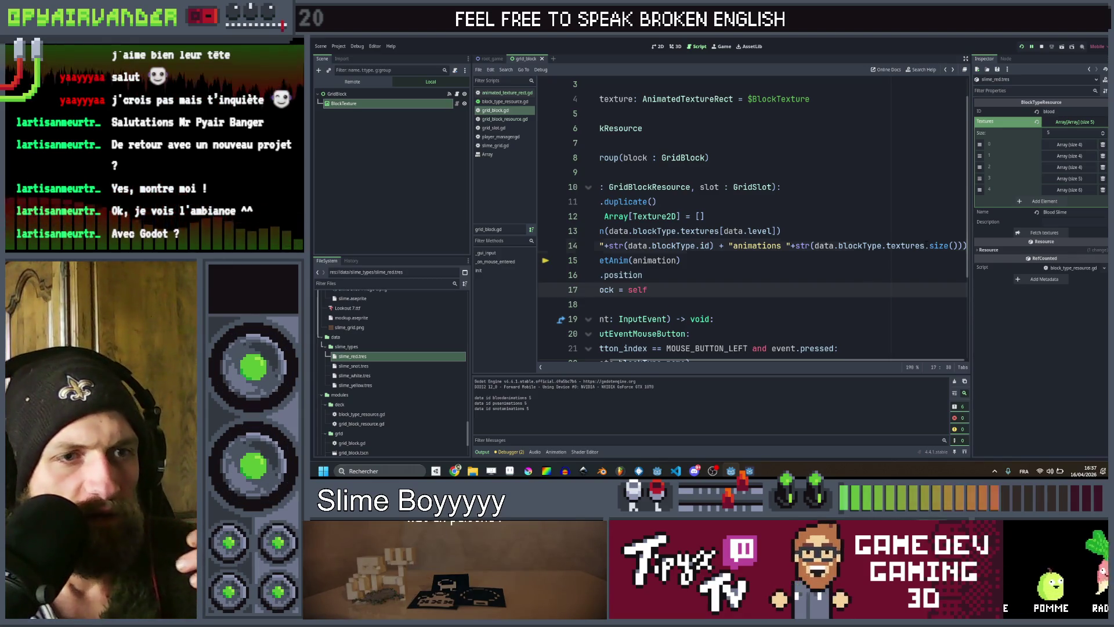
{"action": "left_click", "coordinate": [926, 245]}
{"action": "type", "text": "[0]"}
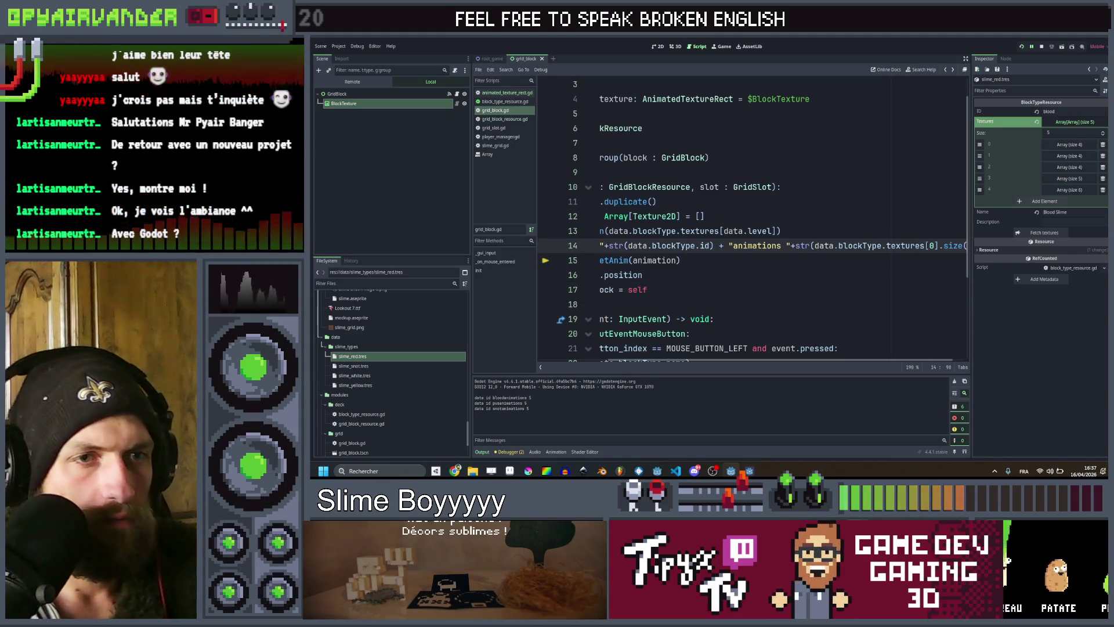
{"action": "left_click", "coordinate": [1021, 47]}
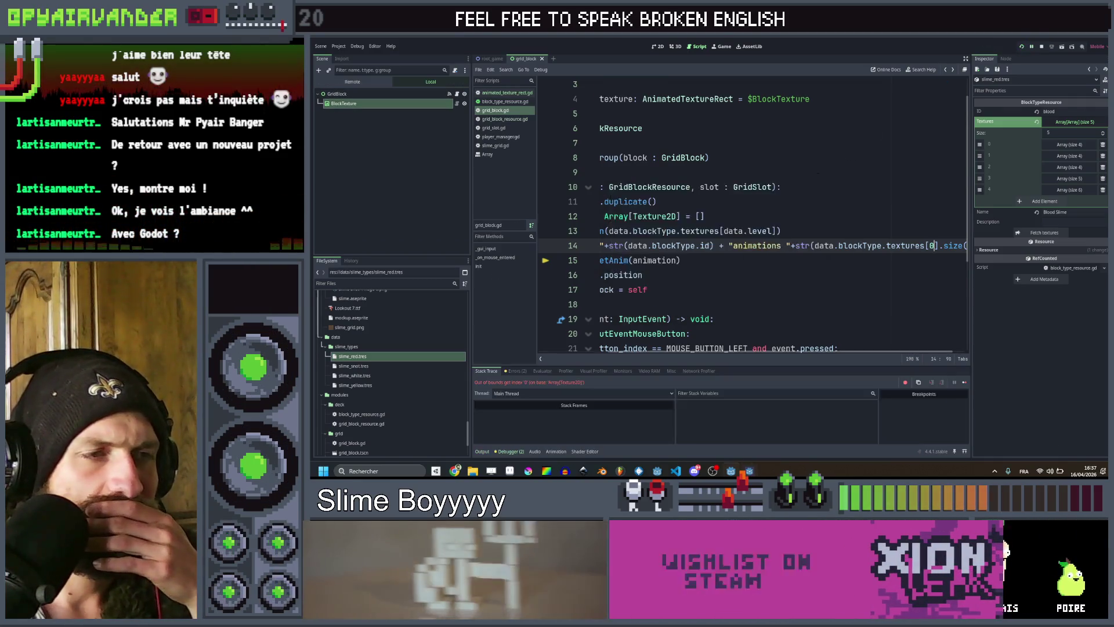
{"action": "left_click", "coordinate": [481, 452]}
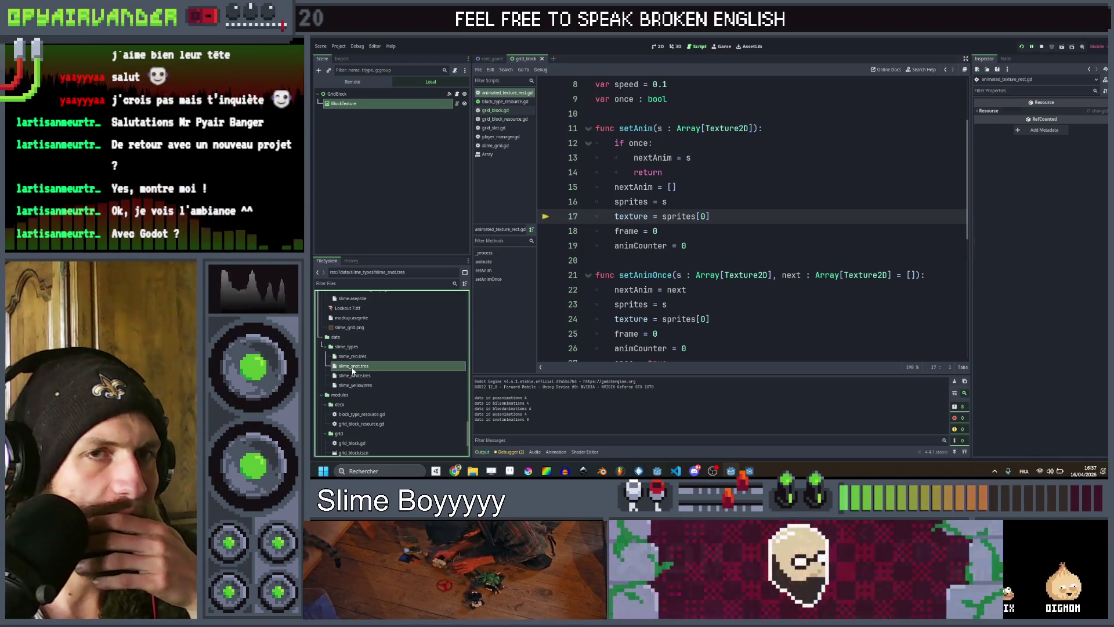
{"action": "left_click", "coordinate": [353, 366]}
{"action": "left_click", "coordinate": [1070, 144]}
{"action": "left_click", "coordinate": [1069, 144]}
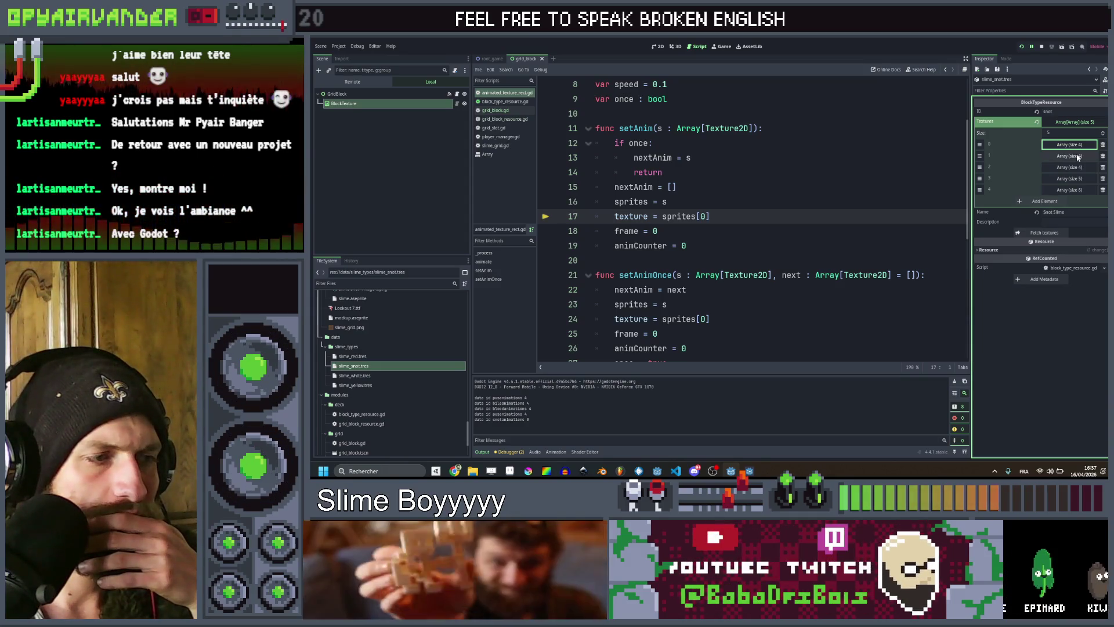
{"action": "left_click", "coordinate": [1077, 157]}
{"action": "left_click", "coordinate": [1077, 160]}
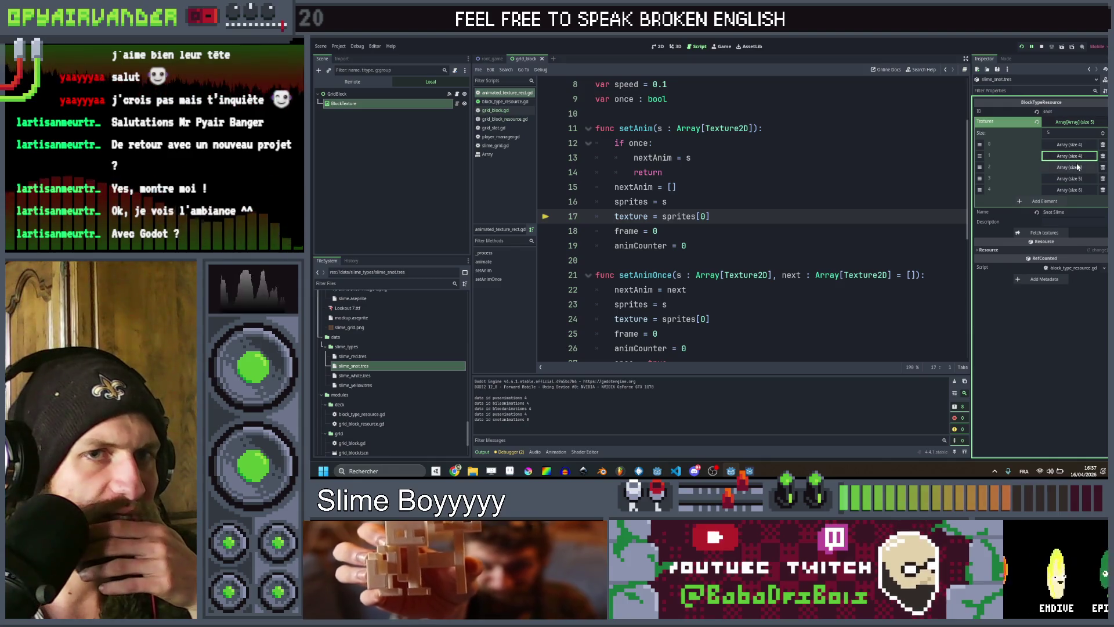
{"action": "left_click", "coordinate": [1077, 167]}
{"action": "left_click", "coordinate": [1077, 168]}
{"action": "left_click", "coordinate": [1077, 168]}
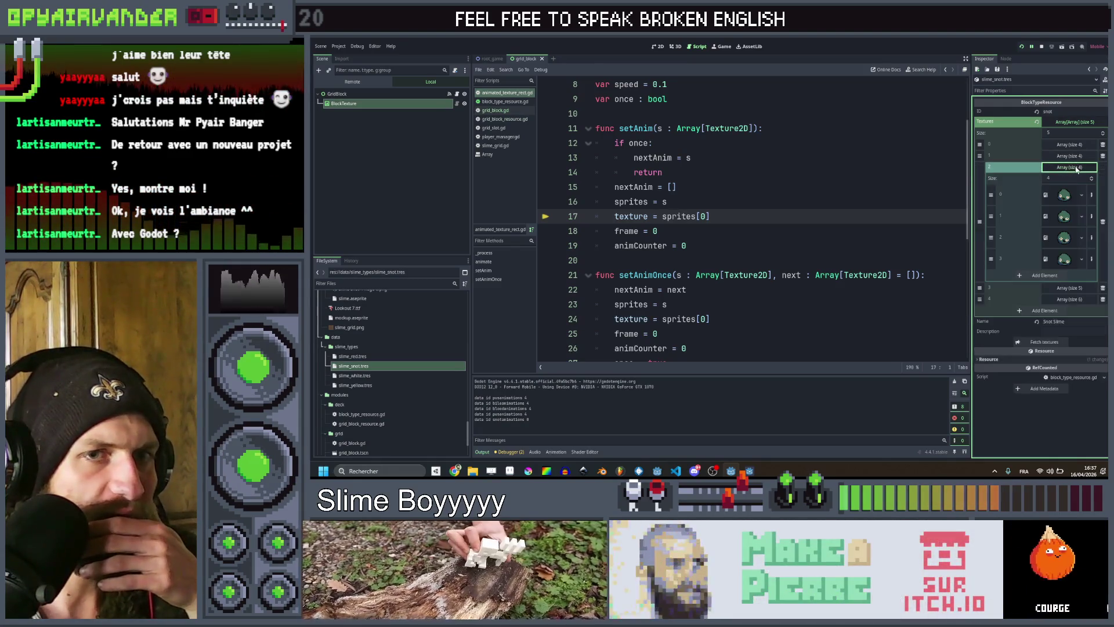
{"action": "left_click", "coordinate": [1076, 168]}
{"action": "left_click", "coordinate": [1076, 179]}
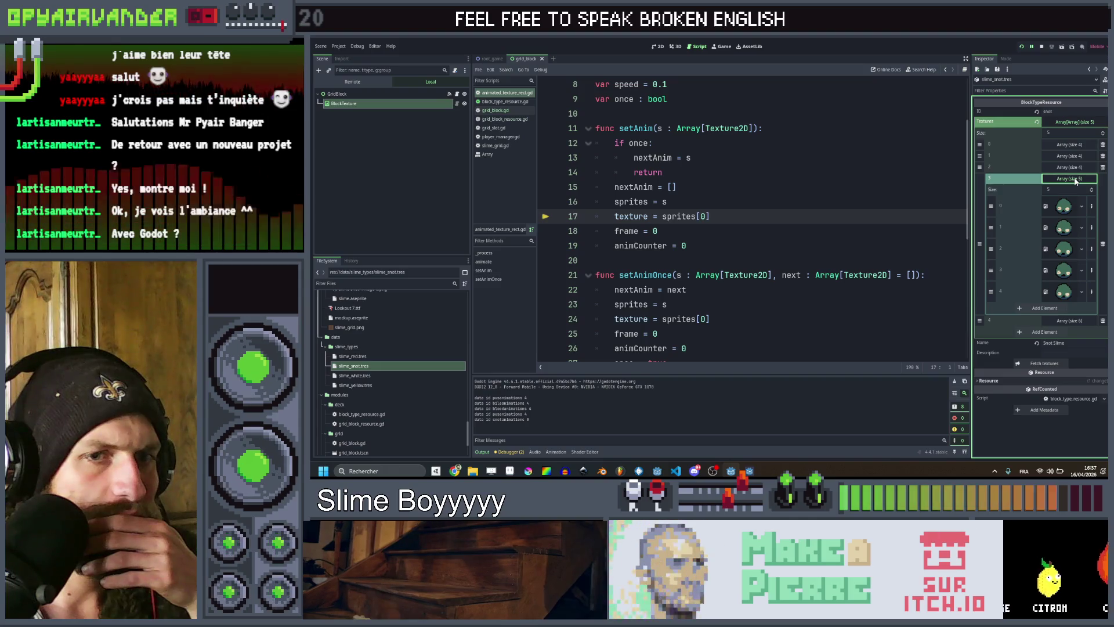
{"action": "left_click", "coordinate": [1076, 179]}
{"action": "left_click", "coordinate": [1075, 190]}
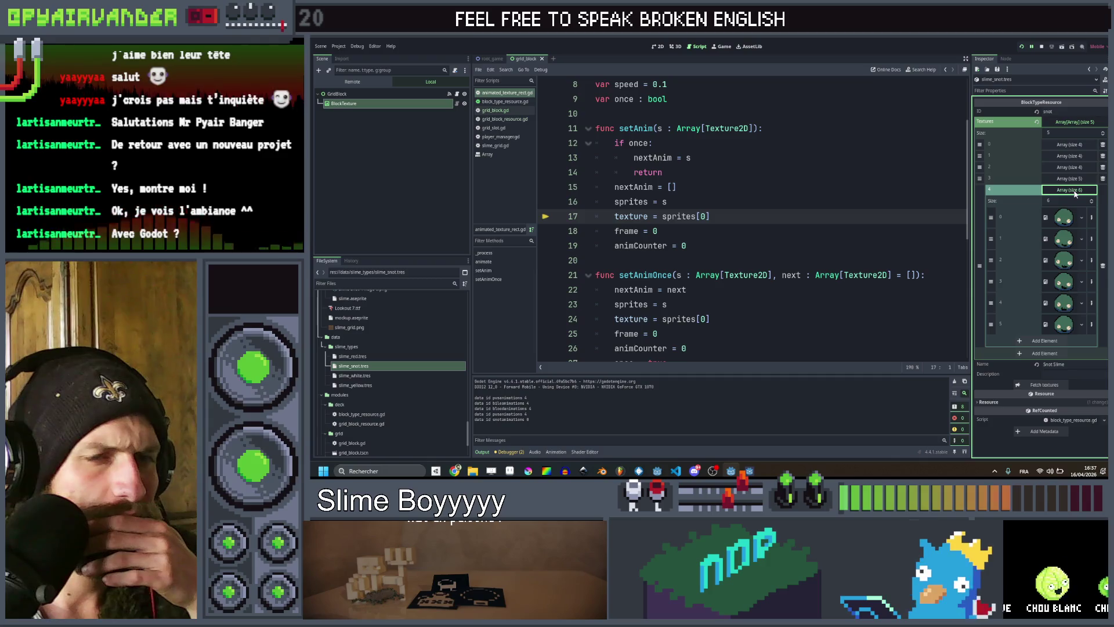
{"action": "left_click", "coordinate": [1075, 193]}
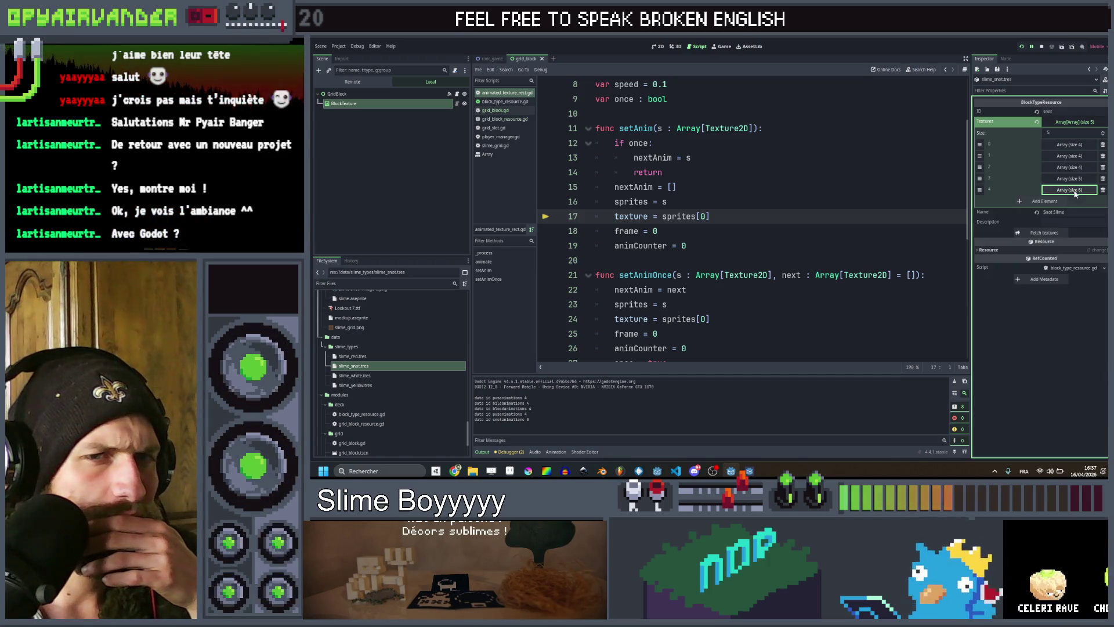
{"action": "left_click", "coordinate": [1073, 146]}
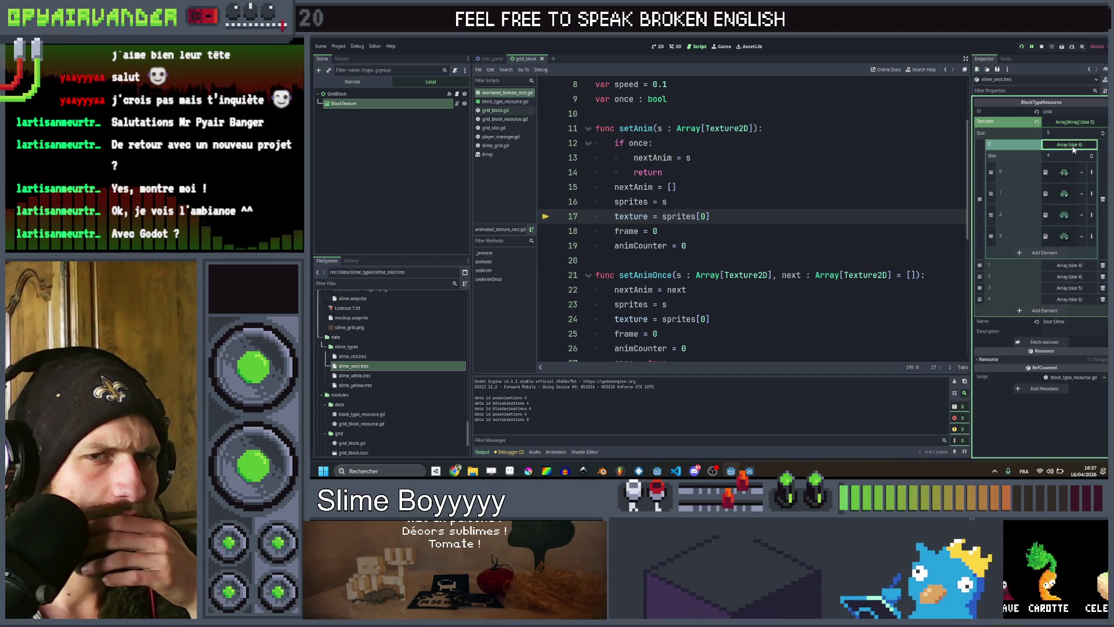
{"action": "left_click", "coordinate": [1073, 145]}
{"action": "left_click", "coordinate": [1074, 157]}
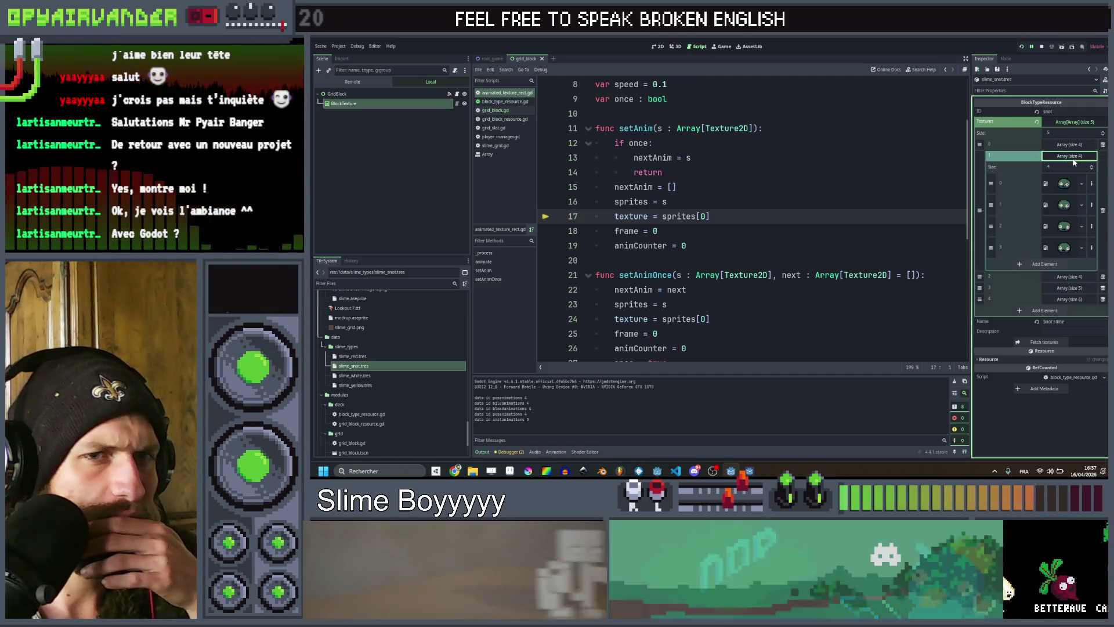
{"action": "left_click", "coordinate": [1074, 156]}
{"action": "left_click", "coordinate": [1074, 168]}
{"action": "left_click", "coordinate": [1073, 168]}
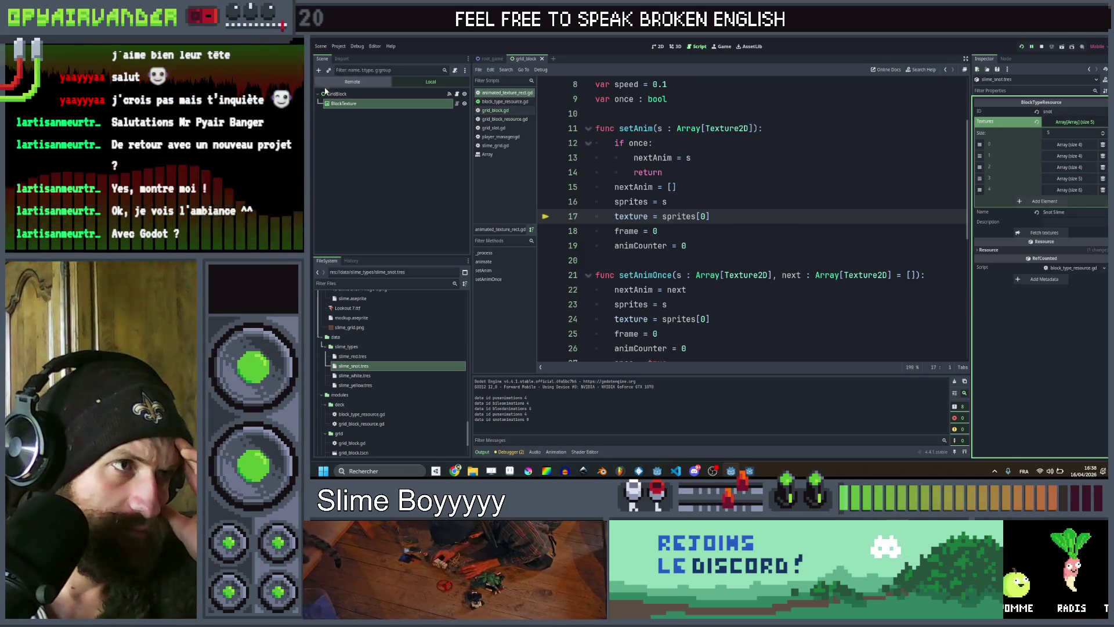
Collapse the slimes art folder and switch to the root_game scene.
{"action": "scroll", "coordinate": [348, 328], "scroll_direction": "up", "scroll_amount": 5}
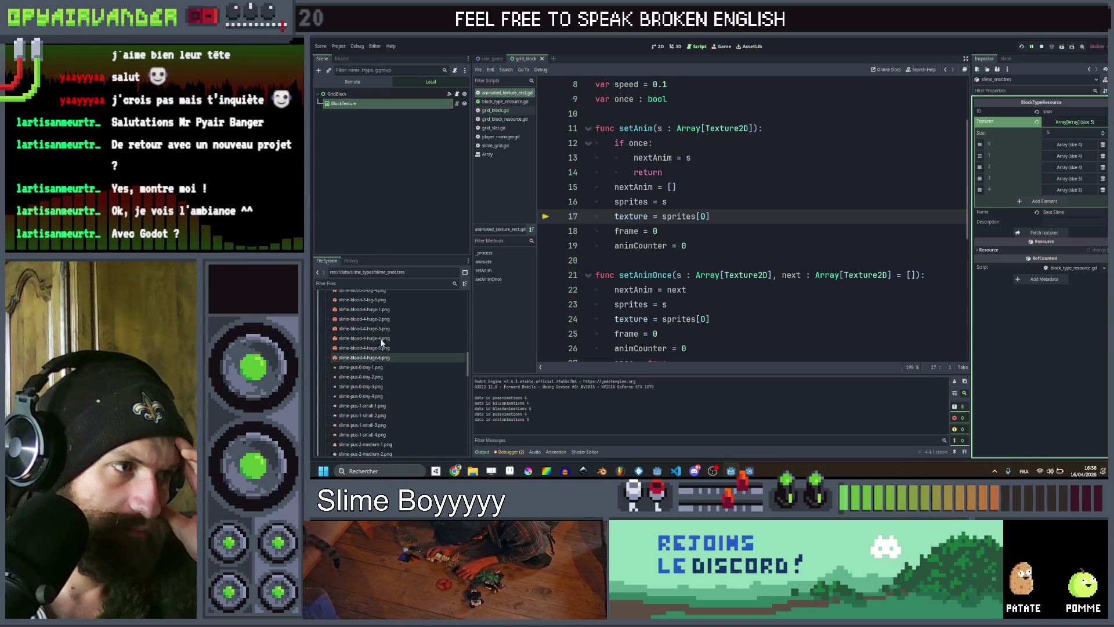
{"action": "scroll", "coordinate": [381, 339], "scroll_direction": "up", "scroll_amount": 10}
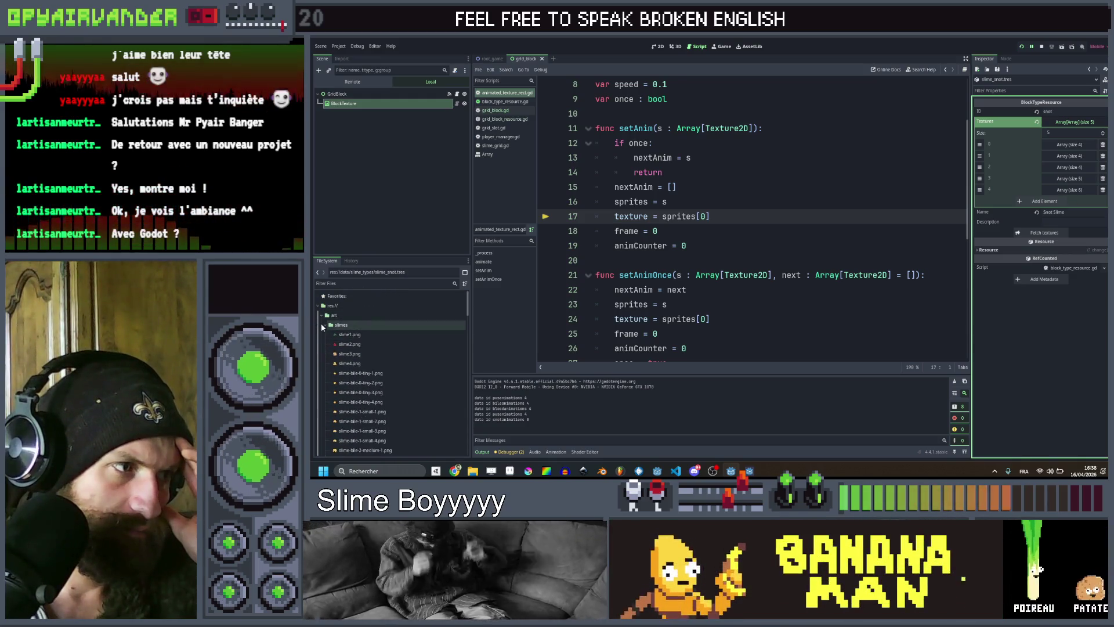
{"action": "left_click", "coordinate": [322, 325]}
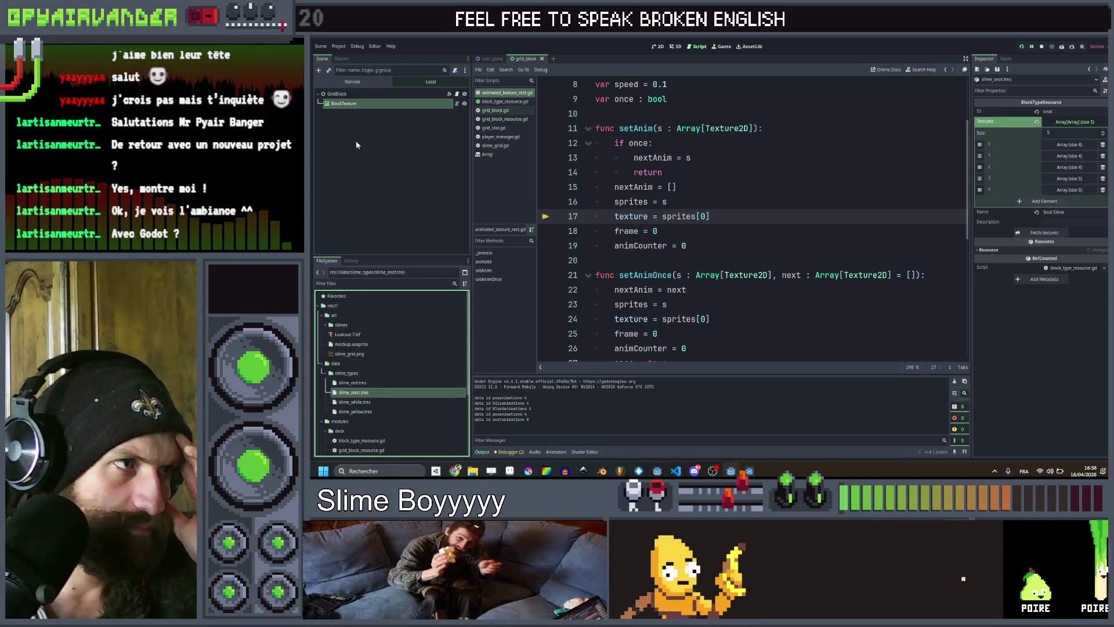
{"action": "left_click", "coordinate": [489, 58]}
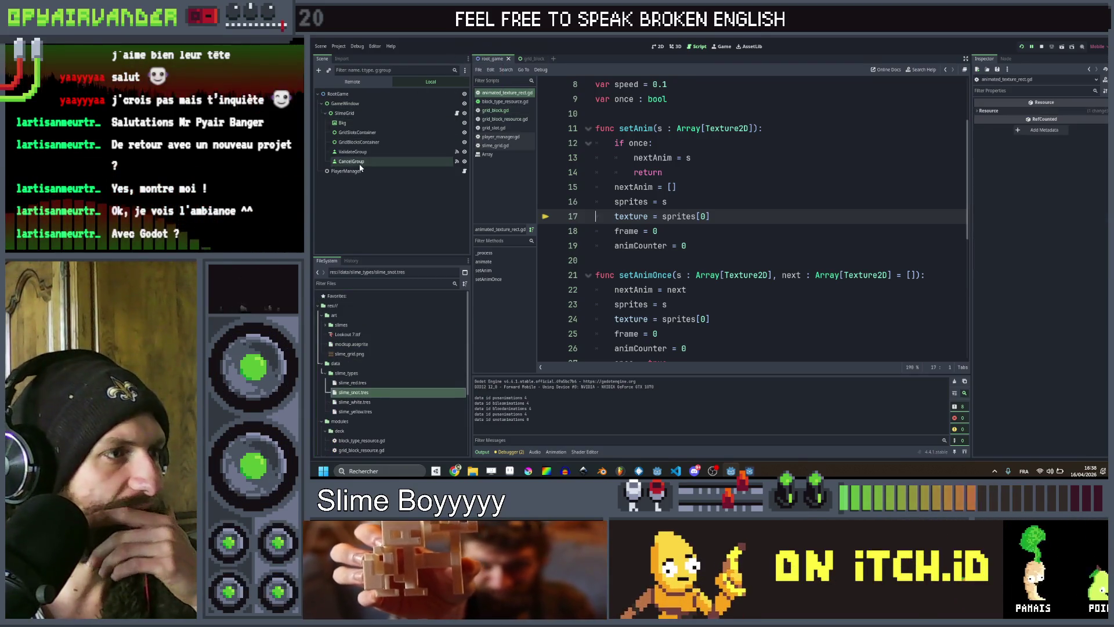
Inspect PlayerManager's Deck entries and the slime_snot Block Type, then relaunch the game.
{"action": "left_click", "coordinate": [347, 171]}
{"action": "left_click", "coordinate": [1070, 146]}
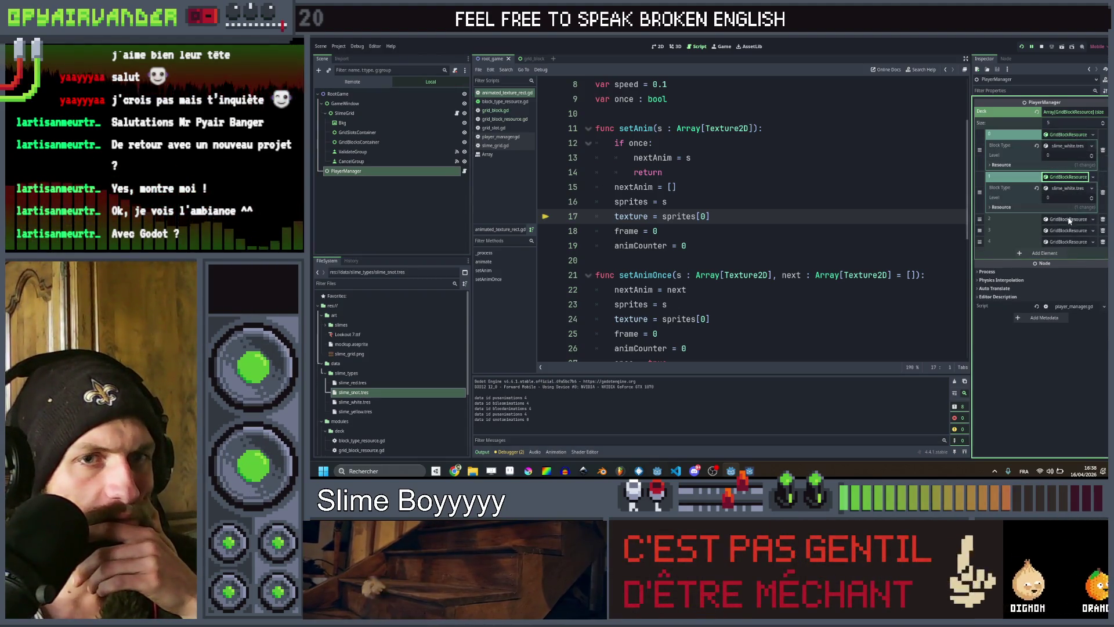
{"action": "left_click", "coordinate": [1069, 219]}
{"action": "left_click", "coordinate": [1068, 262]}
{"action": "left_click", "coordinate": [1068, 304]}
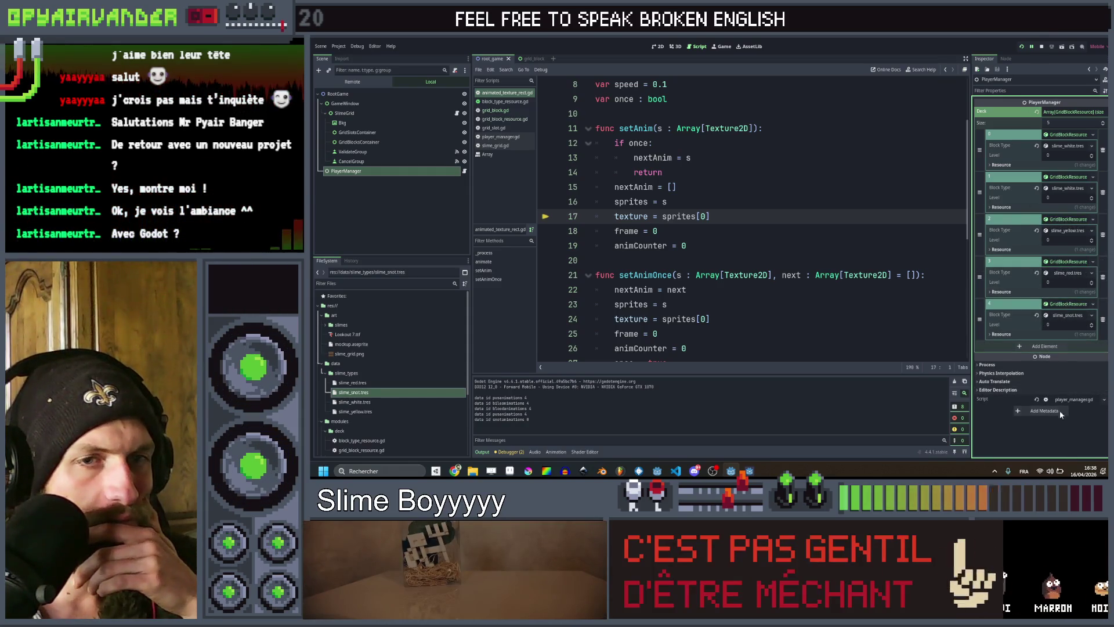
{"action": "left_click", "coordinate": [1075, 316]}
{"action": "scroll", "coordinate": [1073, 316], "scroll_direction": "down", "scroll_amount": 3}
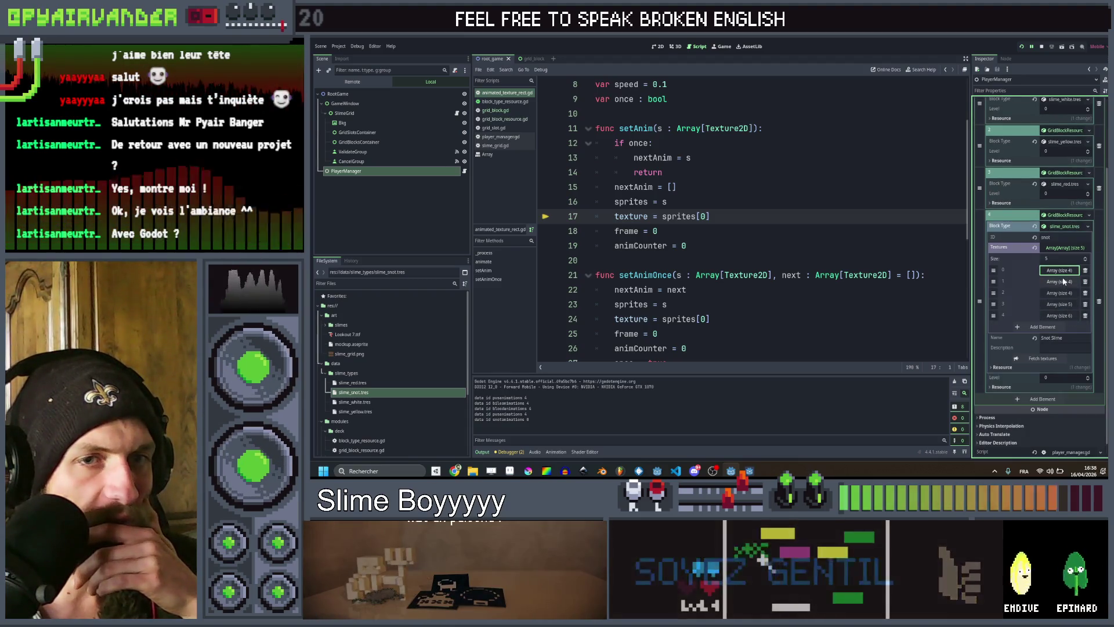
{"action": "left_click", "coordinate": [1070, 250]}
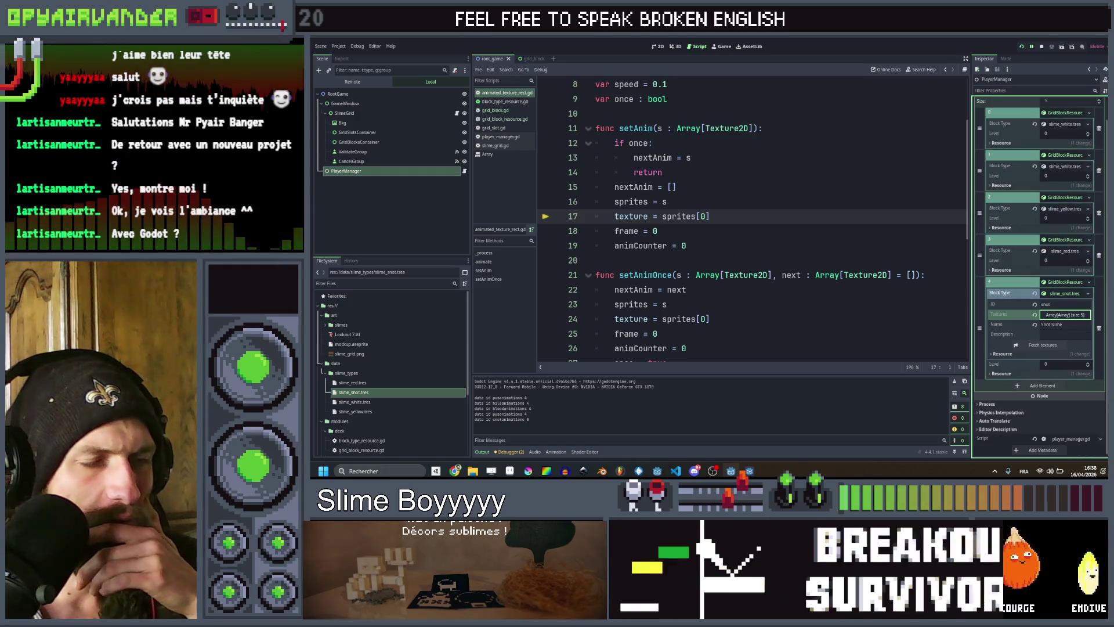
{"action": "left_click", "coordinate": [751, 233]}
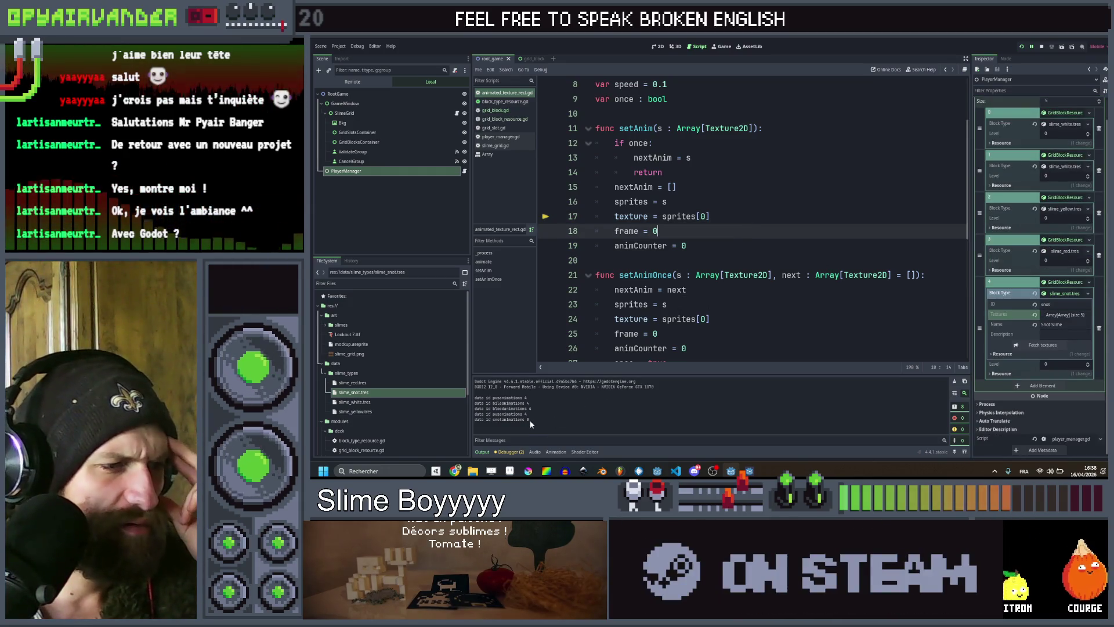
{"action": "left_click_drag", "start_coordinate": [530, 420], "coordinate": [474, 419]}
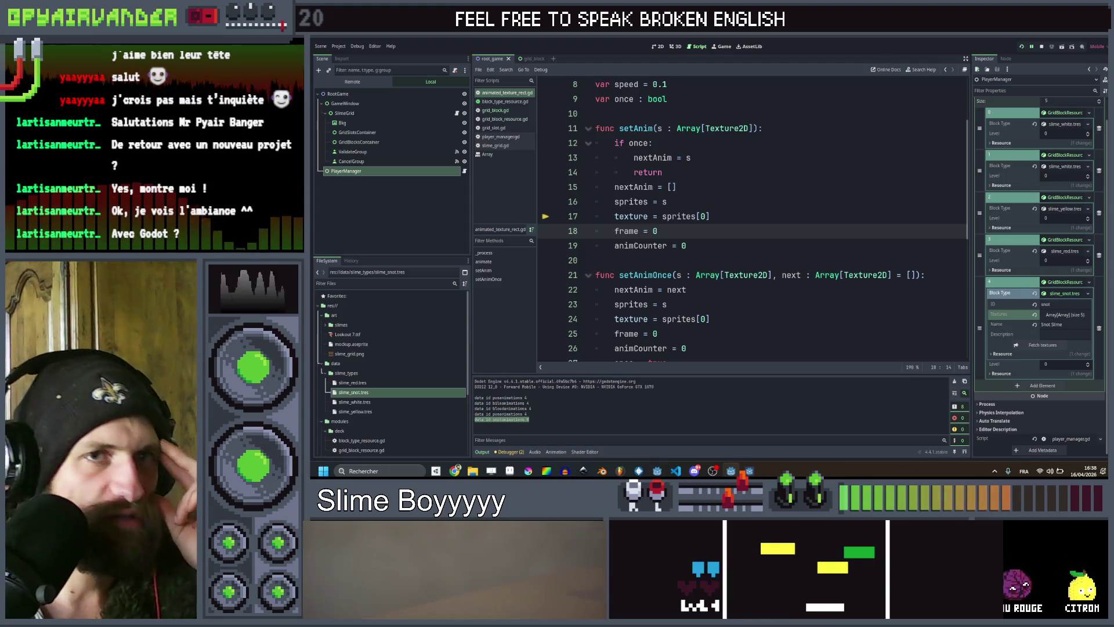
{"action": "left_click", "coordinate": [1022, 47]}
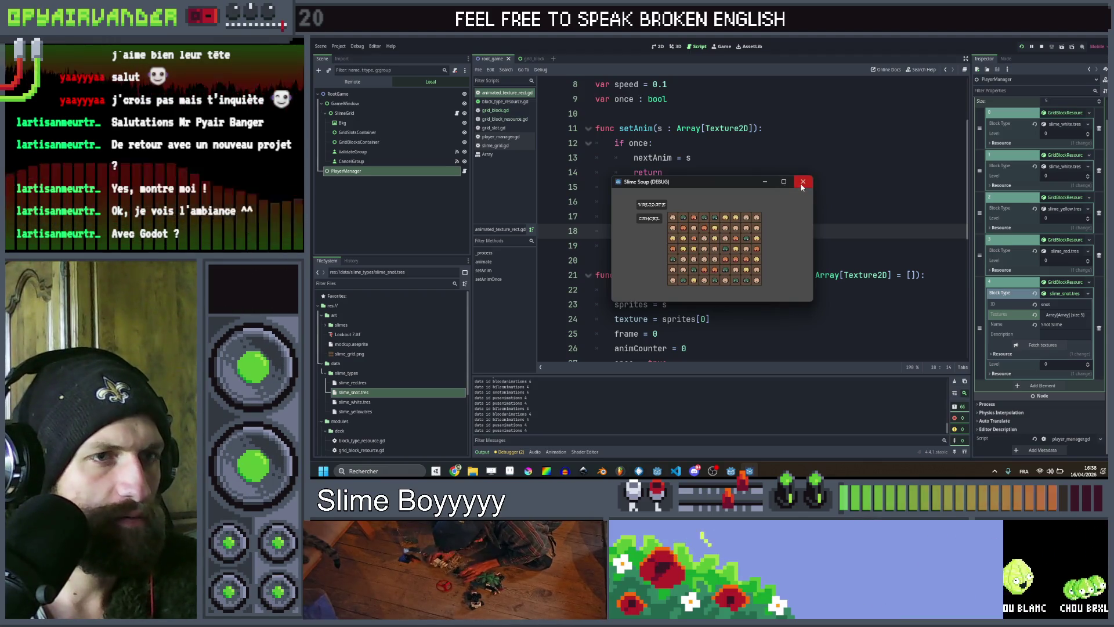
Close and relaunch the game, then maximize its window.
{"action": "left_click", "coordinate": [802, 182]}
{"action": "left_click", "coordinate": [1024, 47]}
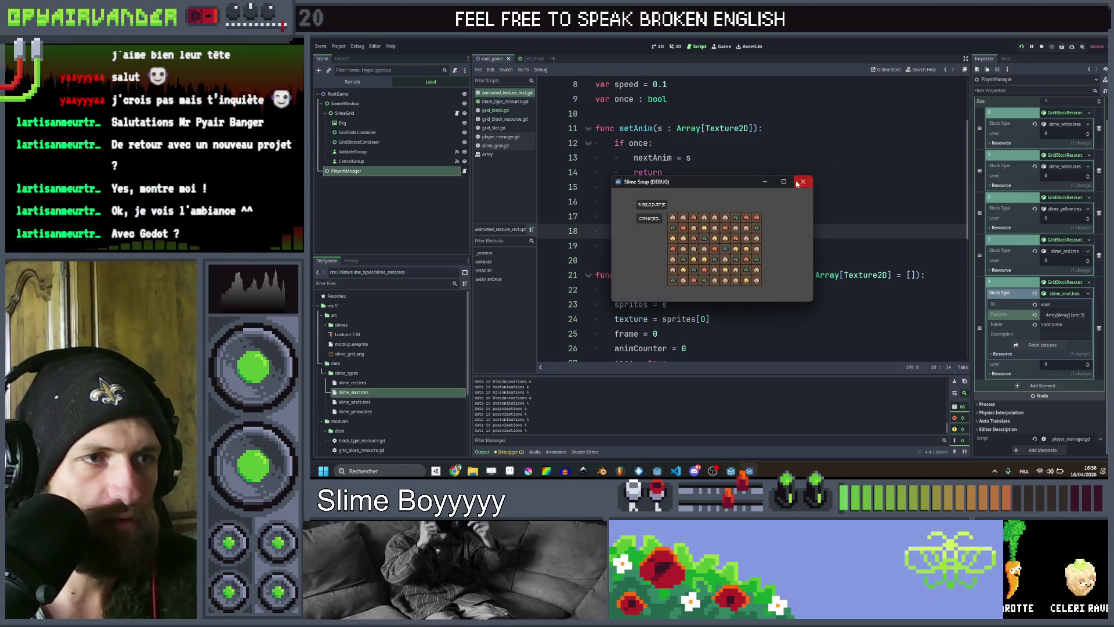
{"action": "left_click", "coordinate": [783, 182]}
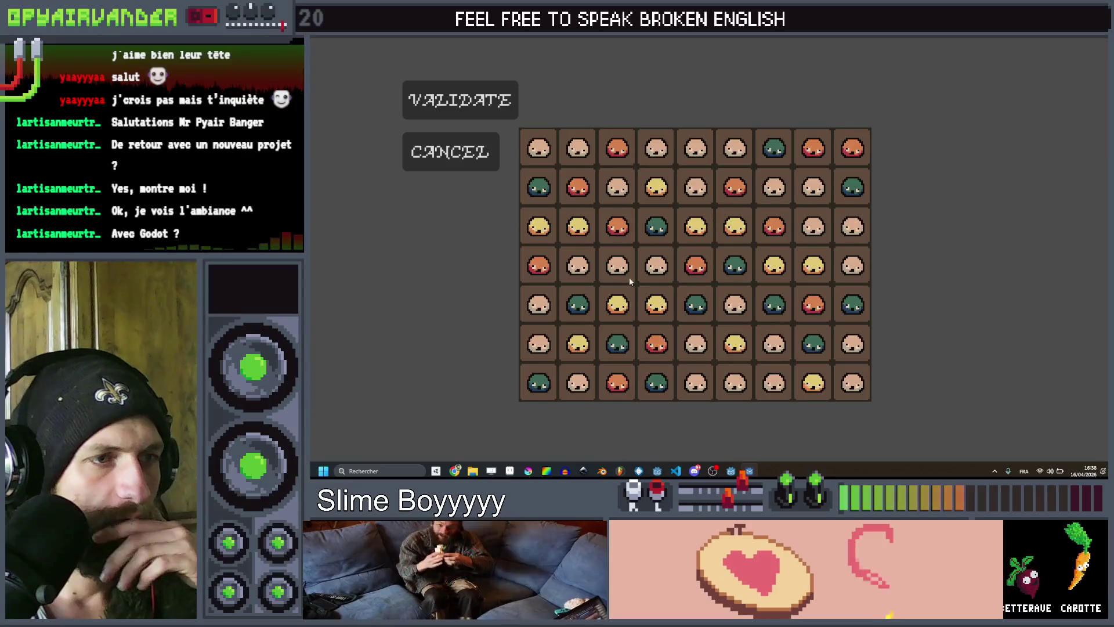
Clear a three-slime red chain, an orange chain, and the selected top-row slimes.
{"action": "left_click", "coordinate": [784, 192]}
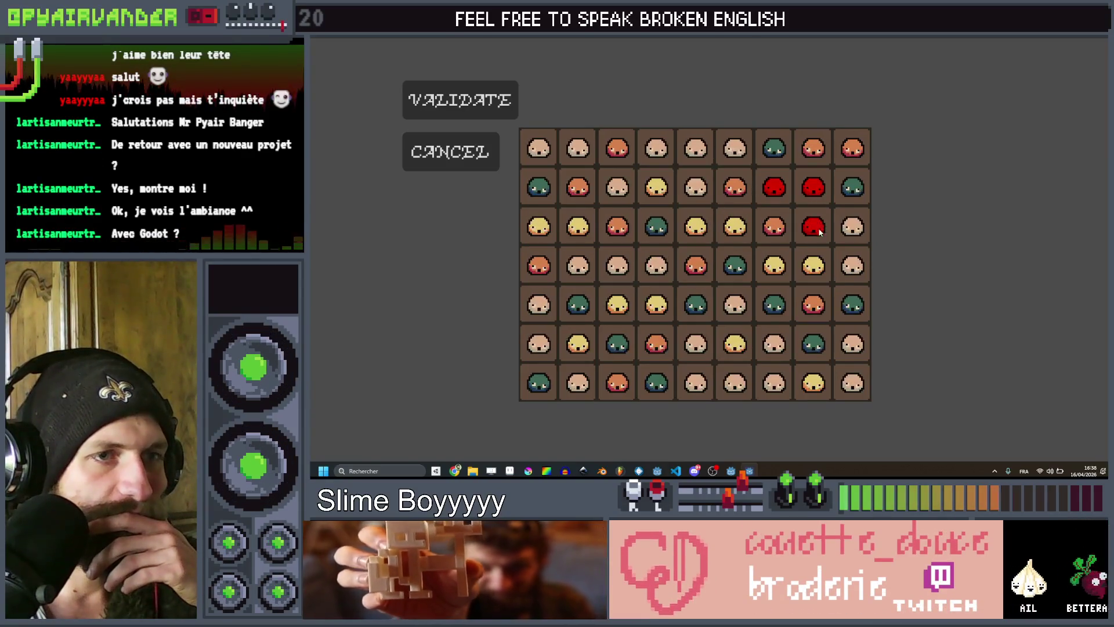
{"action": "left_click_drag", "start_coordinate": [819, 231], "coordinate": [852, 265]}
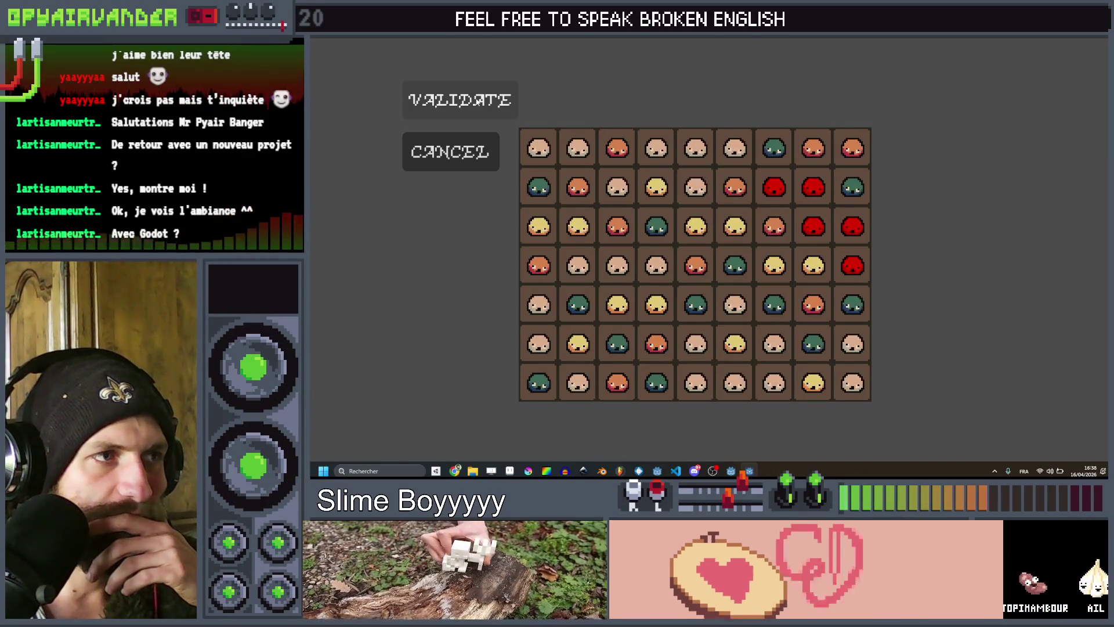
{"action": "left_click", "coordinate": [460, 100]}
{"action": "left_click_drag", "start_coordinate": [813, 187], "coordinate": [774, 226]}
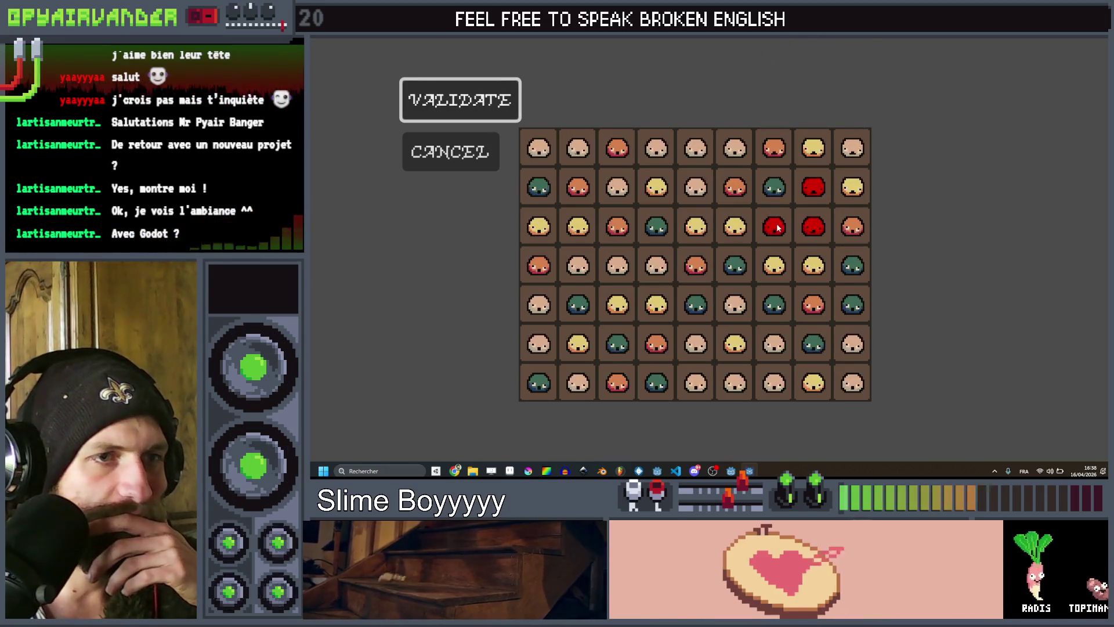
{"action": "left_click", "coordinate": [458, 99]}
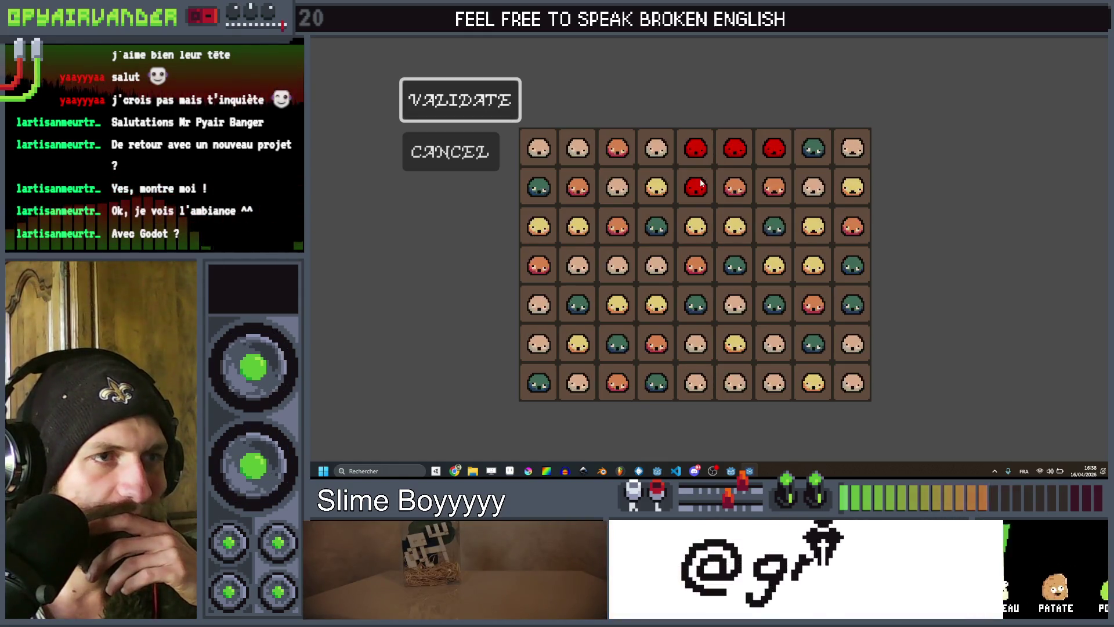
{"action": "left_click", "coordinate": [496, 116]}
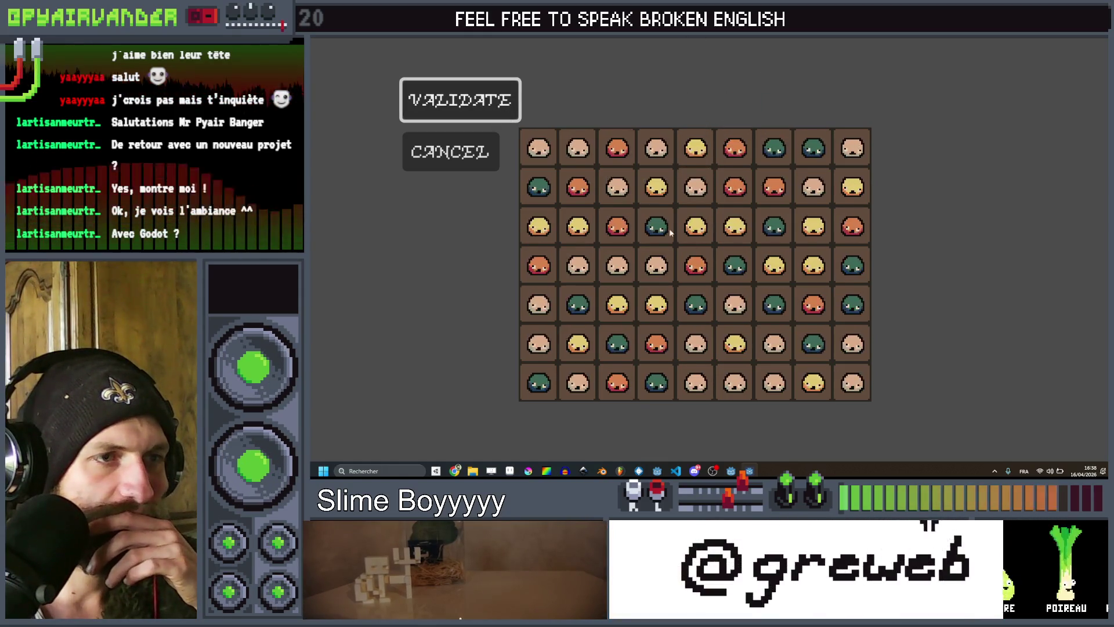
Select three slimes in the fourth row and validate to clear them.
{"action": "left_click", "coordinate": [654, 348]}
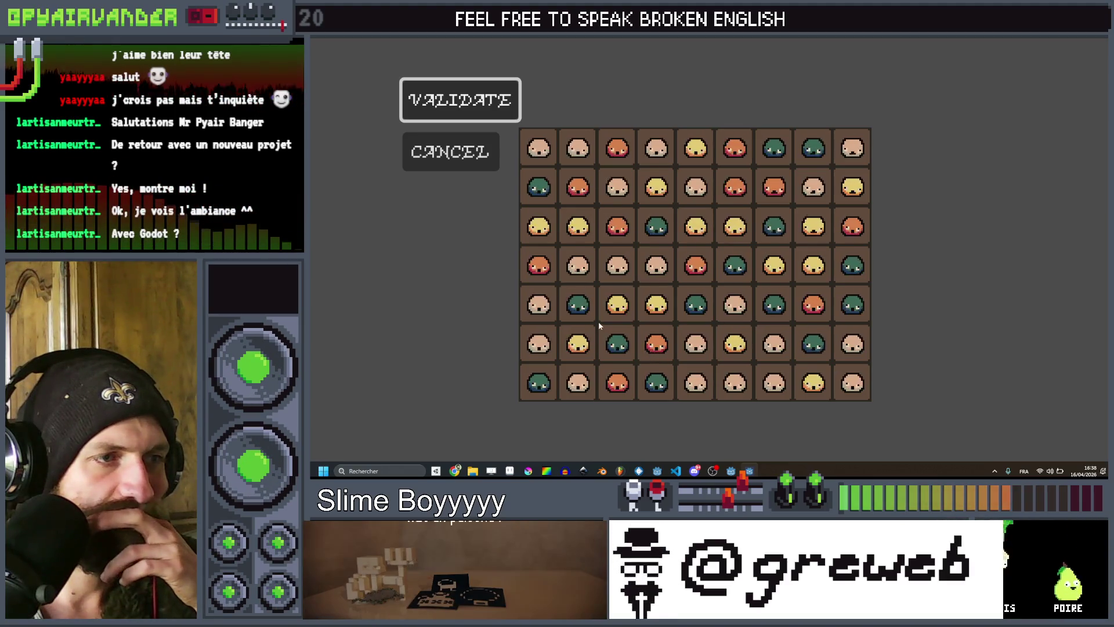
{"action": "left_click", "coordinate": [578, 265]}
{"action": "left_click", "coordinate": [617, 265]}
{"action": "left_click", "coordinate": [656, 265]}
{"action": "left_click", "coordinate": [505, 115]}
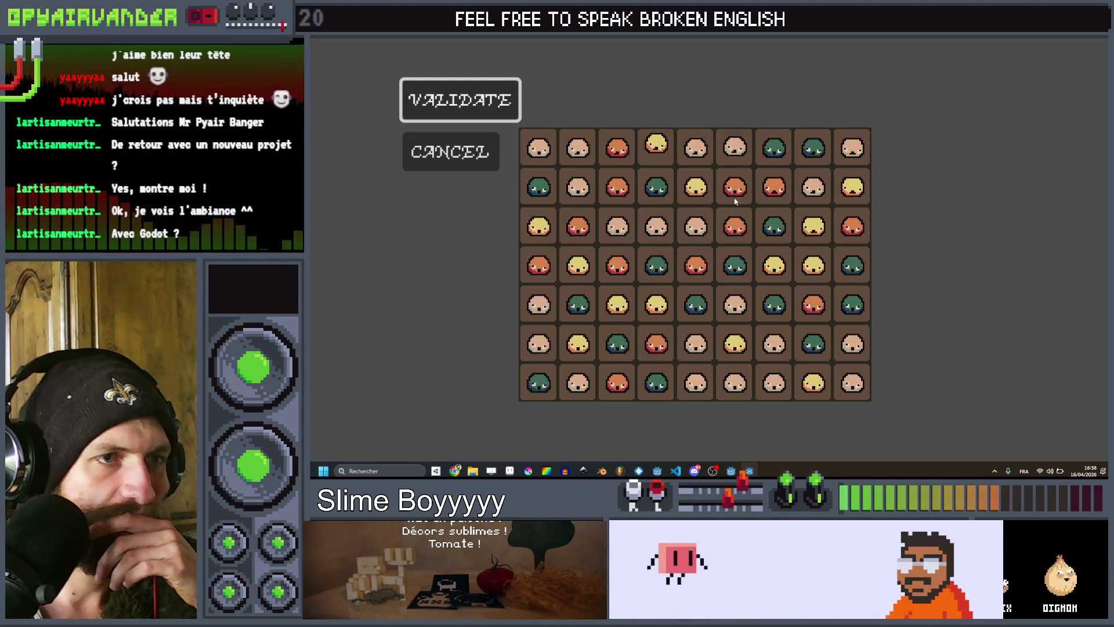
{"action": "left_click", "coordinate": [432, 103]}
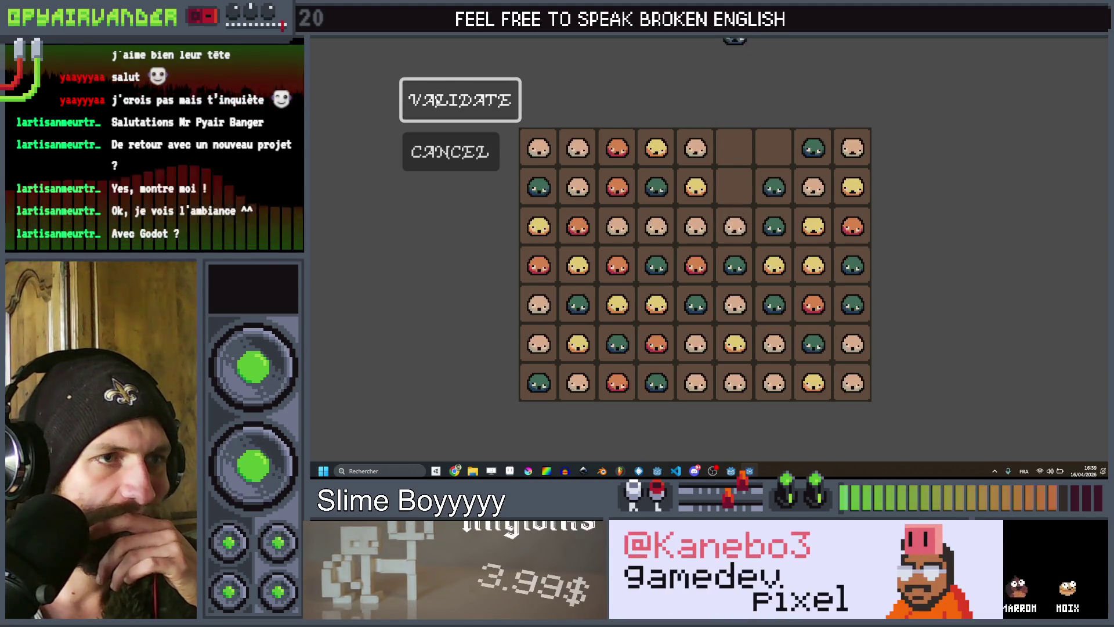
Clear four beige slimes in row 3 and three orange in column 3, then select yellow slimes near the top.
{"action": "left_click_drag", "start_coordinate": [734, 227], "coordinate": [608, 229]}
{"action": "key", "text": "Return"}
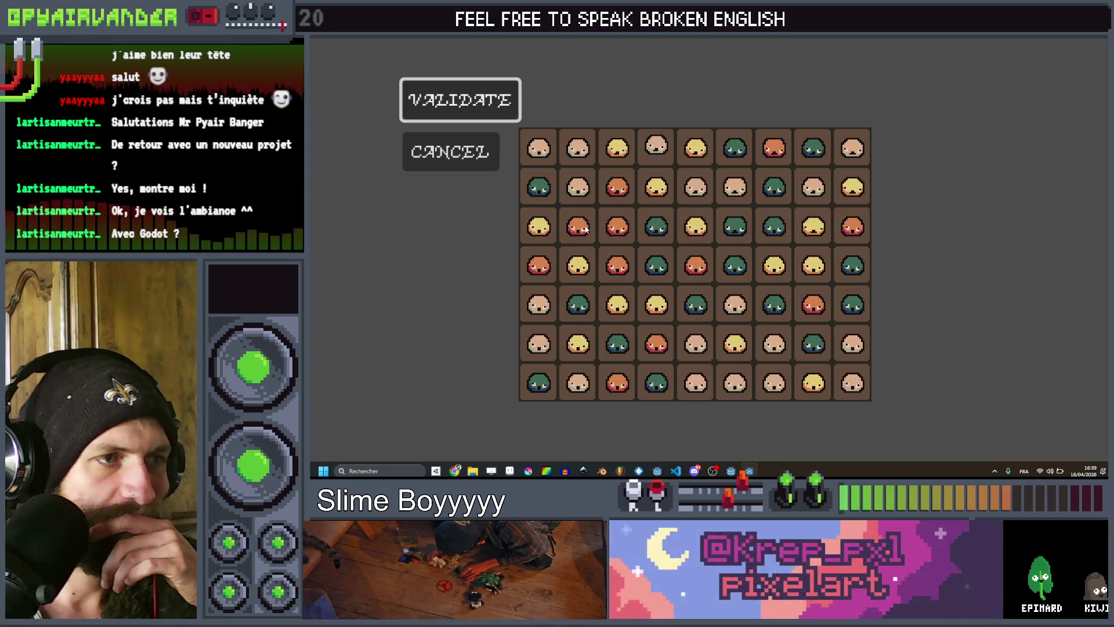
{"action": "mouse_move", "coordinate": [625, 182]}
{"action": "left_mouse_down"}
{"action": "mouse_move", "coordinate": [617, 265]}
{"action": "mouse_move", "coordinate": [690, 306]}
{"action": "left_mouse_up"}
{"action": "key", "text": "Return"}
{"action": "key", "text": "Return"}
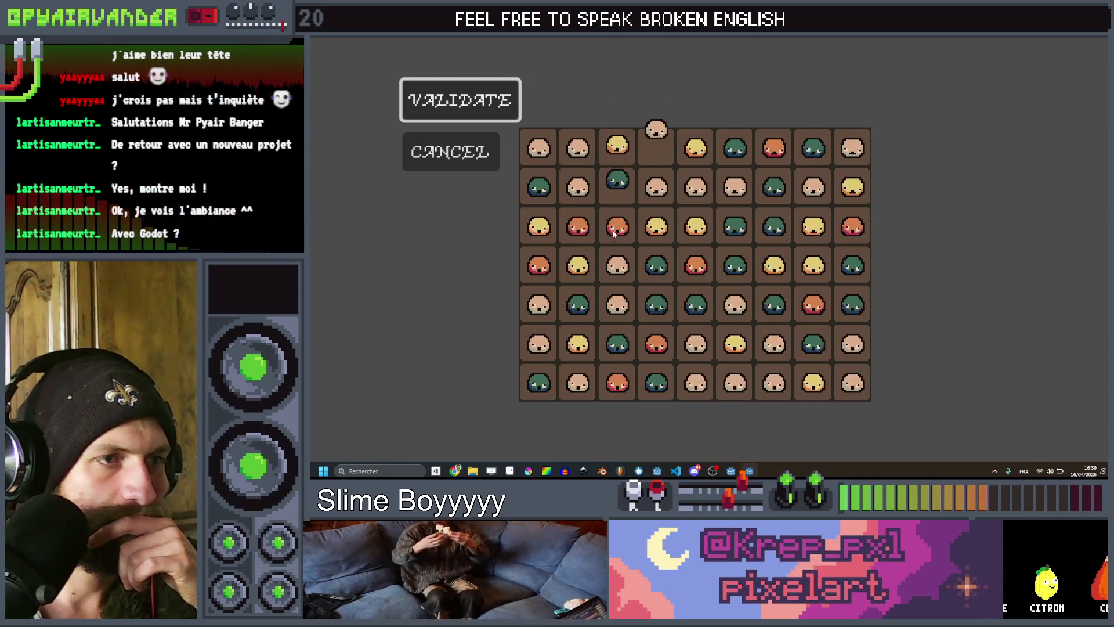
{"action": "left_click_drag", "start_coordinate": [733, 183], "coordinate": [732, 185]}
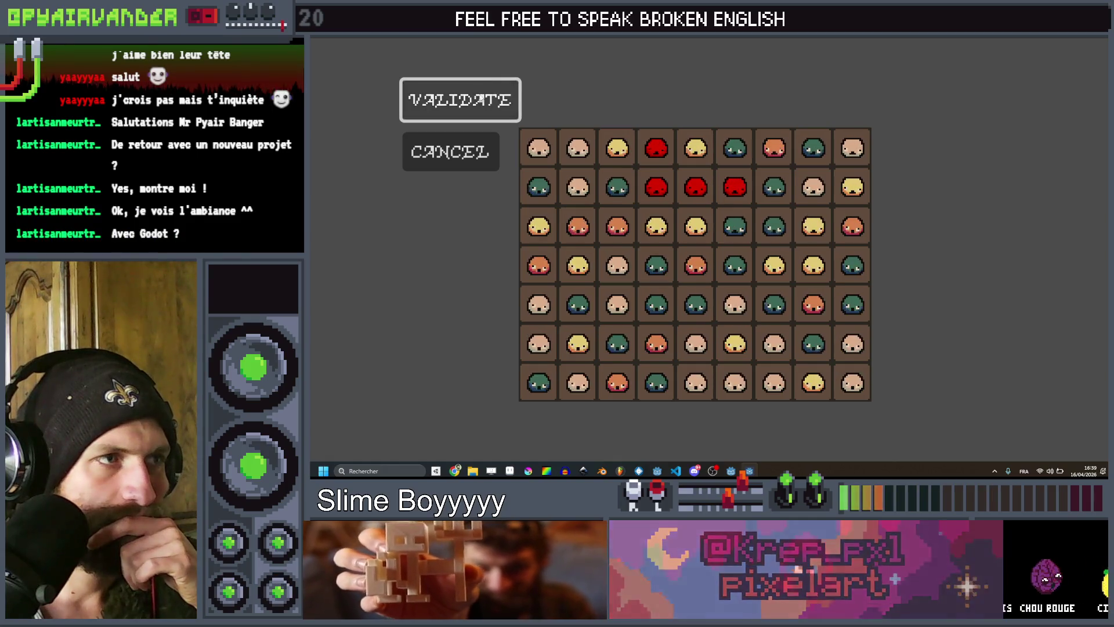
{"action": "mouse_move", "coordinate": [663, 193]}
{"action": "left_mouse_down"}
{"action": "mouse_move", "coordinate": [696, 187]}
{"action": "mouse_move", "coordinate": [656, 226]}
{"action": "mouse_move", "coordinate": [774, 226]}
{"action": "mouse_move", "coordinate": [734, 186]}
{"action": "left_mouse_up"}
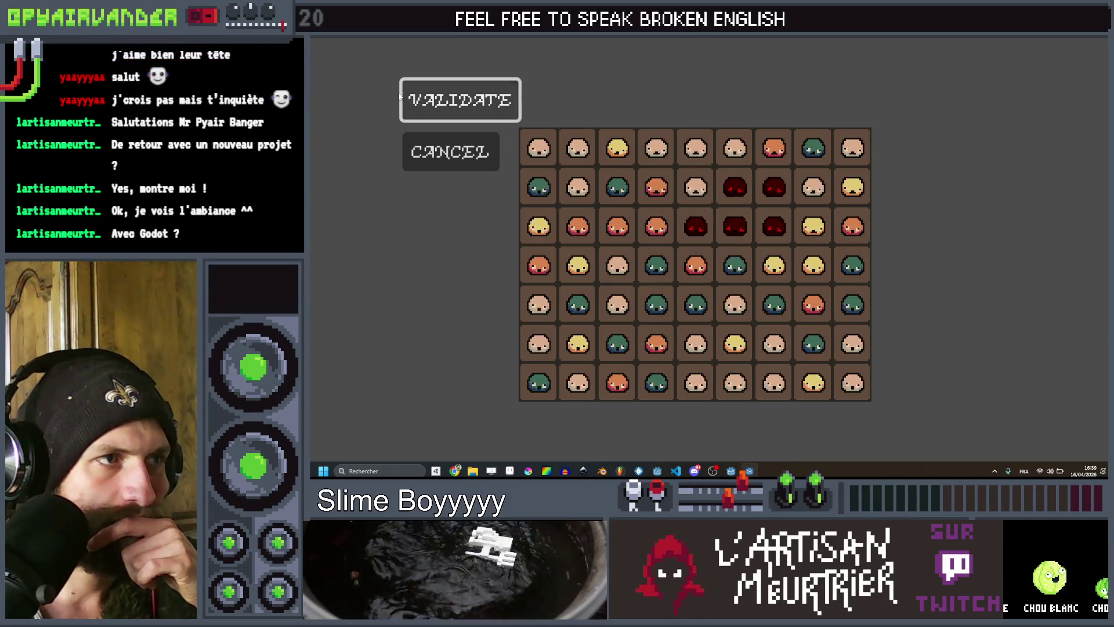
Clear the five-slime green chain, a dark slime group, and a red group in the middle left.
{"action": "left_click", "coordinate": [441, 103]}
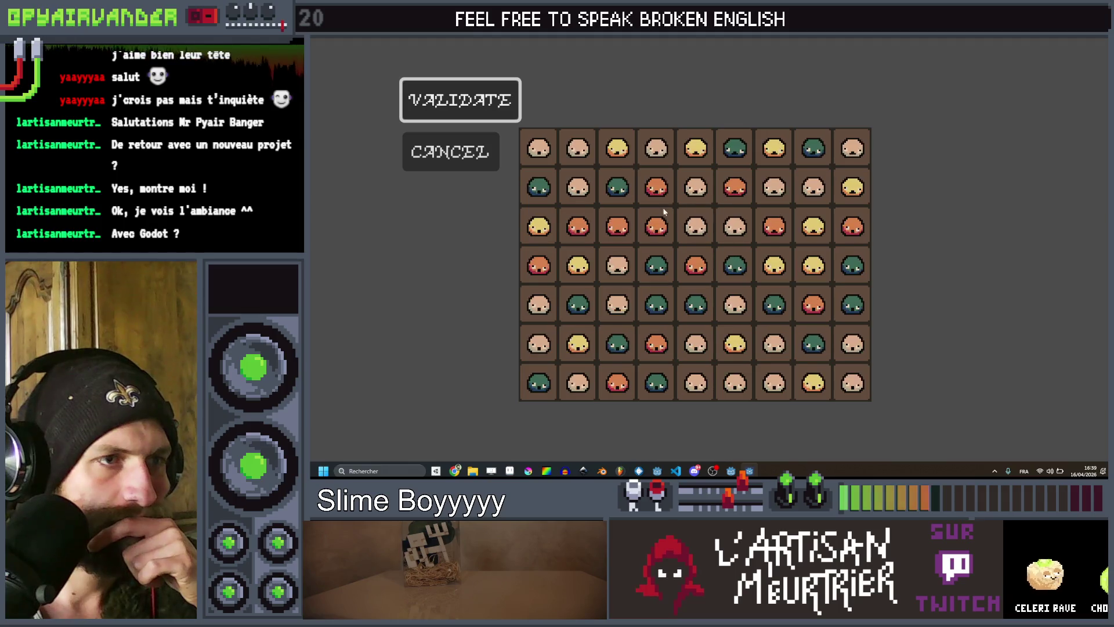
{"action": "mouse_move", "coordinate": [656, 187]}
{"action": "left_mouse_down"}
{"action": "mouse_move", "coordinate": [656, 226]}
{"action": "mouse_move", "coordinate": [578, 226]}
{"action": "left_mouse_up"}
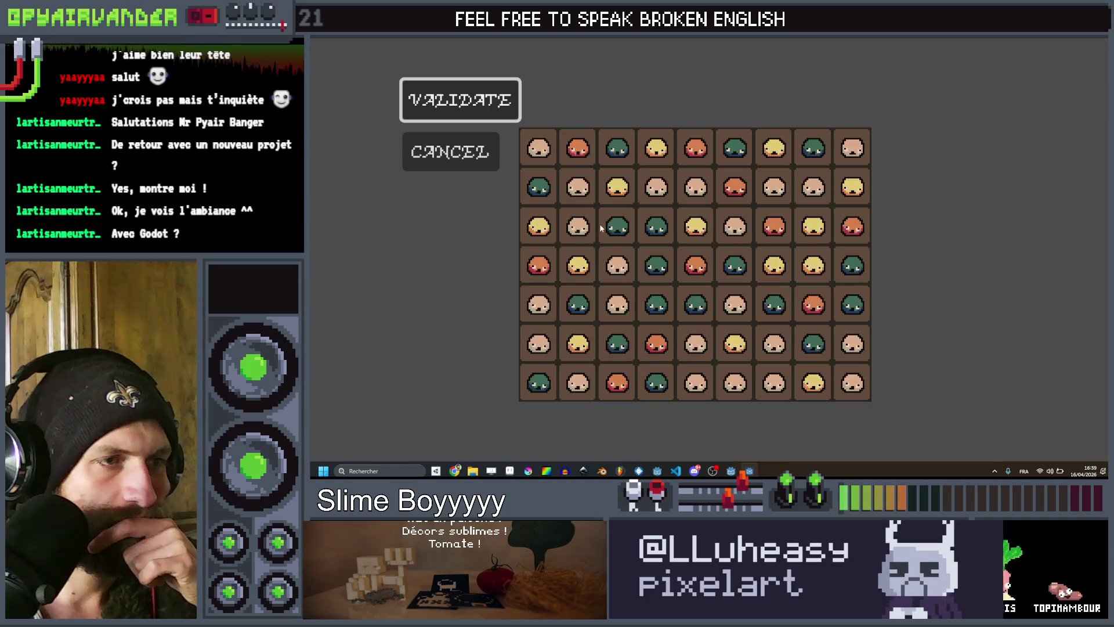
{"action": "mouse_move", "coordinate": [628, 229]}
{"action": "left_mouse_down"}
{"action": "mouse_move", "coordinate": [656, 232]}
{"action": "mouse_move", "coordinate": [695, 304]}
{"action": "left_mouse_up"}
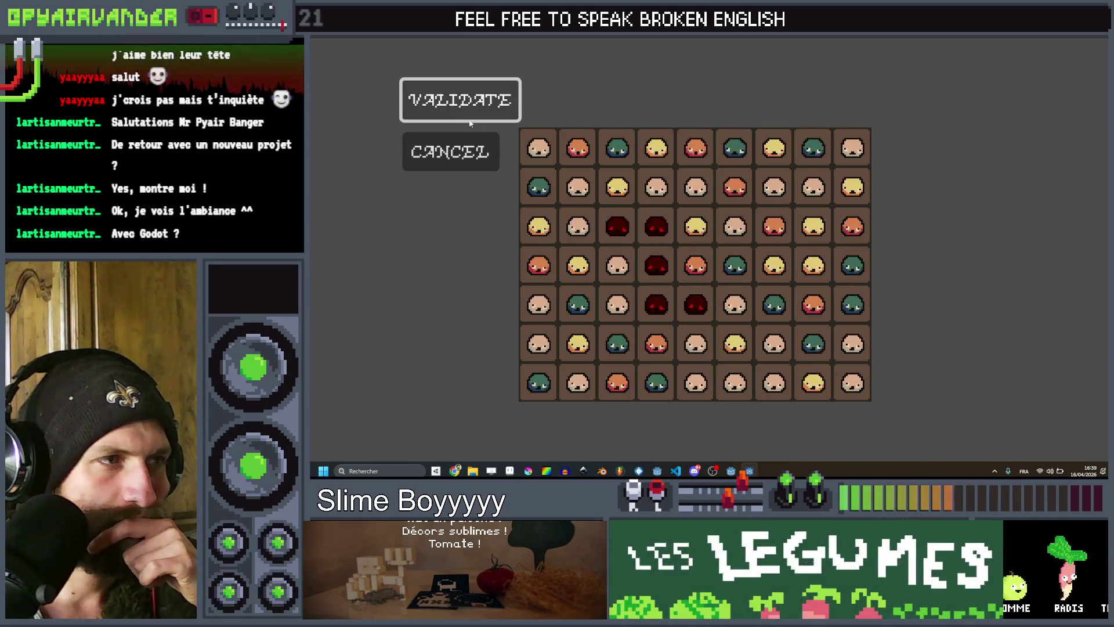
{"action": "left_click", "coordinate": [479, 103]}
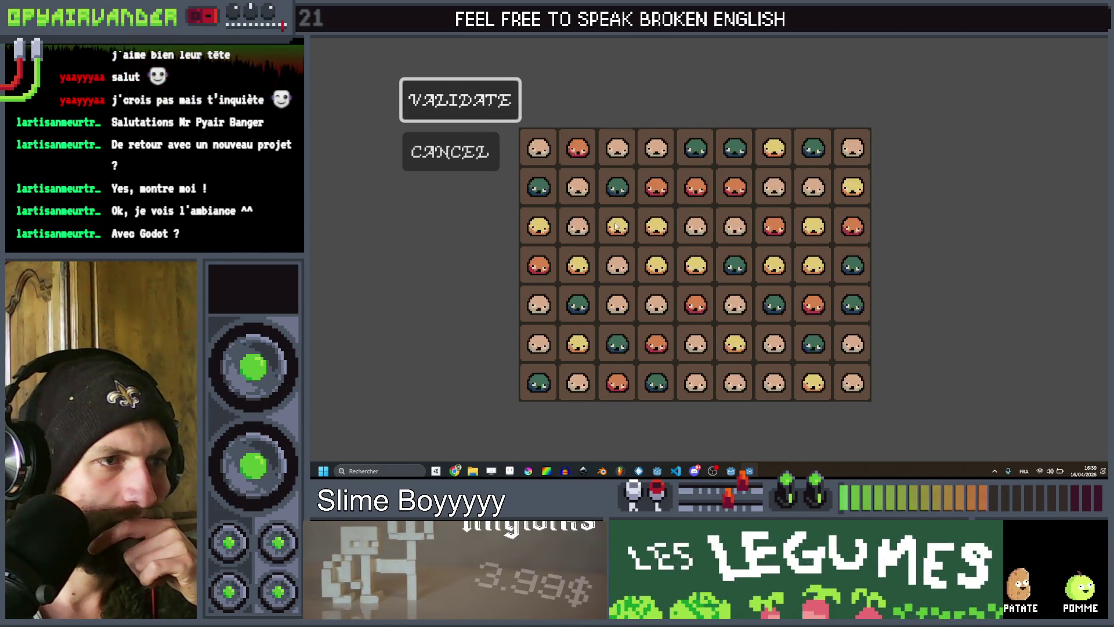
{"action": "left_click_drag", "start_coordinate": [648, 232], "coordinate": [656, 265]}
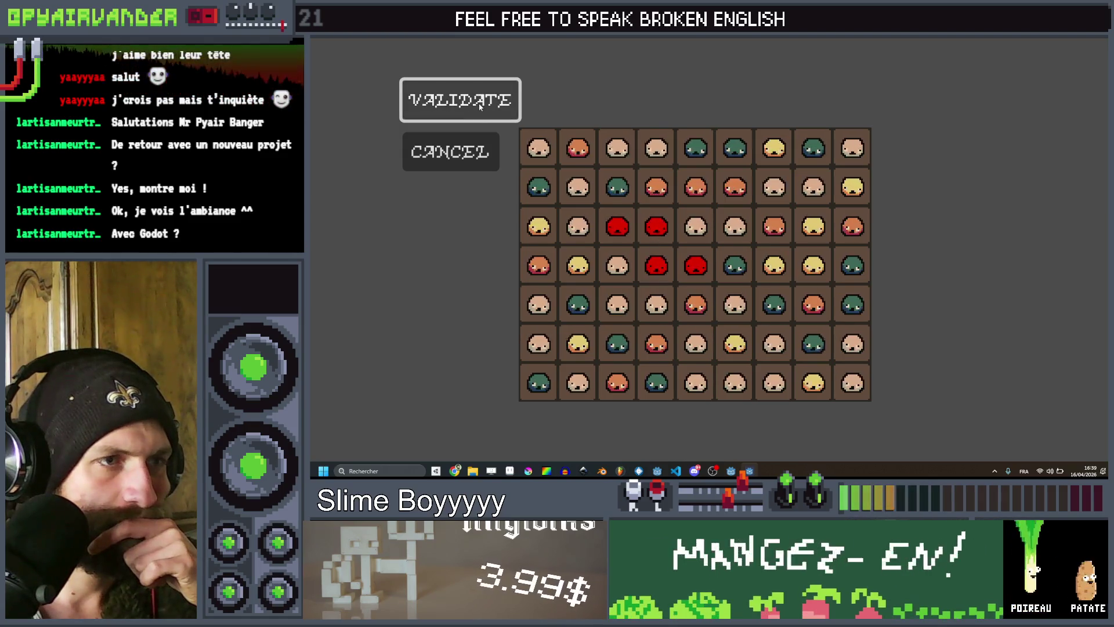
{"action": "left_click", "coordinate": [490, 117]}
Clear a two-slime top-left group, a four-slime lower-middle group, and three yellow slimes.
{"action": "mouse_move", "coordinate": [617, 148]}
{"action": "left_mouse_down"}
{"action": "mouse_move", "coordinate": [603, 191]}
{"action": "mouse_move", "coordinate": [577, 187]}
{"action": "left_mouse_up"}
{"action": "left_click", "coordinate": [472, 107]}
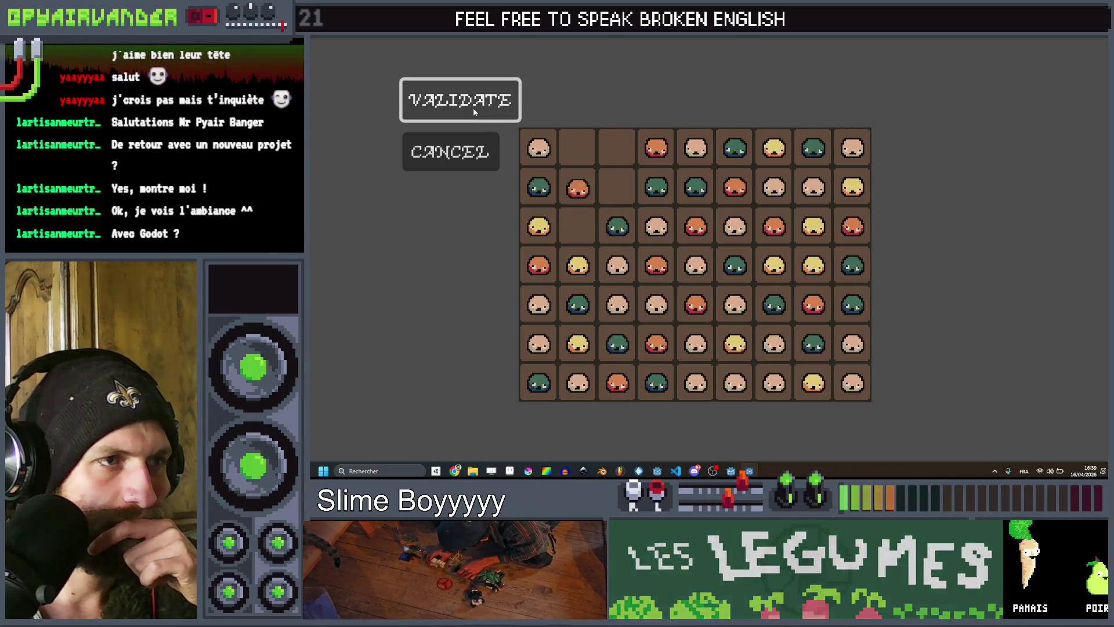
{"action": "mouse_move", "coordinate": [696, 344]}
{"action": "left_mouse_down"}
{"action": "mouse_move", "coordinate": [696, 380]}
{"action": "mouse_move", "coordinate": [765, 385]}
{"action": "left_mouse_up"}
{"action": "left_click", "coordinate": [464, 107]}
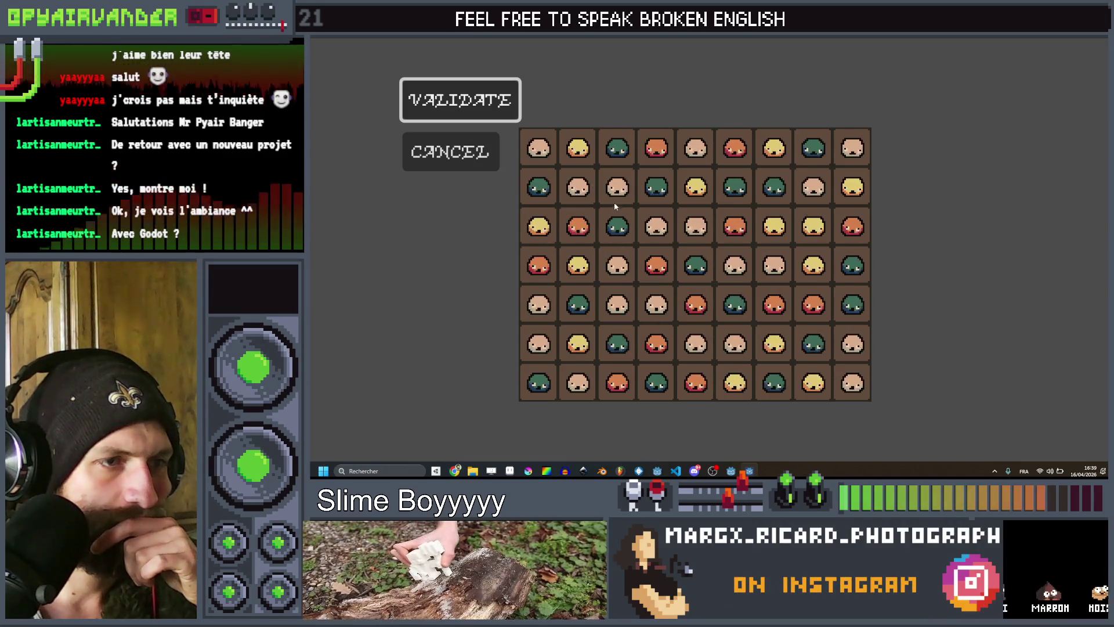
{"action": "left_click", "coordinate": [773, 226]}
{"action": "left_click", "coordinate": [812, 226]}
{"action": "left_click", "coordinate": [812, 265]}
{"action": "left_click", "coordinate": [436, 100]}
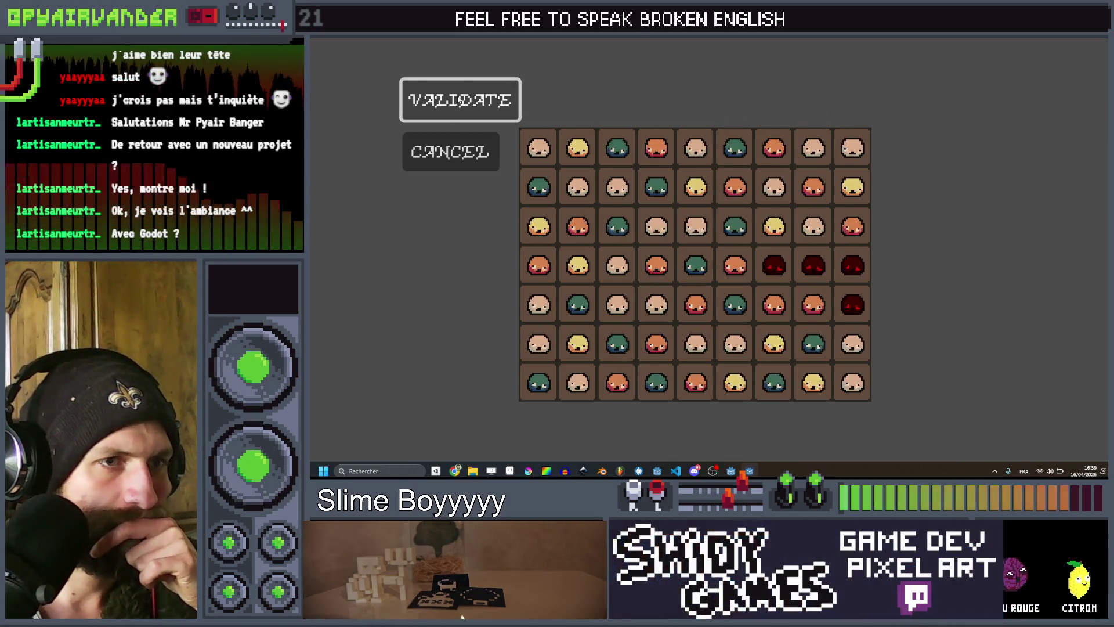
Clear the right-edge, top-right and L-shaped groups, then stop the game with F8.
{"action": "left_click", "coordinate": [459, 100]}
{"action": "left_click_drag", "start_coordinate": [812, 148], "coordinate": [861, 214]}
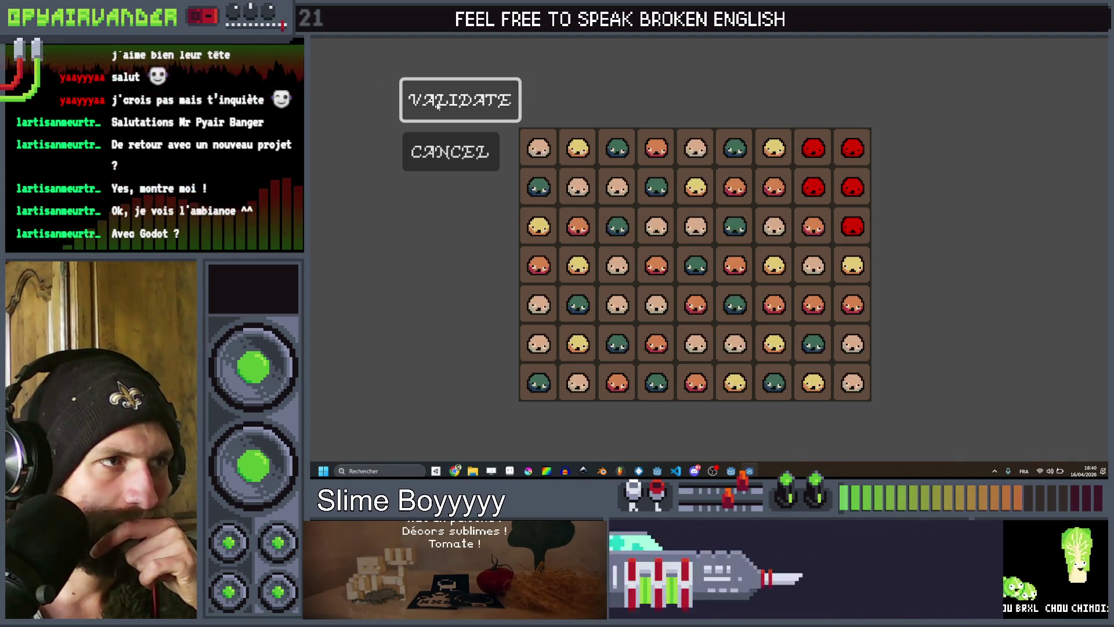
{"action": "left_click", "coordinate": [499, 90]}
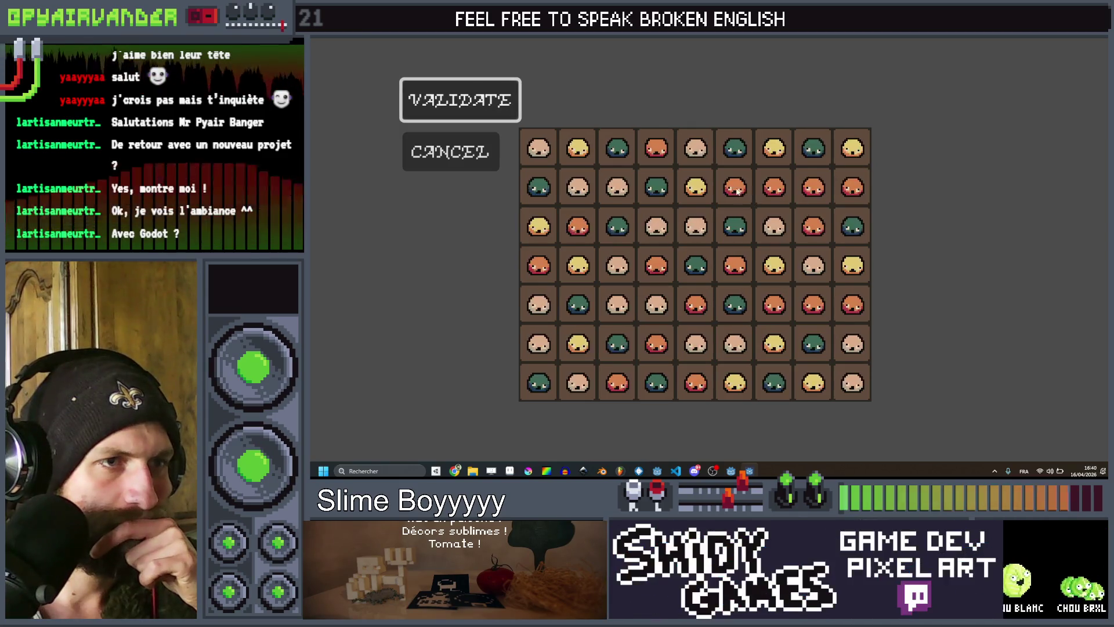
{"action": "left_click_drag", "start_coordinate": [735, 187], "coordinate": [813, 227]}
{"action": "left_click", "coordinate": [462, 100]}
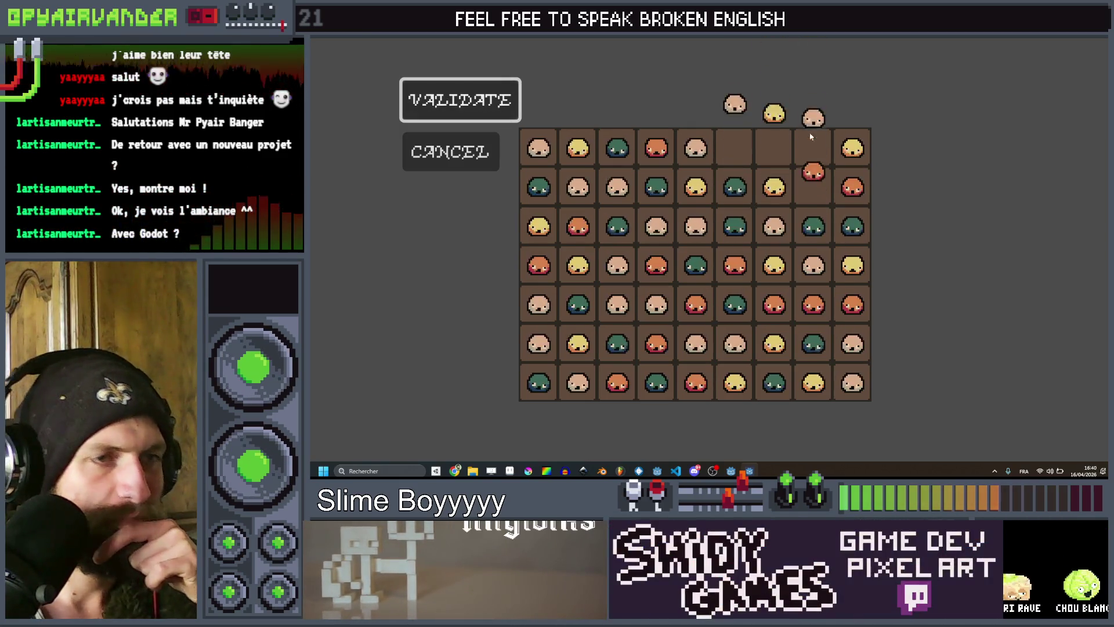
{"action": "key", "text": "F8"}
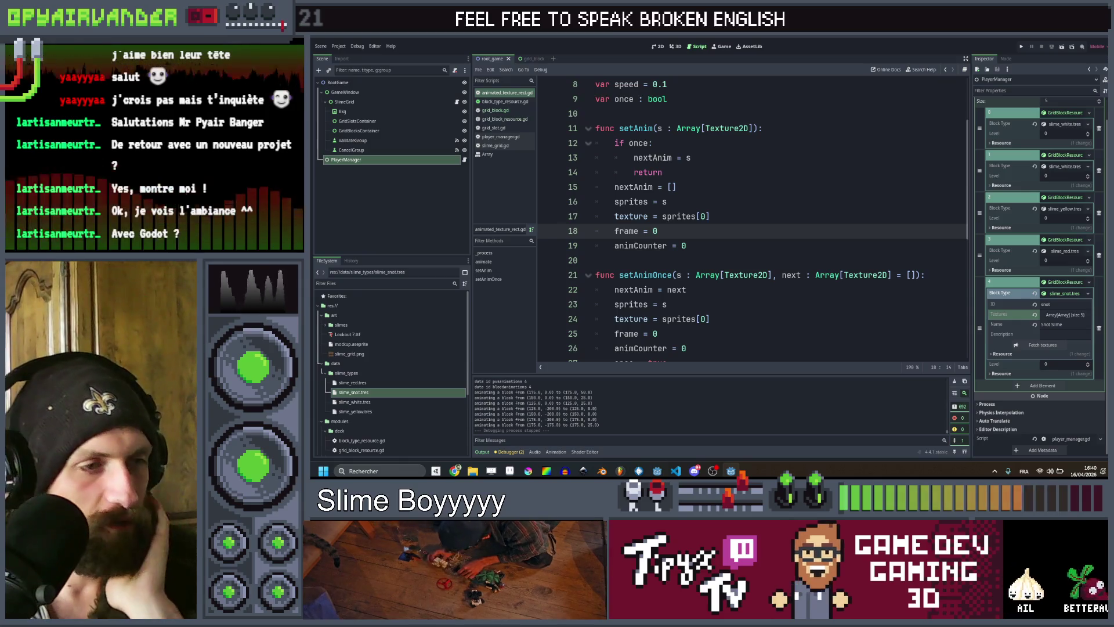
Delete the debug print line from grid_block.gd.
{"action": "scroll", "coordinate": [750, 164], "scroll_direction": "up", "scroll_amount": 3}
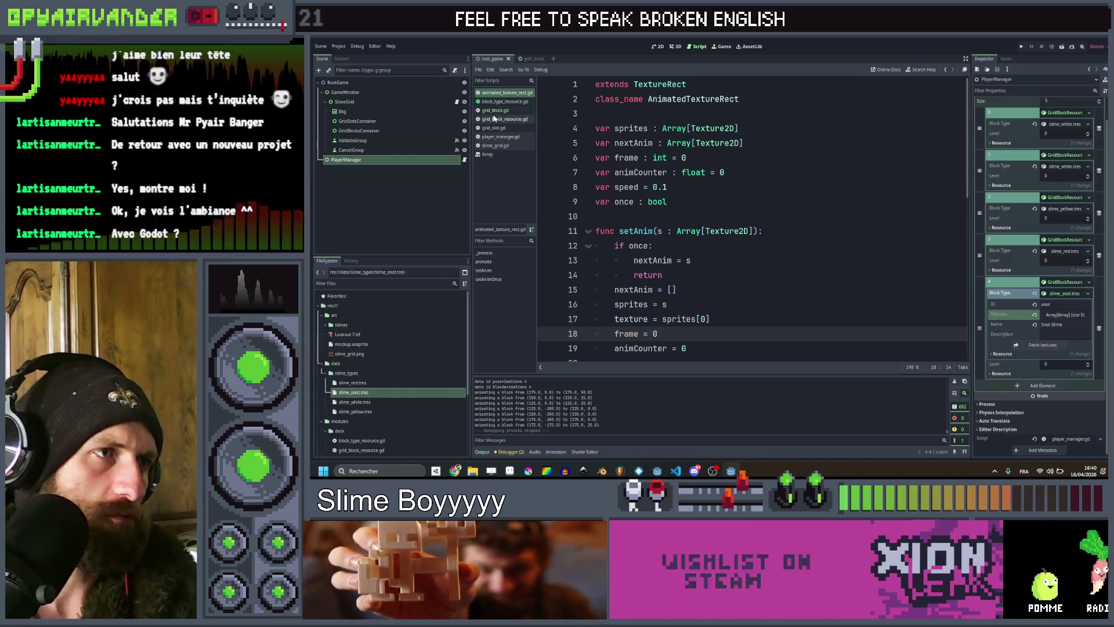
{"action": "left_click", "coordinate": [494, 110]}
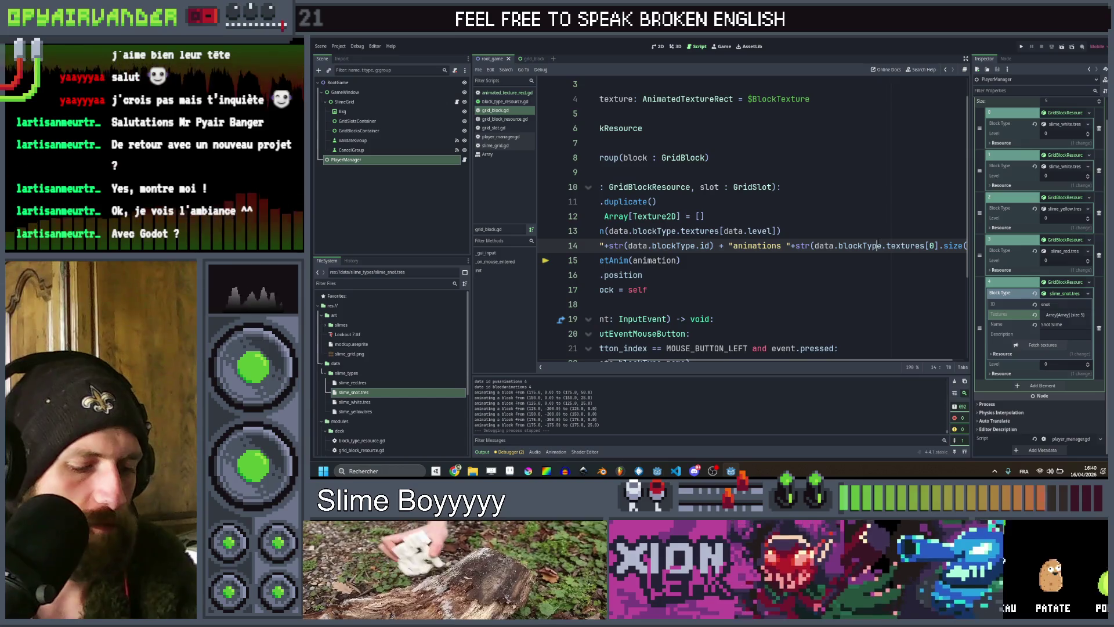
{"action": "key", "text": "ctrl+shift+k"}
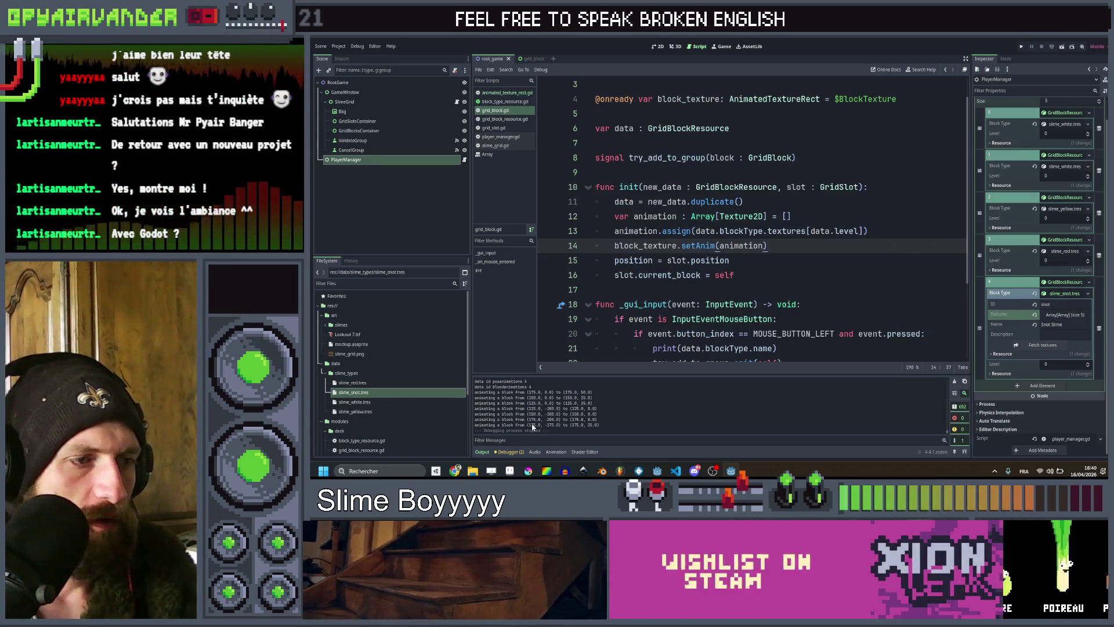
Look through the other scripts to slime_grid.gd, save with Ctrl+S, and switch to the browser.
{"action": "left_click", "coordinate": [510, 102]}
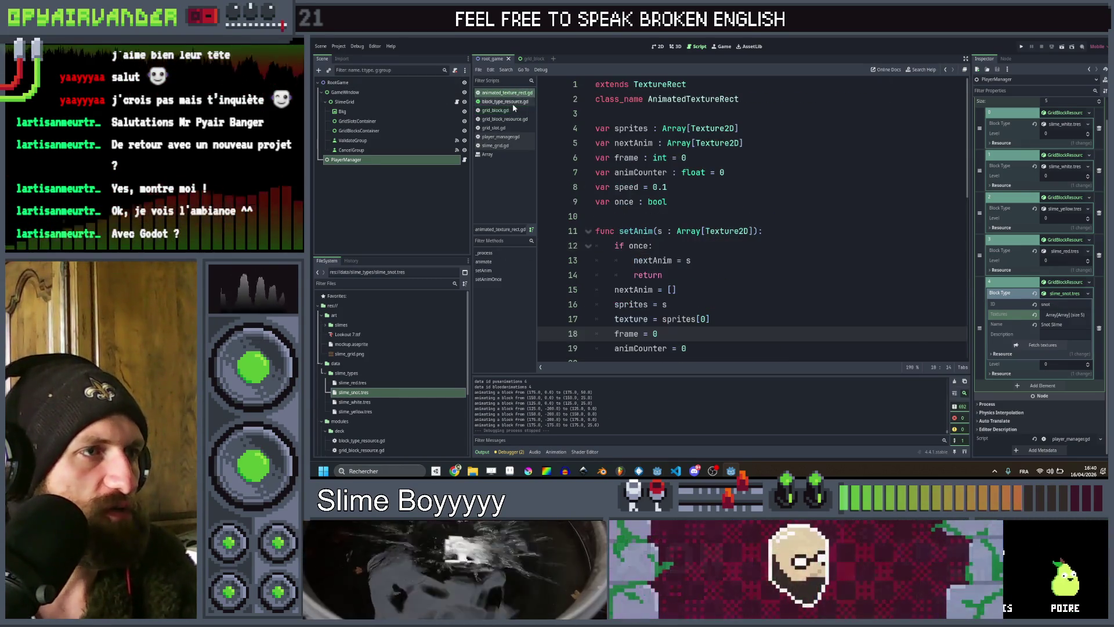
{"action": "key", "text": "Down"}
{"action": "key", "text": "Down"}
{"action": "key", "text": "Down"}
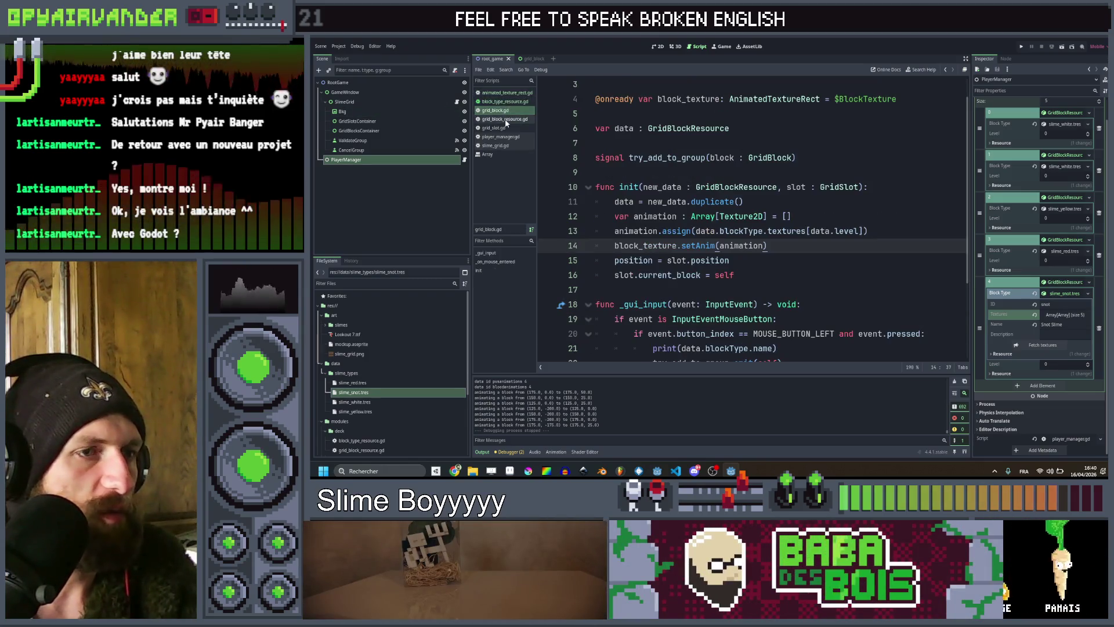
{"action": "key", "text": "Up"}
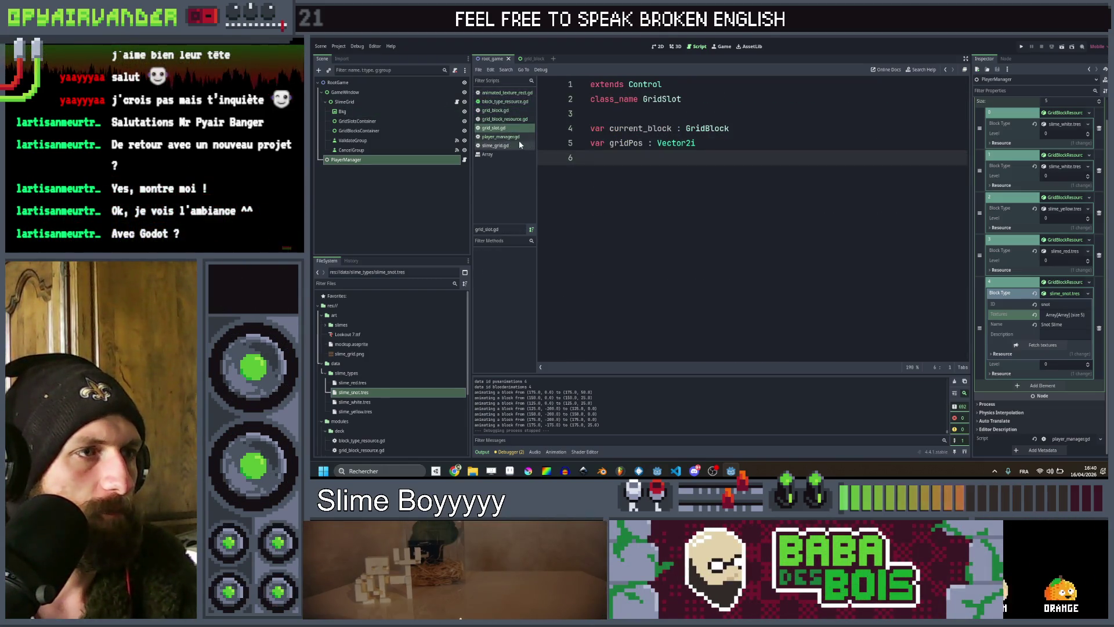
{"action": "key", "text": "Down"}
{"action": "key", "text": "Down"}
{"action": "left_click", "coordinate": [824, 231]}
{"action": "scroll", "coordinate": [769, 209], "scroll_direction": "up", "scroll_amount": 12}
{"action": "key", "text": "ctrl+s"}
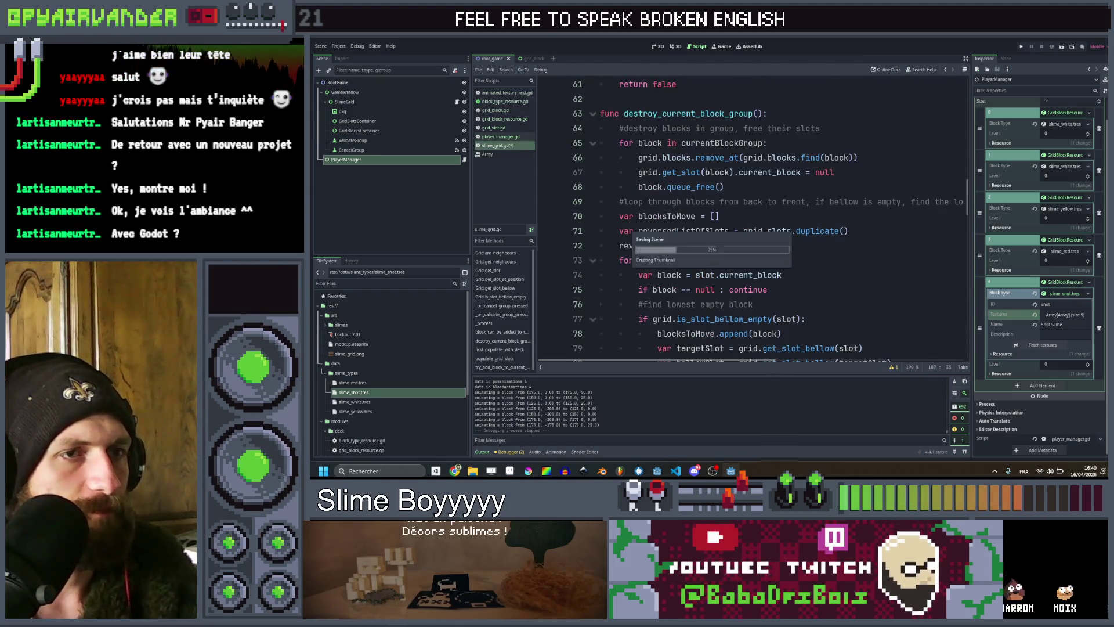
{"action": "scroll", "coordinate": [769, 204], "scroll_direction": "up", "scroll_amount": 20}
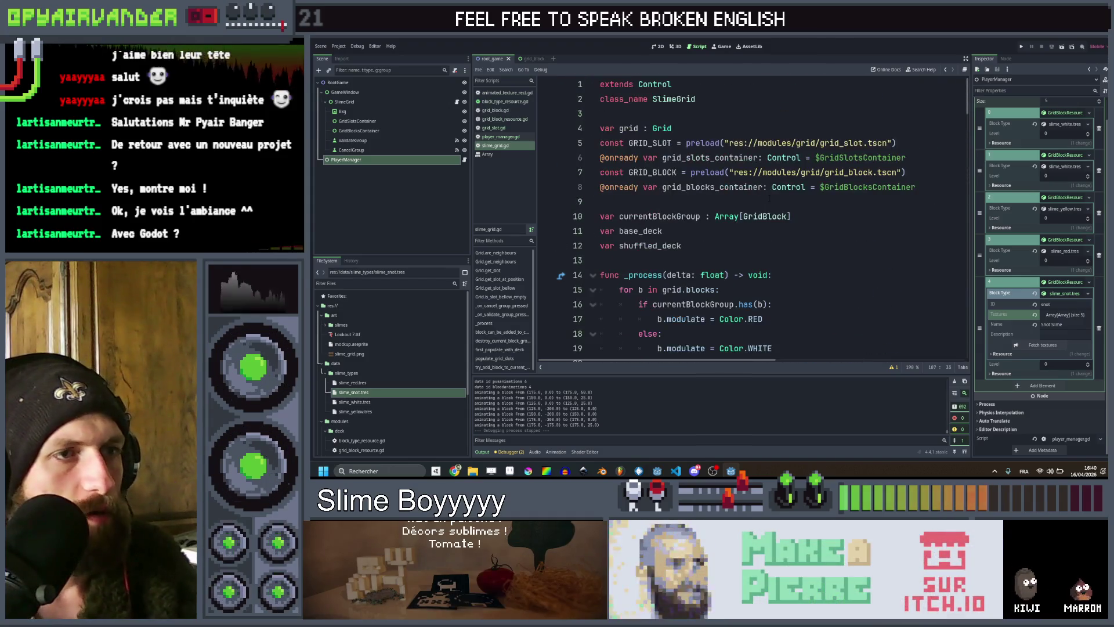
{"action": "scroll", "coordinate": [769, 198], "scroll_direction": "down", "scroll_amount": 12}
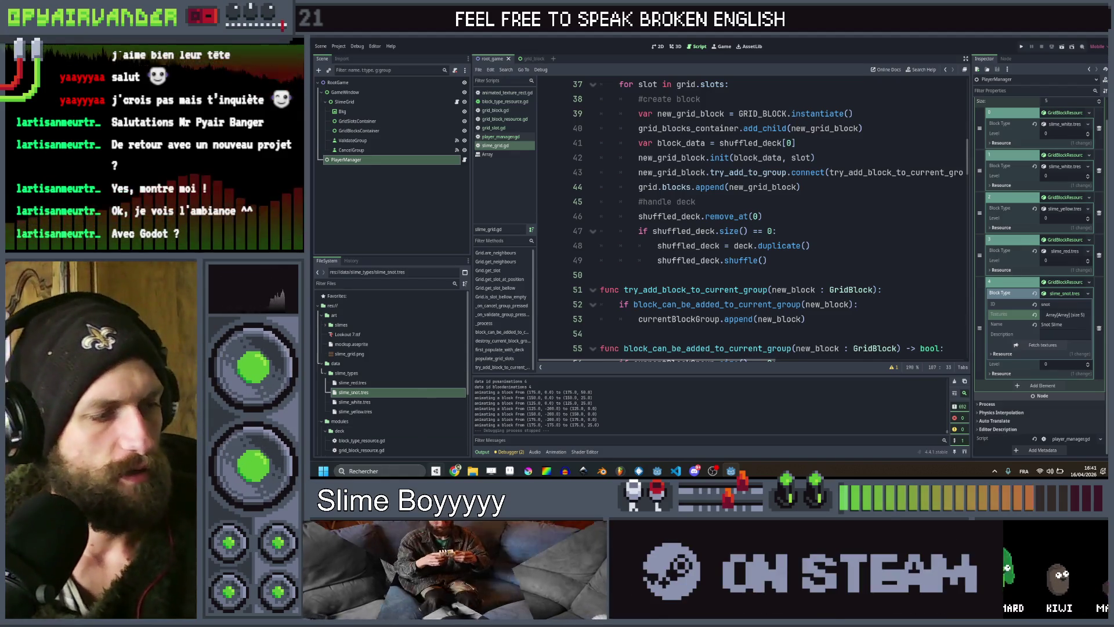
{"action": "key", "text": "alt+Tab"}
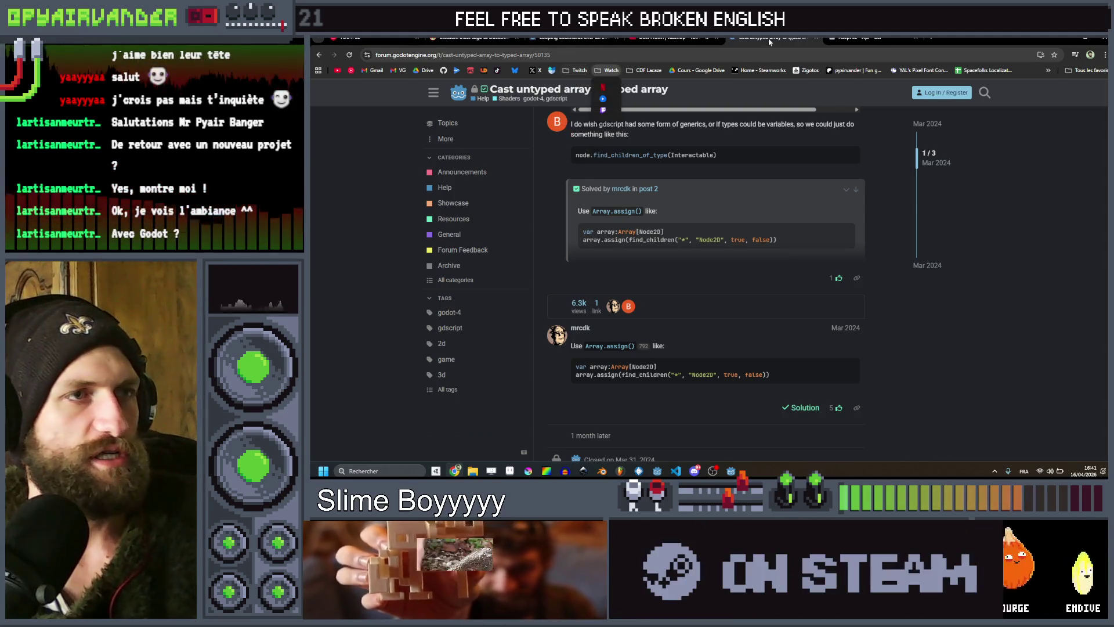
Close the loading Twitch tab with Ctrl+W.
{"action": "left_click", "coordinate": [609, 70]}
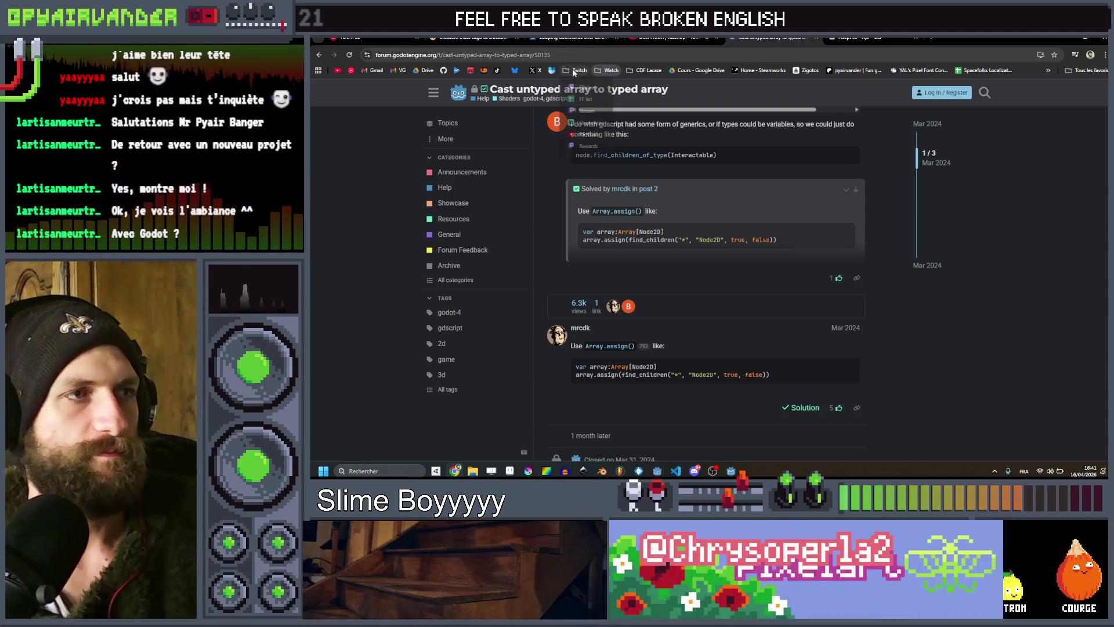
{"action": "mouse_move", "coordinate": [579, 70]}
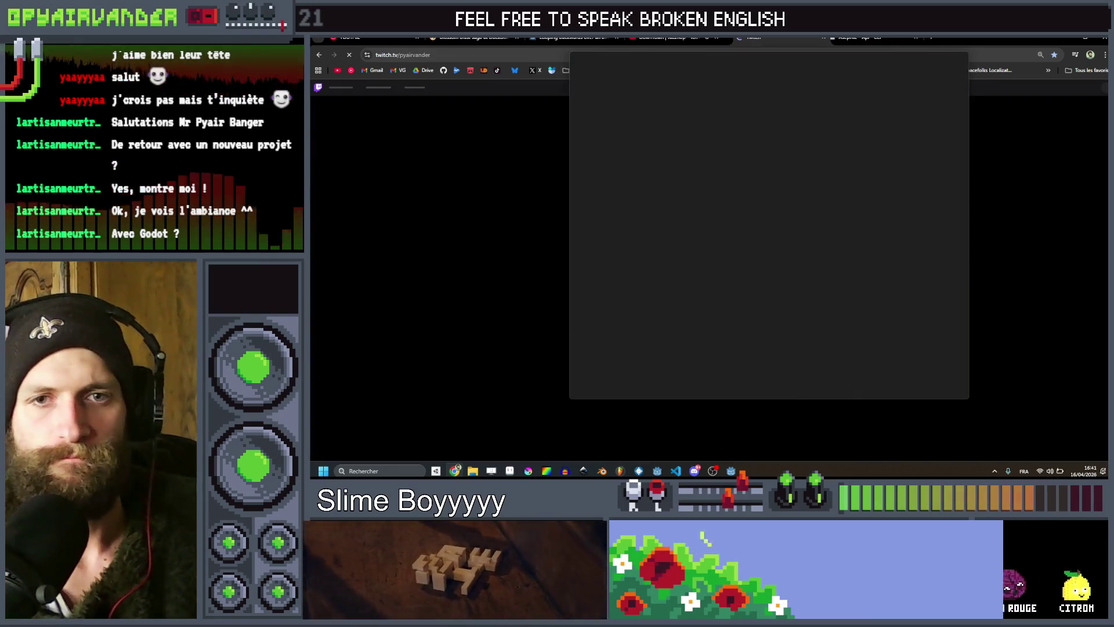
{"action": "key", "text": "ctrl+w"}
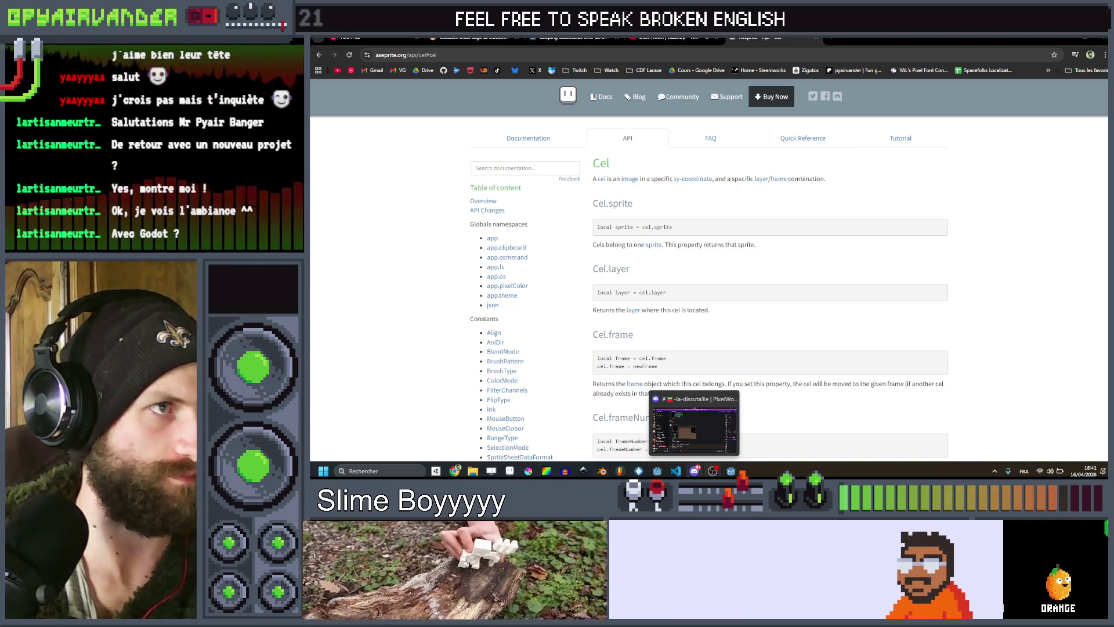
Bring the Aseprite API Cel window to the front, then minimize the browser.
{"action": "mouse_move", "coordinate": [455, 471]}
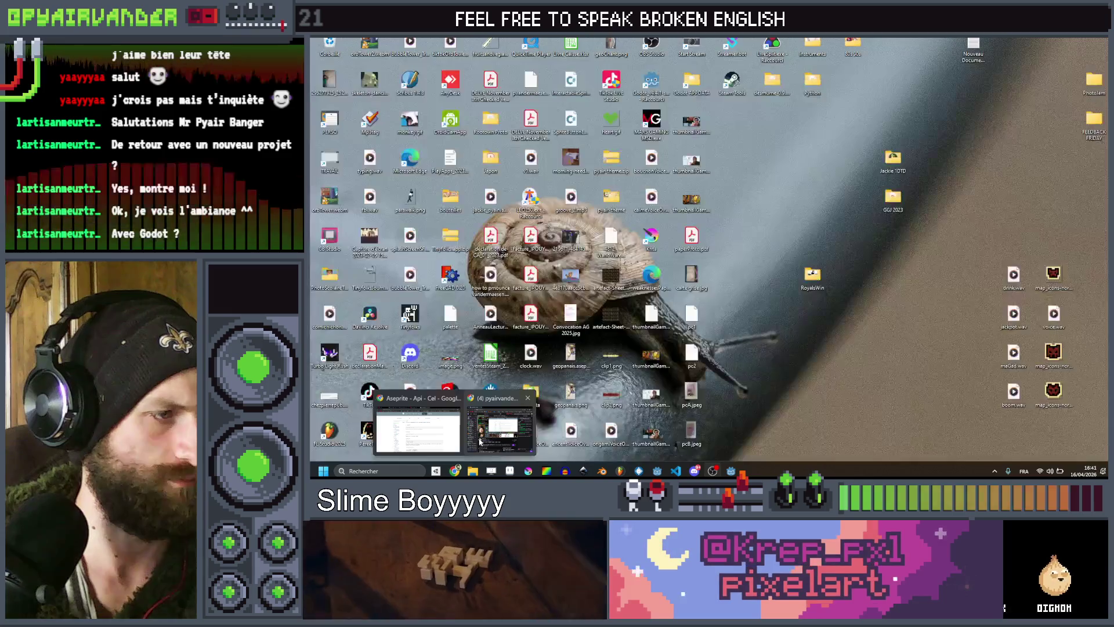
{"action": "mouse_move", "coordinate": [480, 442]}
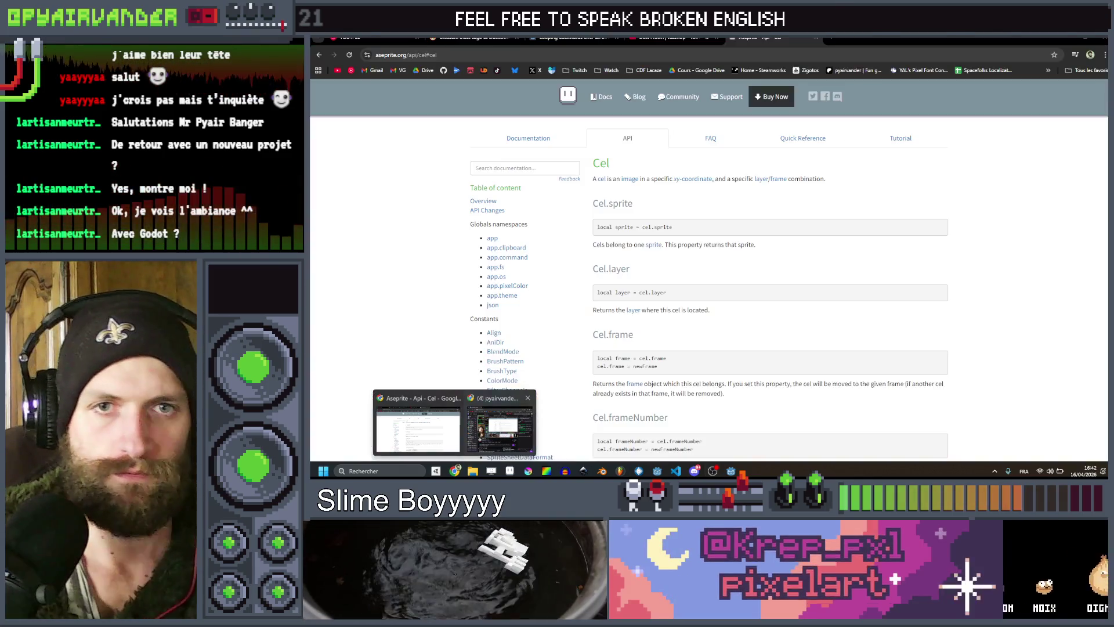
{"action": "left_click", "coordinate": [418, 429]}
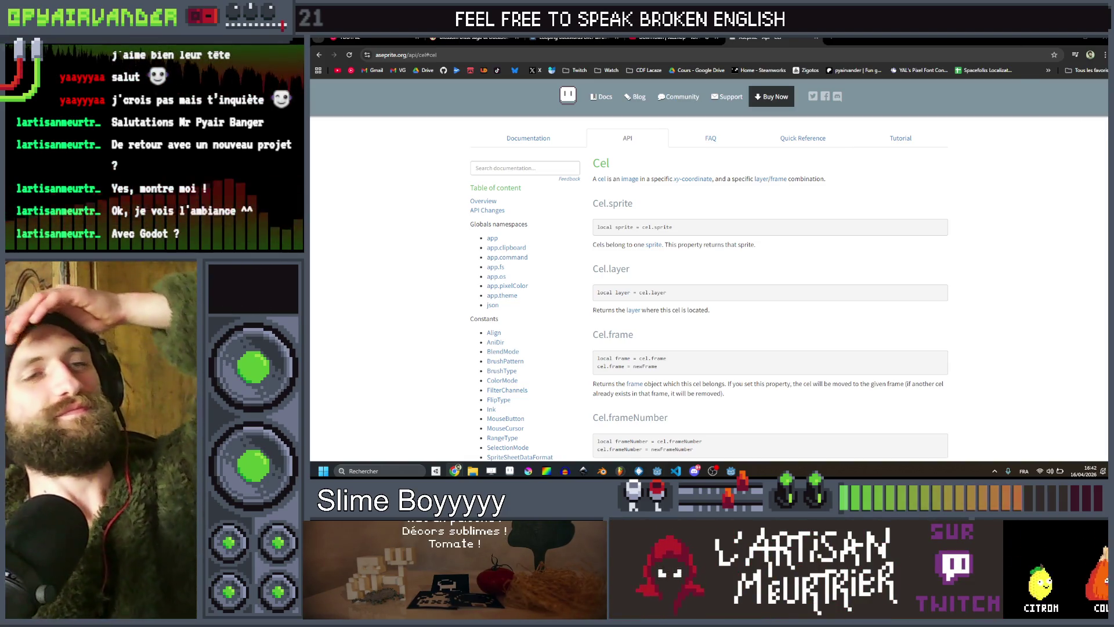
{"action": "left_click", "coordinate": [1066, 43]}
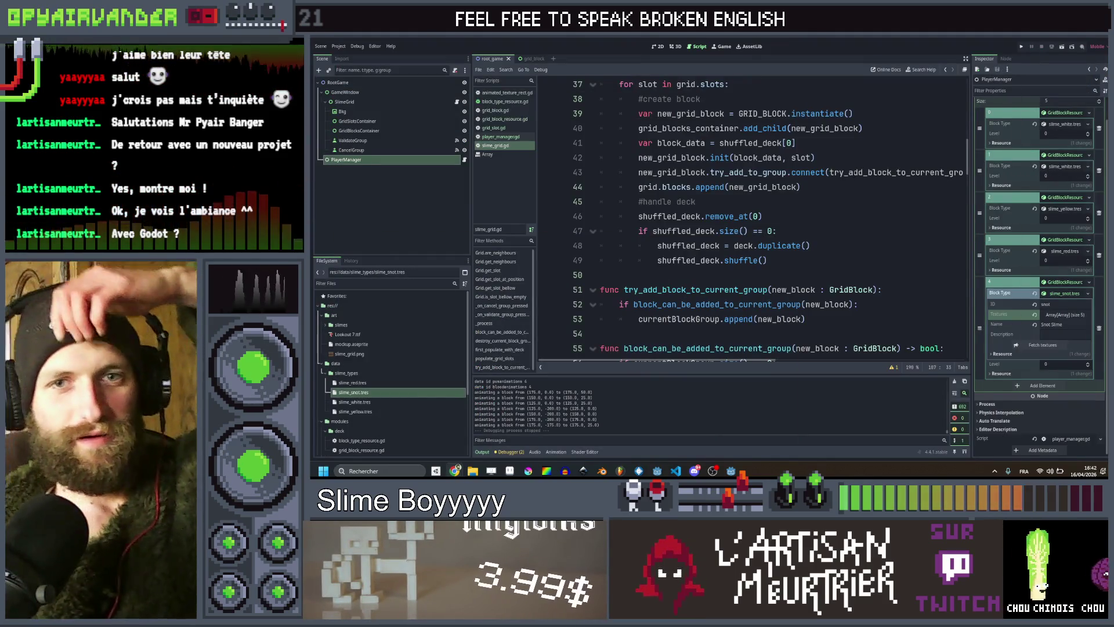
{"action": "mouse_move", "coordinate": [853, 173]}
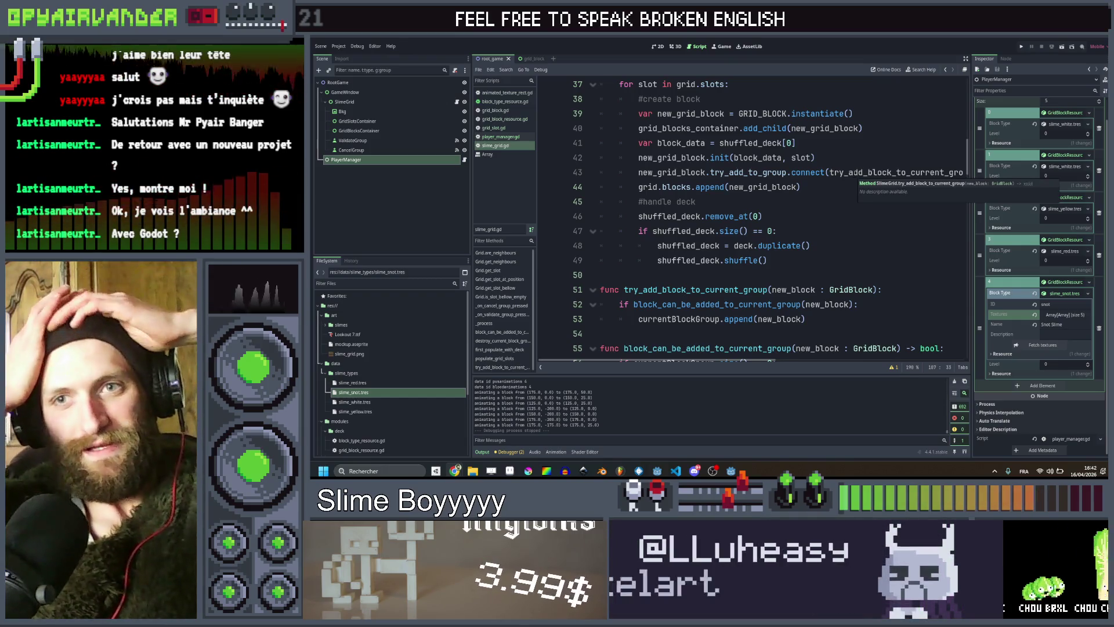